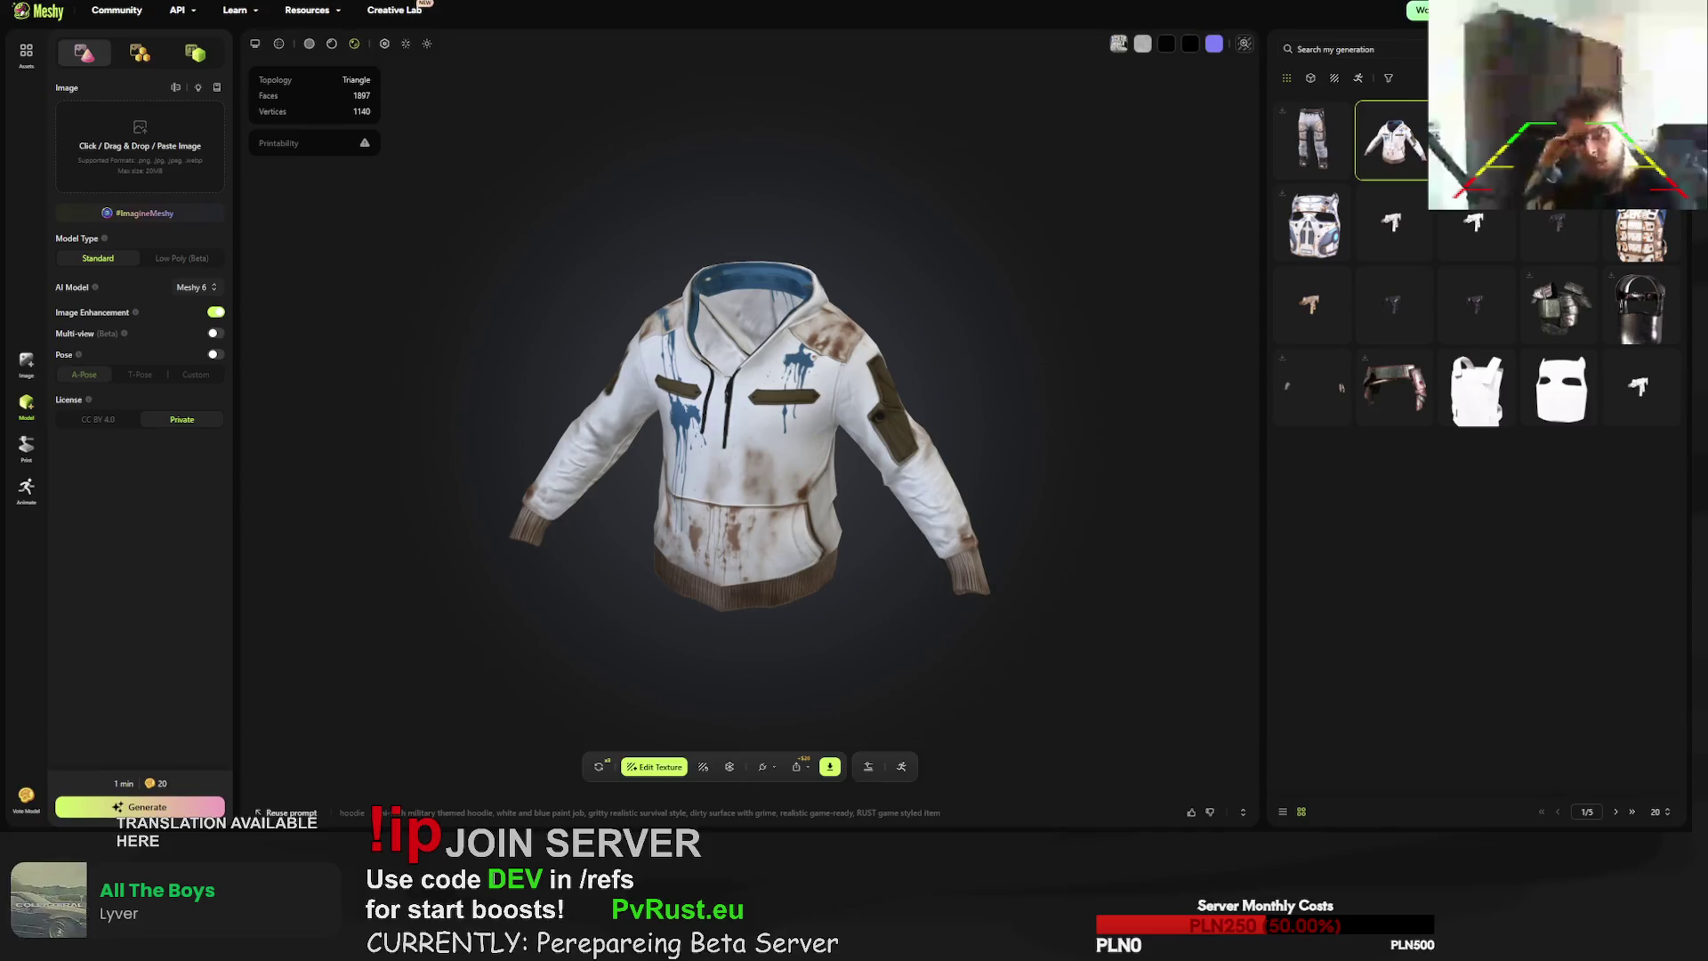
- Download the hoodie model as an FBX file, then open the armored vest model
{"action": "mouse_move", "coordinate": [729, 534]}
{"action": "left_mouse_down"}
{"action": "mouse_move", "coordinate": [930, 533]}
{"action": "mouse_move", "coordinate": [953, 512]}
{"action": "mouse_move", "coordinate": [888, 480]}
{"action": "mouse_move", "coordinate": [899, 449]}
{"action": "mouse_move", "coordinate": [853, 454]}
{"action": "mouse_move", "coordinate": [946, 453]}
{"action": "left_mouse_up"}
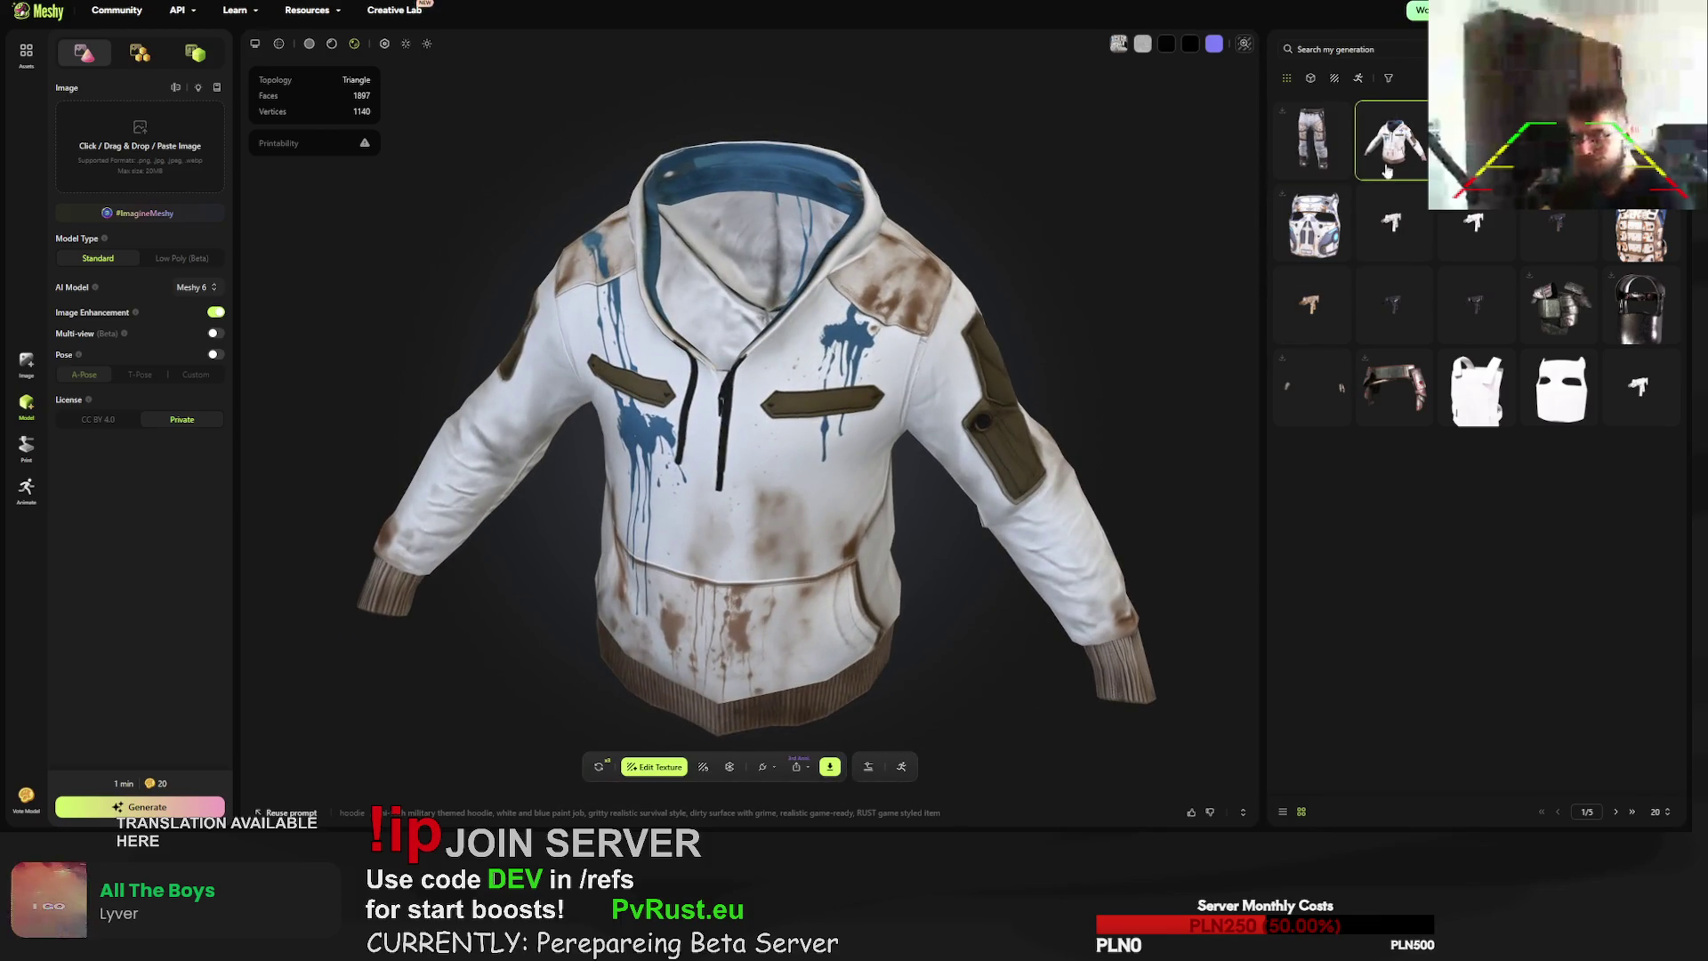
{"action": "left_click", "coordinate": [830, 766]}
{"action": "left_click", "coordinate": [800, 725]}
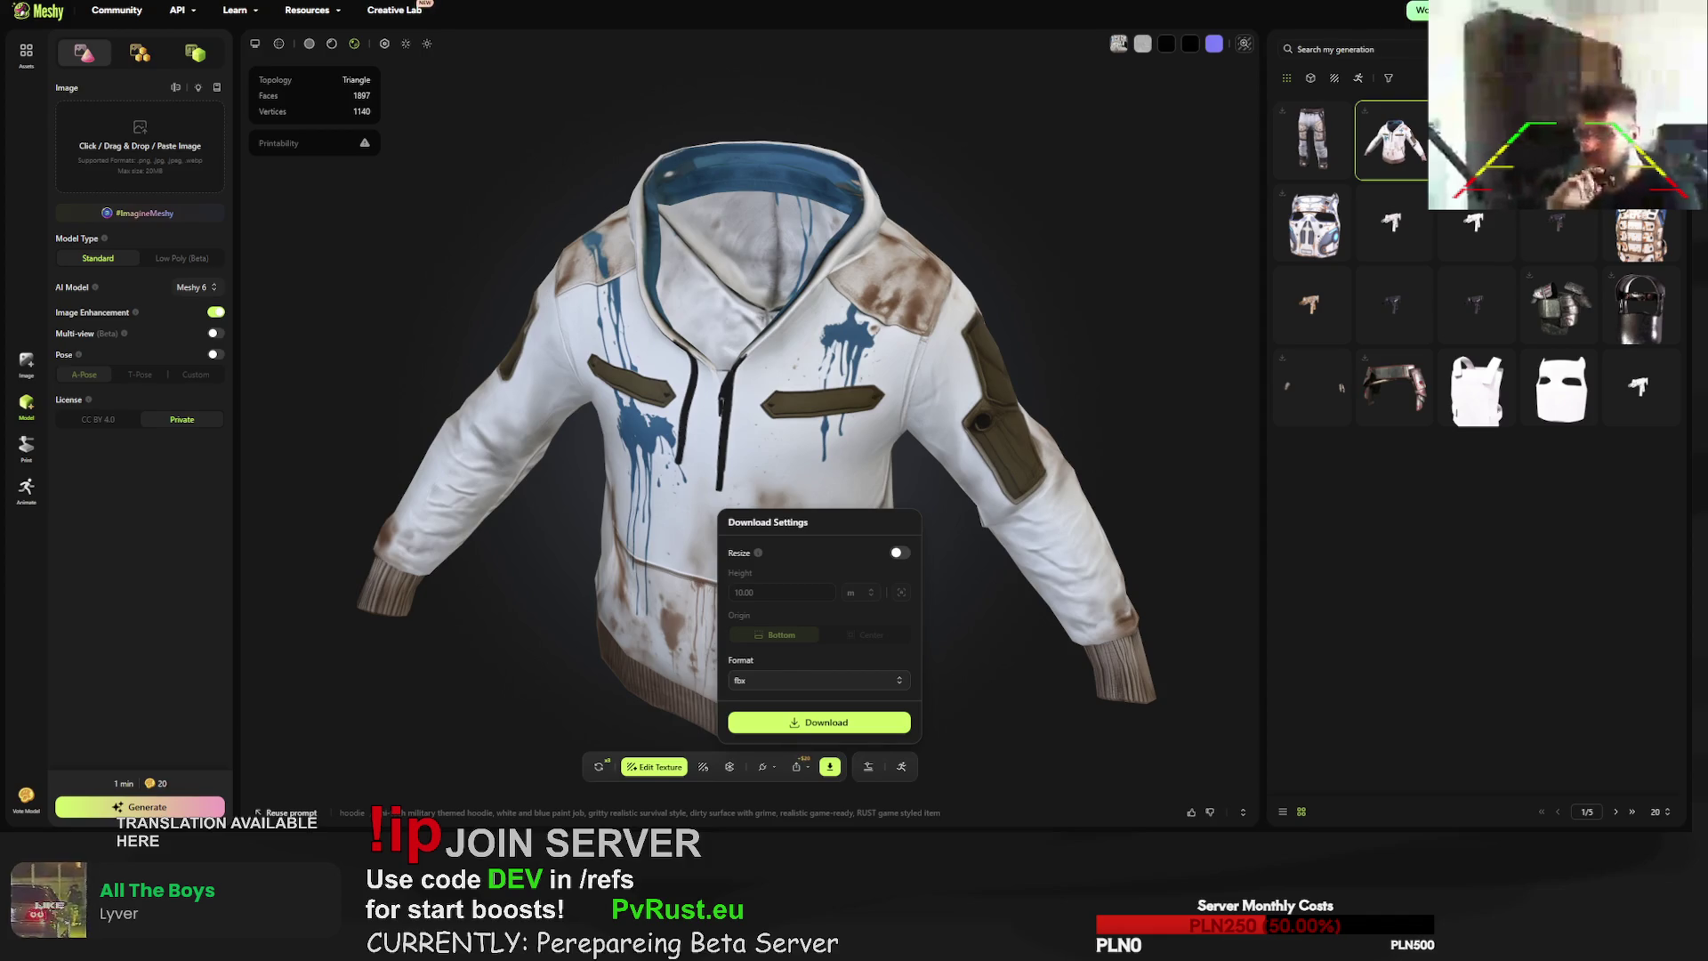
{"action": "left_click", "coordinate": [1644, 237]}
- Regenerate the armored vest and two more armour pieces, confirming each retry
{"action": "left_click", "coordinate": [599, 767]}
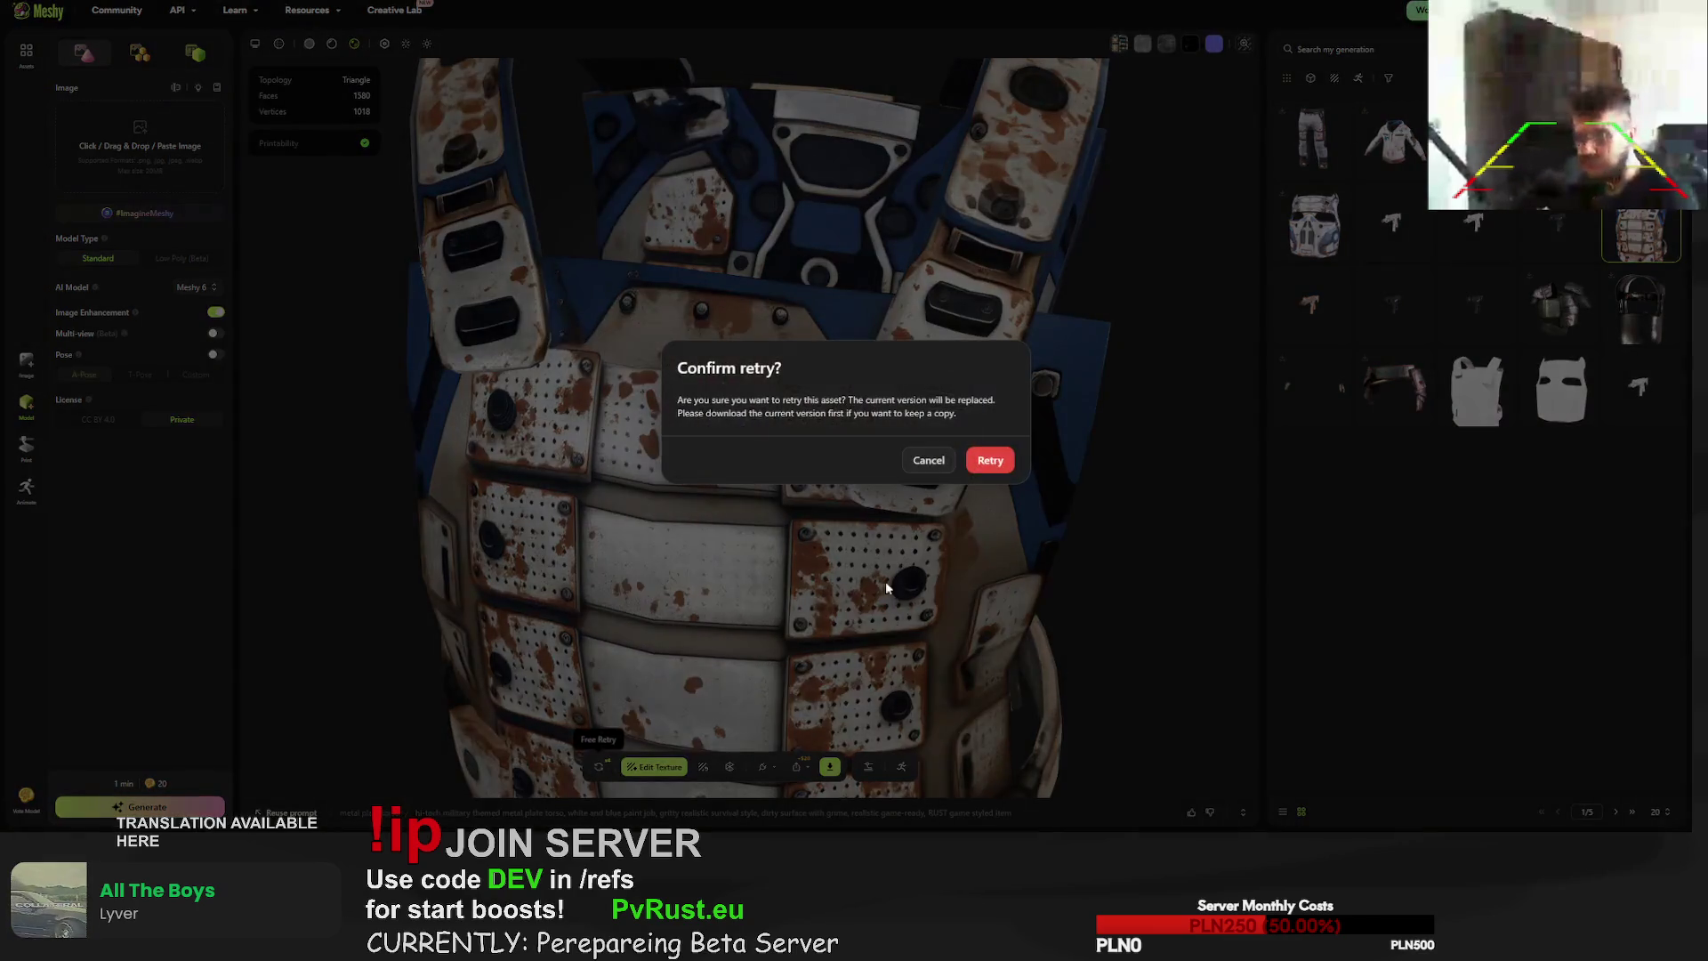
{"action": "left_click", "coordinate": [990, 460]}
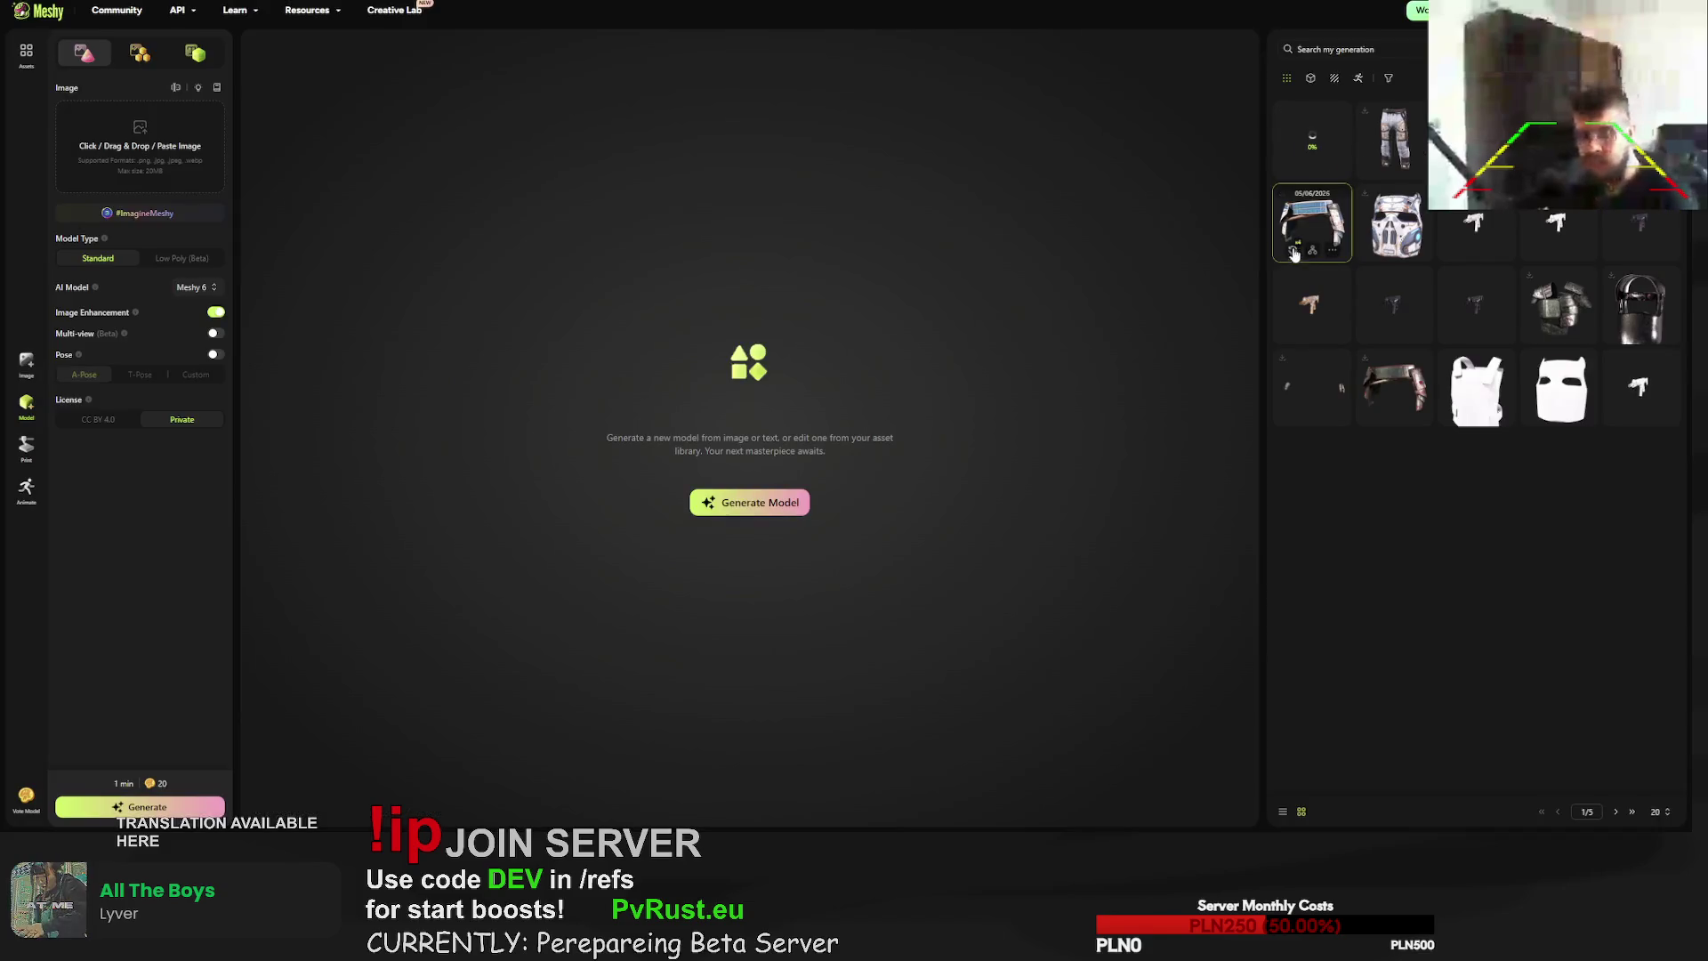
{"action": "left_click", "coordinate": [1332, 250]}
{"action": "left_click", "coordinate": [1372, 248]}
{"action": "key", "text": "Return"}
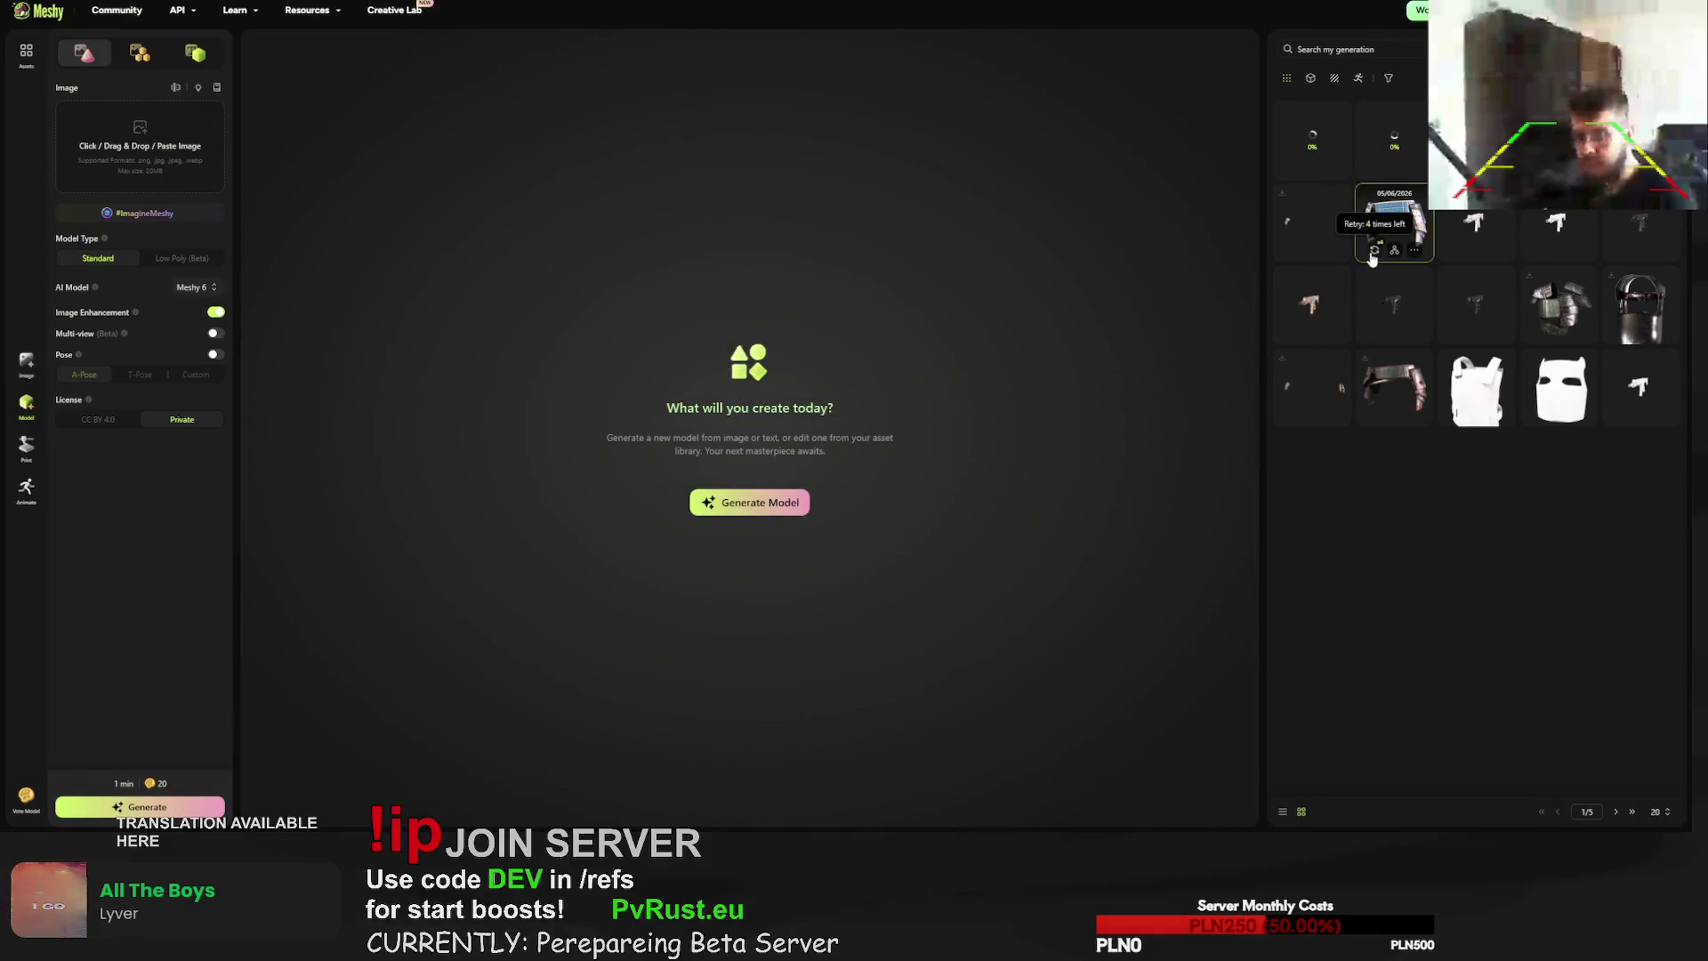
{"action": "left_click", "coordinate": [1375, 251]}
{"action": "key", "text": "Return"}
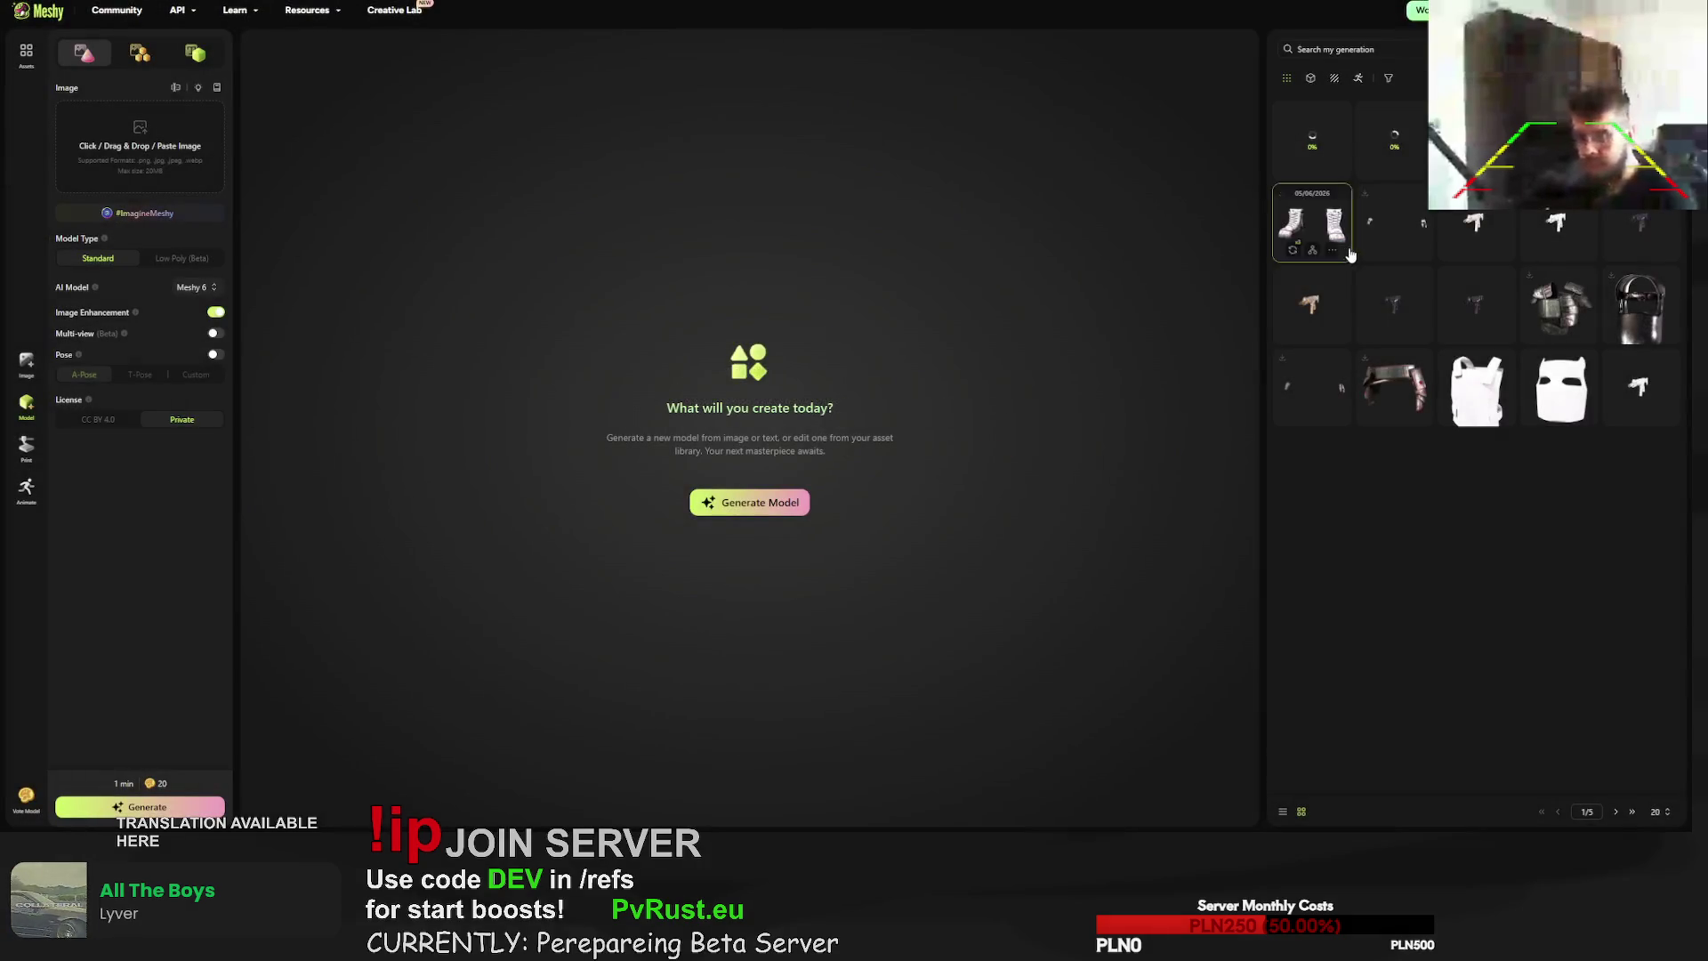
- Regenerate the boots, hoodie, another piece and the pants, confirming each retry
{"action": "left_click", "coordinate": [1372, 250]}
{"action": "left_click", "coordinate": [1003, 465]}
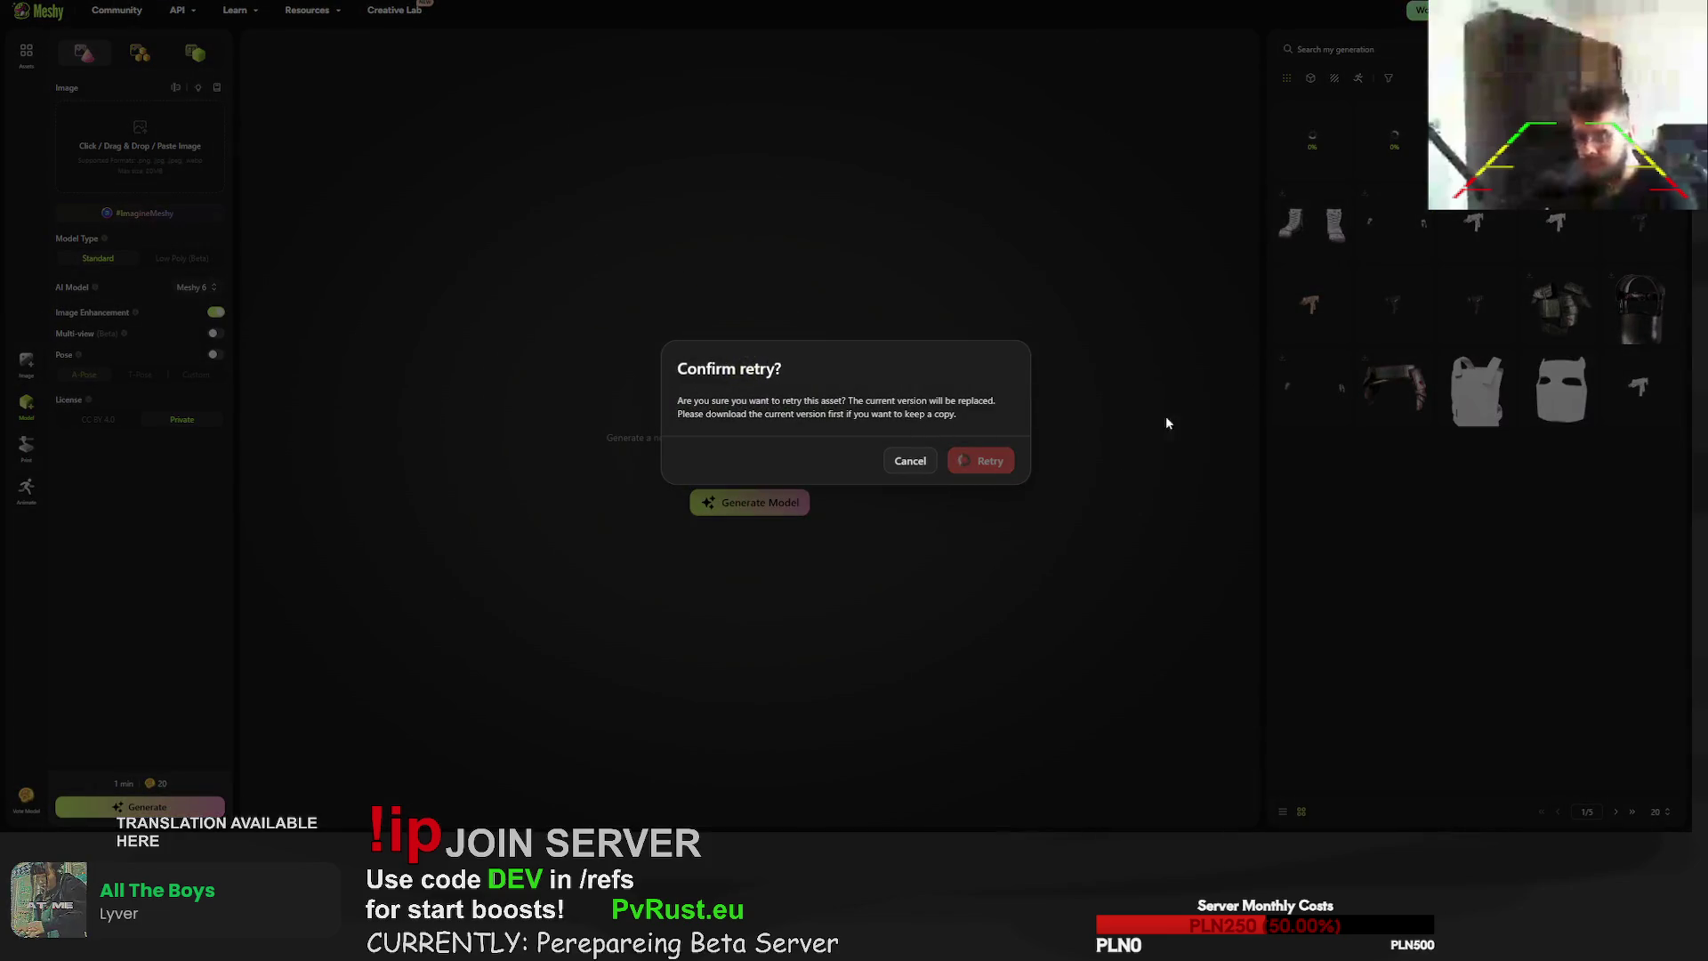
{"action": "left_click", "coordinate": [1375, 250]}
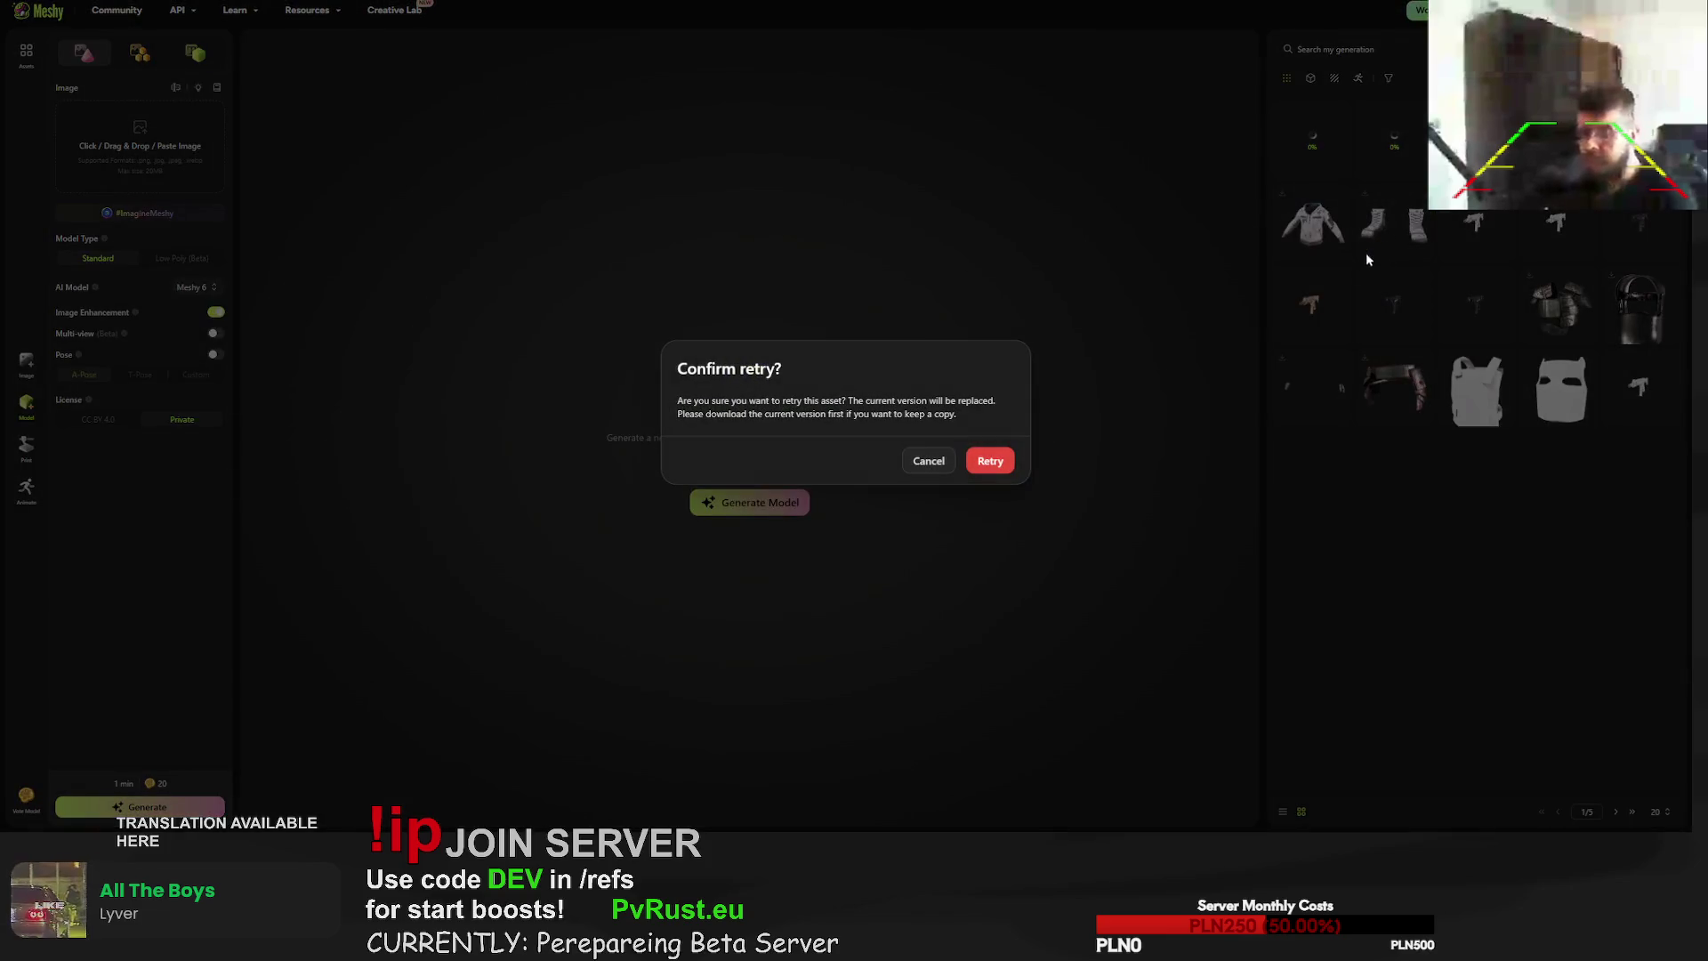
{"action": "left_click", "coordinate": [986, 461]}
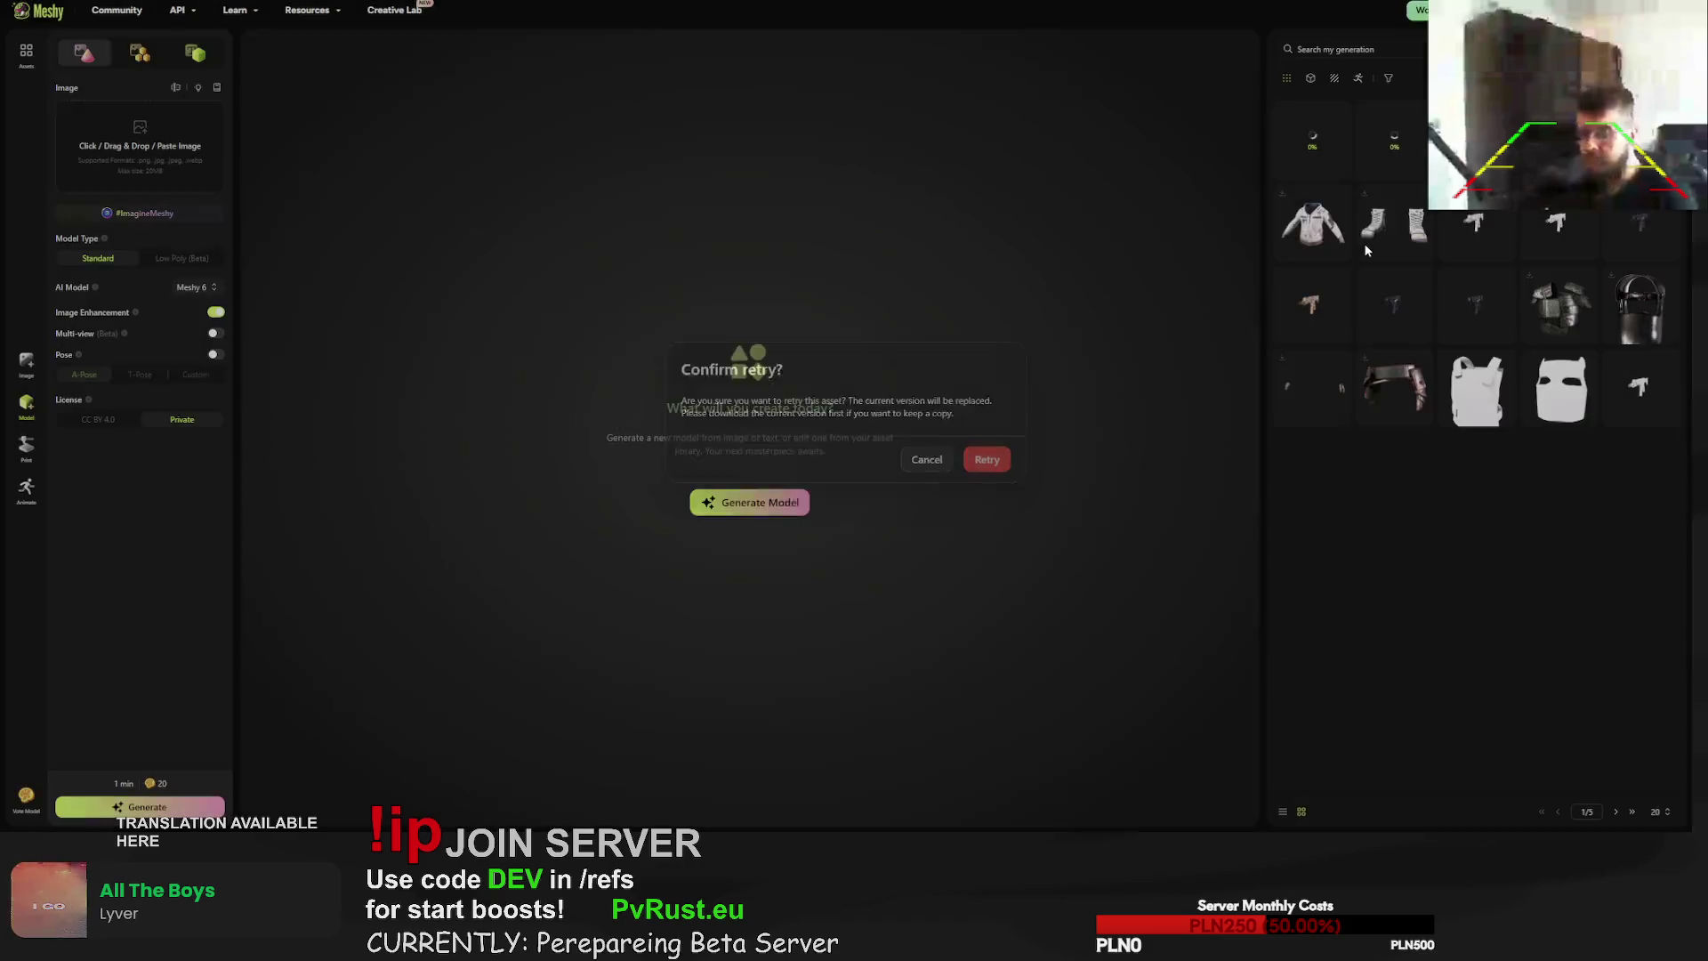
{"action": "left_click", "coordinate": [1380, 251]}
{"action": "left_click", "coordinate": [996, 460]}
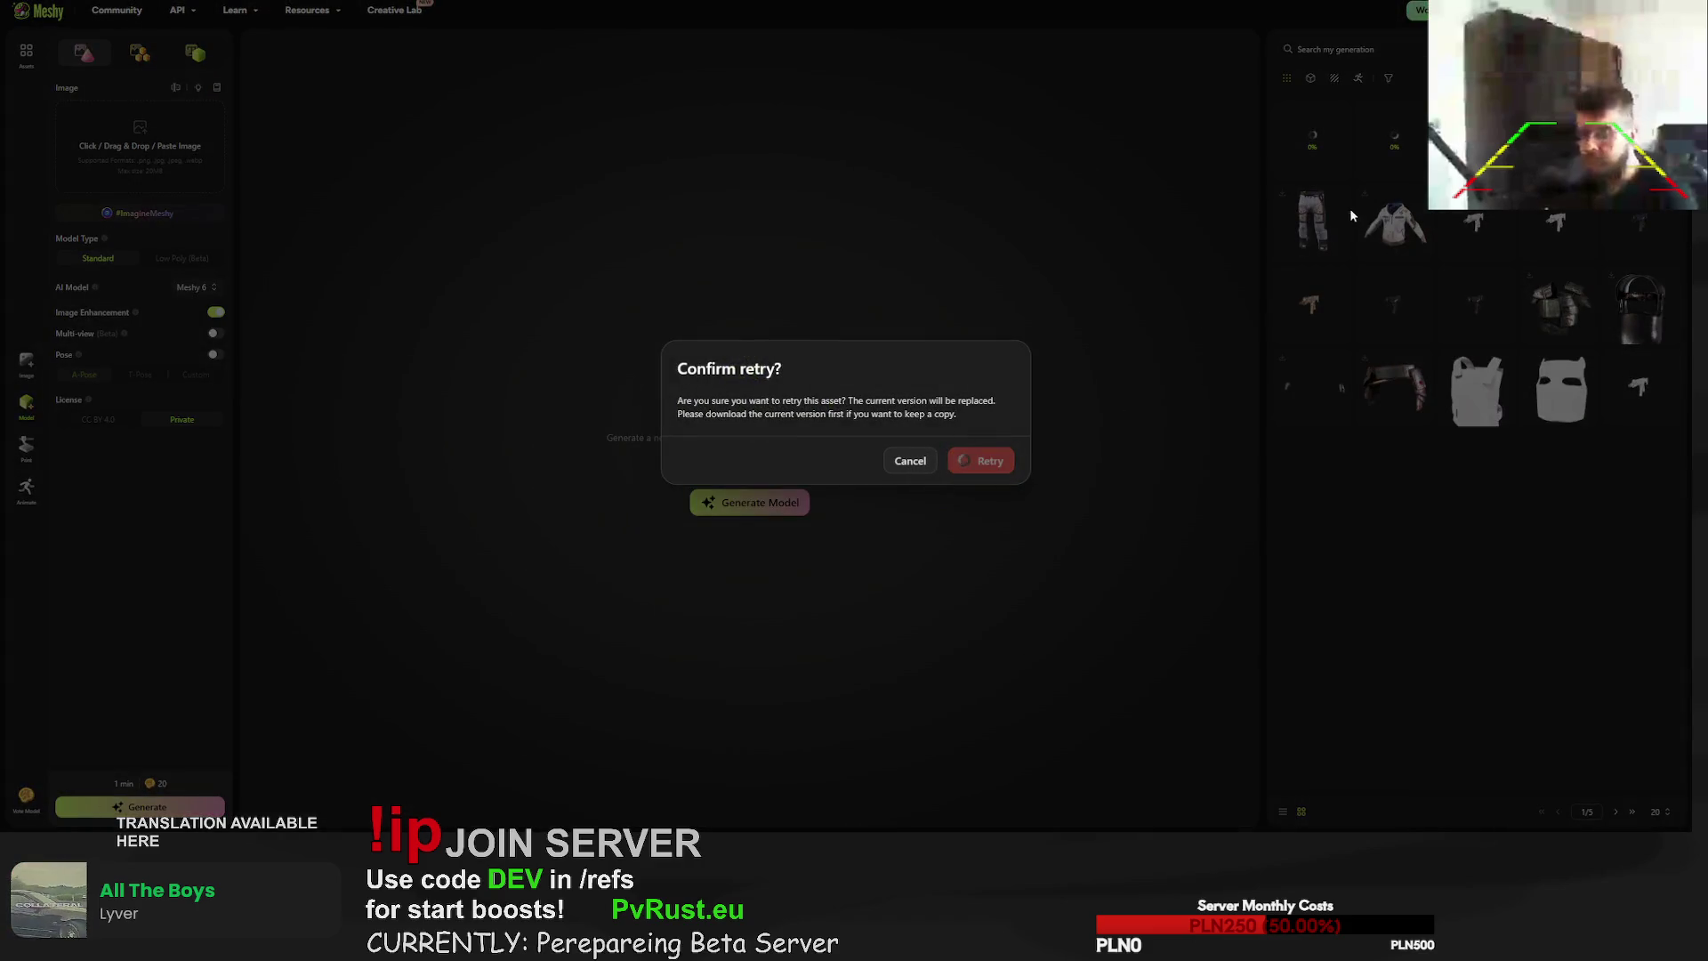
{"action": "left_click", "coordinate": [1379, 241]}
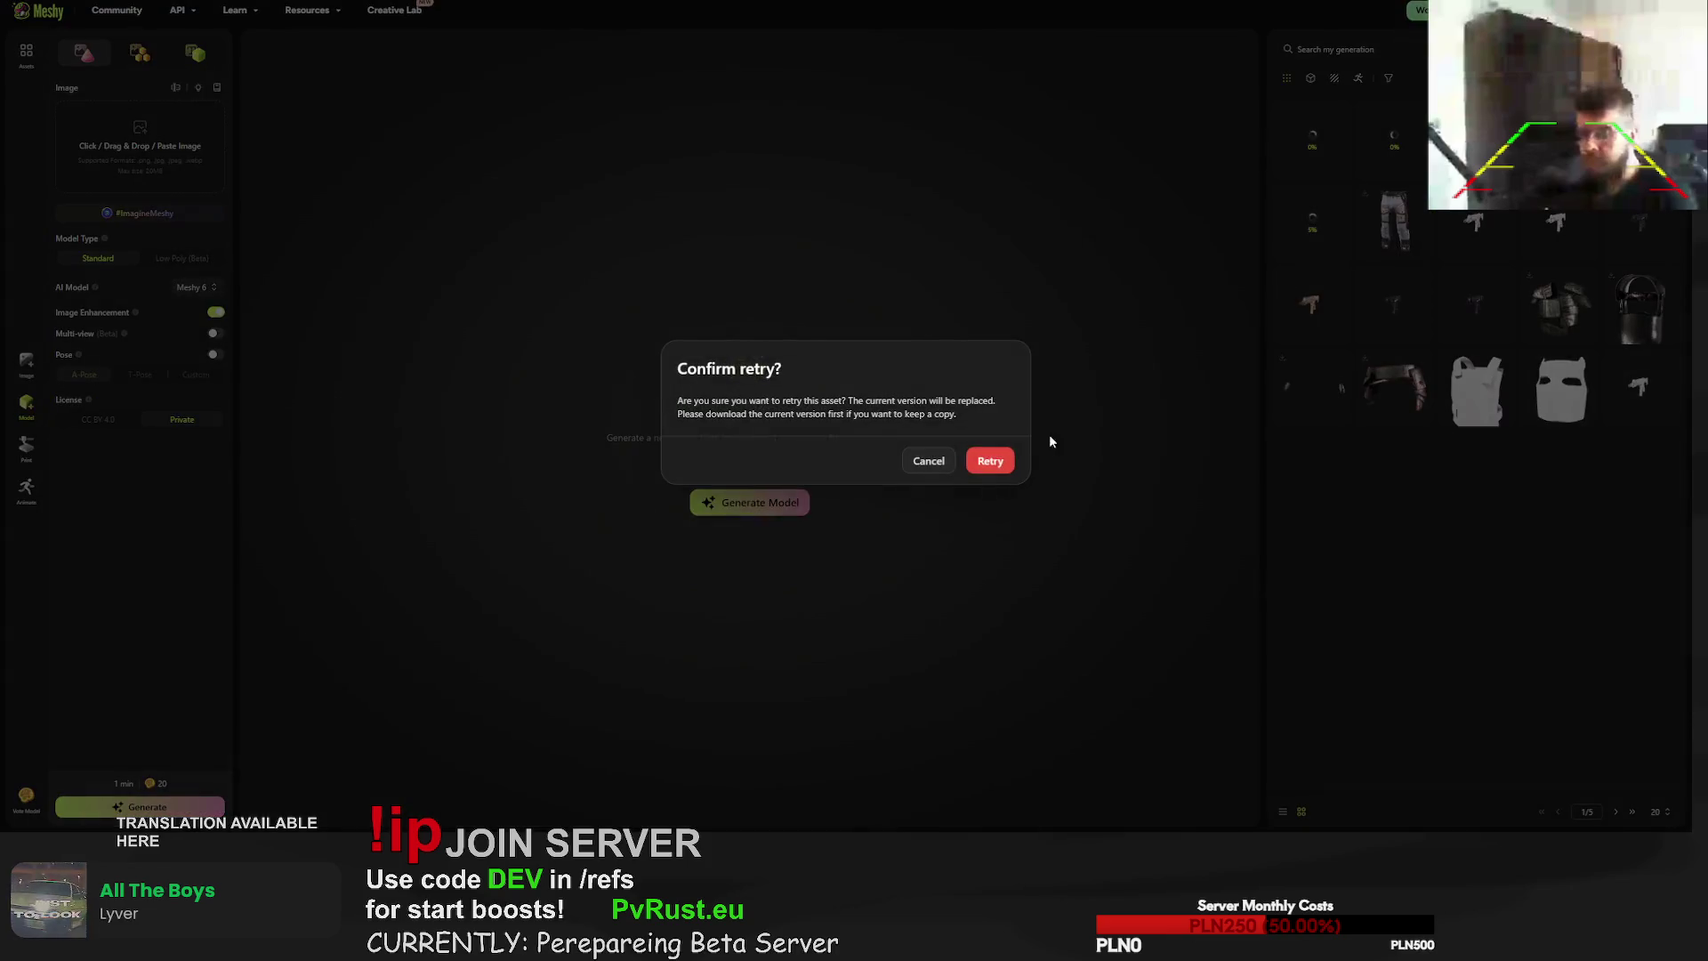
{"action": "left_click", "coordinate": [981, 462]}
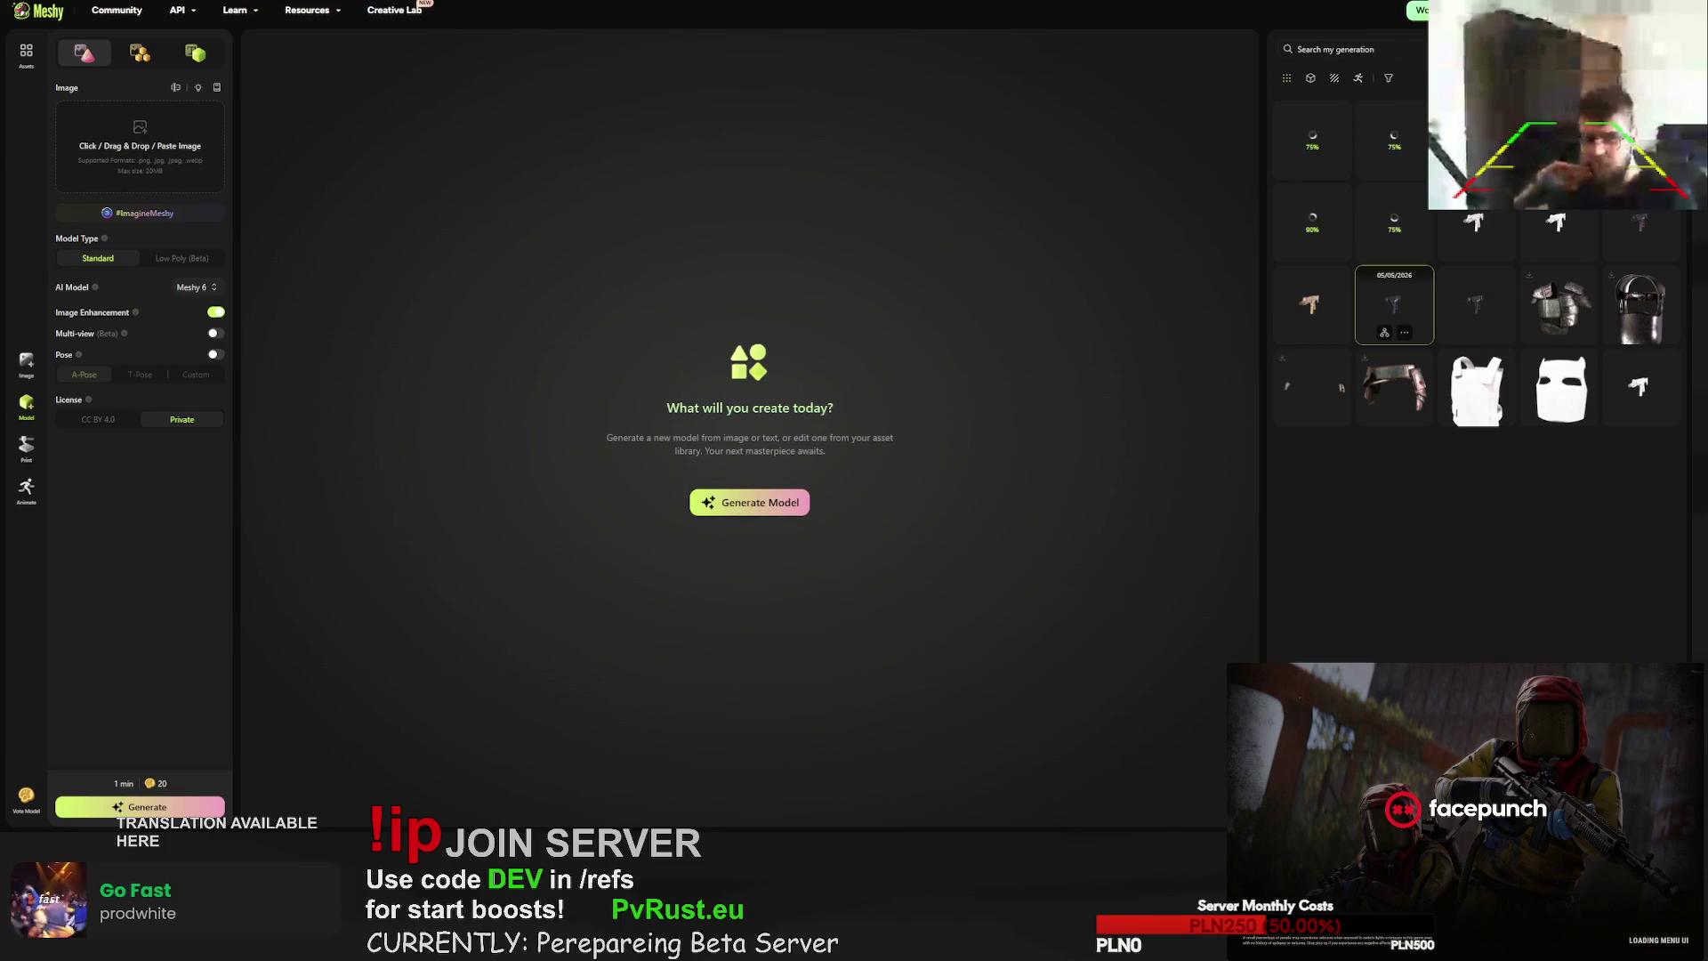
- Inspect the plated gloves front and striped back, then confirm a Free Retry regeneration
{"action": "left_click", "coordinate": [1394, 305]}
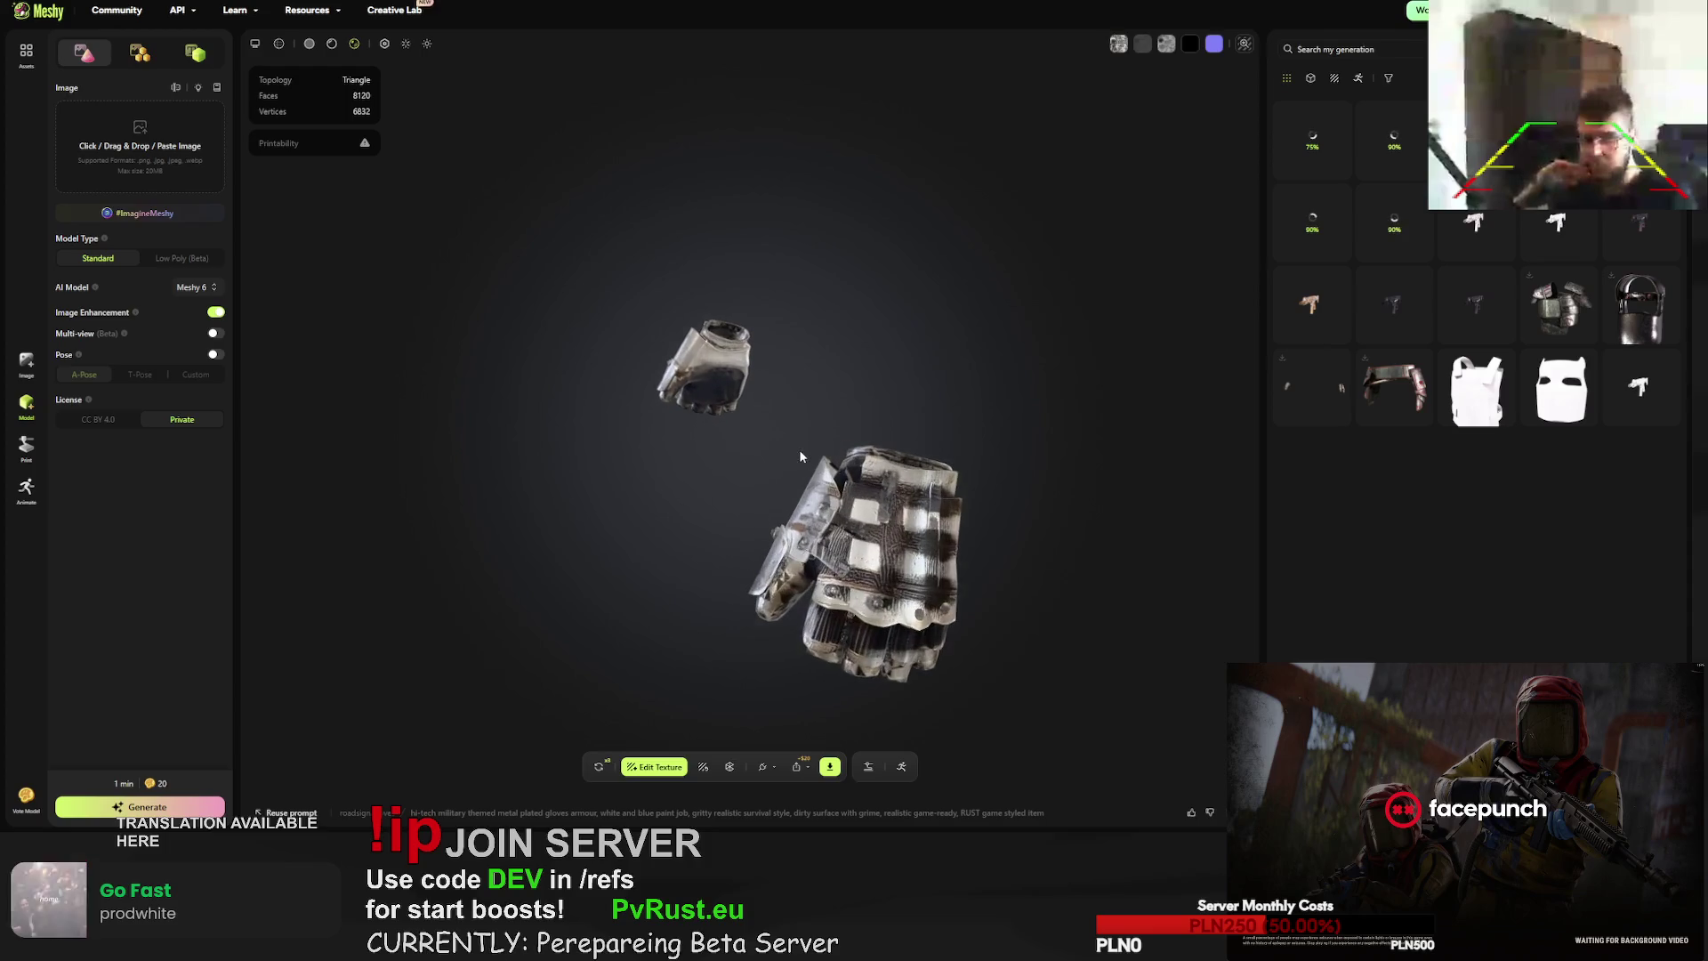
{"action": "mouse_move", "coordinate": [874, 479]}
{"action": "left_mouse_down"}
{"action": "mouse_move", "coordinate": [507, 468]}
{"action": "mouse_move", "coordinate": [746, 486]}
{"action": "left_mouse_up"}
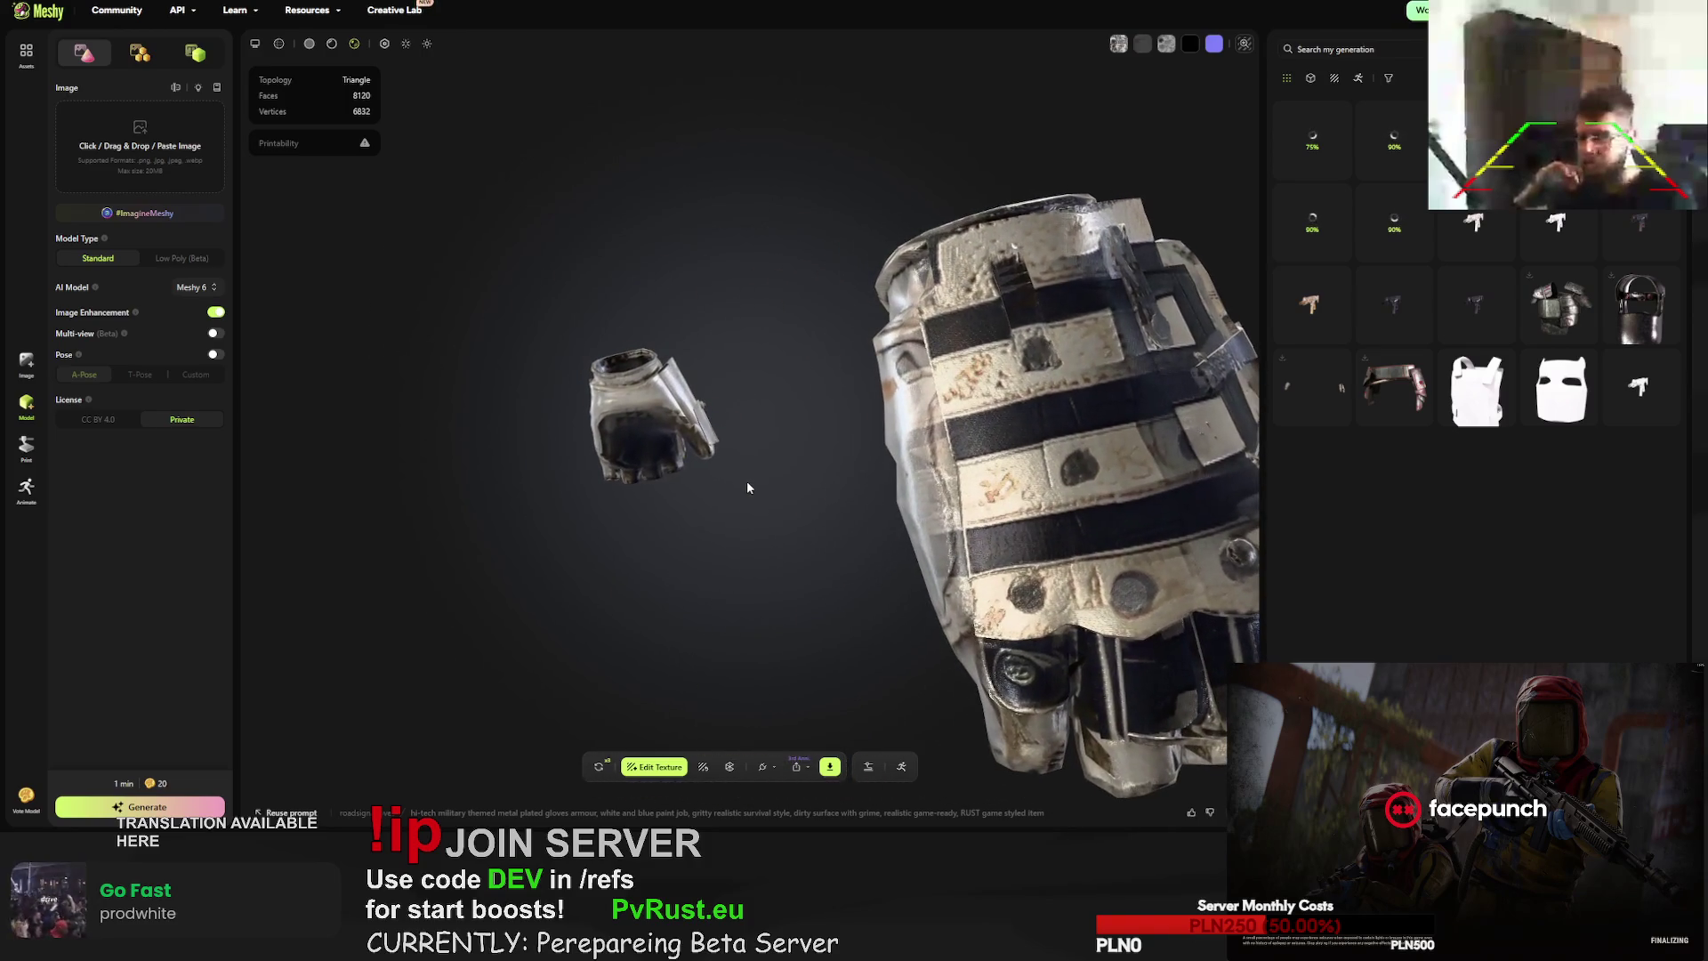
{"action": "left_click", "coordinate": [599, 767]}
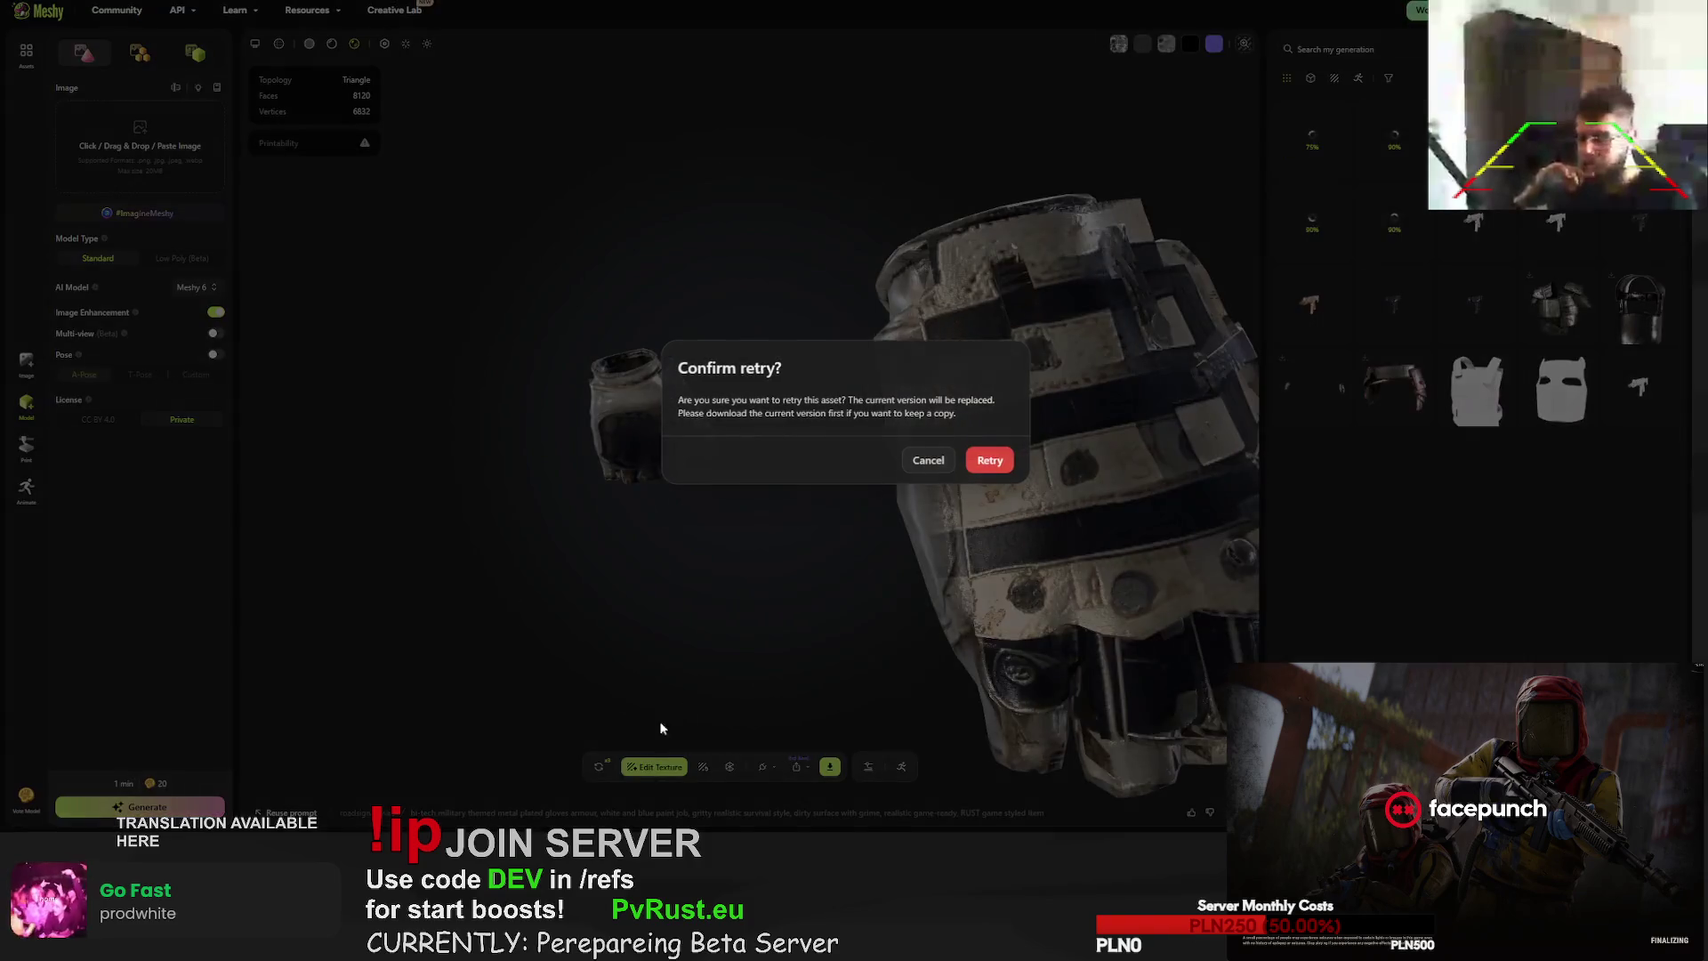
{"action": "left_click", "coordinate": [990, 460]}
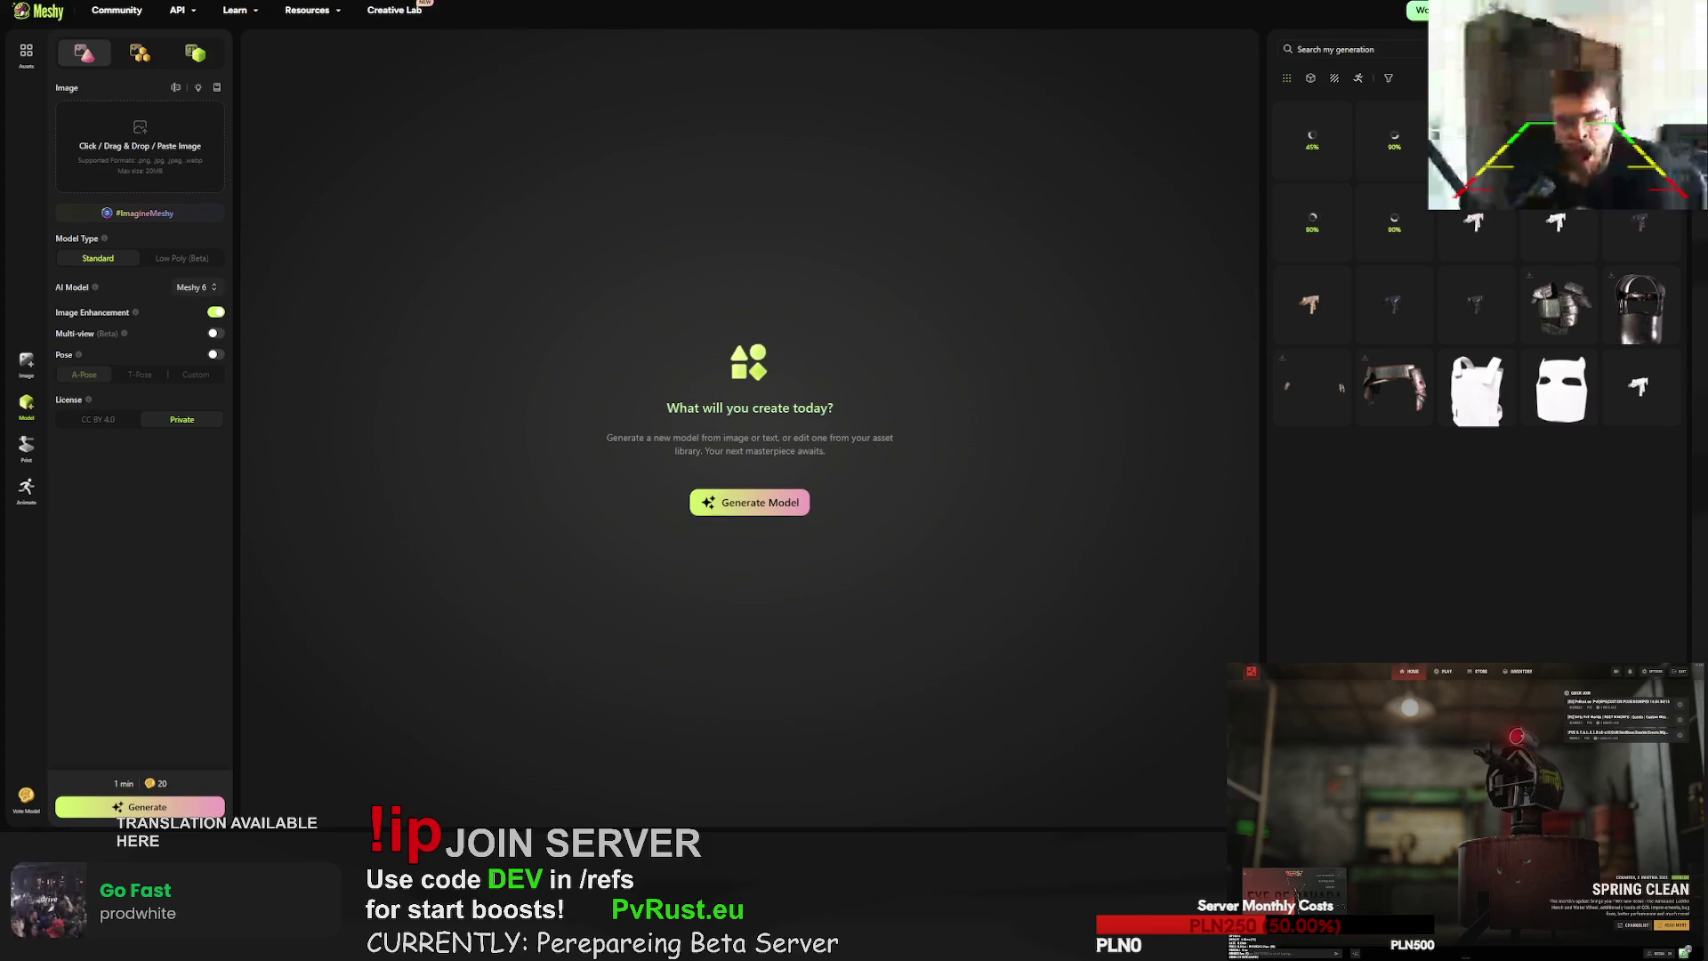
- In the Rust item editor, save the Hunting Bow model as an OBJ in the obj folder
{"action": "left_click", "coordinate": [1517, 672]}
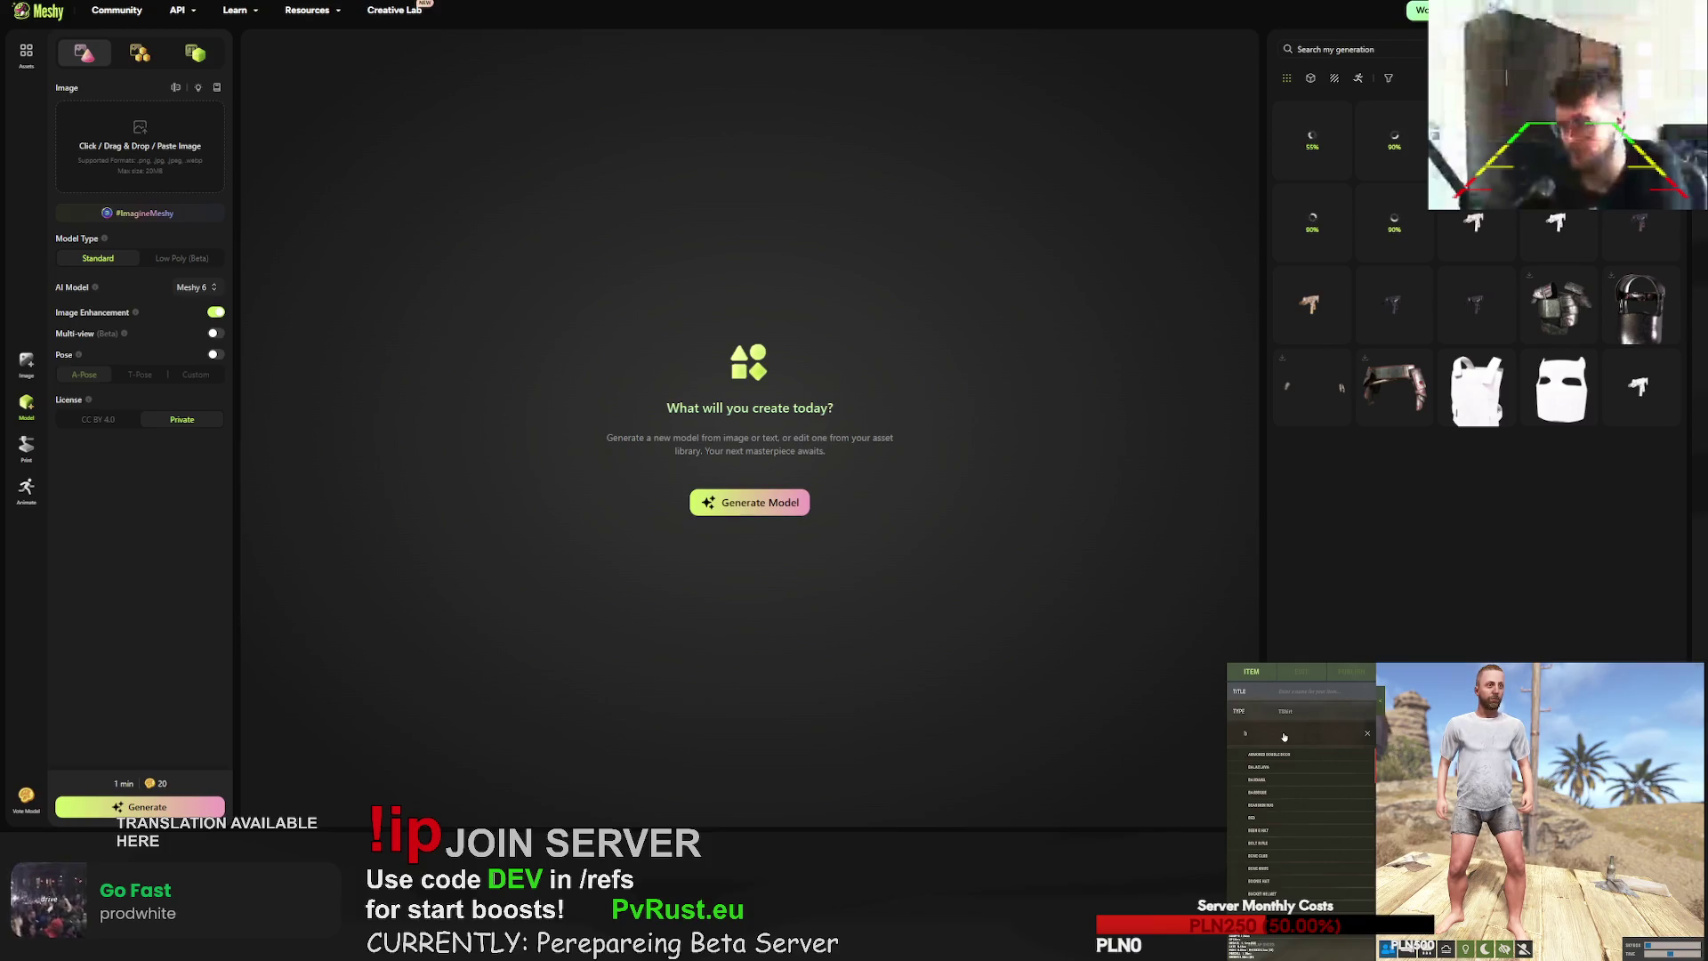
{"action": "type", "text": "ow"}
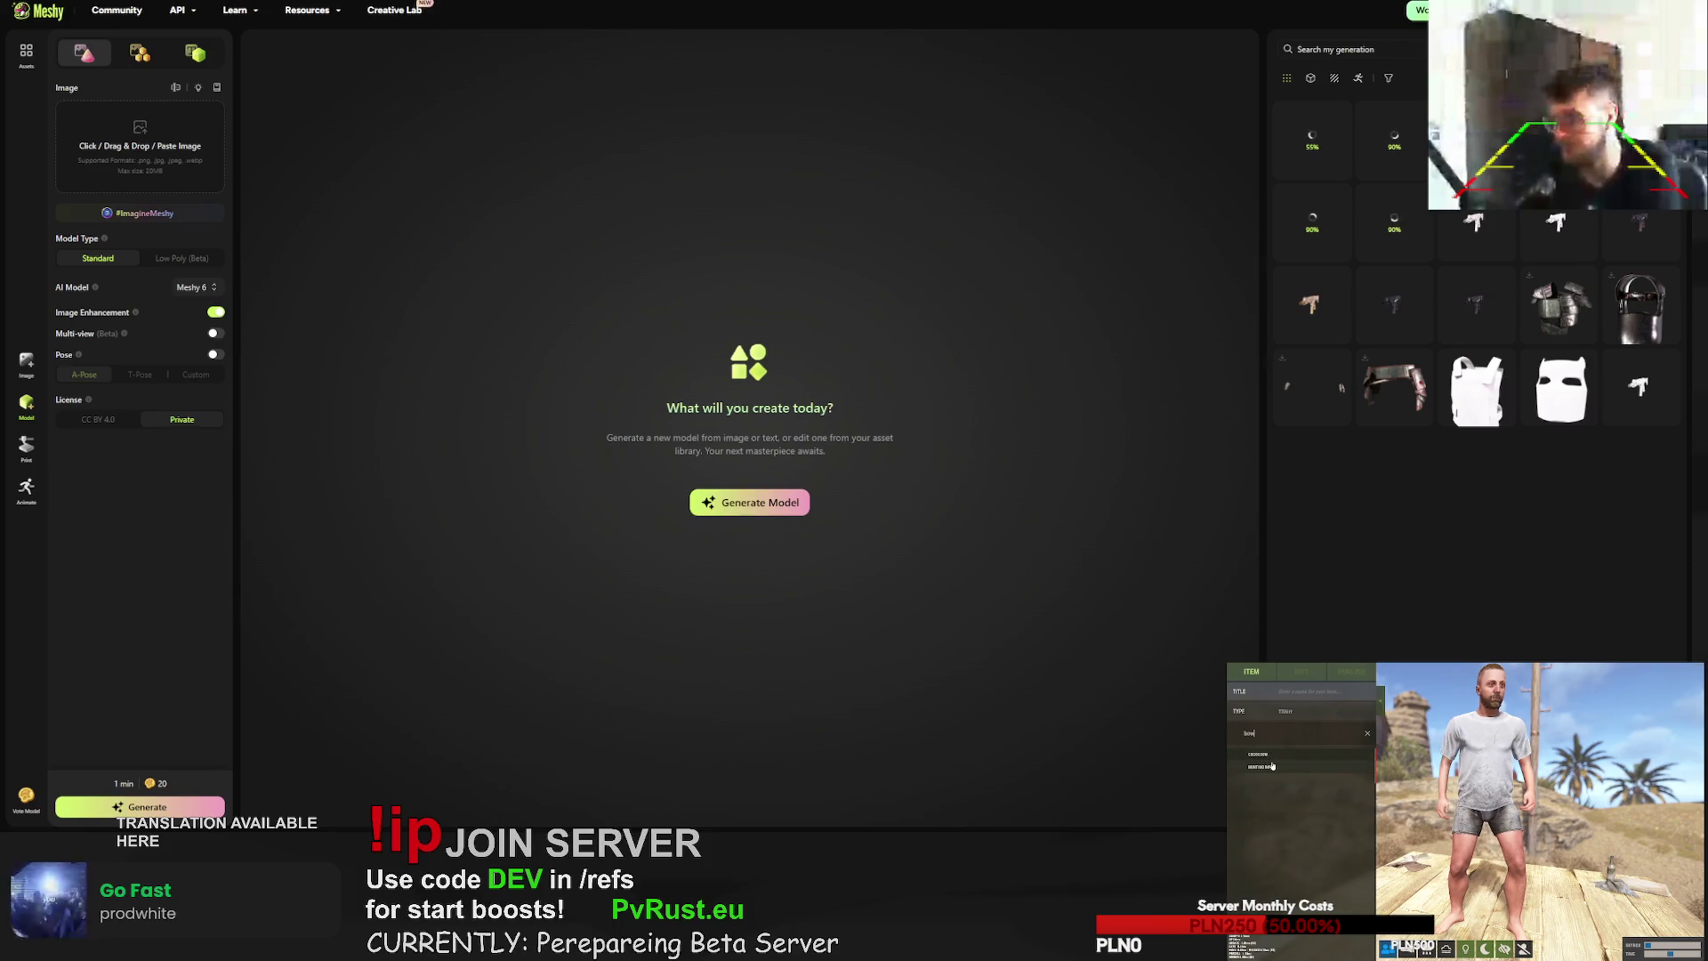
{"action": "left_click", "coordinate": [1277, 766]}
{"action": "left_click", "coordinate": [1324, 676]}
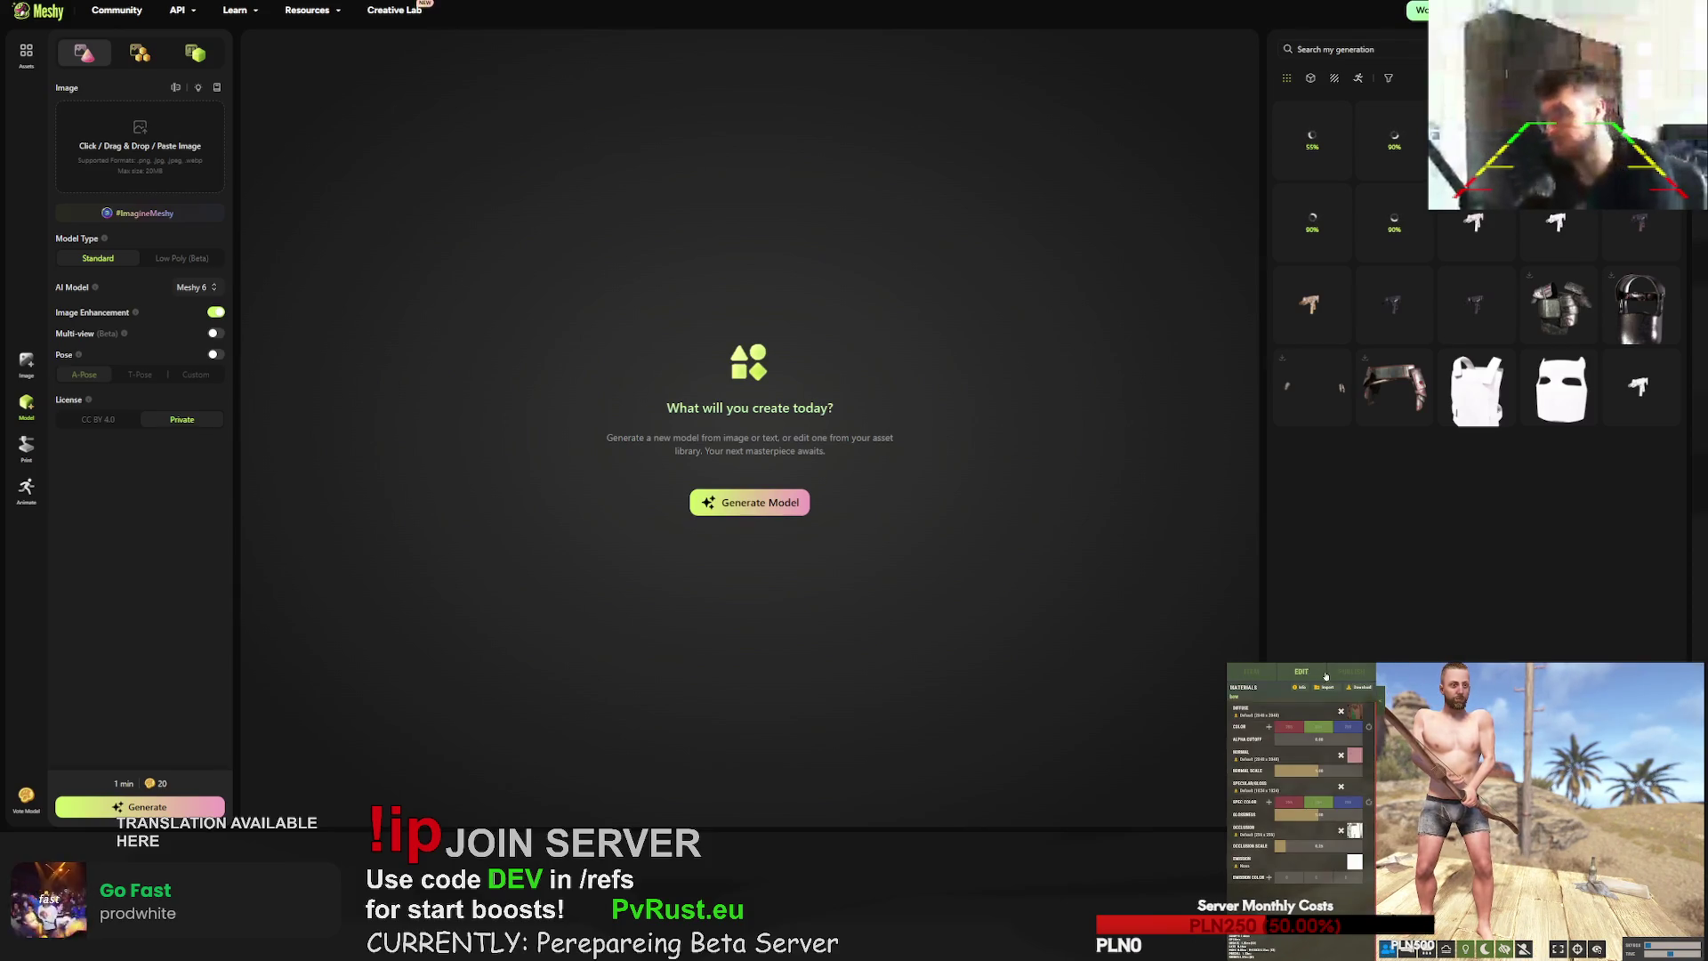
{"action": "left_click", "coordinate": [1359, 690]}
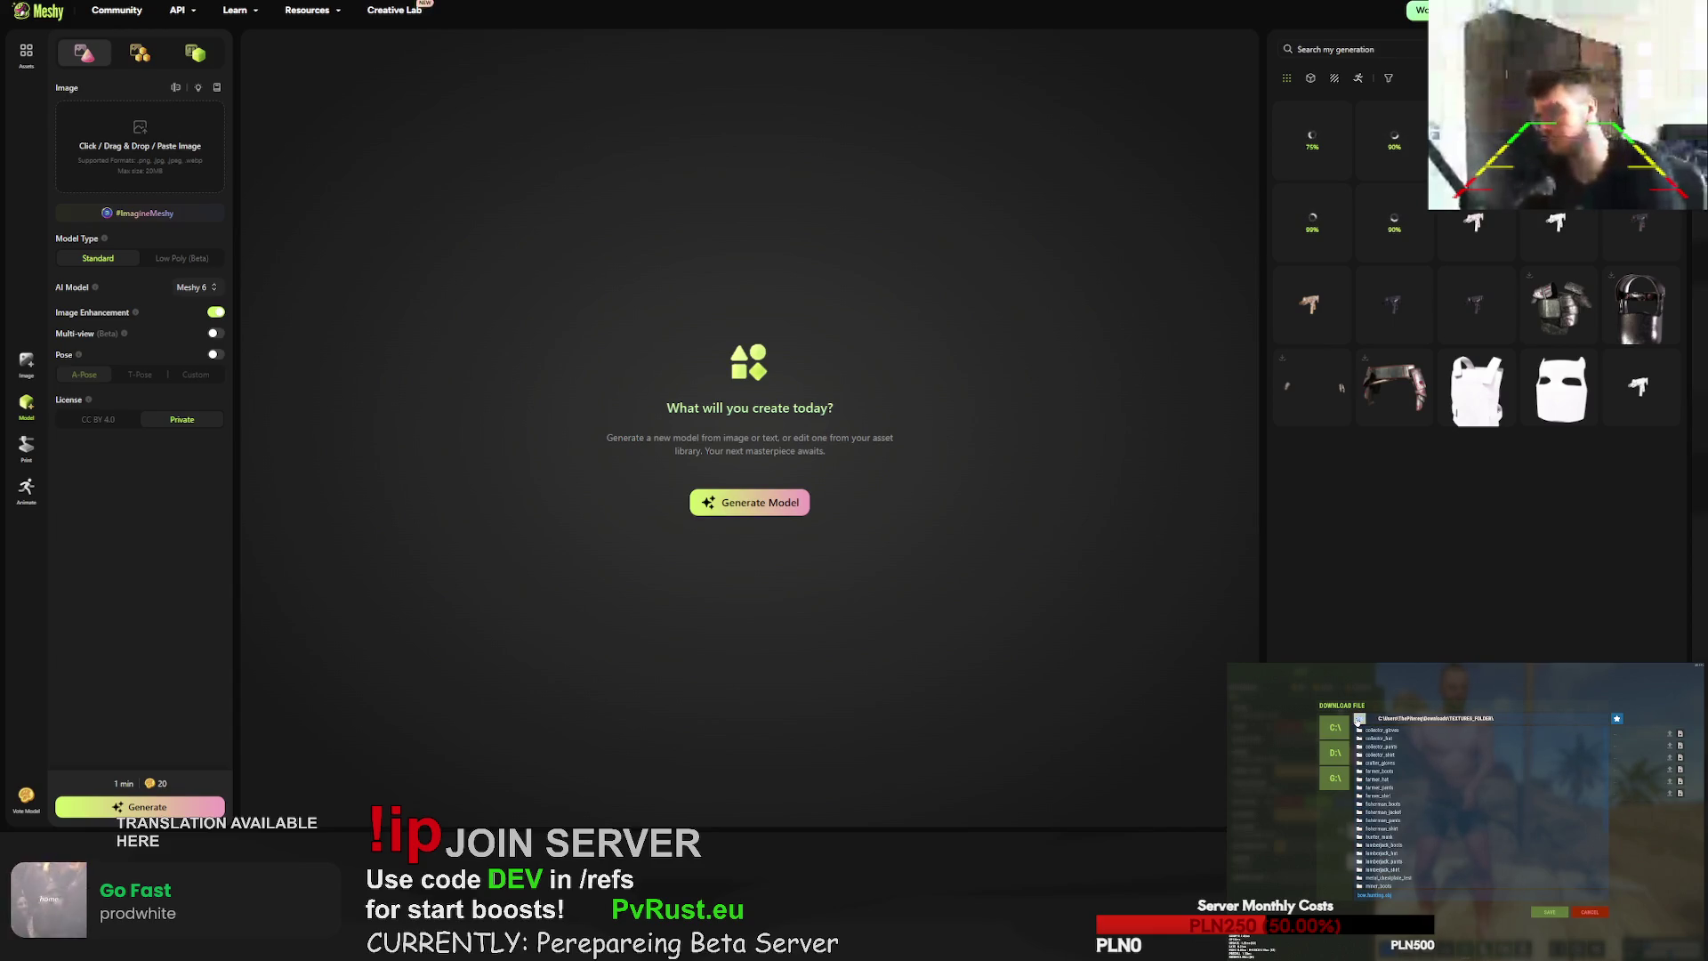
{"action": "scroll", "coordinate": [1448, 819], "scroll_direction": "down", "scroll_amount": 5}
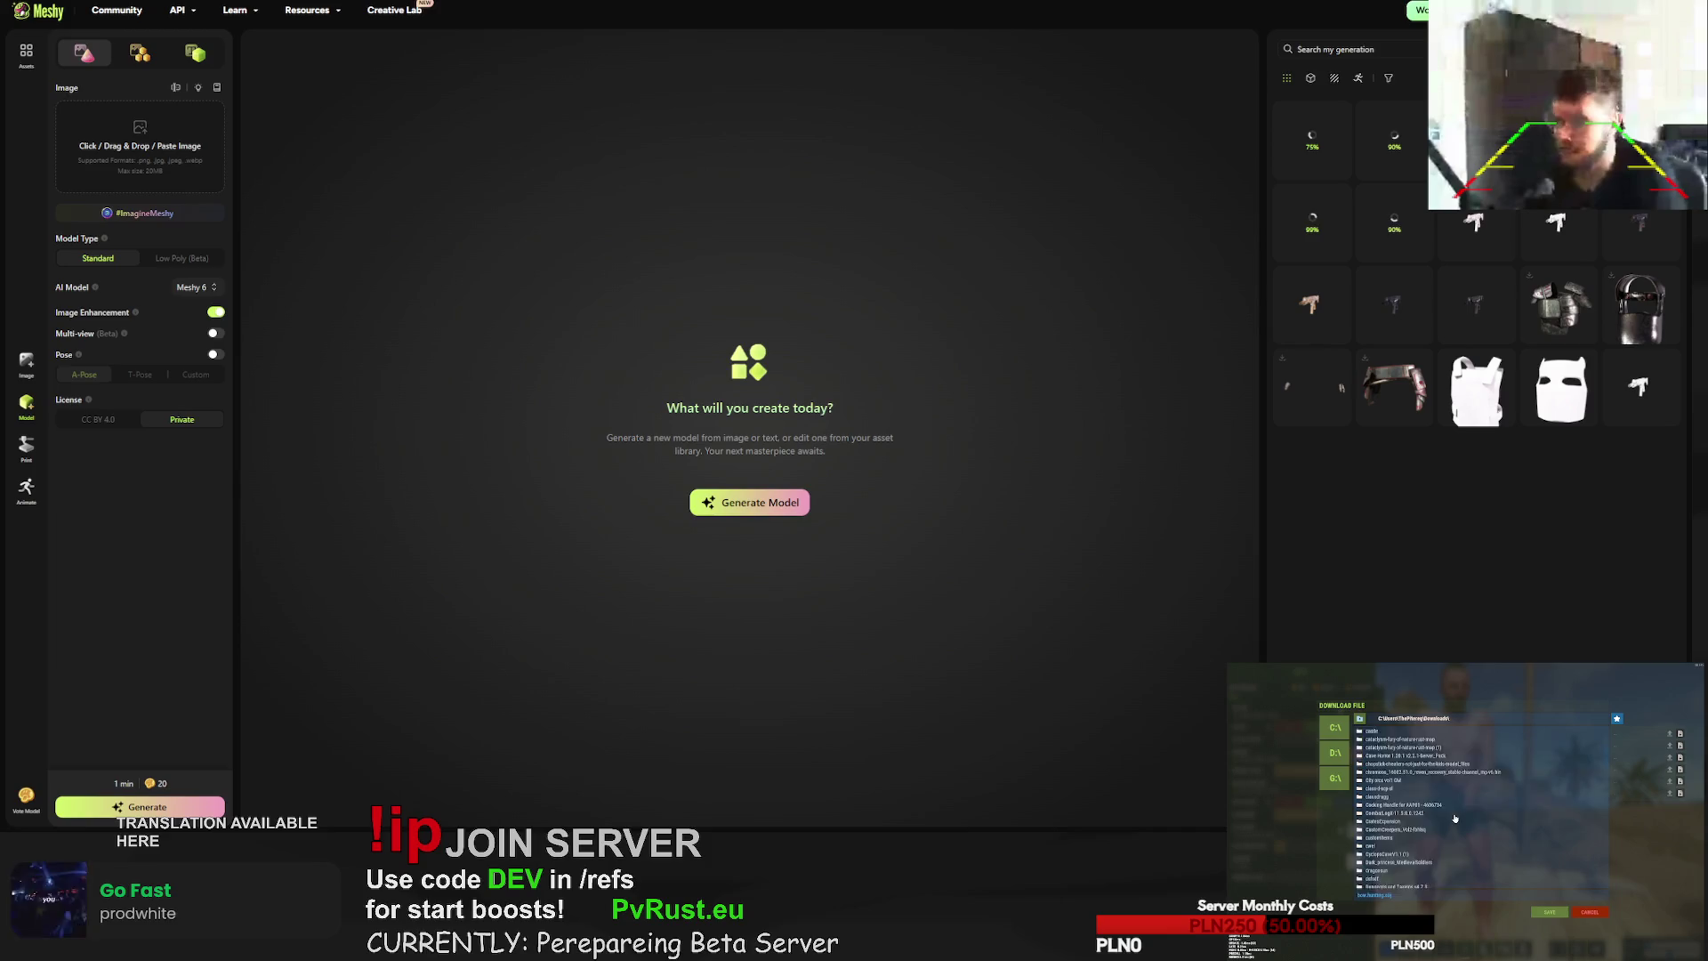
{"action": "scroll", "coordinate": [1449, 818], "scroll_direction": "down", "scroll_amount": 5}
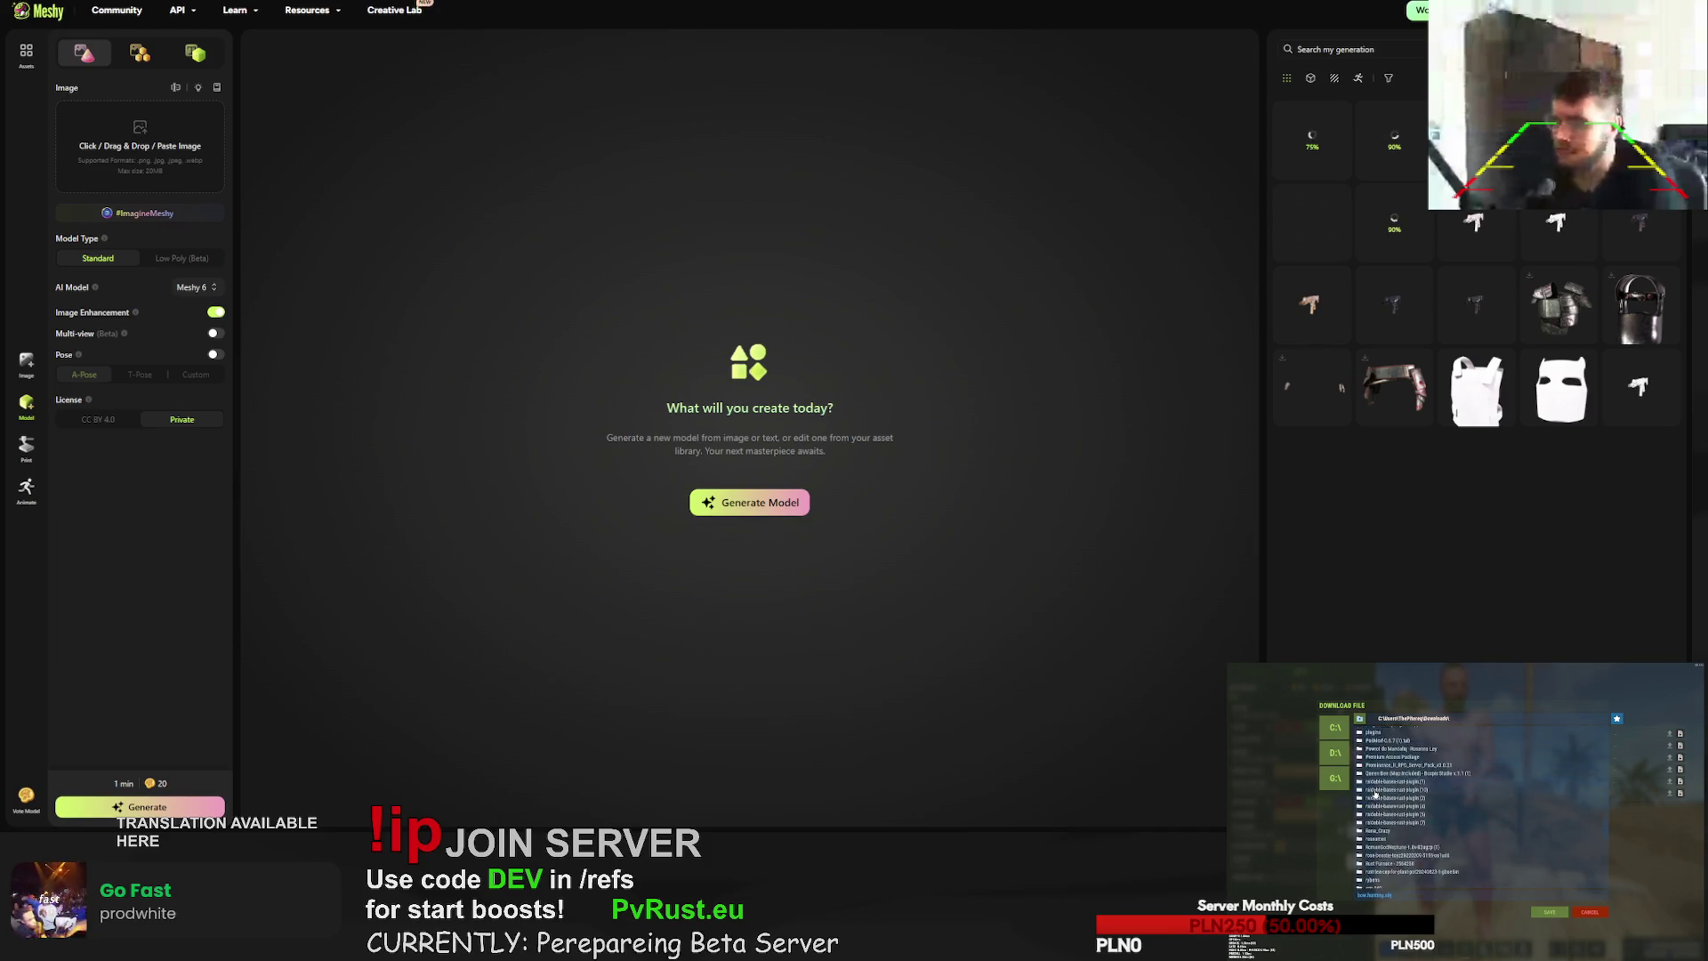
{"action": "scroll", "coordinate": [1374, 792], "scroll_direction": "down", "scroll_amount": 5}
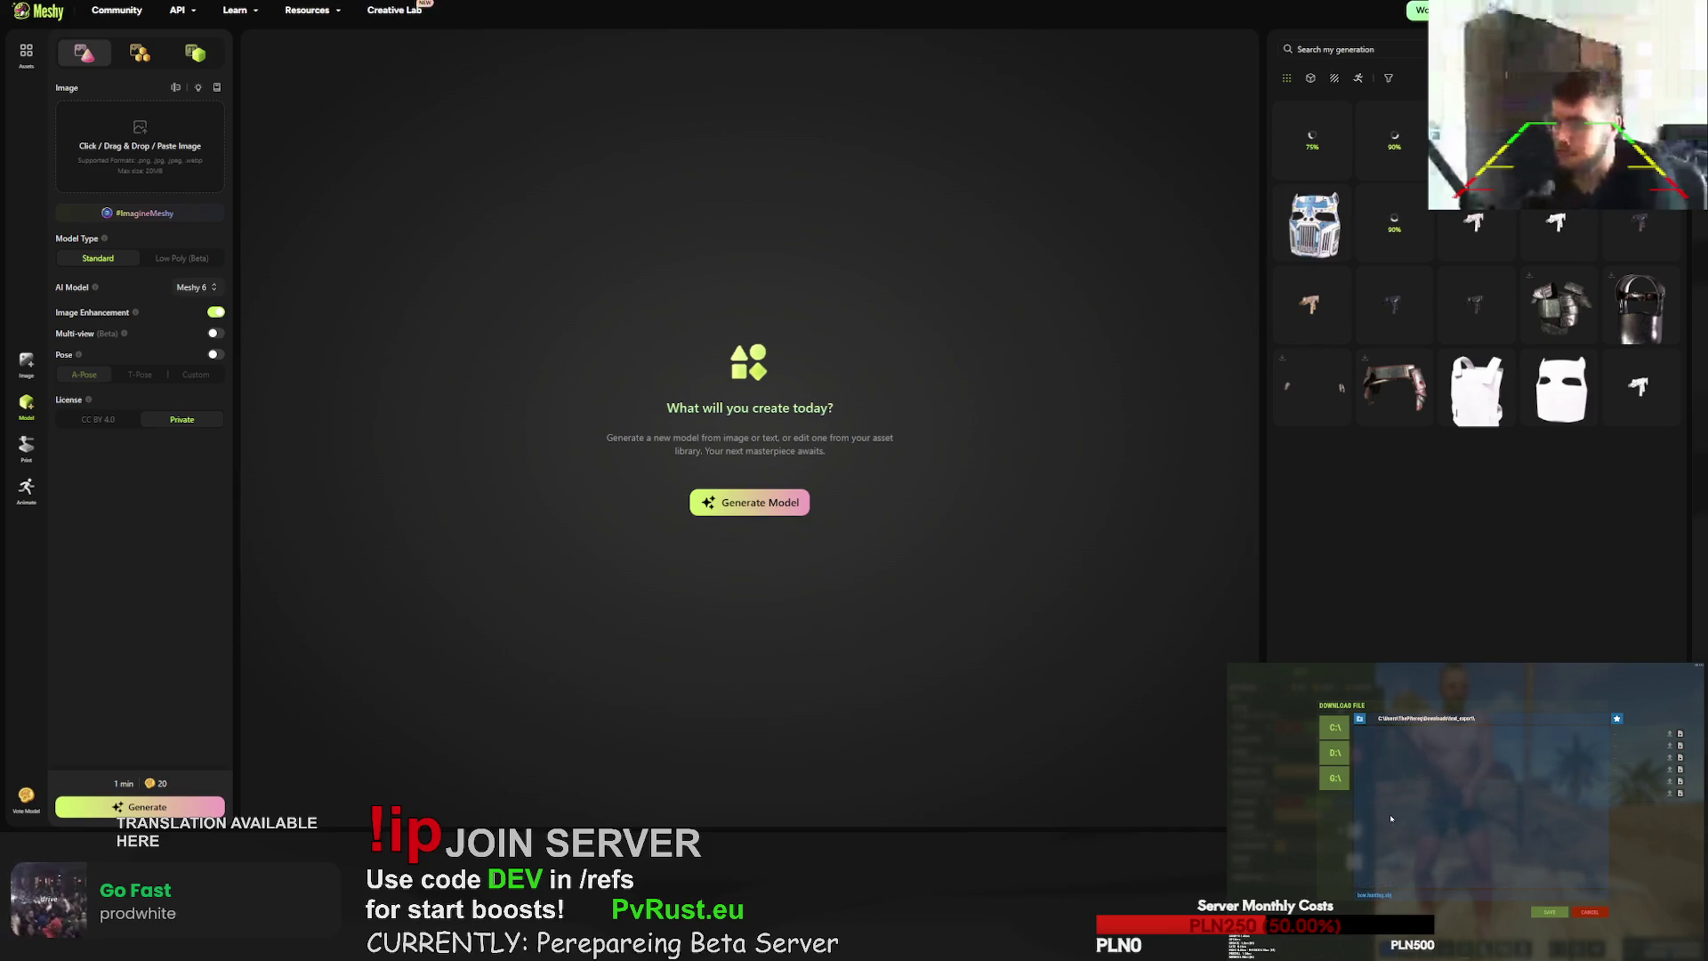
{"action": "double_click", "coordinate": [1368, 738]}
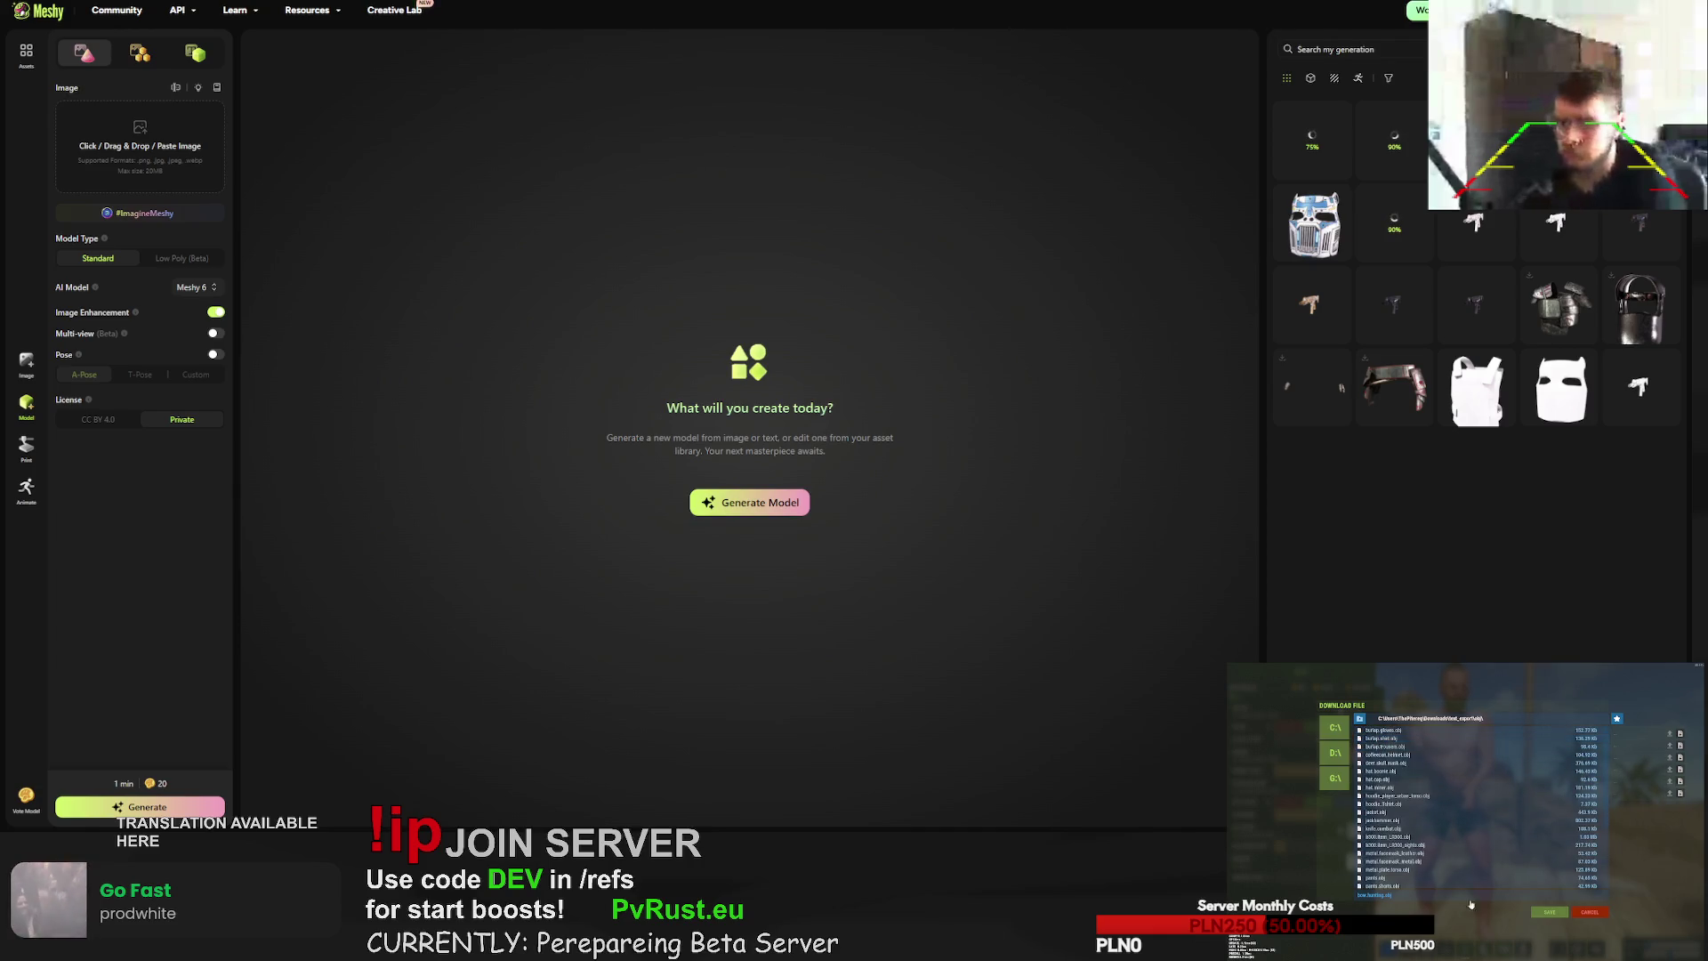
{"action": "left_click", "coordinate": [1549, 914]}
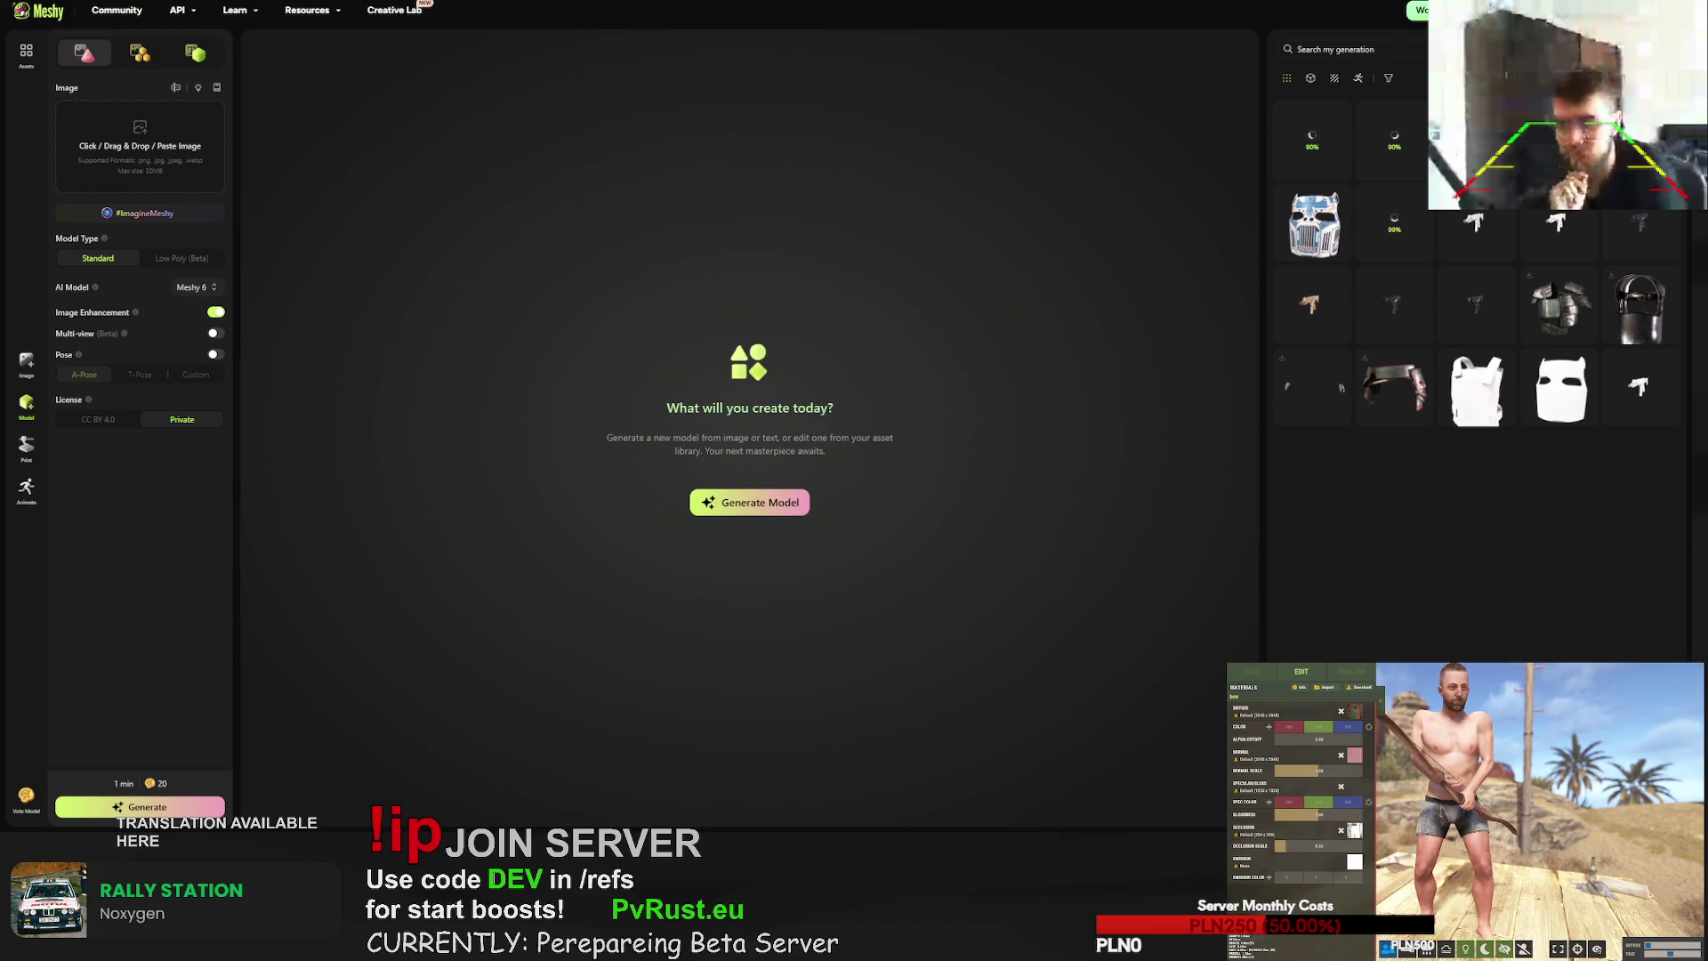
- Upload bow.hunting.obj as a private model keeping original texture and UV, then open the plate vest
{"action": "left_click", "coordinate": [601, 365]}
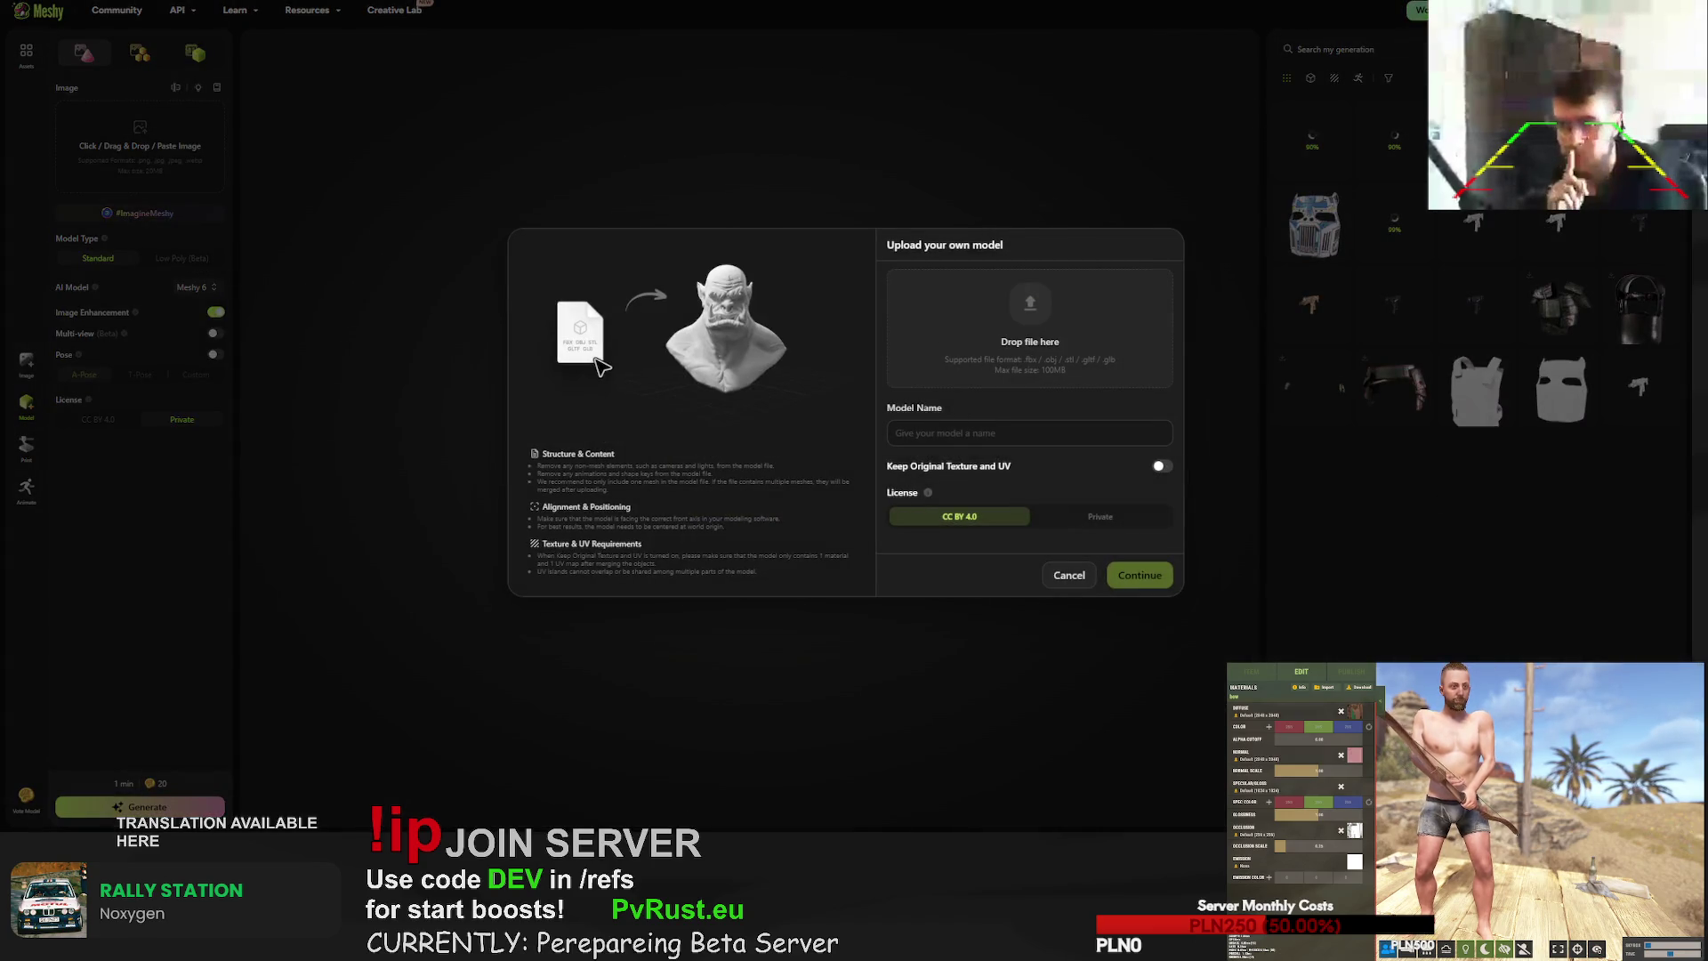
{"action": "left_click_drag", "start_coordinate": [1707, 320], "coordinate": [1023, 321]}
{"action": "left_click", "coordinate": [1161, 467]}
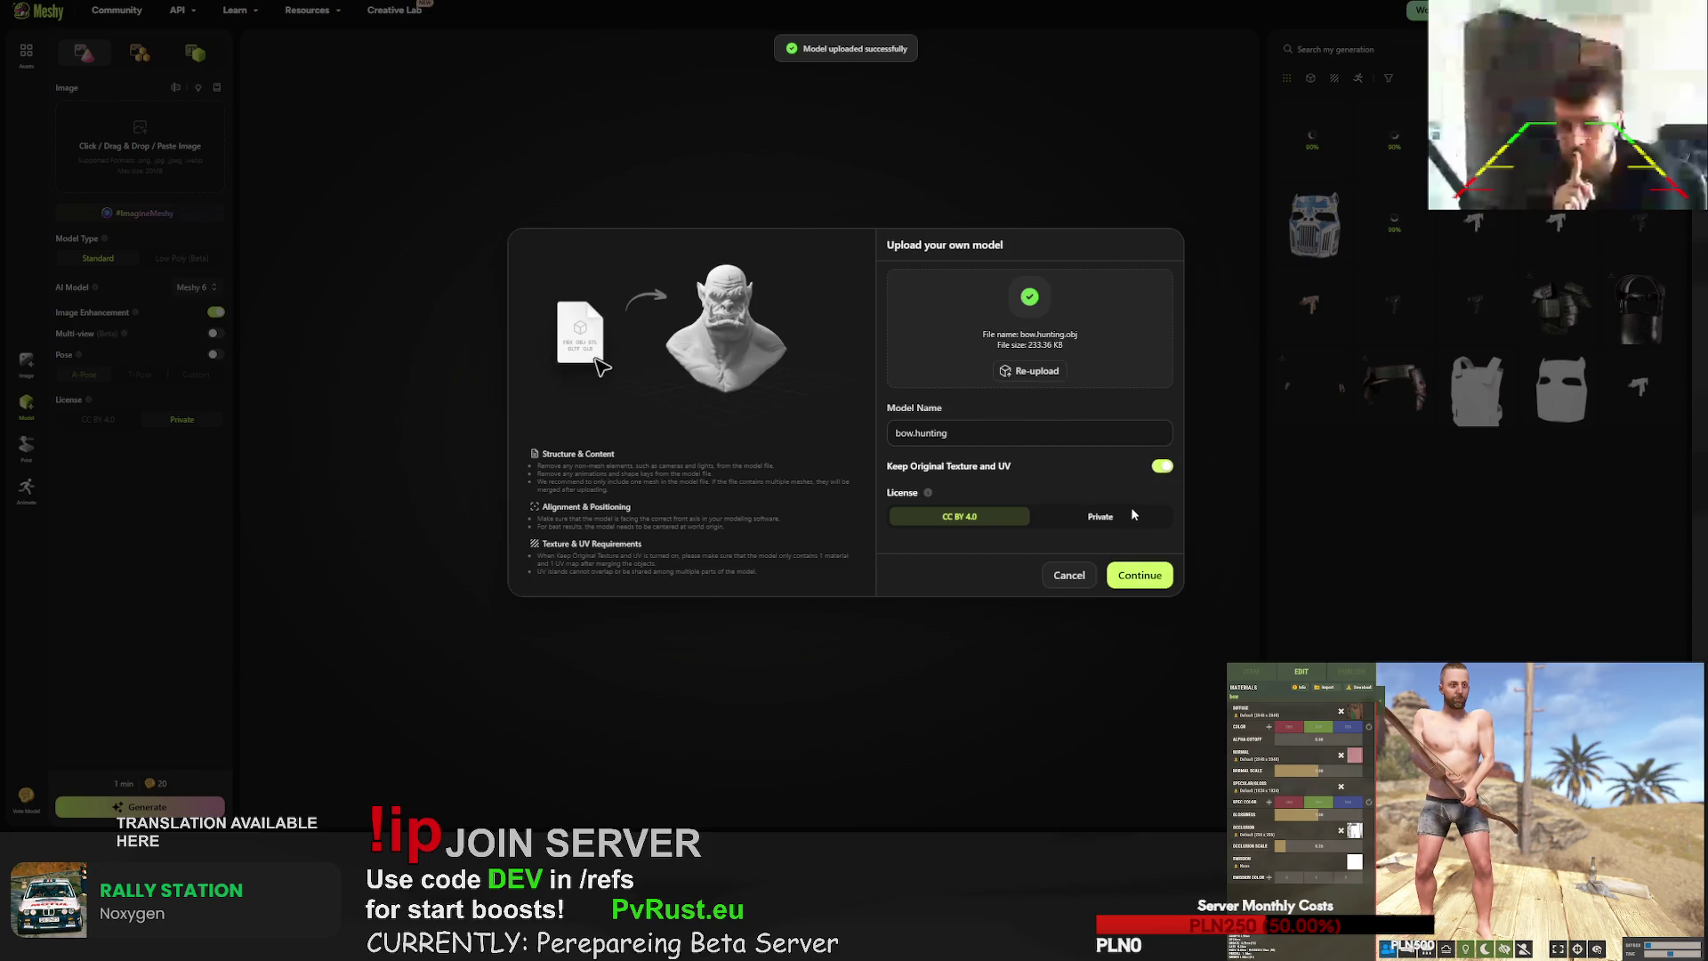
{"action": "left_click", "coordinate": [1101, 516]}
{"action": "left_click", "coordinate": [1144, 577]}
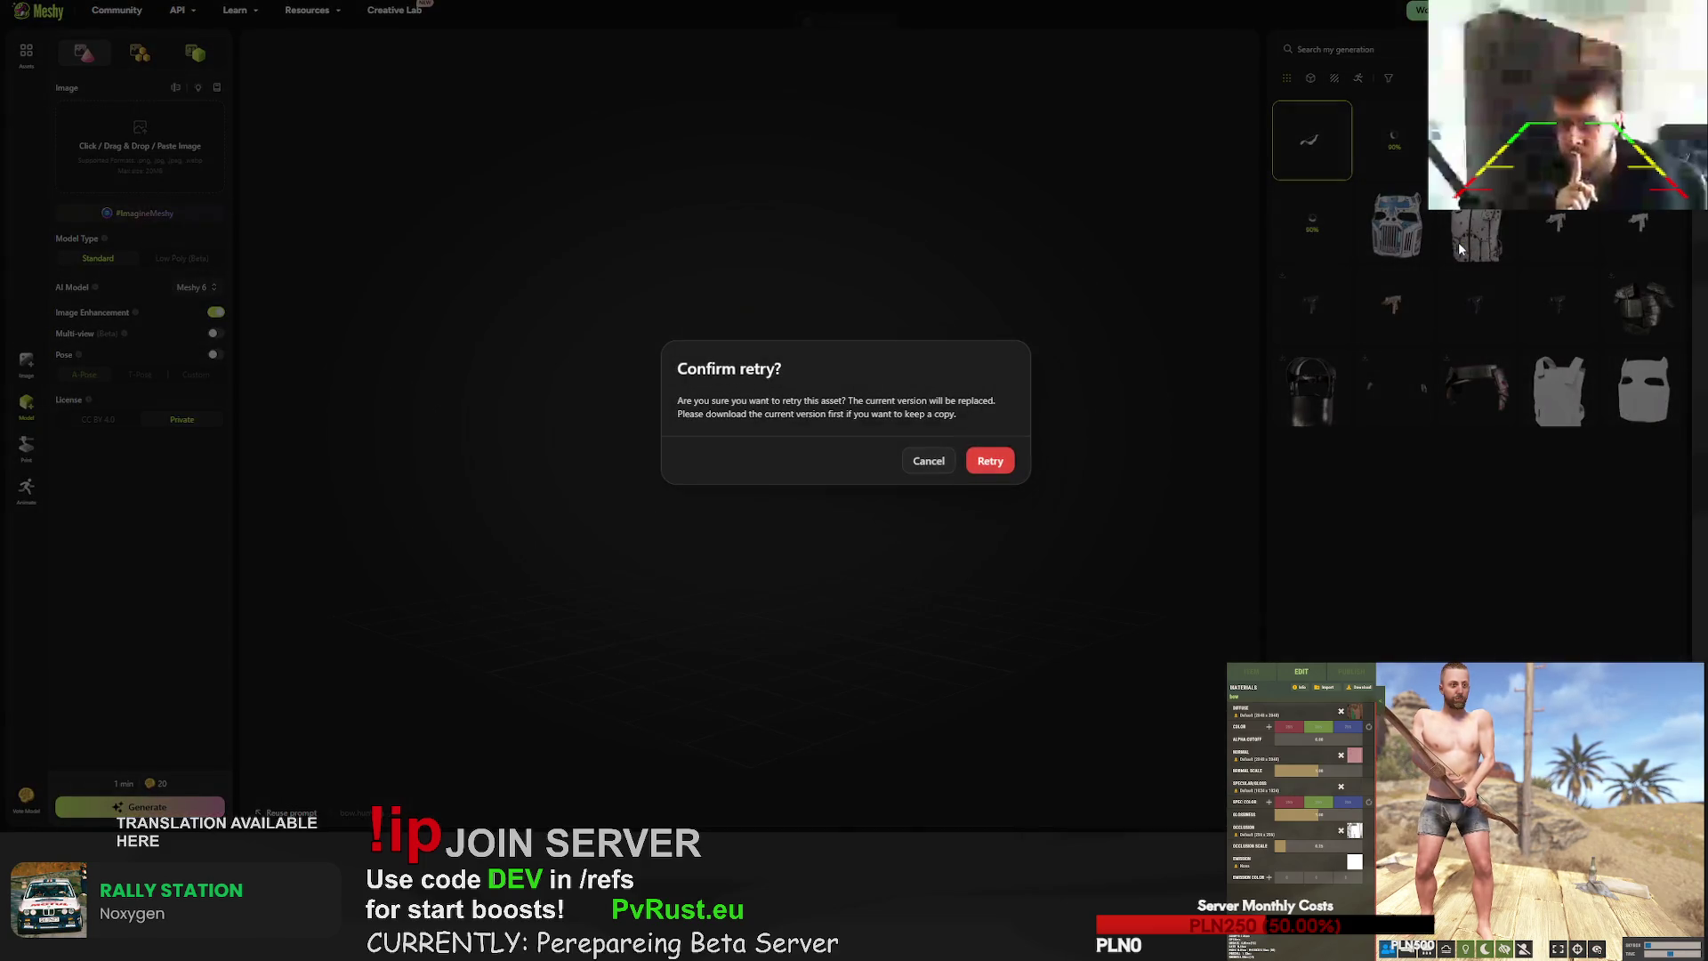
{"action": "left_click", "coordinate": [985, 459]}
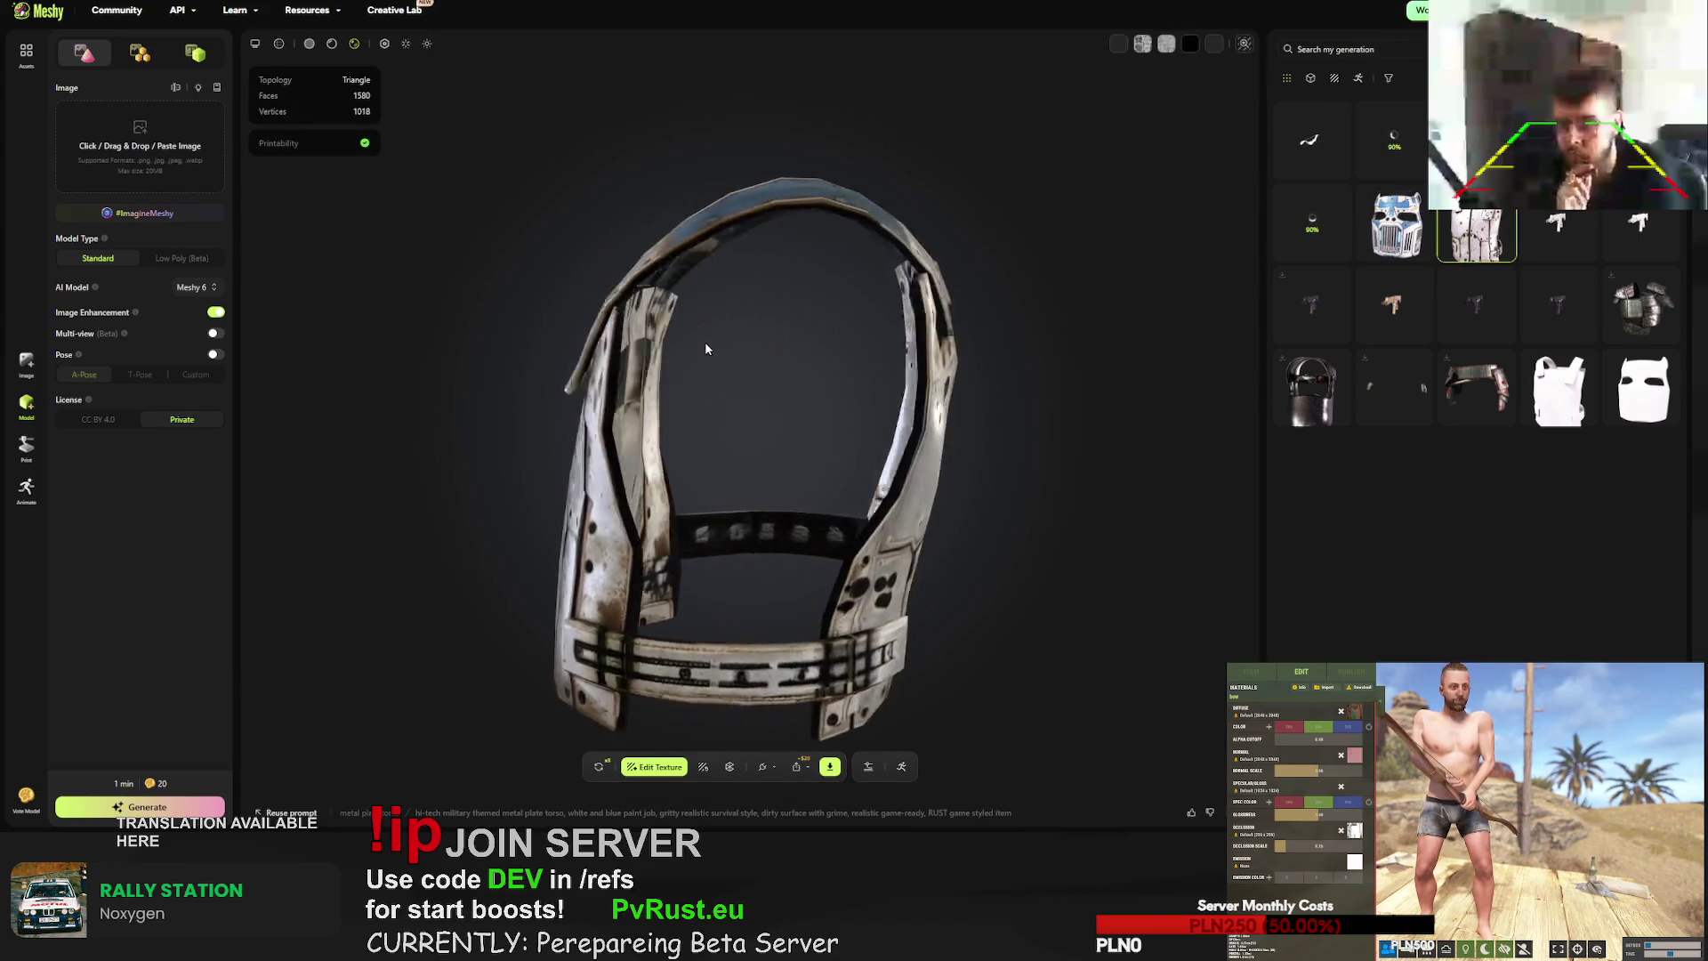
- Browse the face mask, boots and hoodie, orbit the blue-white mask, then open the plate vest
{"action": "left_click", "coordinate": [1394, 223]}
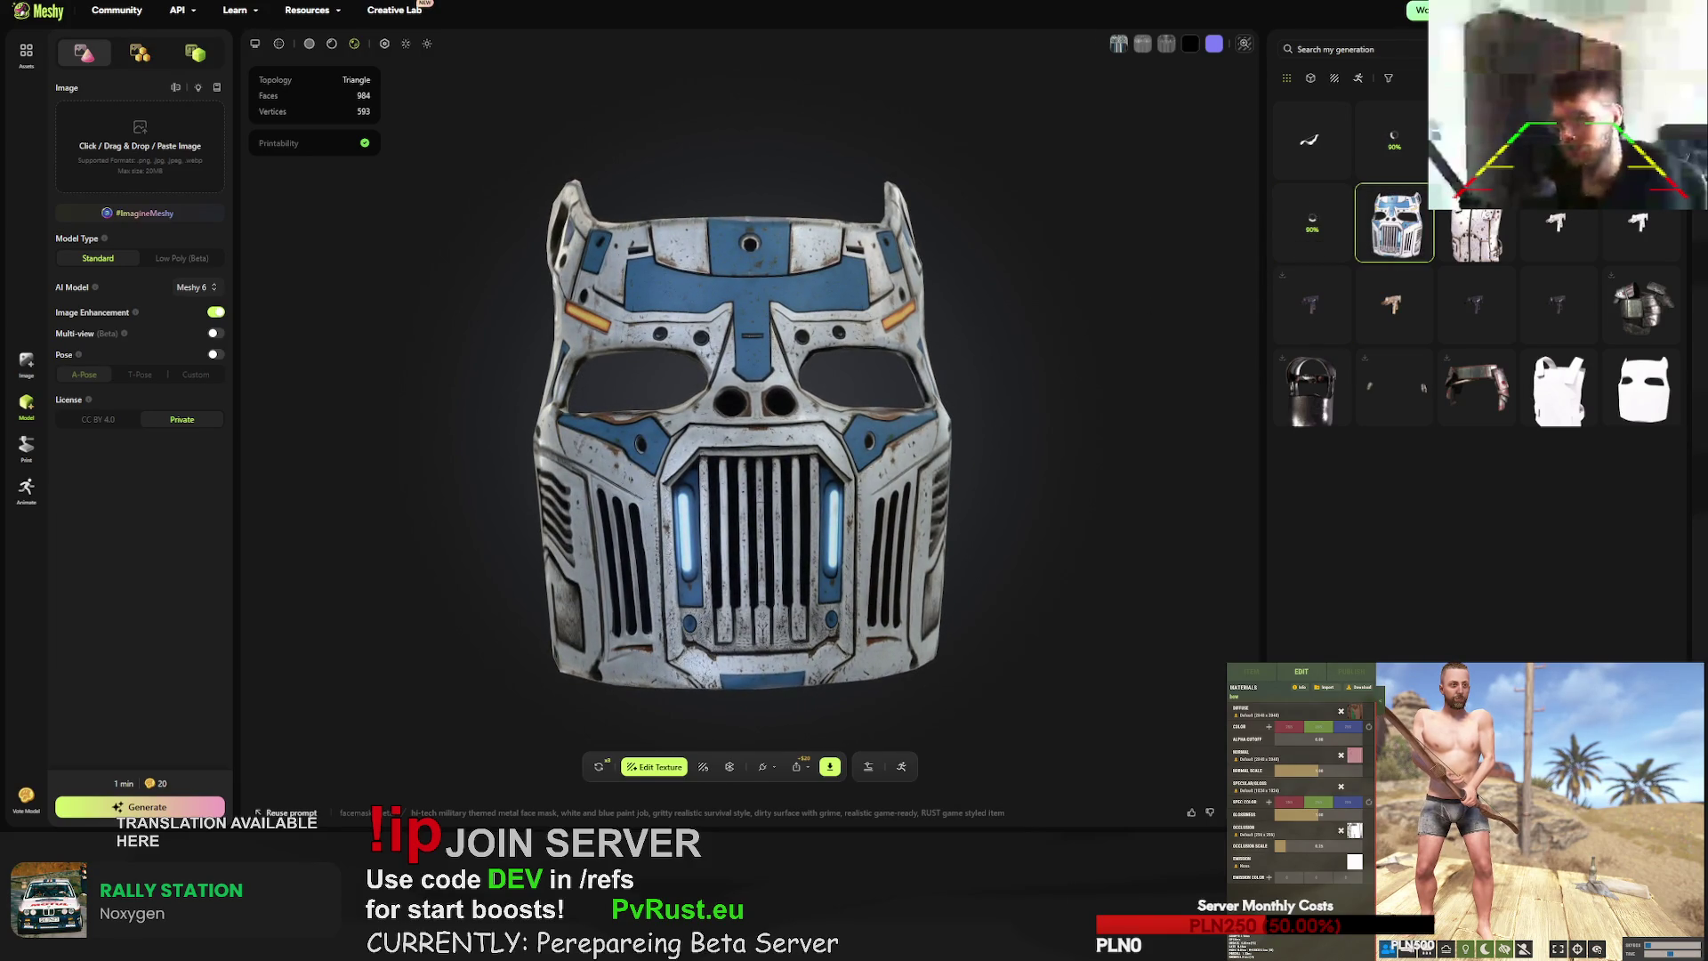
{"action": "left_click", "coordinate": [1477, 236]}
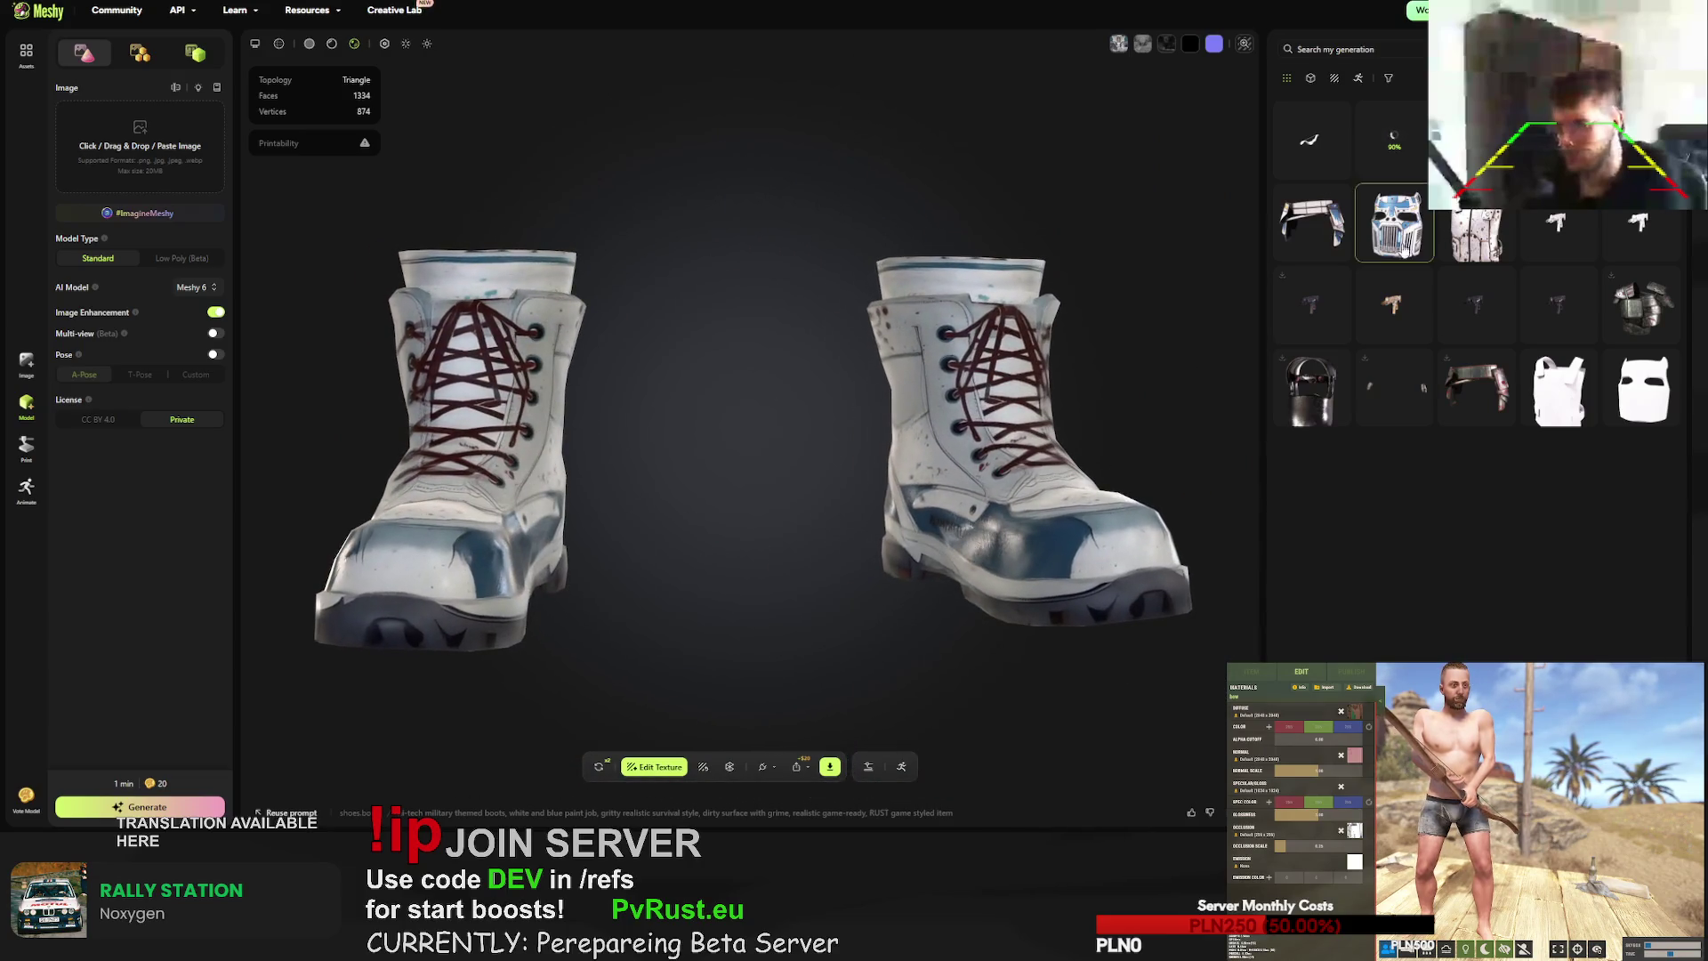
{"action": "left_click", "coordinate": [1477, 233]}
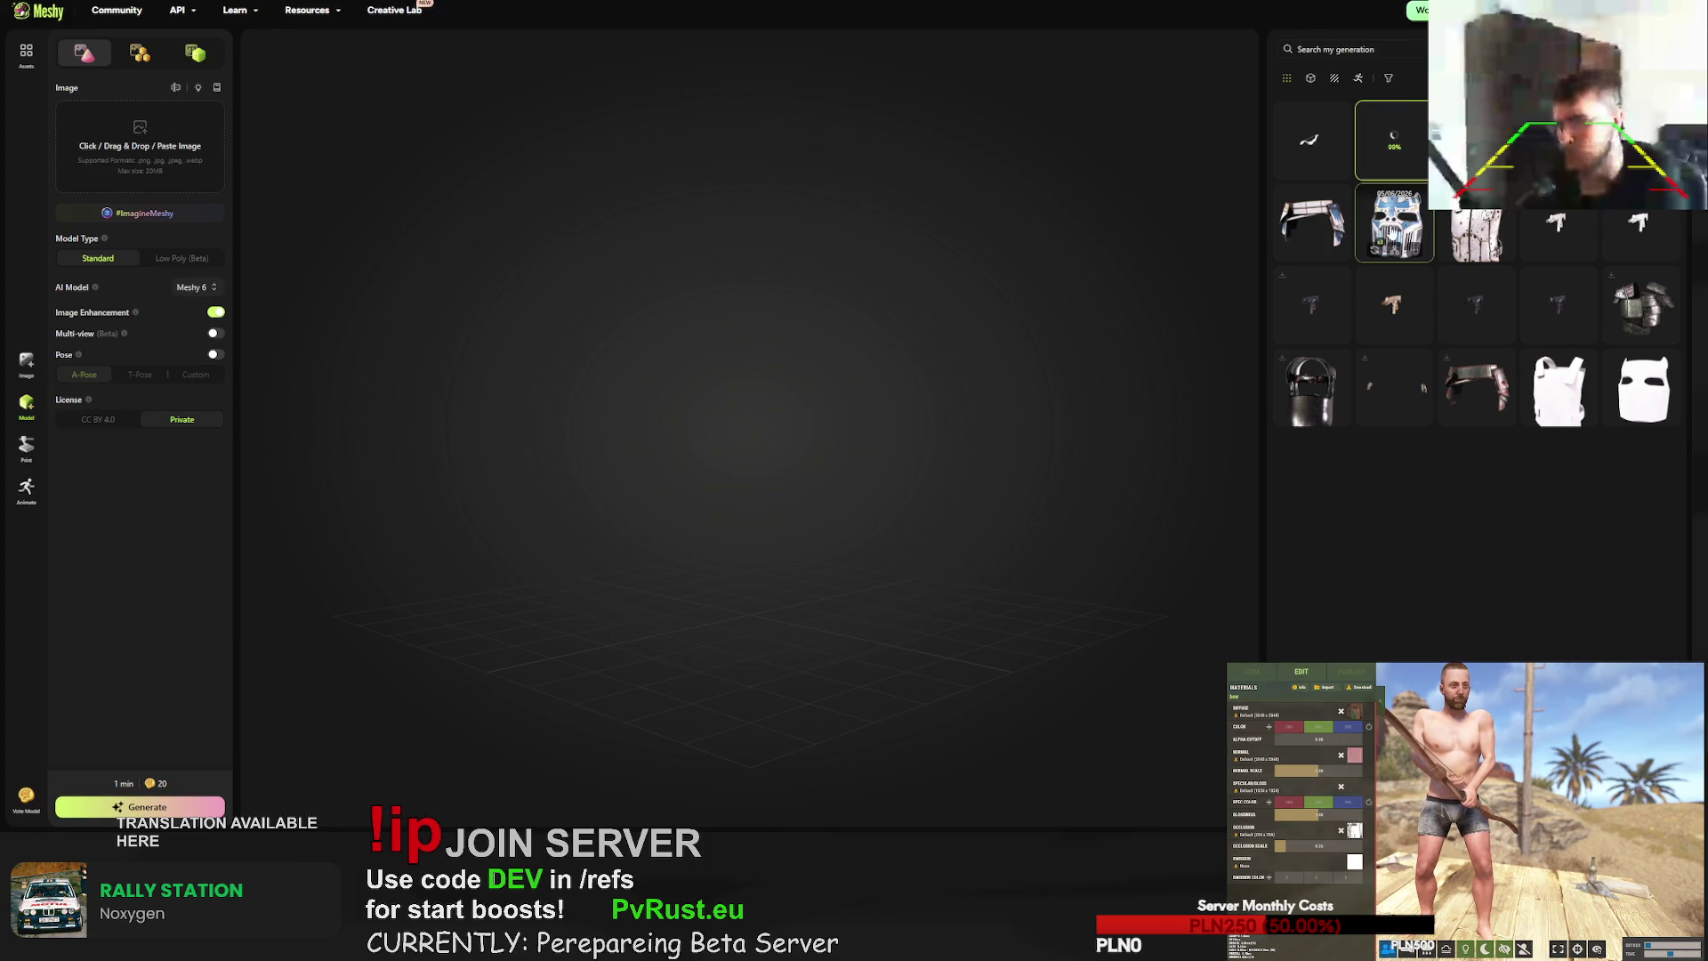
{"action": "left_click", "coordinate": [1395, 225]}
{"action": "mouse_move", "coordinate": [750, 345]}
{"action": "left_mouse_down"}
{"action": "mouse_move", "coordinate": [532, 338]}
{"action": "mouse_move", "coordinate": [887, 342]}
{"action": "left_mouse_up"}
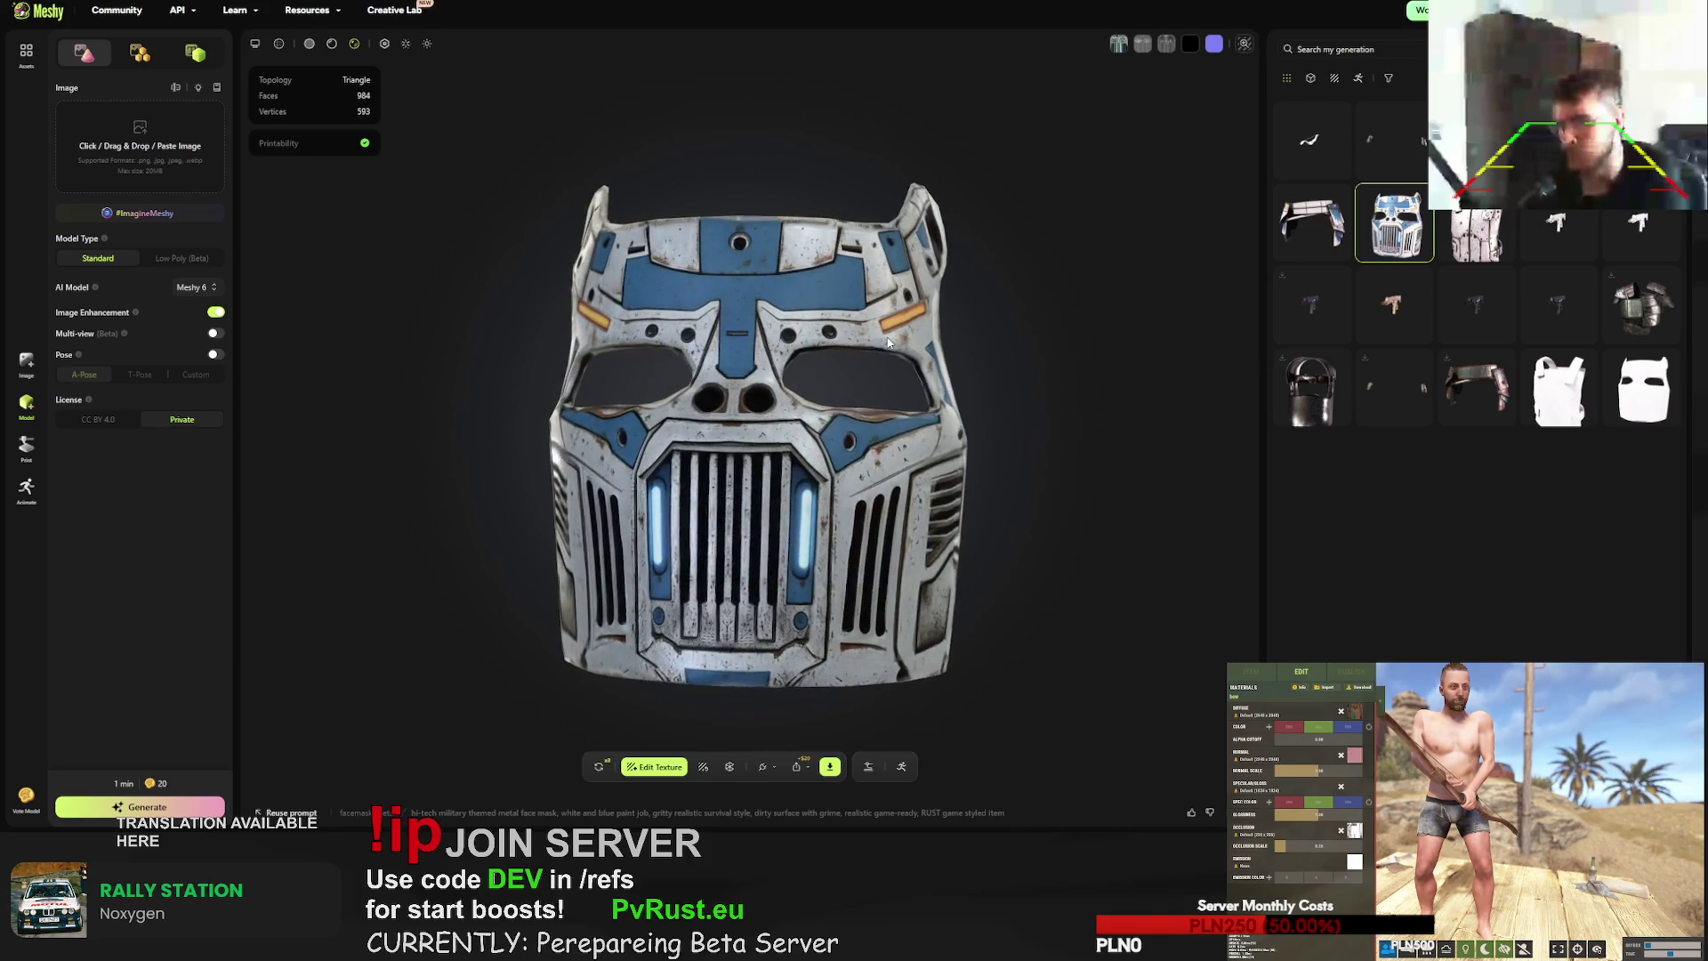
{"action": "left_click", "coordinate": [1470, 233]}
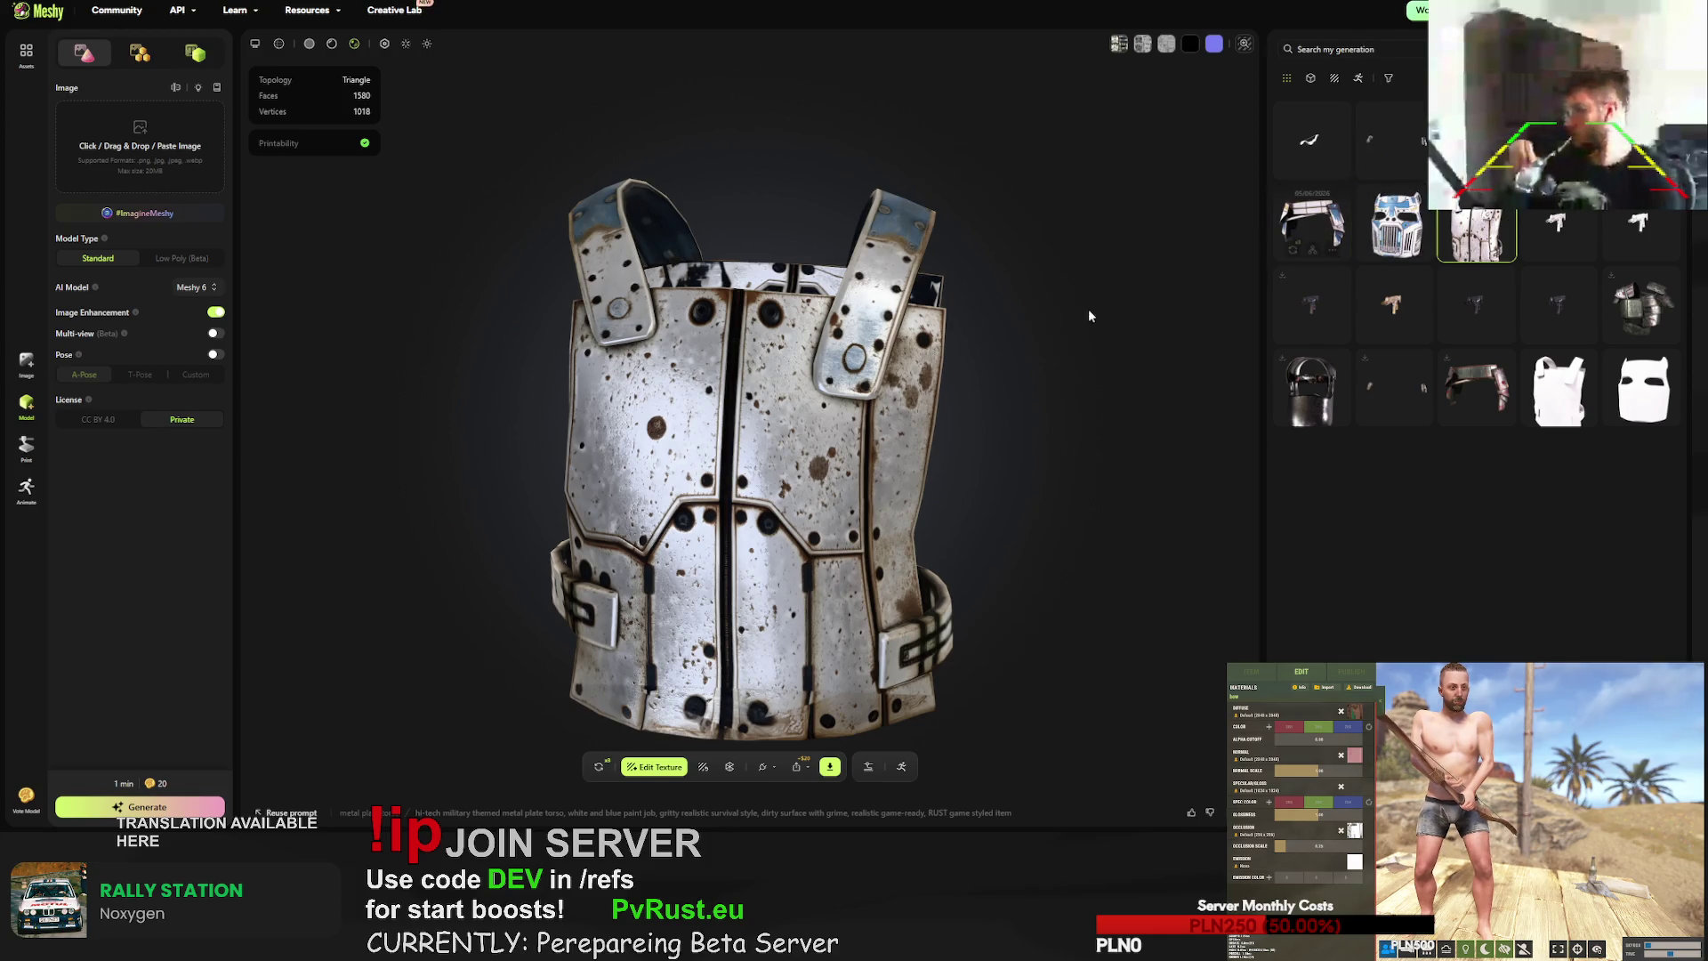
- Inspect the plated kilt and the pants from other angles
{"action": "left_click", "coordinate": [1303, 211]}
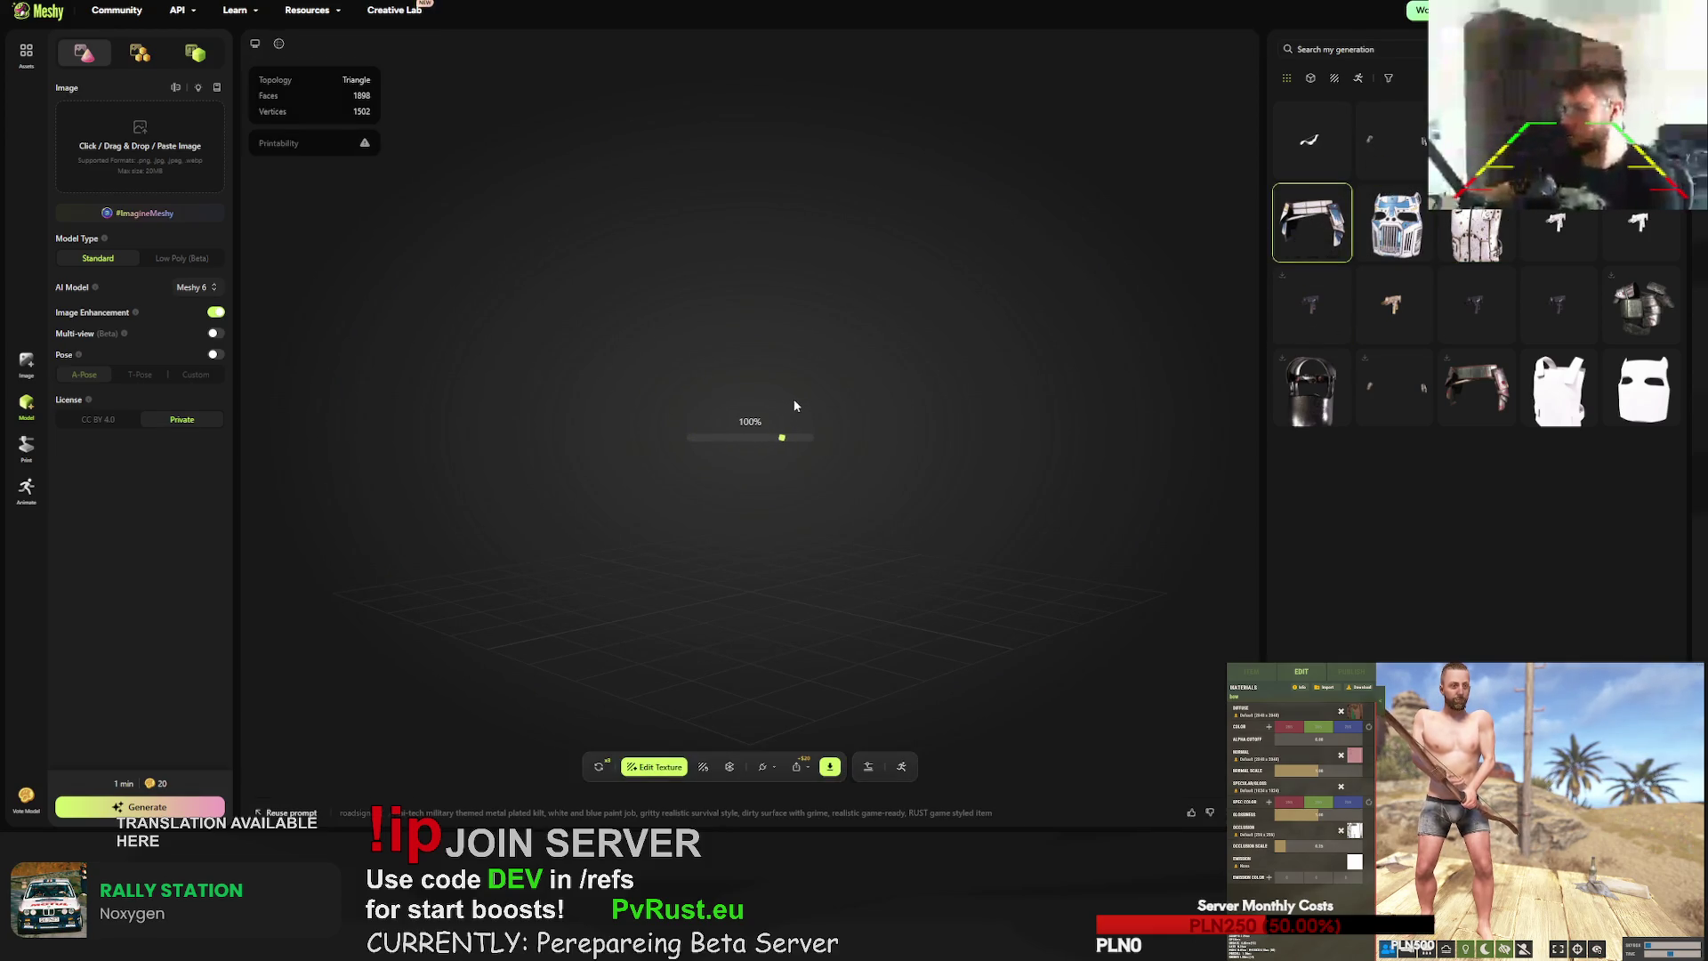
{"action": "mouse_move", "coordinate": [685, 416]}
{"action": "left_mouse_down"}
{"action": "mouse_move", "coordinate": [493, 401]}
{"action": "mouse_move", "coordinate": [638, 405]}
{"action": "mouse_move", "coordinate": [491, 417]}
{"action": "left_mouse_up"}
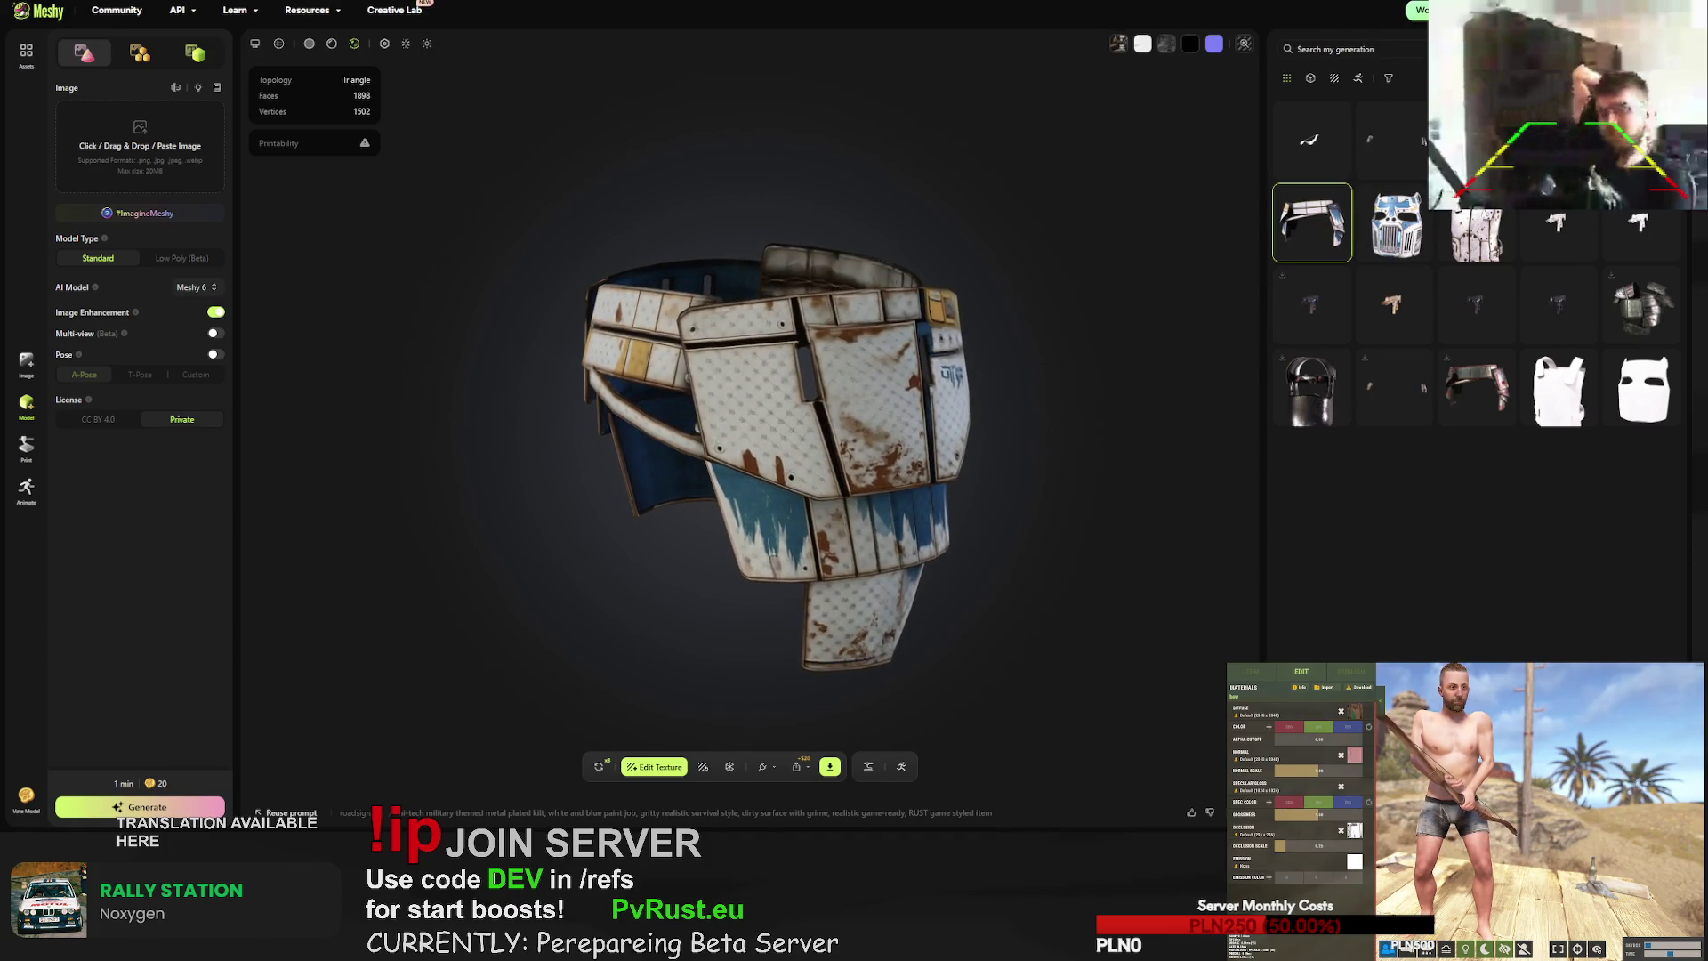
{"action": "left_click", "coordinate": [1477, 197]}
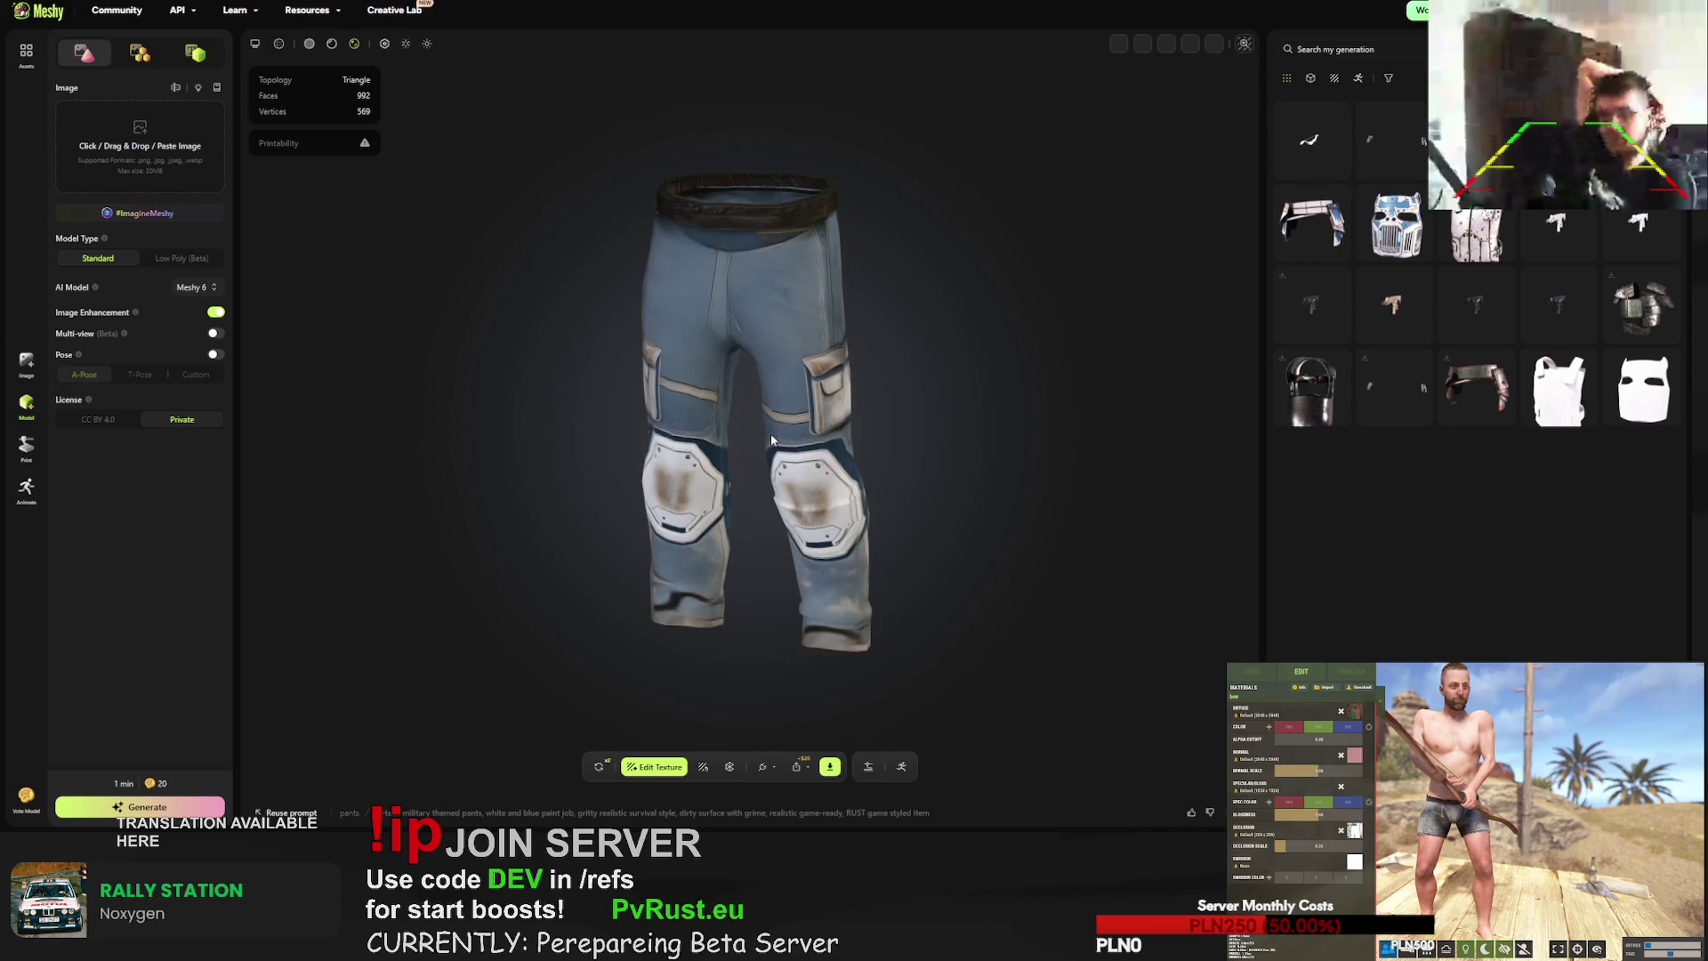
{"action": "mouse_move", "coordinate": [770, 434]}
{"action": "left_mouse_down"}
{"action": "mouse_move", "coordinate": [639, 427]}
{"action": "mouse_move", "coordinate": [1038, 423]}
{"action": "mouse_move", "coordinate": [1018, 408]}
{"action": "mouse_move", "coordinate": [775, 420]}
{"action": "left_mouse_up"}
- Regenerate the plated gloves with a confirmed Free Retry
{"action": "left_click", "coordinate": [1394, 125]}
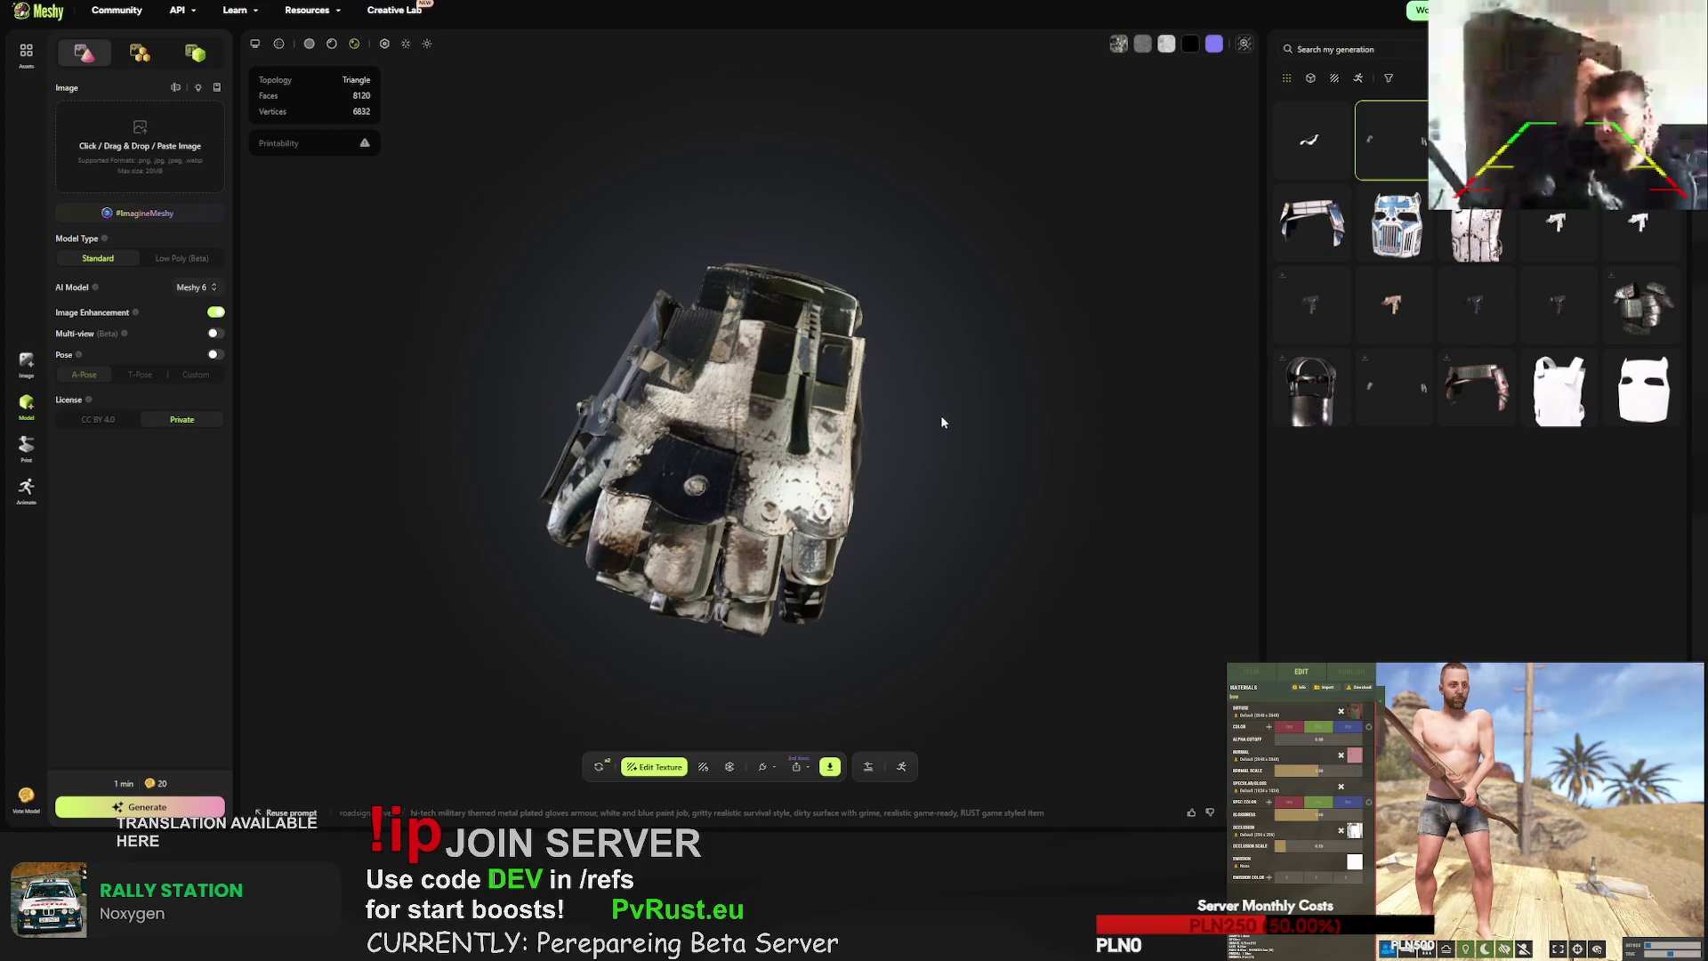
{"action": "left_click", "coordinate": [600, 769]}
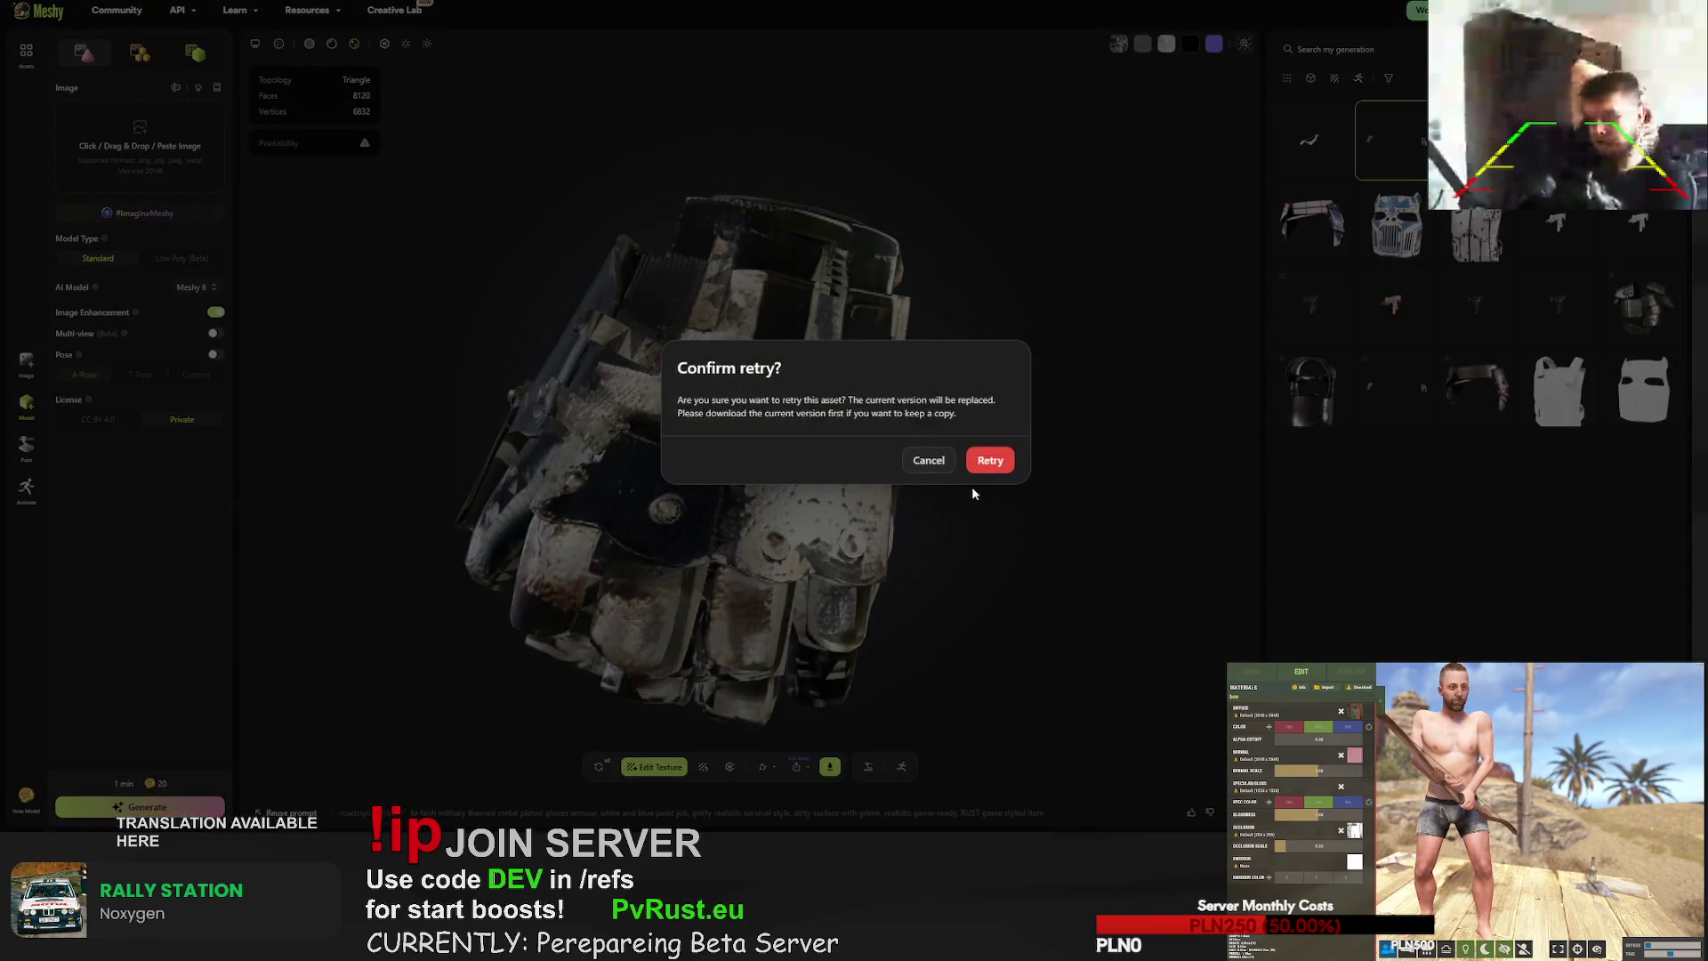
{"action": "left_click", "coordinate": [988, 460]}
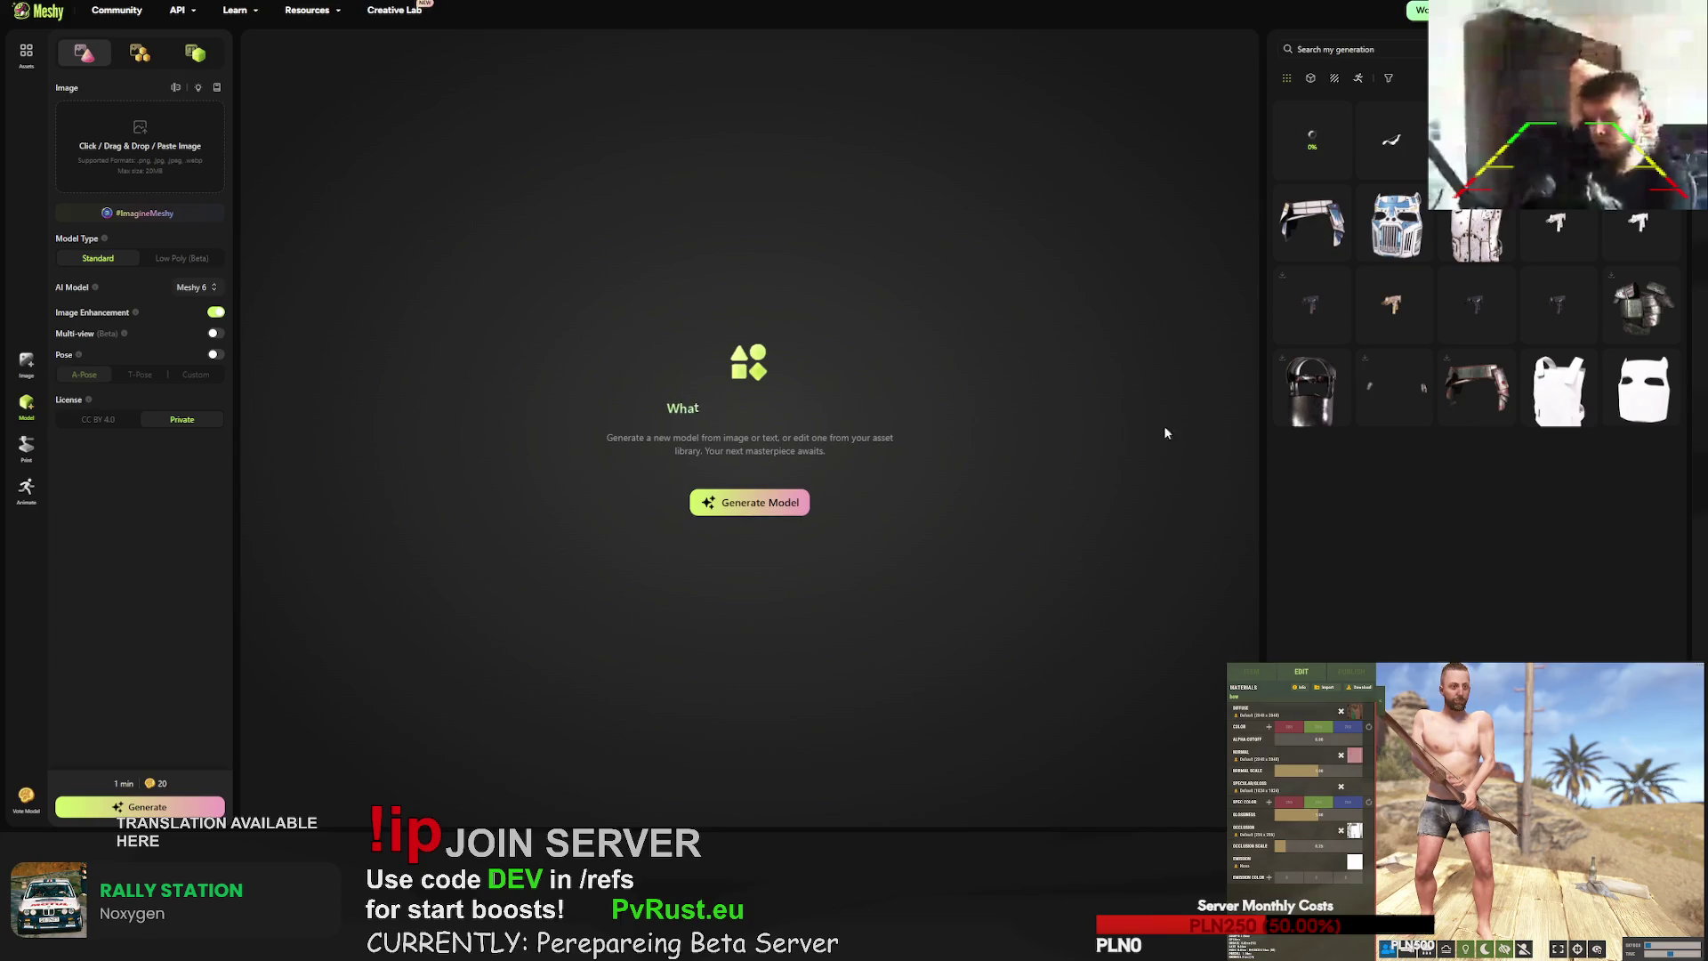
- Download the chest armour vest and the face mask as FBX files
{"action": "left_click", "coordinate": [1478, 235]}
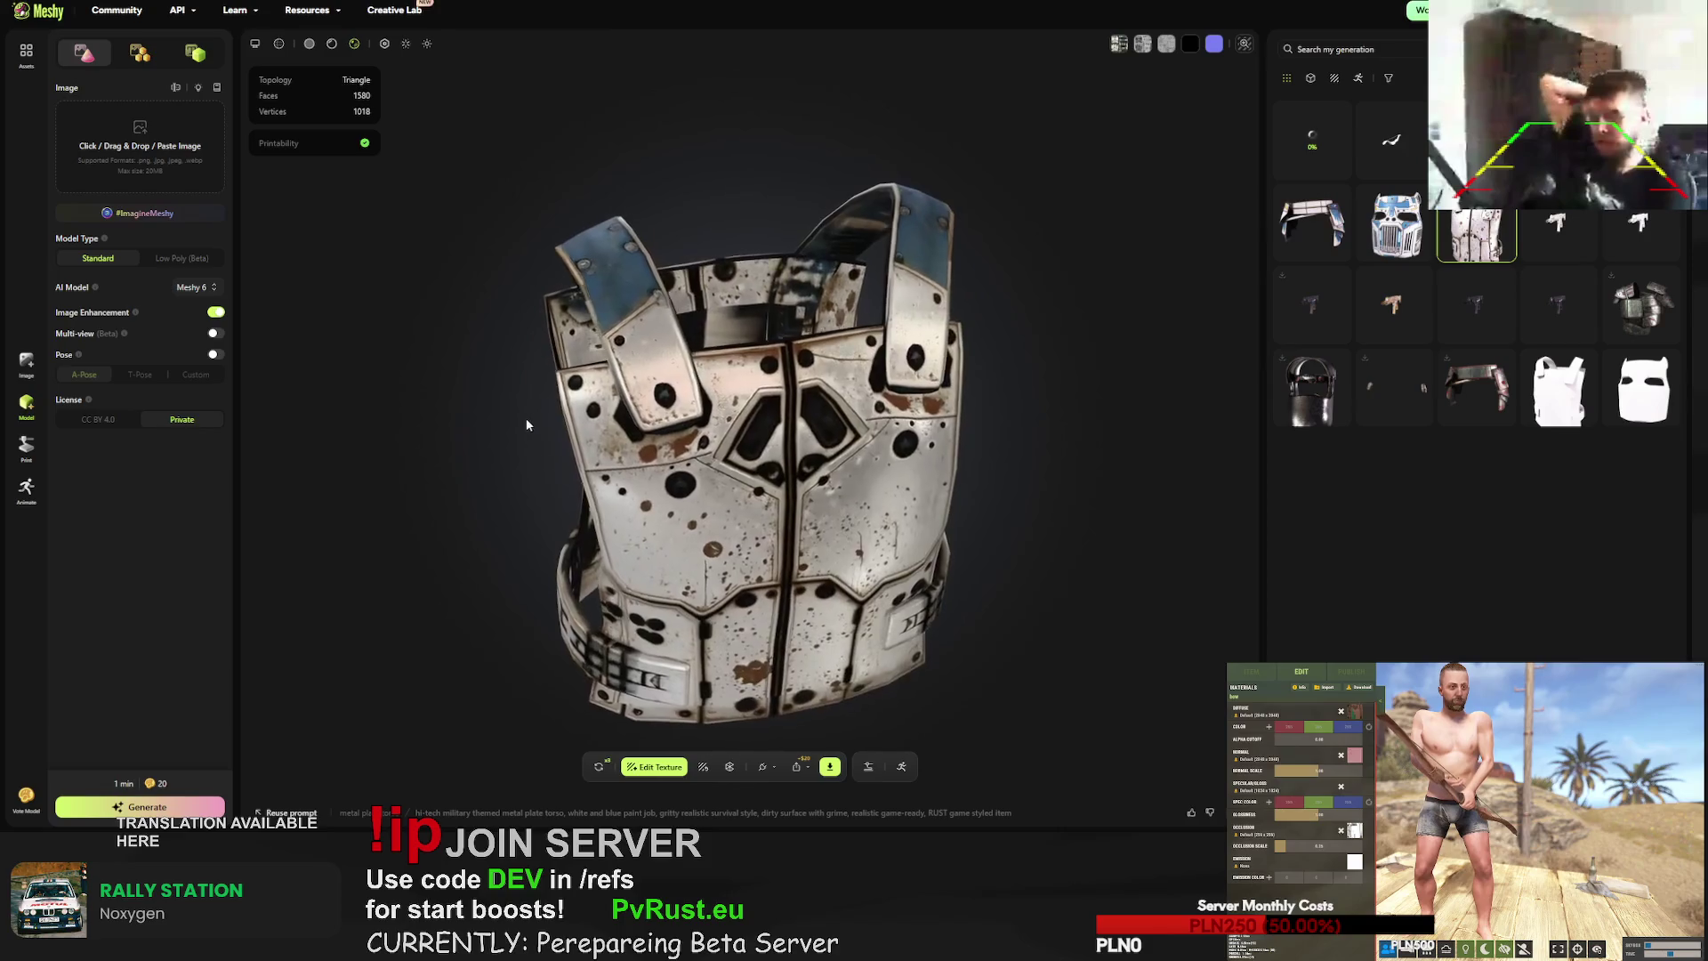
{"action": "left_click", "coordinate": [830, 767]}
{"action": "left_click", "coordinate": [821, 722]}
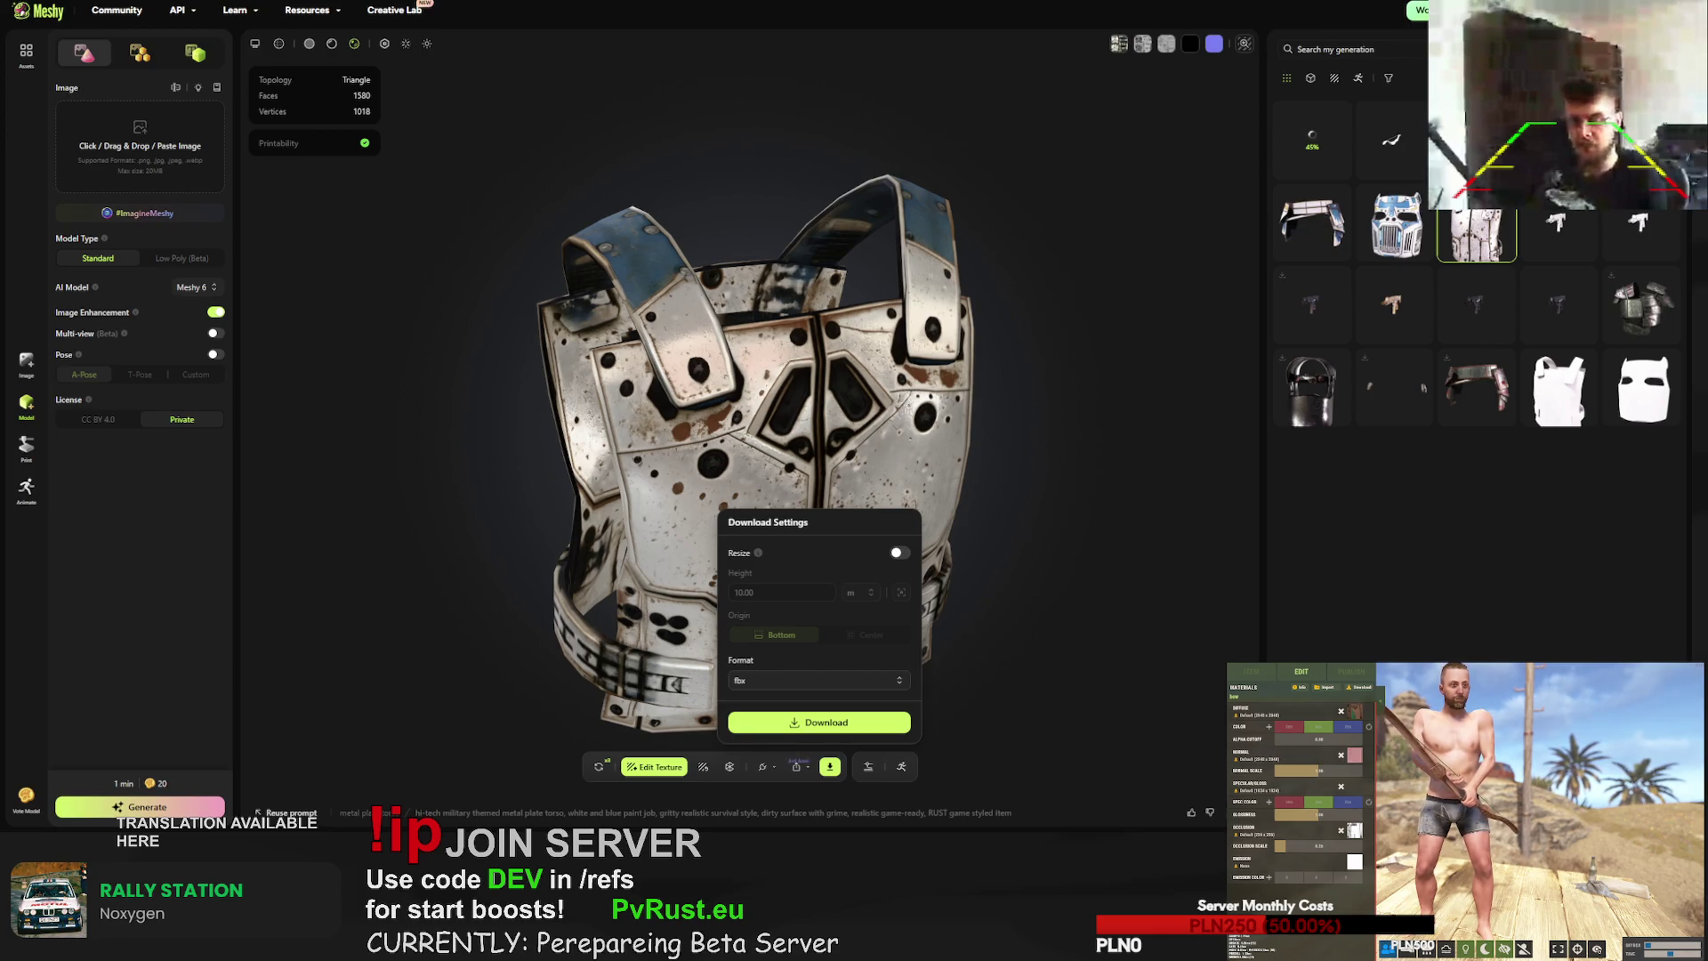
{"action": "left_click", "coordinate": [1395, 223]}
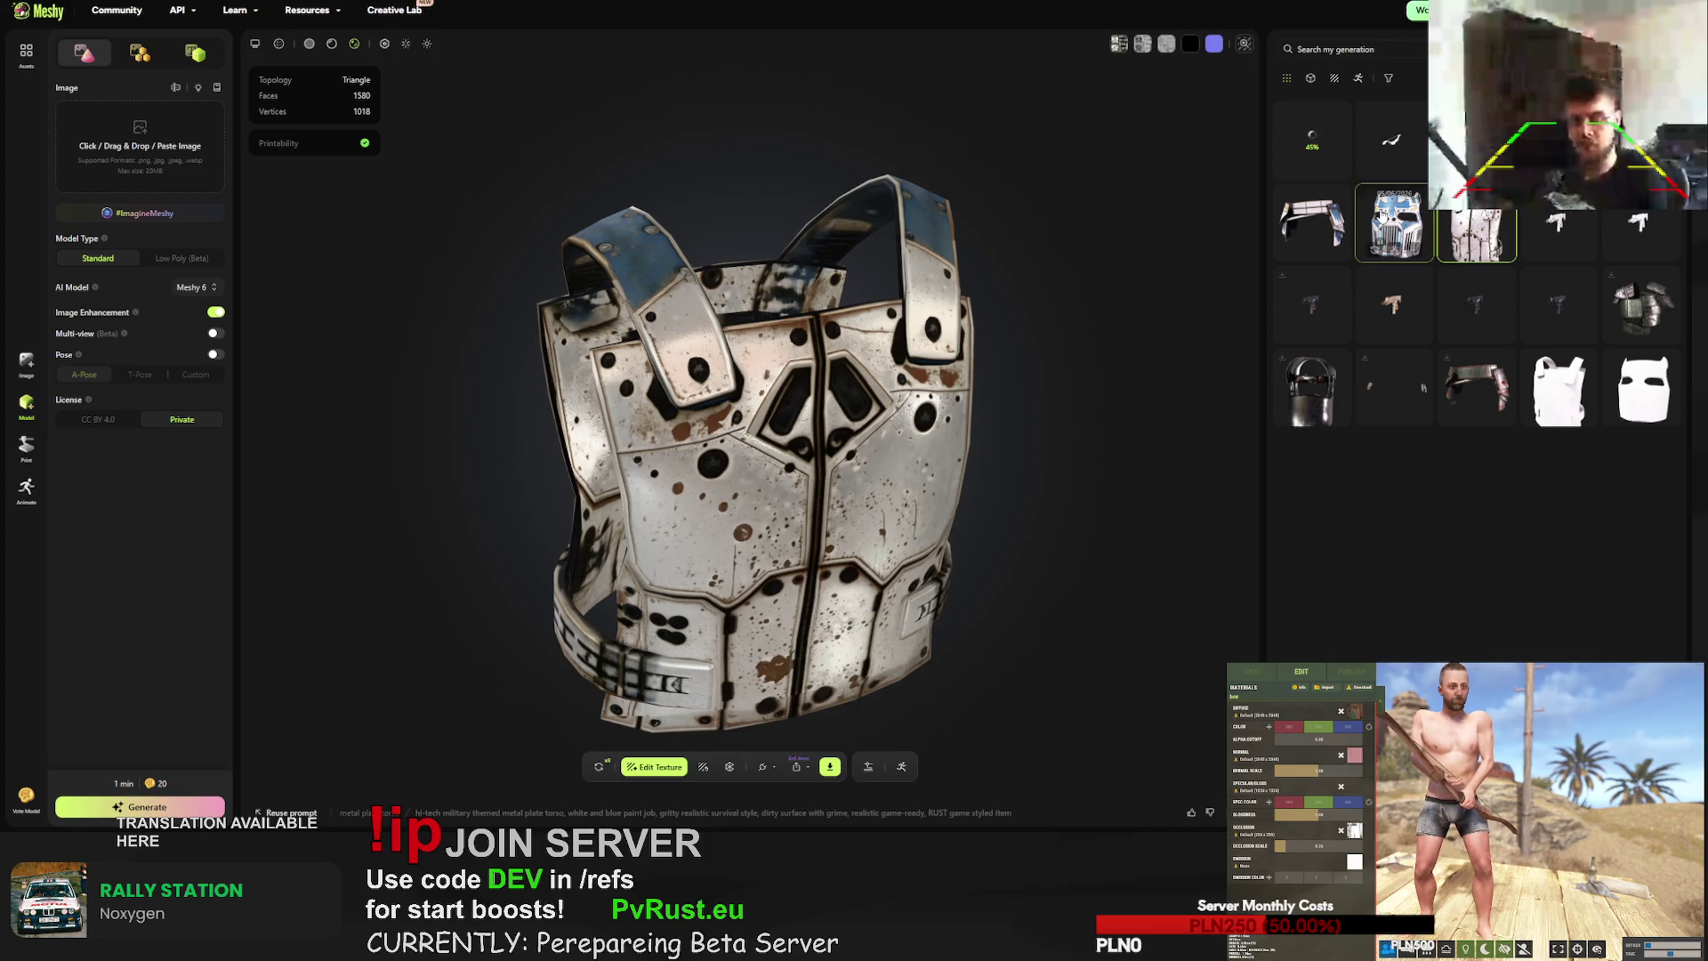
{"action": "left_click", "coordinate": [832, 770]}
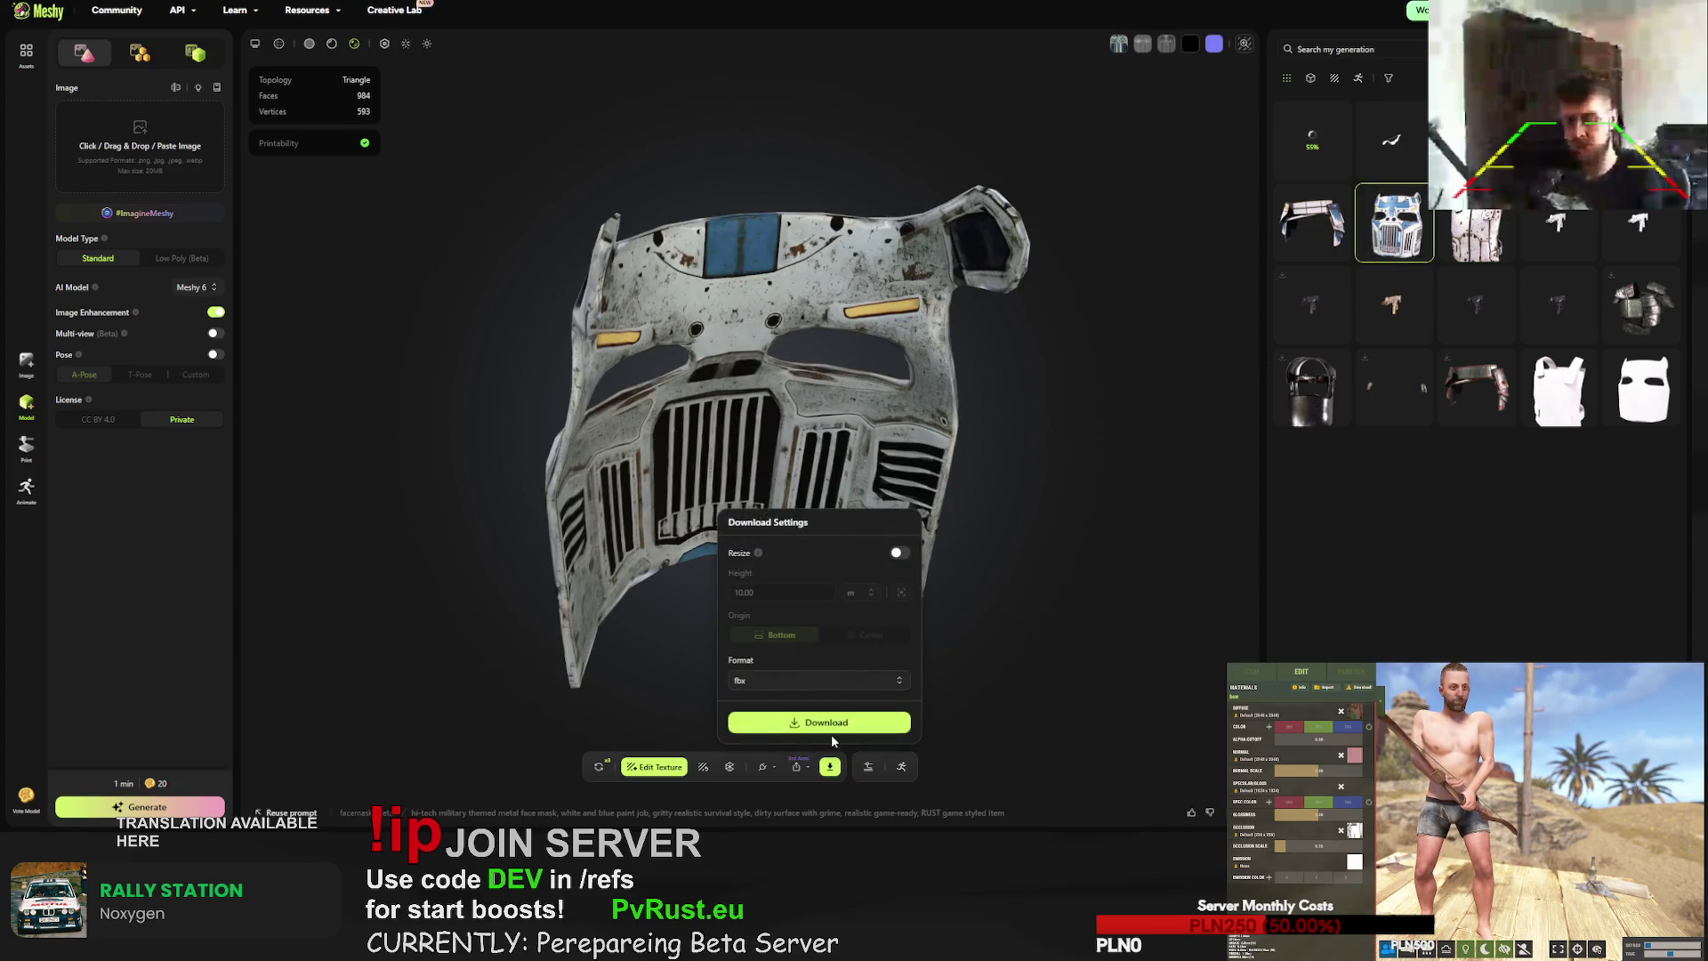
{"action": "left_click", "coordinate": [829, 722]}
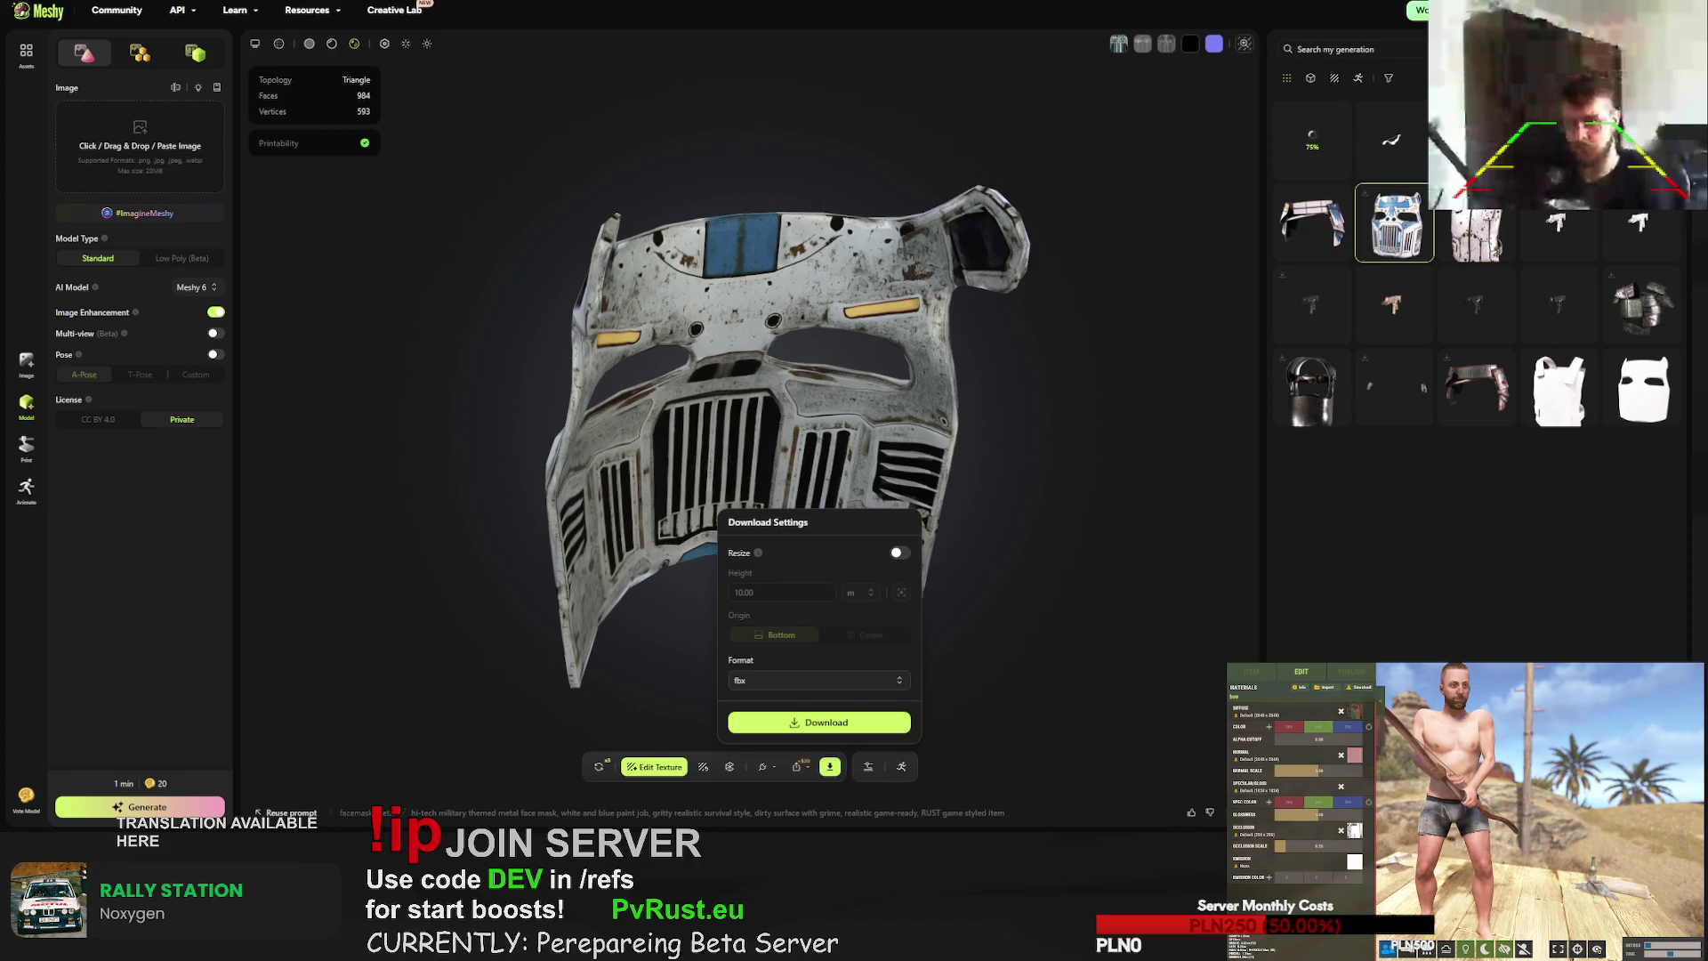
- Download the plated kilt and the boots as FBX files
{"action": "left_click", "coordinate": [1289, 204]}
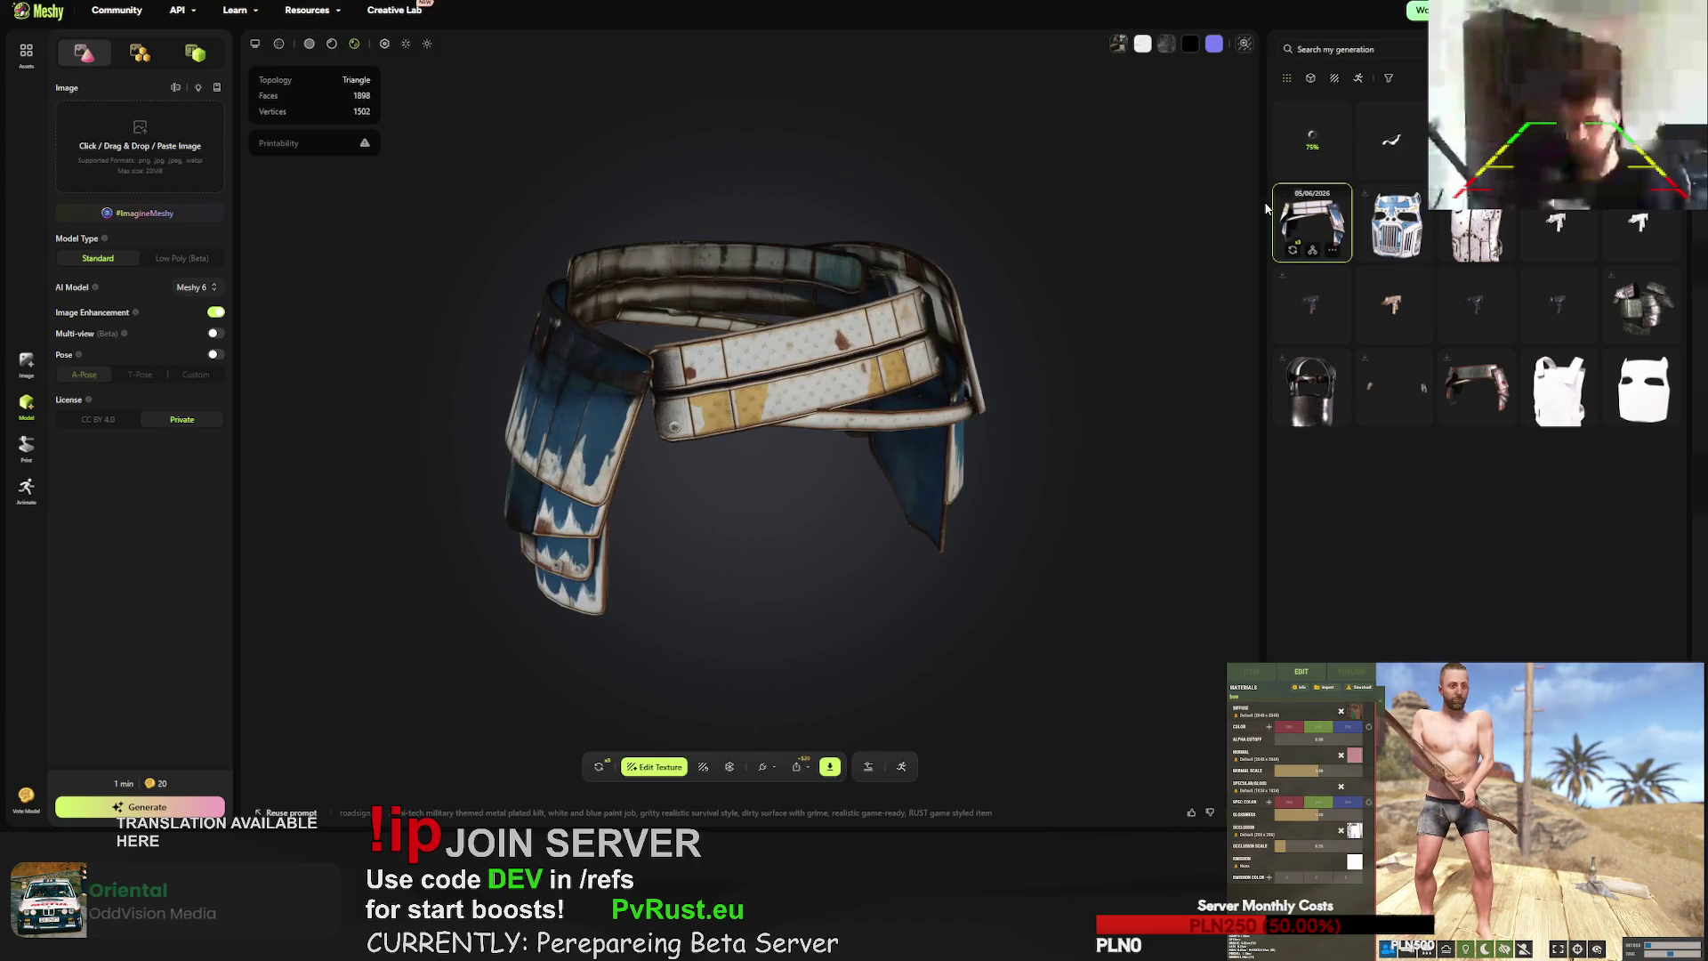
{"action": "left_click", "coordinate": [829, 767]}
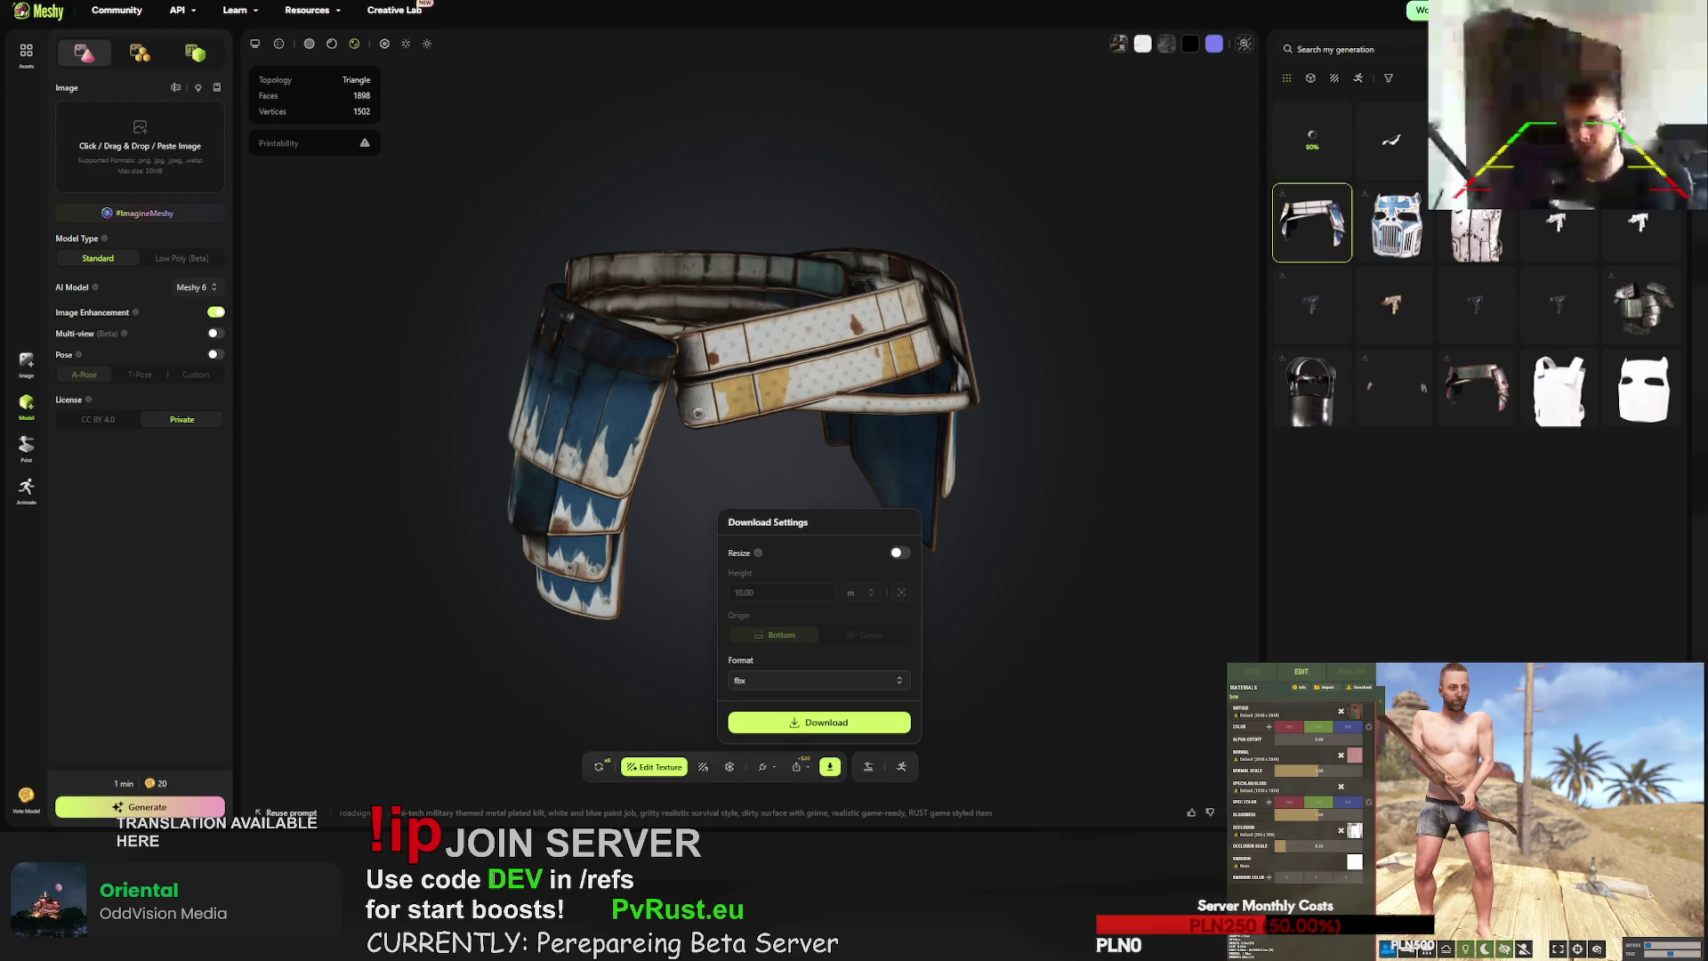
{"action": "left_click", "coordinate": [1219, 269]}
{"action": "left_click", "coordinate": [1477, 305]}
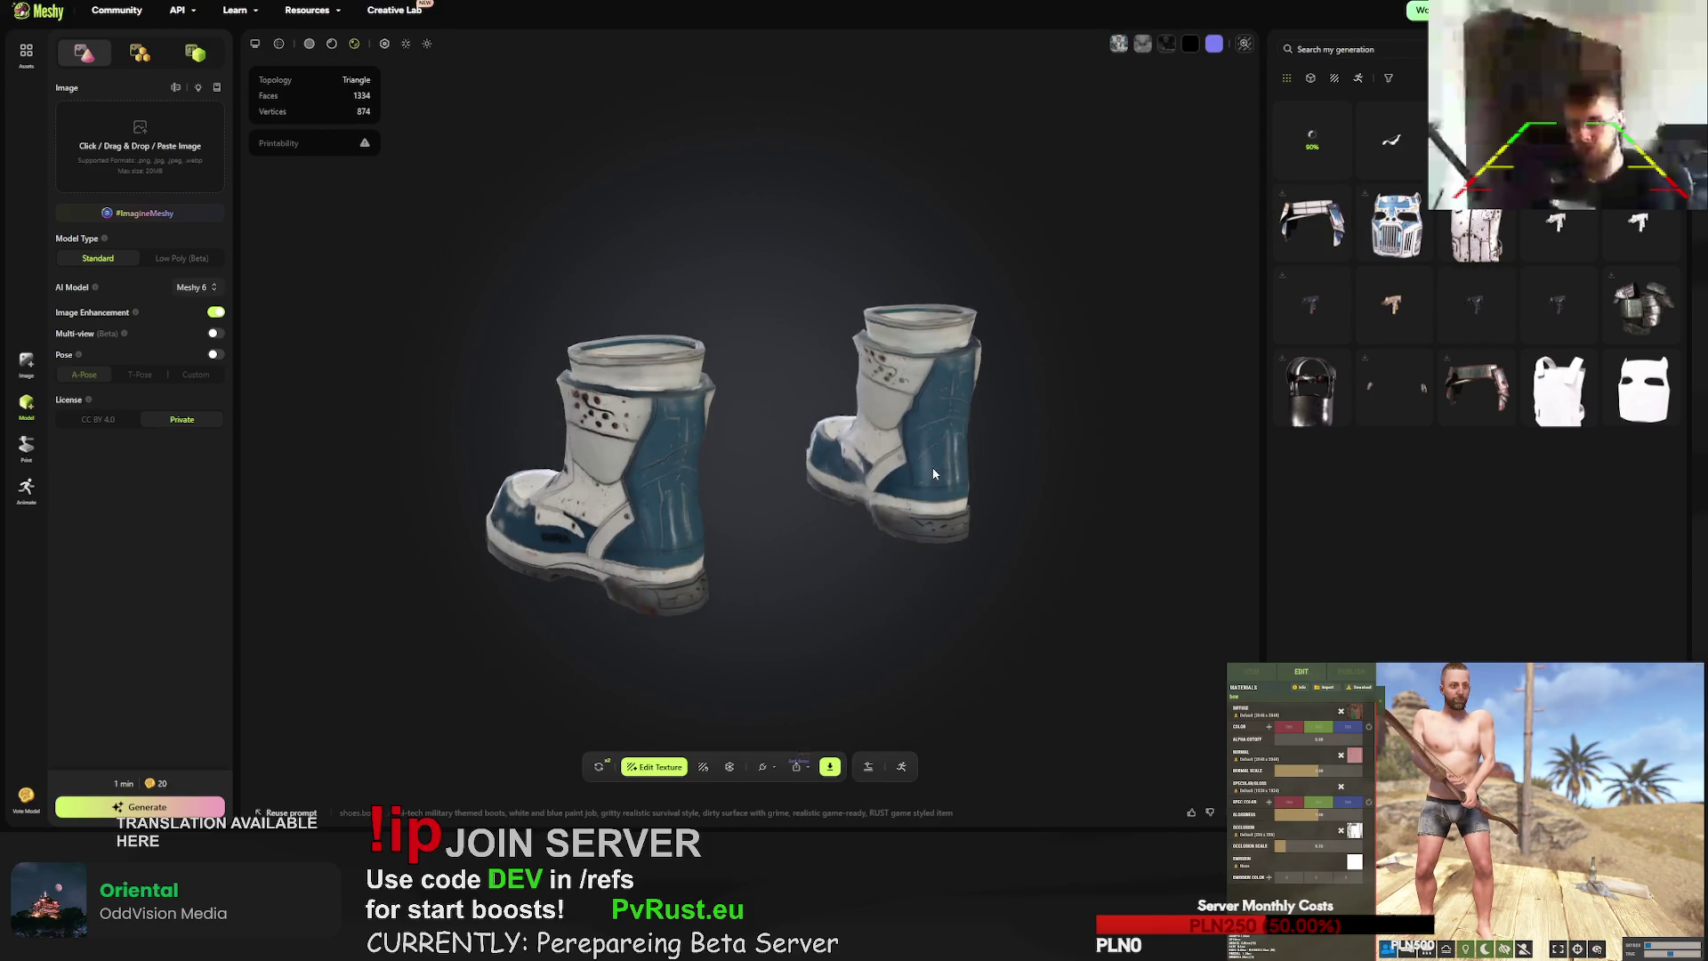
{"action": "left_click", "coordinate": [827, 768]}
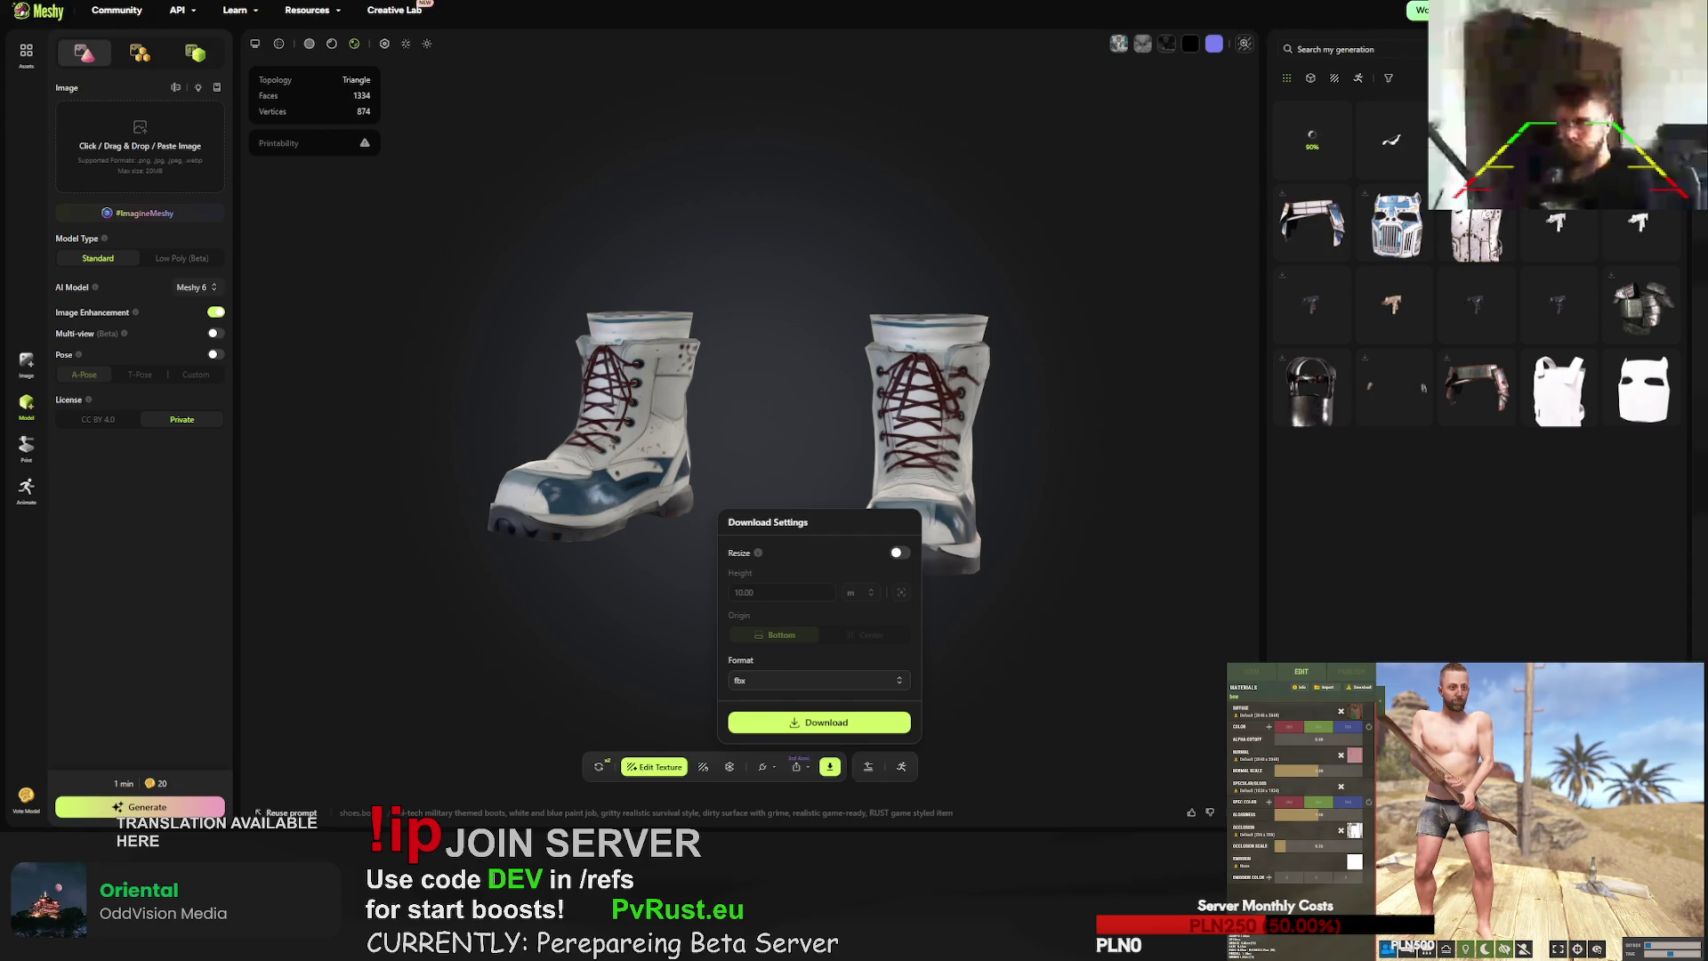
{"action": "key", "text": "Escape"}
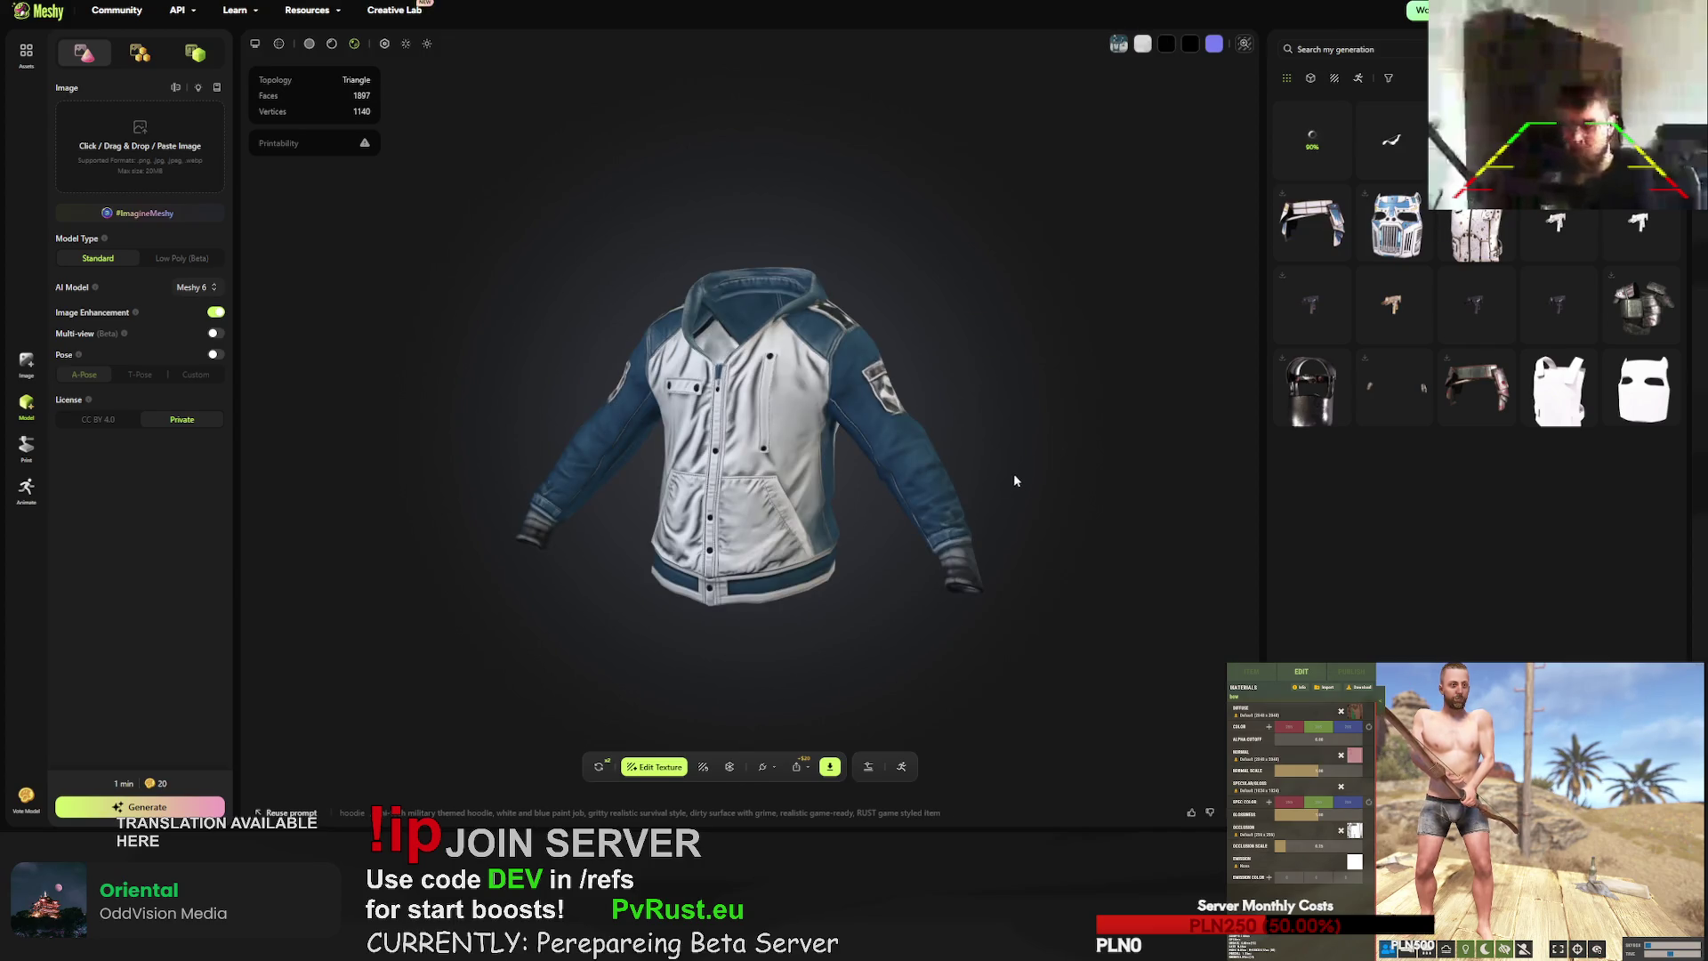
- Download the hoodie as an FBX file
{"action": "left_click", "coordinate": [827, 768]}
{"action": "left_click", "coordinate": [822, 722]}
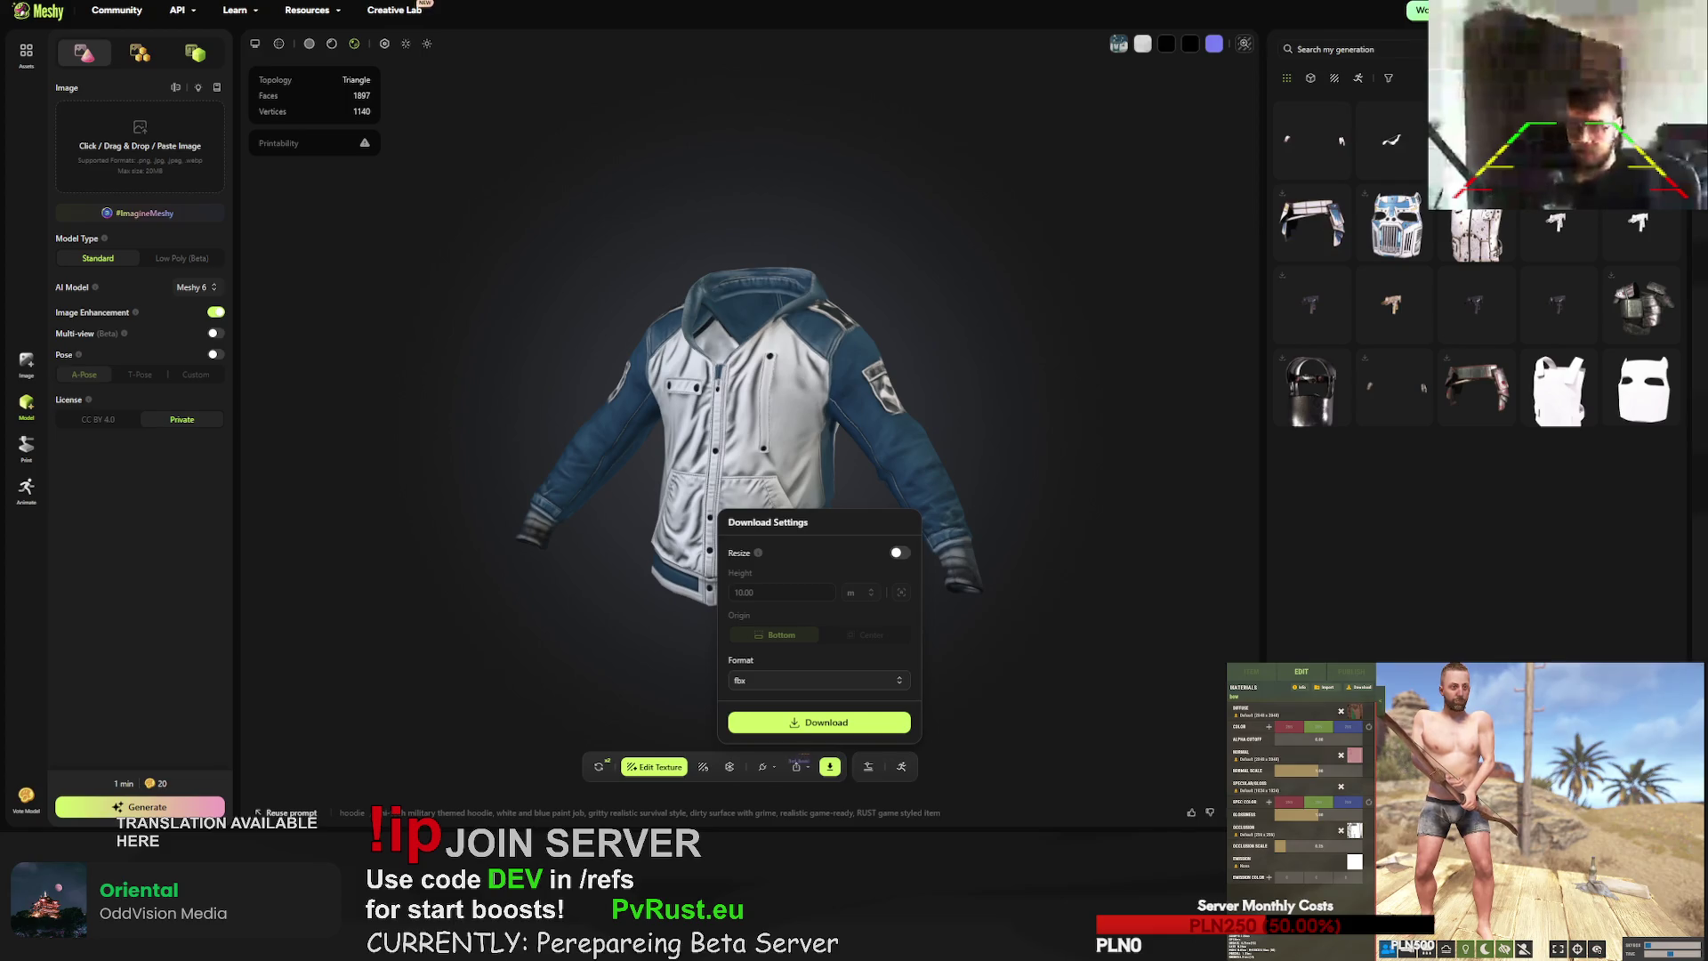
{"action": "key", "text": "Escape"}
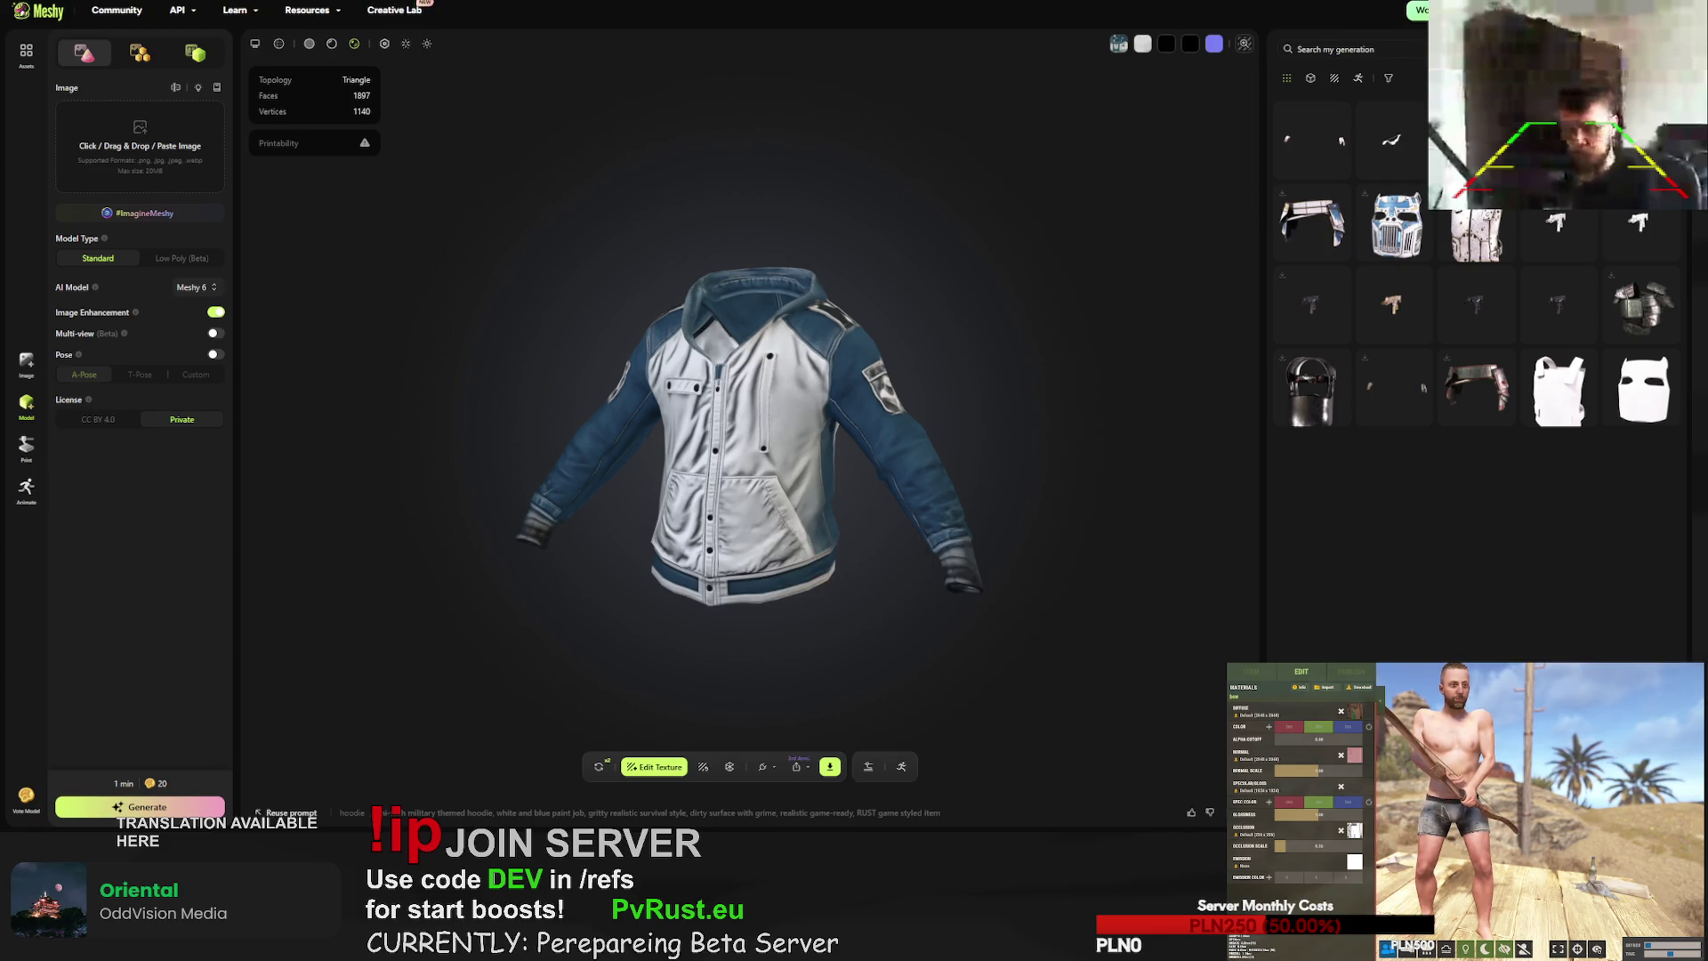
- View the pants and their export settings, then open the newly regenerated gloves
{"action": "left_click", "coordinate": [1312, 304]}
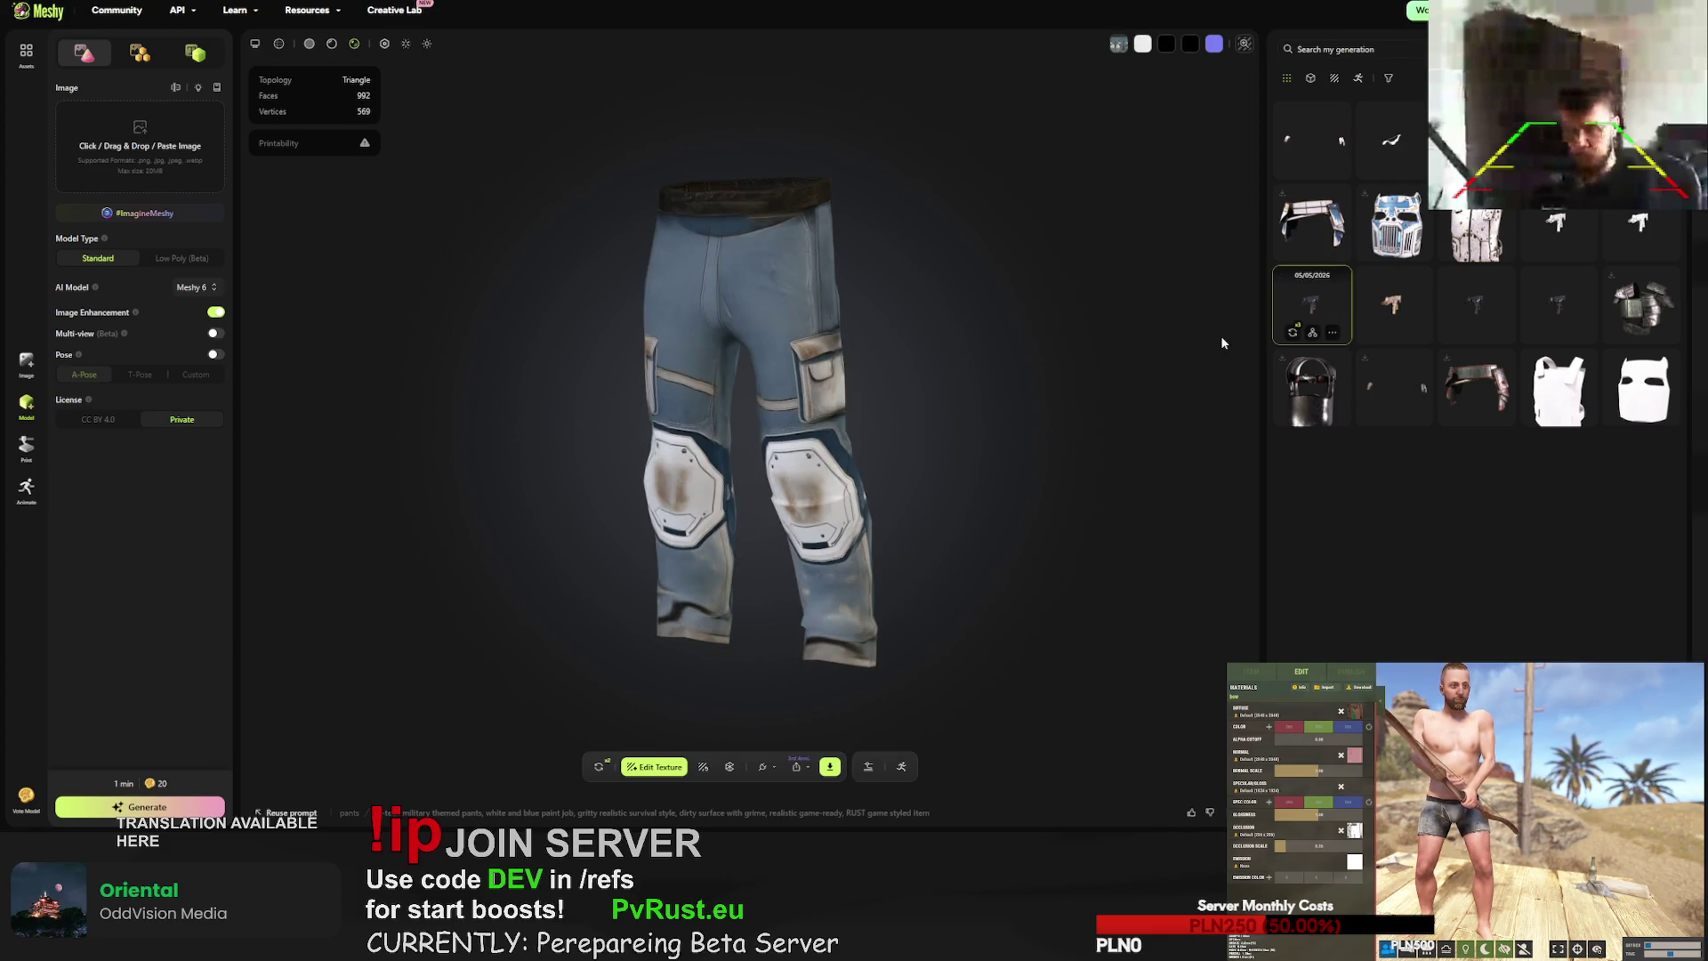
{"action": "left_click", "coordinate": [829, 767]}
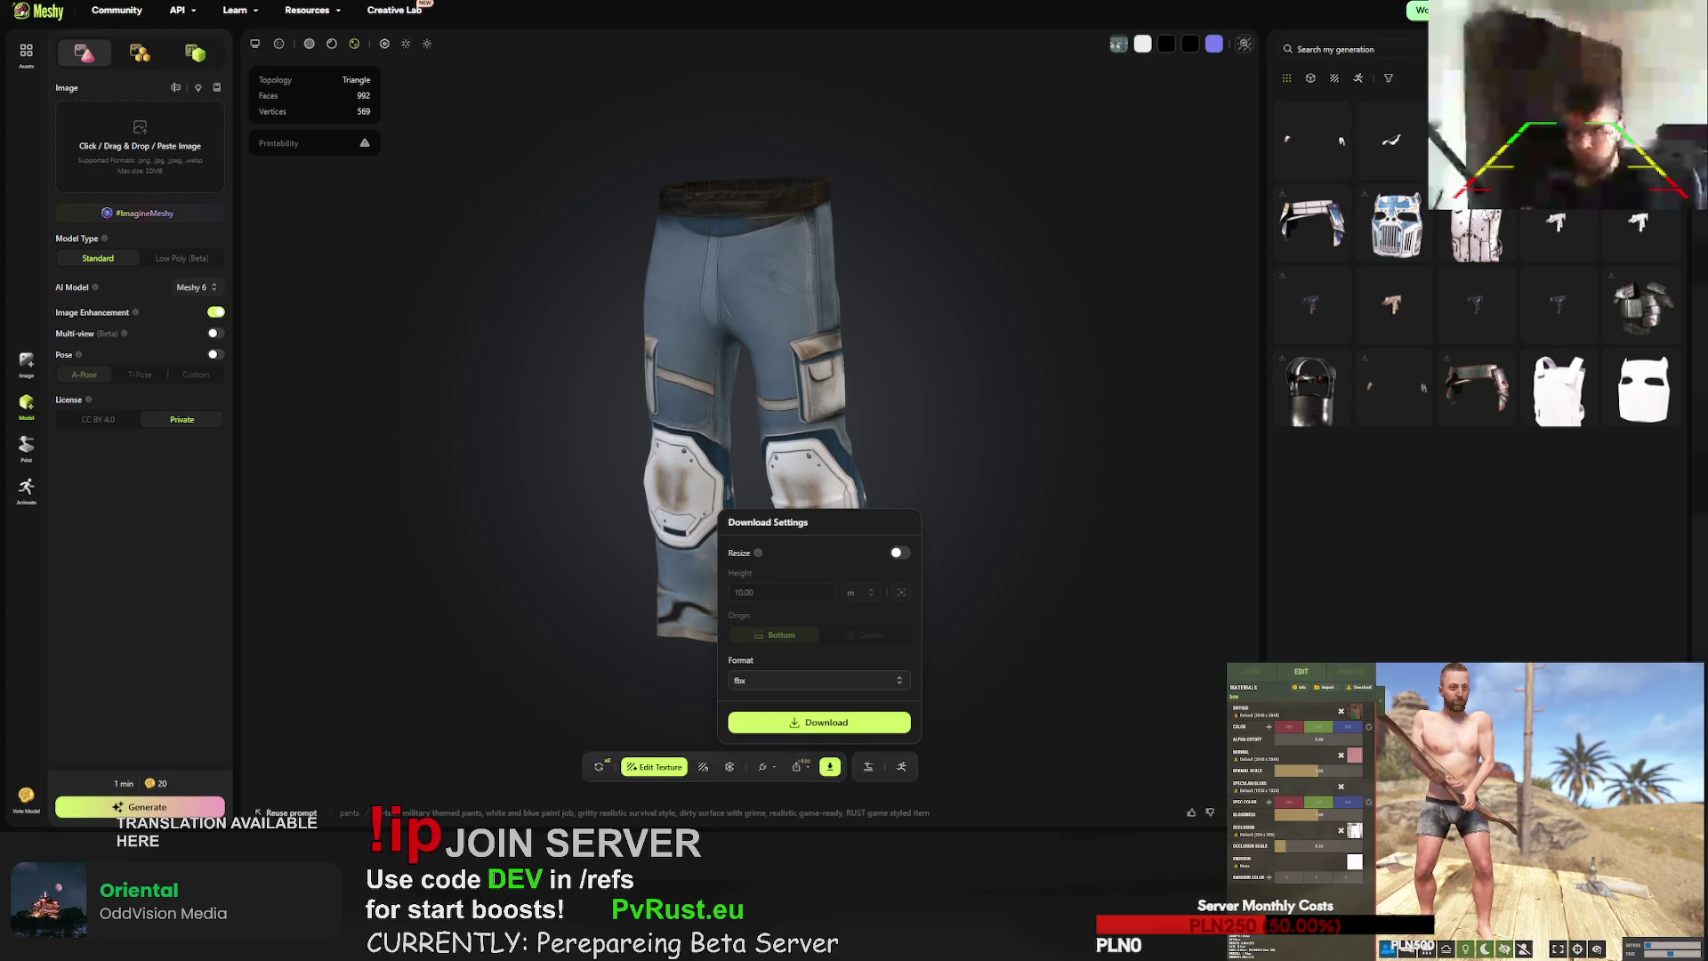
{"action": "left_click", "coordinate": [1313, 140]}
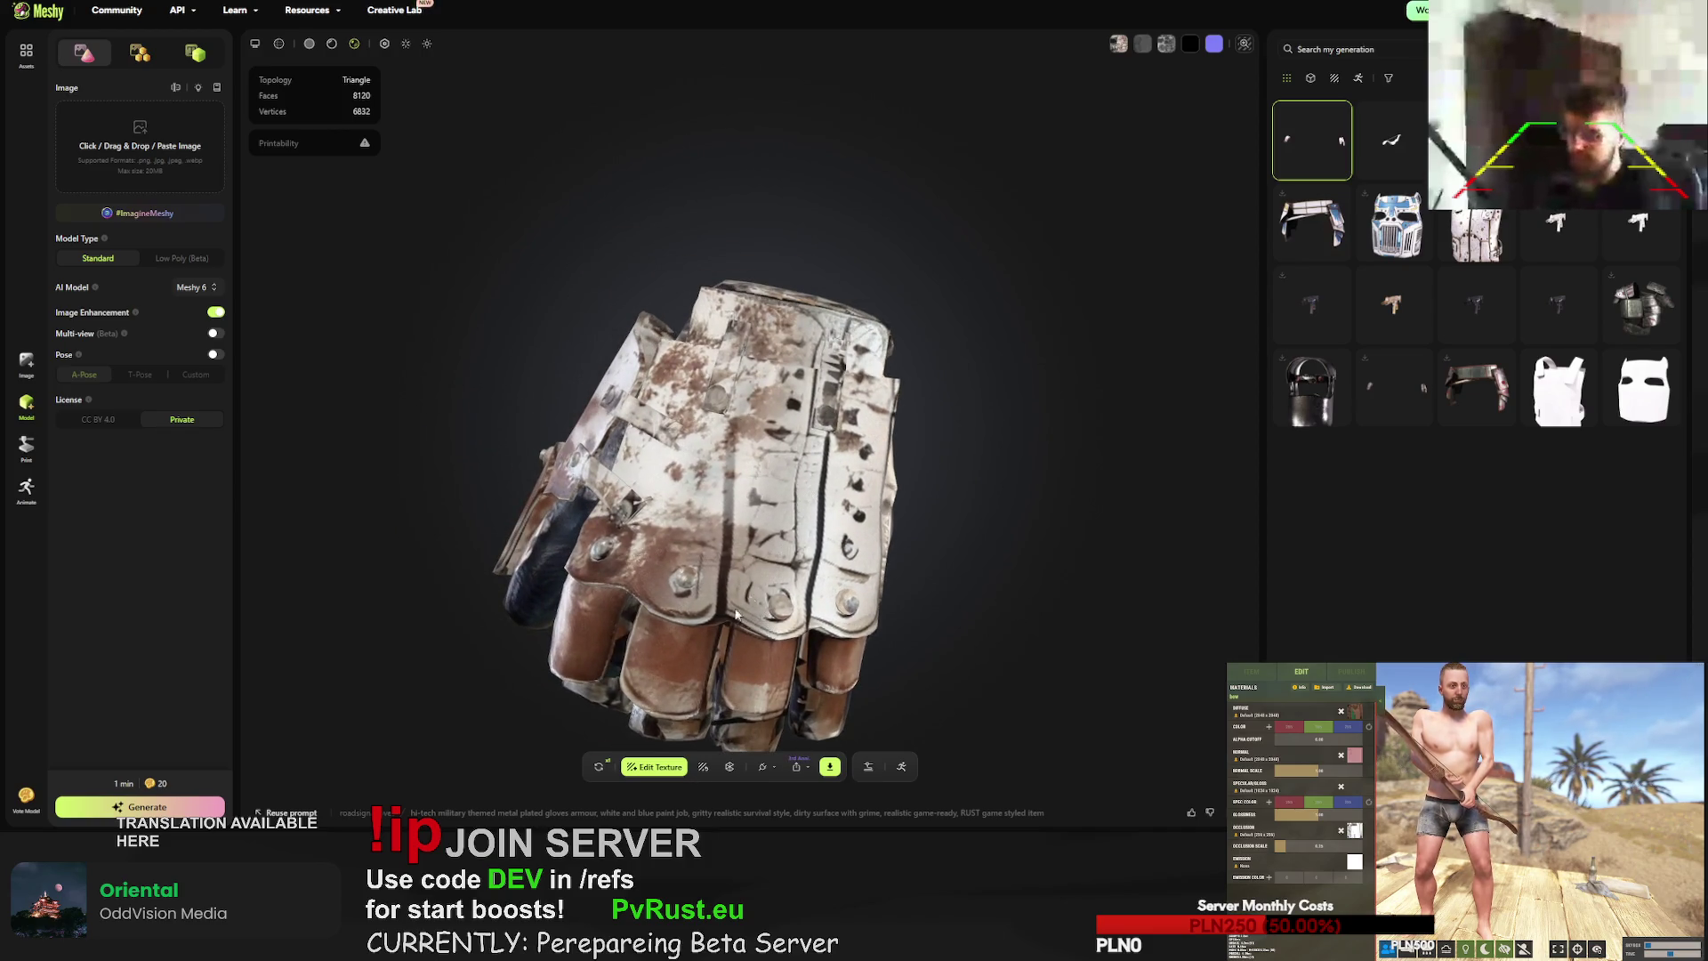
- Regenerate the gloves, chest armour, face mask, plated kilt and boots
{"action": "mouse_move", "coordinate": [800, 534]}
{"action": "left_mouse_down"}
{"action": "mouse_move", "coordinate": [744, 576]}
{"action": "mouse_move", "coordinate": [1011, 614]}
{"action": "mouse_move", "coordinate": [671, 534]}
{"action": "mouse_move", "coordinate": [728, 531]}
{"action": "mouse_move", "coordinate": [628, 719]}
{"action": "left_mouse_up"}
{"action": "left_click", "coordinate": [599, 767]}
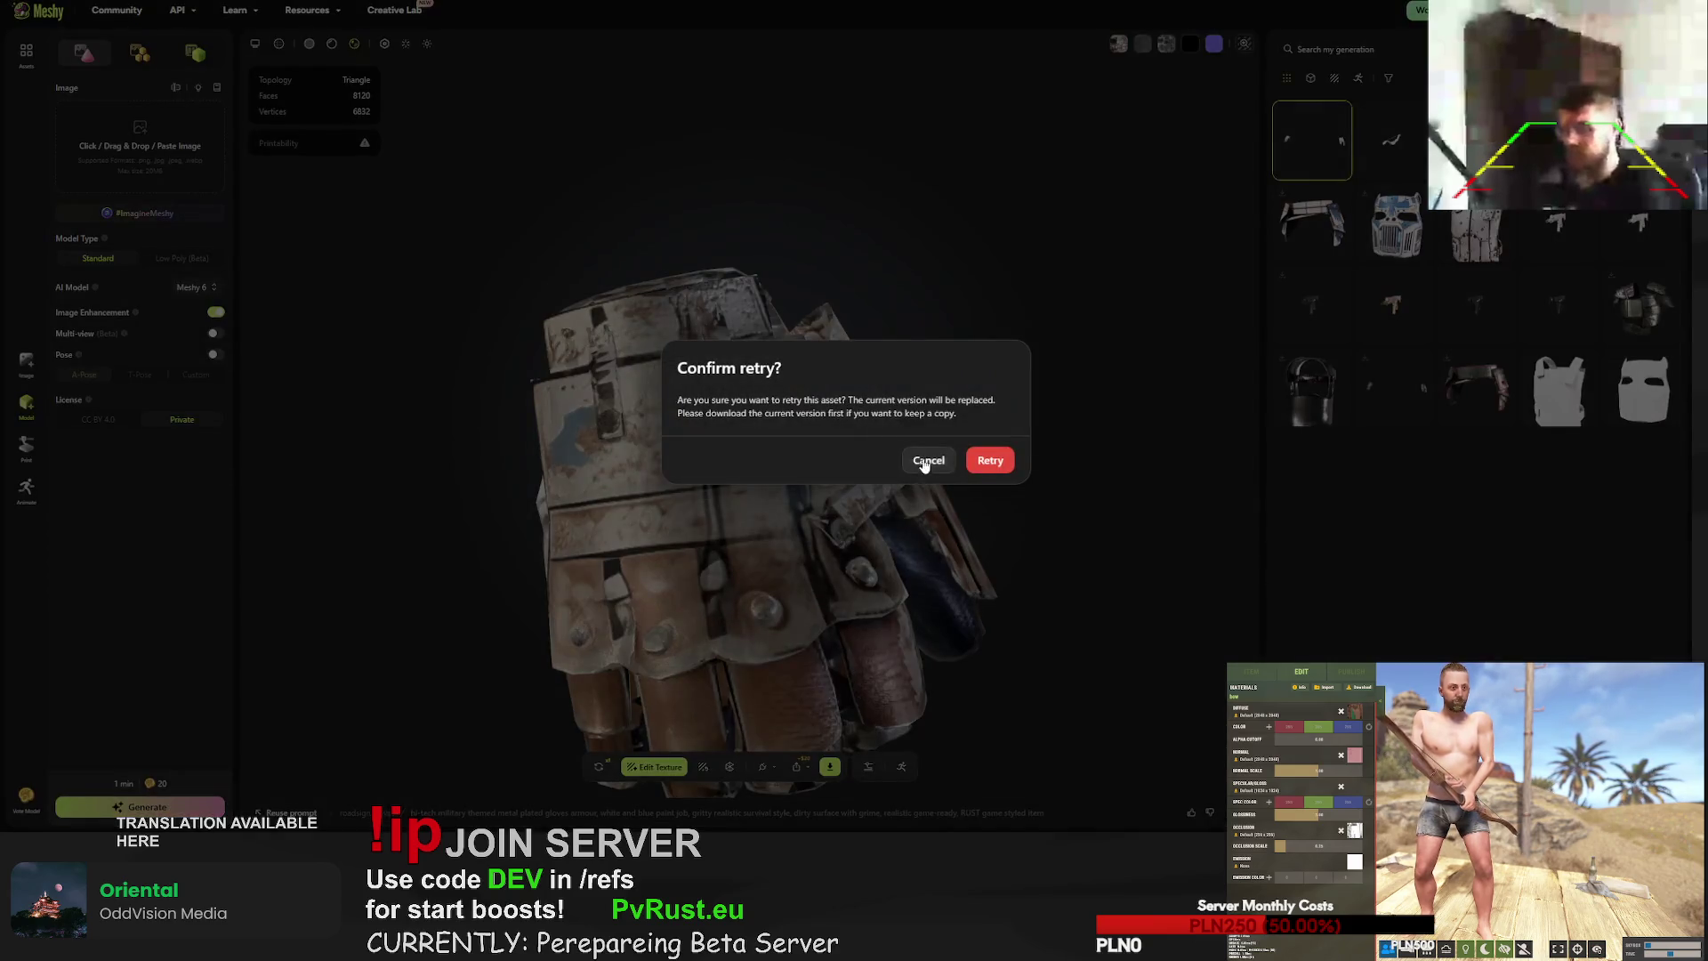
{"action": "left_click", "coordinate": [986, 461]}
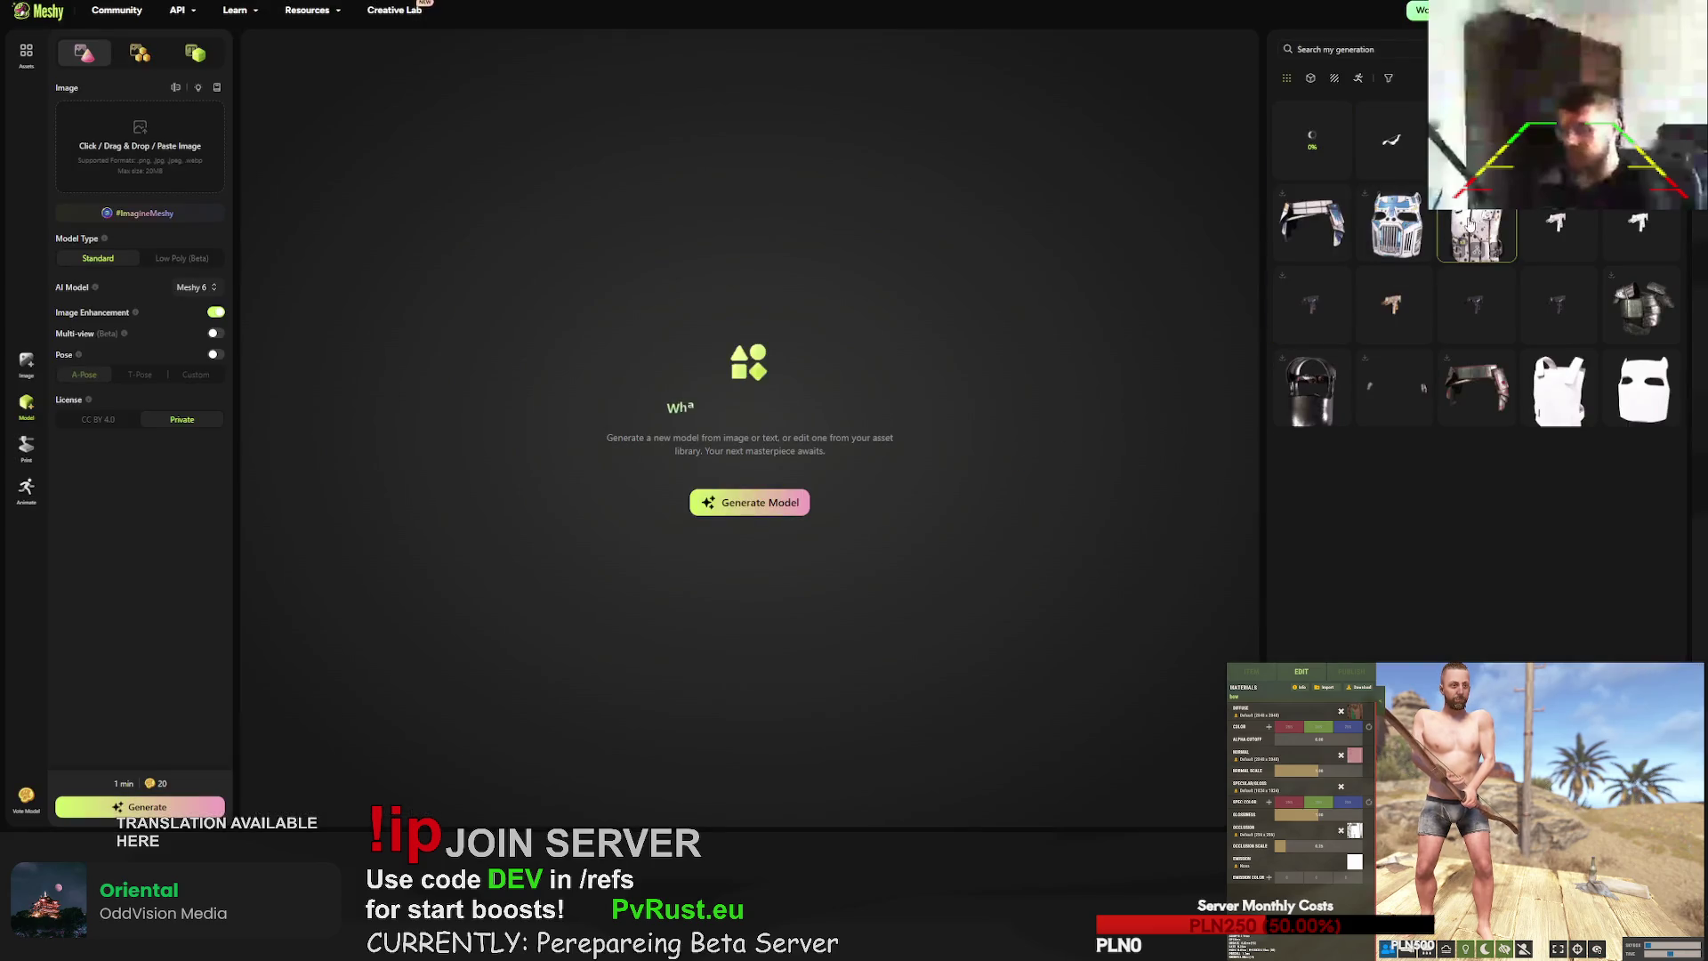
{"action": "left_click", "coordinate": [1472, 242]}
{"action": "left_click", "coordinate": [599, 767]}
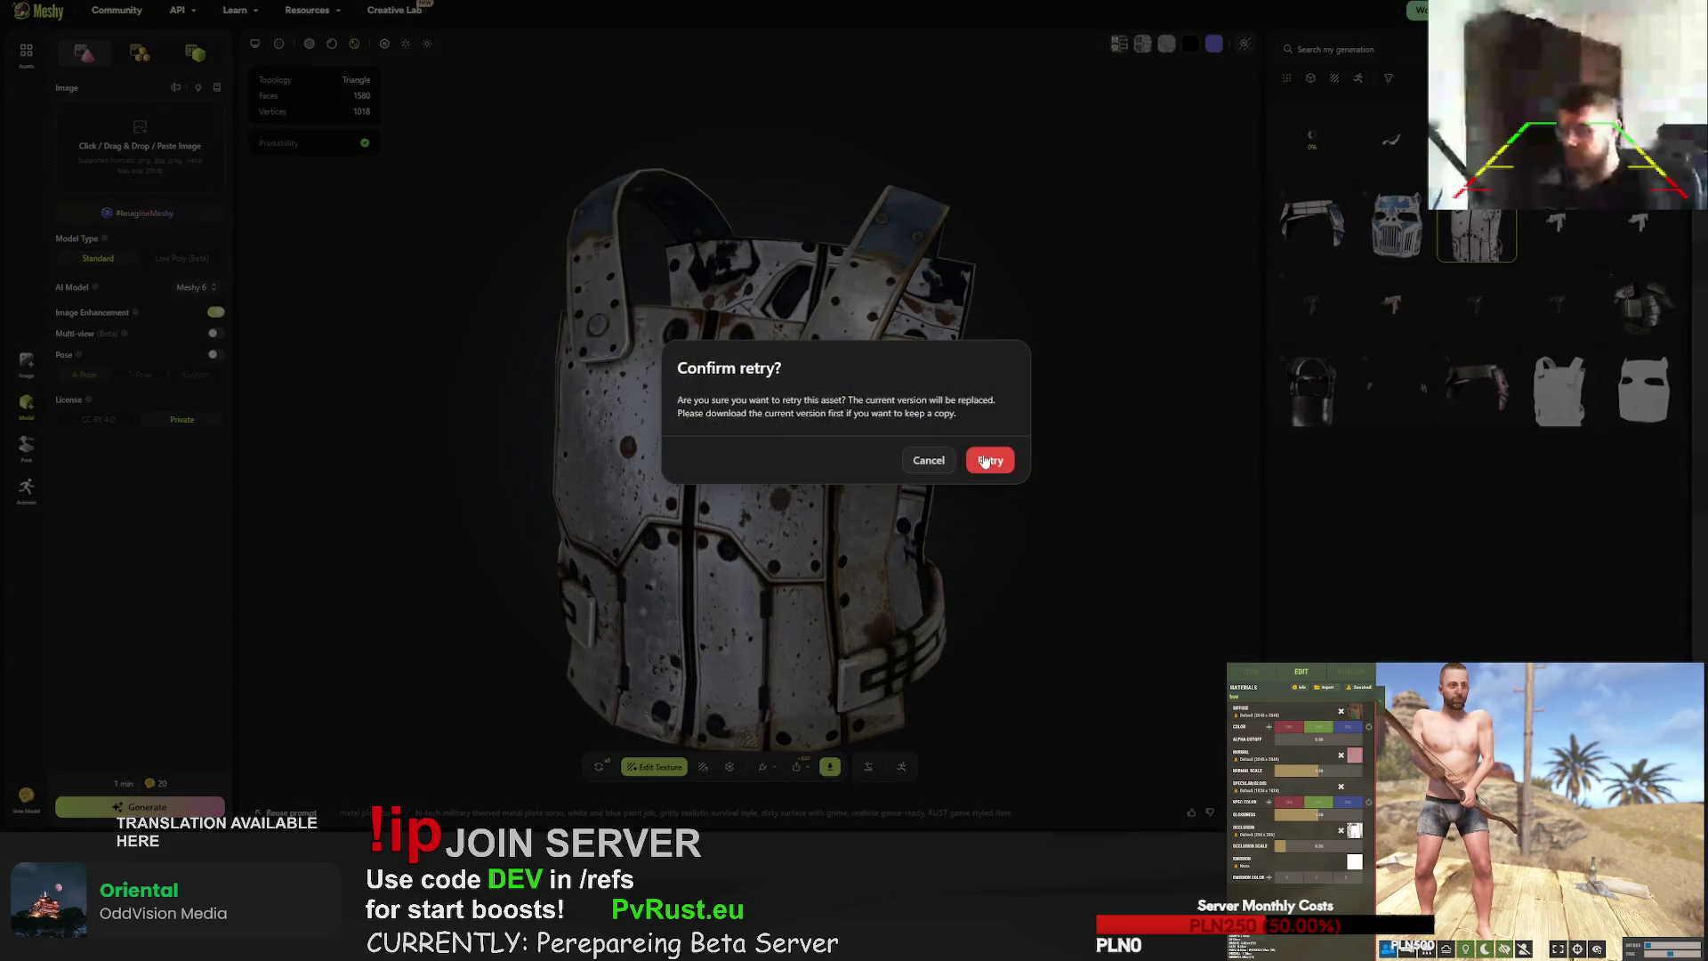
{"action": "key", "text": "Return"}
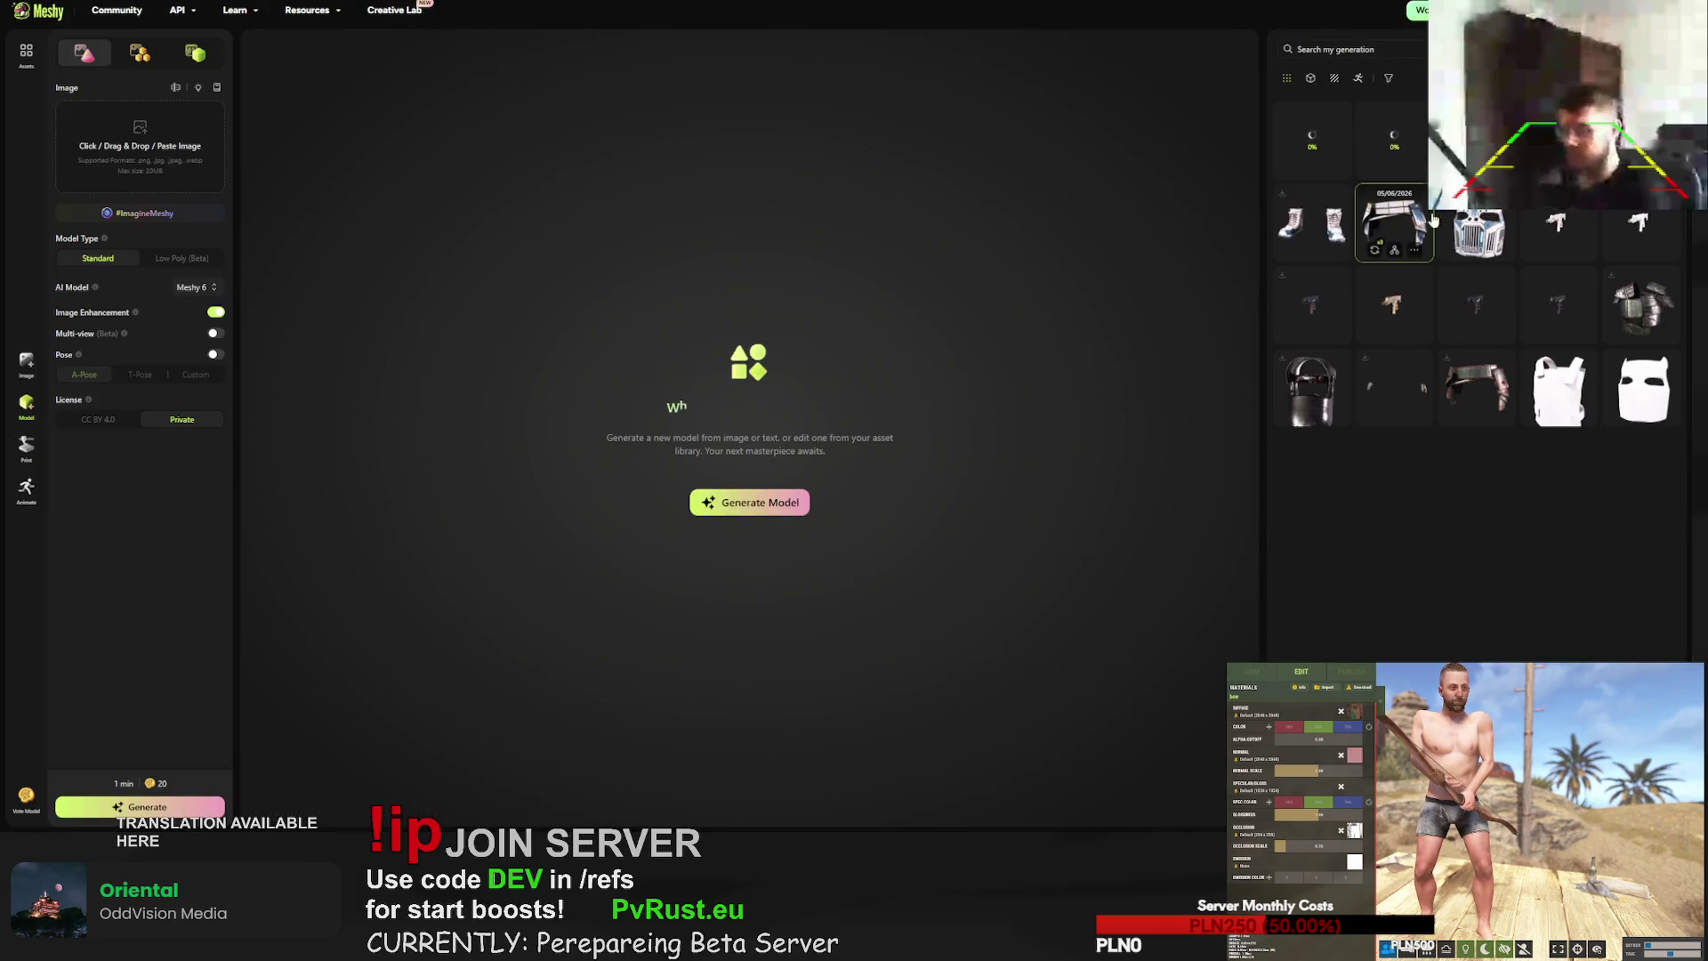
{"action": "left_click", "coordinate": [600, 769]}
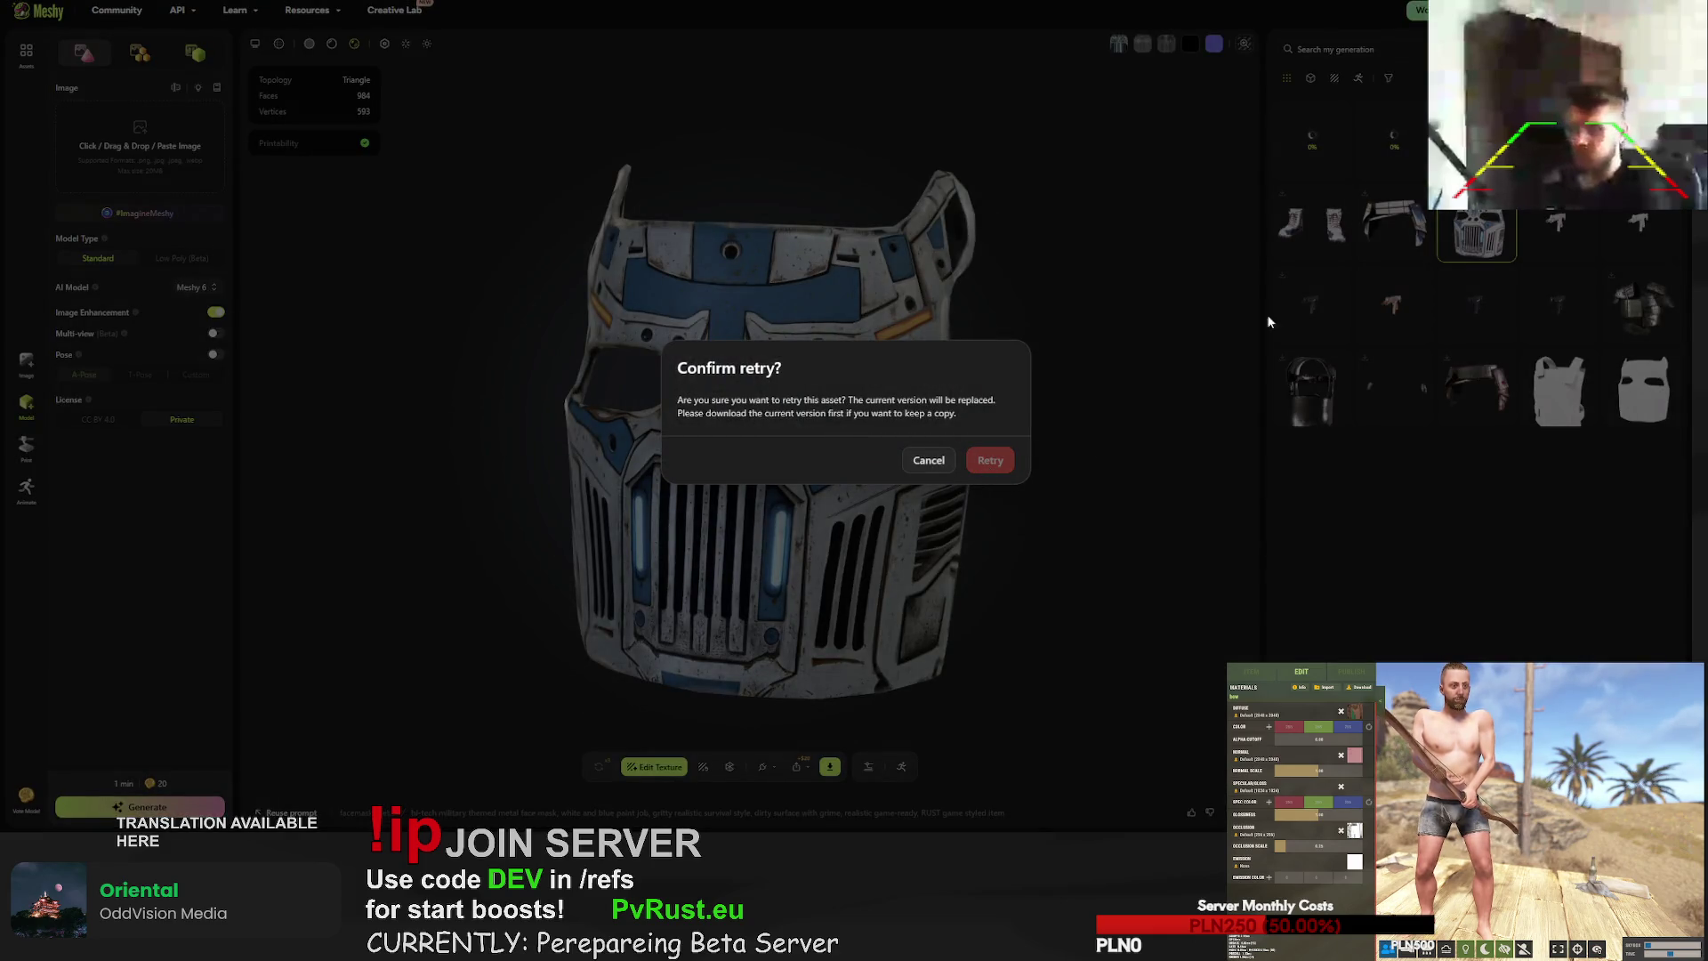
{"action": "key", "text": "Return"}
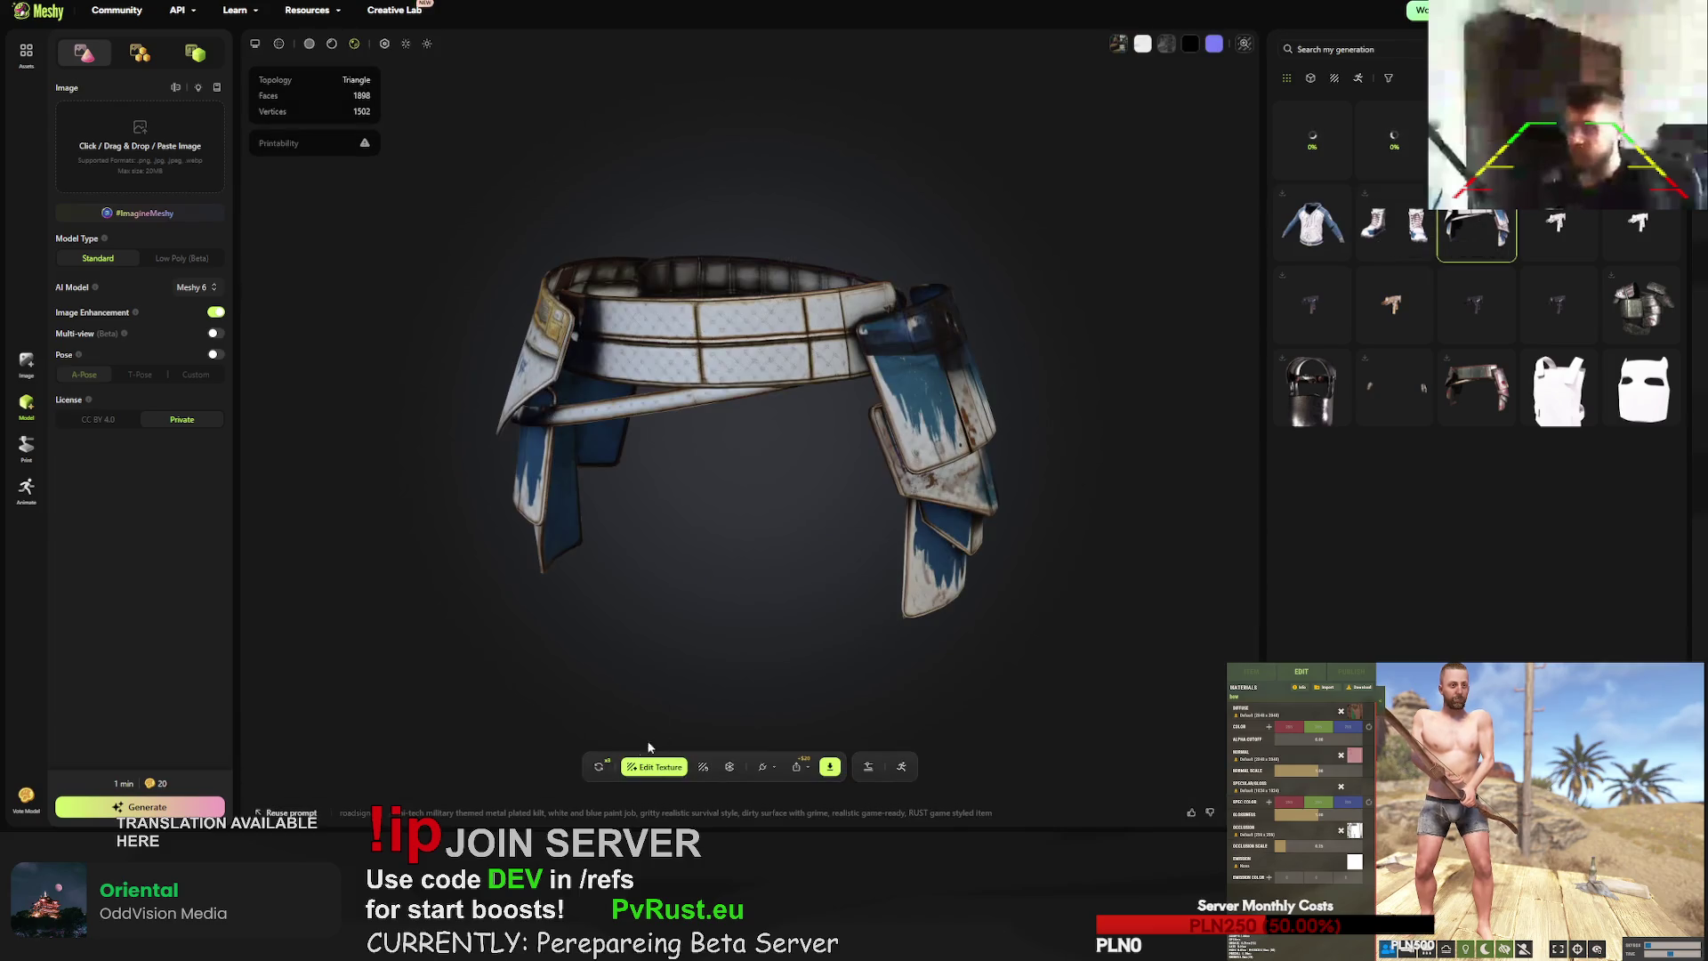
{"action": "left_click", "coordinate": [597, 769]}
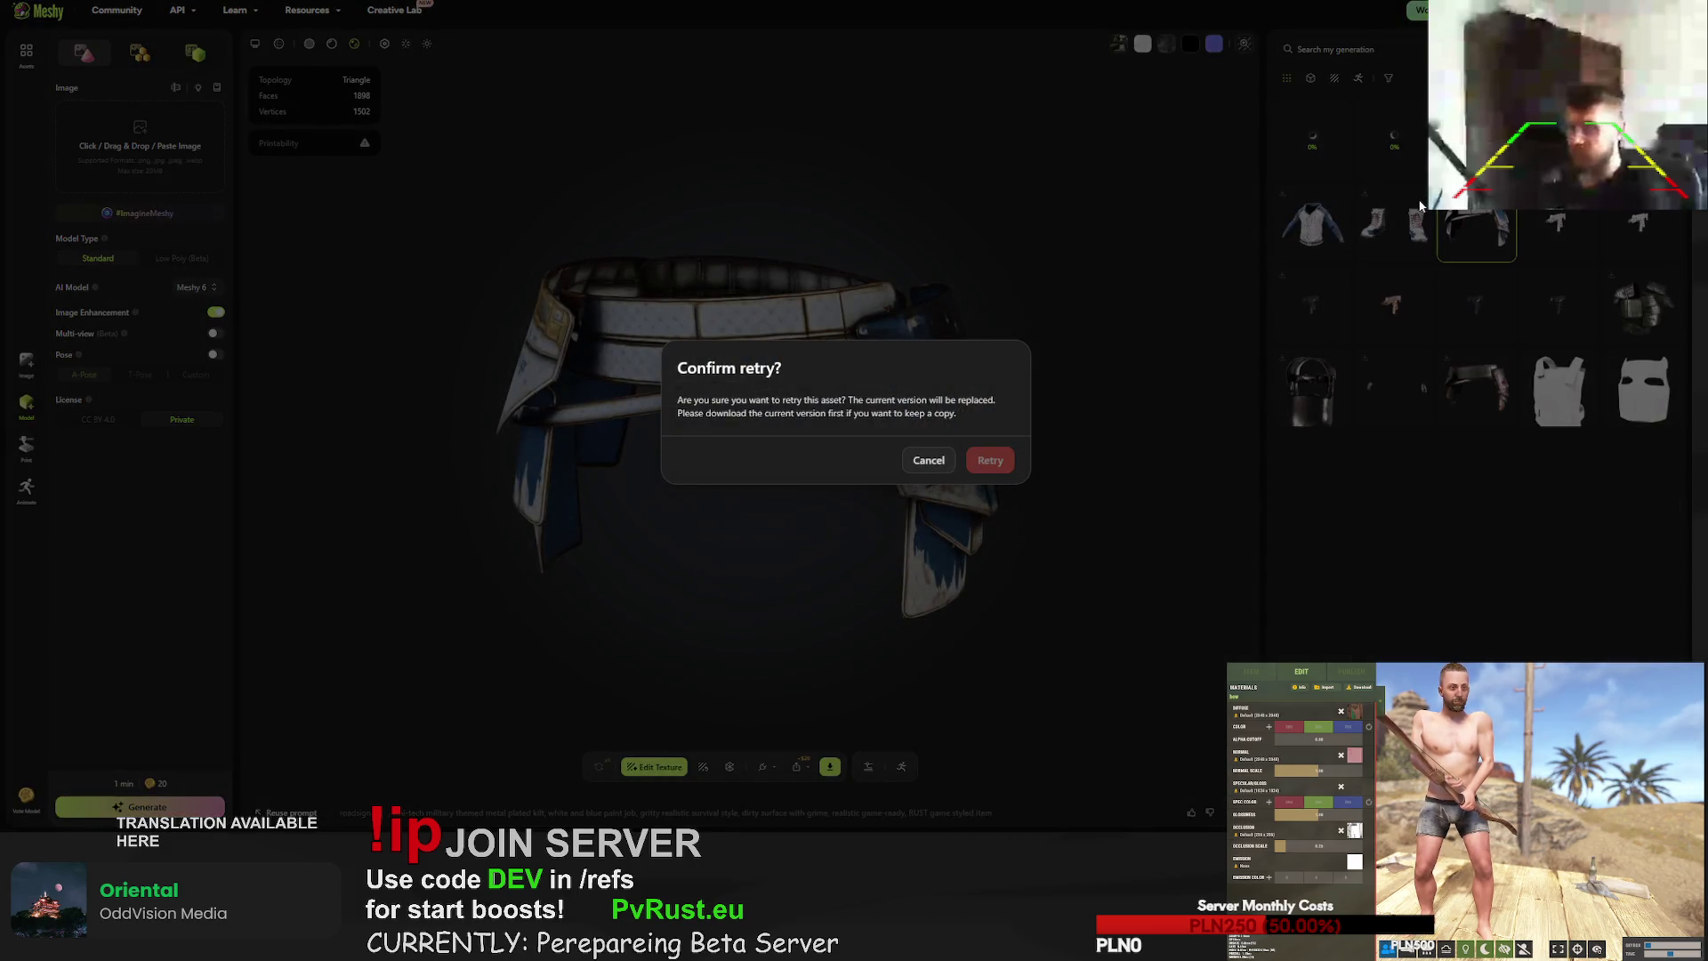
{"action": "left_click", "coordinate": [990, 460]}
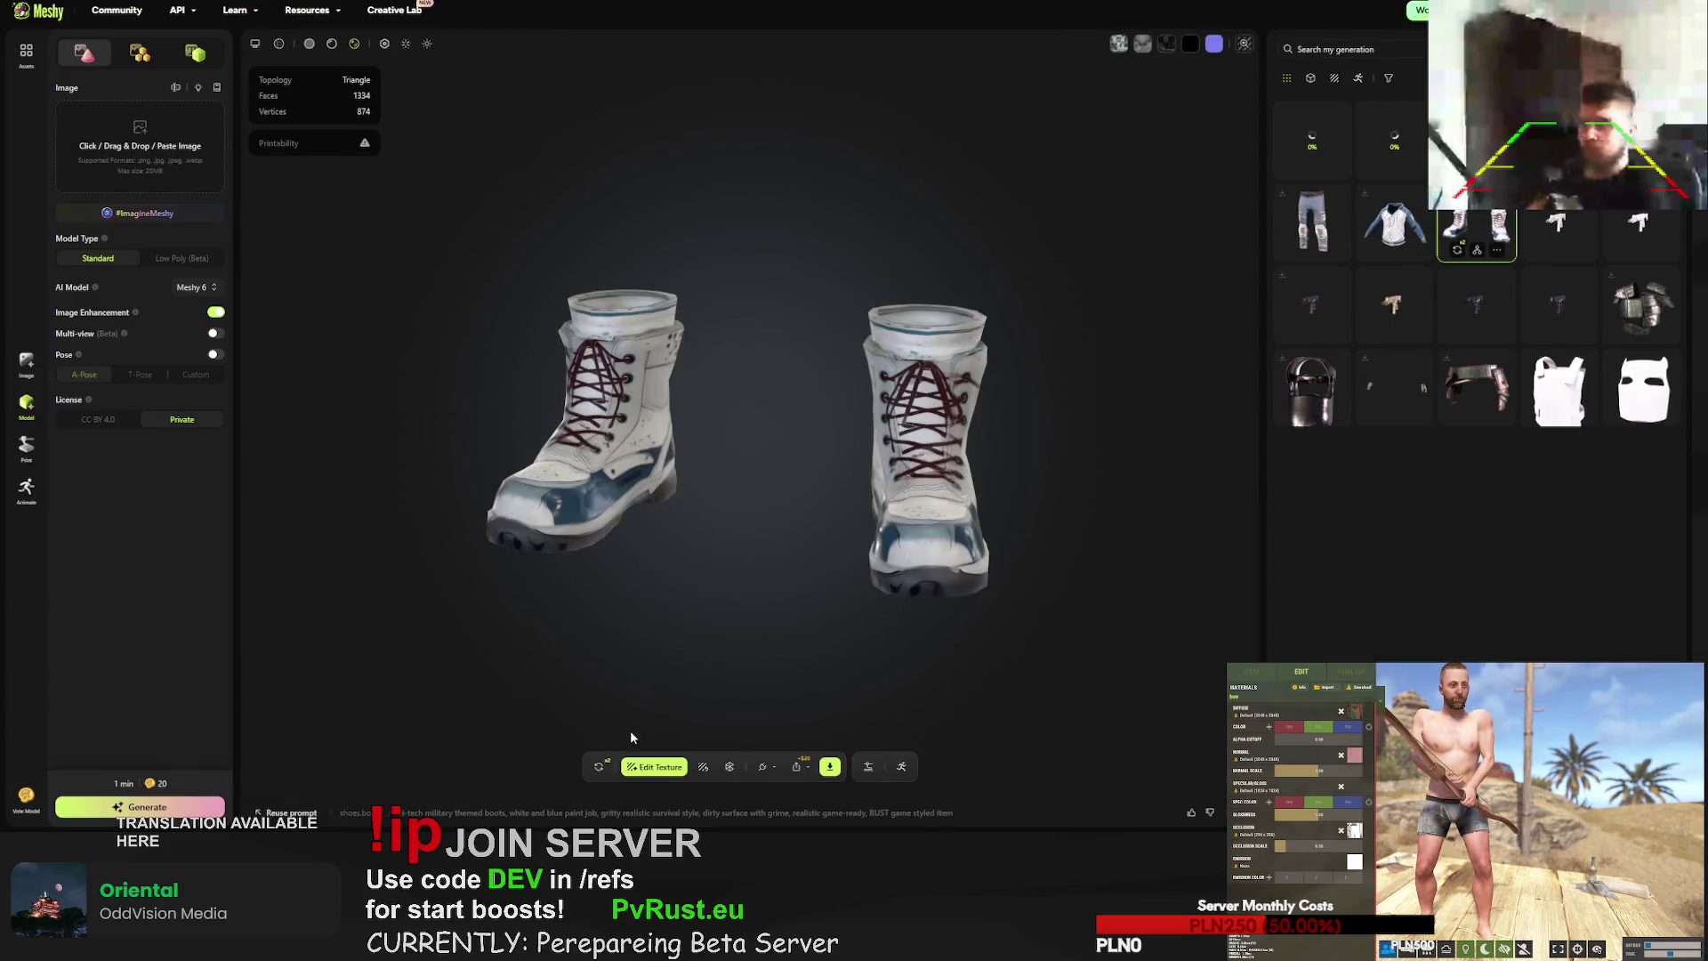
{"action": "left_click", "coordinate": [599, 767]}
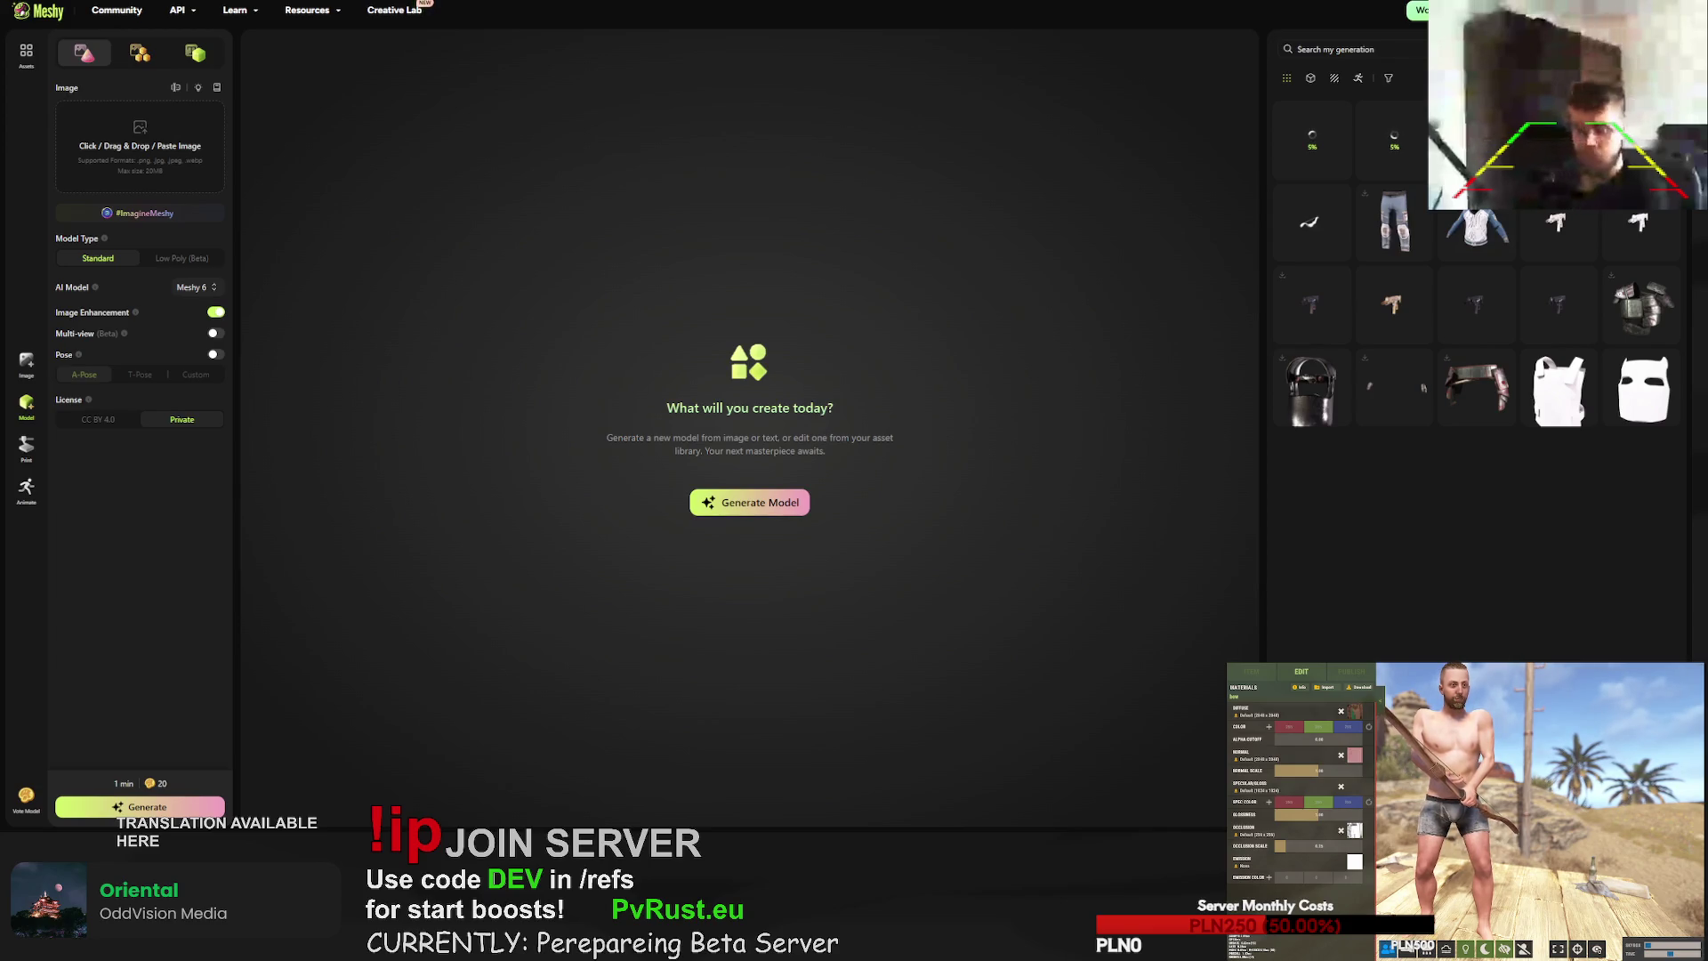
- Regenerate the hoodie jacket and pants, then view the gloves generation's details
{"action": "left_click", "coordinate": [1477, 233]}
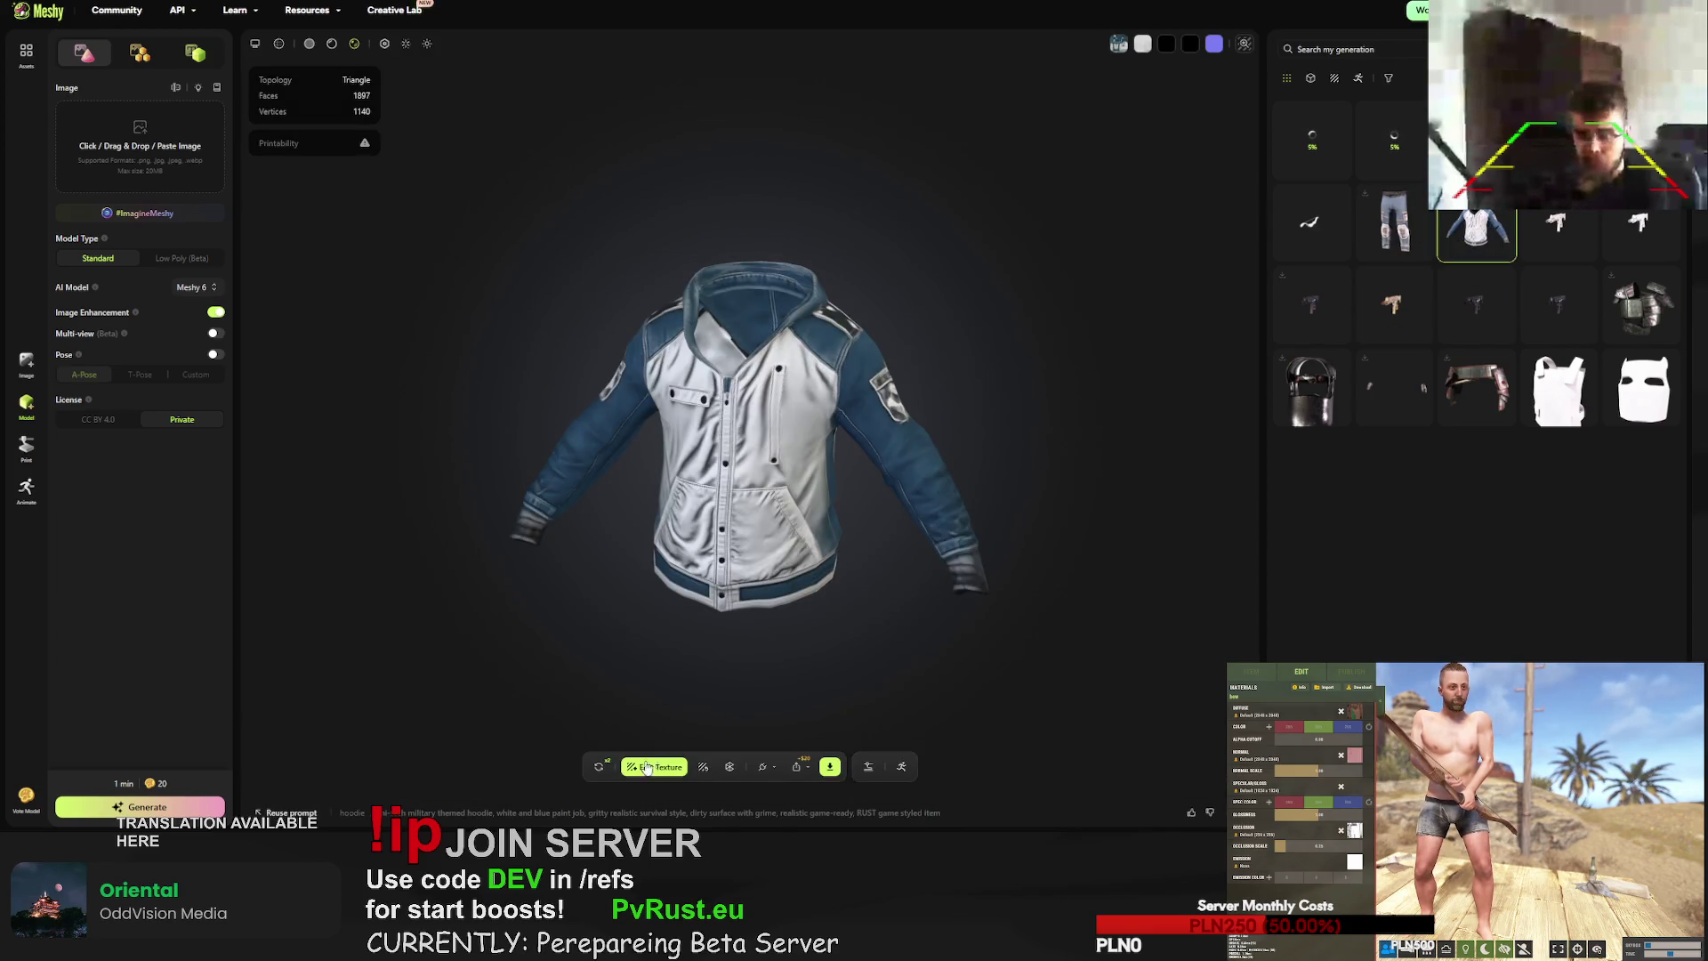
{"action": "left_click", "coordinate": [600, 767]}
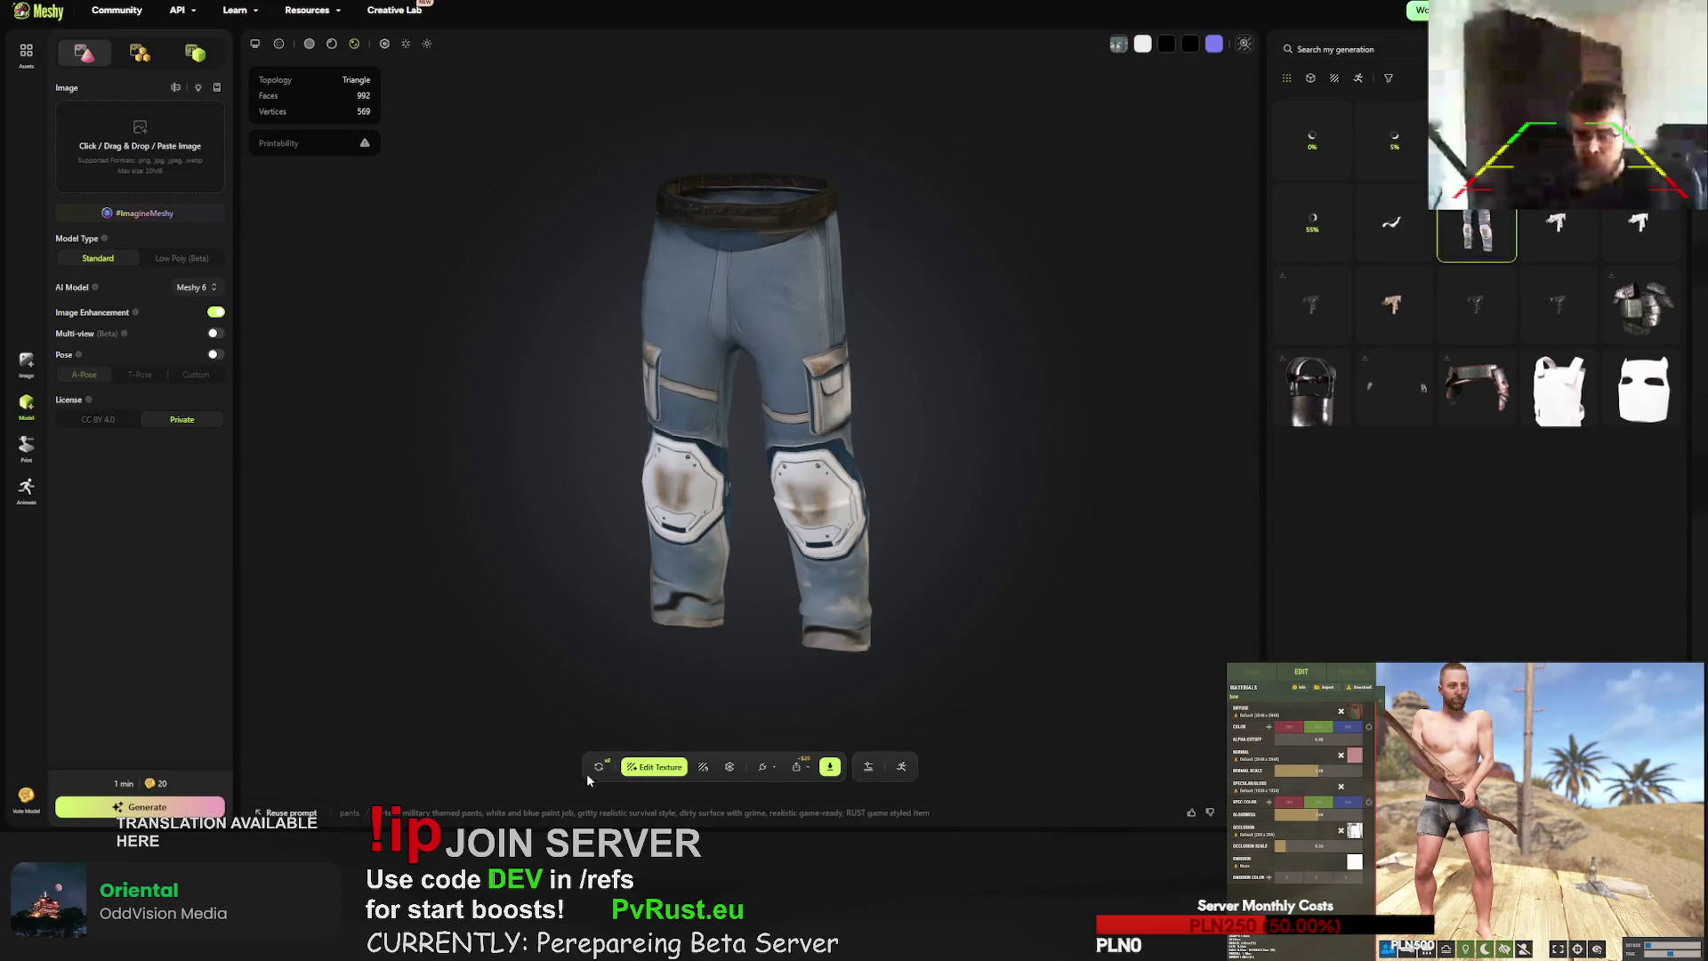
{"action": "left_click", "coordinate": [600, 767]}
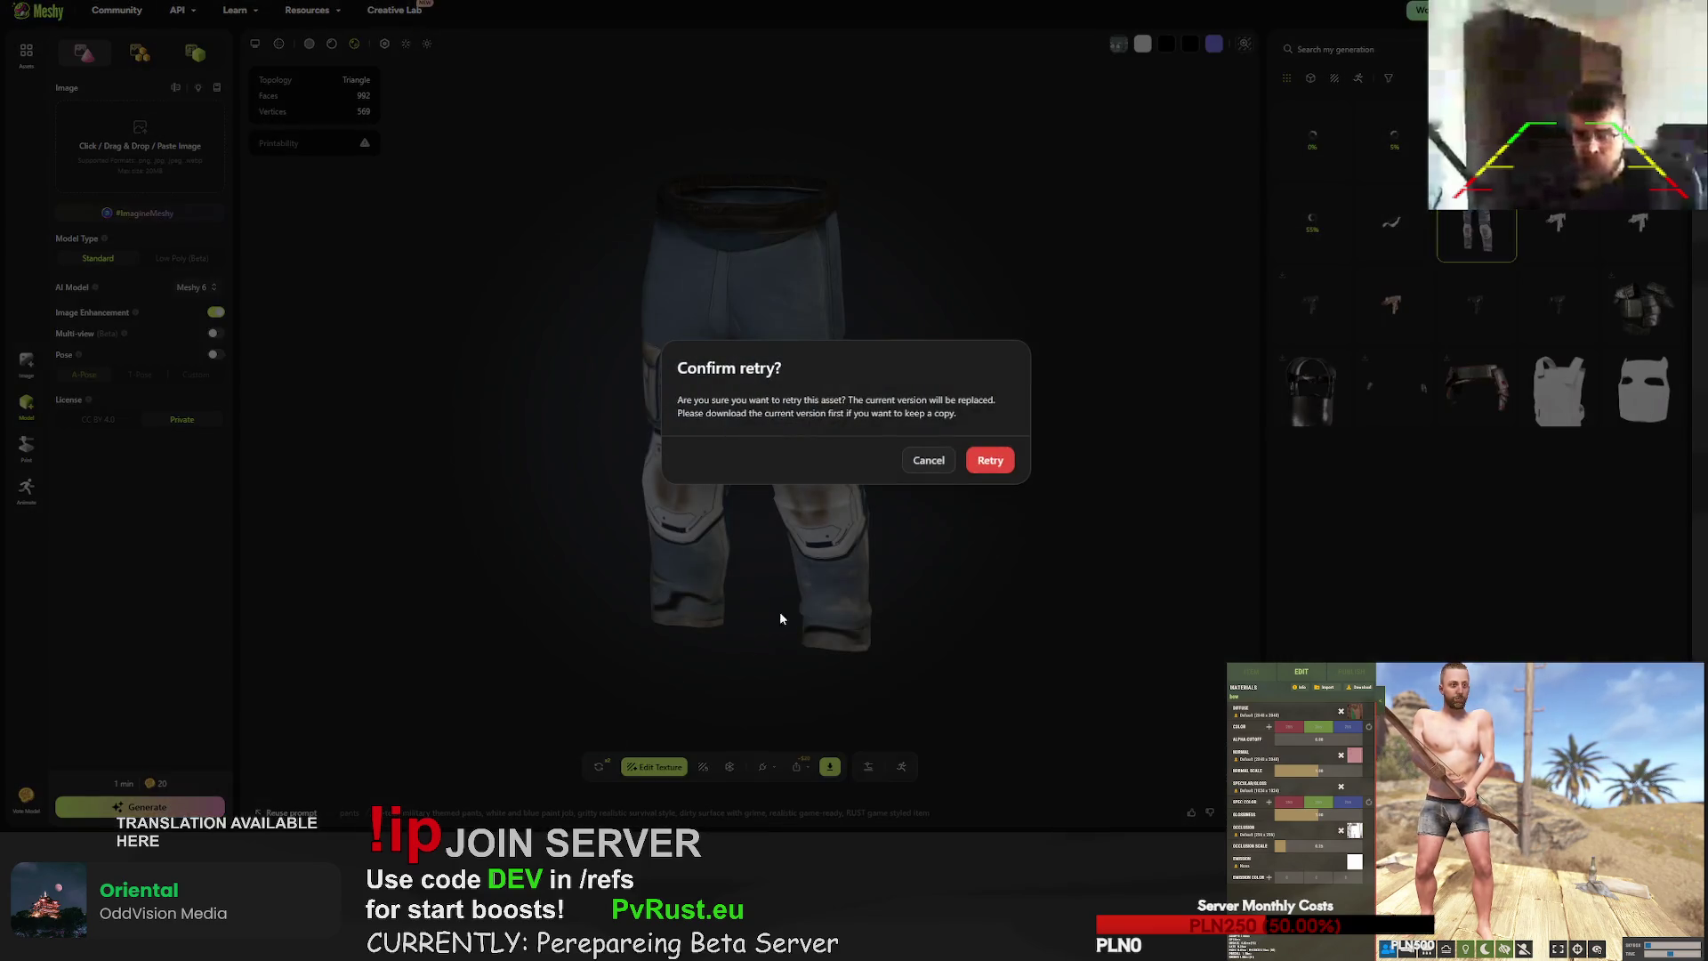
{"action": "left_click", "coordinate": [990, 461]}
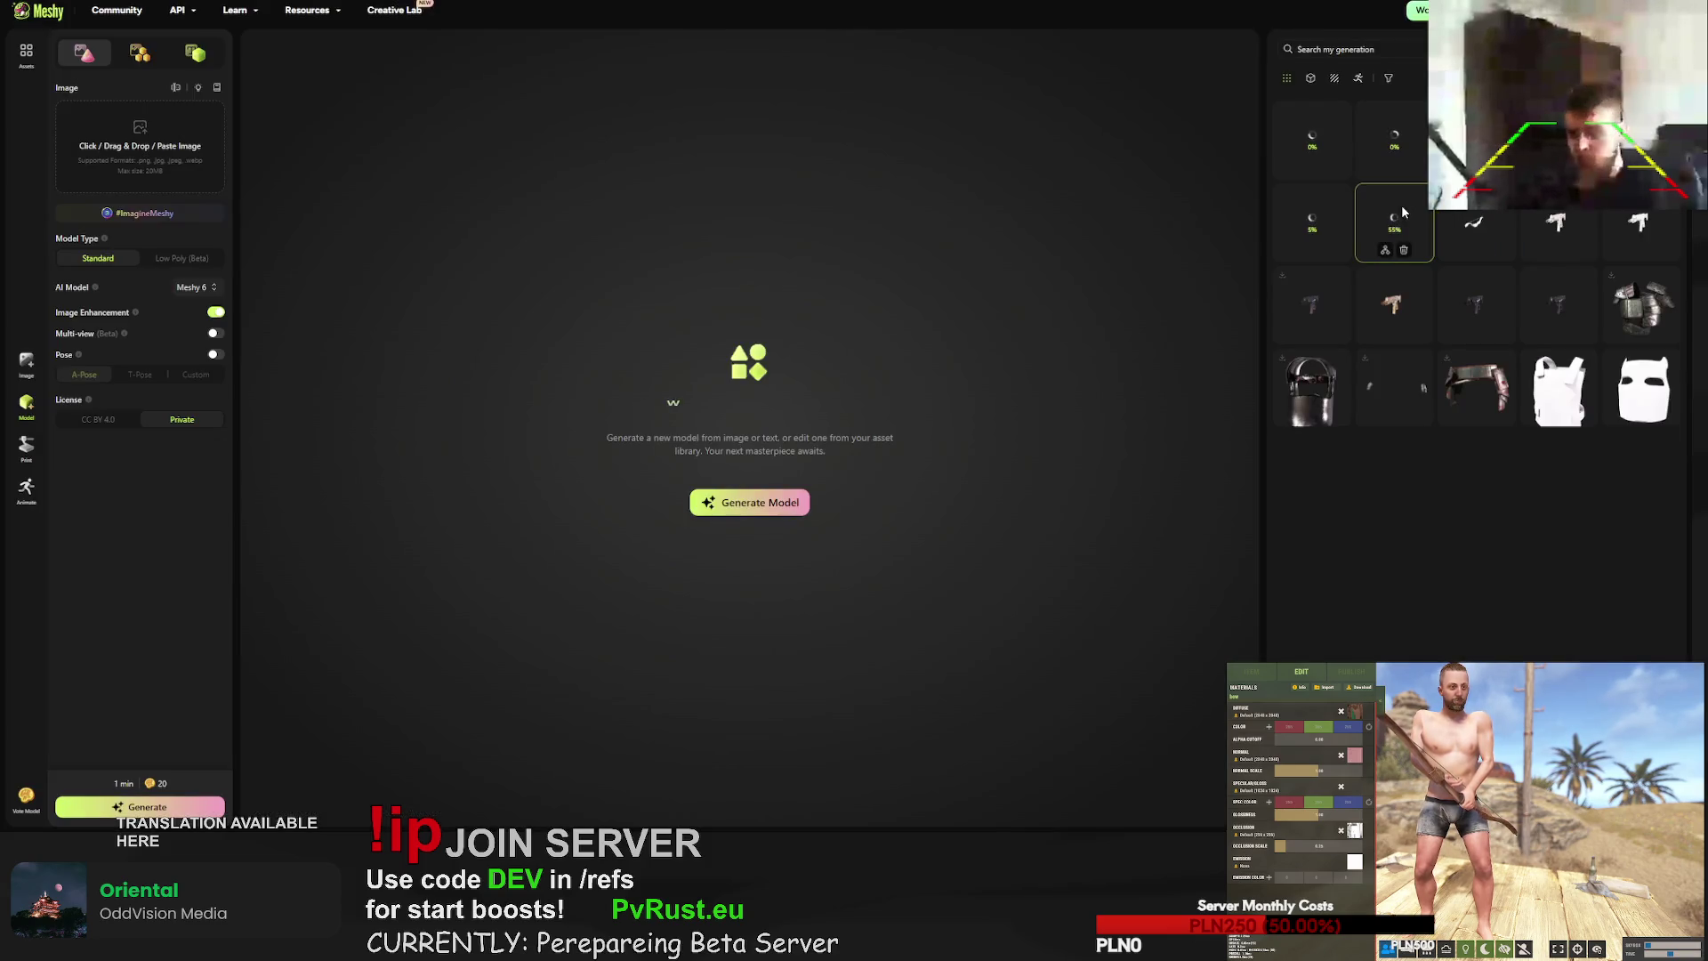
{"action": "left_click", "coordinate": [1402, 211]}
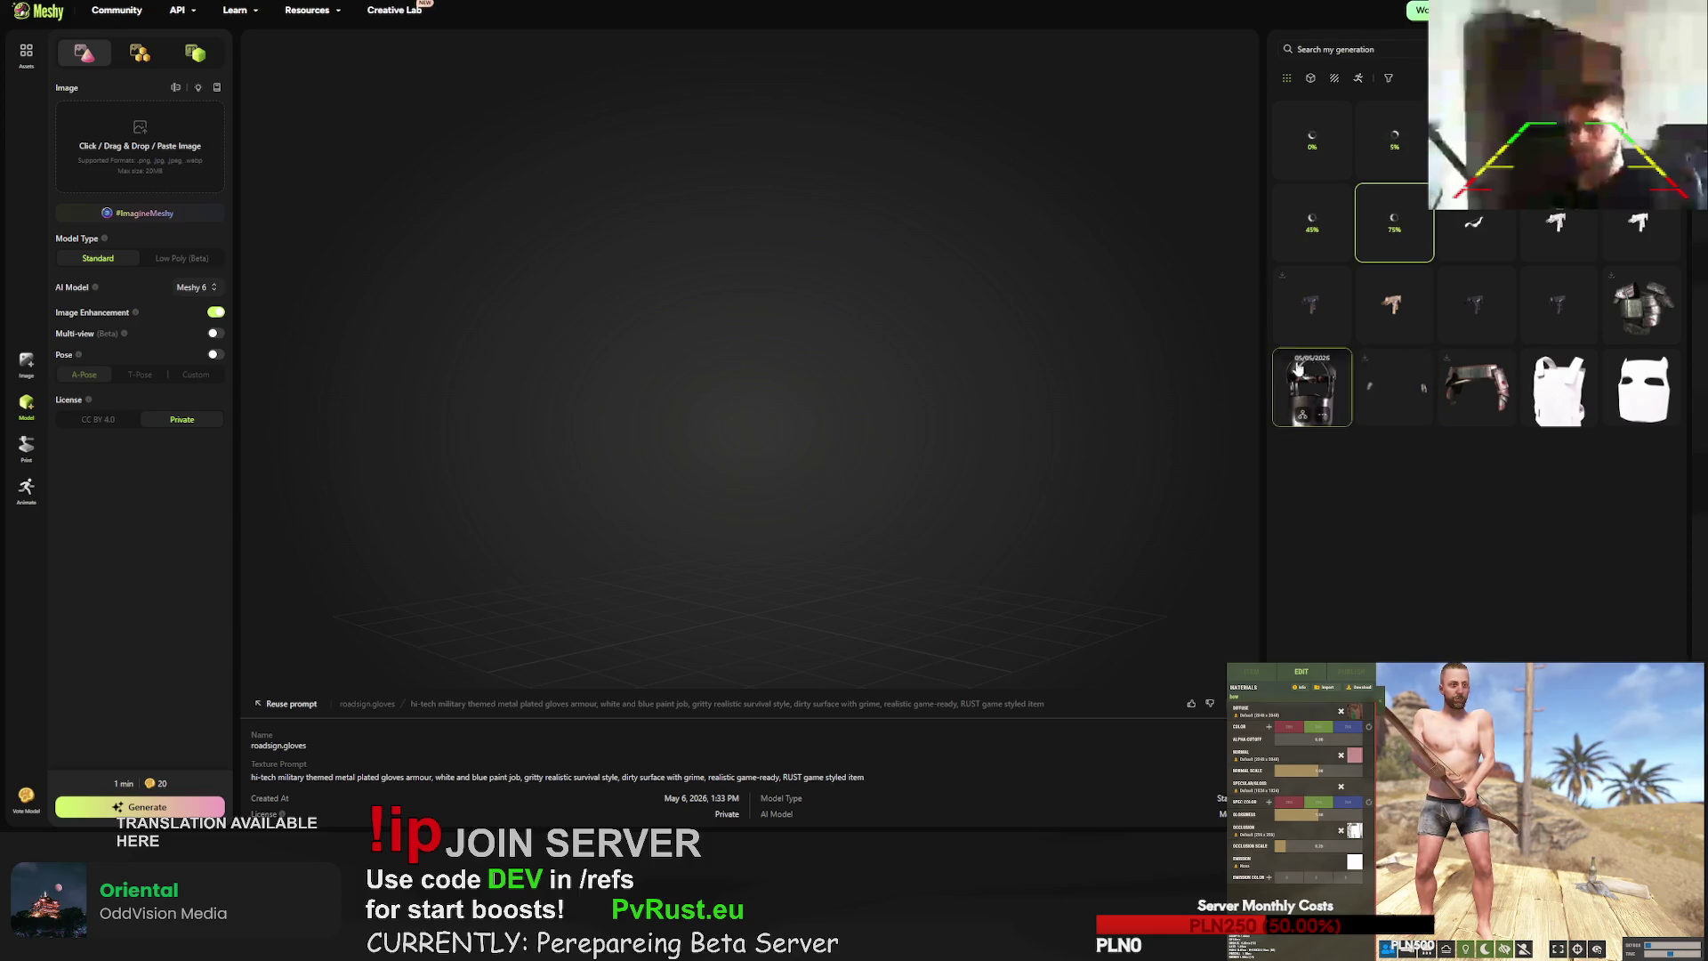
- Copy the burlap shirt's texture prompt wording, then select the hunting bow model
{"action": "left_click", "coordinate": [1642, 296]}
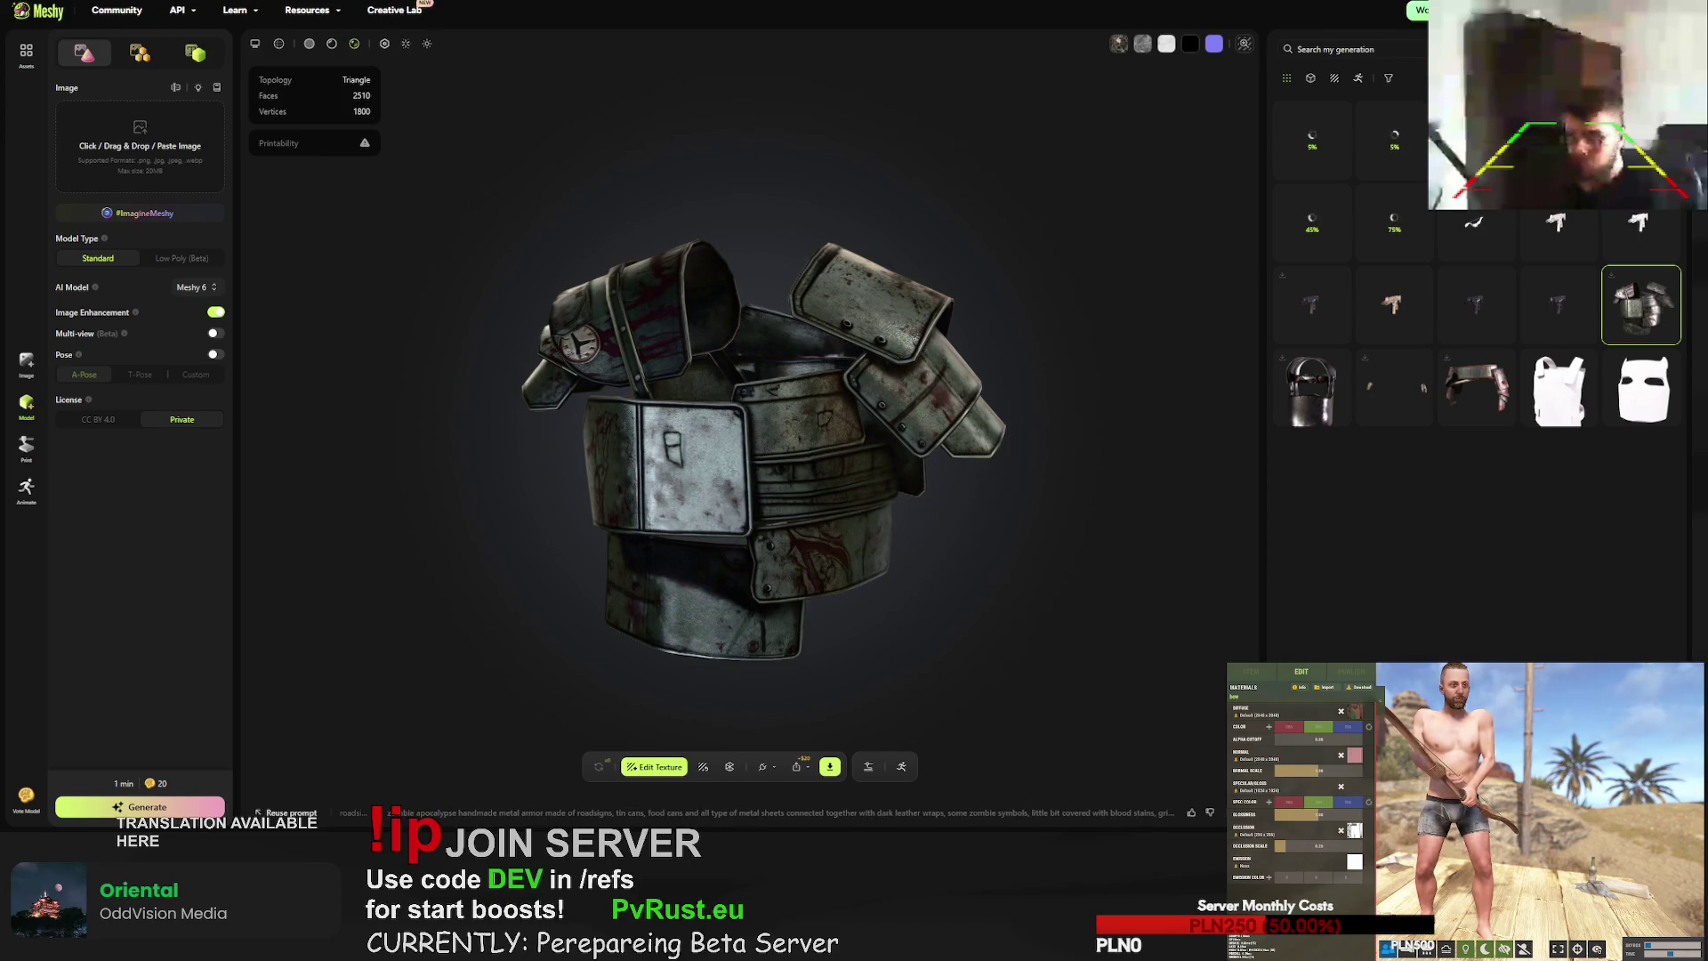
{"action": "scroll", "coordinate": [1477, 303], "scroll_direction": "down", "scroll_amount": 5}
{"action": "left_click", "coordinate": [1478, 304]}
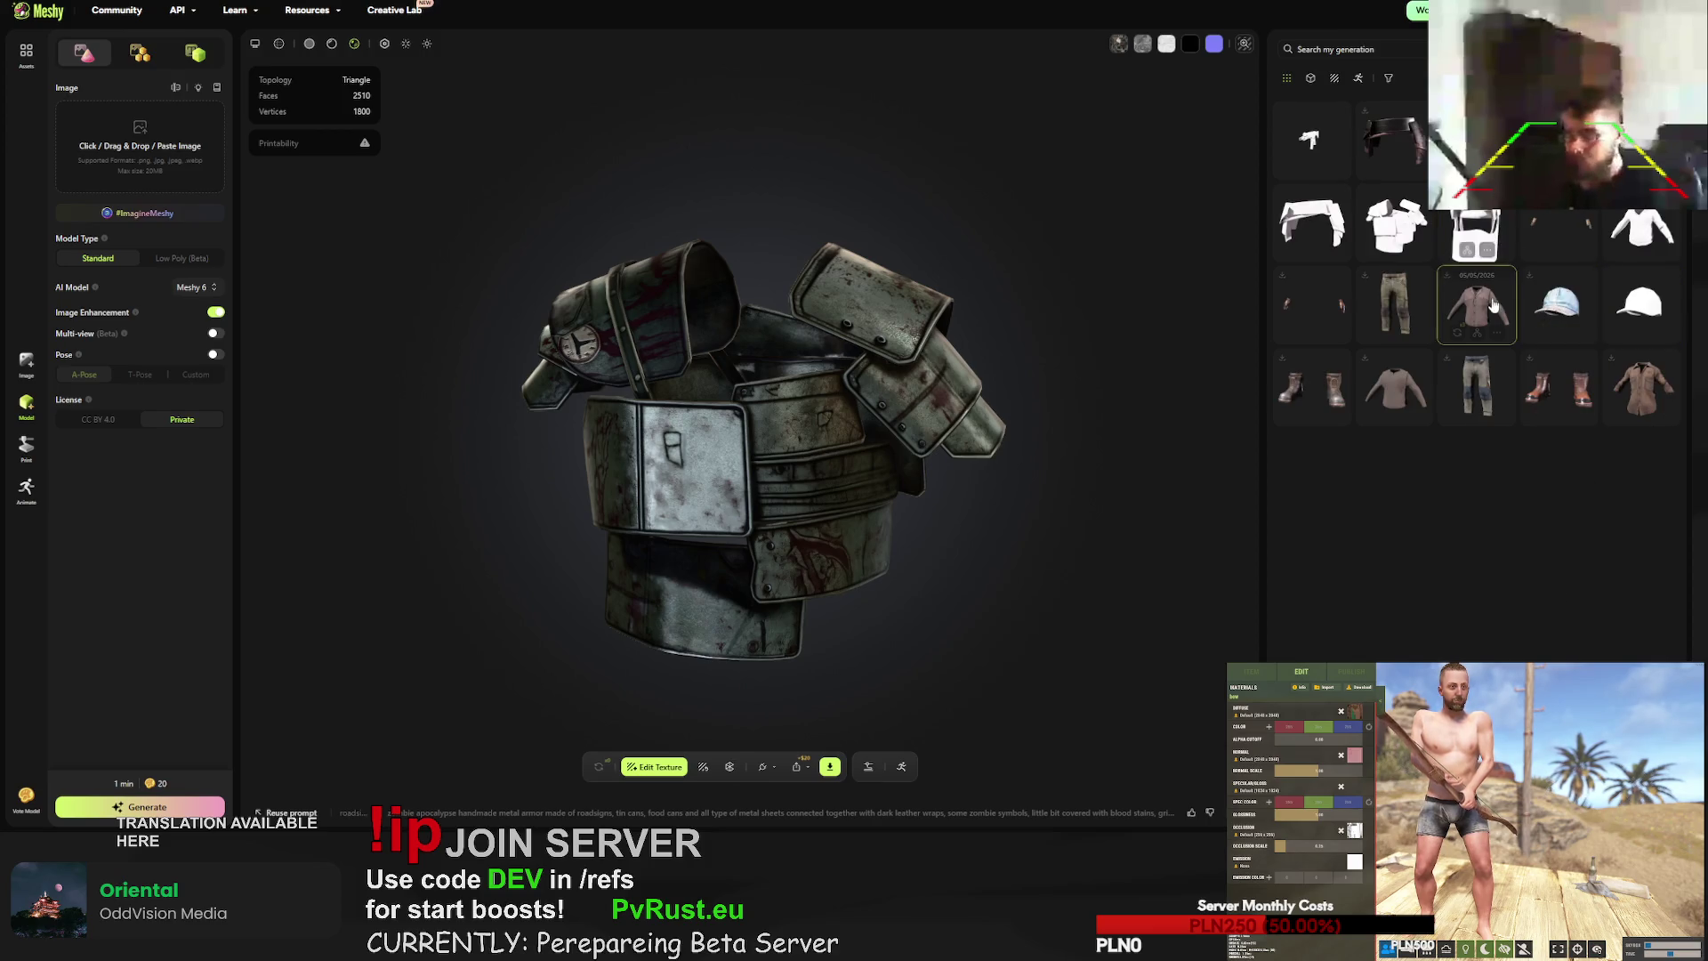
{"action": "left_click", "coordinate": [546, 813]}
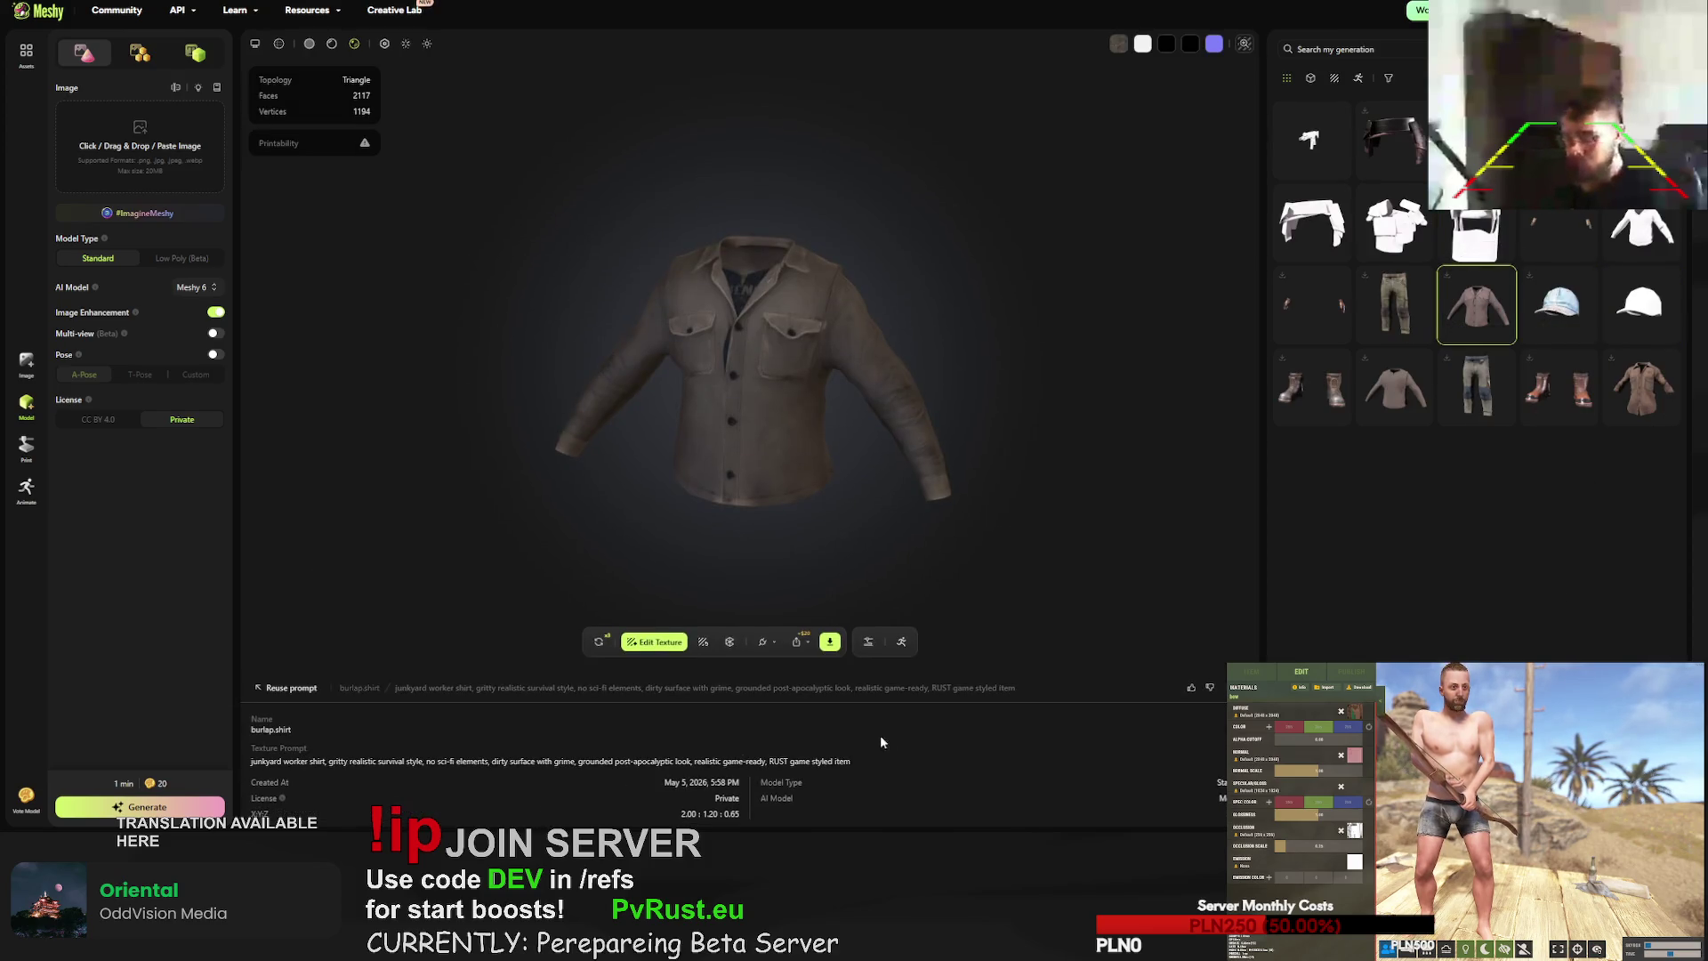
{"action": "left_click_drag", "start_coordinate": [859, 761], "coordinate": [329, 763]}
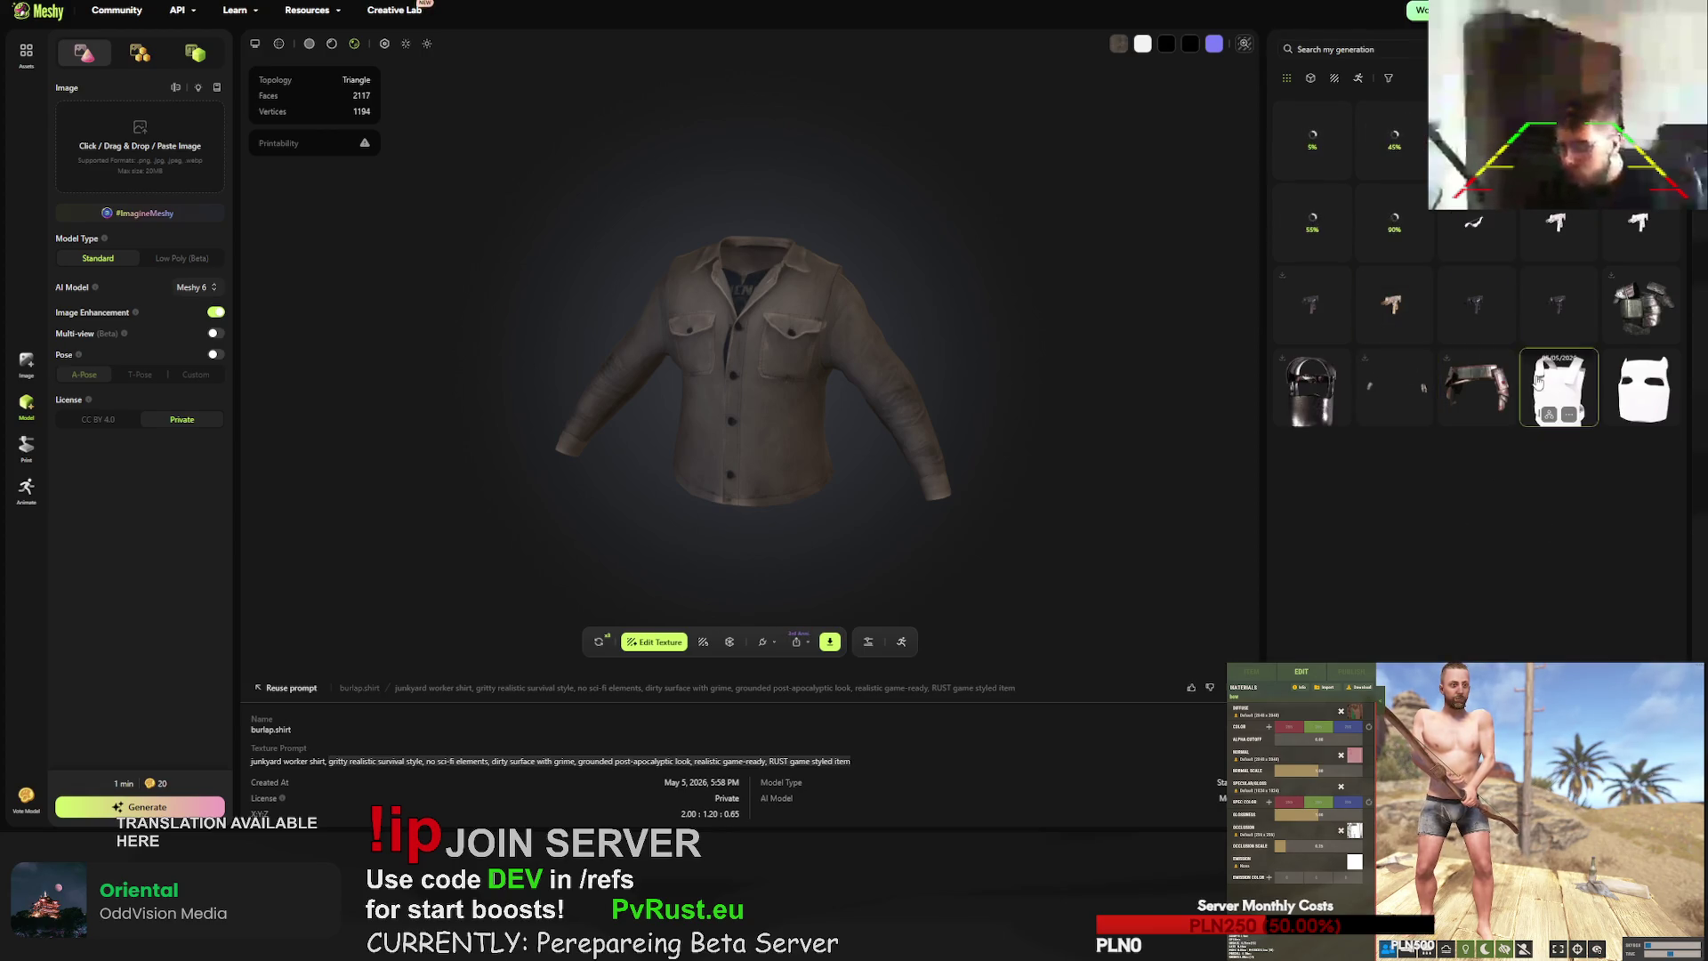
{"action": "left_click", "coordinate": [1475, 229]}
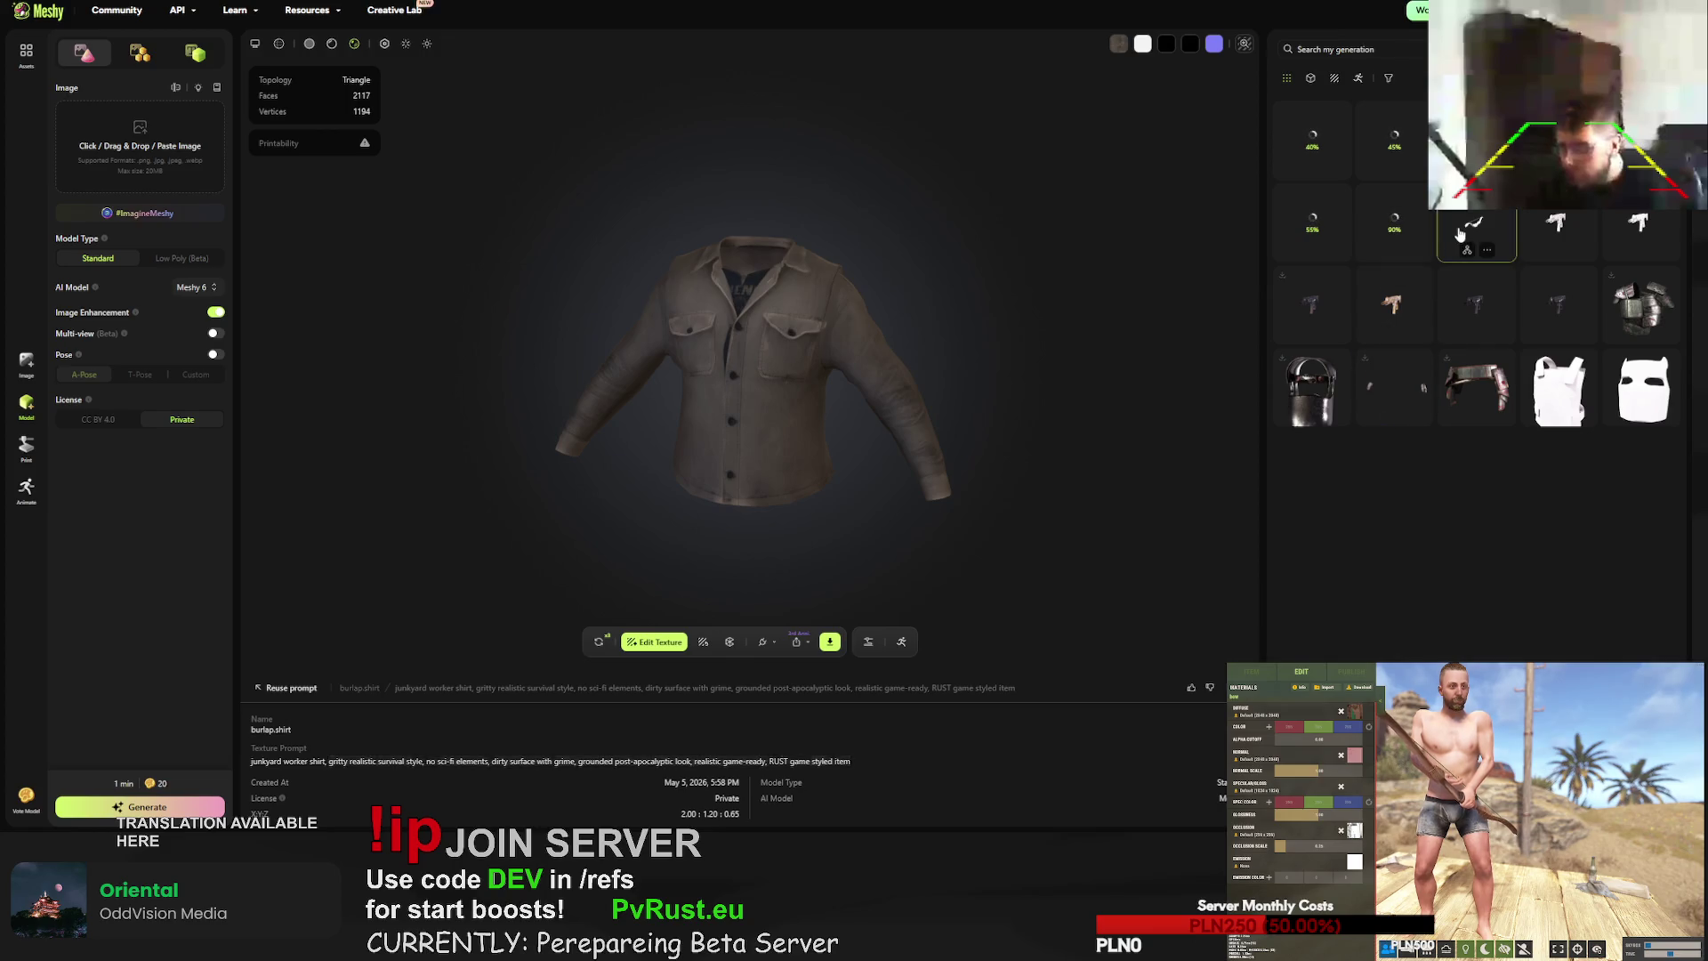
- Re-texture the bow with the copied prompt plus 'zombie apocalypse handmade wooden bow, blood marks, engravings cult'
{"action": "left_click", "coordinate": [687, 673]}
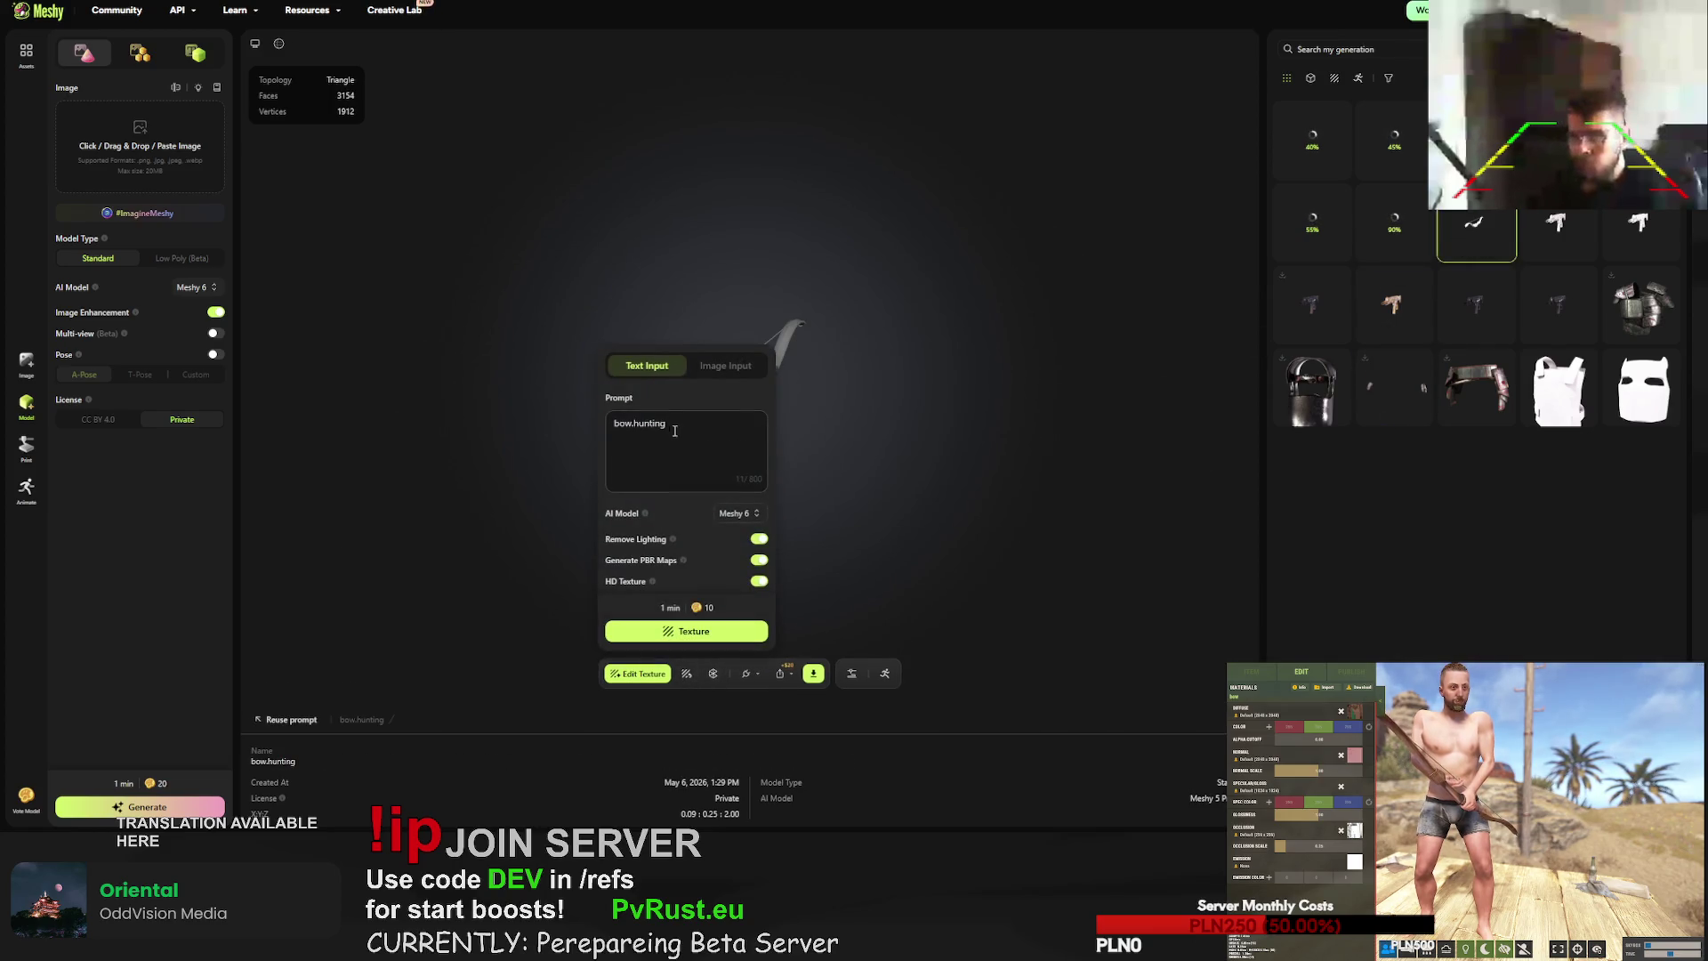
{"action": "left_click_drag", "start_coordinate": [669, 424], "coordinate": [620, 428]}
{"action": "type", "text": "gritty realistic survival style. no sci-fi elements. dirty surface with grime. grounded post-apocalyptic look. realistic game-ready. RUST game styled item"}
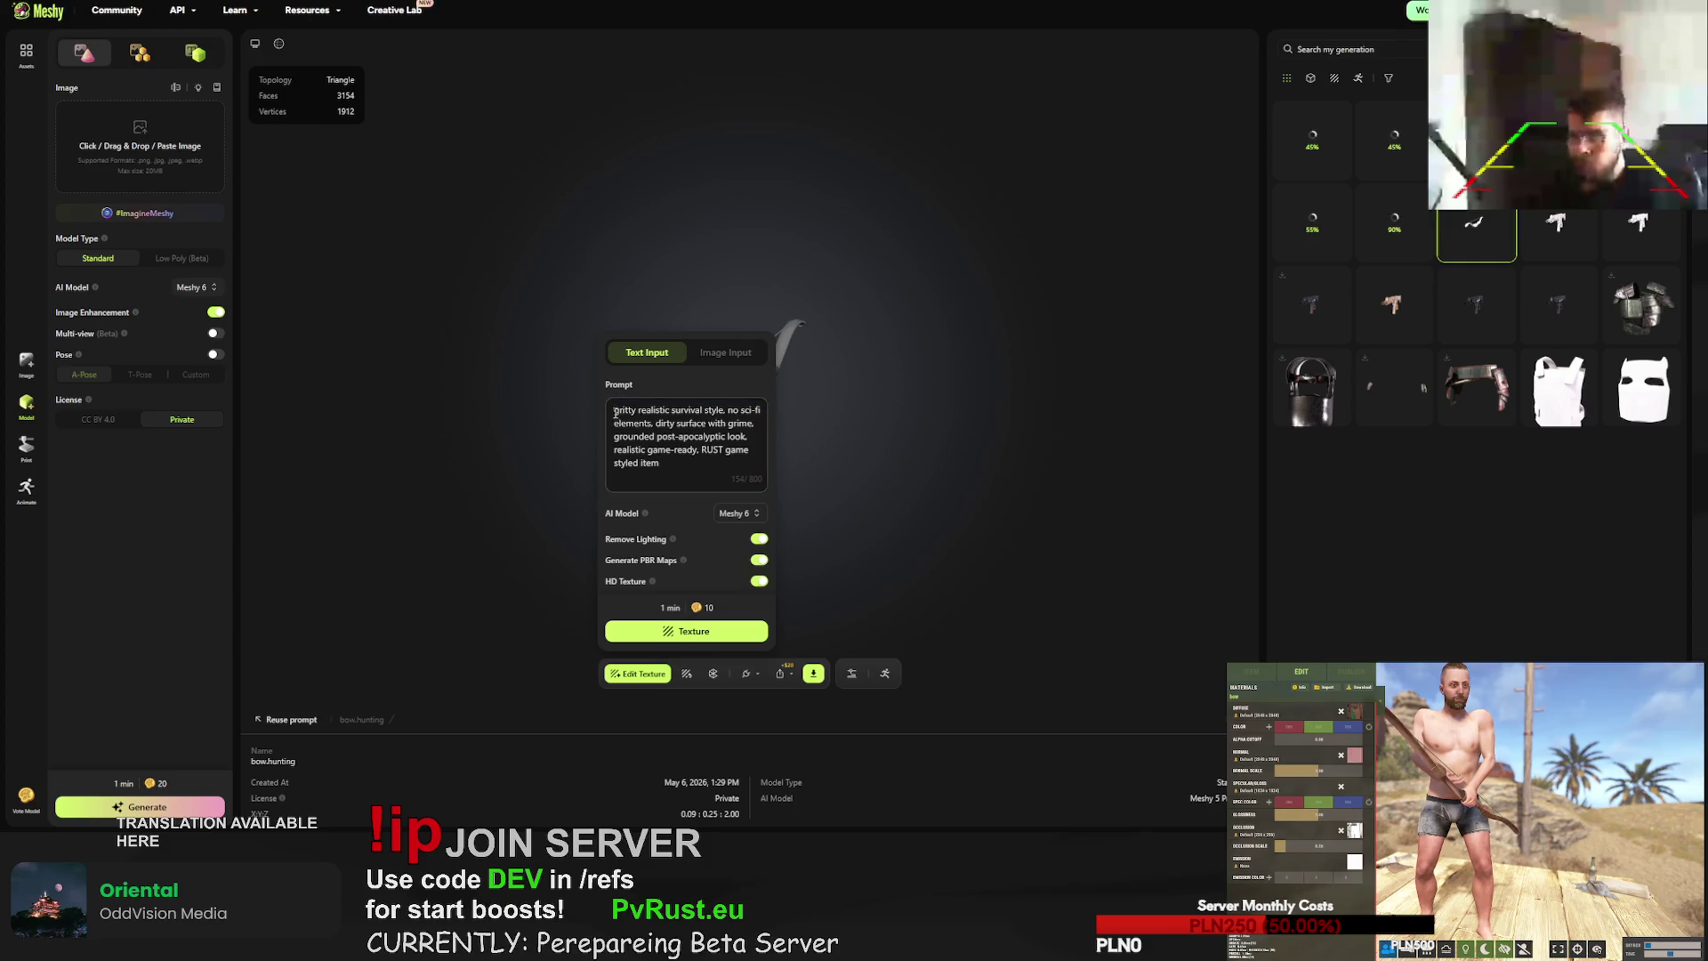
{"action": "type", "text": "ombie apocalypse "}
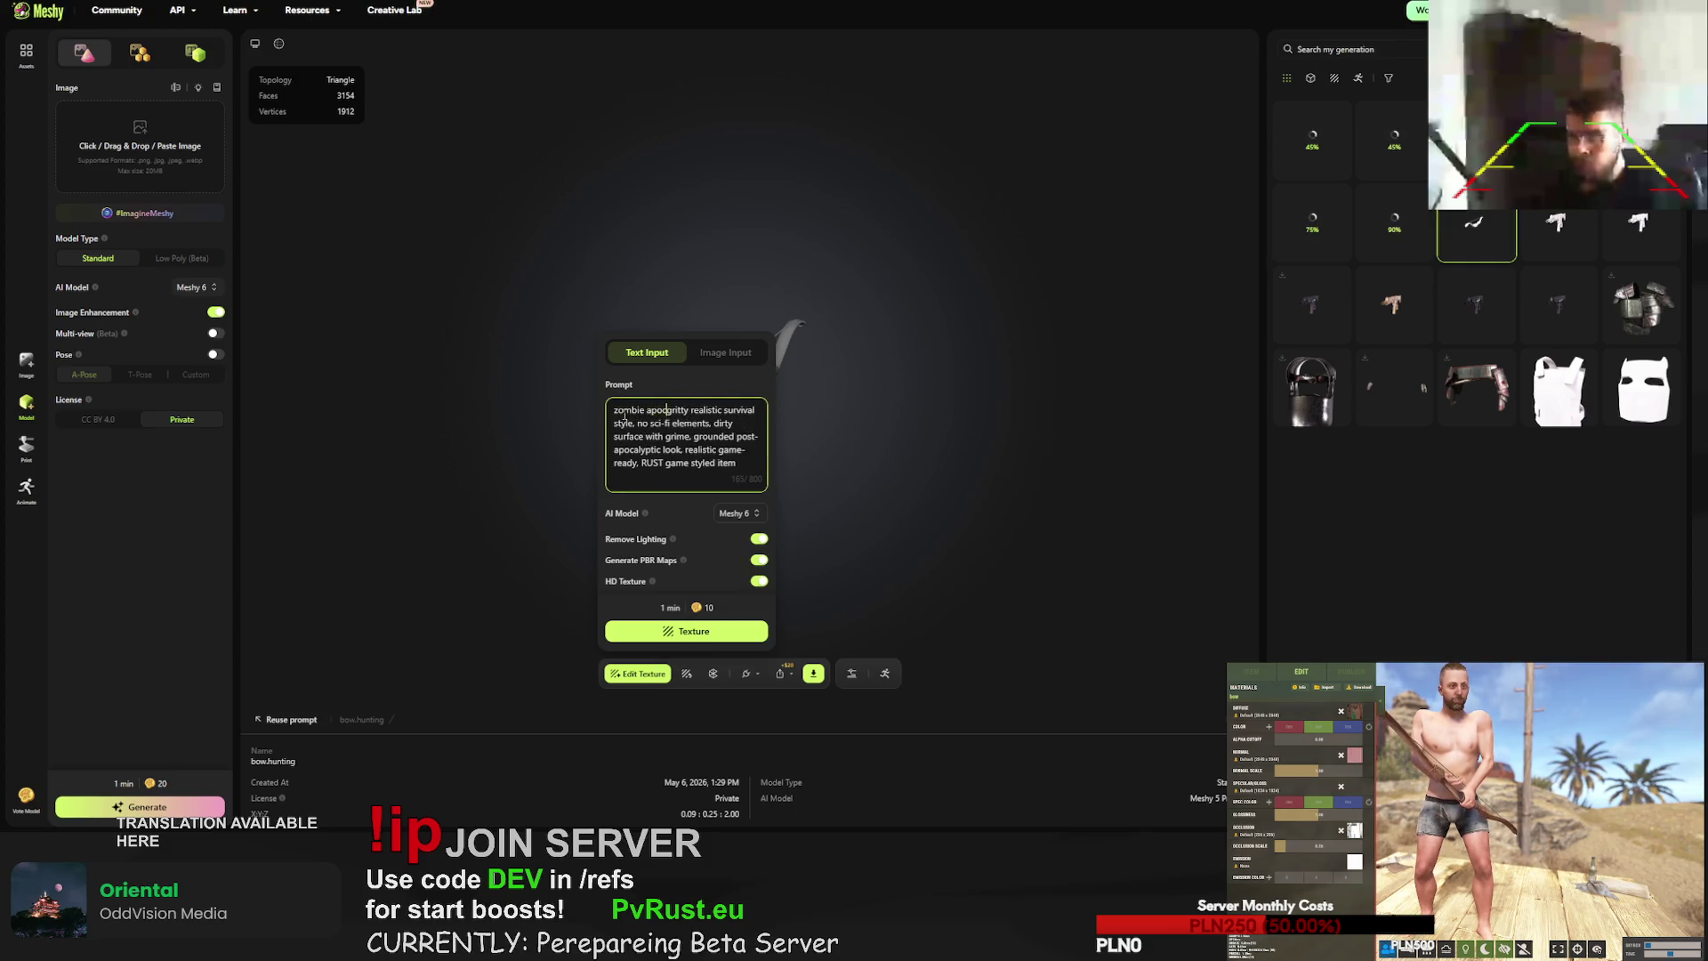
{"action": "type", "text": "handma"}
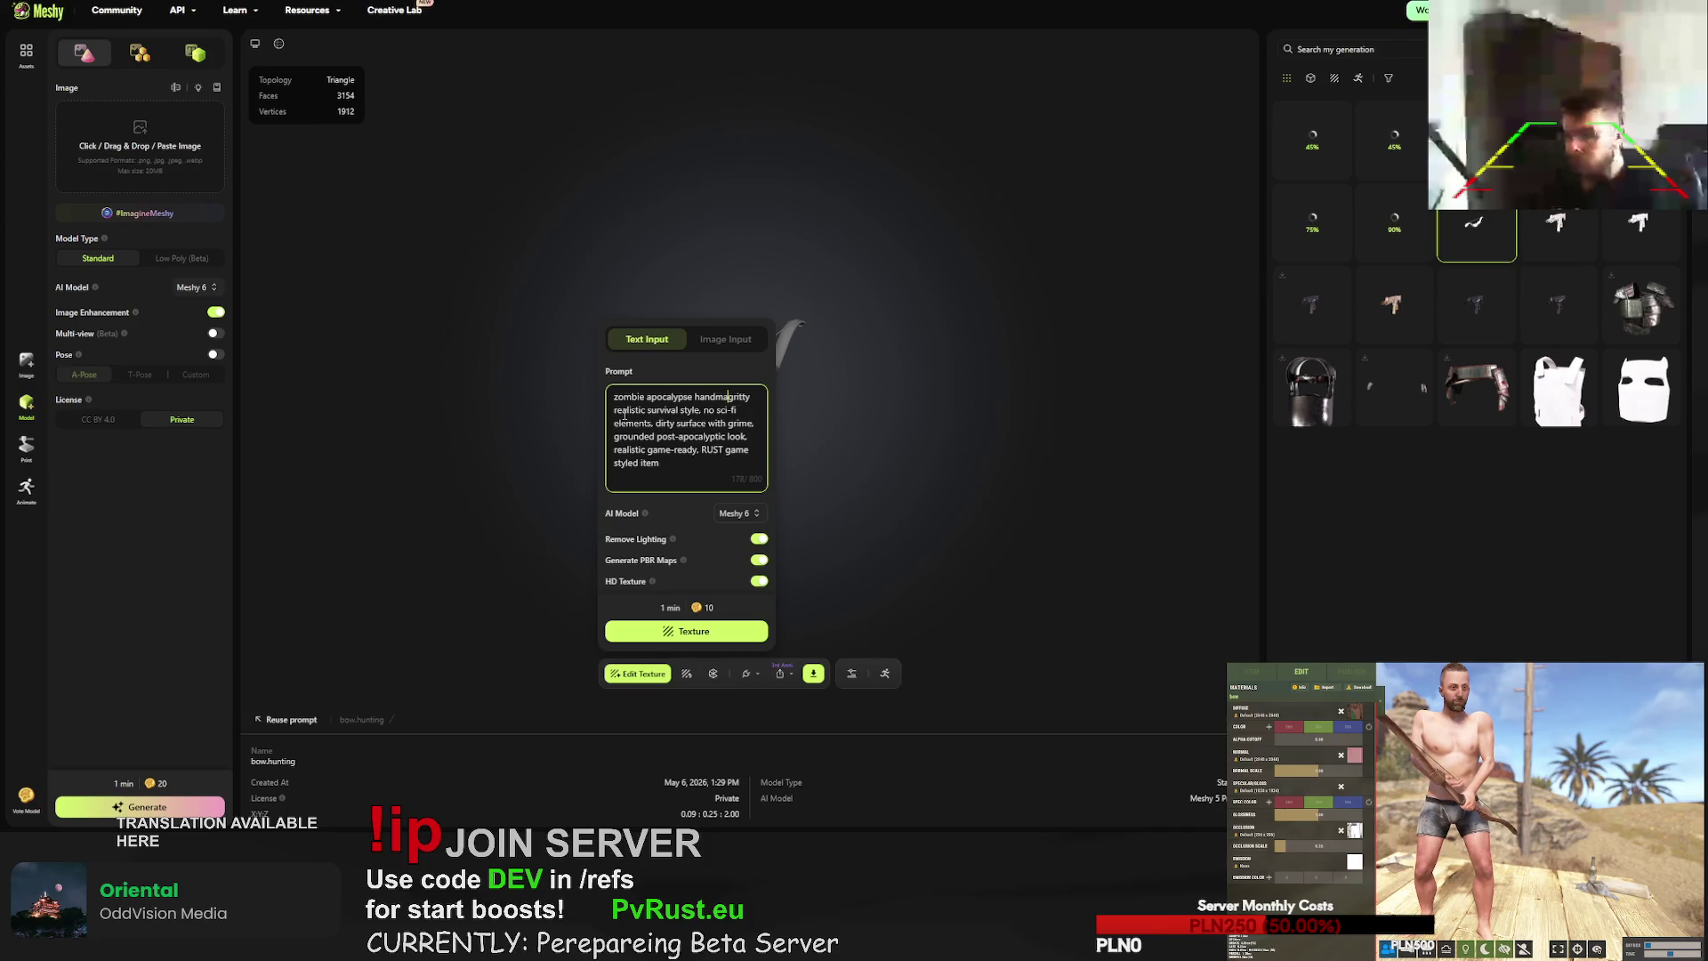
{"action": "type", "text": "de wooden bow"}
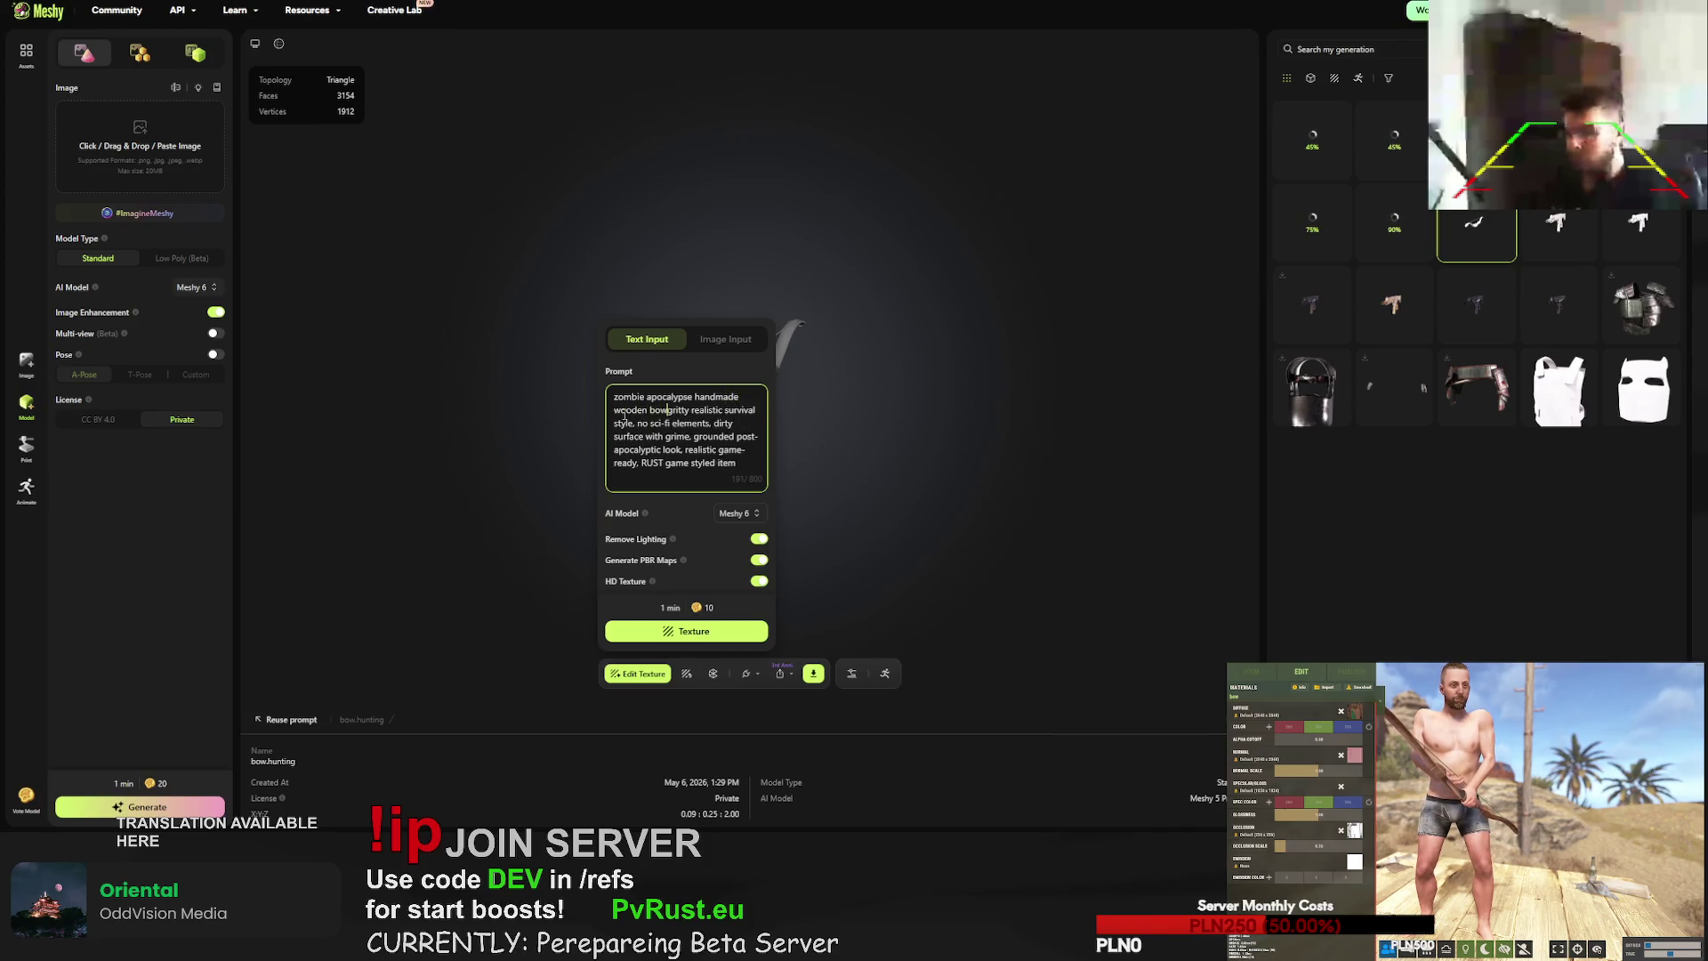
{"action": "type", "text": ", blood "}
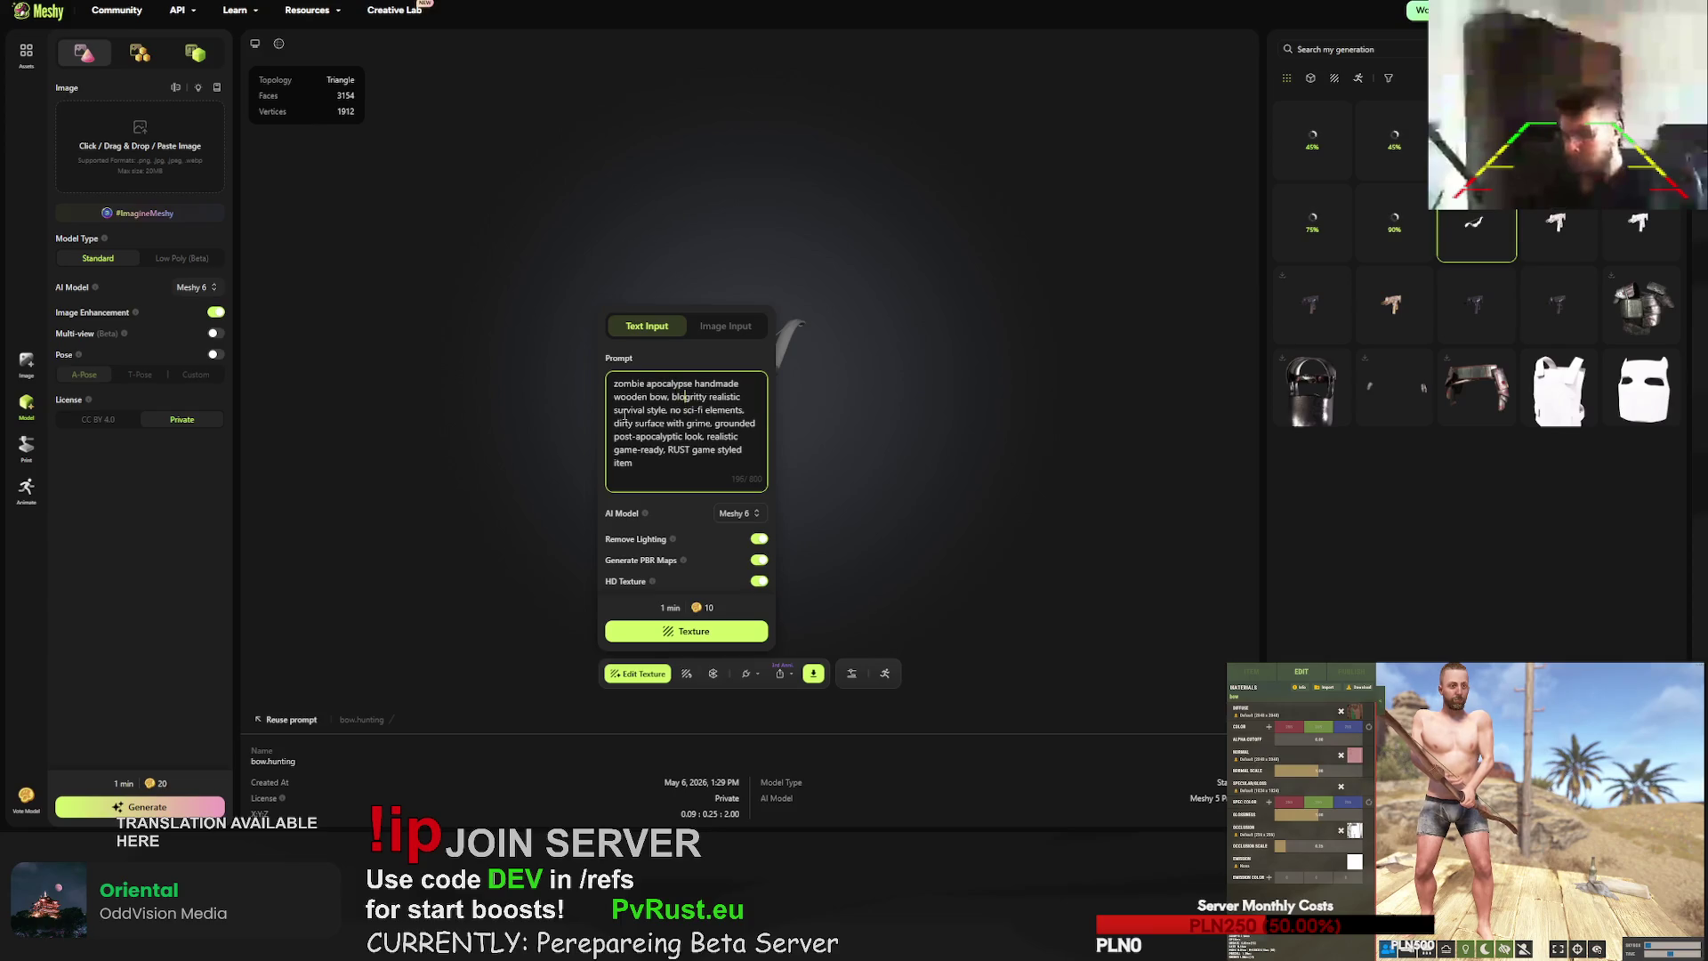
{"action": "type", "text": "marks"}
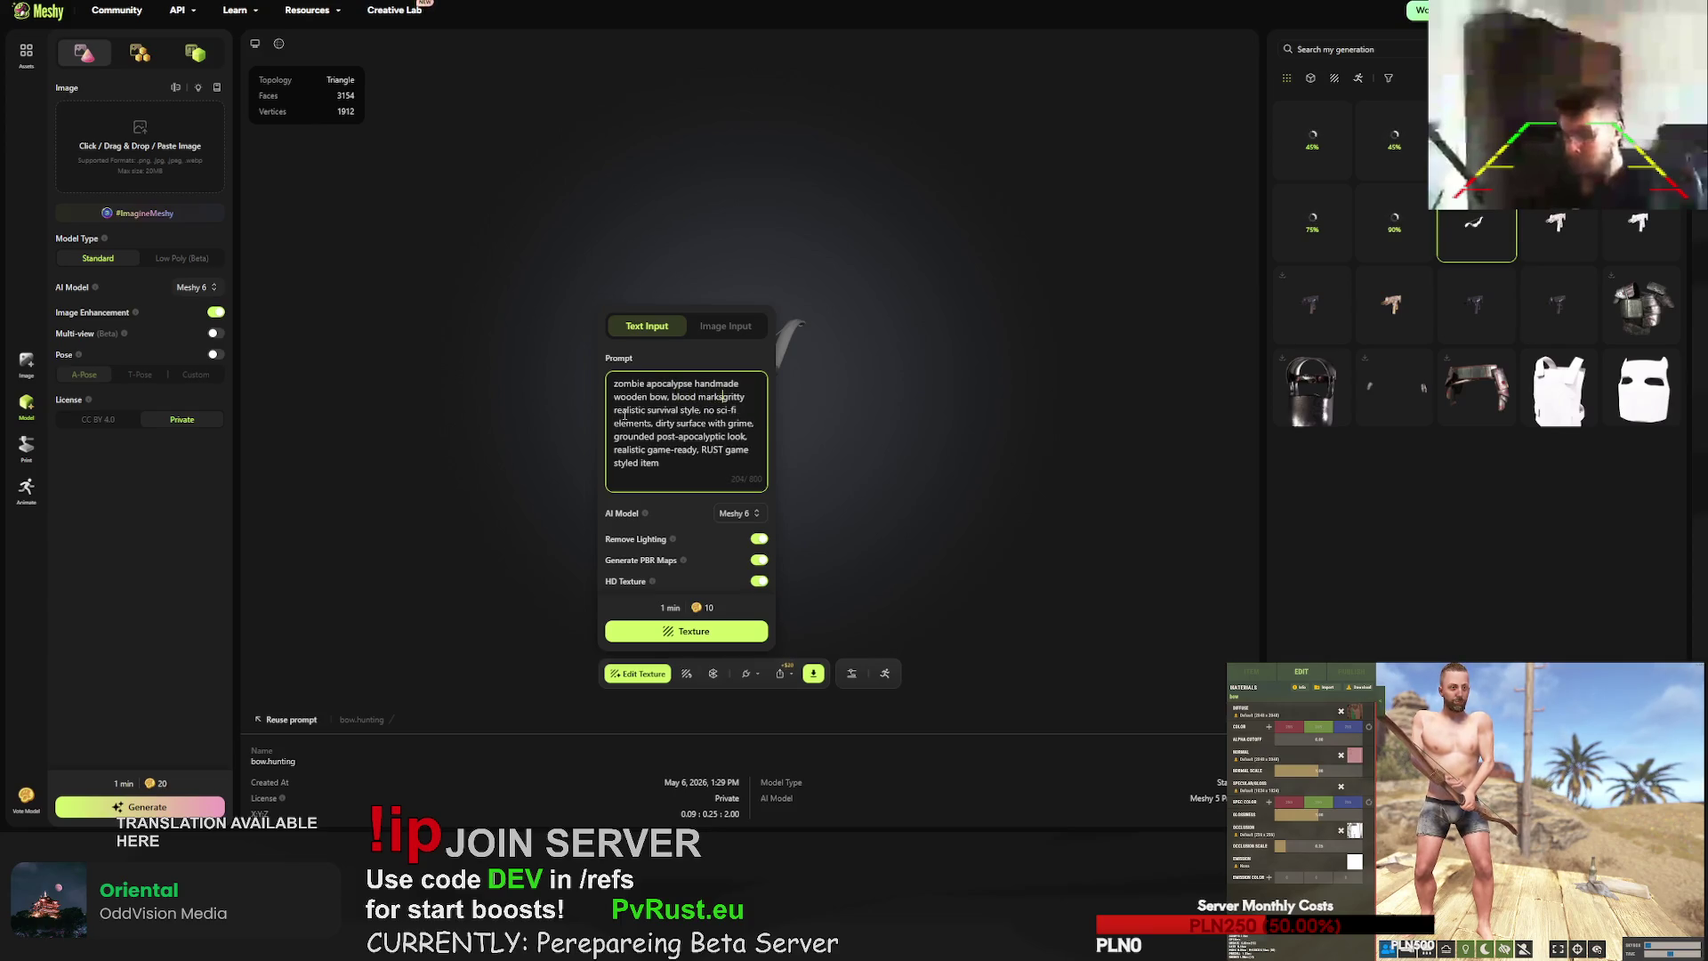
{"action": "key", "text": "BackSpace"}
{"action": "key", "text": "BackSpace"}
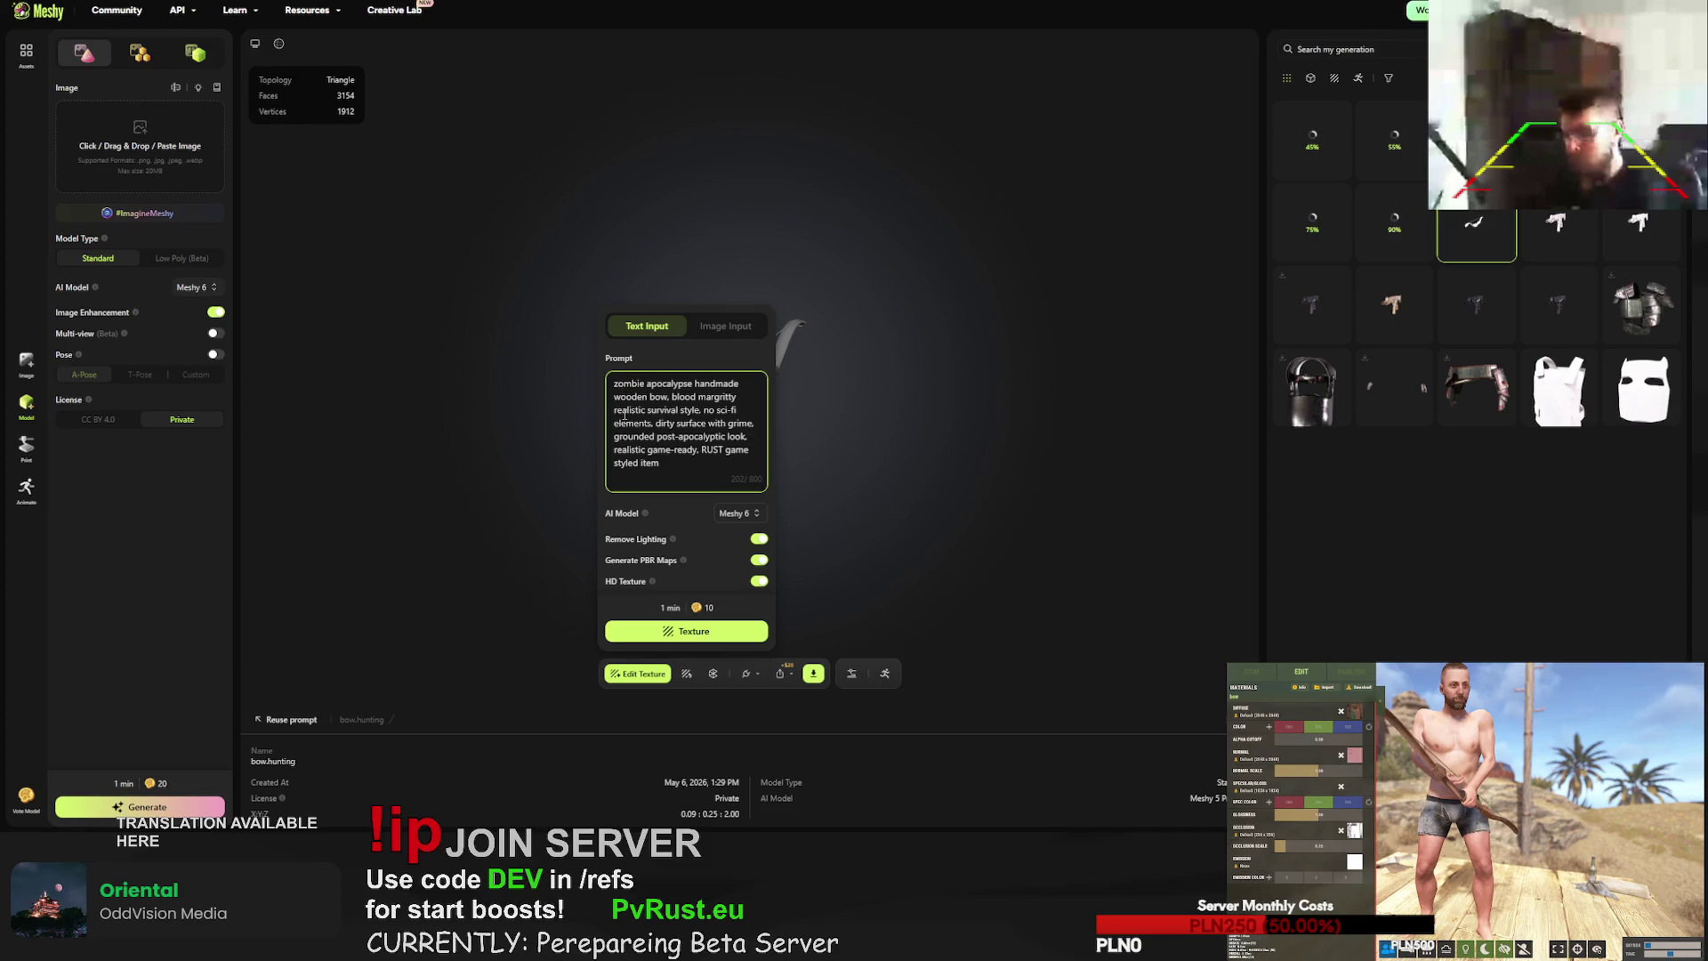
{"action": "key", "text": "BackSpace"}
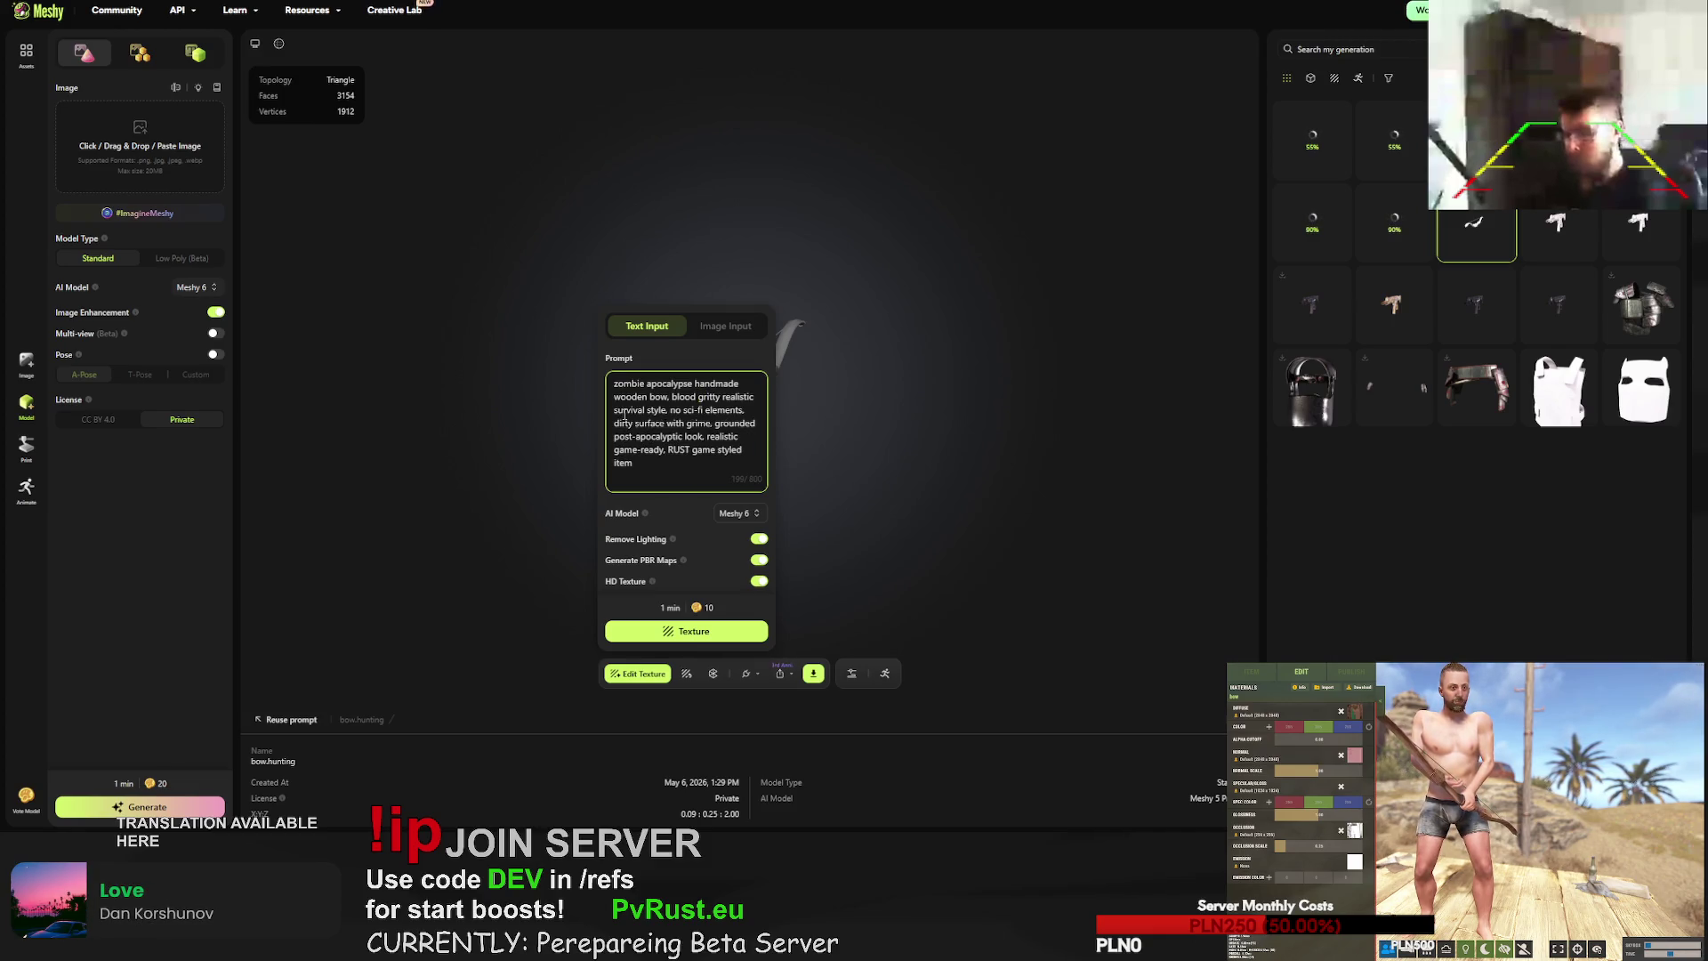
{"action": "key", "text": "ctrl+z"}
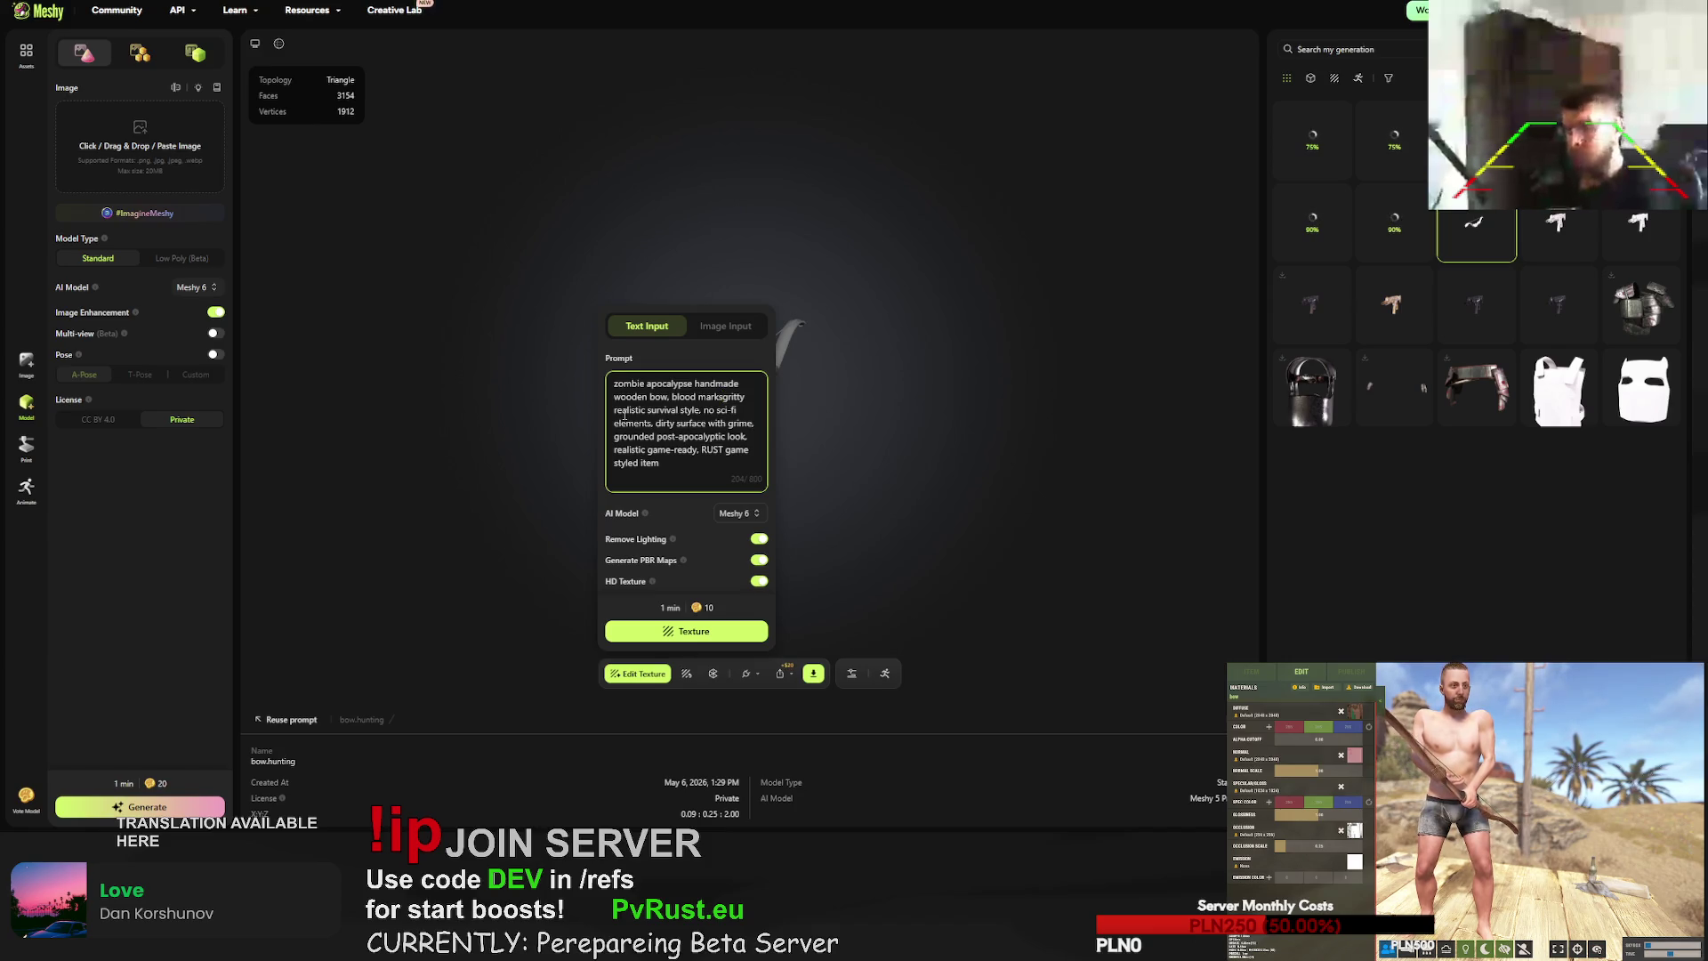
{"action": "type", "text": ", engravings"}
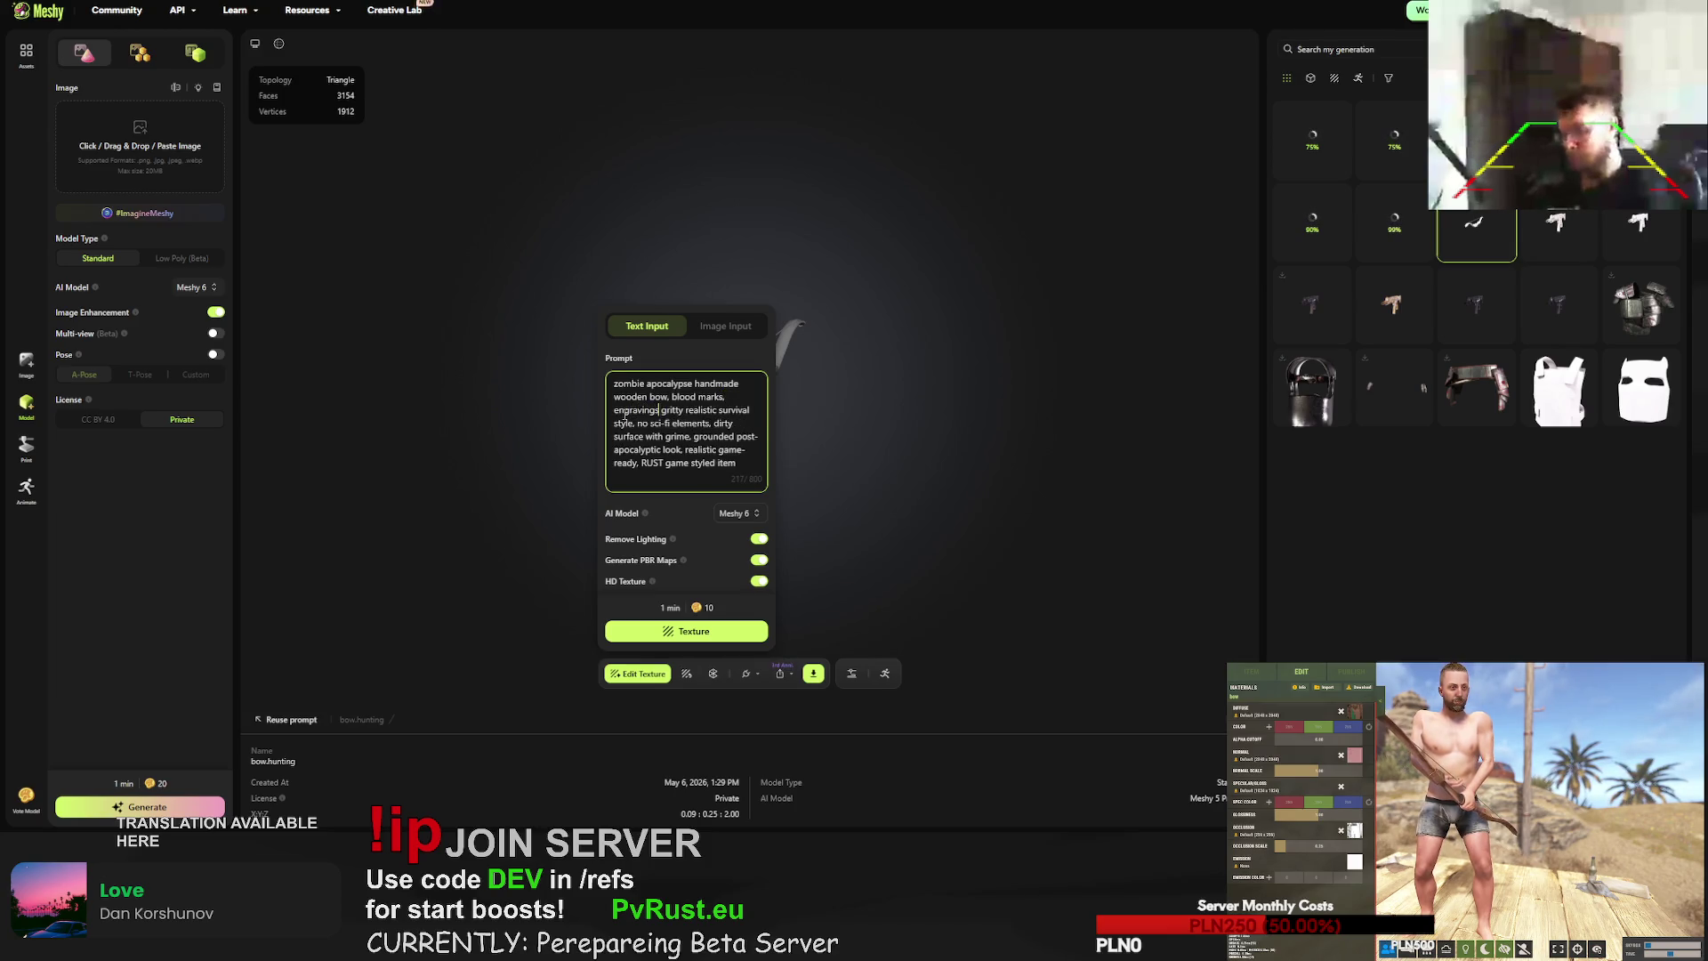
{"action": "type", "text": " cult"}
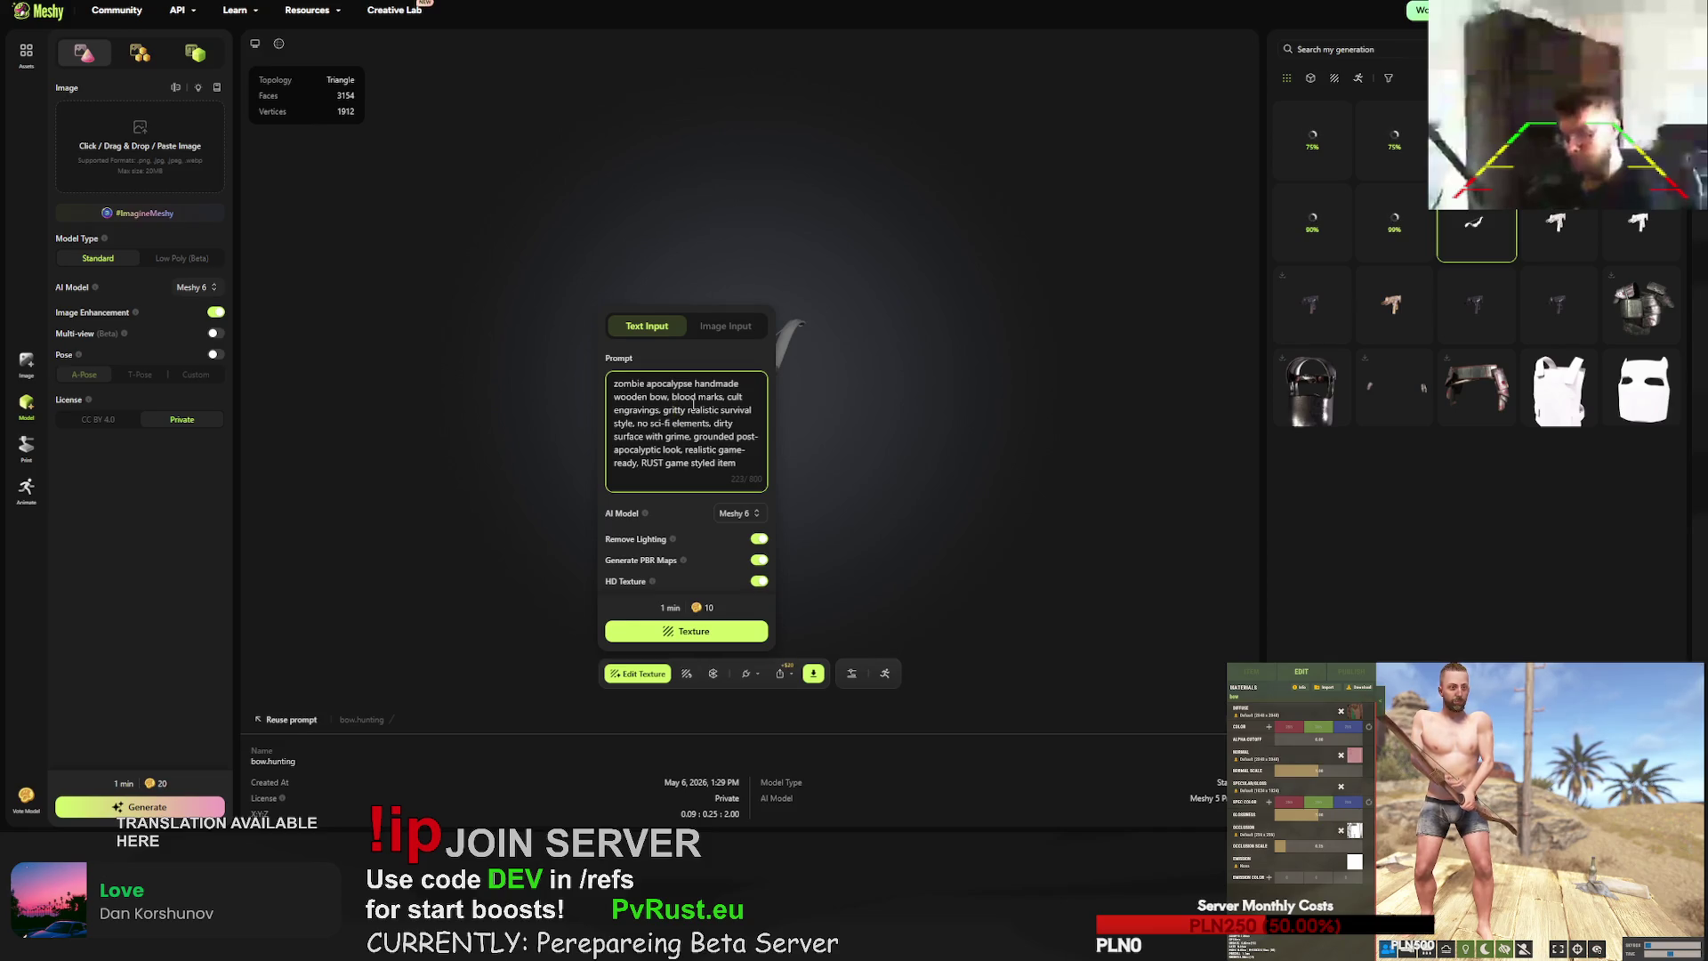
{"action": "left_click", "coordinate": [710, 634]}
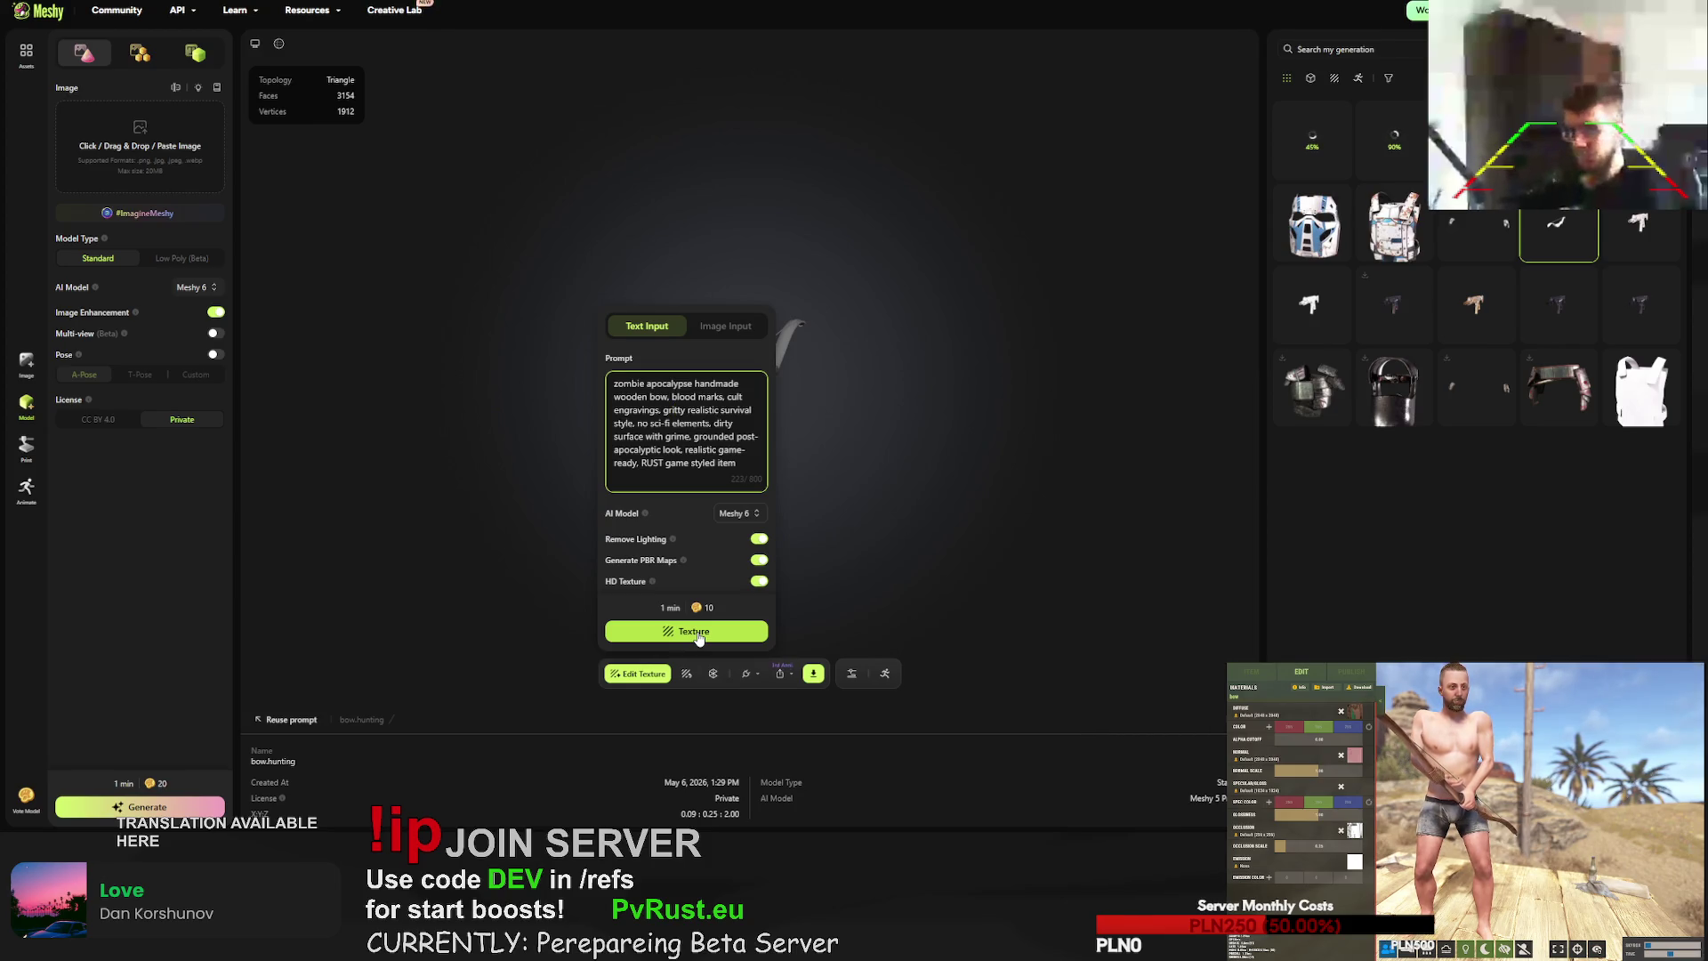
{"action": "triple_click", "coordinate": [728, 460]}
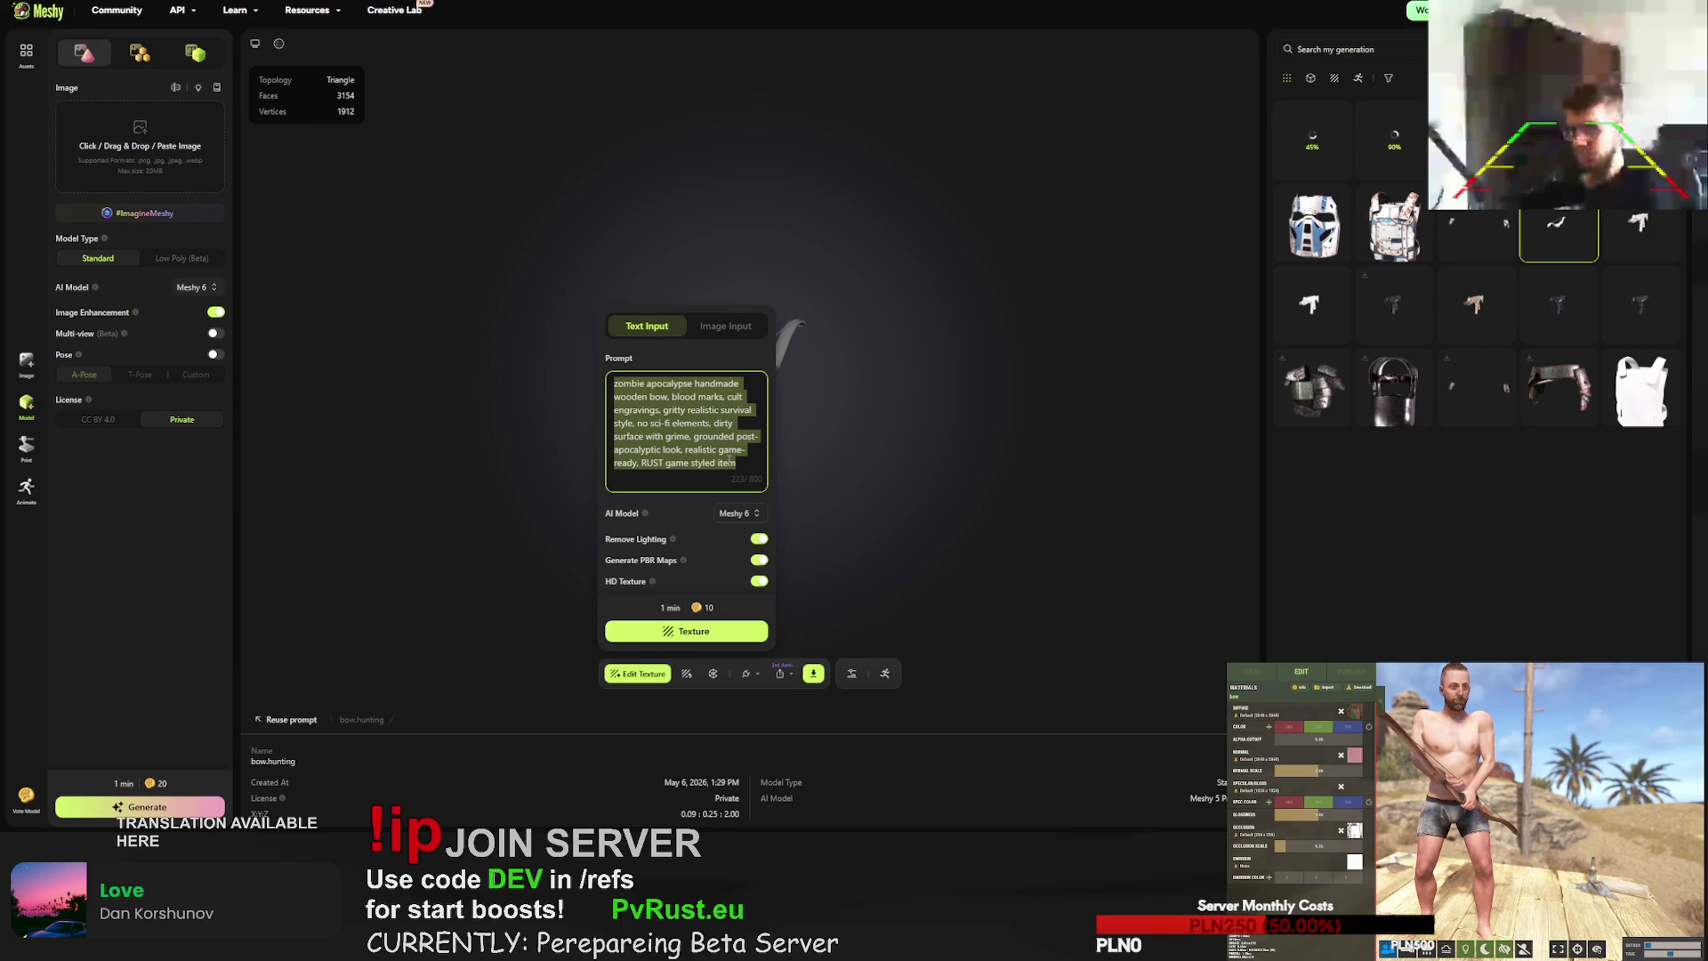
{"action": "left_click", "coordinate": [1315, 132]}
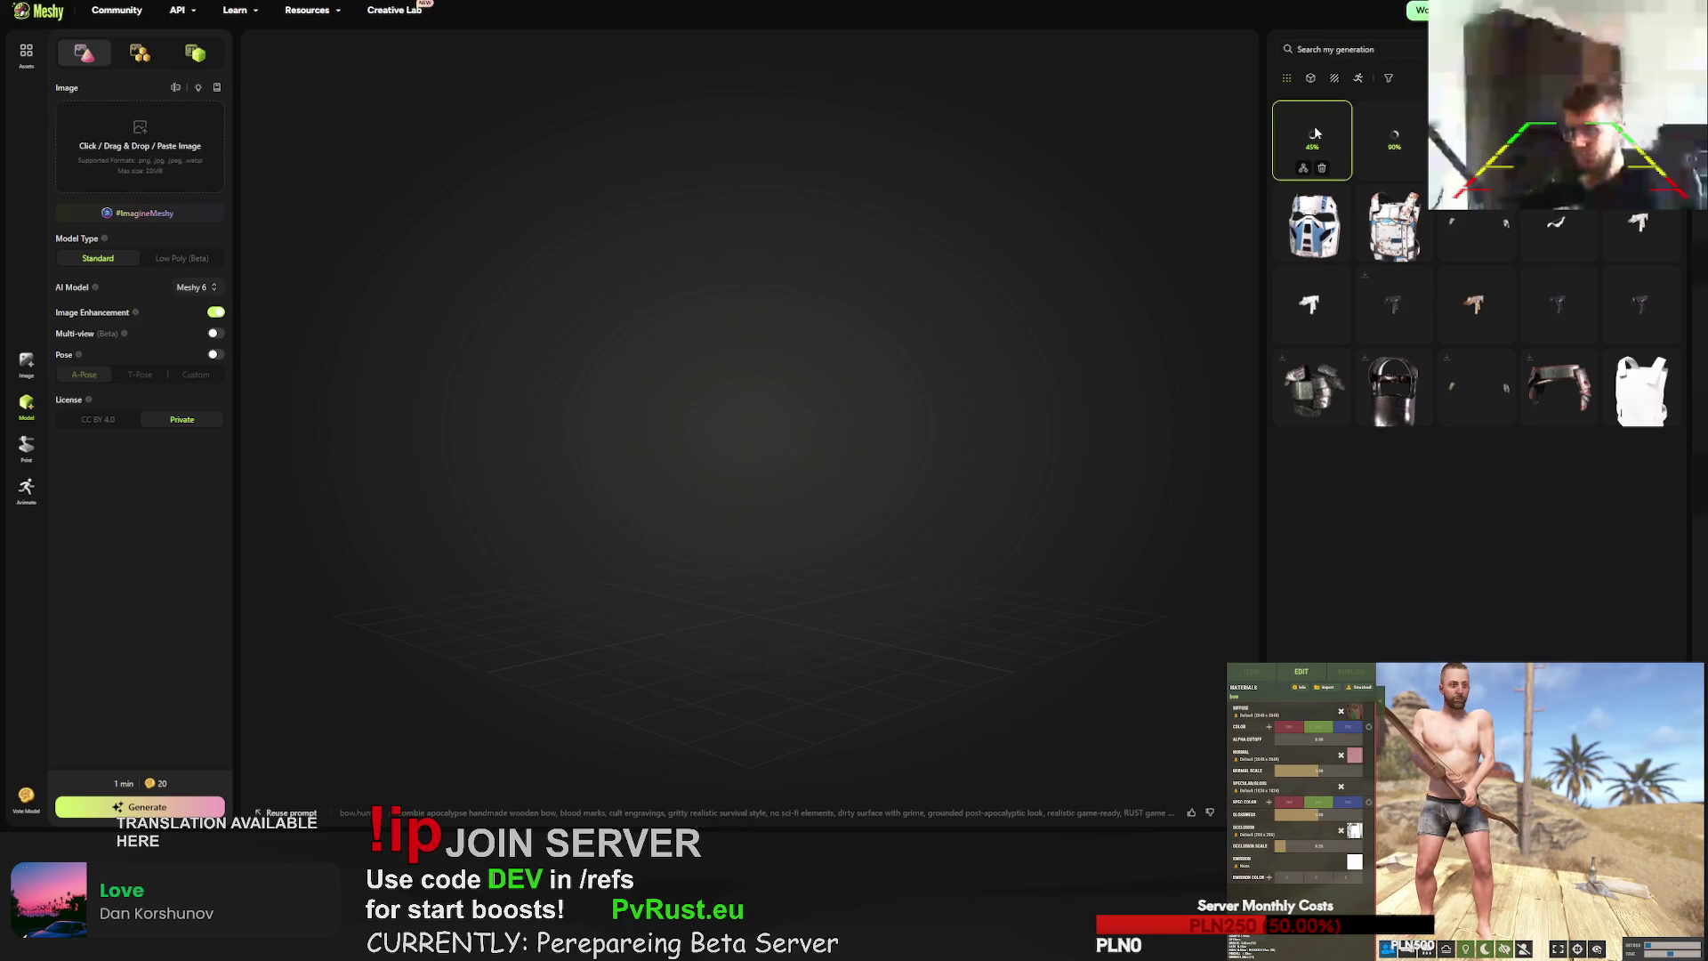
- Look over the finished plate vest, face mask, plated kilt, military boots and pants models
{"action": "left_click", "coordinate": [1397, 223]}
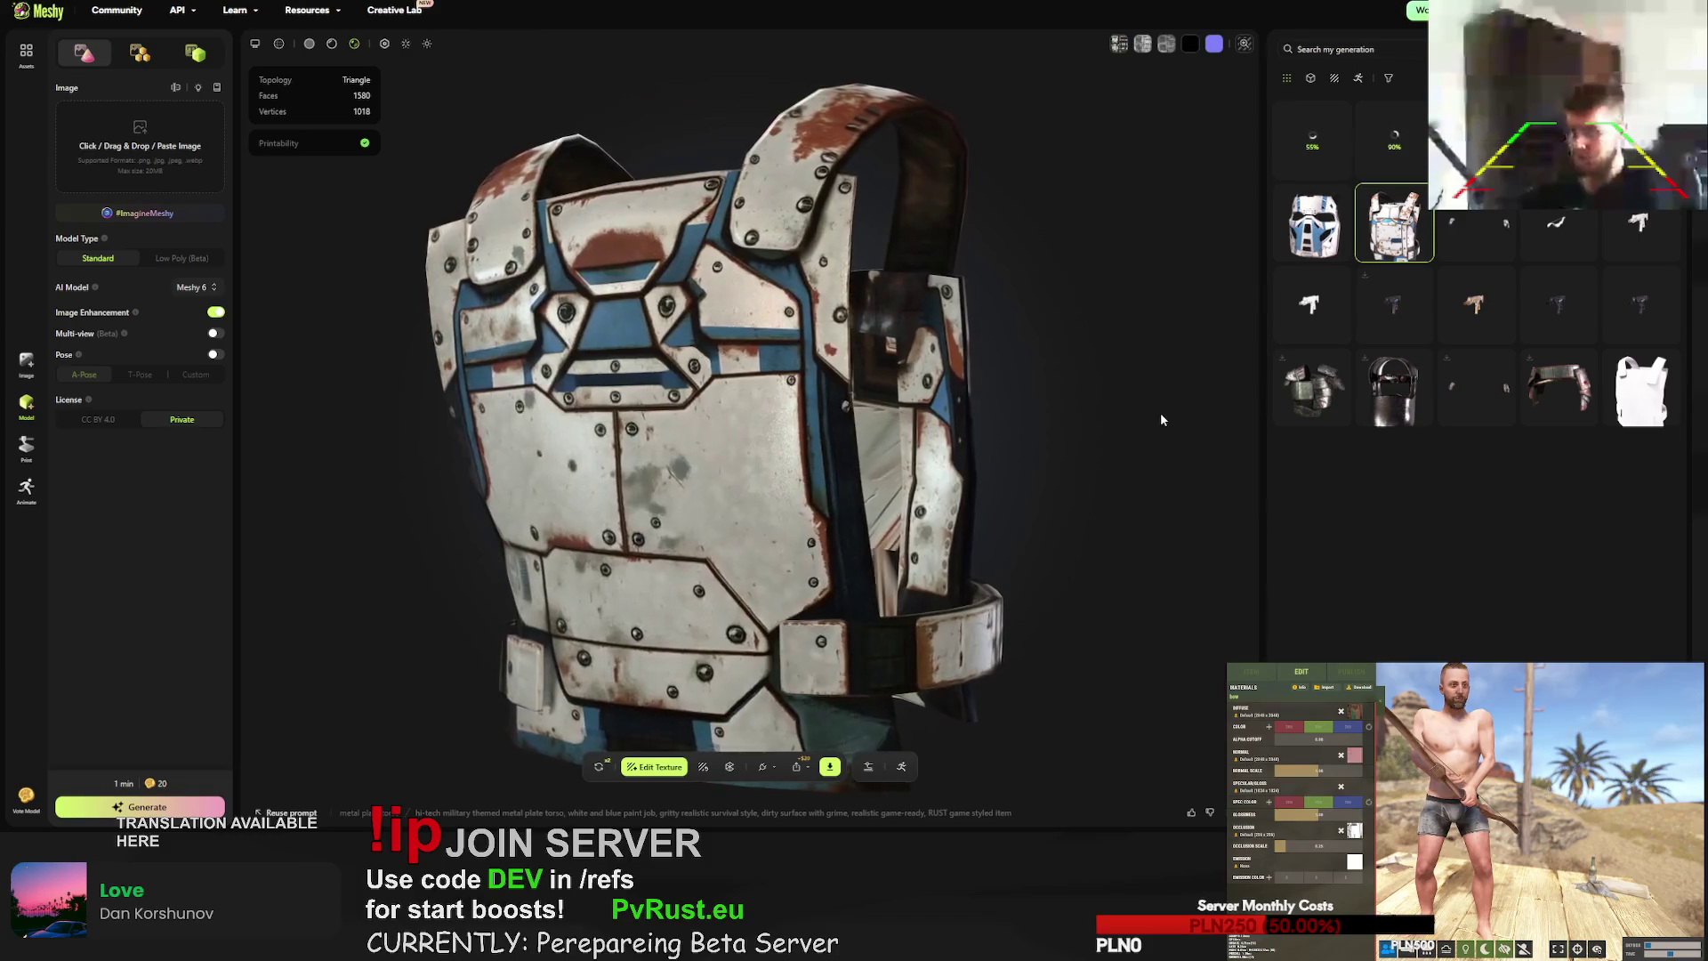
{"action": "left_click", "coordinate": [1306, 229]}
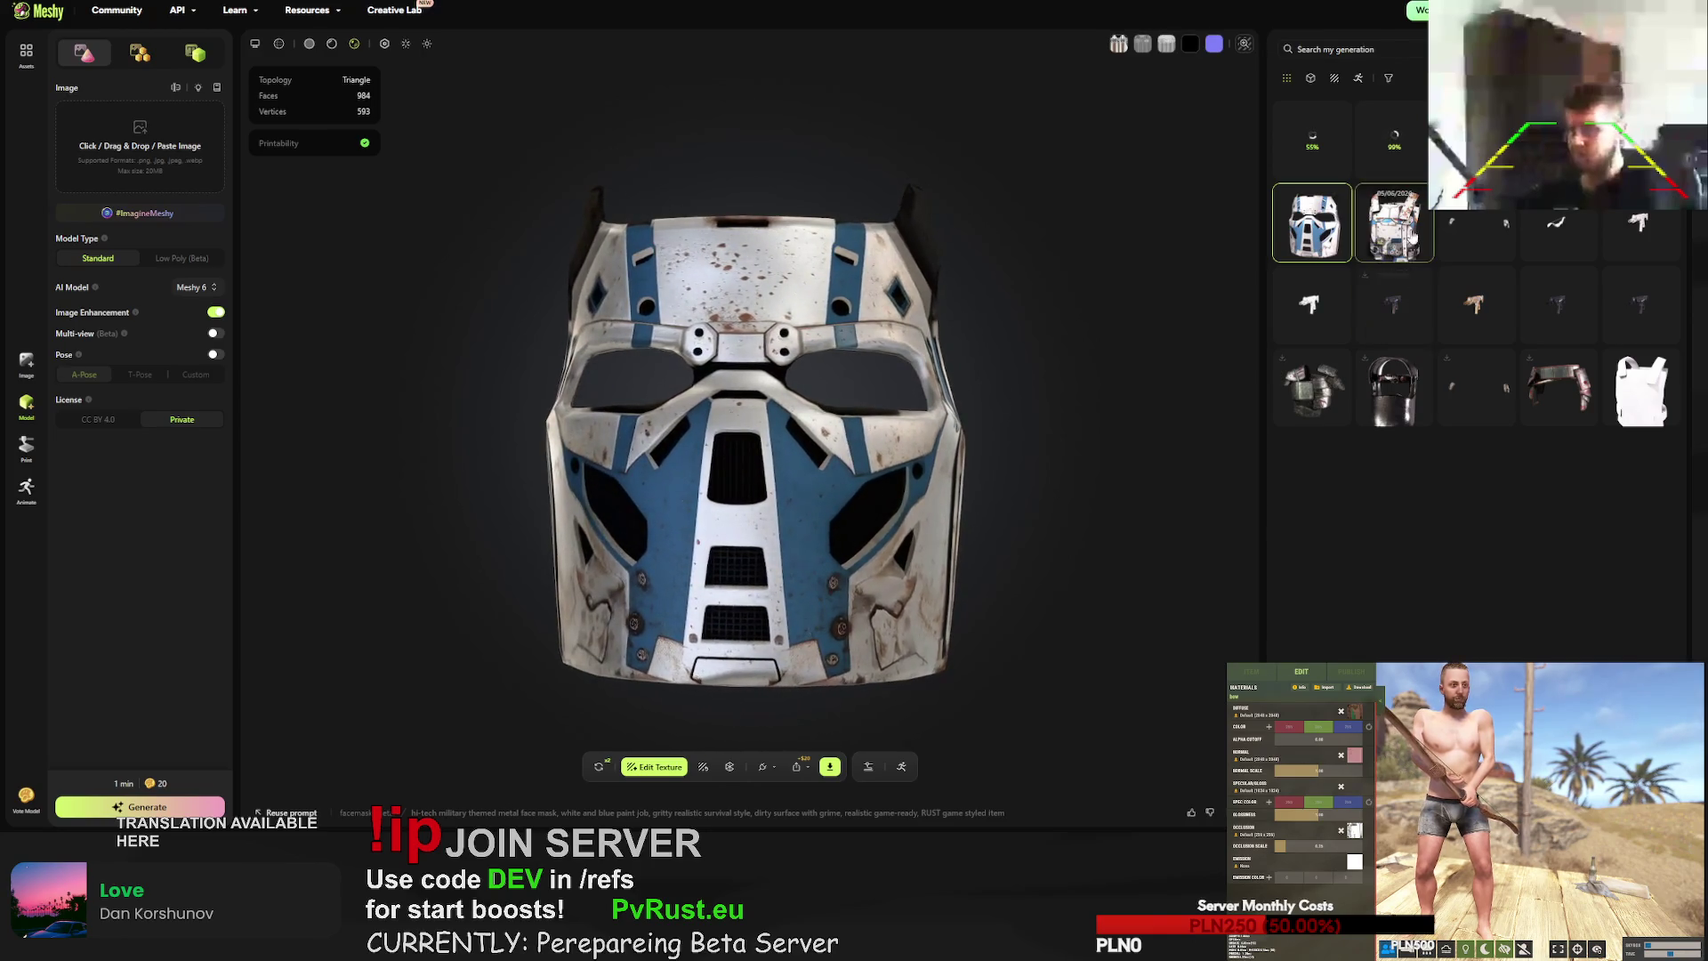
{"action": "left_click", "coordinate": [1394, 223]}
{"action": "left_click", "coordinate": [1559, 384]}
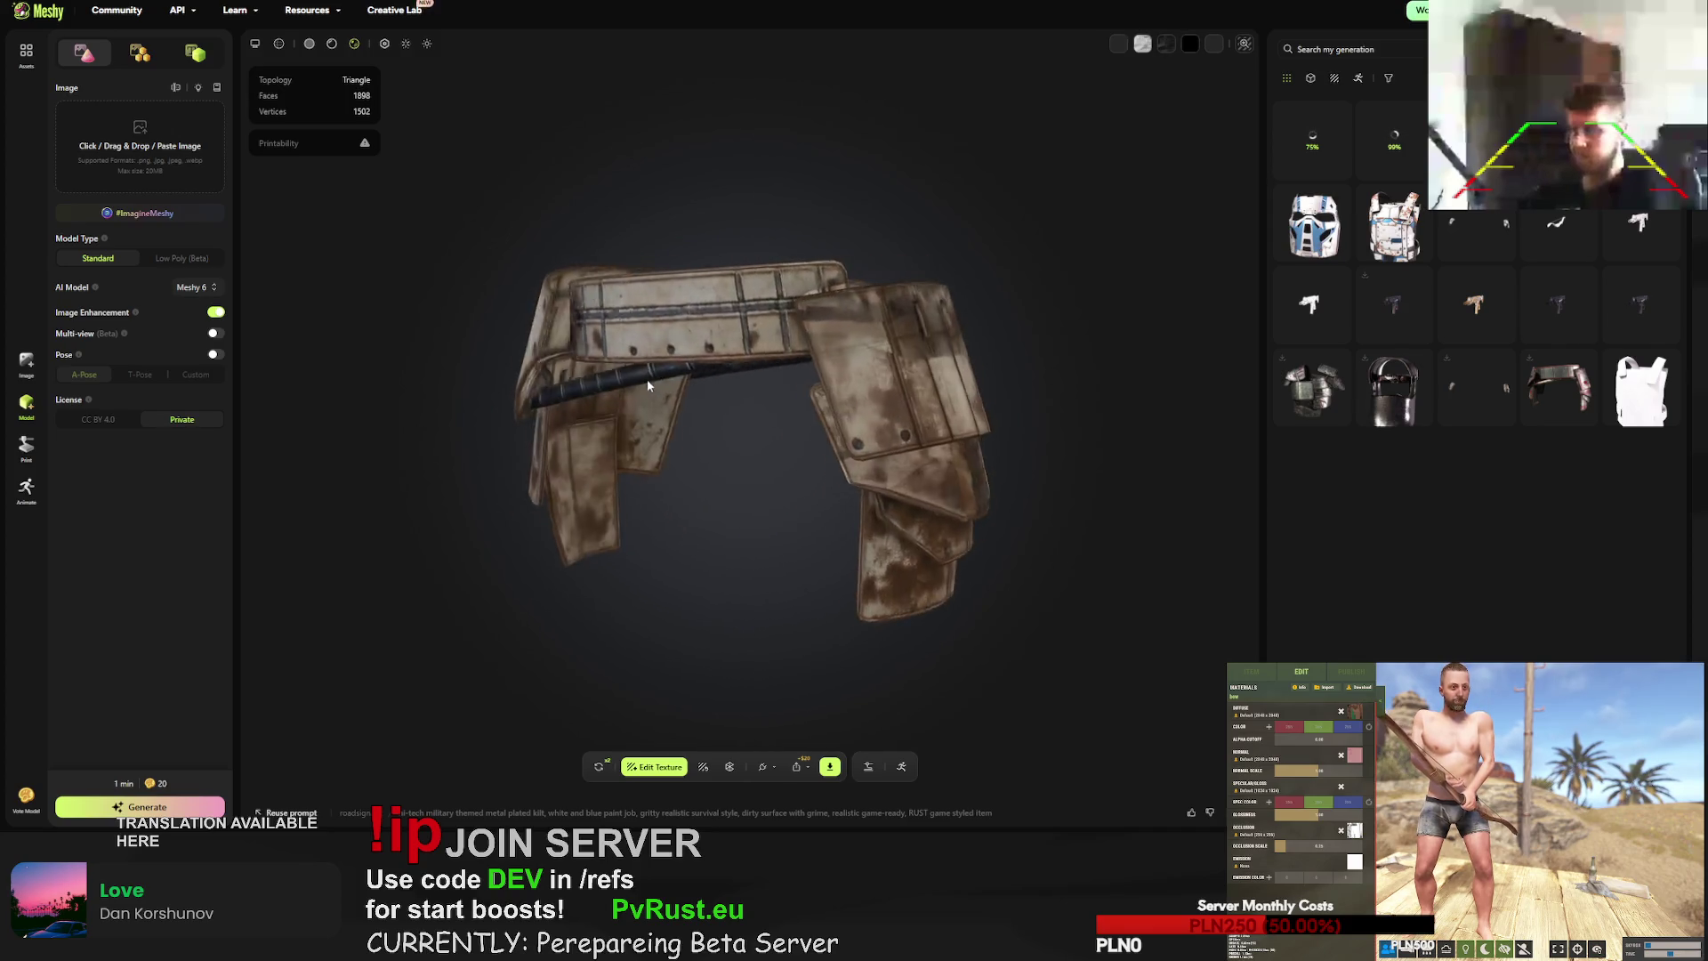
{"action": "left_click", "coordinate": [1477, 142]}
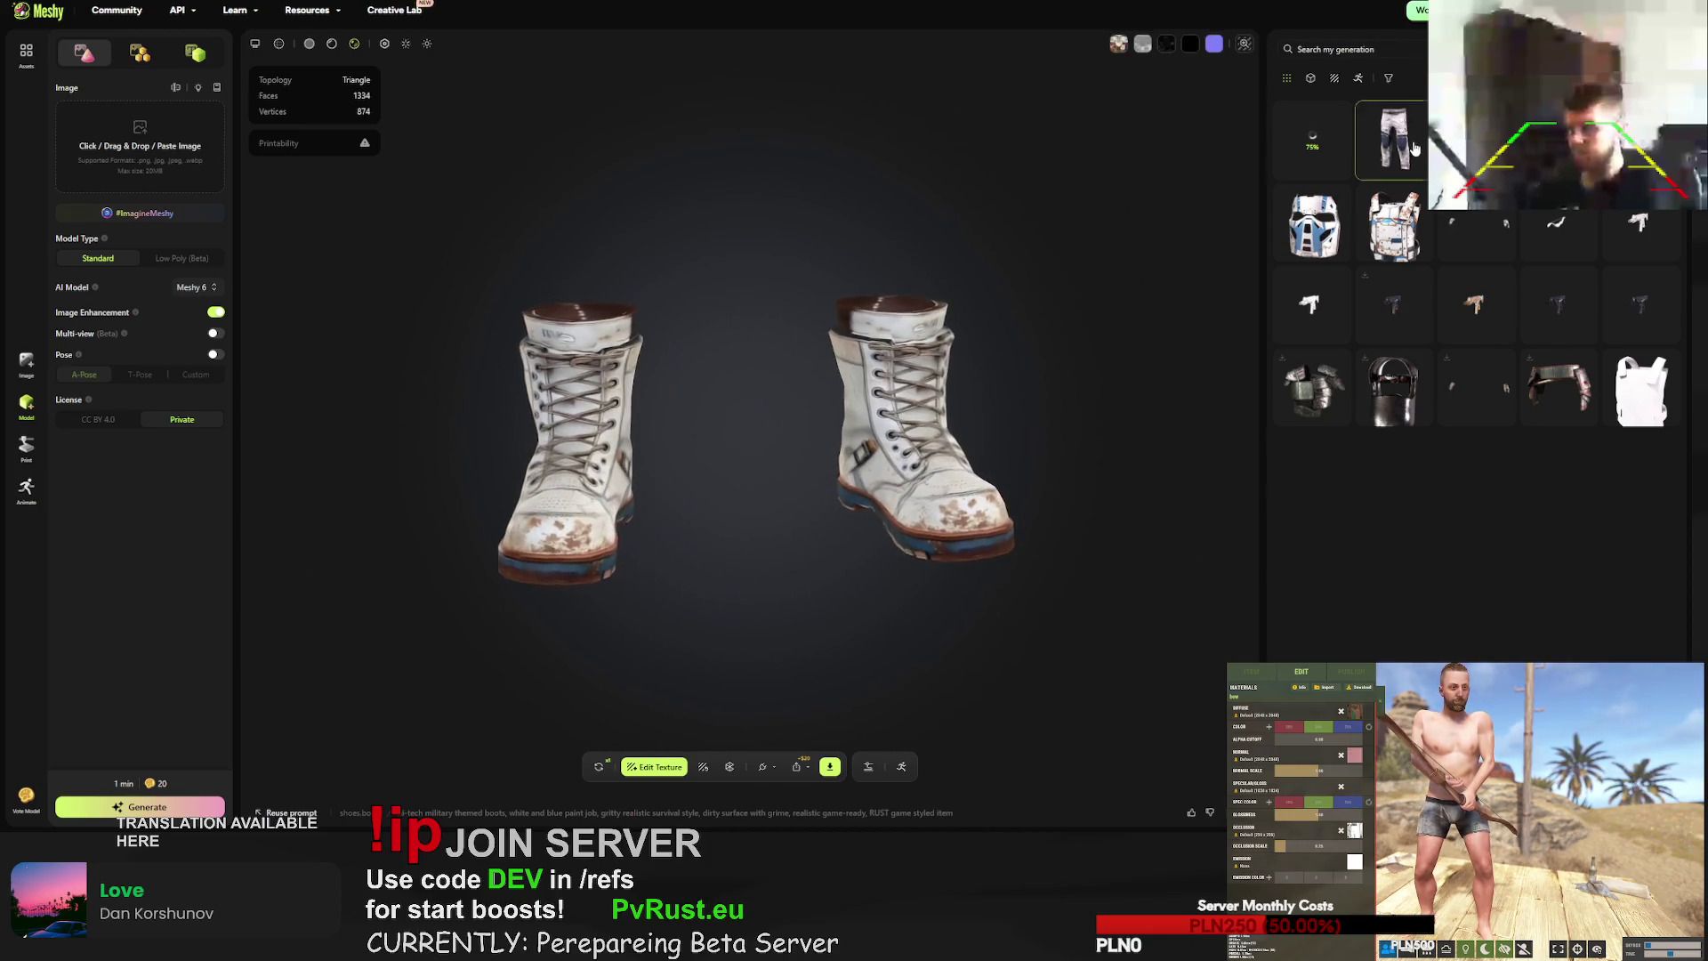
{"action": "left_click", "coordinate": [1409, 132]}
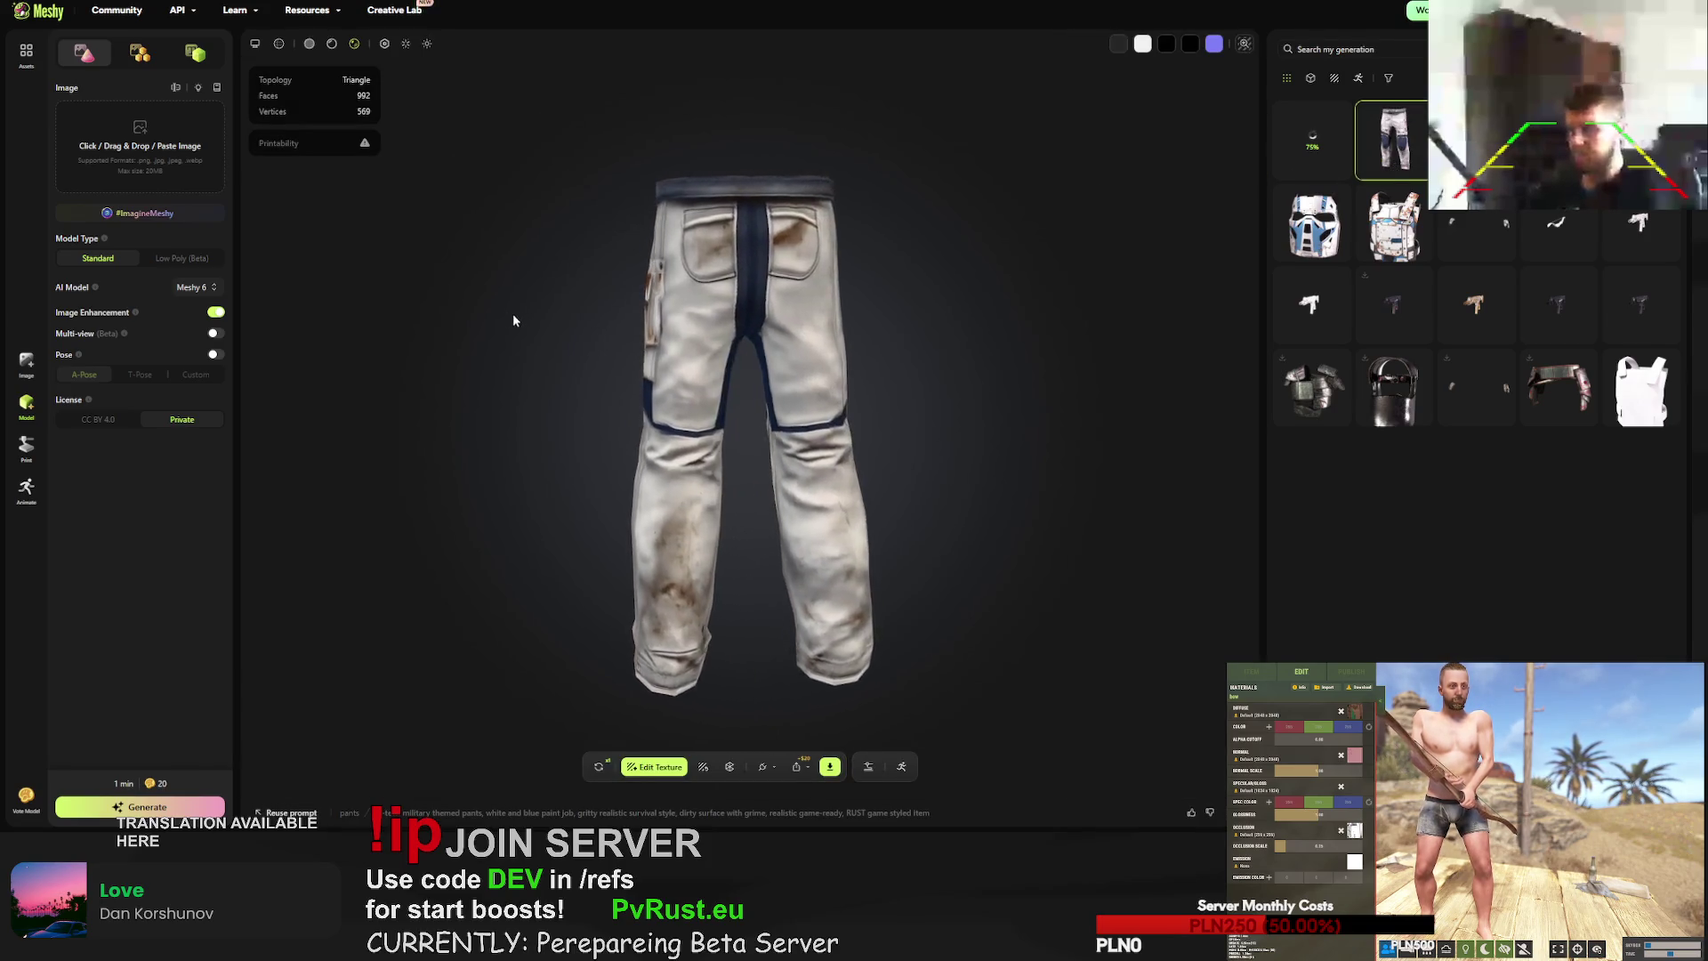
- Download the white-and-blue plate vest as an FBX file
{"action": "left_click", "coordinate": [1392, 192]}
{"action": "left_click", "coordinate": [829, 766]}
{"action": "left_click", "coordinate": [853, 721]}
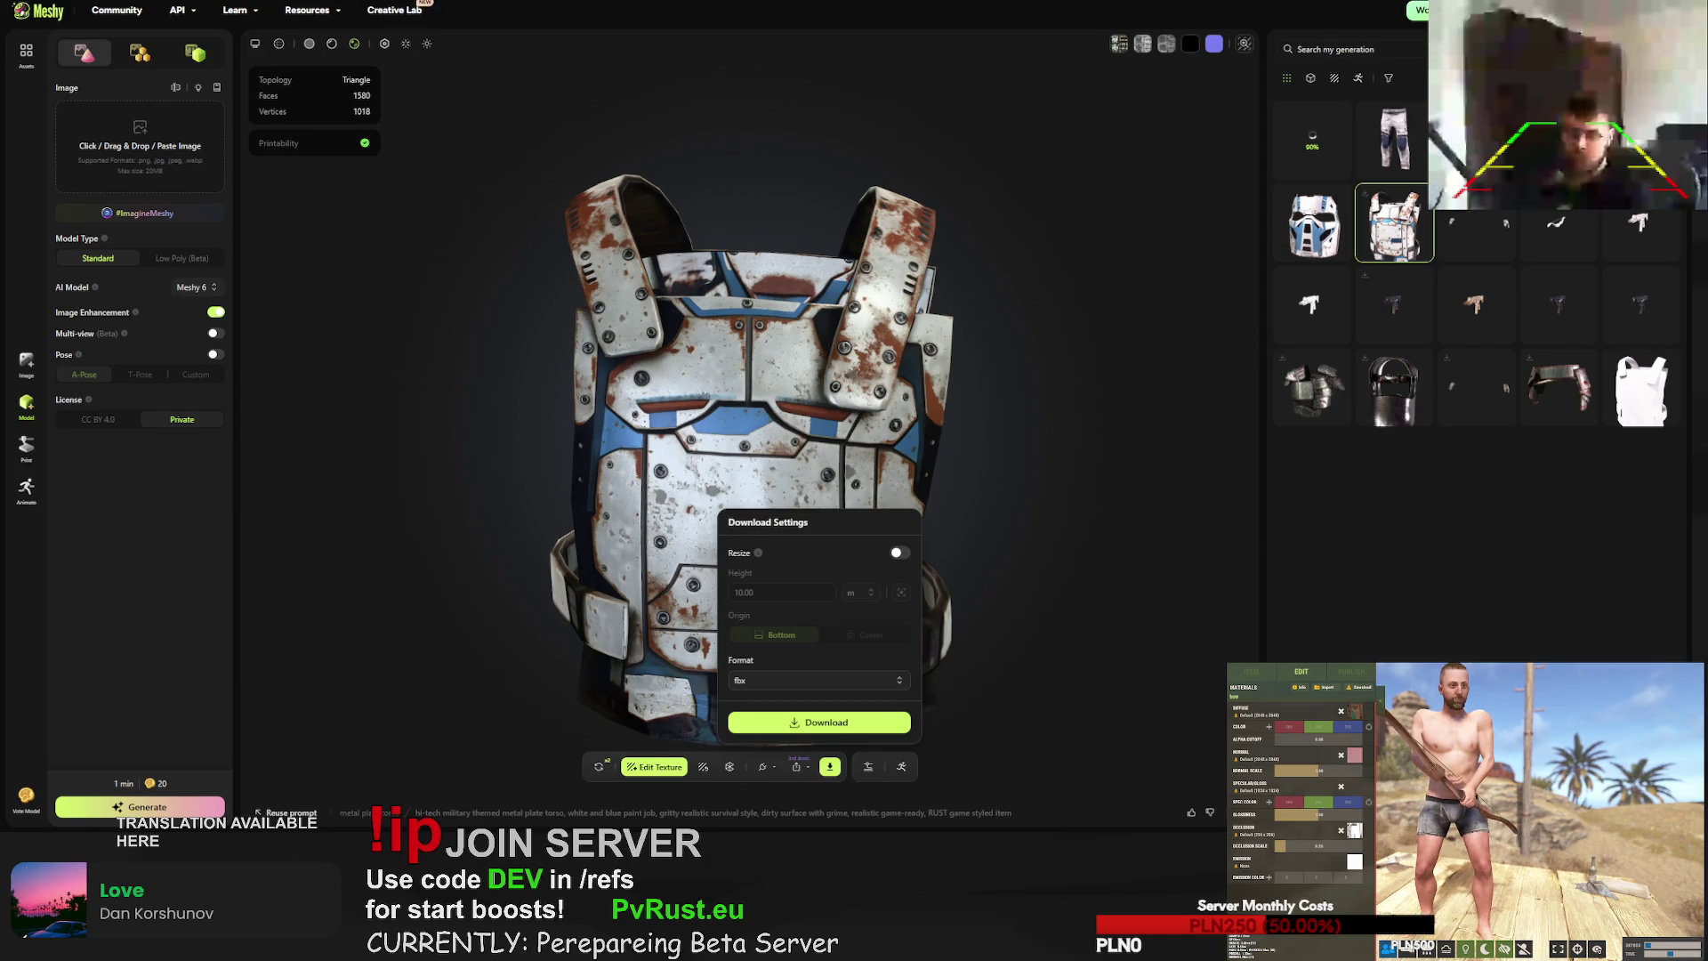
- Export the metal face mask, military boots and plated metal gloves, each in FBX format
{"action": "left_click", "coordinate": [1325, 228]}
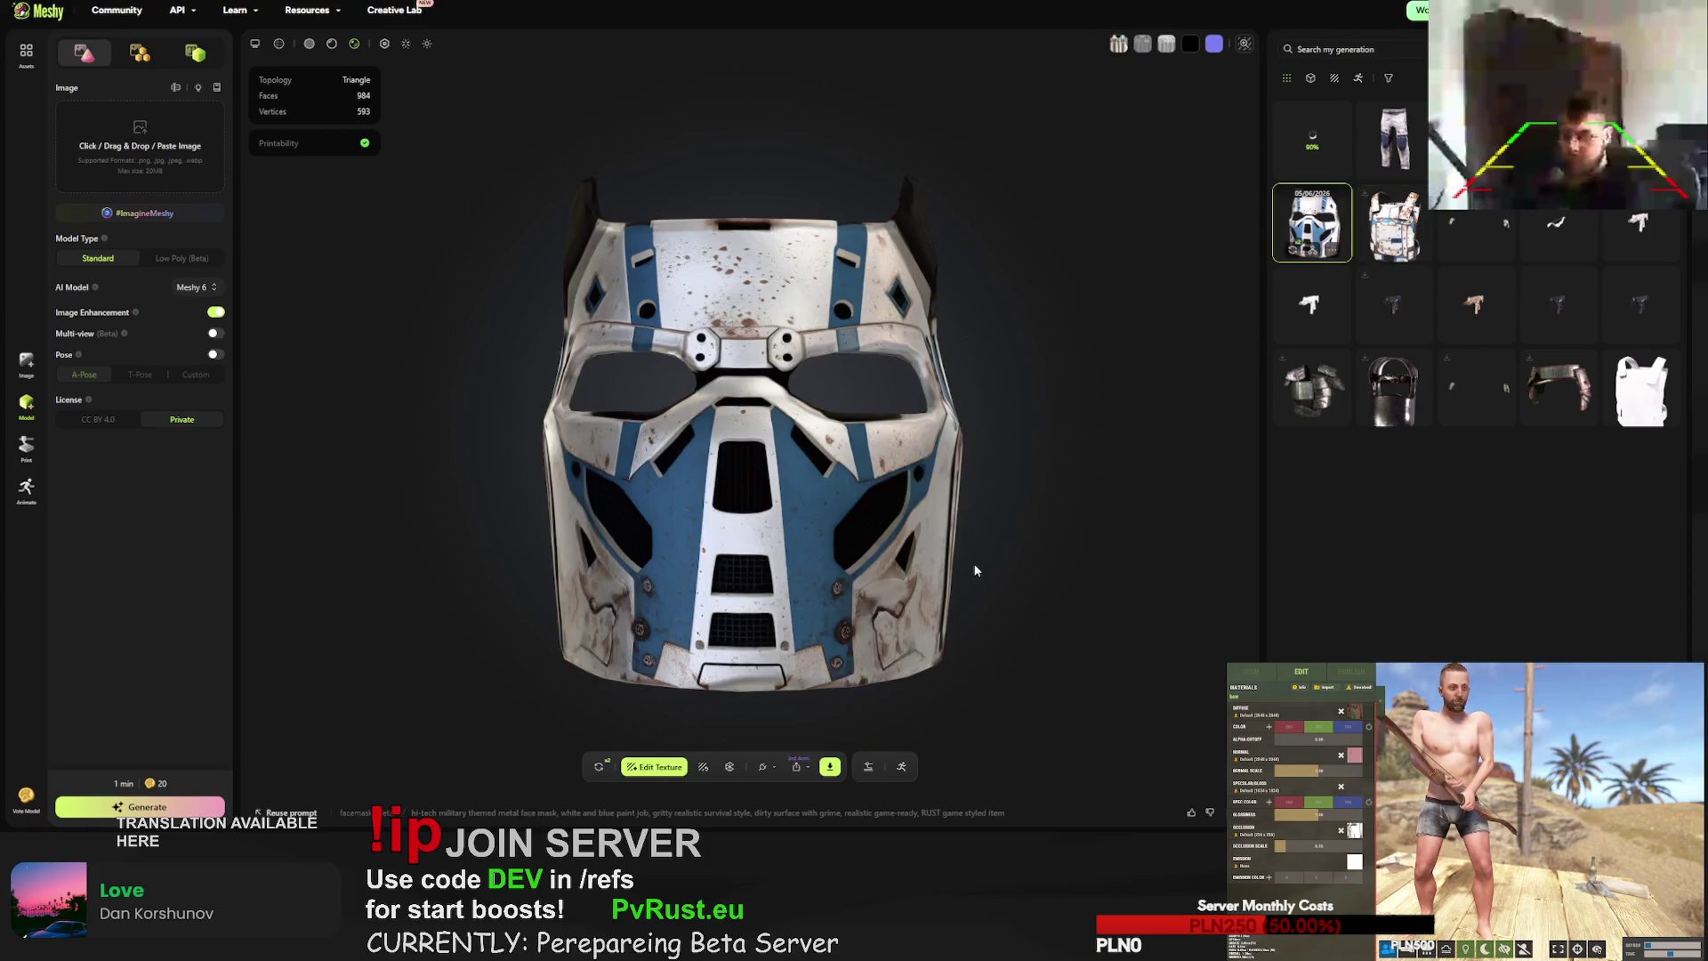
{"action": "left_click", "coordinate": [828, 768]}
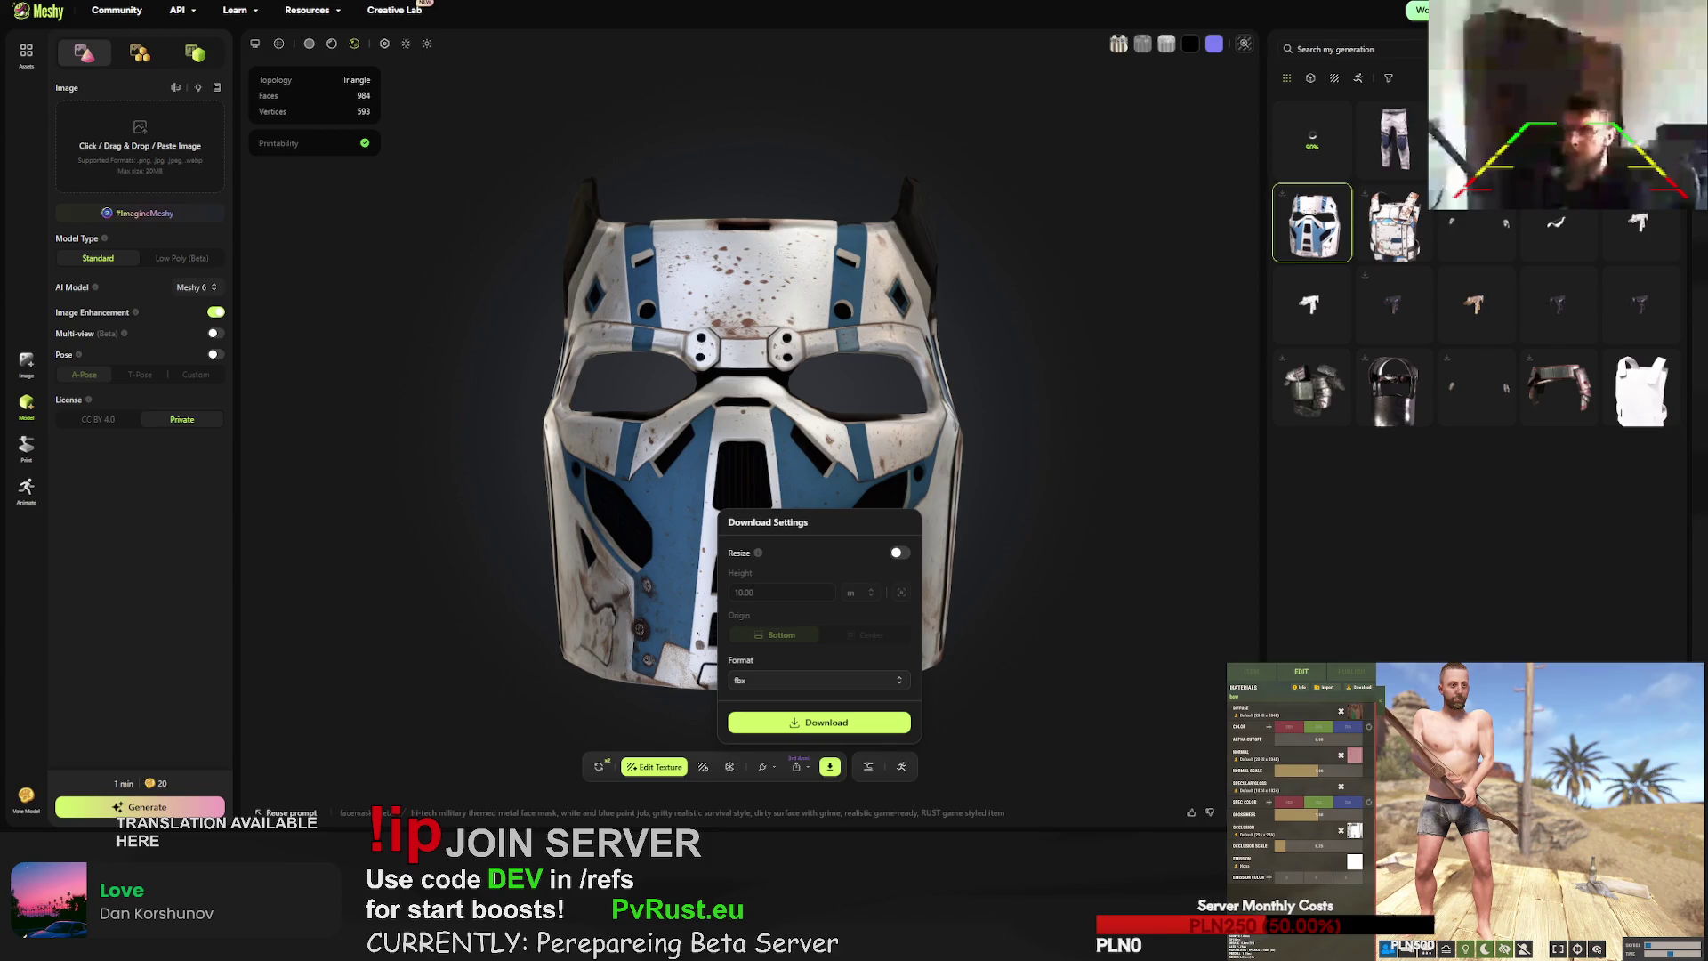
{"action": "left_click", "coordinate": [1392, 139]}
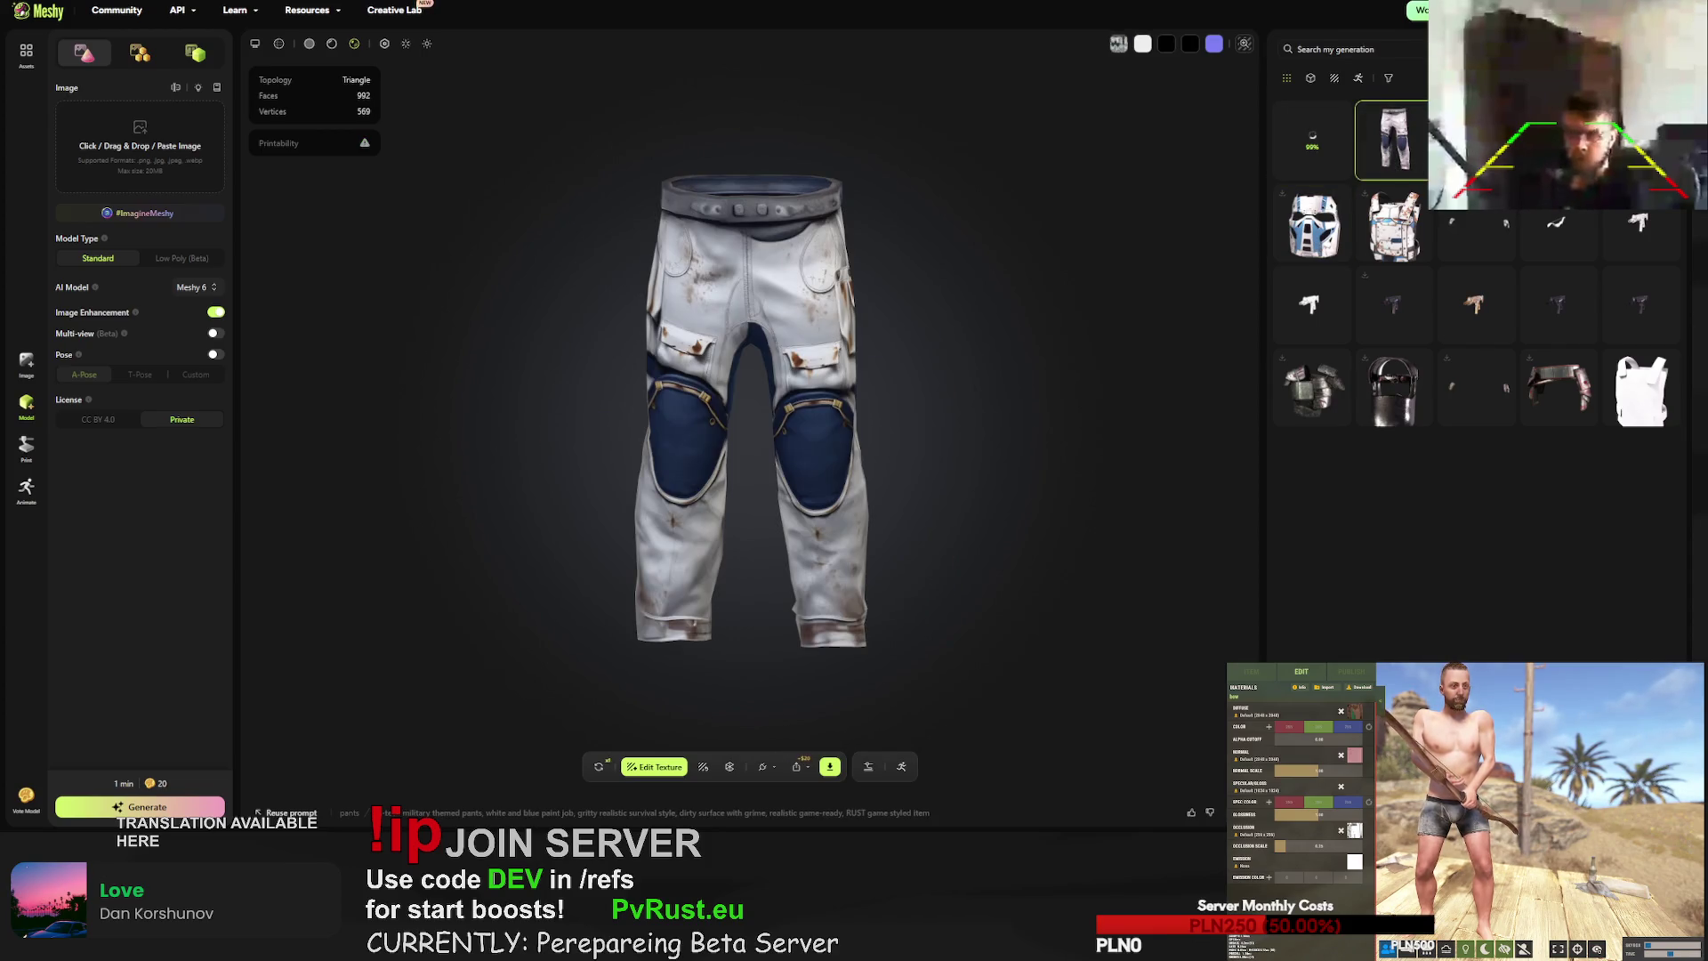
{"action": "left_click", "coordinate": [1472, 140]}
{"action": "left_click", "coordinate": [827, 769]}
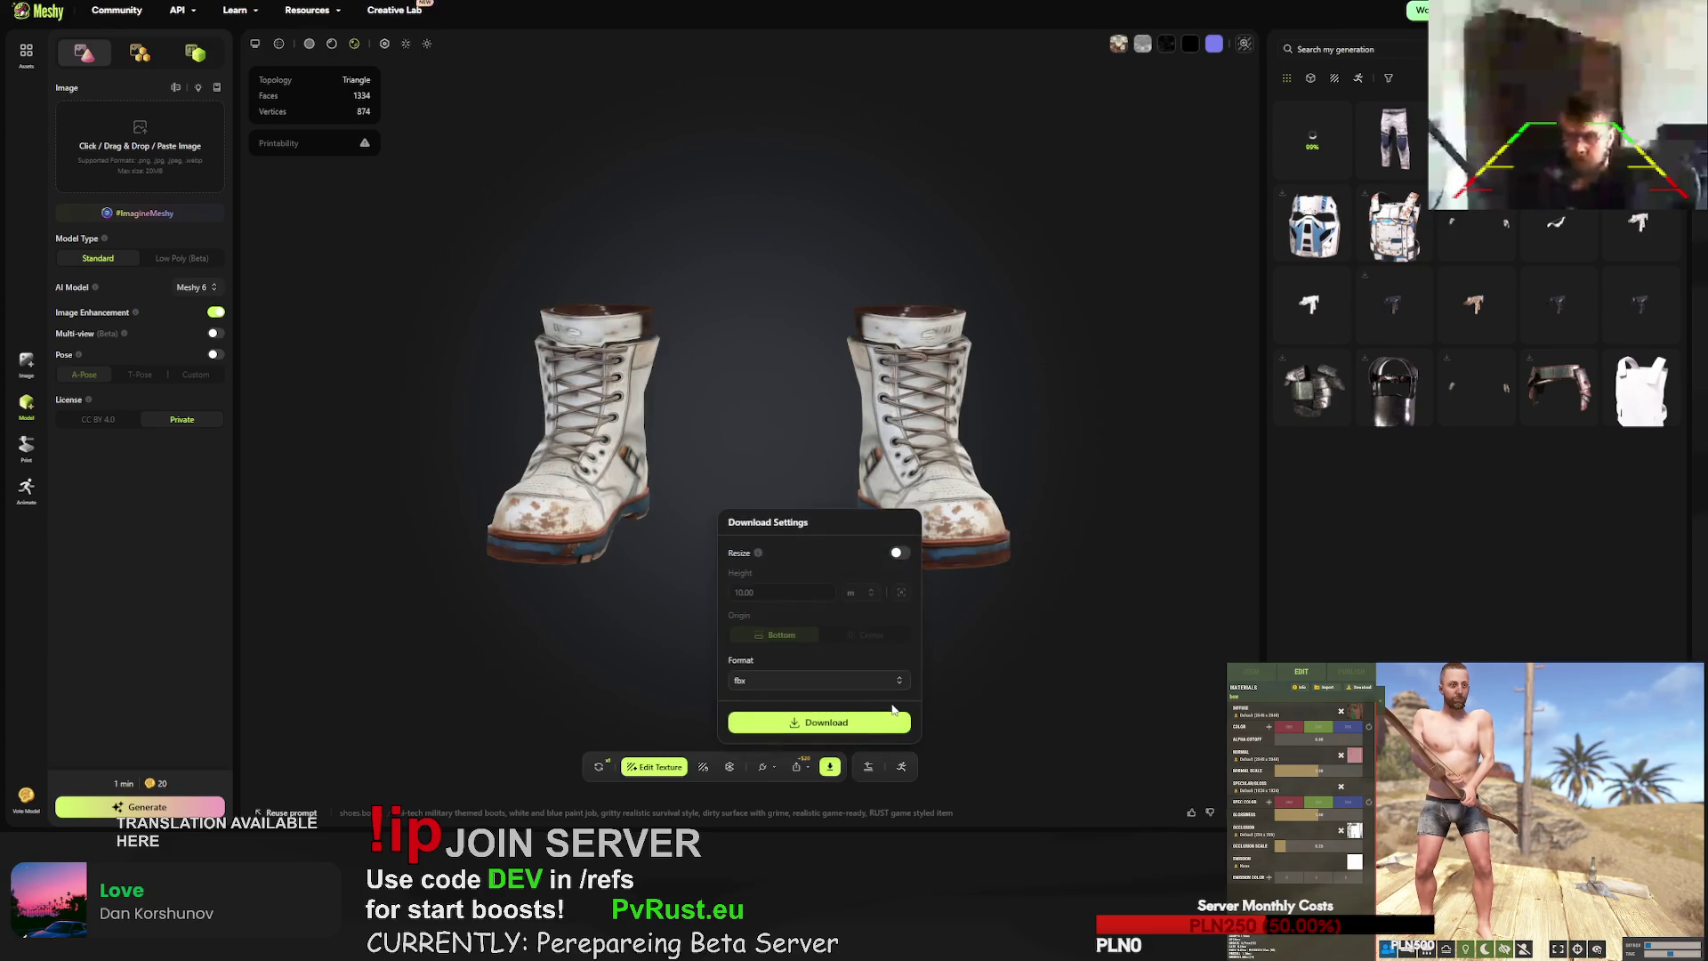
{"action": "left_click", "coordinate": [892, 721]}
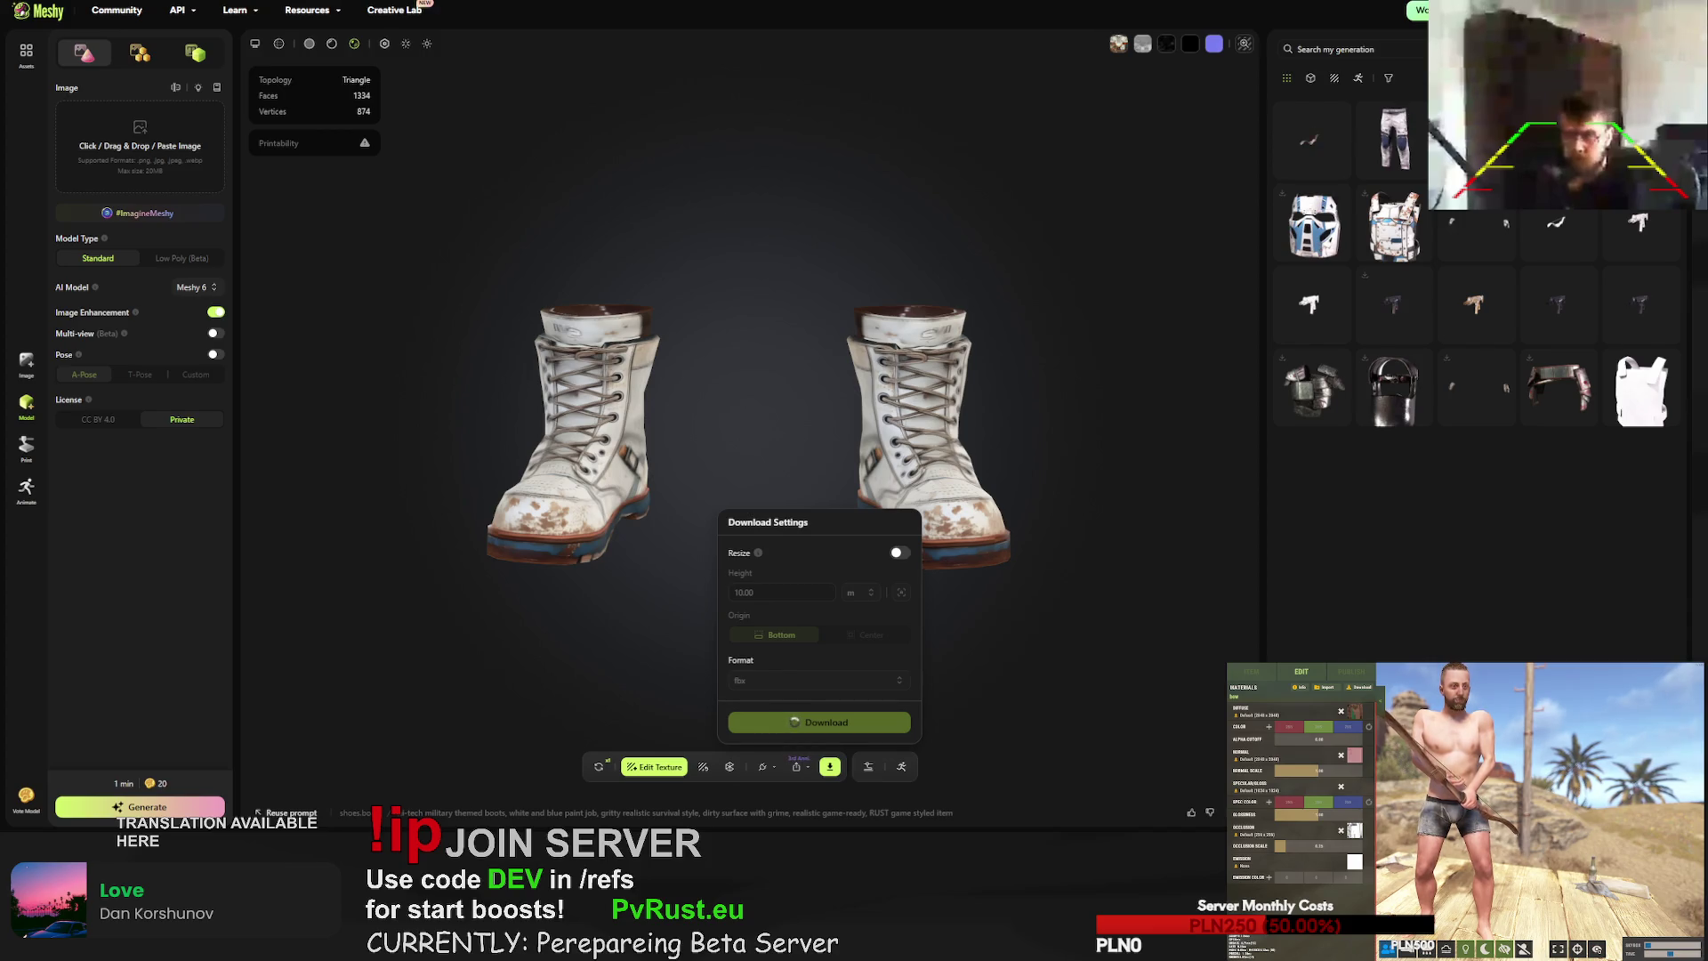
{"action": "left_click", "coordinate": [1476, 236]}
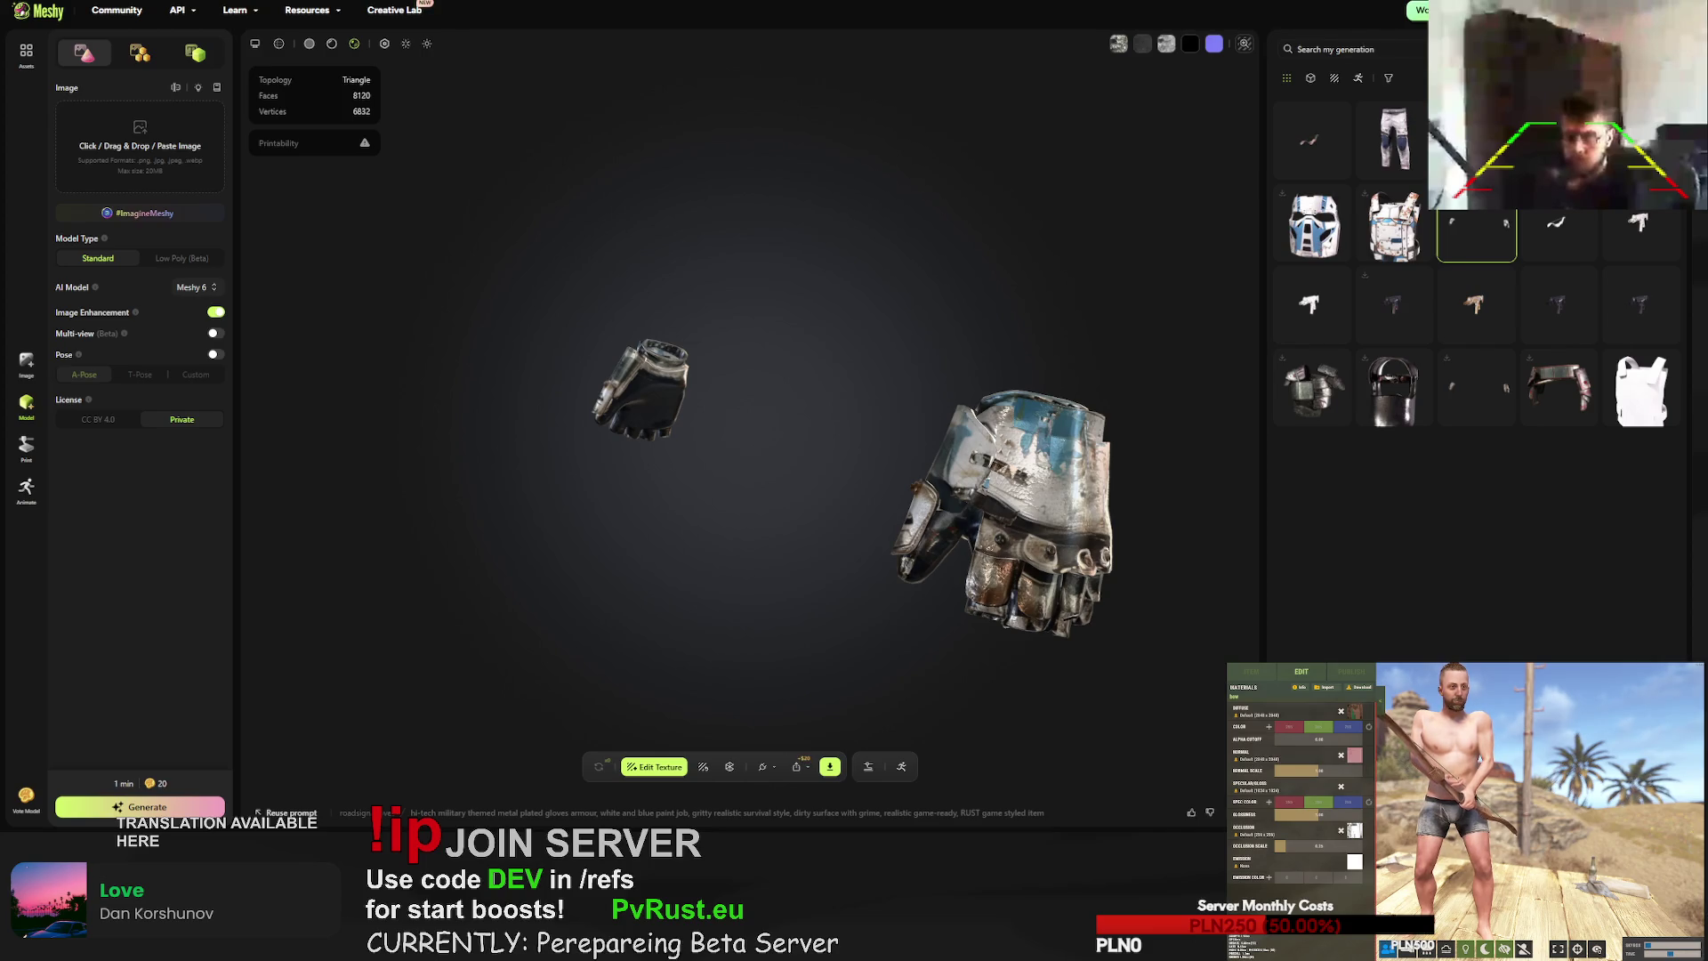
{"action": "left_click", "coordinate": [829, 767]}
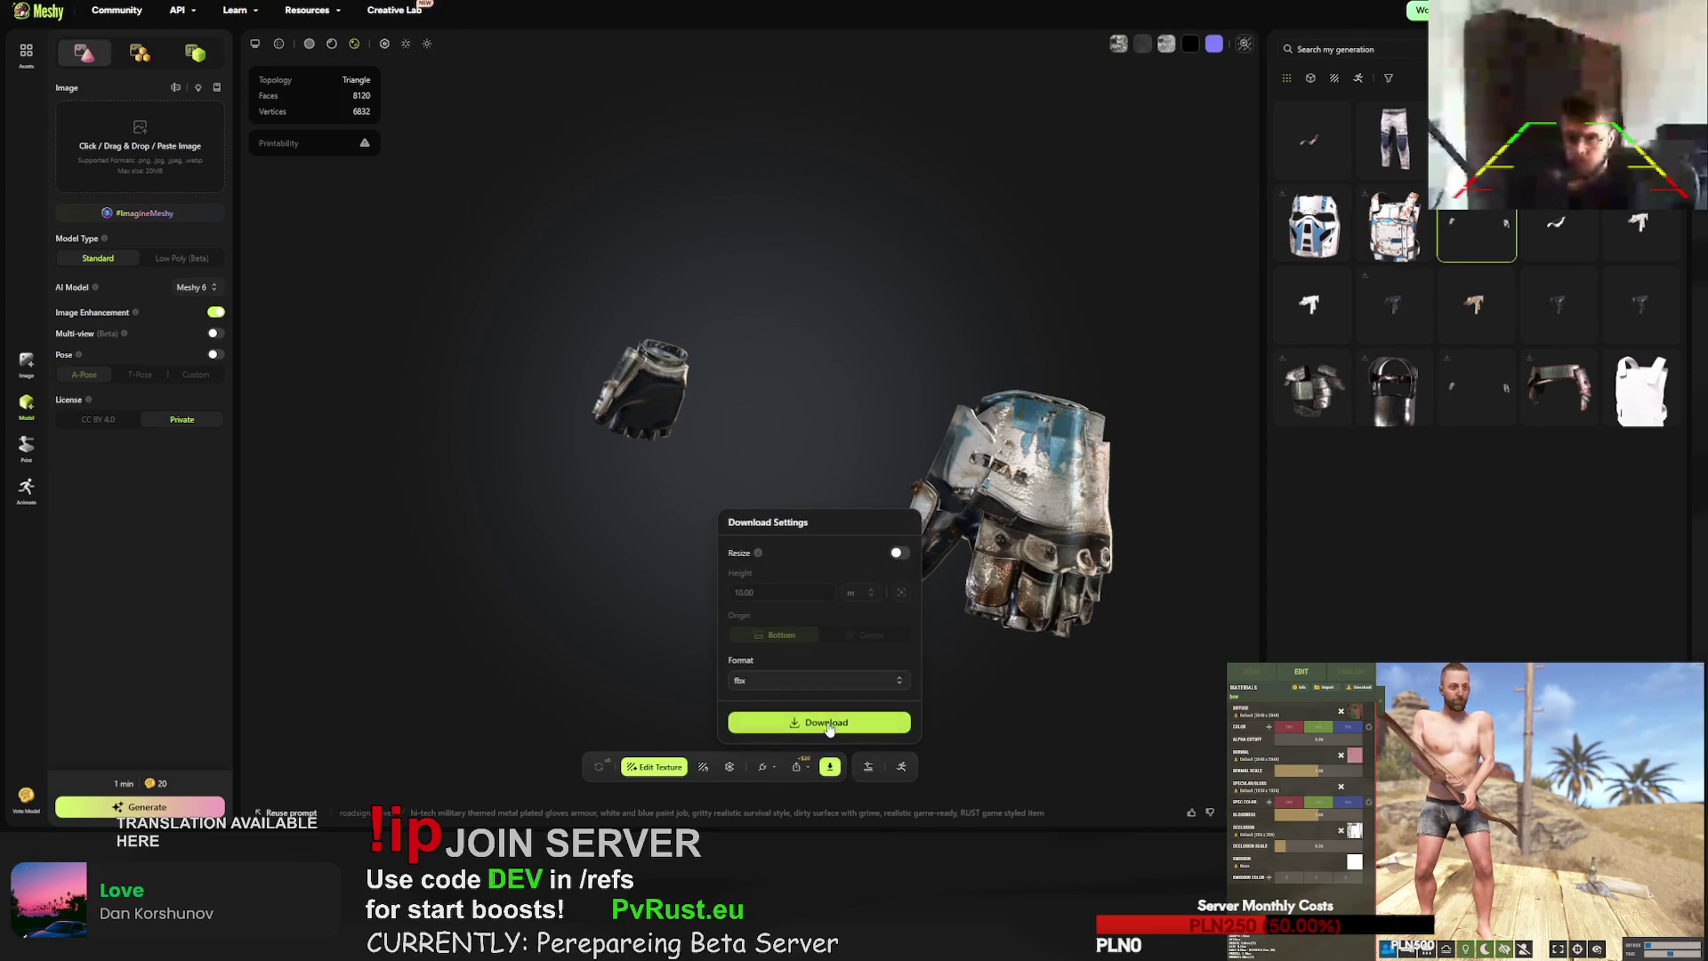
{"action": "left_click_drag", "start_coordinate": [1054, 498], "coordinate": [1027, 468]}
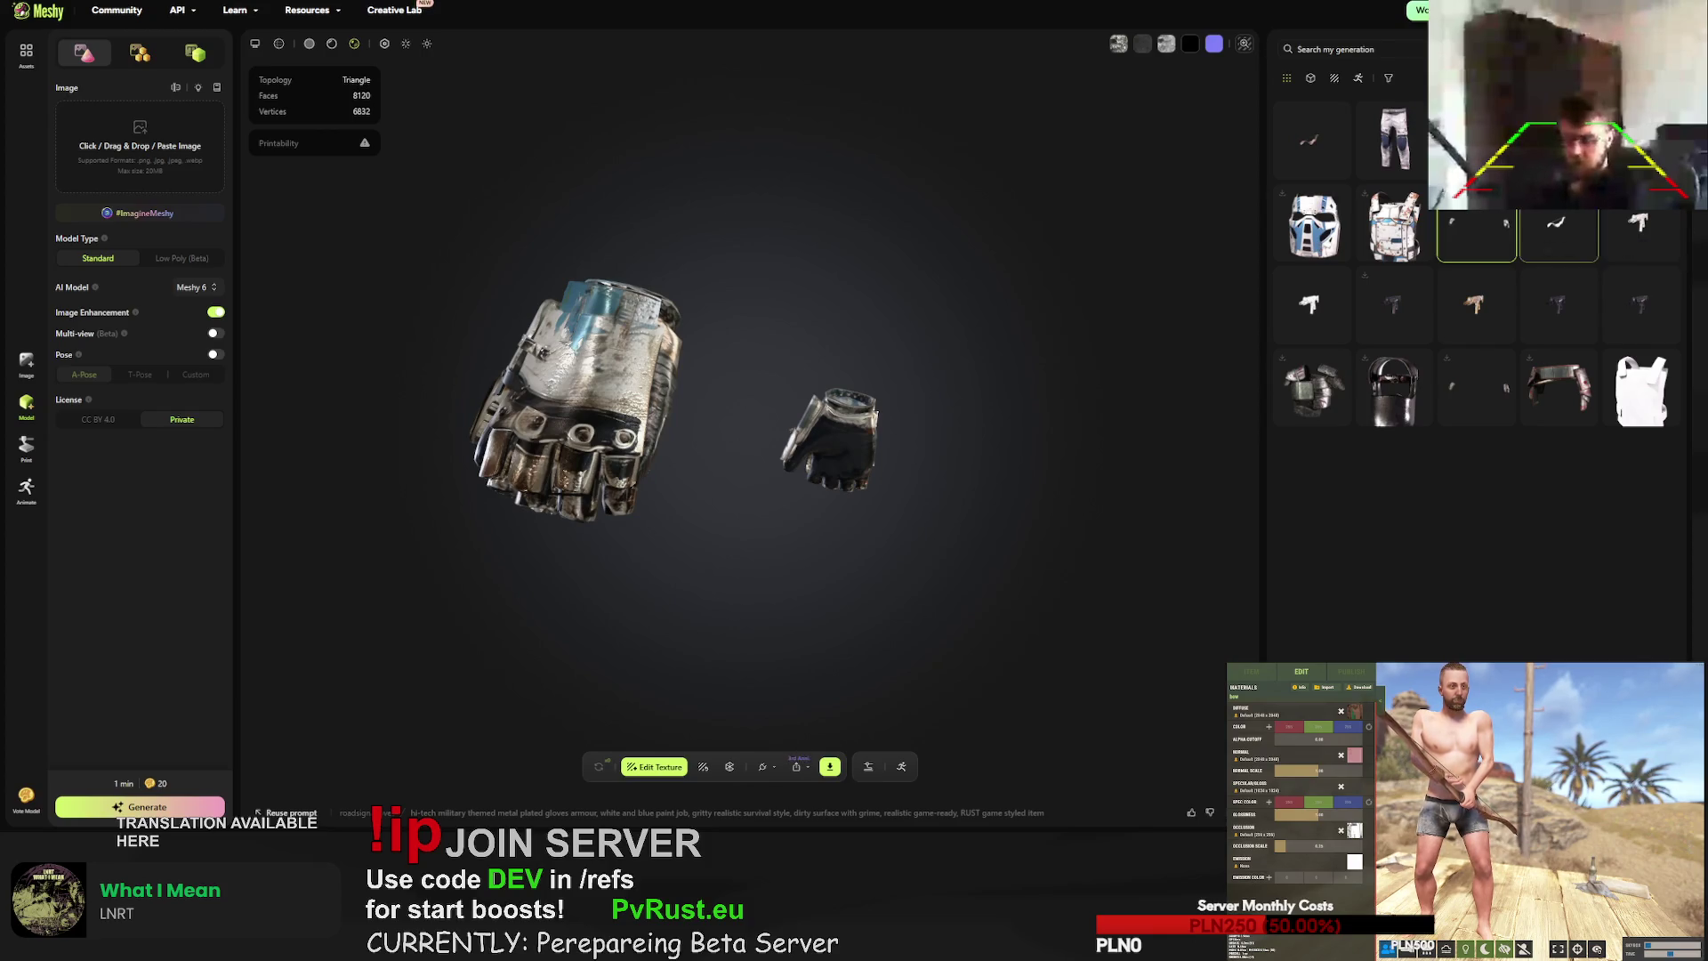
- Download the hoodie model as an FBX file
{"action": "left_click", "coordinate": [1477, 137]}
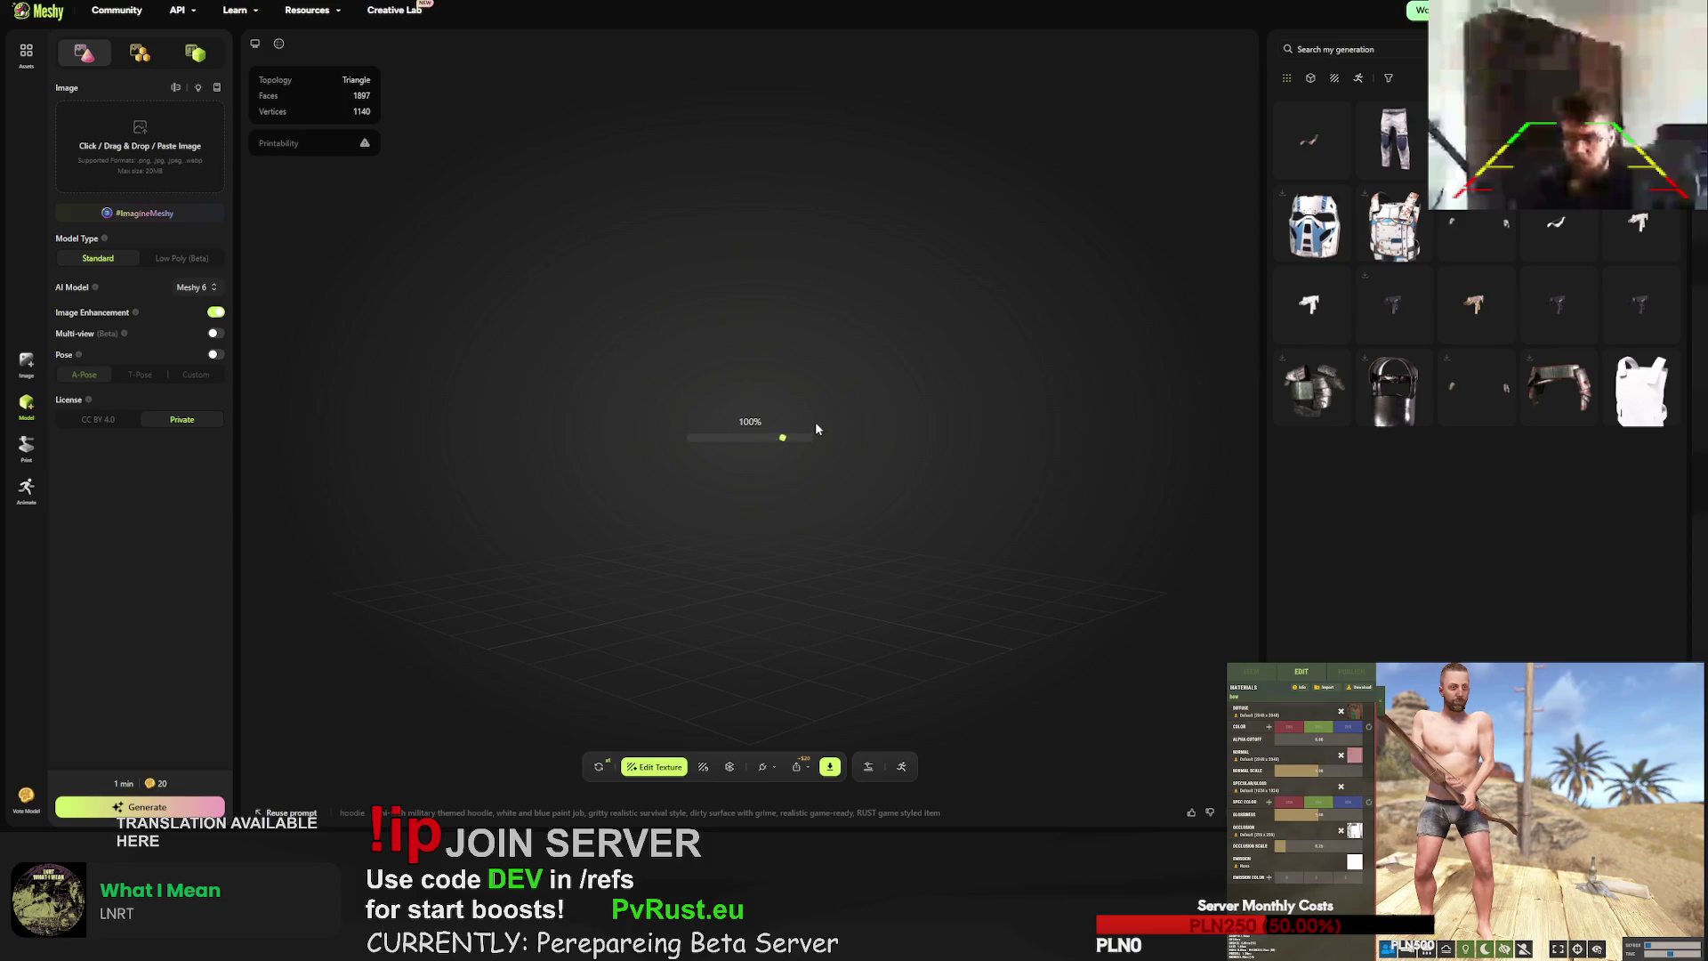
{"action": "left_click", "coordinate": [831, 768]}
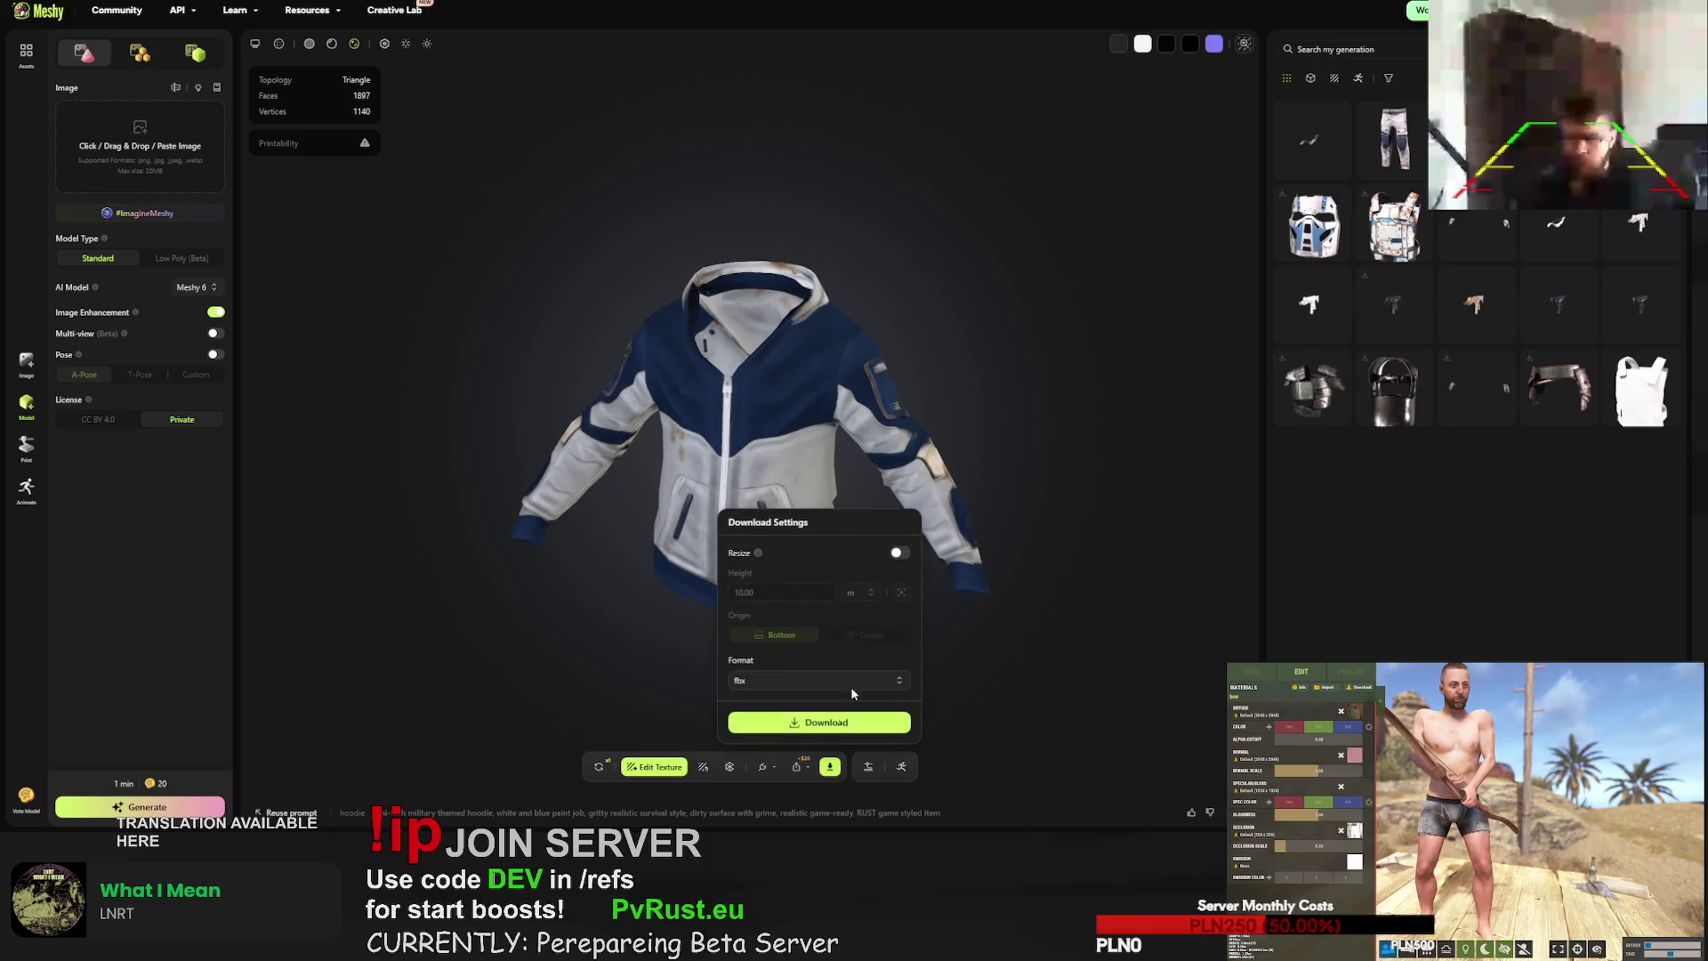
{"action": "left_click", "coordinate": [827, 722]}
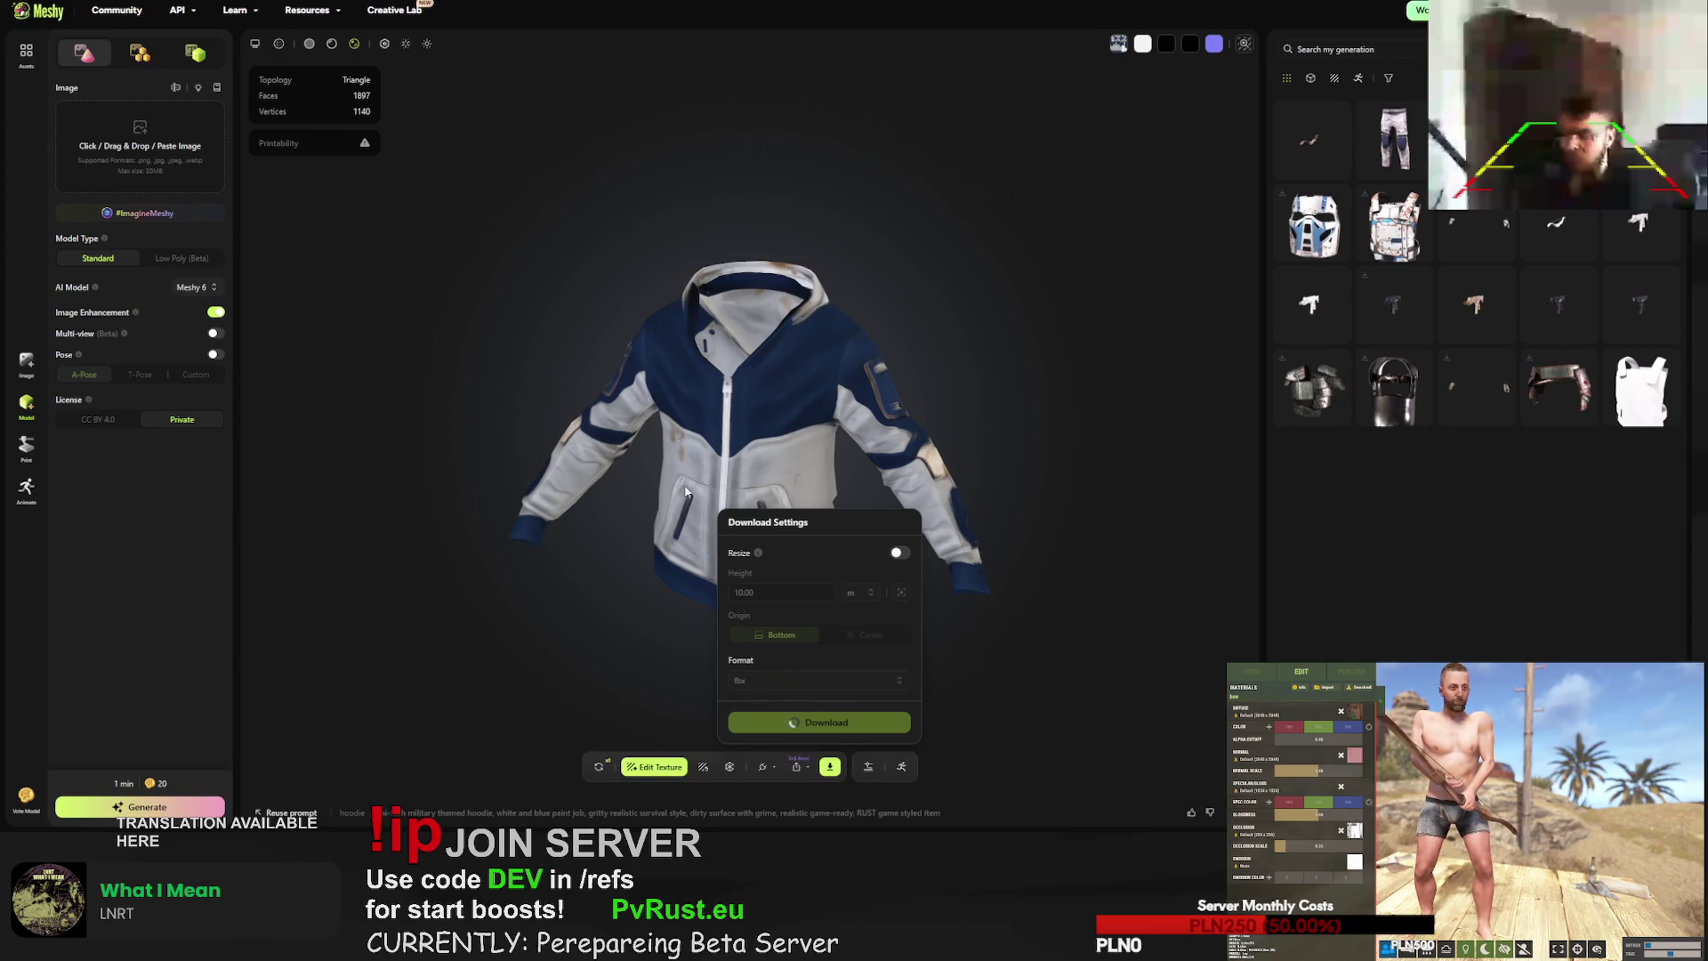
{"action": "left_click_drag", "start_coordinate": [641, 361], "coordinate": [736, 357]}
{"action": "scroll", "coordinate": [735, 356], "scroll_direction": "up", "scroll_amount": 6}
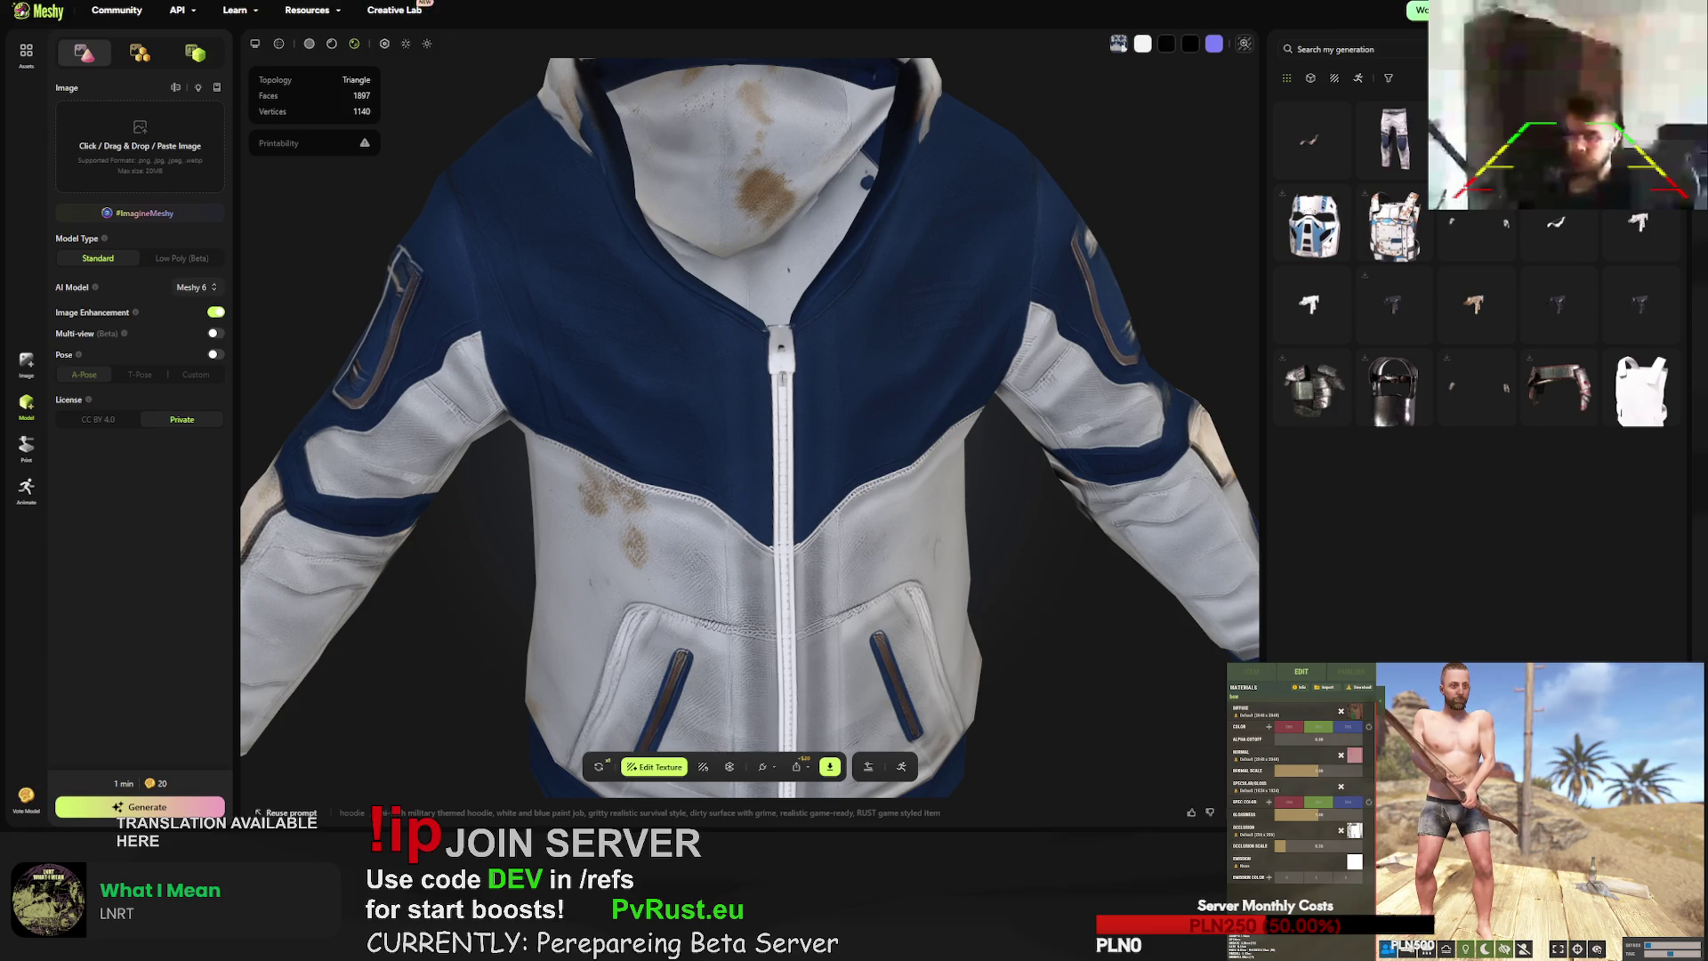
- Download the pants as FBX and bring up the re-textured hunting bow
{"action": "left_click", "coordinate": [1394, 139]}
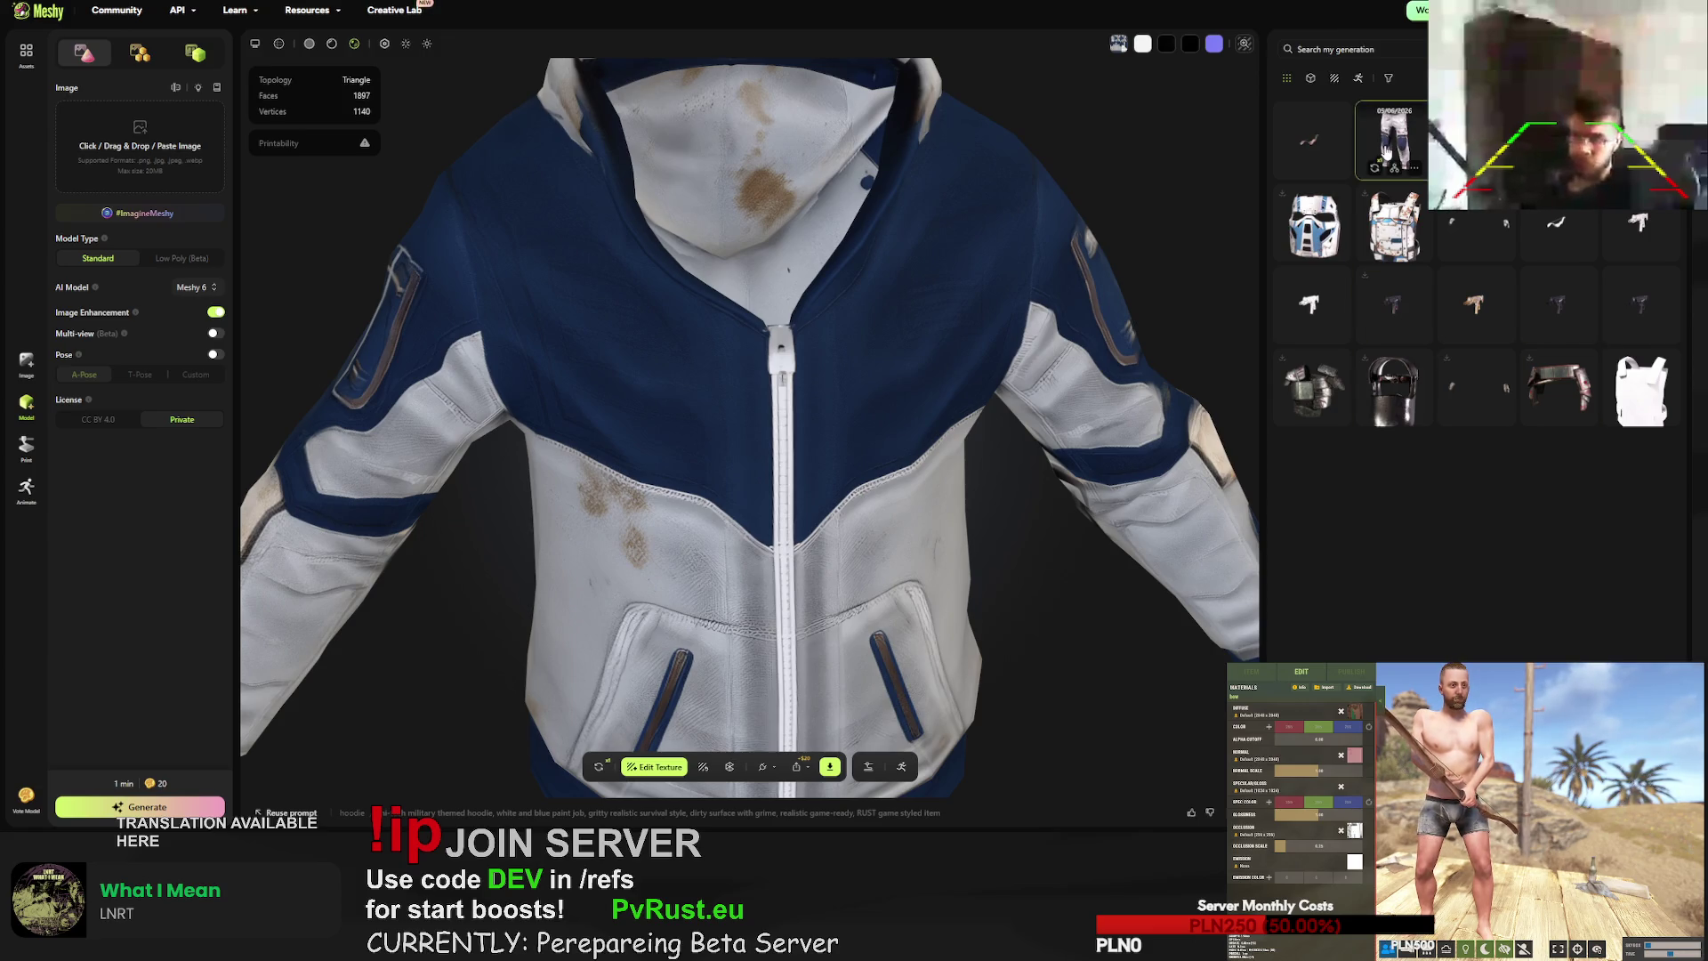
{"action": "left_click", "coordinate": [829, 766]}
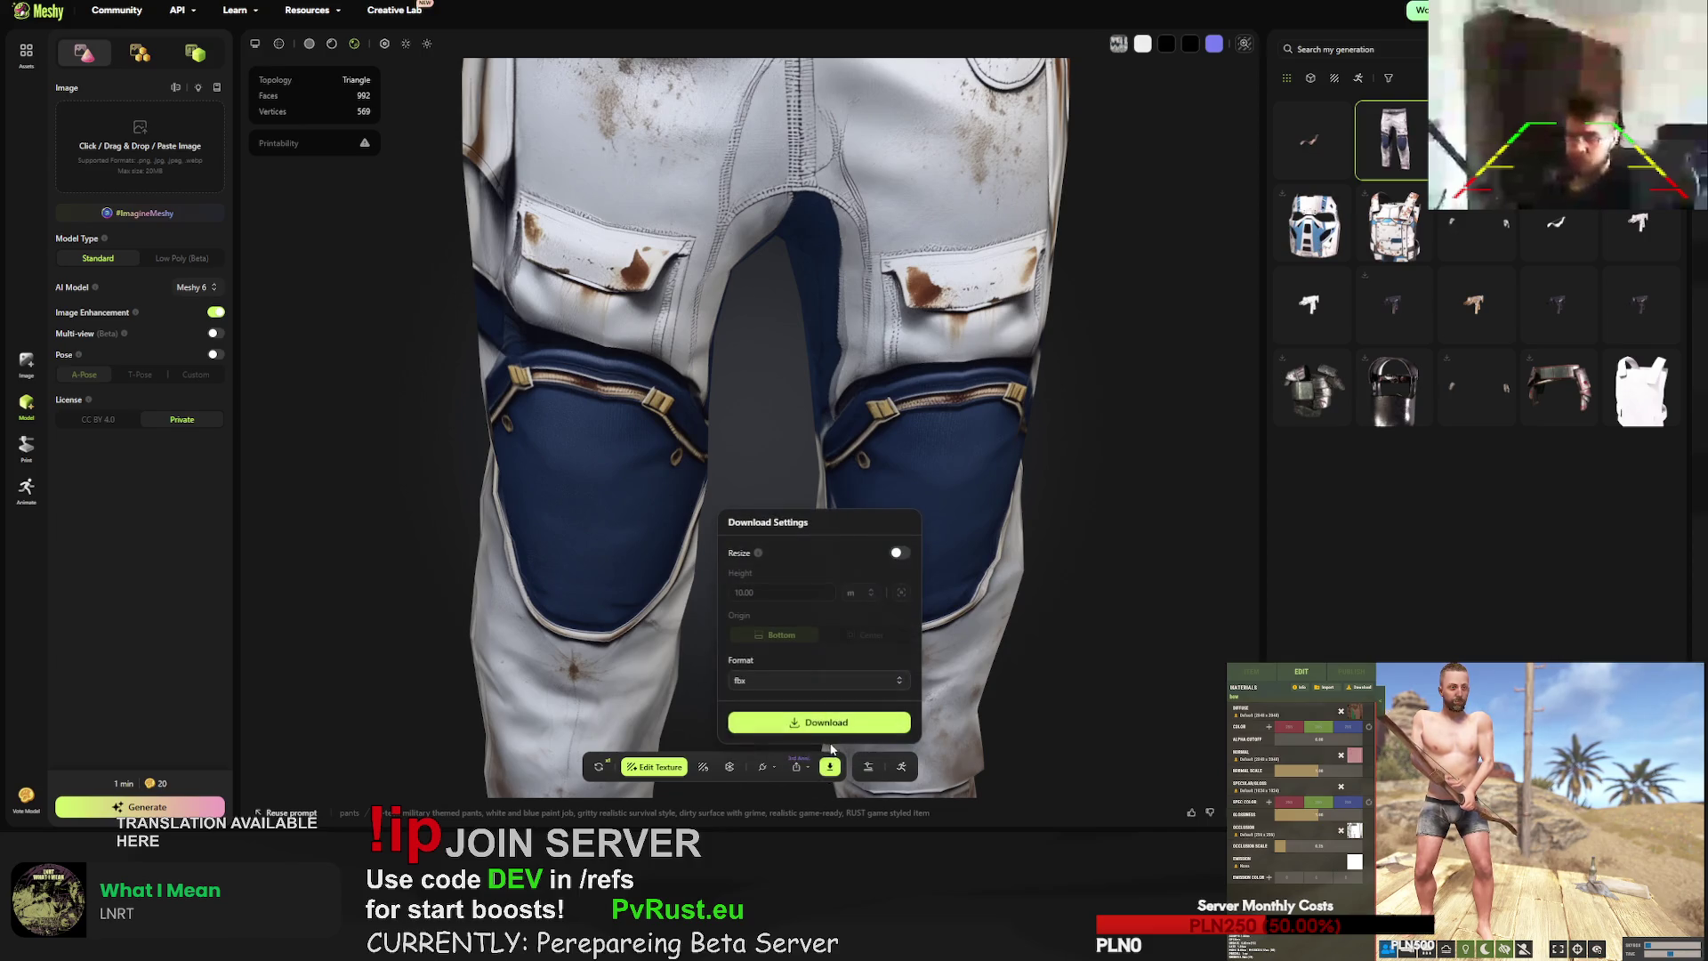
{"action": "left_click", "coordinate": [819, 722]}
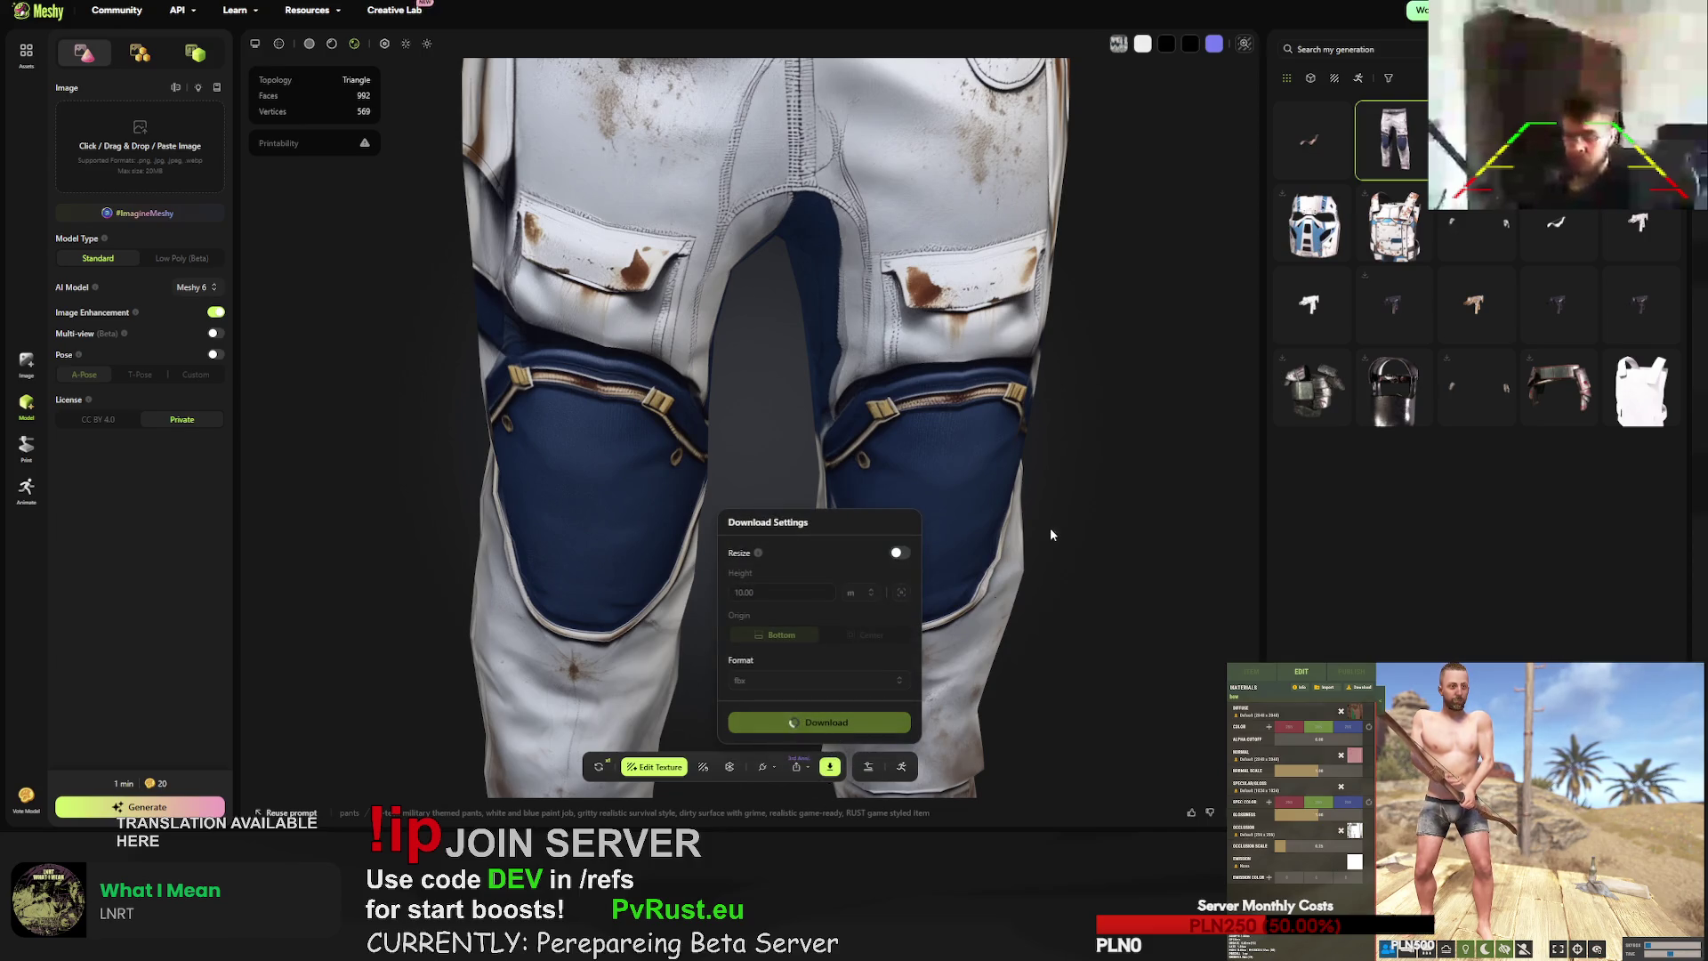
{"action": "left_click", "coordinate": [1317, 135]}
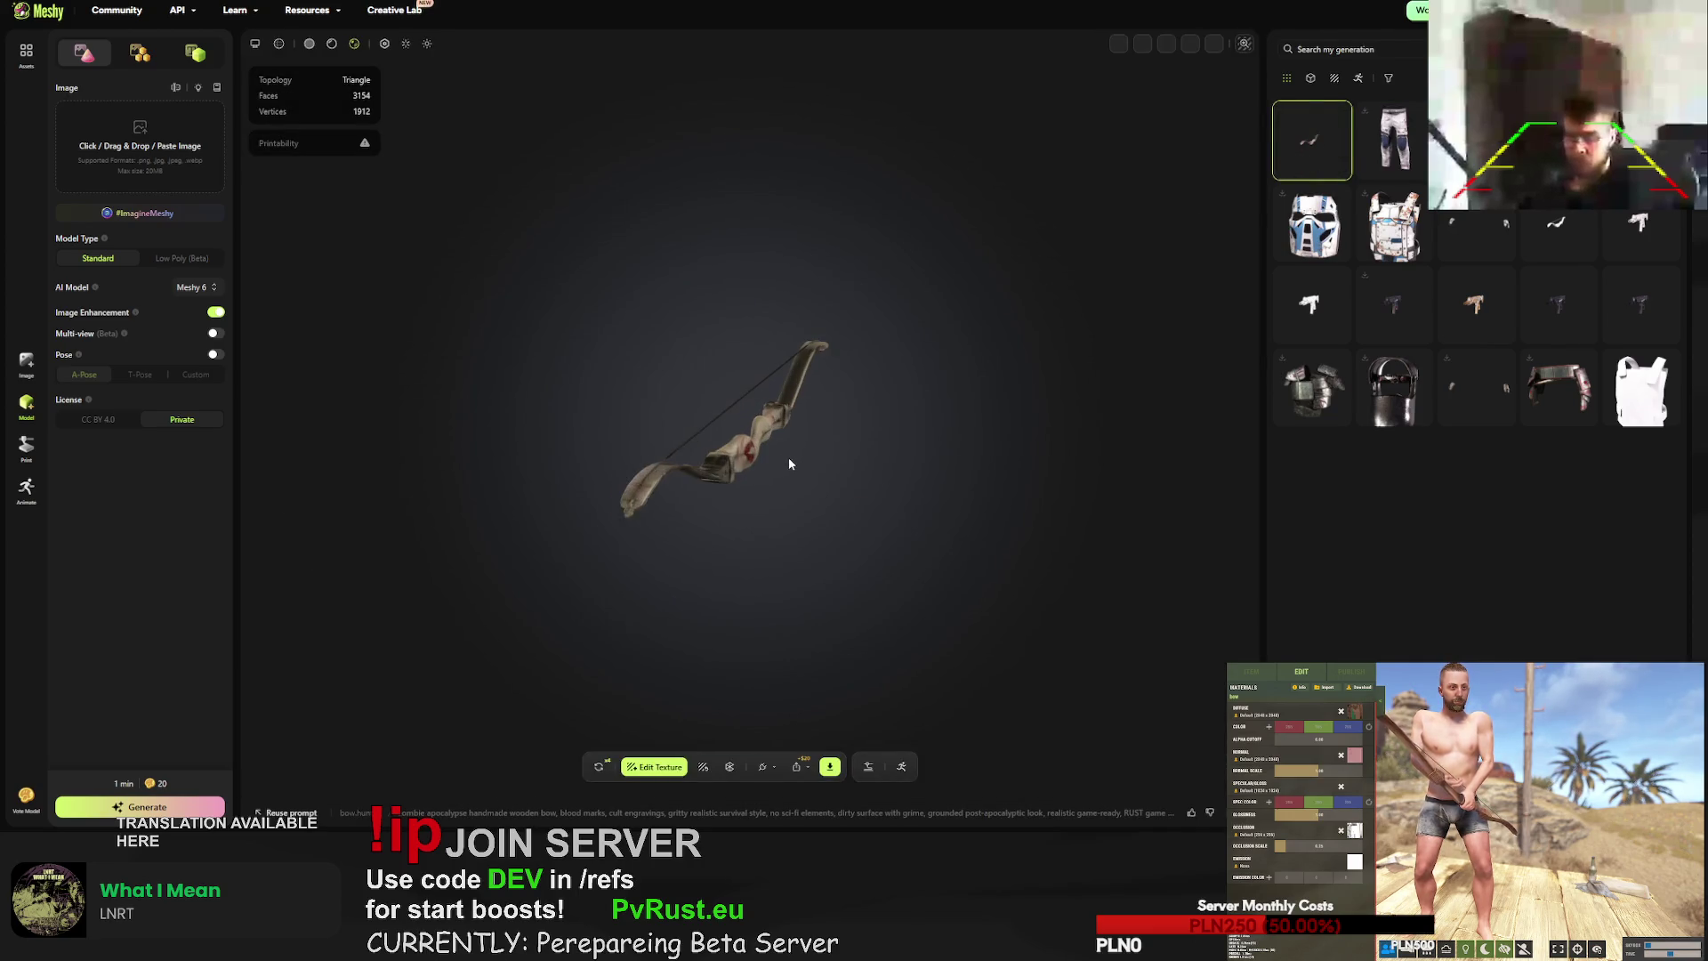
- Export the worn wooden bow as FBX, then confirm a free retry of its generation
{"action": "mouse_move", "coordinate": [761, 442]}
{"action": "left_mouse_down"}
{"action": "mouse_move", "coordinate": [647, 390]}
{"action": "mouse_move", "coordinate": [642, 254]}
{"action": "mouse_move", "coordinate": [575, 266]}
{"action": "mouse_move", "coordinate": [544, 402]}
{"action": "mouse_move", "coordinate": [653, 489]}
{"action": "mouse_move", "coordinate": [964, 504]}
{"action": "mouse_move", "coordinate": [853, 452]}
{"action": "mouse_move", "coordinate": [879, 406]}
{"action": "mouse_move", "coordinate": [826, 496]}
{"action": "mouse_move", "coordinate": [534, 412]}
{"action": "mouse_move", "coordinate": [525, 357]}
{"action": "mouse_move", "coordinate": [706, 398]}
{"action": "mouse_move", "coordinate": [708, 489]}
{"action": "left_mouse_up"}
{"action": "scroll", "coordinate": [652, 489], "scroll_direction": "up", "scroll_amount": 5}
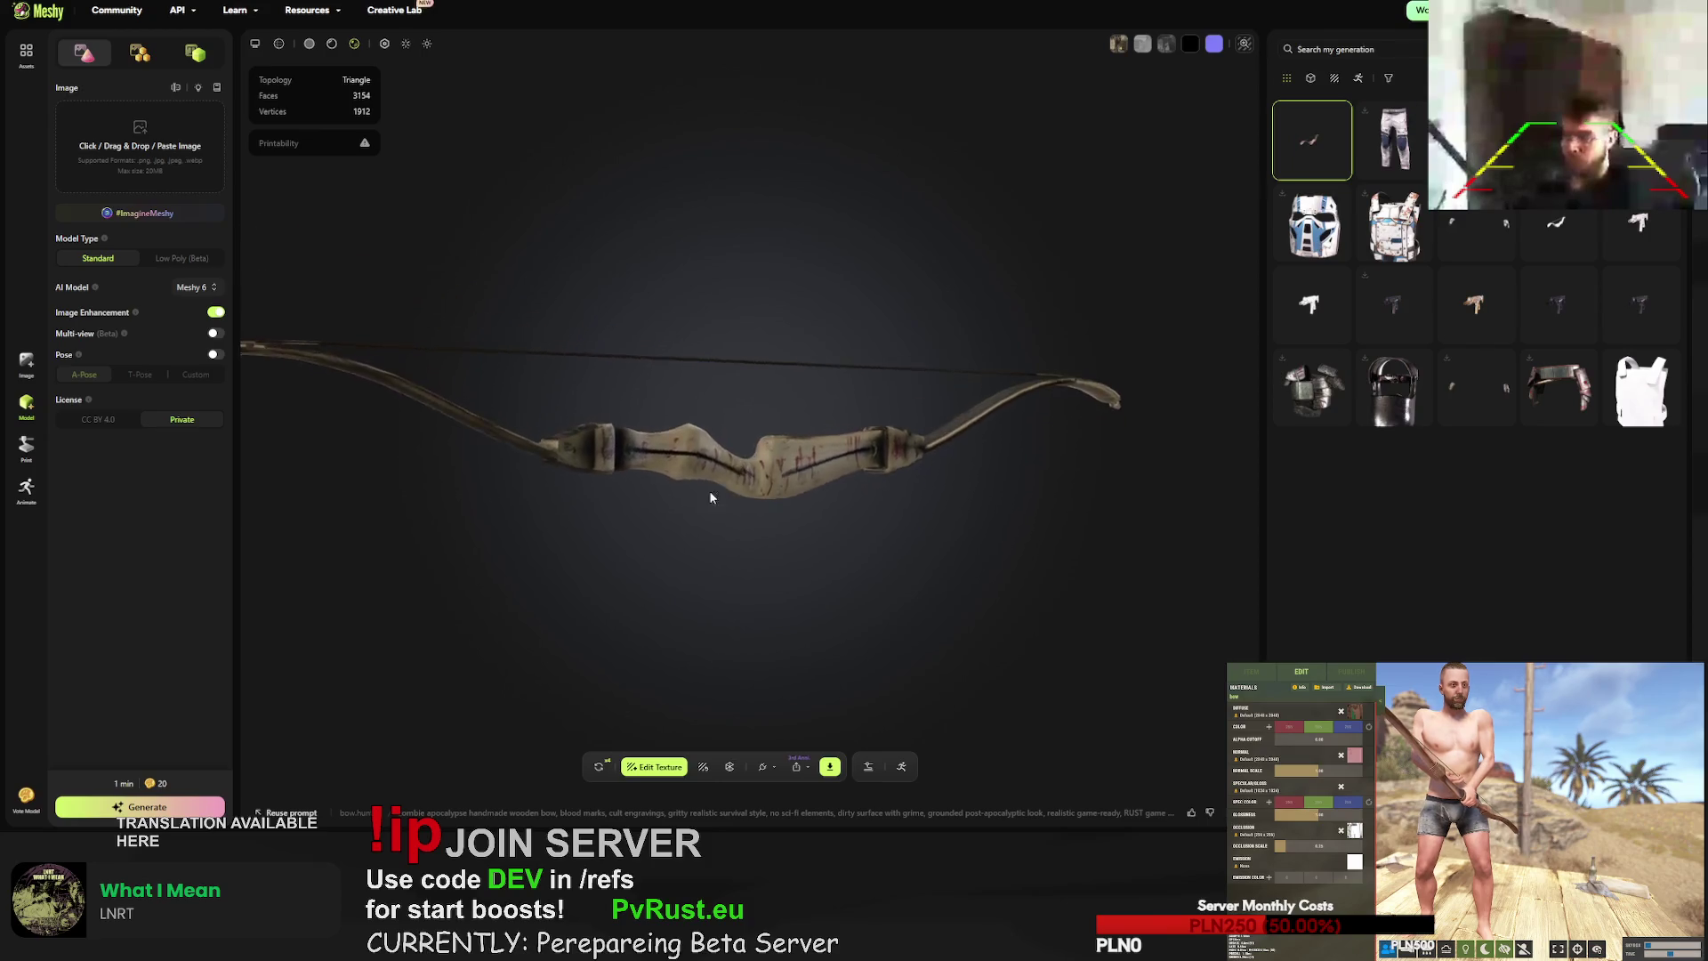
{"action": "scroll", "coordinate": [514, 487], "scroll_direction": "up", "scroll_amount": 5}
{"action": "left_click_drag", "start_coordinate": [514, 487], "coordinate": [975, 368]}
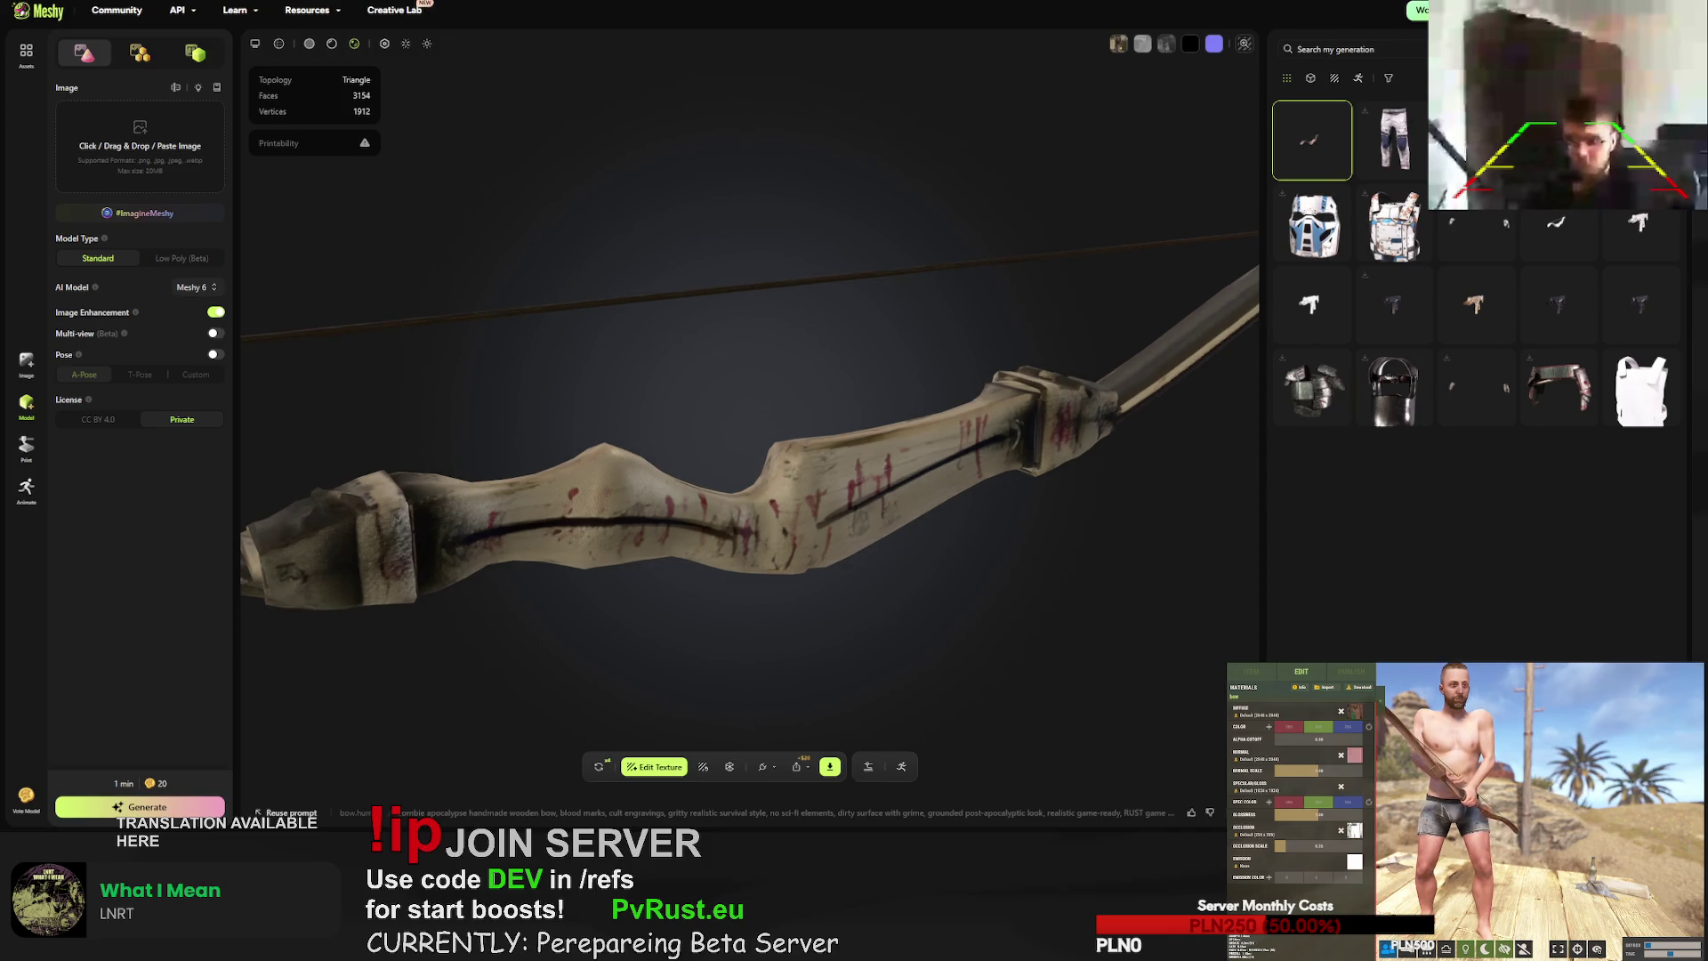
{"action": "left_click", "coordinate": [829, 767]}
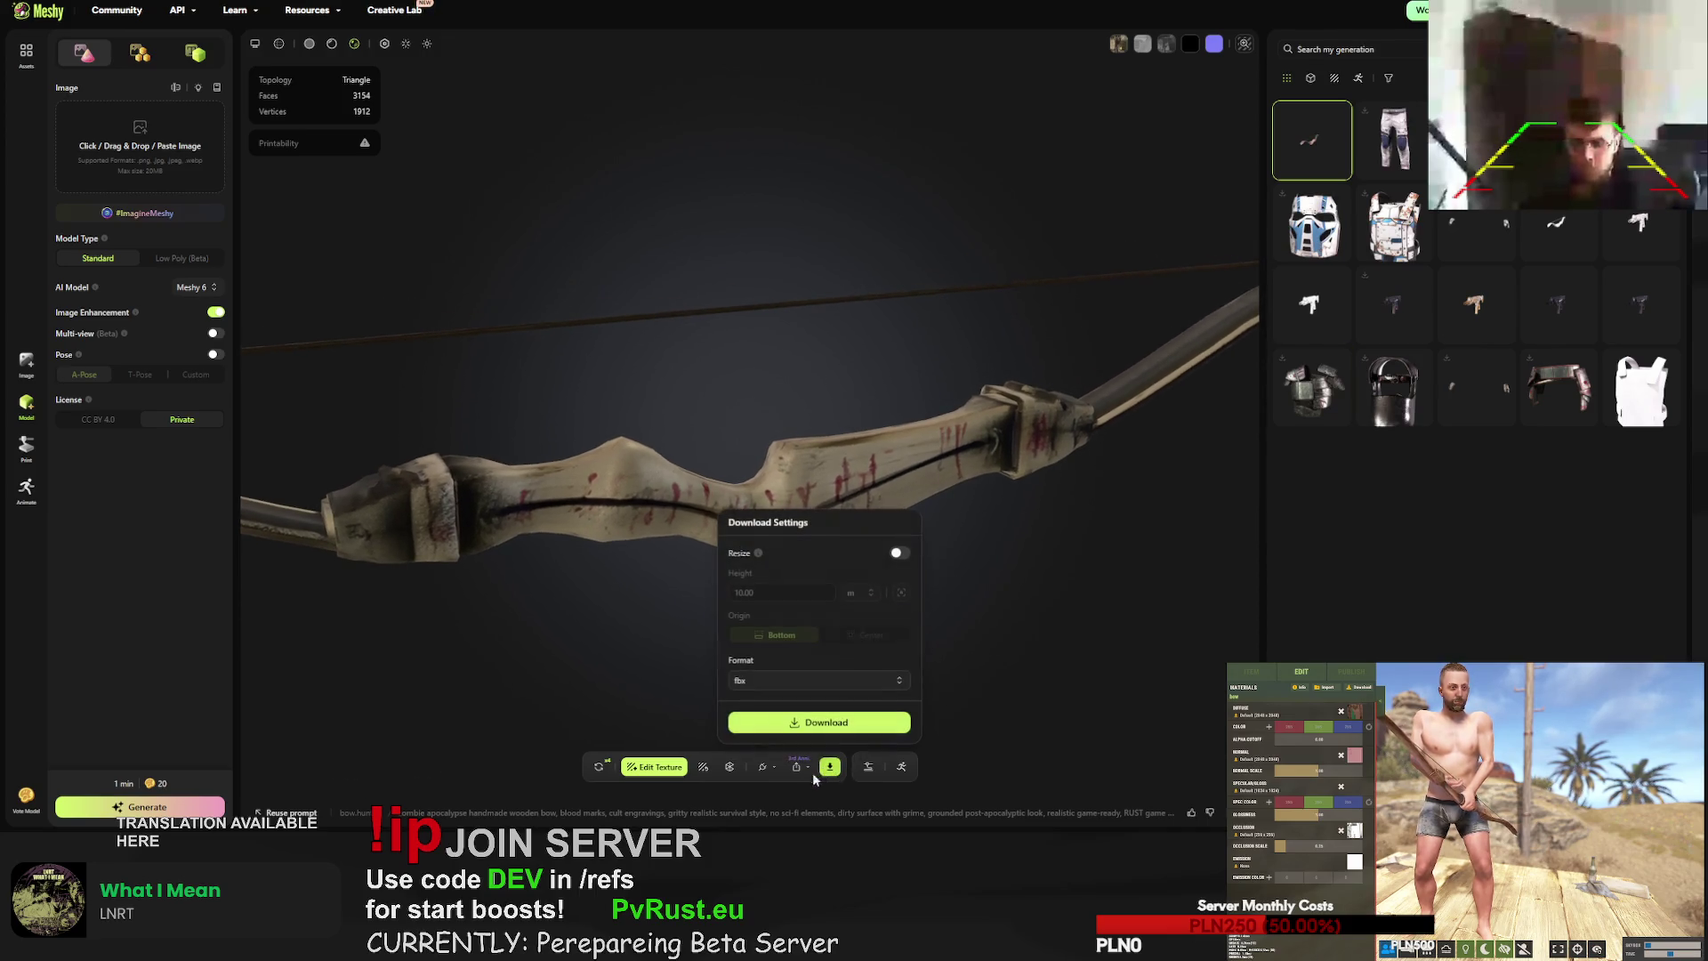
{"action": "left_click", "coordinate": [825, 726]}
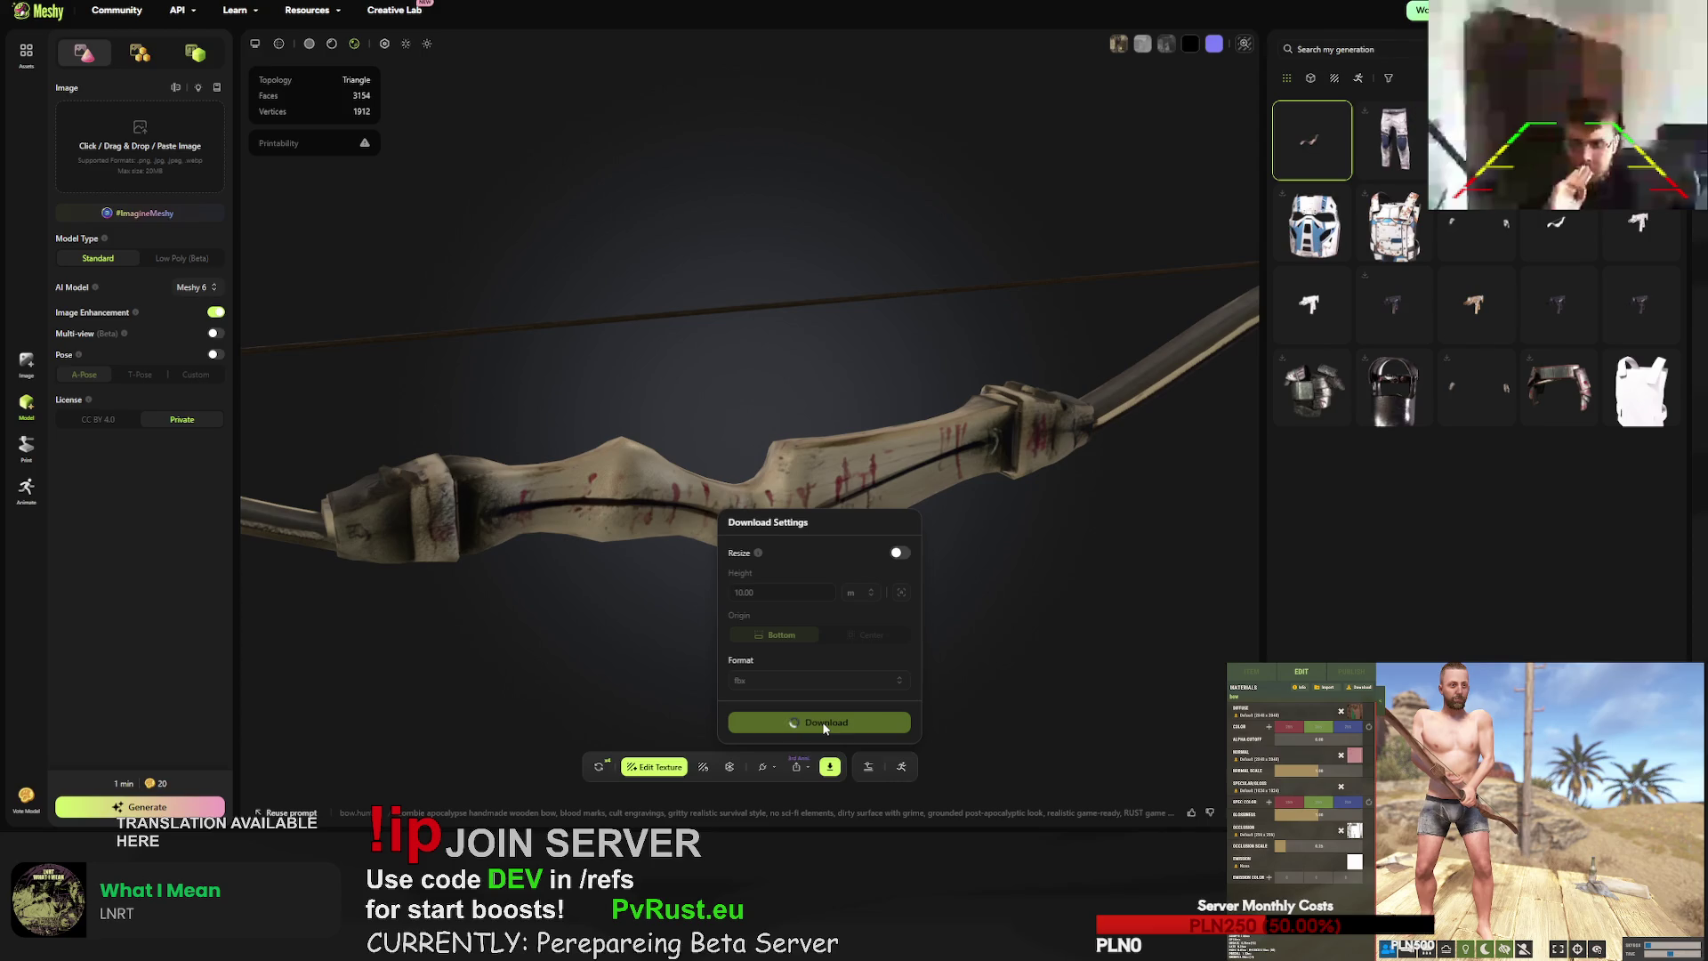
{"action": "left_click", "coordinate": [601, 771]}
{"action": "left_click", "coordinate": [993, 465]}
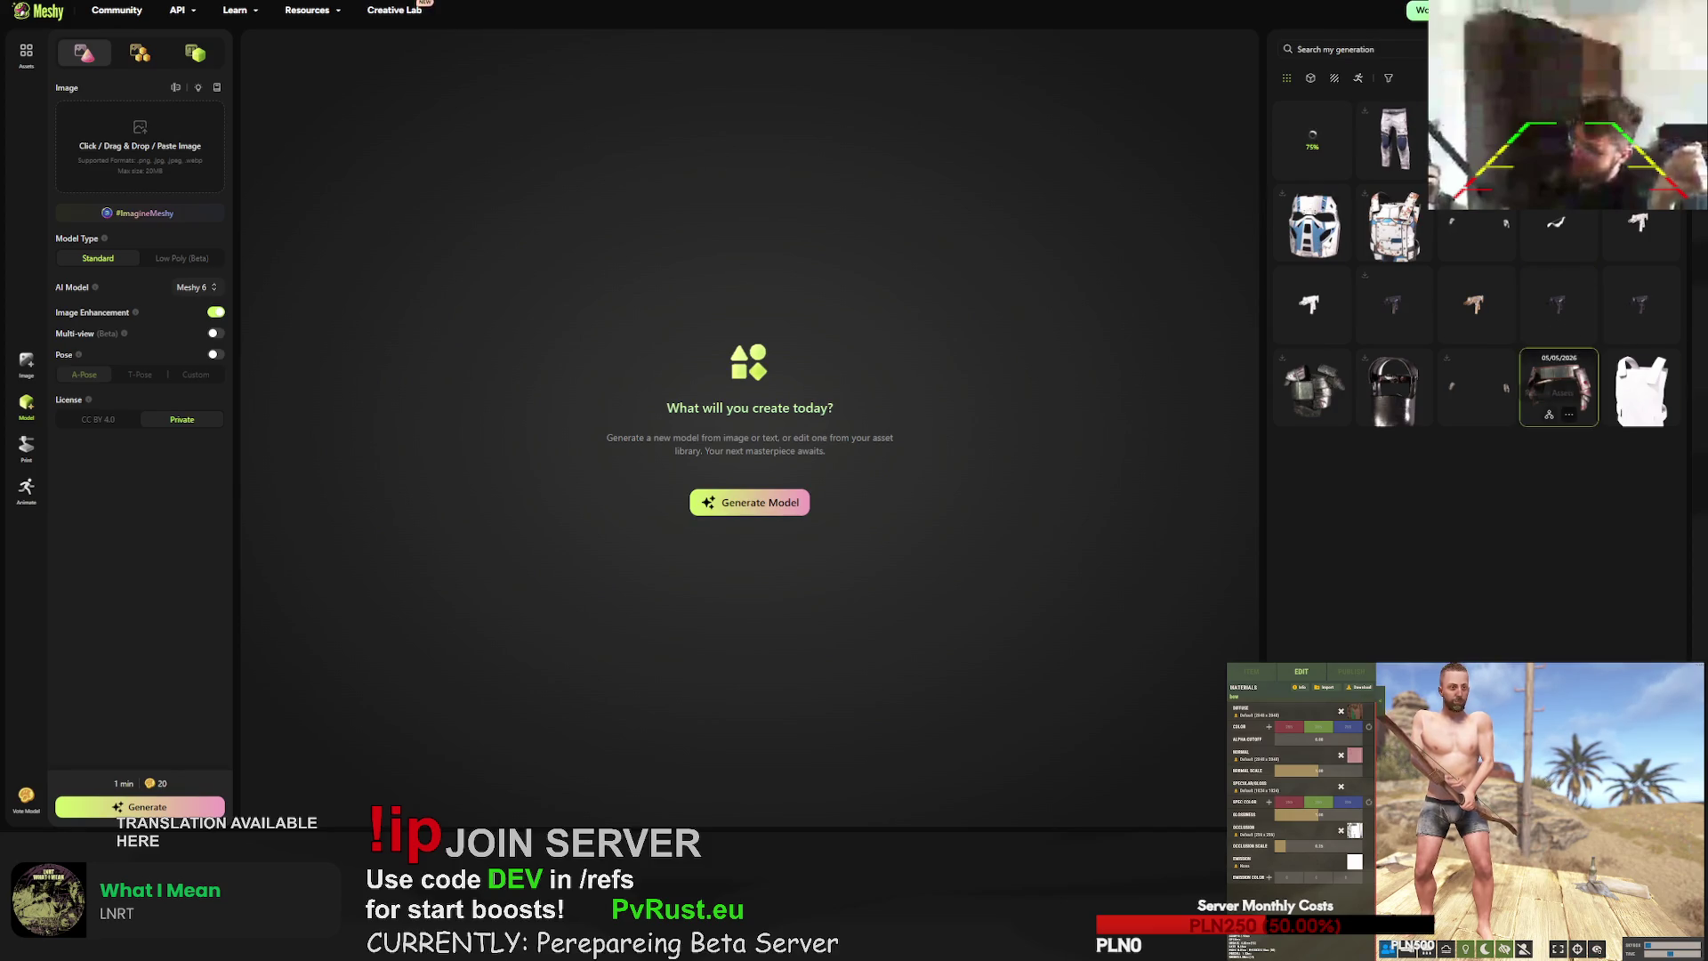
- Open the wooden chestplate and select its texture prompt text through 'damaged'
{"action": "scroll", "coordinate": [1477, 302], "scroll_direction": "down", "scroll_amount": 10}
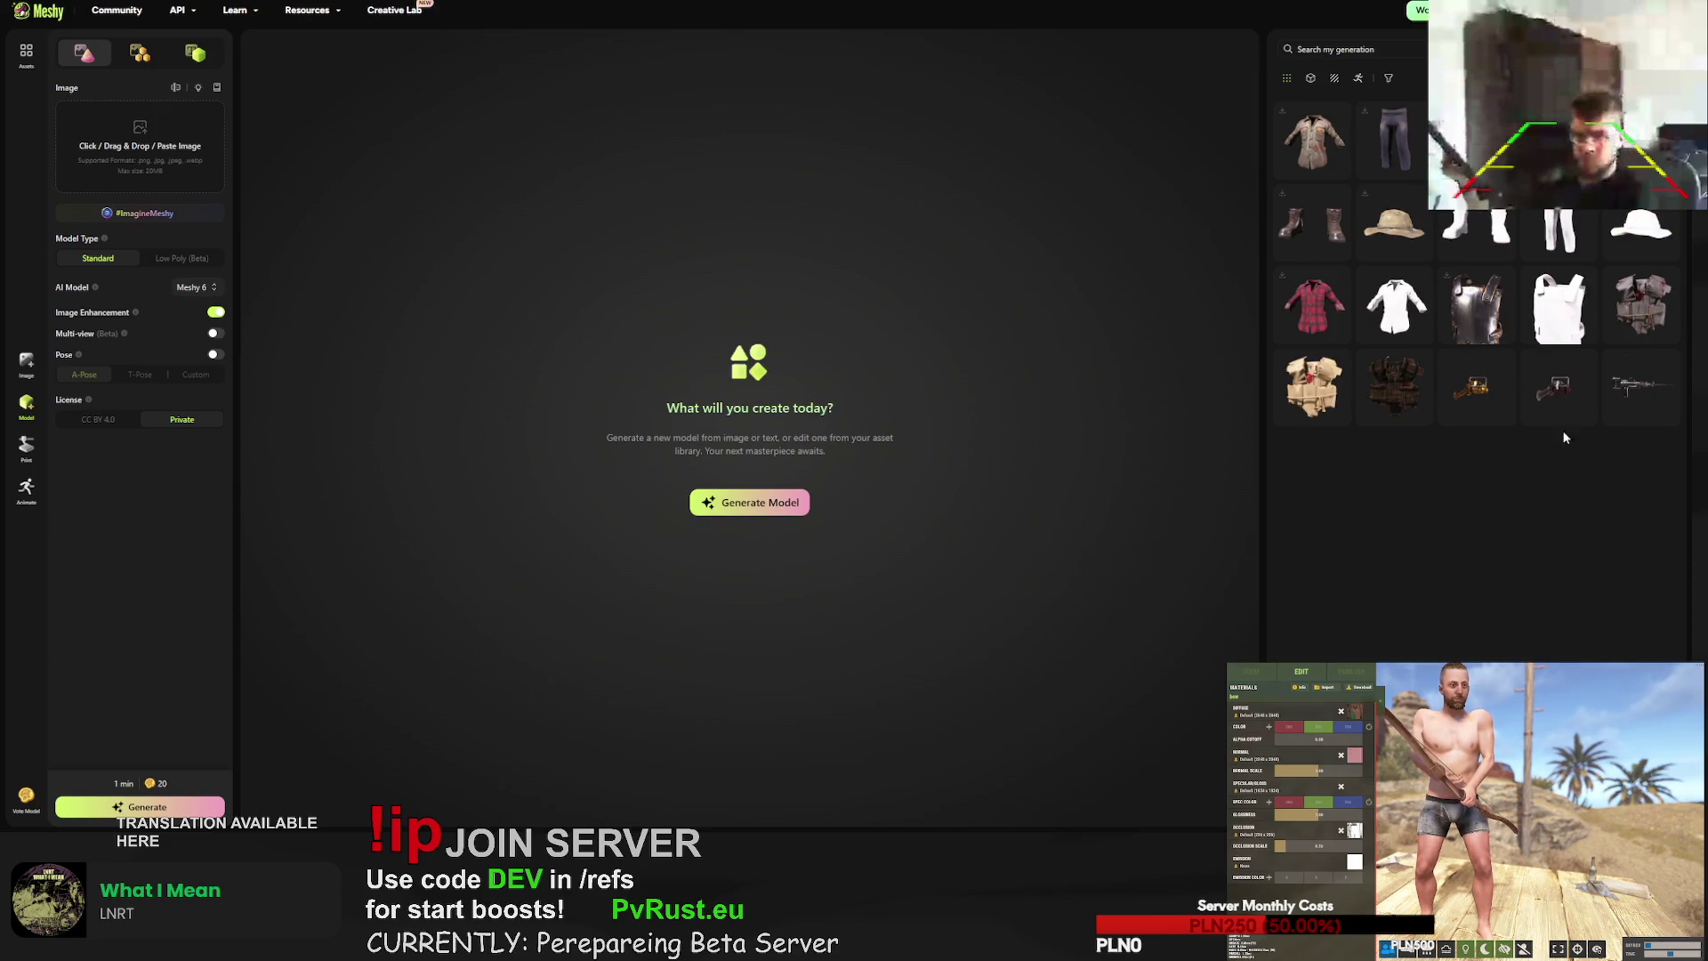
{"action": "left_click", "coordinate": [1645, 305]}
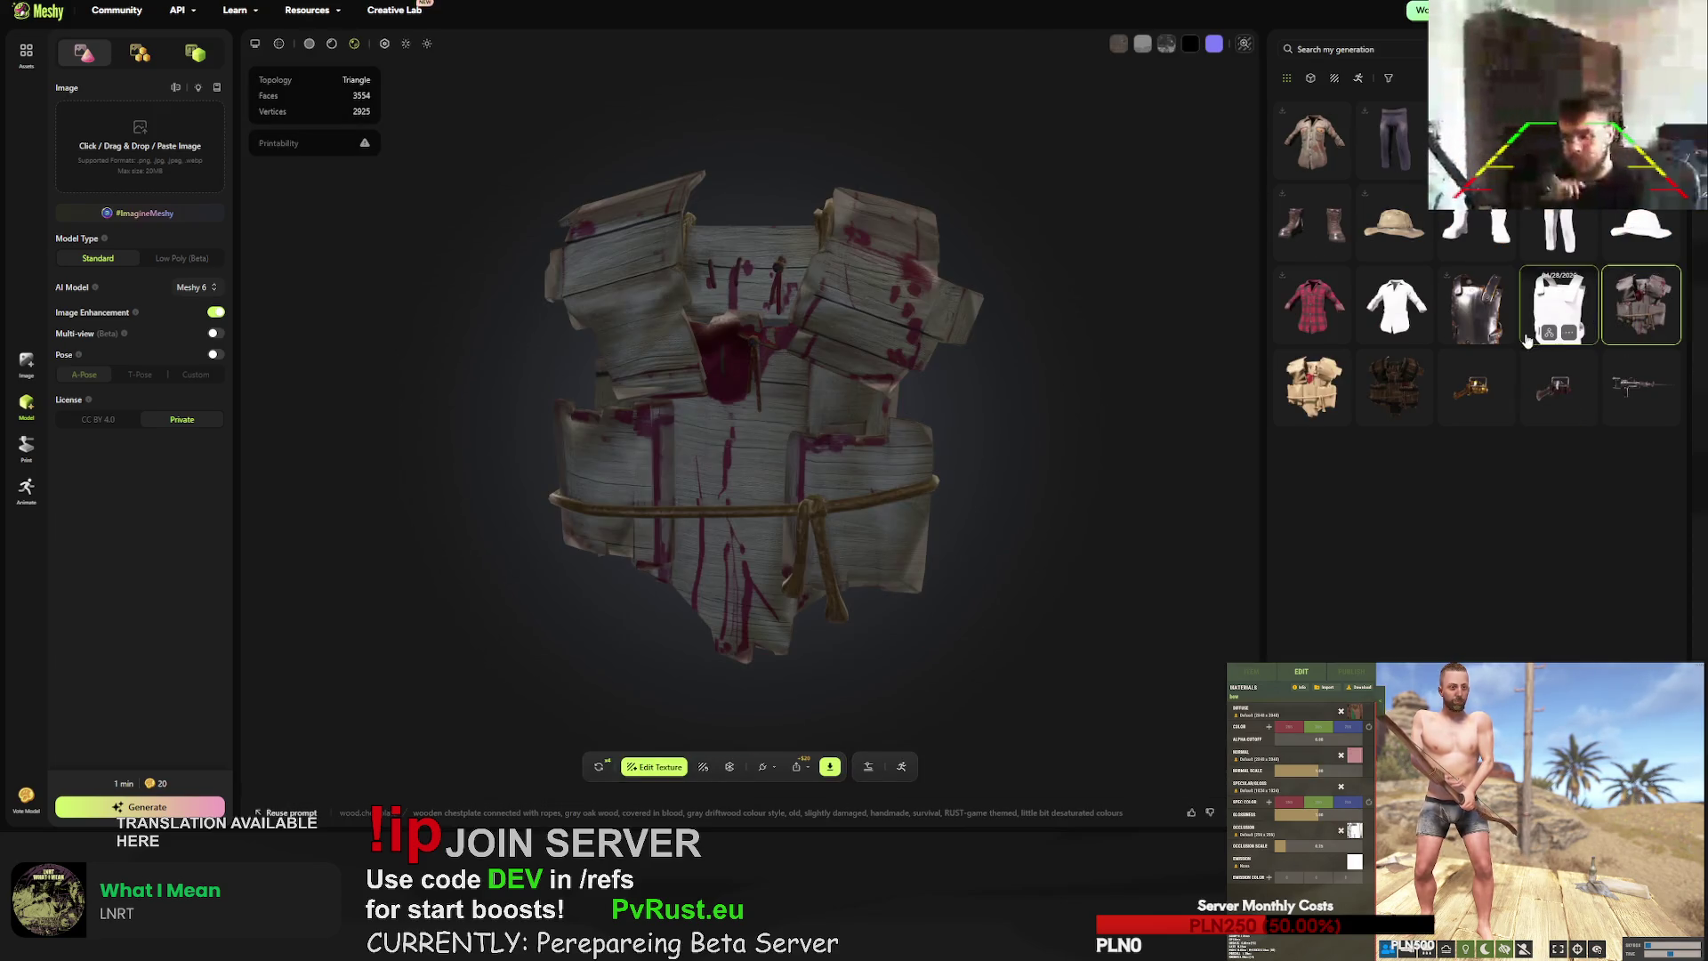
{"action": "left_click_drag", "start_coordinate": [770, 449], "coordinate": [751, 438]}
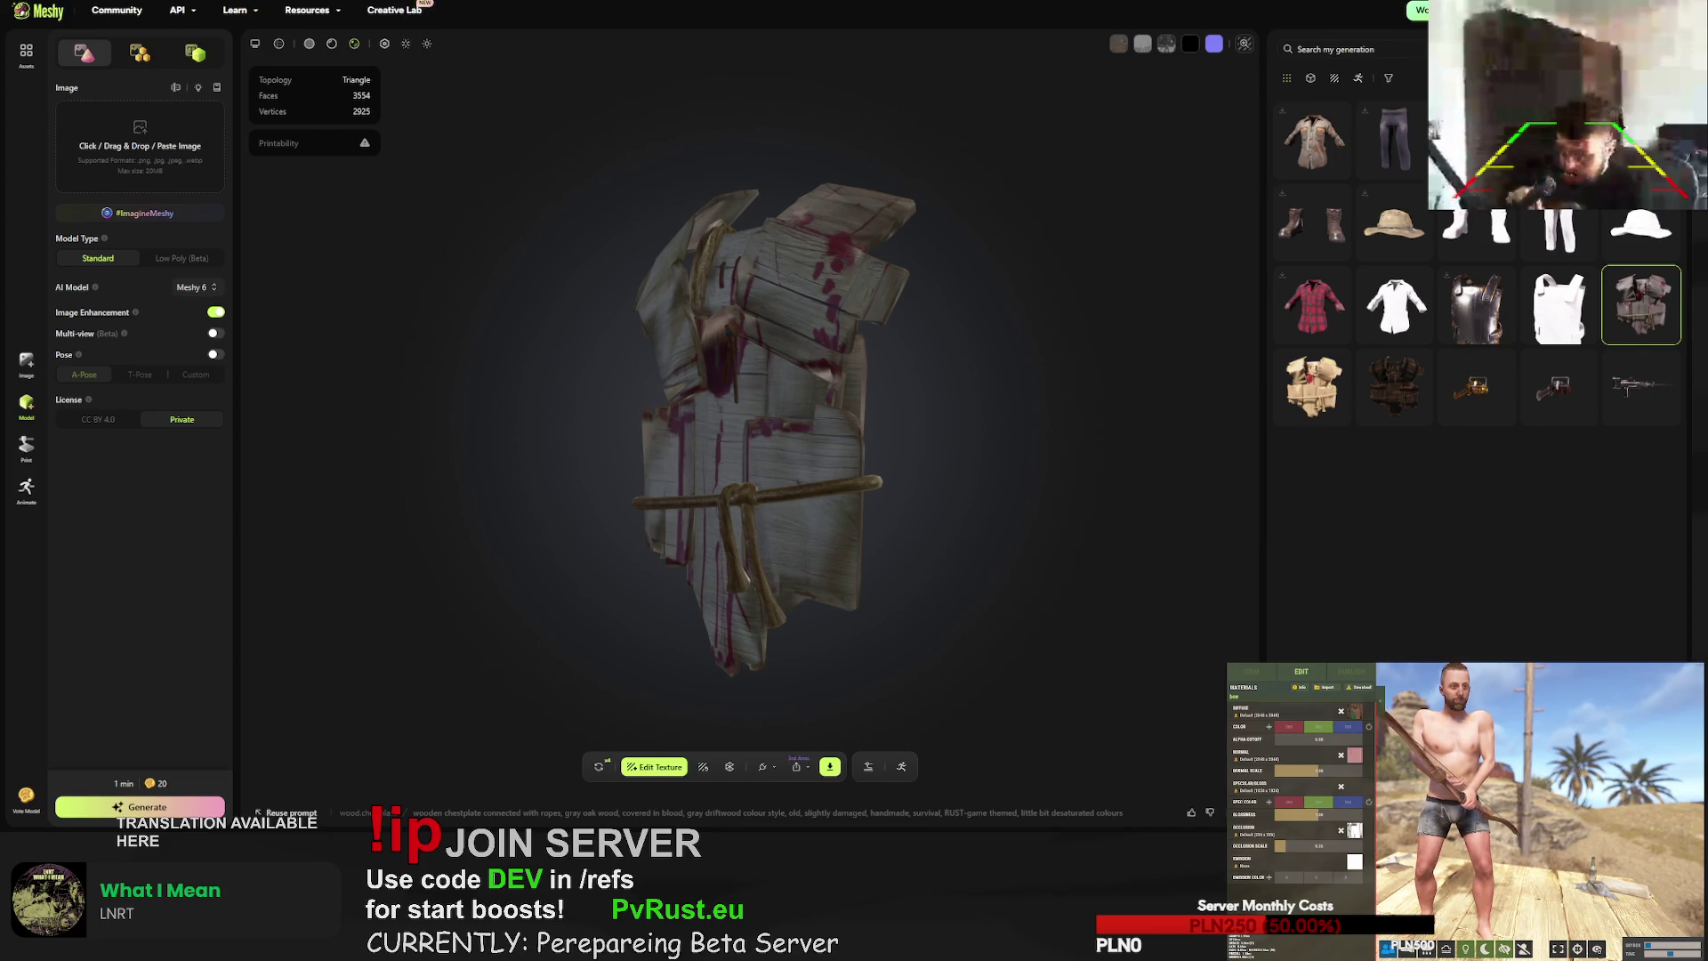
{"action": "left_click", "coordinate": [562, 813]}
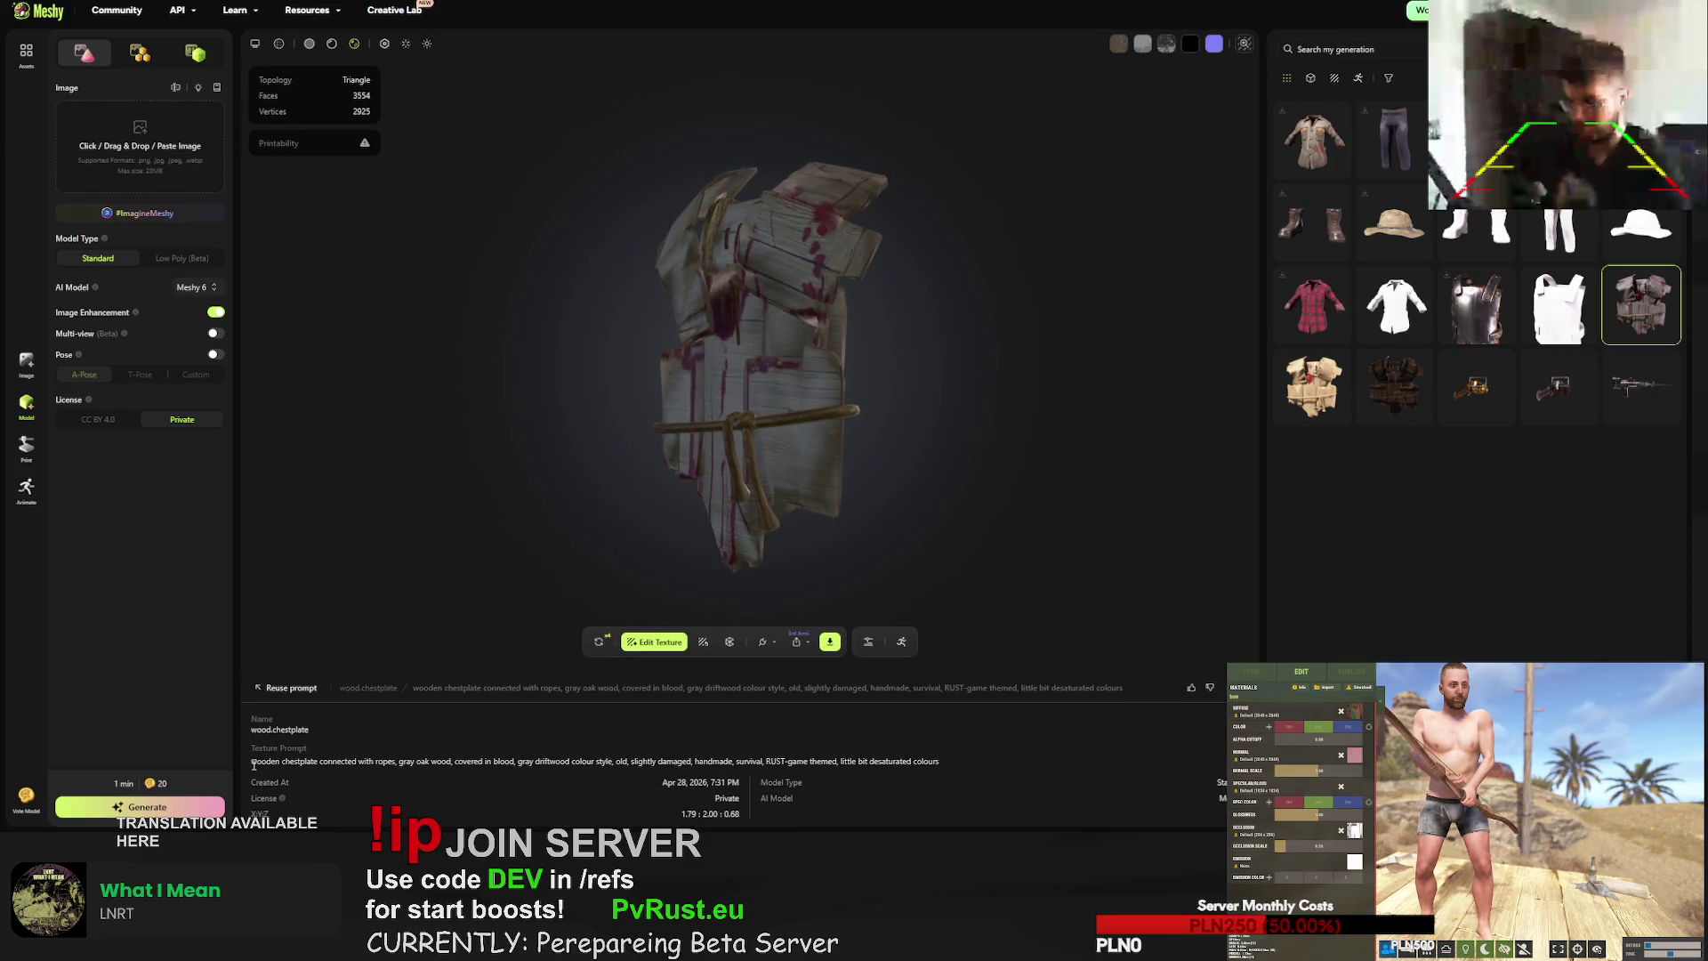
{"action": "mouse_move", "coordinate": [253, 765]}
{"action": "left_mouse_down"}
{"action": "mouse_move", "coordinate": [520, 763]}
{"action": "mouse_move", "coordinate": [534, 781]}
{"action": "mouse_move", "coordinate": [645, 761]}
{"action": "left_mouse_up"}
{"action": "mouse_move", "coordinate": [655, 761]}
{"action": "left_mouse_down"}
{"action": "mouse_move", "coordinate": [696, 762]}
{"action": "mouse_move", "coordinate": [640, 763]}
{"action": "left_mouse_up"}
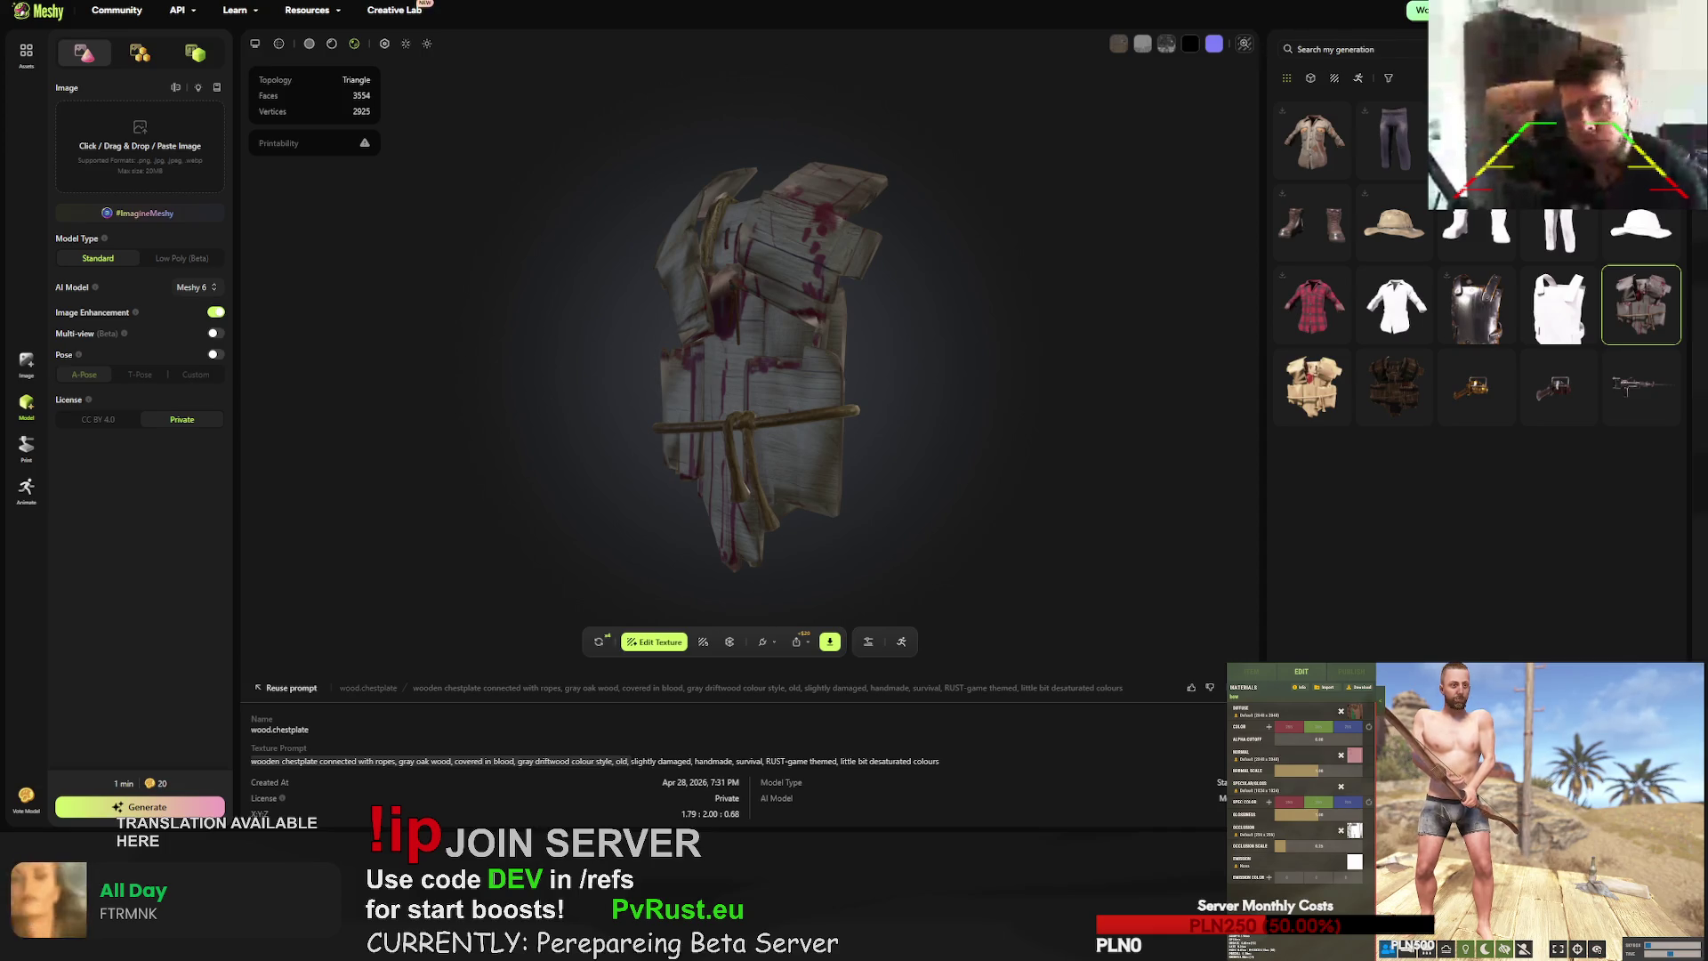
- Turn the chestplate back to a front view and start a new own-model upload
{"action": "left_click_drag", "start_coordinate": [1112, 303], "coordinate": [1187, 296]}
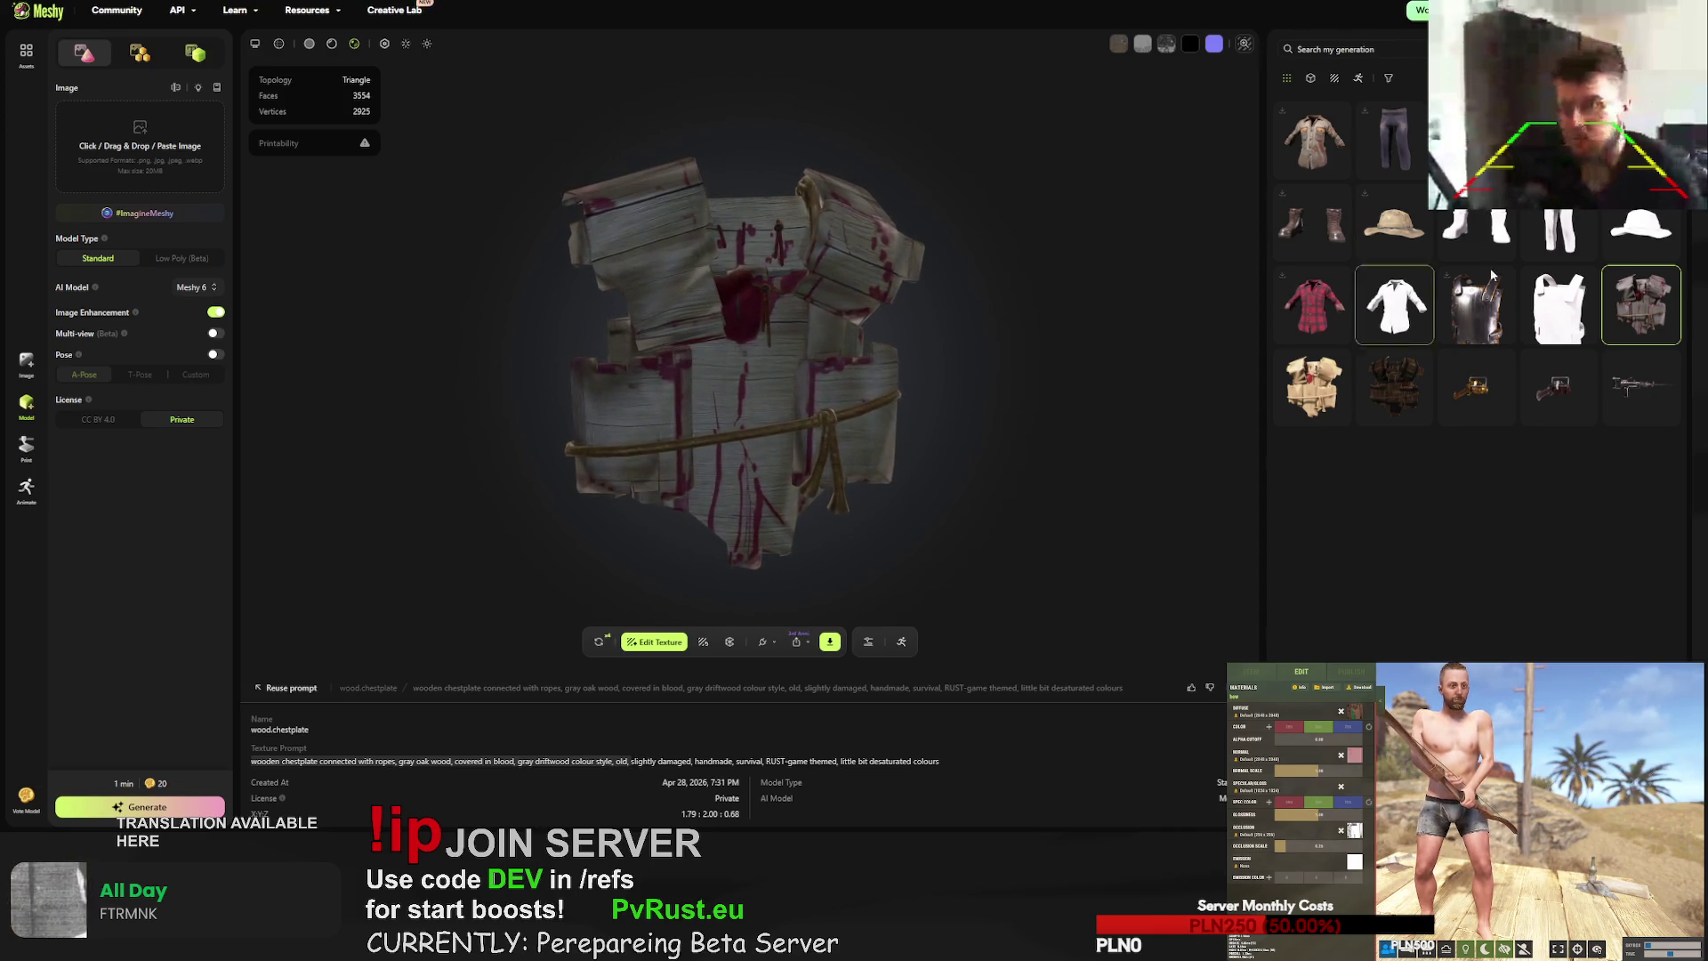
{"action": "mouse_move", "coordinate": [1559, 302]}
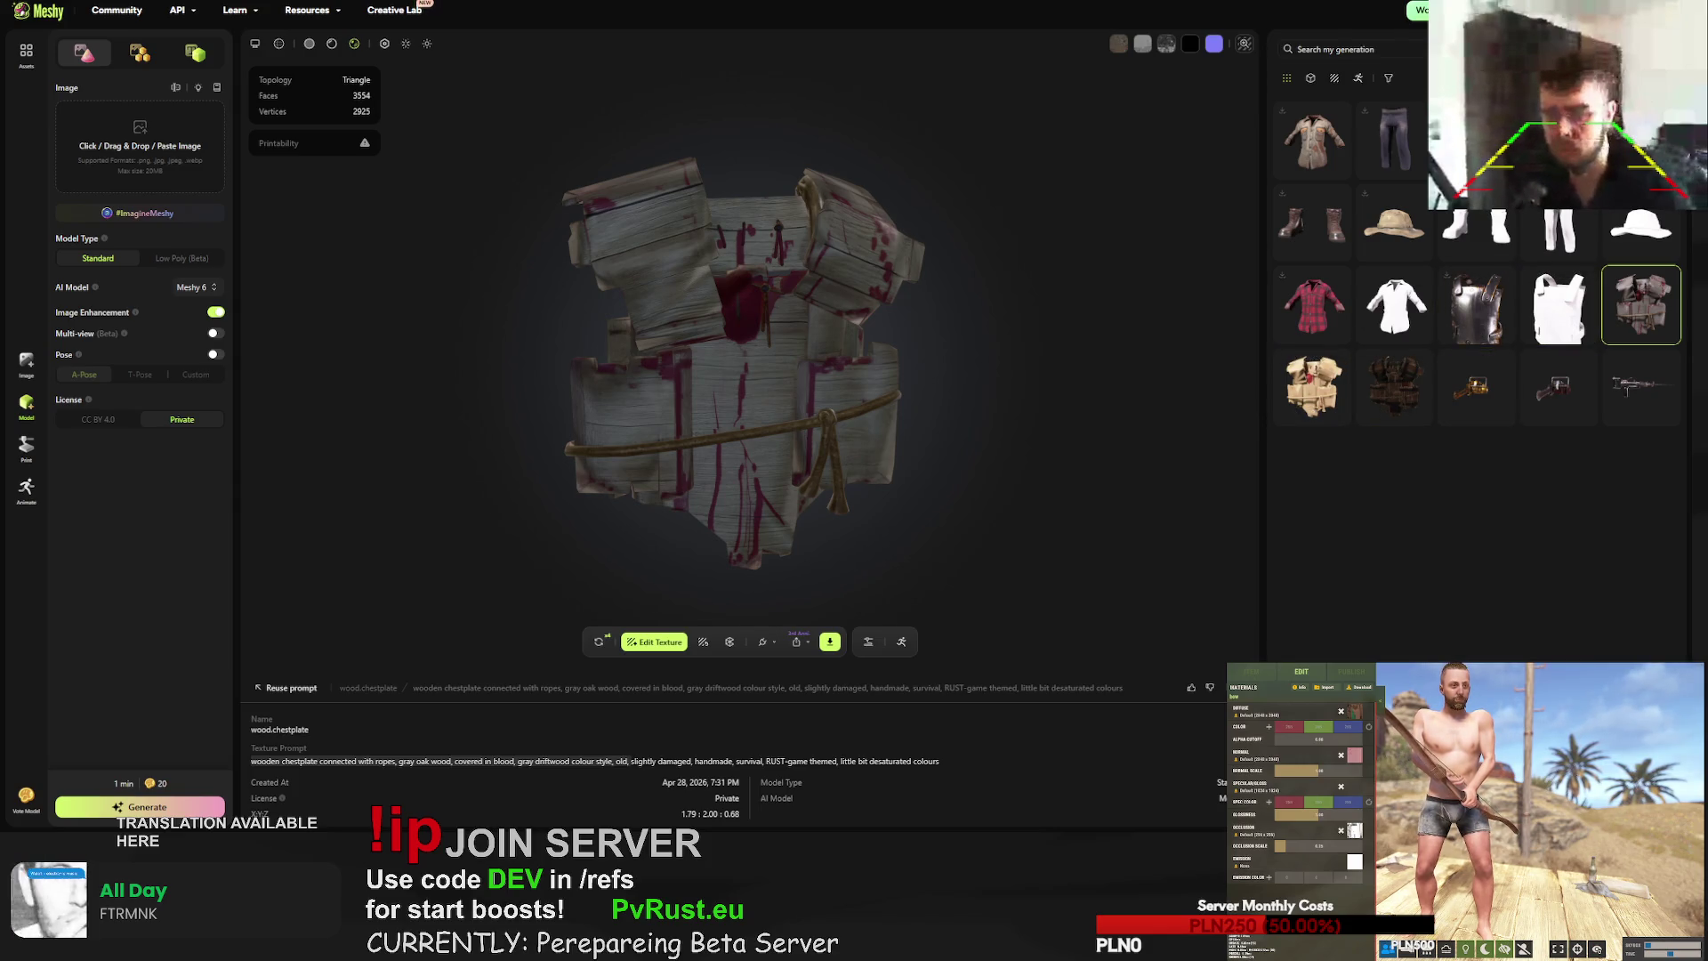
{"action": "scroll", "coordinate": [1627, 389], "scroll_direction": "down", "scroll_amount": 3}
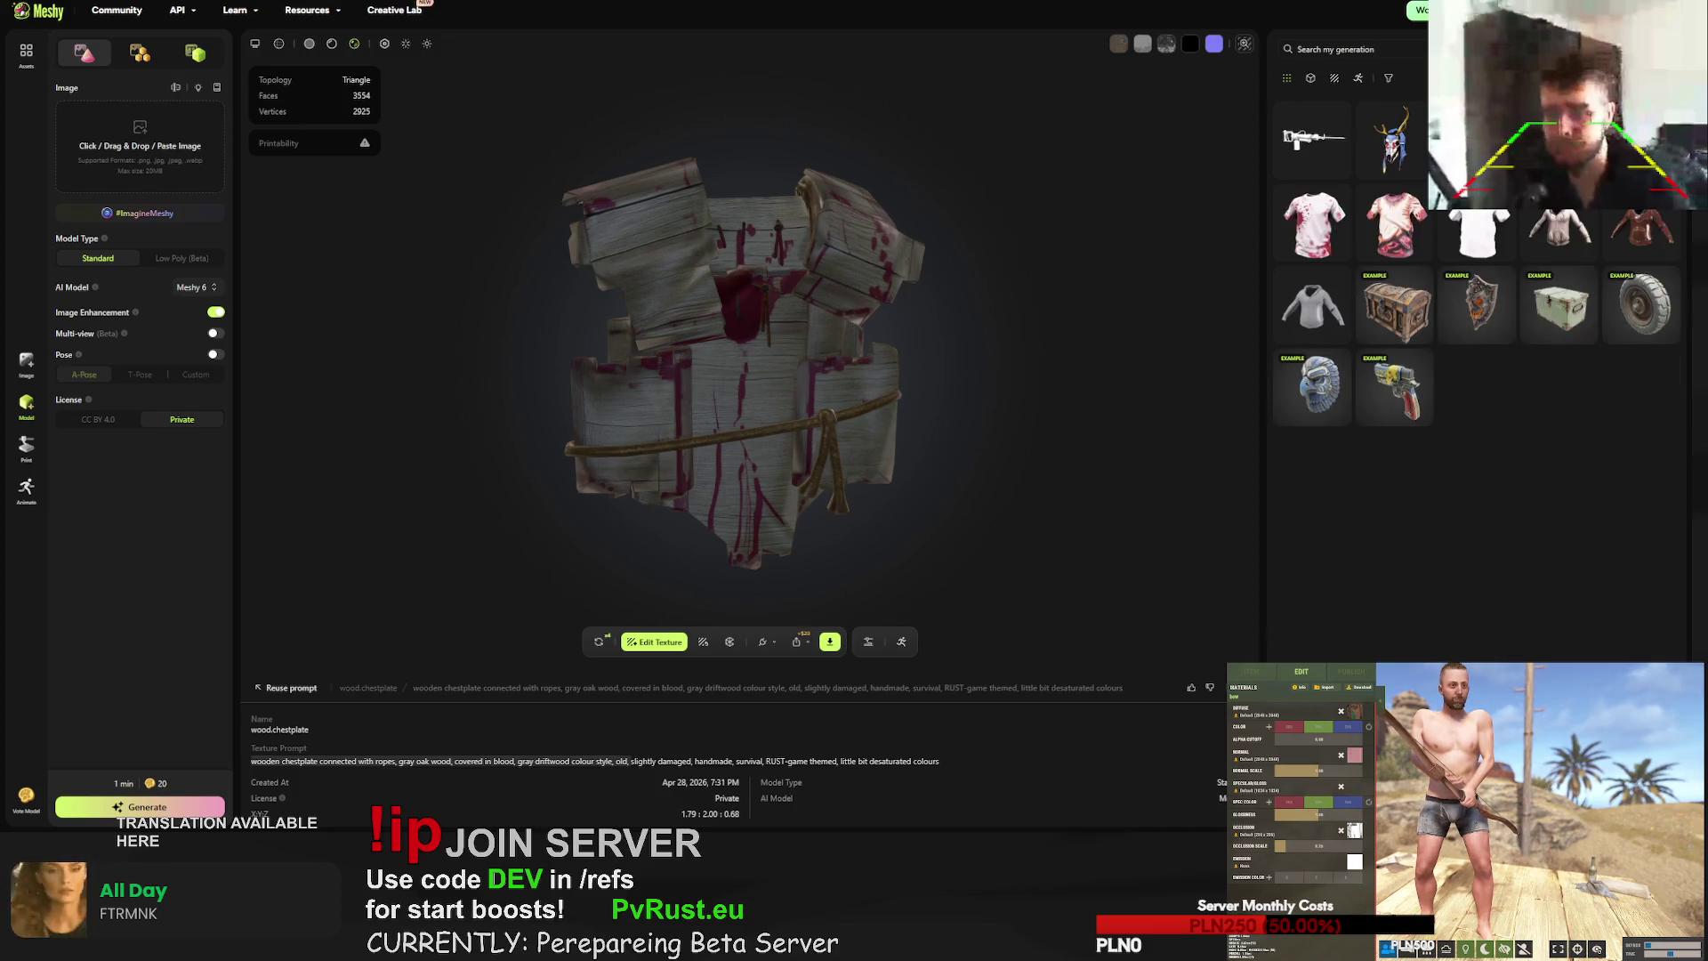
{"action": "scroll", "coordinate": [1627, 388], "scroll_direction": "up", "scroll_amount": 5}
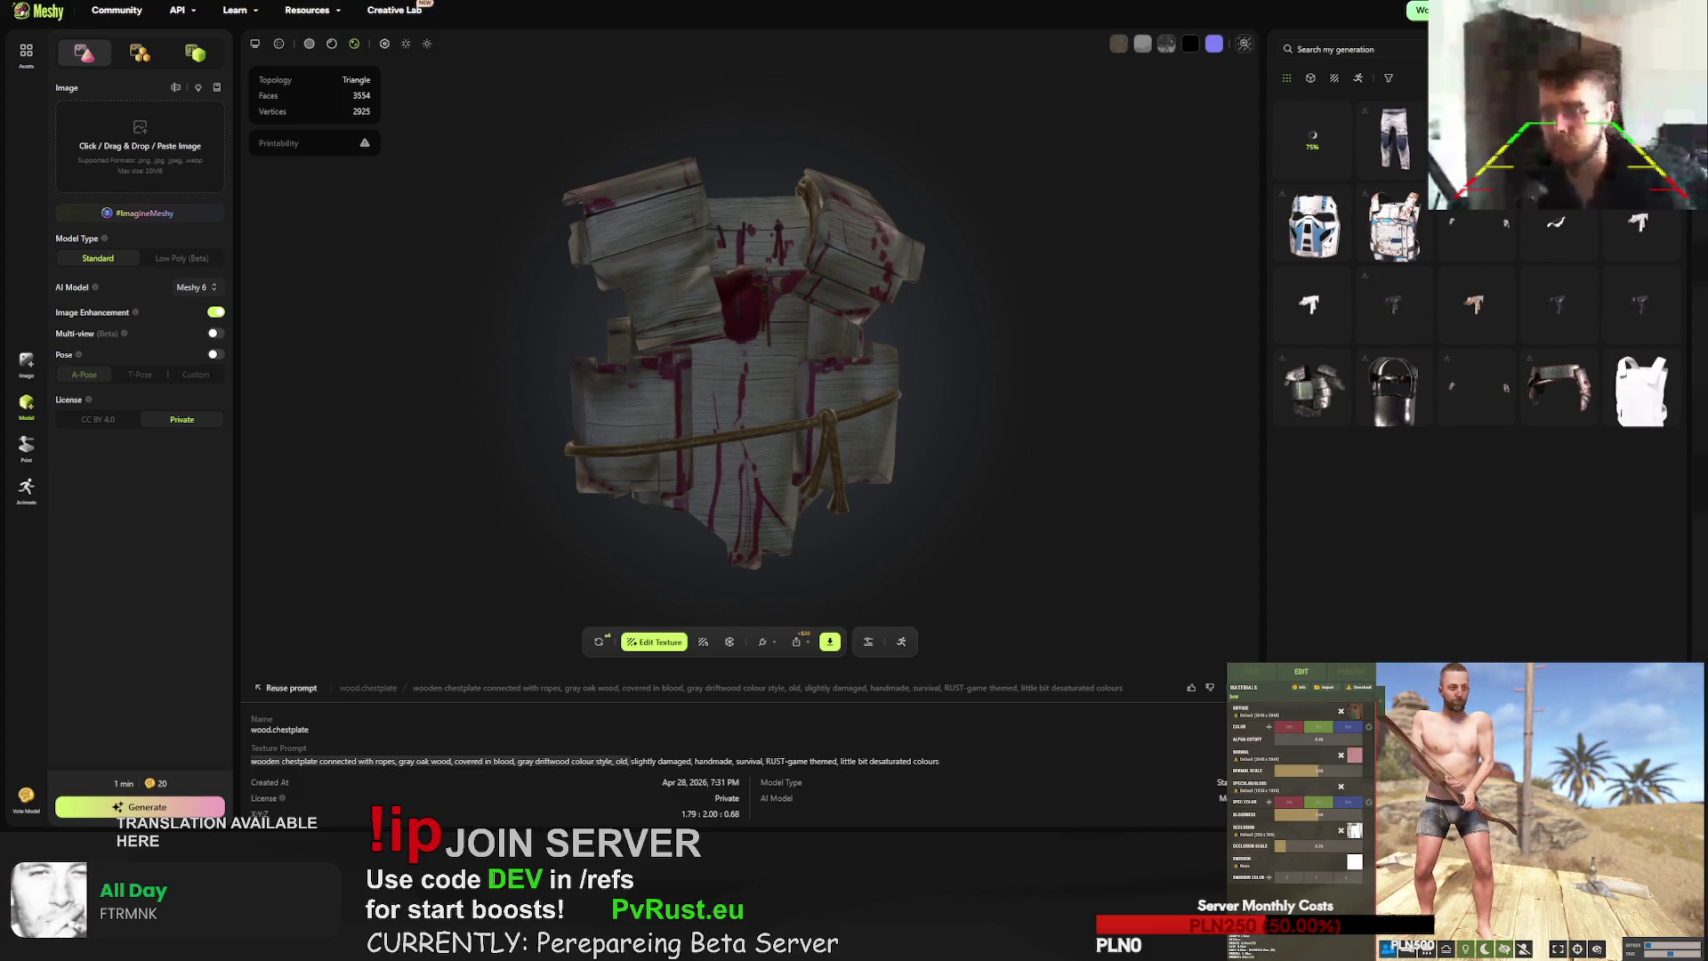
{"action": "left_click", "coordinate": [1420, 10]}
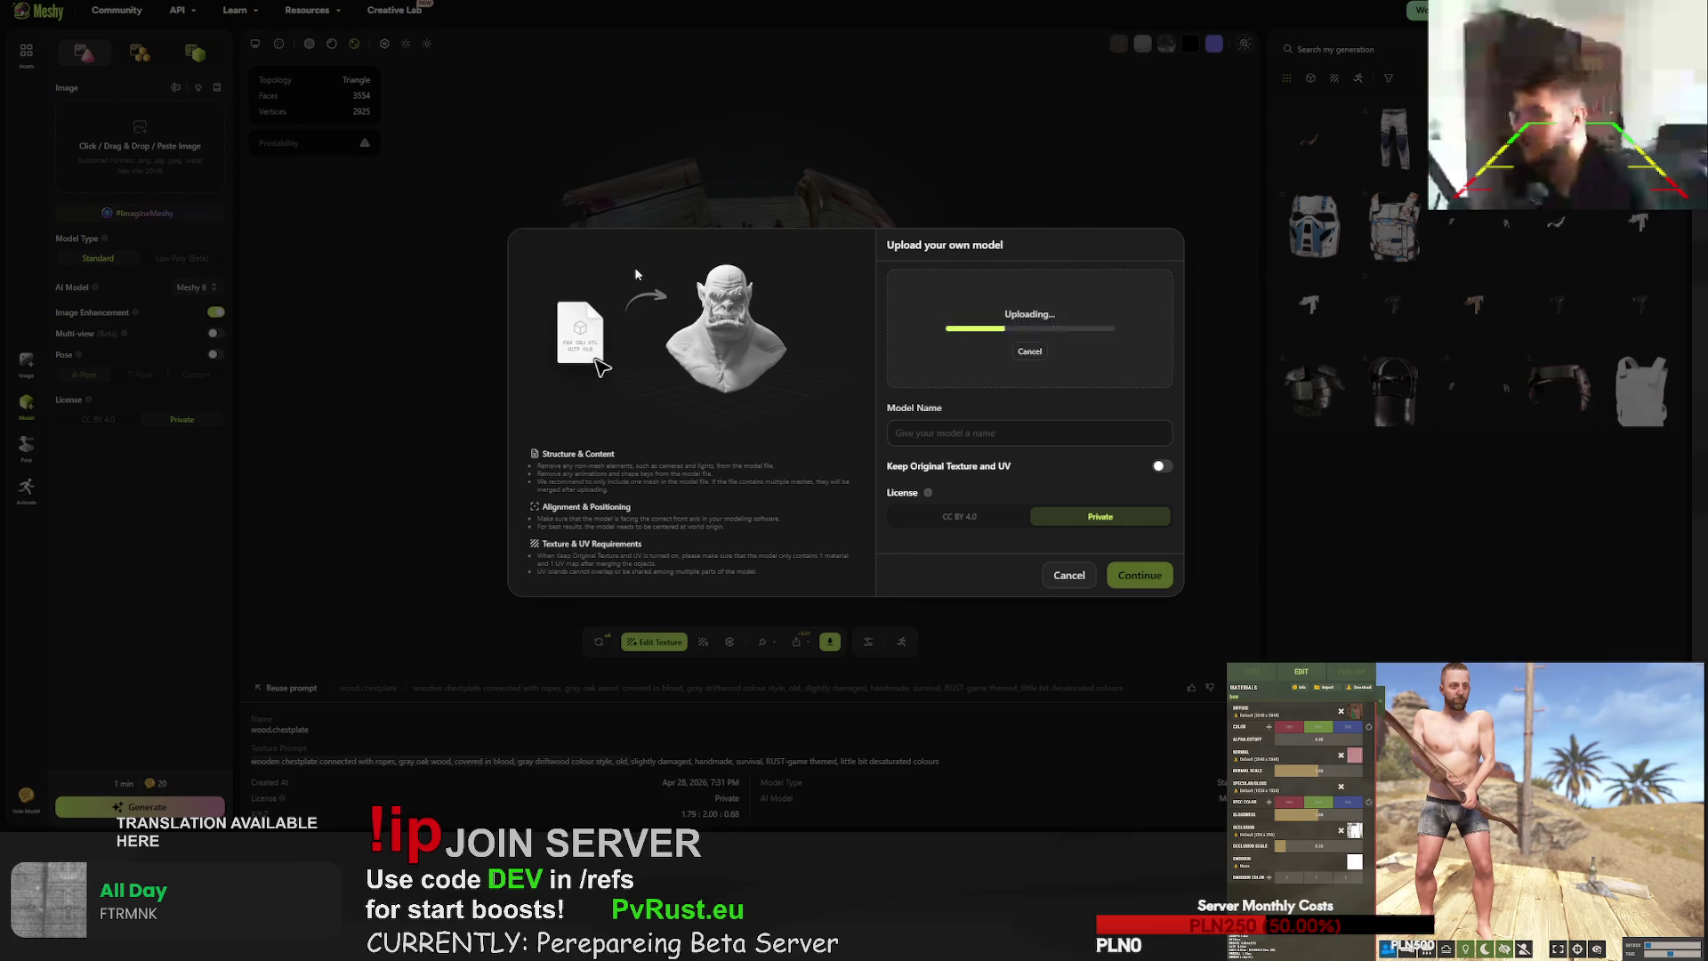
- Finish the chestplate, wood.helmet and one more upload, each keeping original texture and UV
{"action": "left_click", "coordinate": [1160, 466]}
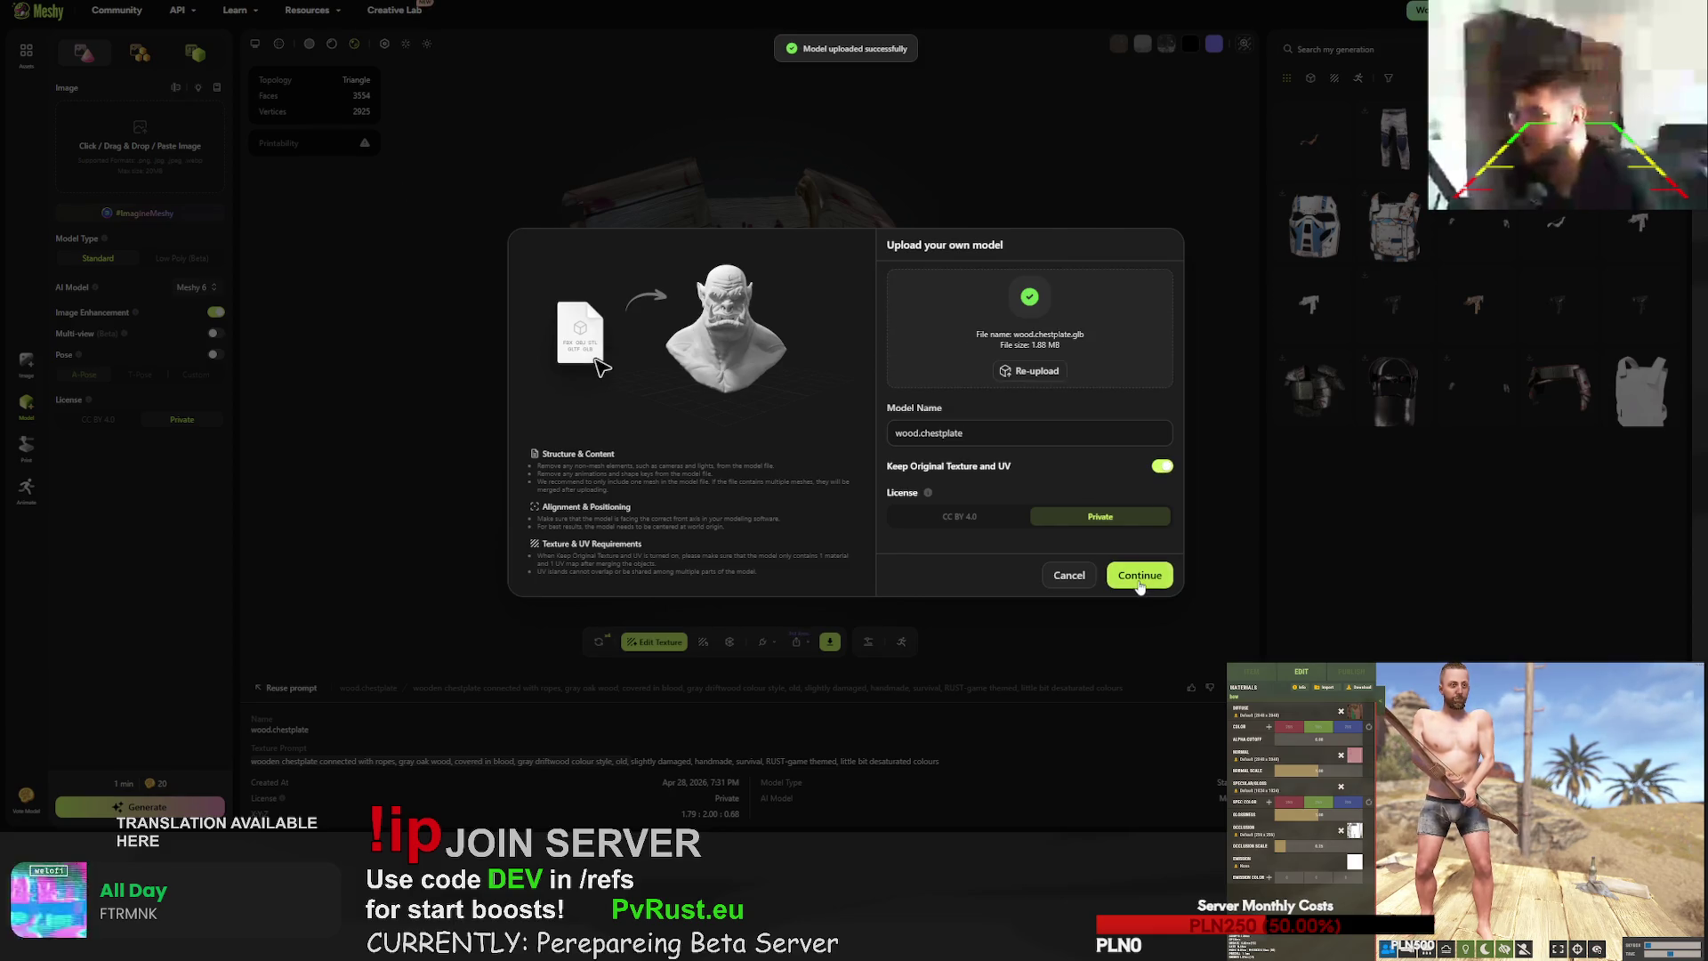
{"action": "left_click", "coordinate": [1139, 575]}
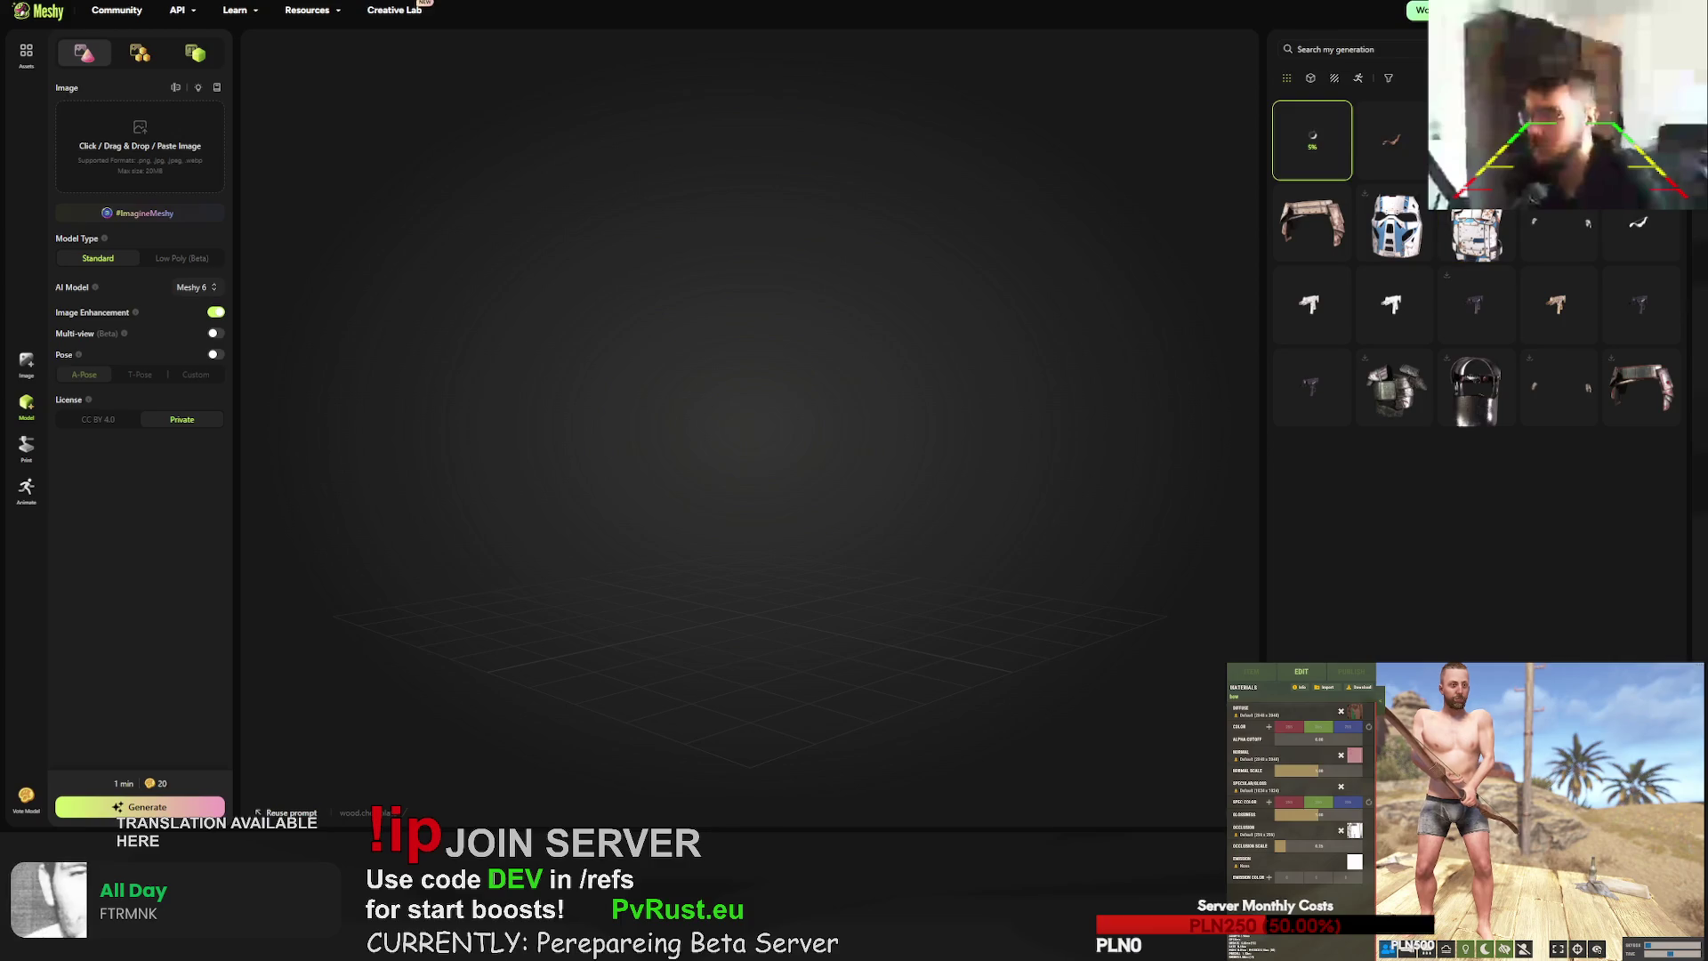
{"action": "left_click", "coordinate": [1664, 49]}
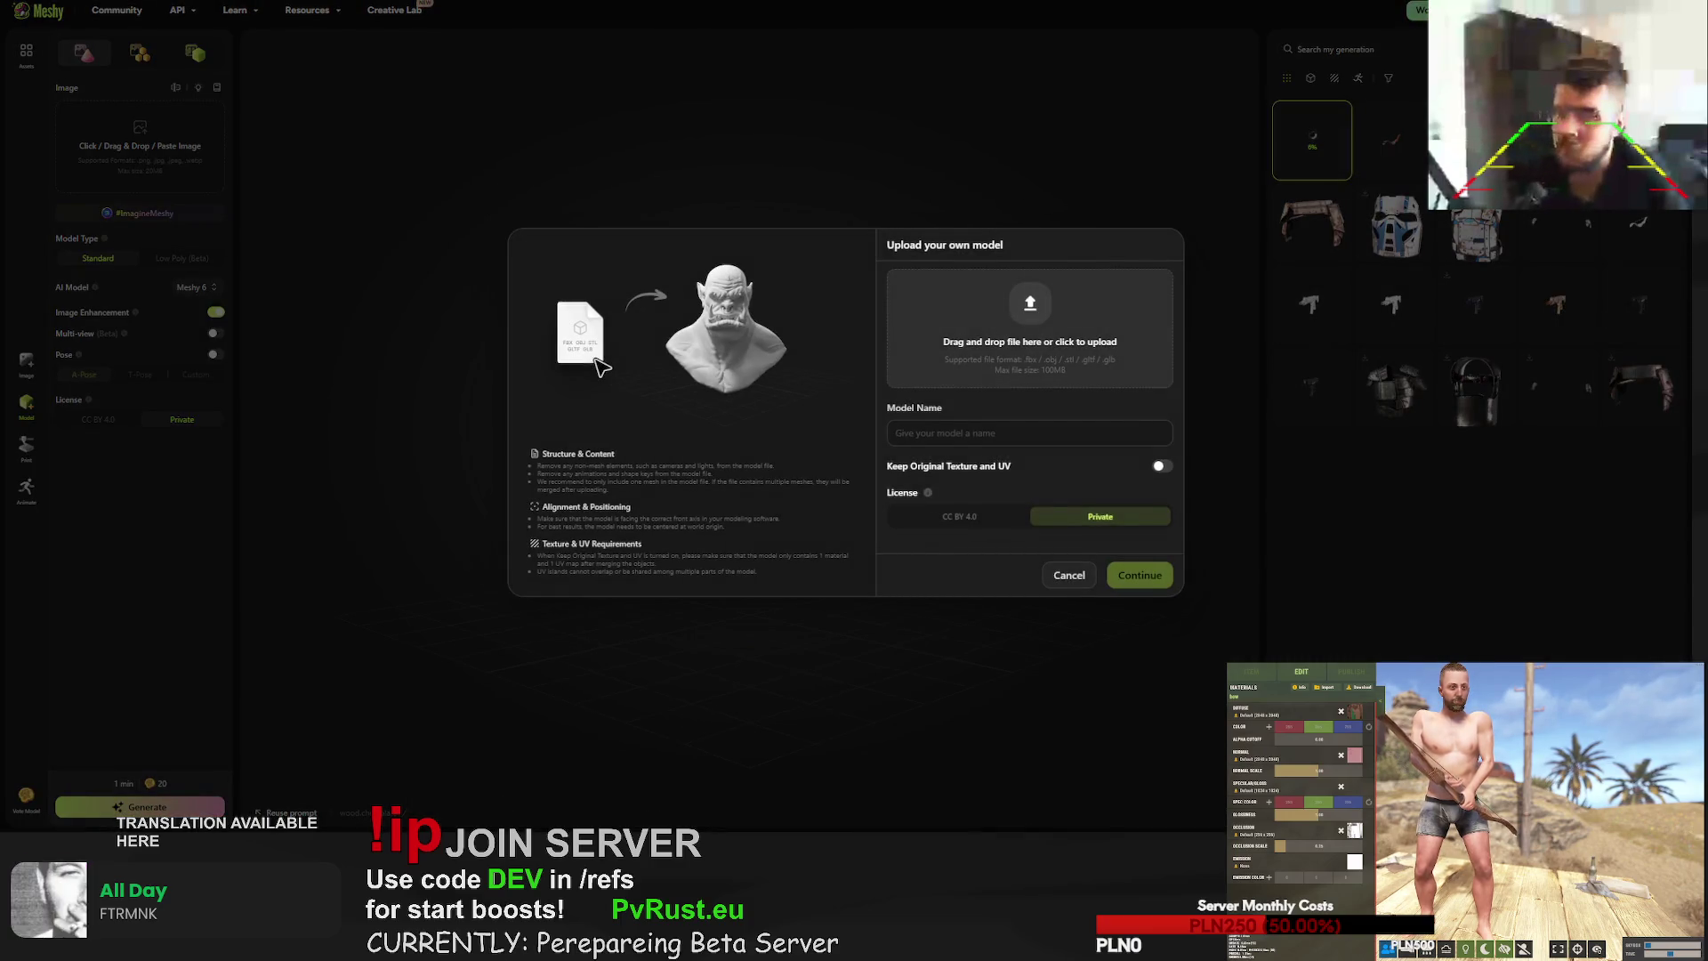
{"action": "left_click", "coordinate": [1160, 465]}
{"action": "left_click", "coordinate": [1156, 574]}
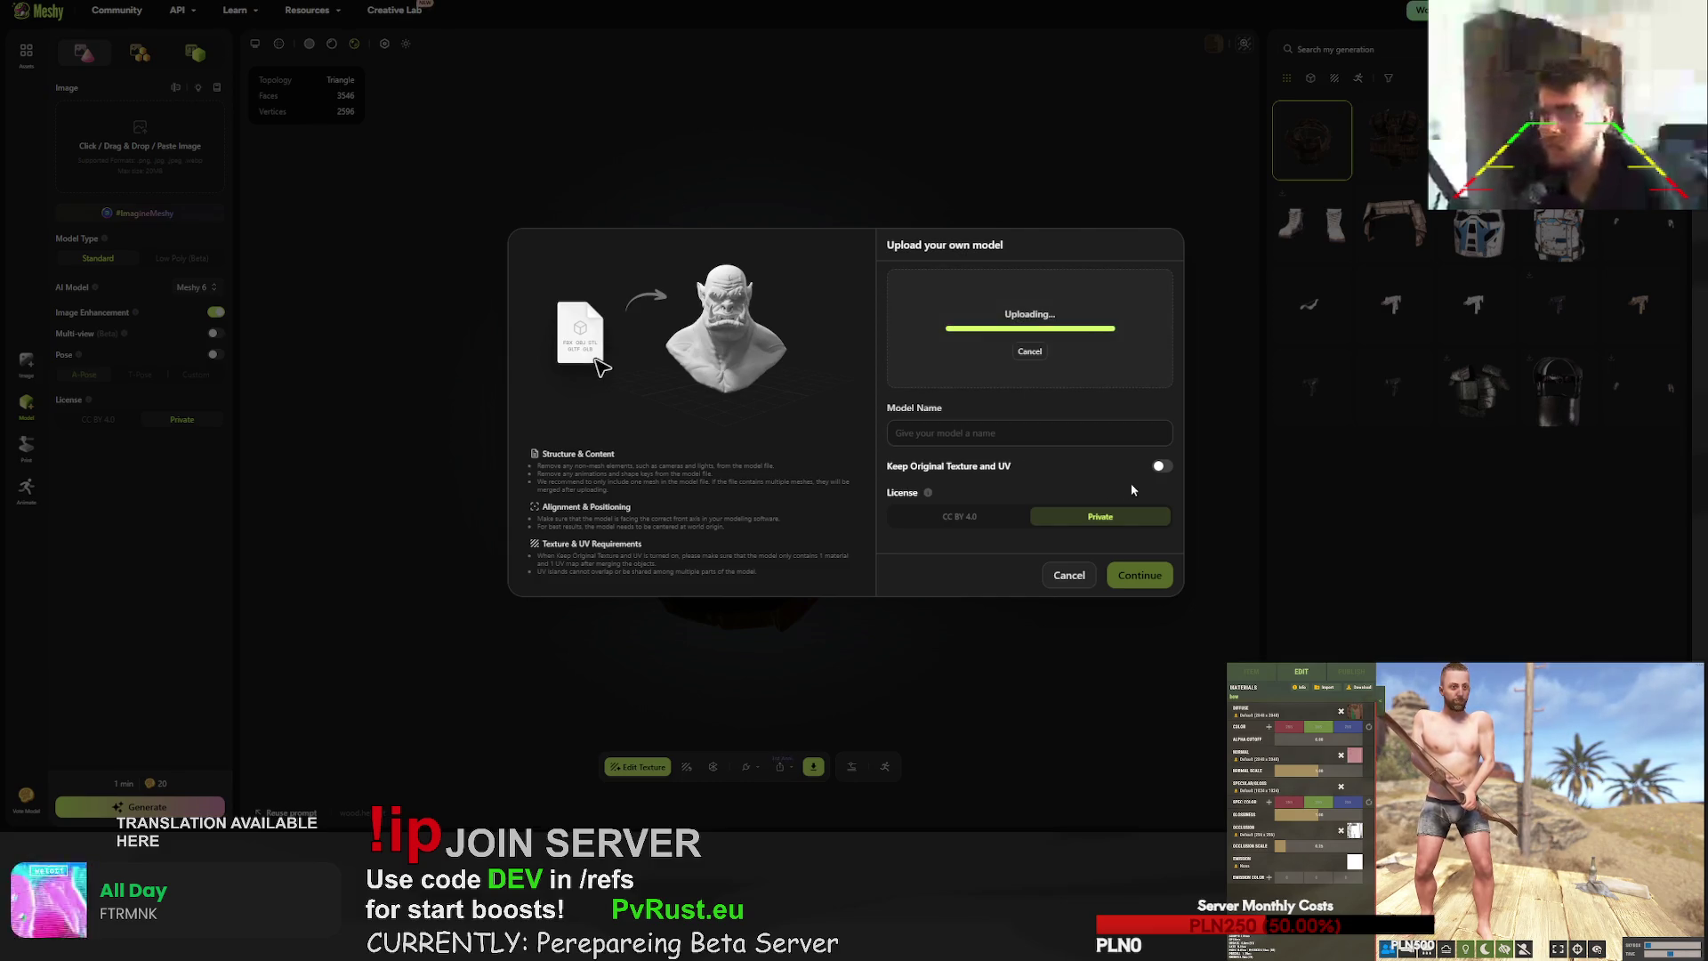
{"action": "left_click", "coordinate": [1159, 465]}
{"action": "left_click", "coordinate": [1140, 575]}
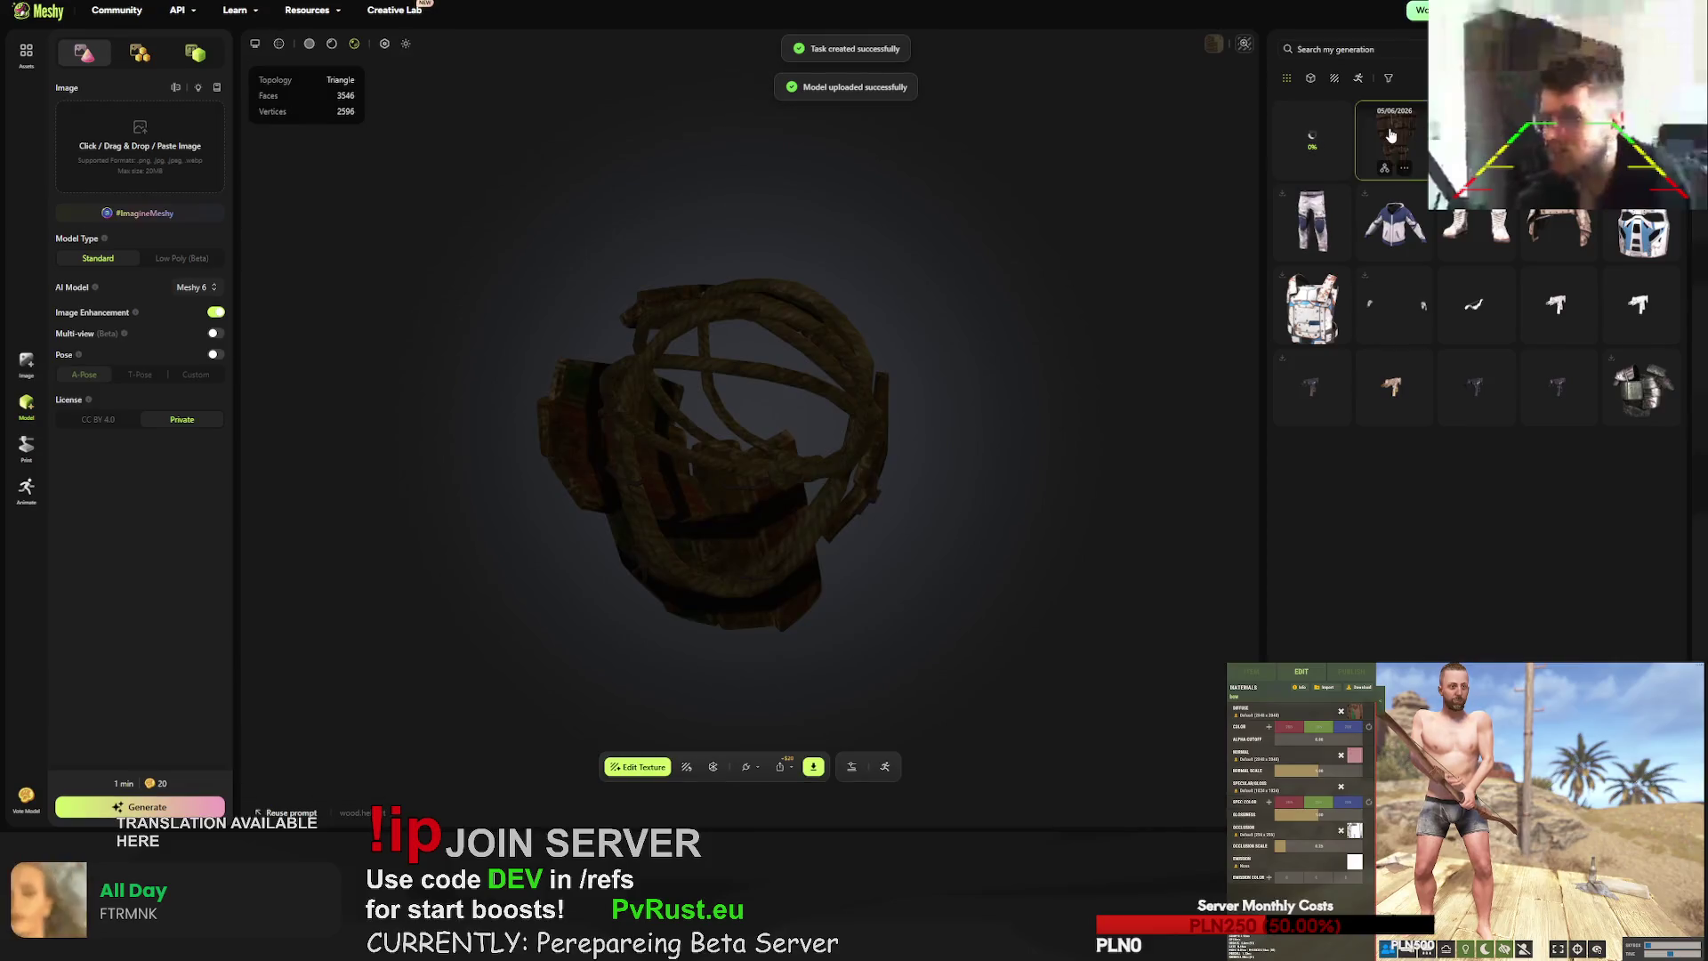
- Re-texture the wooden chestplate with the pasted Rust-style grey oak wood armour prompt
{"action": "left_click", "coordinate": [1392, 134]}
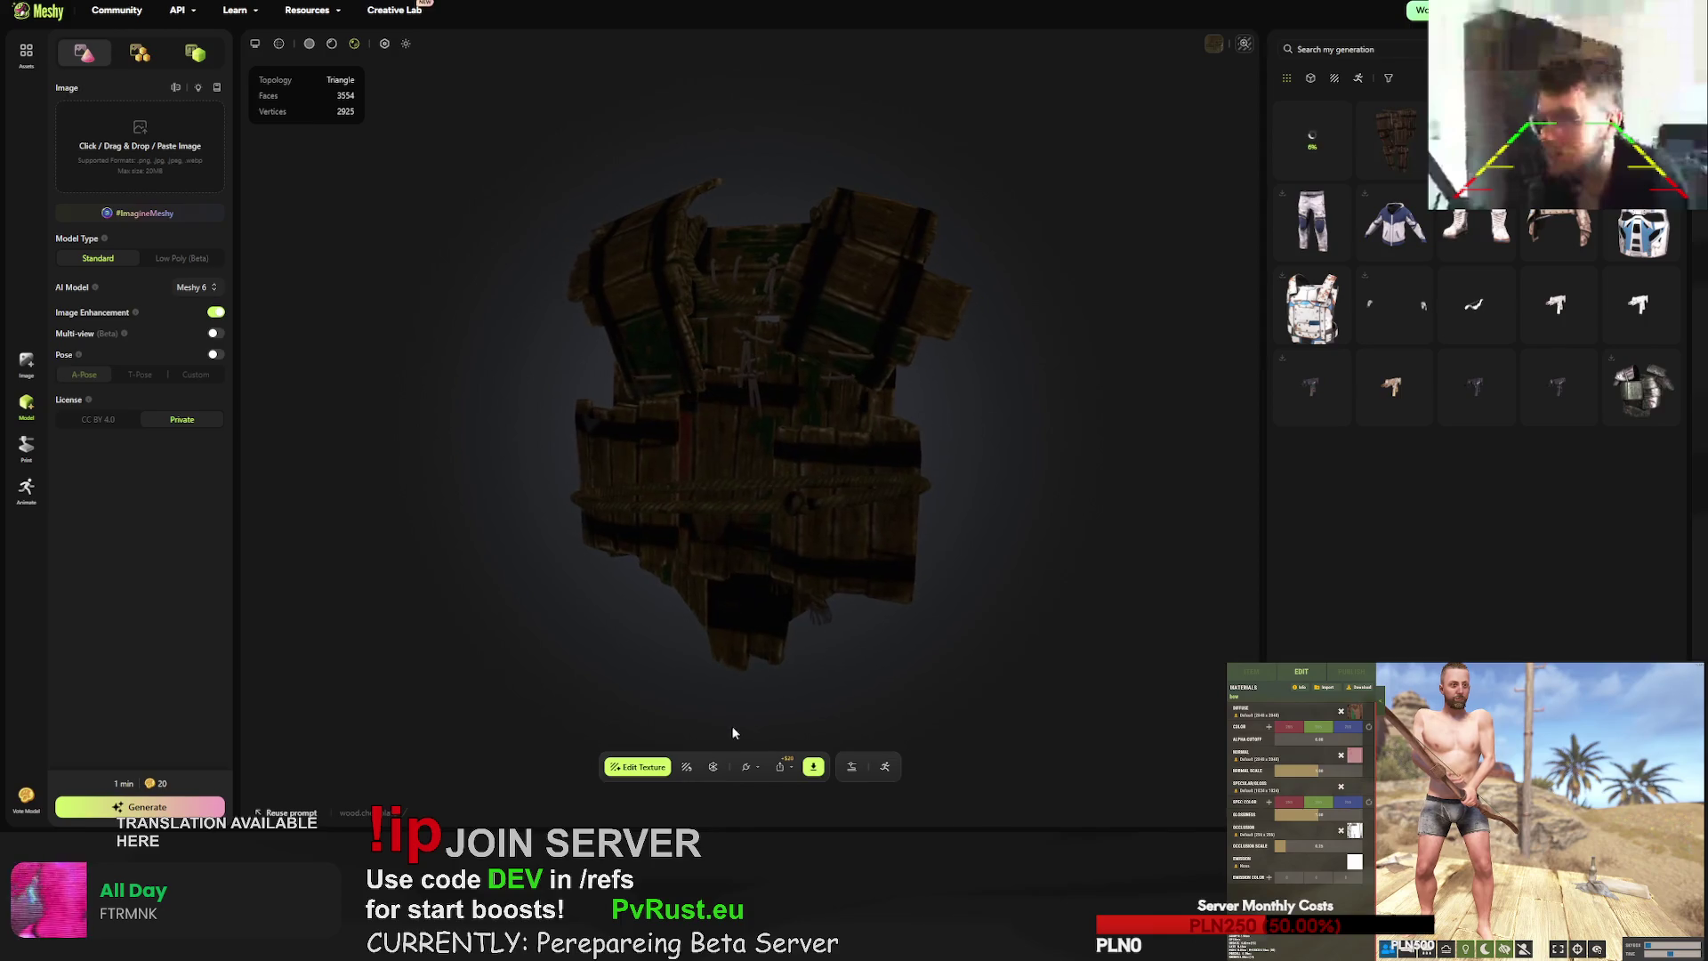
{"action": "left_click", "coordinate": [686, 767]}
{"action": "key", "text": "ctrl+a"}
{"action": "key", "text": "ctrl+v"}
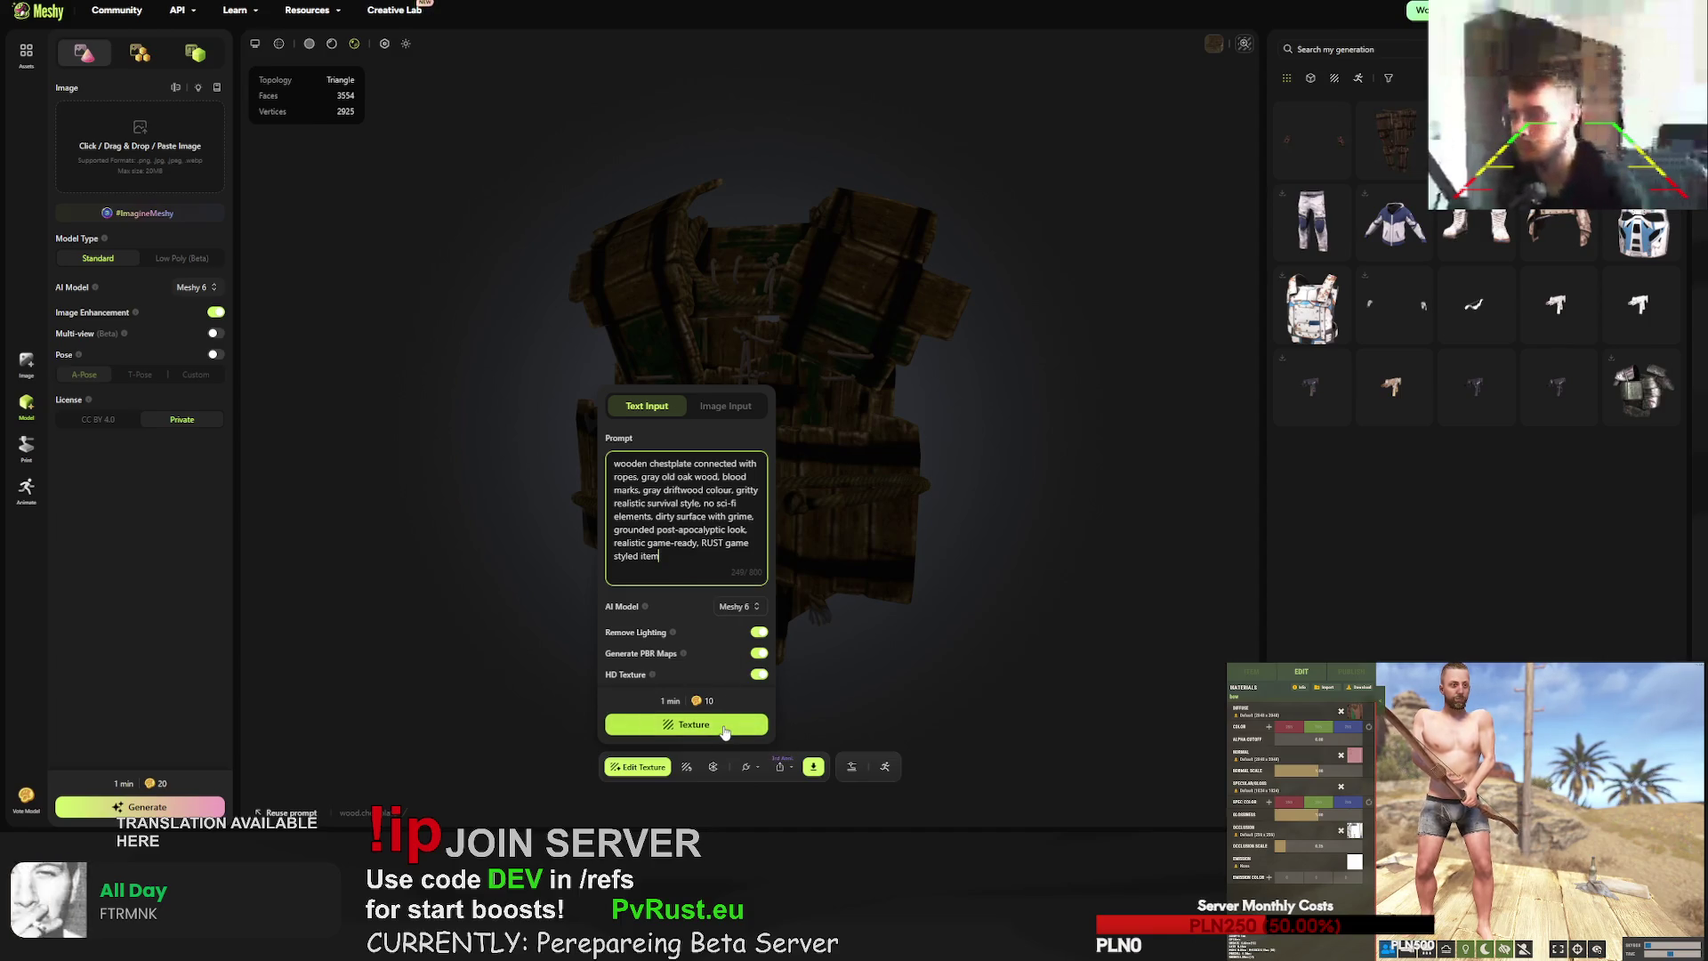
{"action": "left_click", "coordinate": [725, 730]}
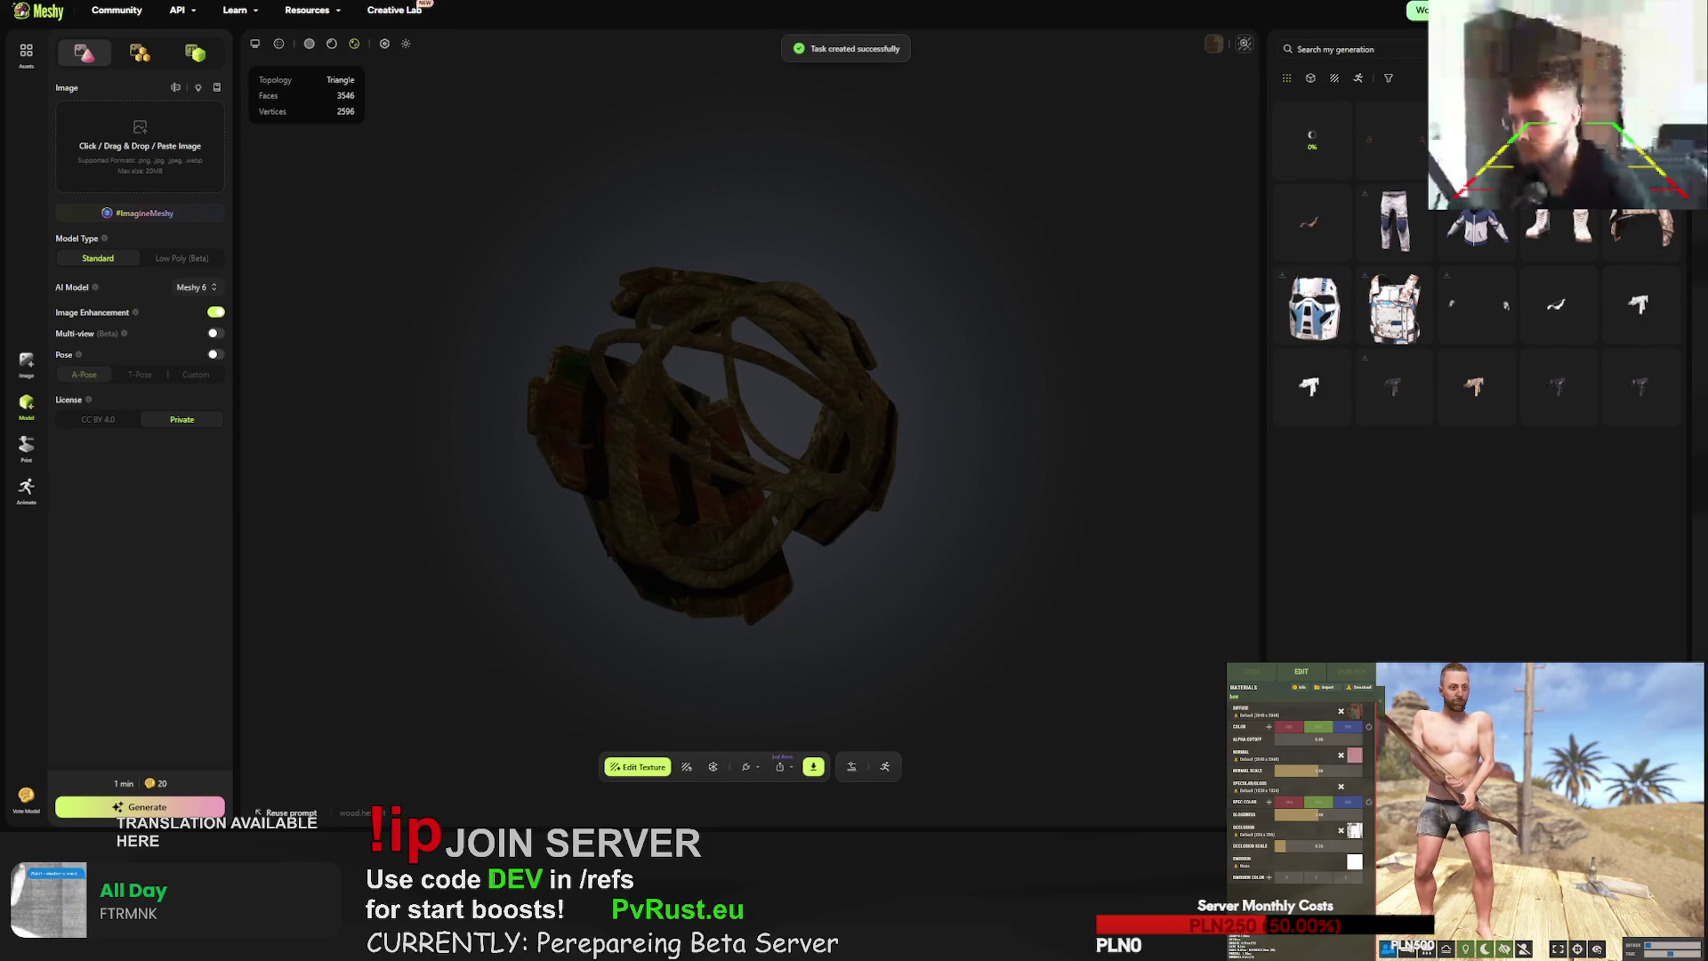
- Re-texture the helmet with the same prompt, replacing 'chestplate' with 'helmet'
{"action": "left_click", "coordinate": [687, 767]}
{"action": "triple_click", "coordinate": [610, 518]}
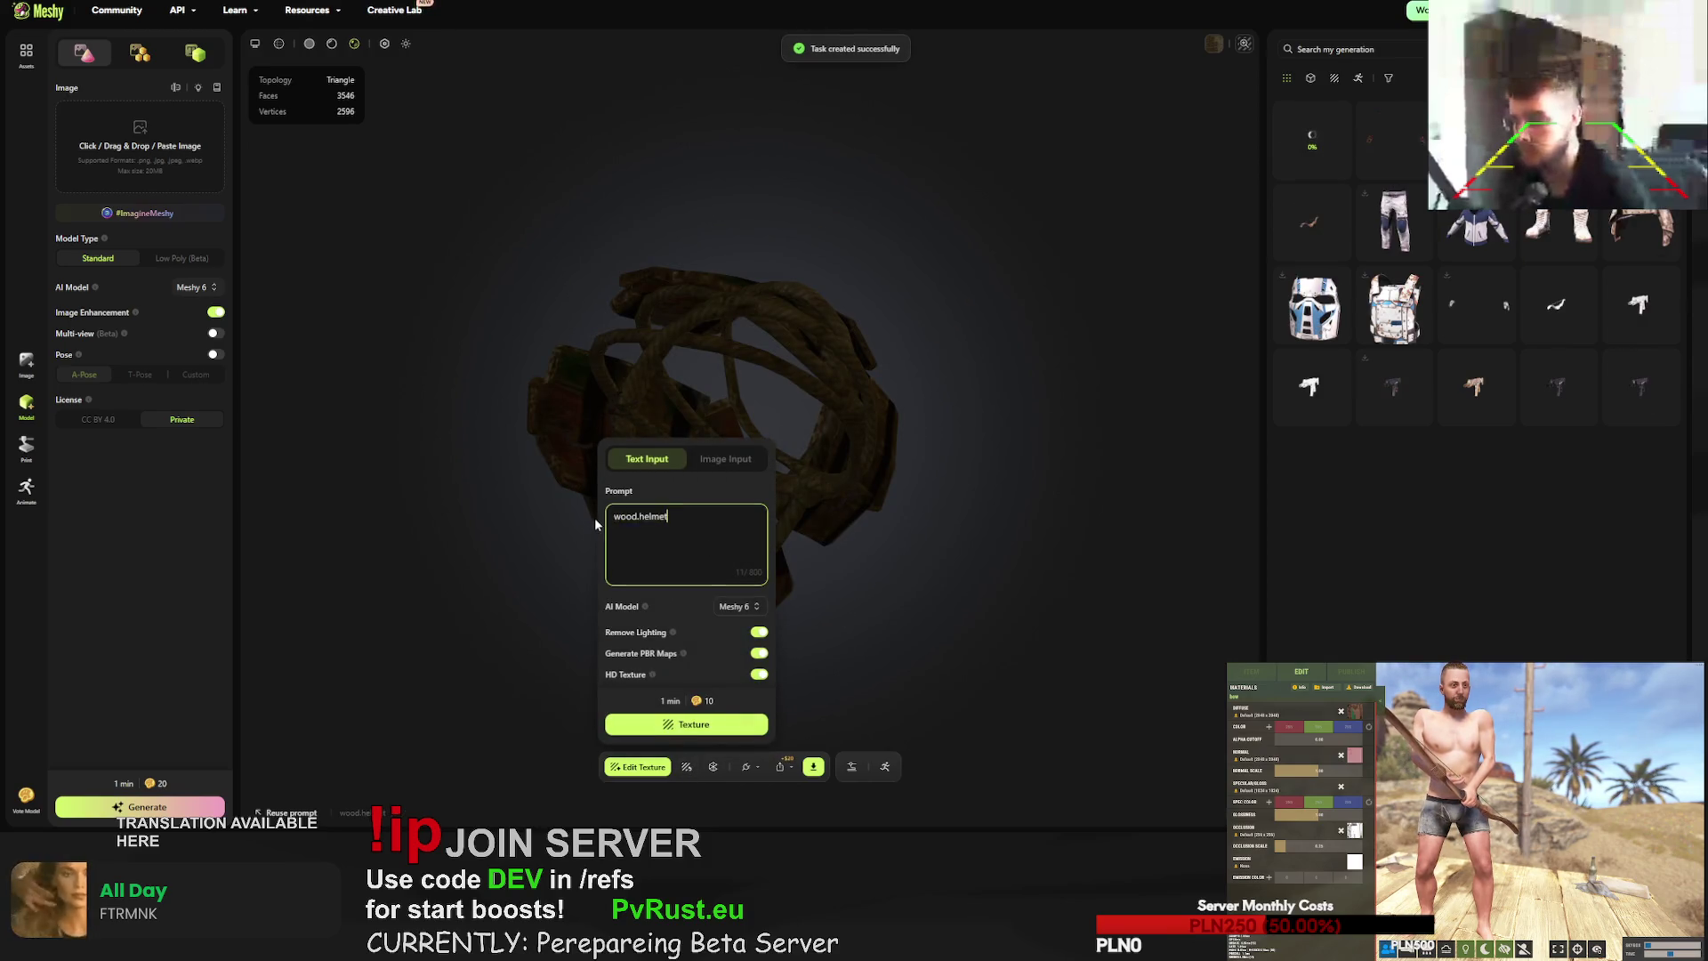
{"action": "type", "text": "wooden chestplate connected with ropes. gray old oak wood, blood marks. gray driftwood colour, gritty realistic survival style. no sci-fi elements. dirty surface with grime. grounded post-apocalyptic look. realistic game-ready. RUST game styled item"}
{"action": "double_click", "coordinate": [675, 466]}
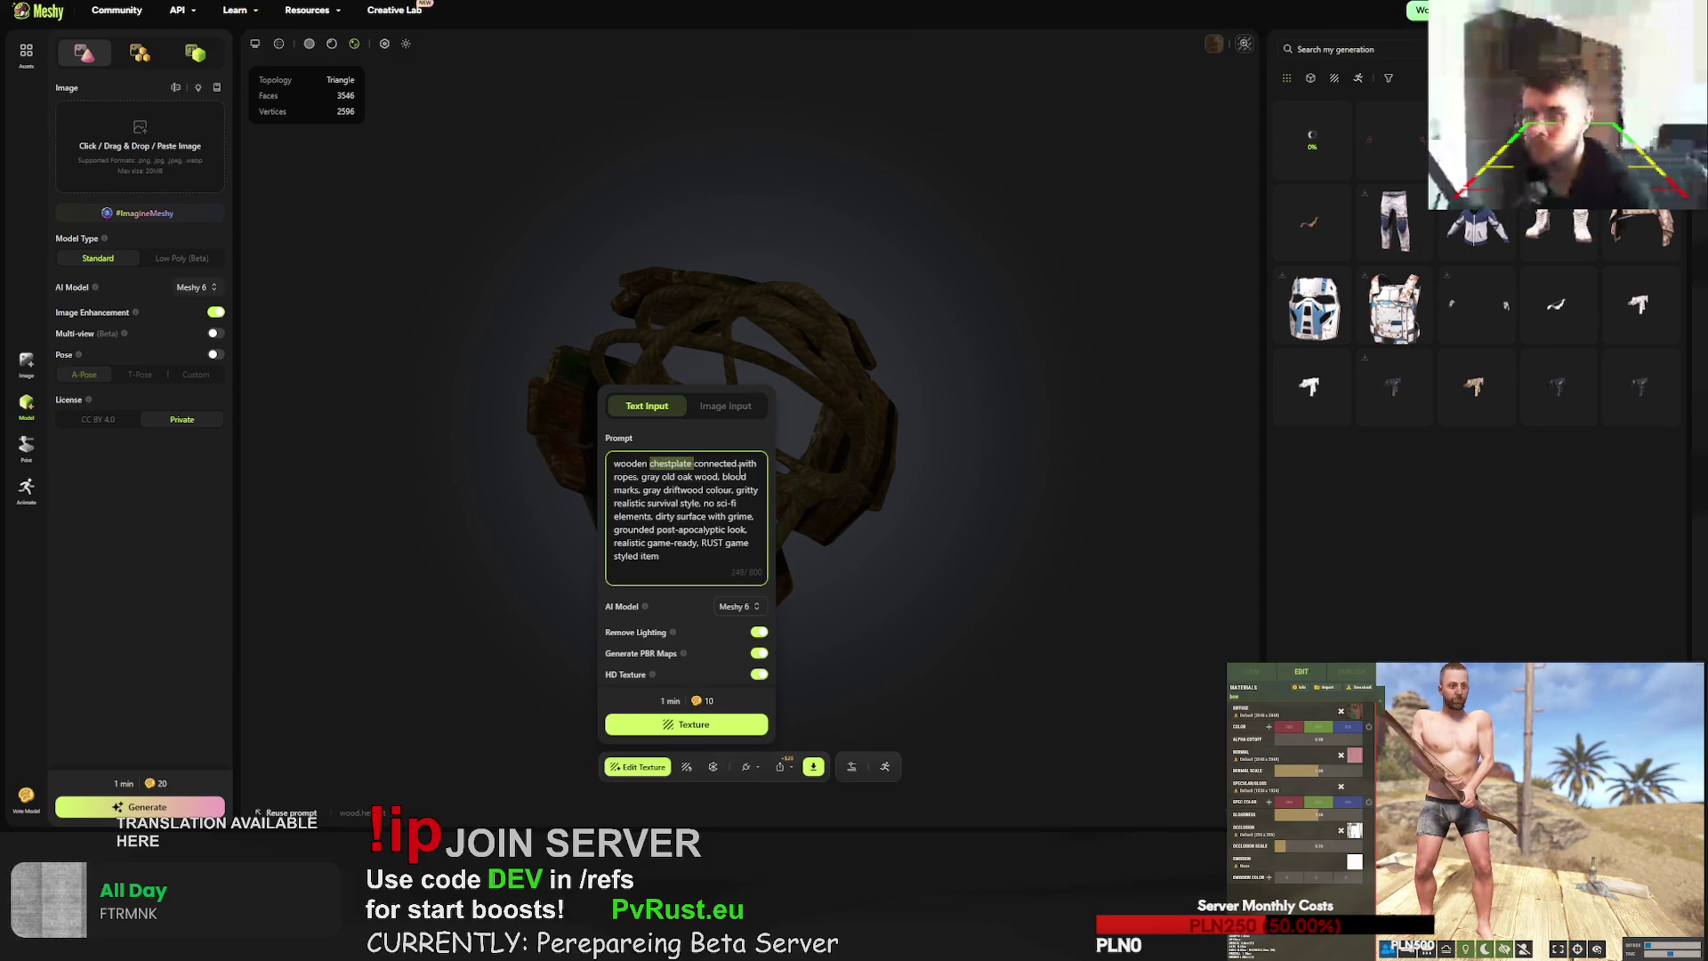
{"action": "type", "text": "helmet"}
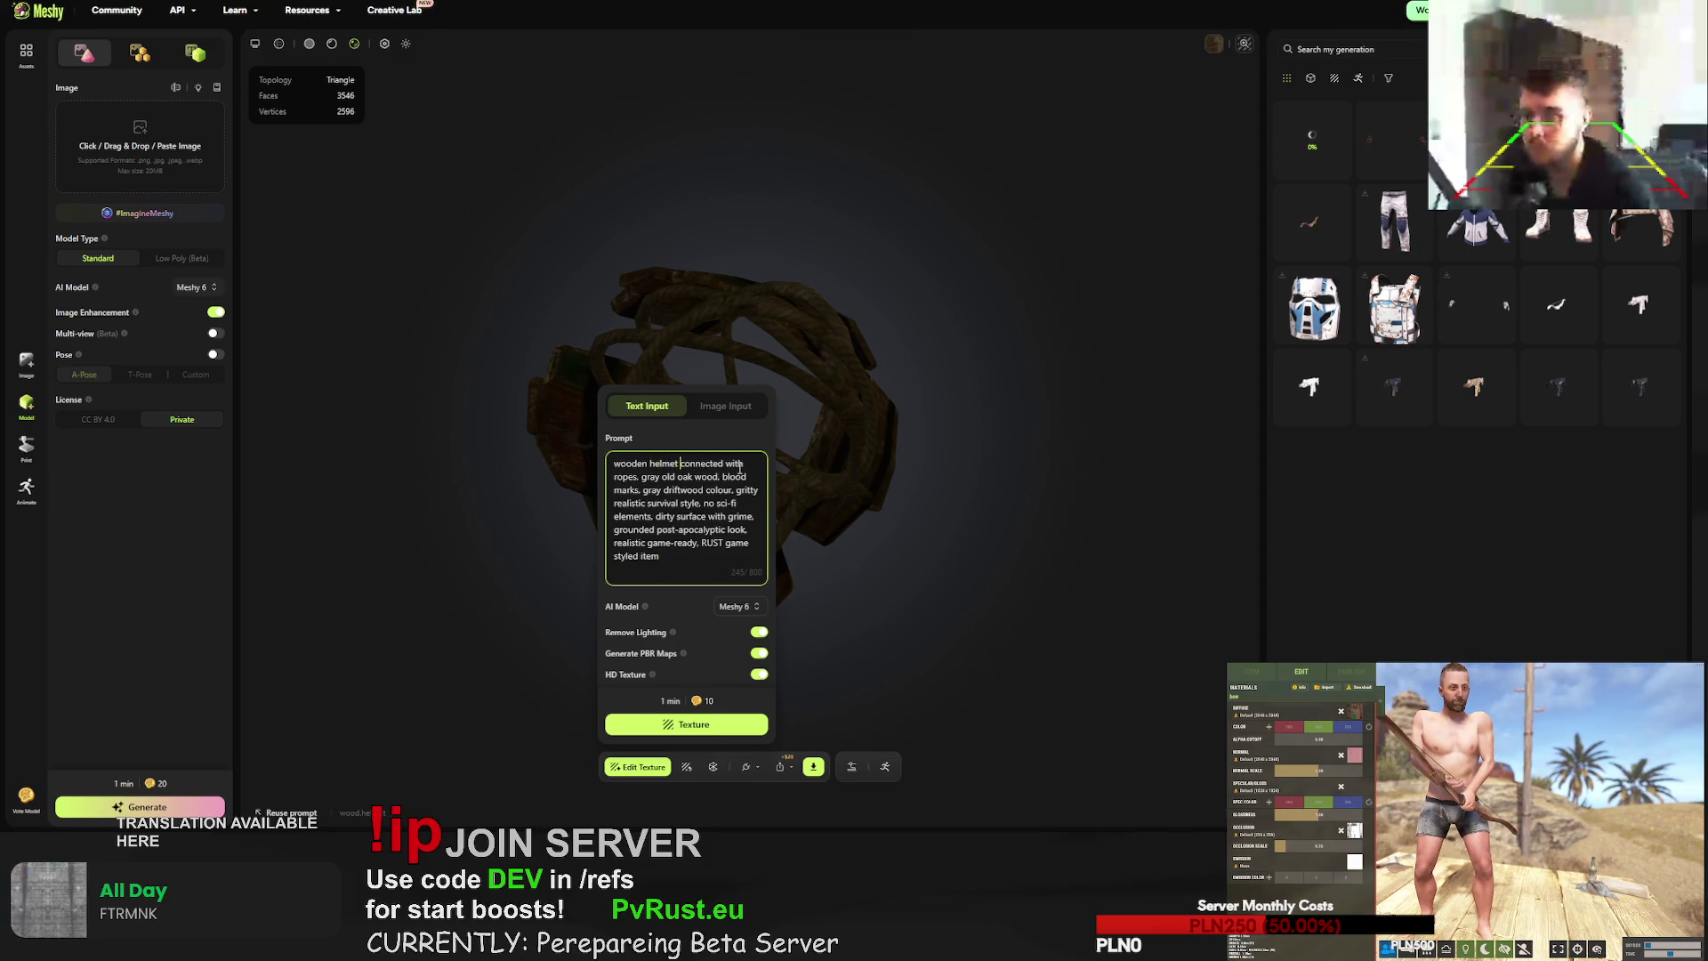
{"action": "left_click", "coordinate": [700, 721]}
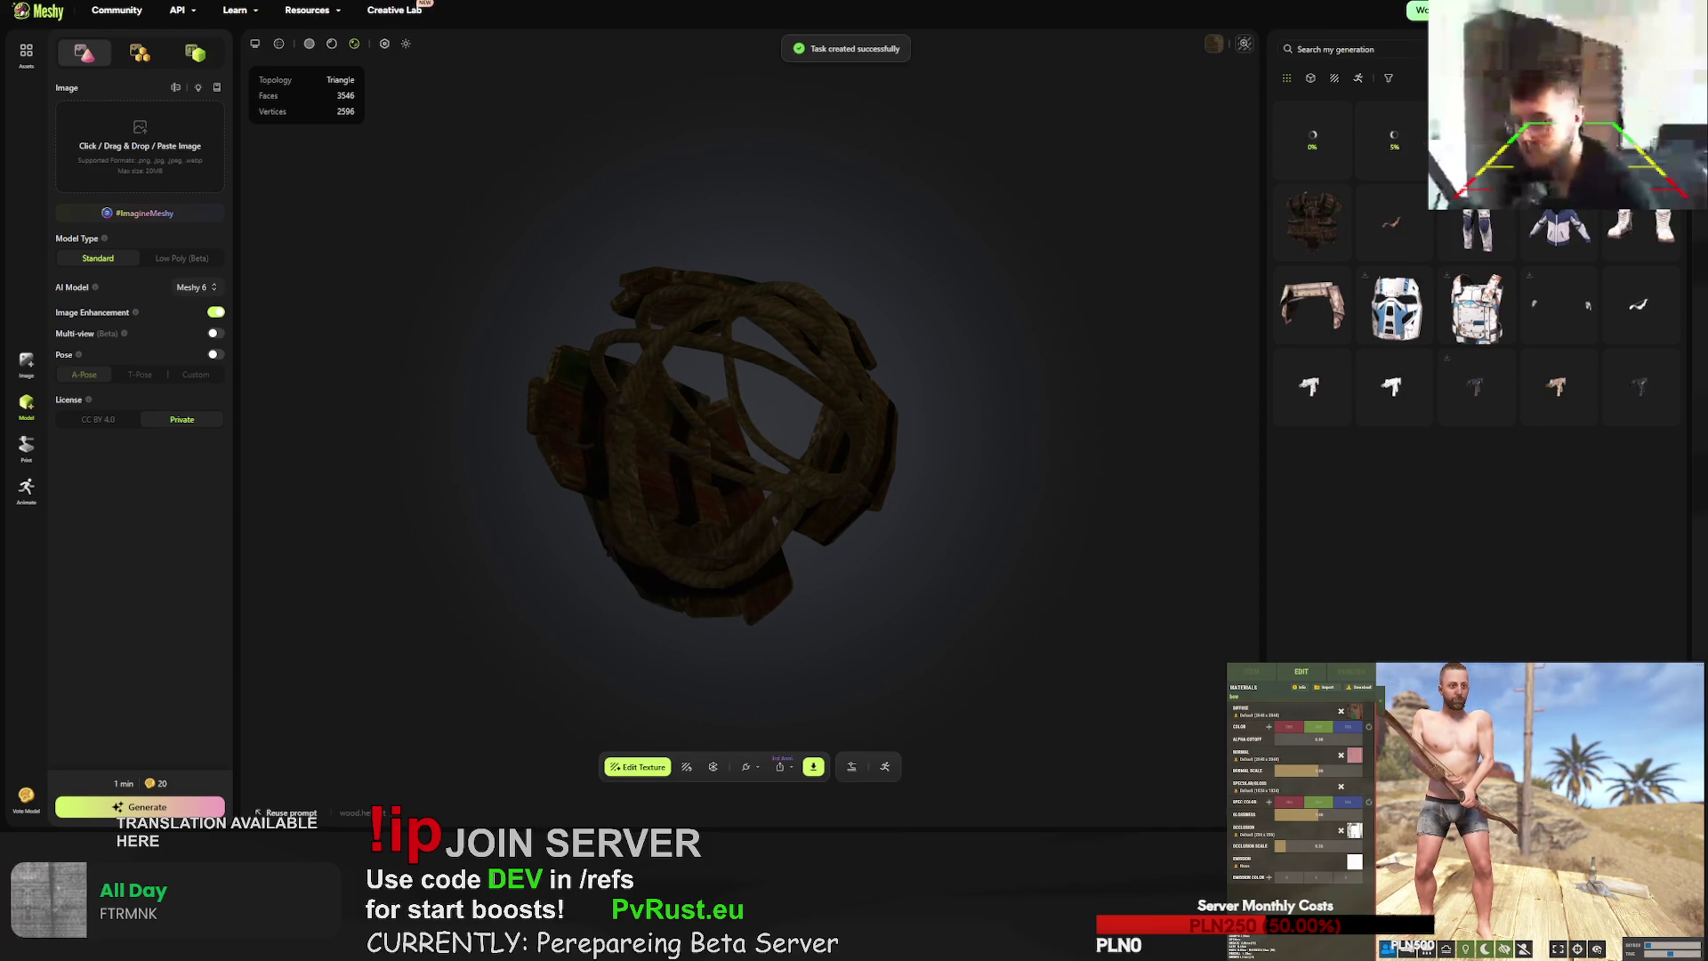
- Re-texture the wood.legs model with the prompt, replacing 'chestplate' with 'leg armour'
{"action": "left_click", "coordinate": [686, 767]}
{"action": "left_click", "coordinate": [719, 535]}
{"action": "key", "text": "ctrl+a"}
{"action": "type", "text": "wooden chestplate connected with ropes, gray old oak wood, blood marks, gray driftwood colour, gritty realistic survival style. no sci-fi elements. dirty surface with grime. grounded post-apocalyptic look. realistic game-ready. RUST game styled item"}
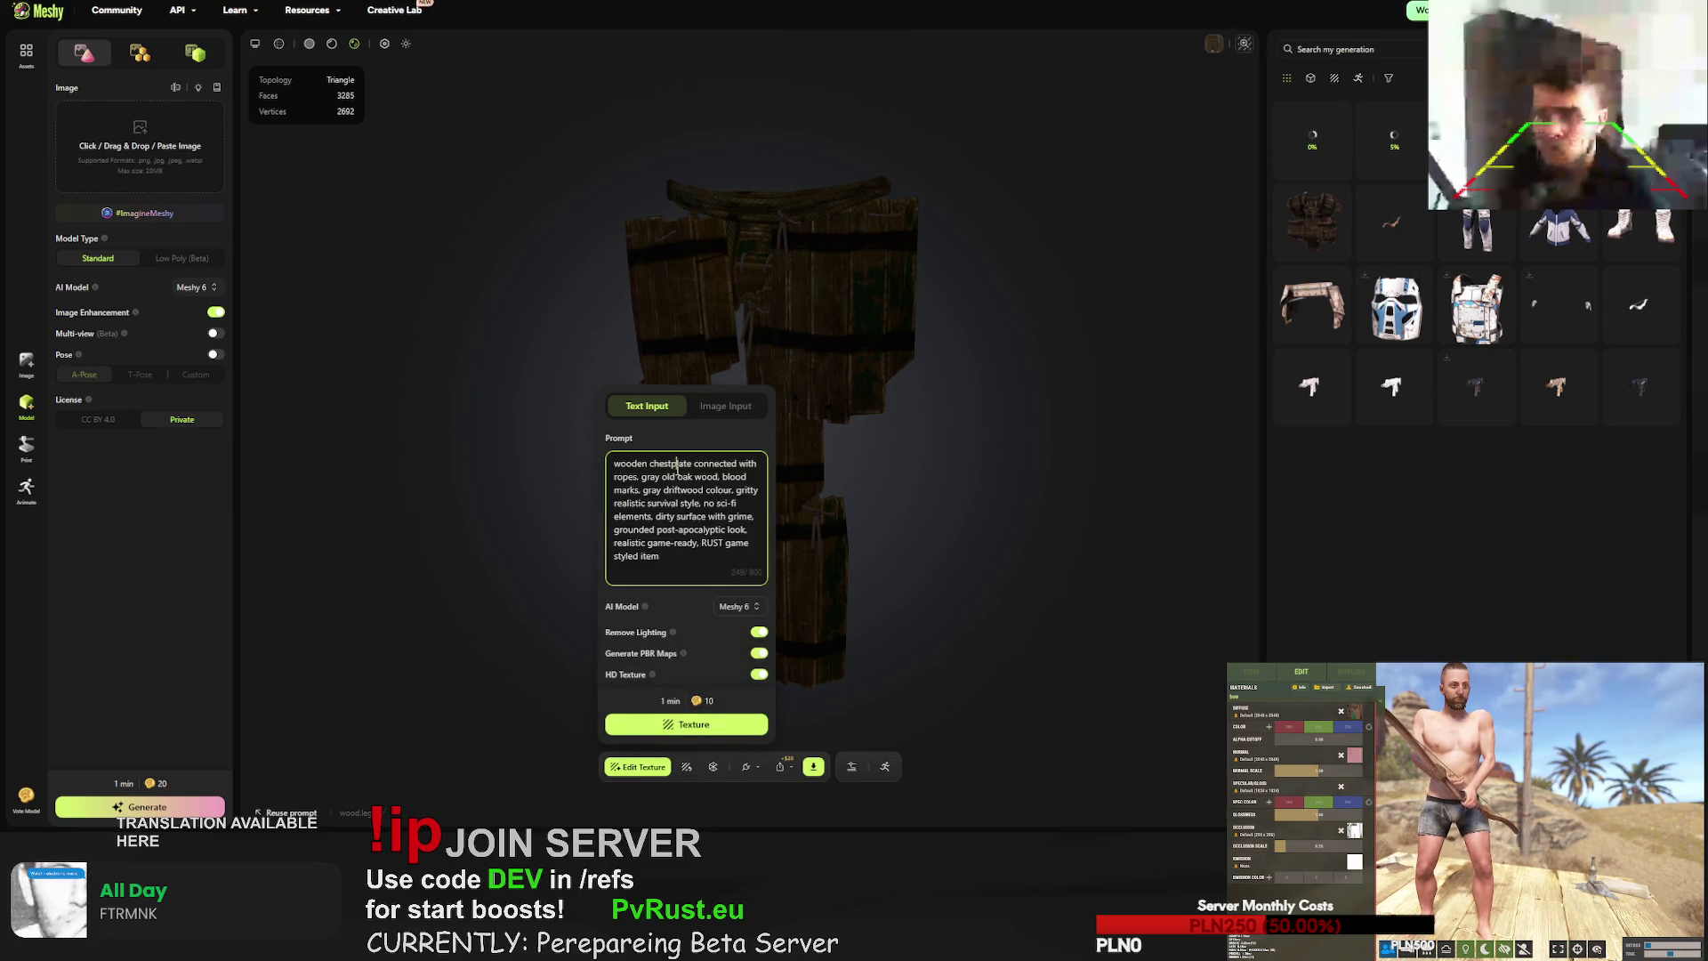
{"action": "double_click", "coordinate": [676, 464]}
{"action": "type", "text": "leg armour"}
{"action": "left_click", "coordinate": [703, 724]}
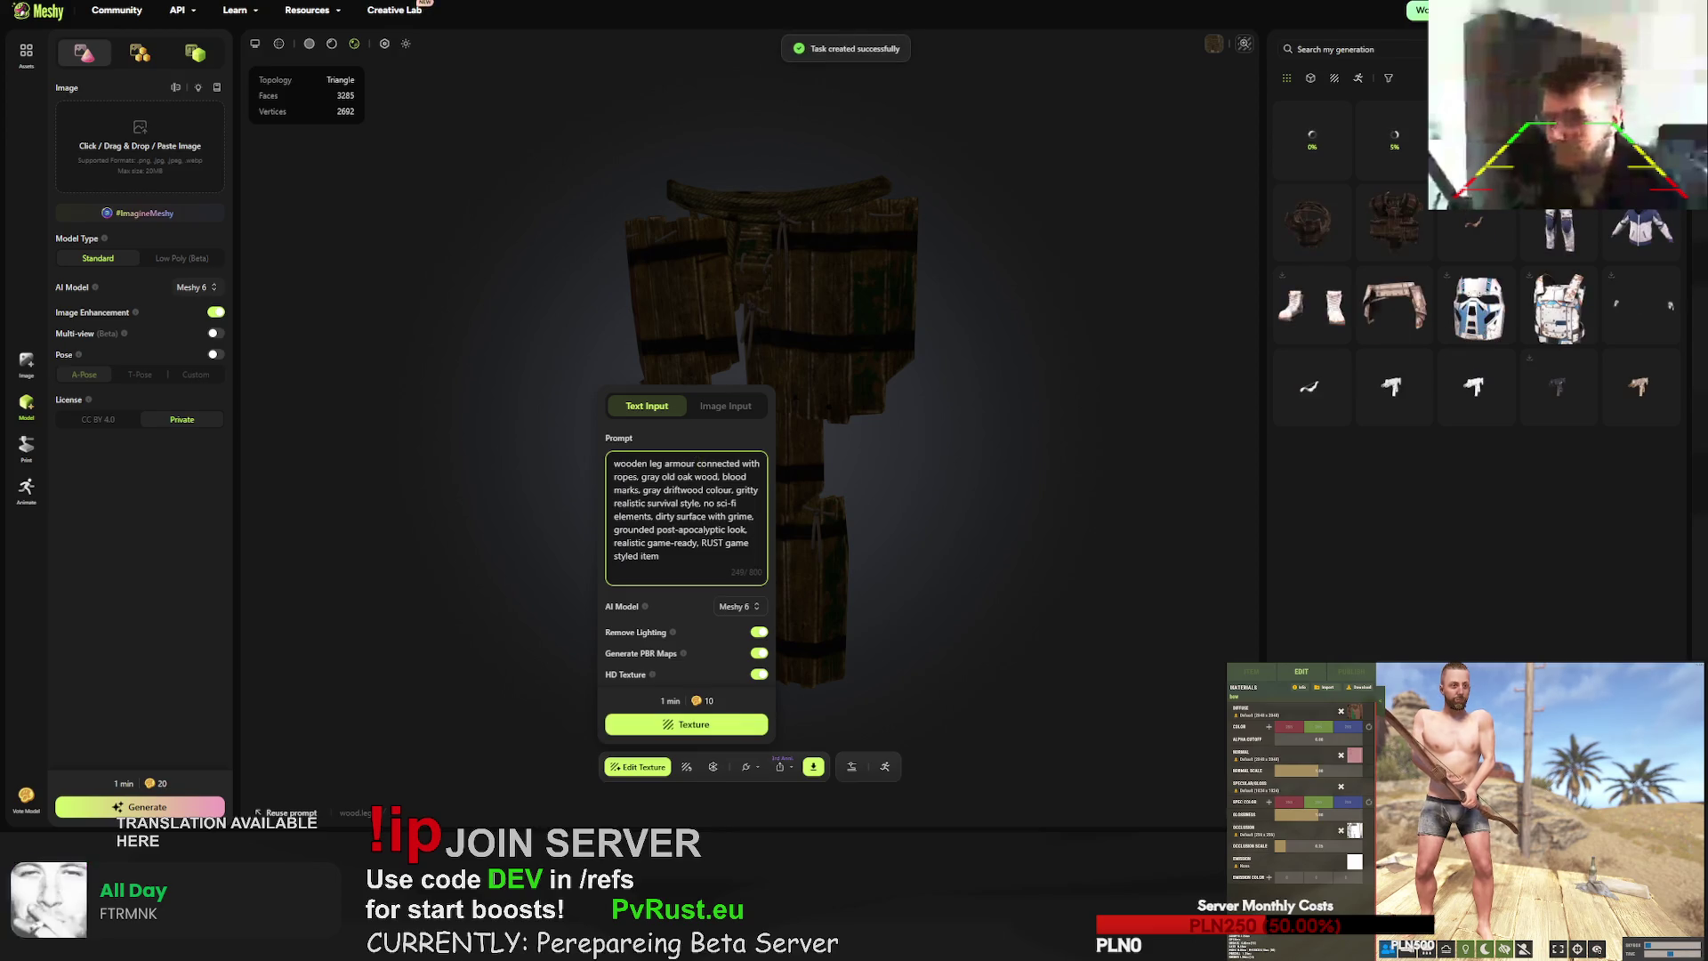
- Re-texture the wood.gloves model with the prompt, replacing 'chestplate' with 'gloves armour'
{"action": "left_click", "coordinate": [637, 767]}
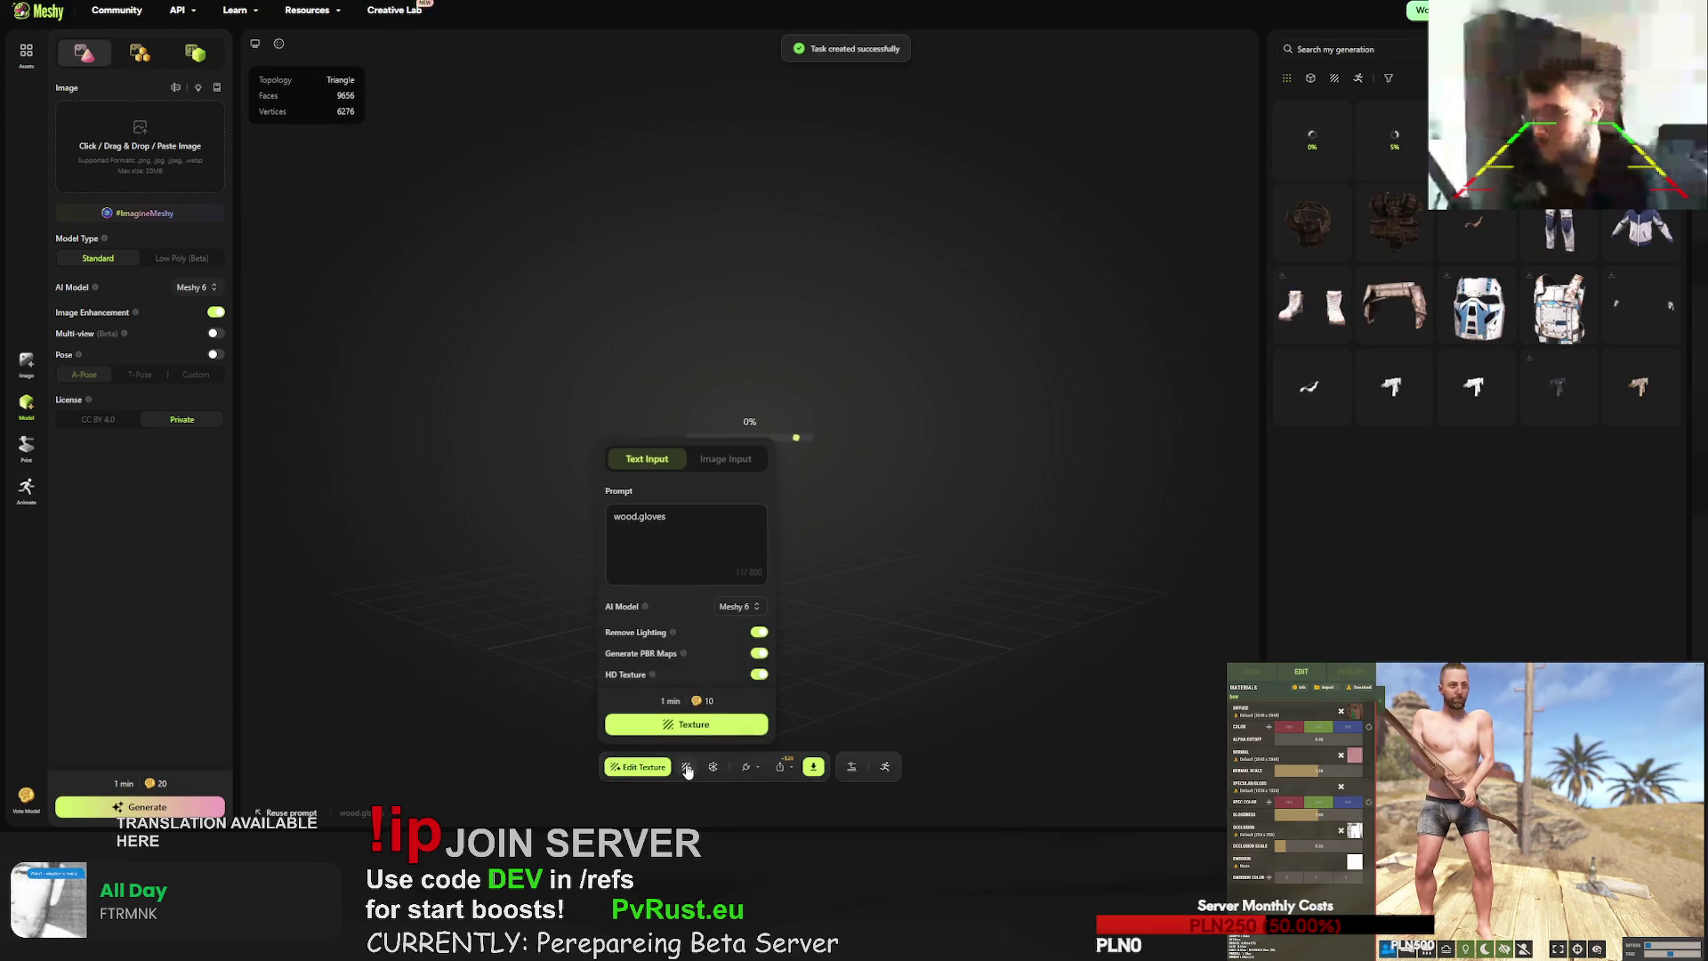
{"action": "triple_click", "coordinate": [682, 517]}
{"action": "type", "text": "wooden chestplate connected with ropes, gray old oak wood, blood marks, gray driftwood colour, gritty realistic survival style. no sci-fi elements. dirty surface with grime, grounded post-apocalyptic look, realistic game-ready, RUST game styled item"}
{"action": "double_click", "coordinate": [672, 464]}
{"action": "type", "text": "gloves armour"}
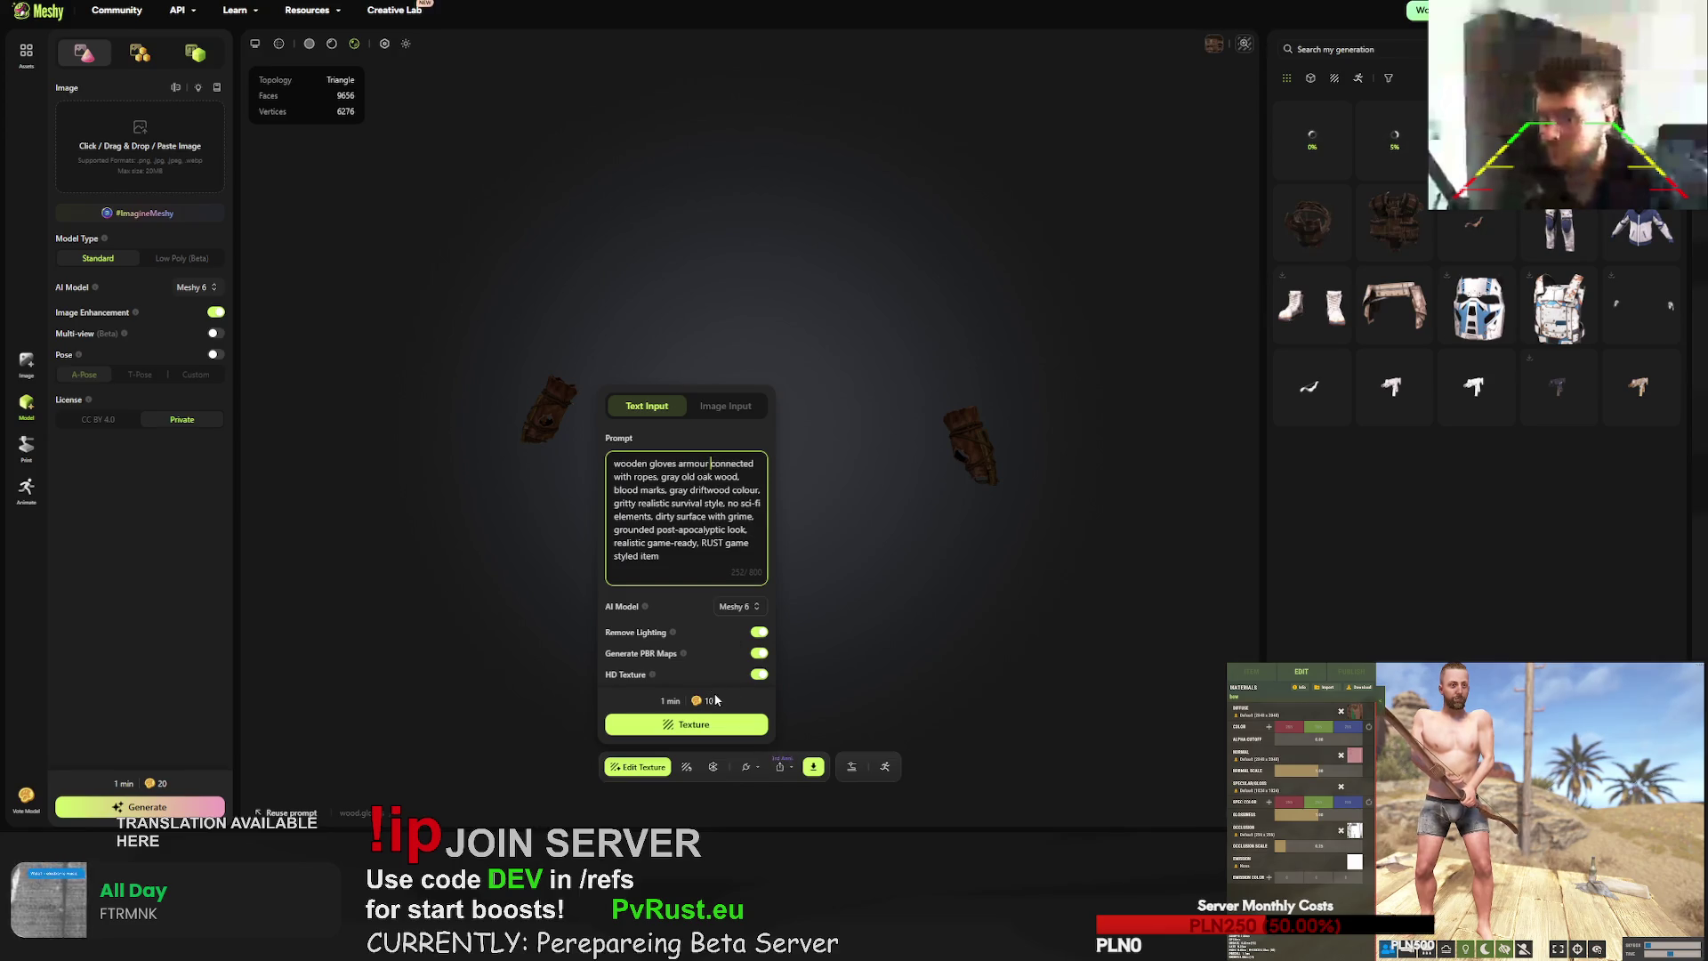
{"action": "left_click", "coordinate": [683, 726]}
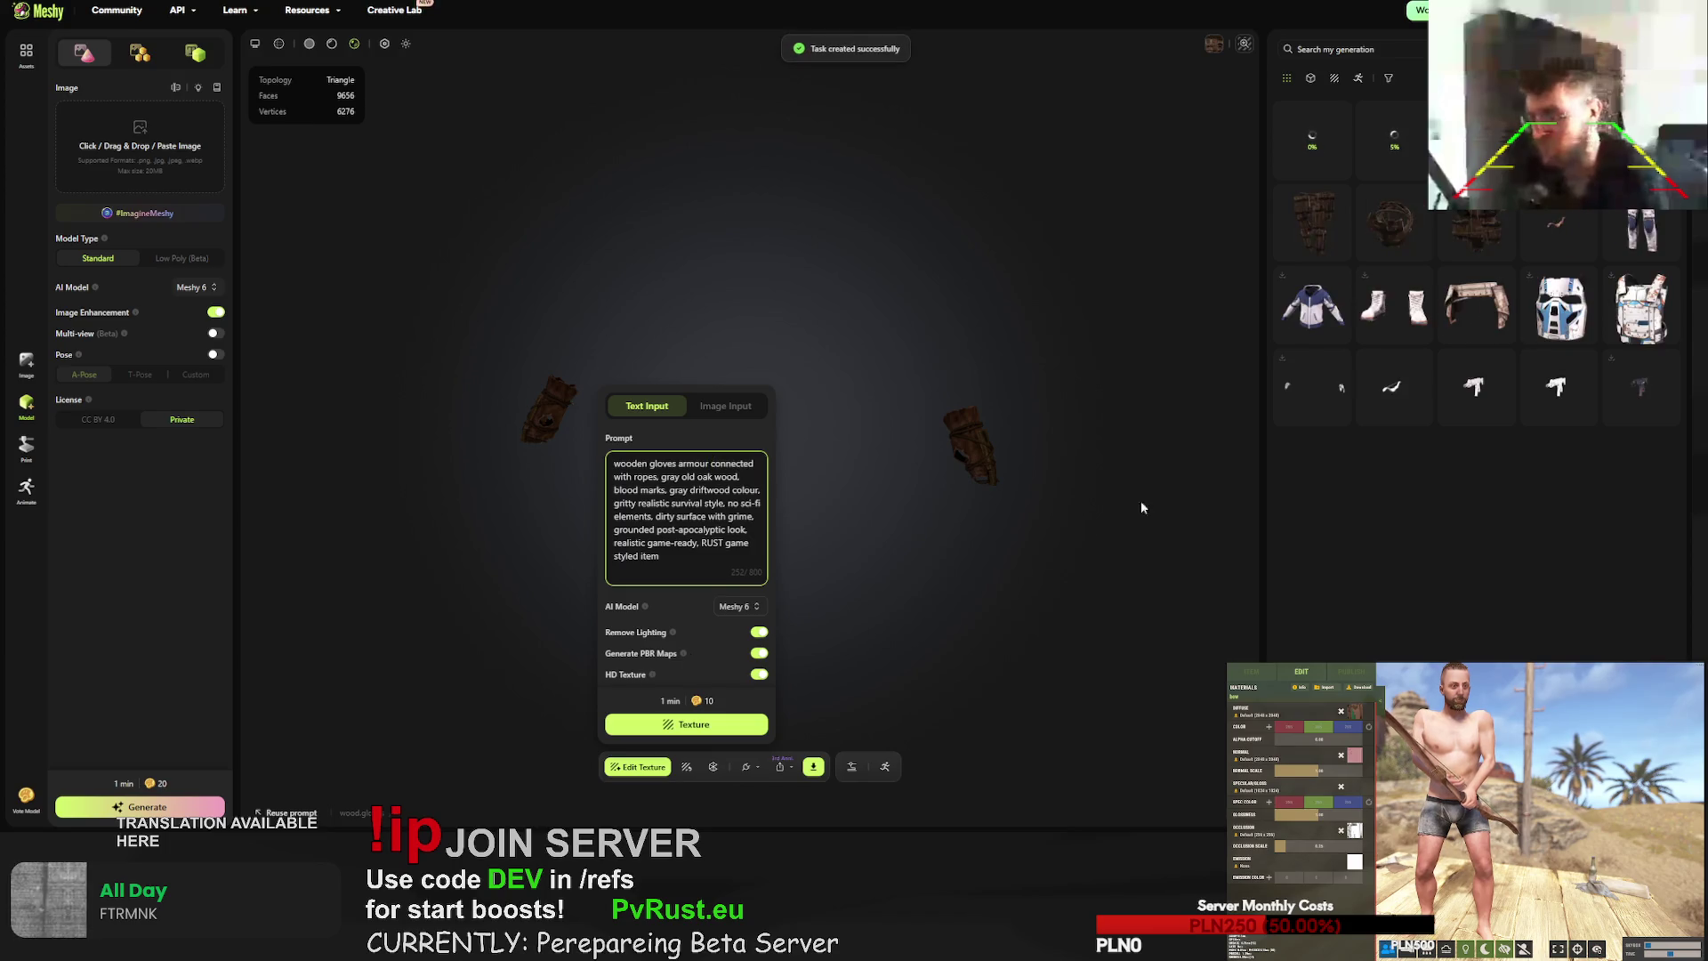
{"action": "left_click", "coordinate": [1556, 218]}
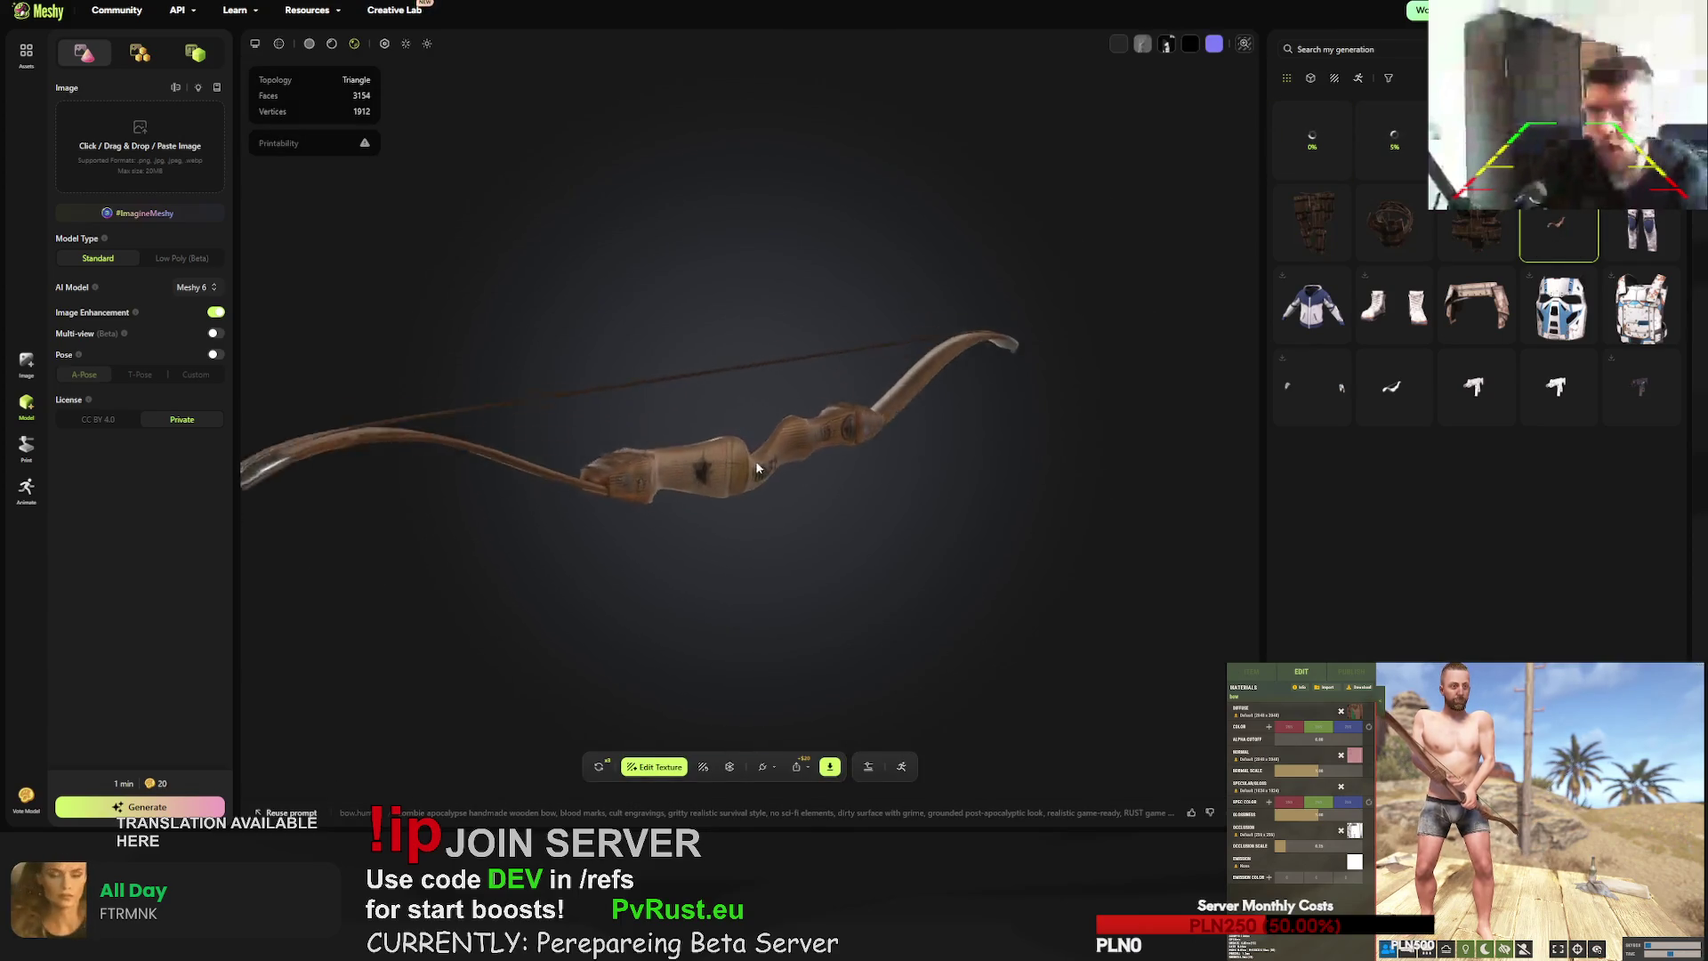
- Retry the wooden bow generation and confirm replacing its current version
{"action": "scroll", "coordinate": [767, 480], "scroll_direction": "up", "scroll_amount": 2}
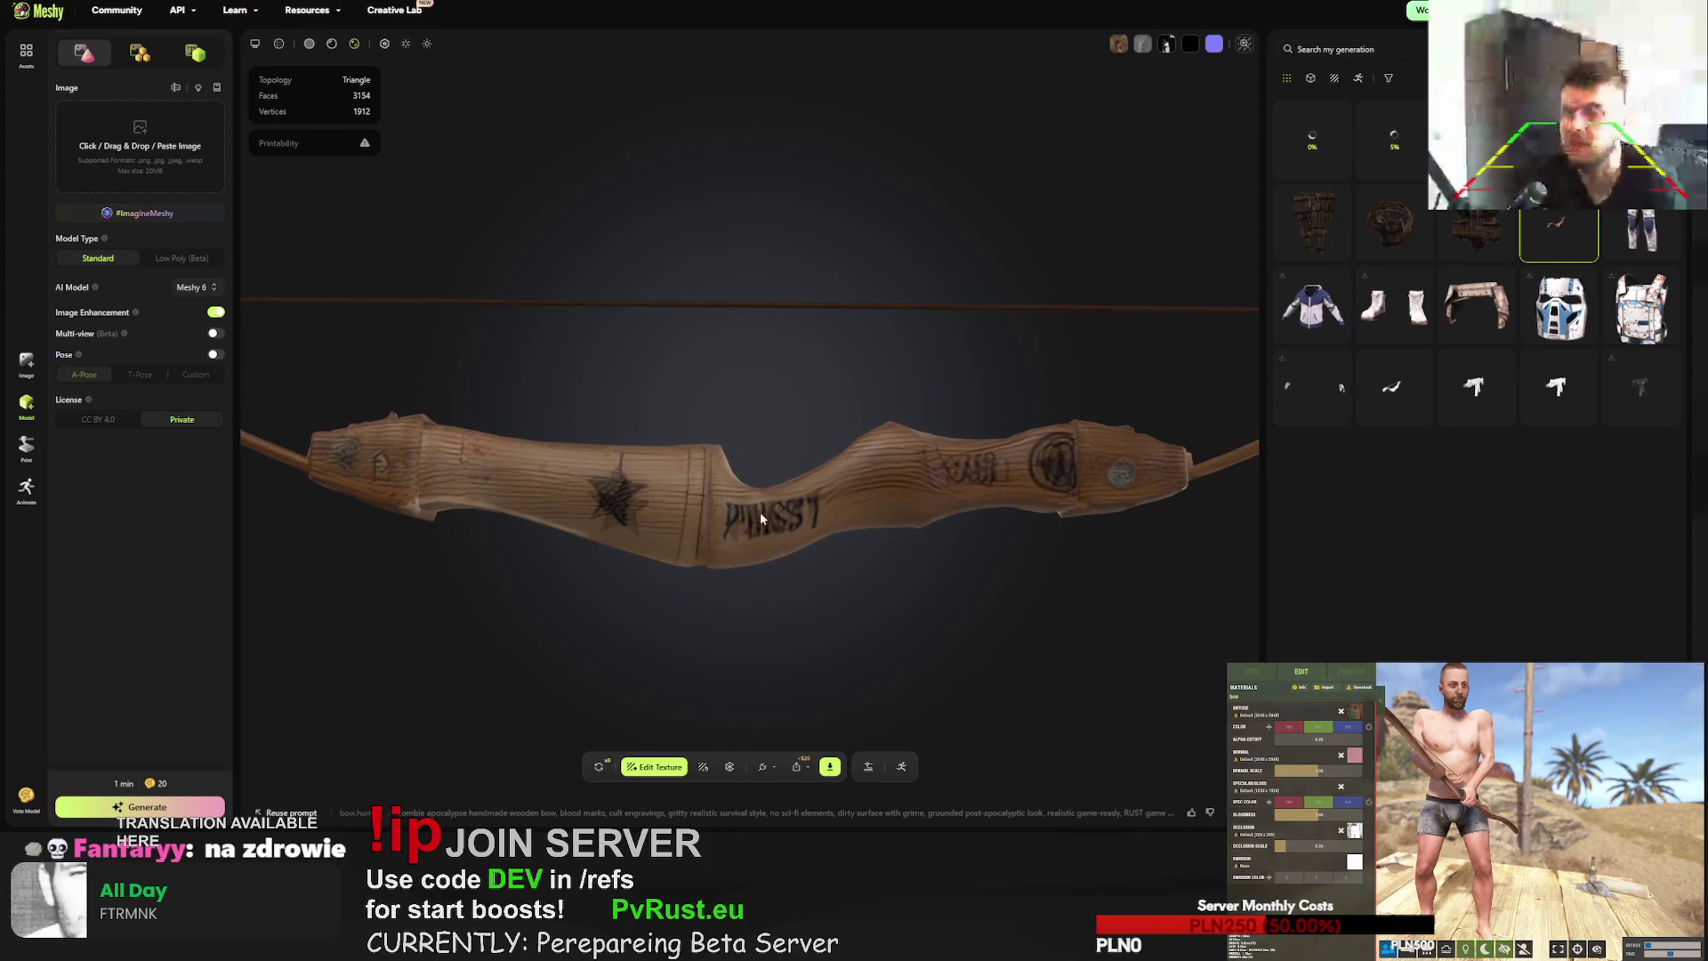
{"action": "left_click", "coordinate": [597, 770]}
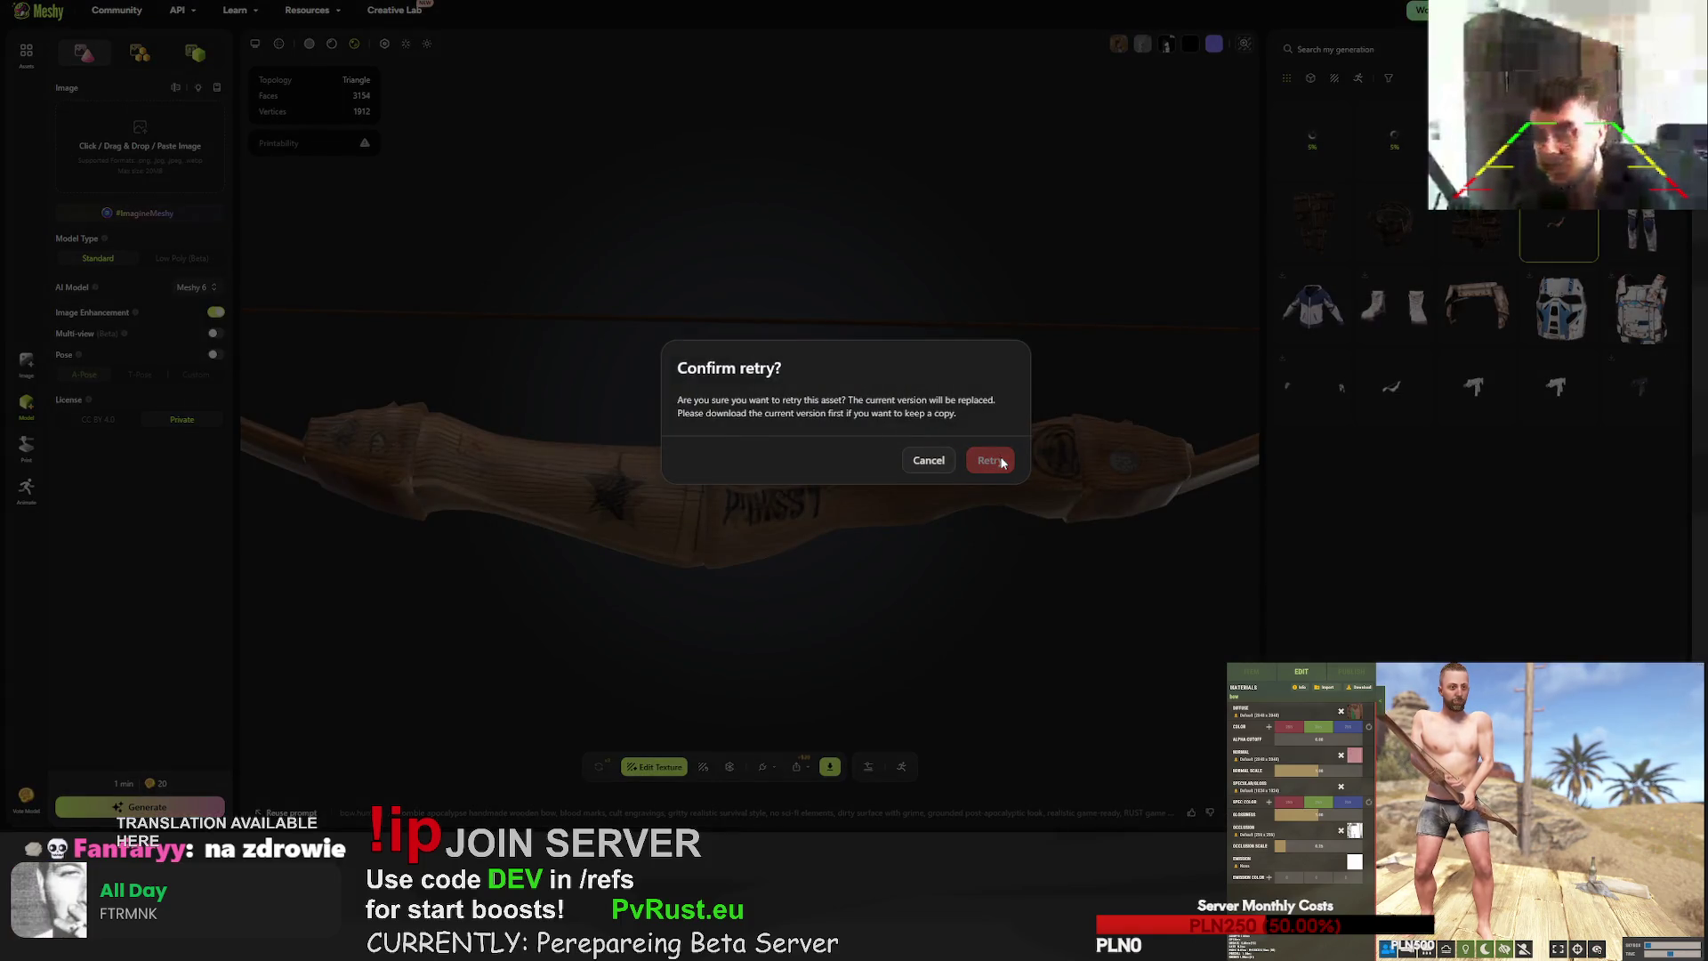
{"action": "left_click", "coordinate": [987, 455]}
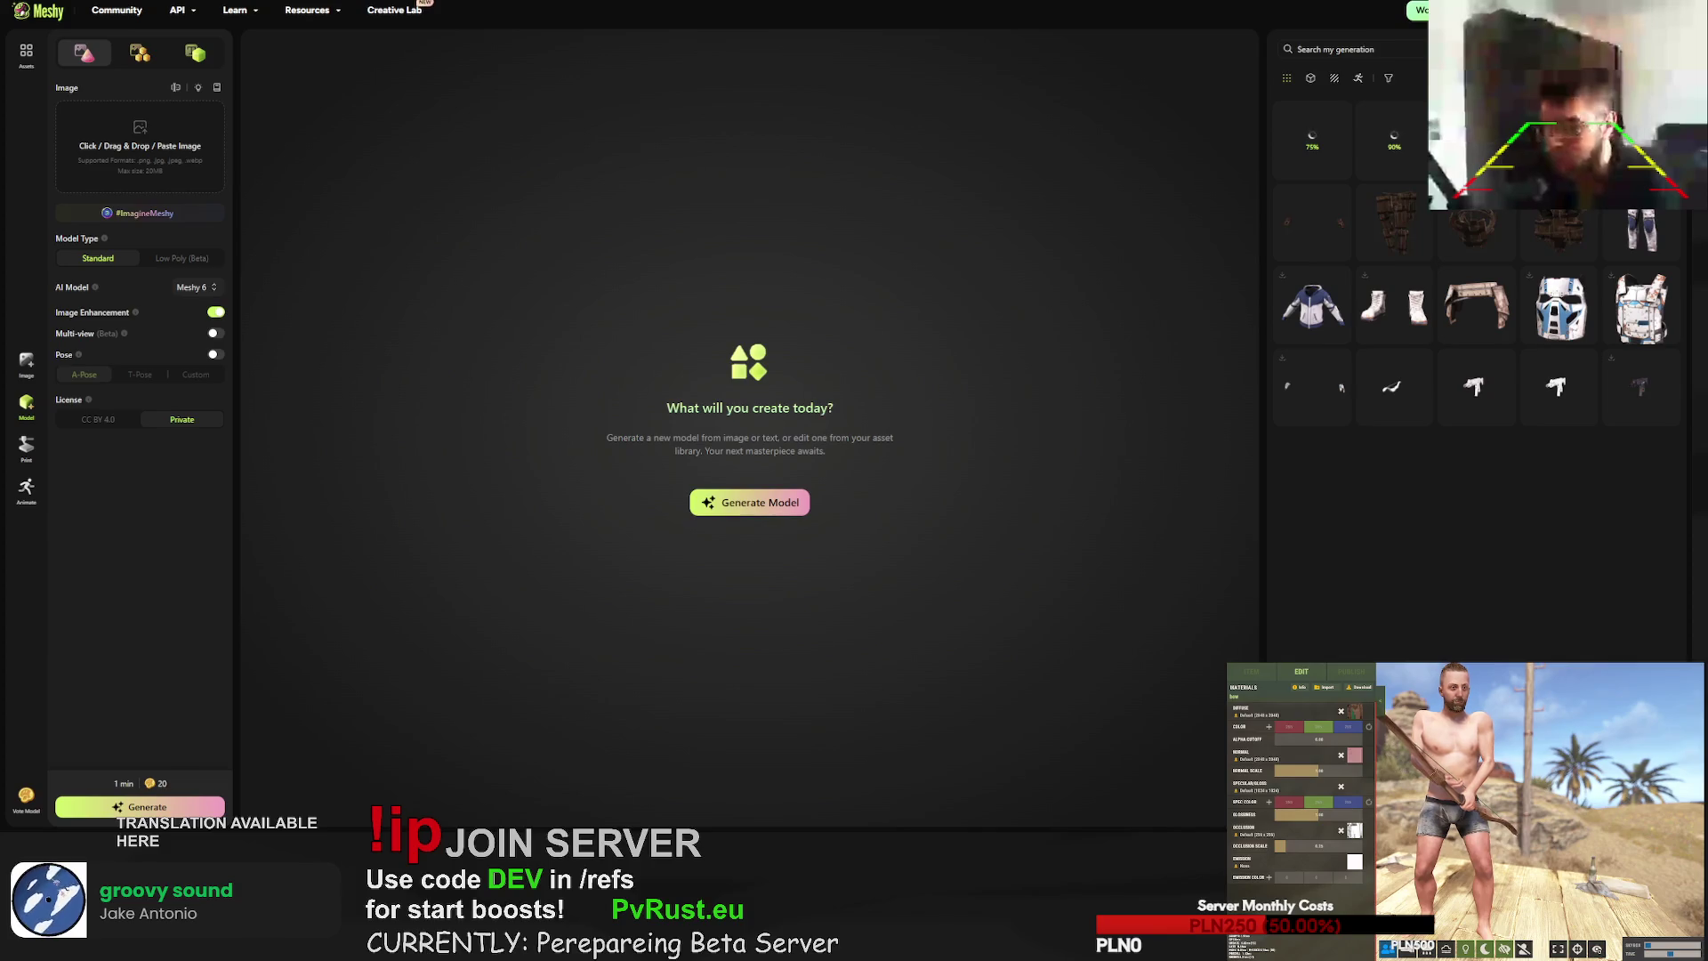
- Open the re-textured wooden helmet and orbit it to a tilted view
{"action": "mouse_move", "coordinate": [1628, 242]}
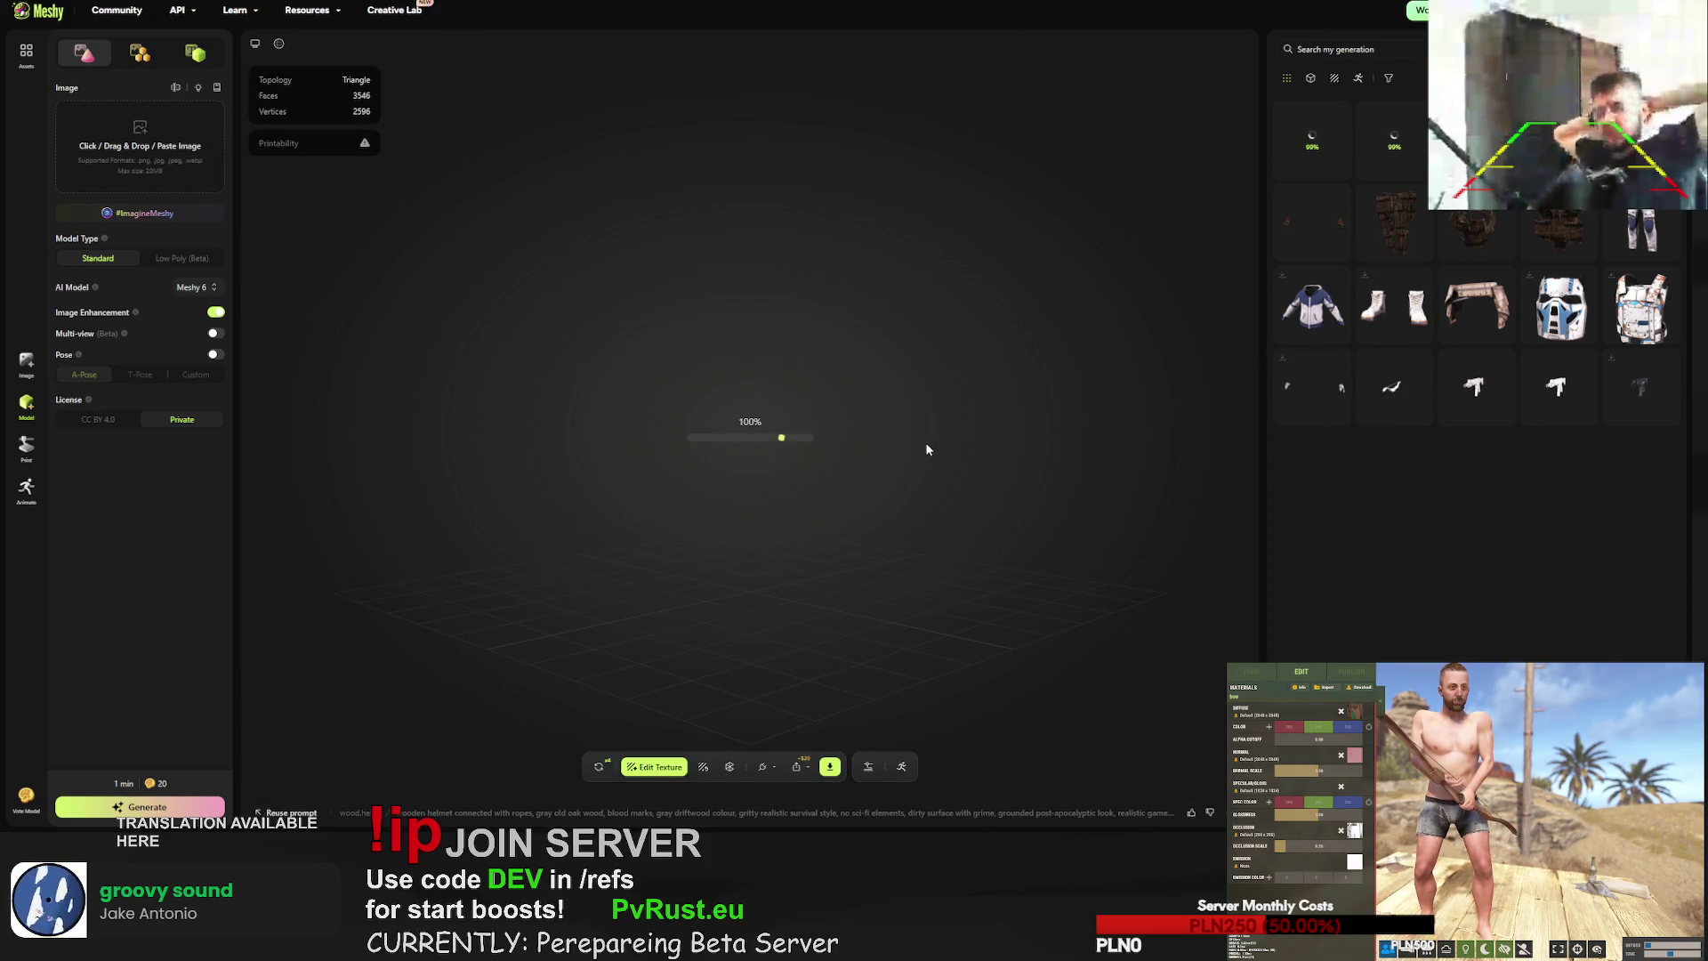
{"action": "mouse_move", "coordinate": [876, 451]}
{"action": "left_mouse_down"}
{"action": "mouse_move", "coordinate": [868, 471]}
{"action": "mouse_move", "coordinate": [977, 411]}
{"action": "mouse_move", "coordinate": [993, 317]}
{"action": "mouse_move", "coordinate": [938, 240]}
{"action": "mouse_move", "coordinate": [737, 275]}
{"action": "left_mouse_up"}
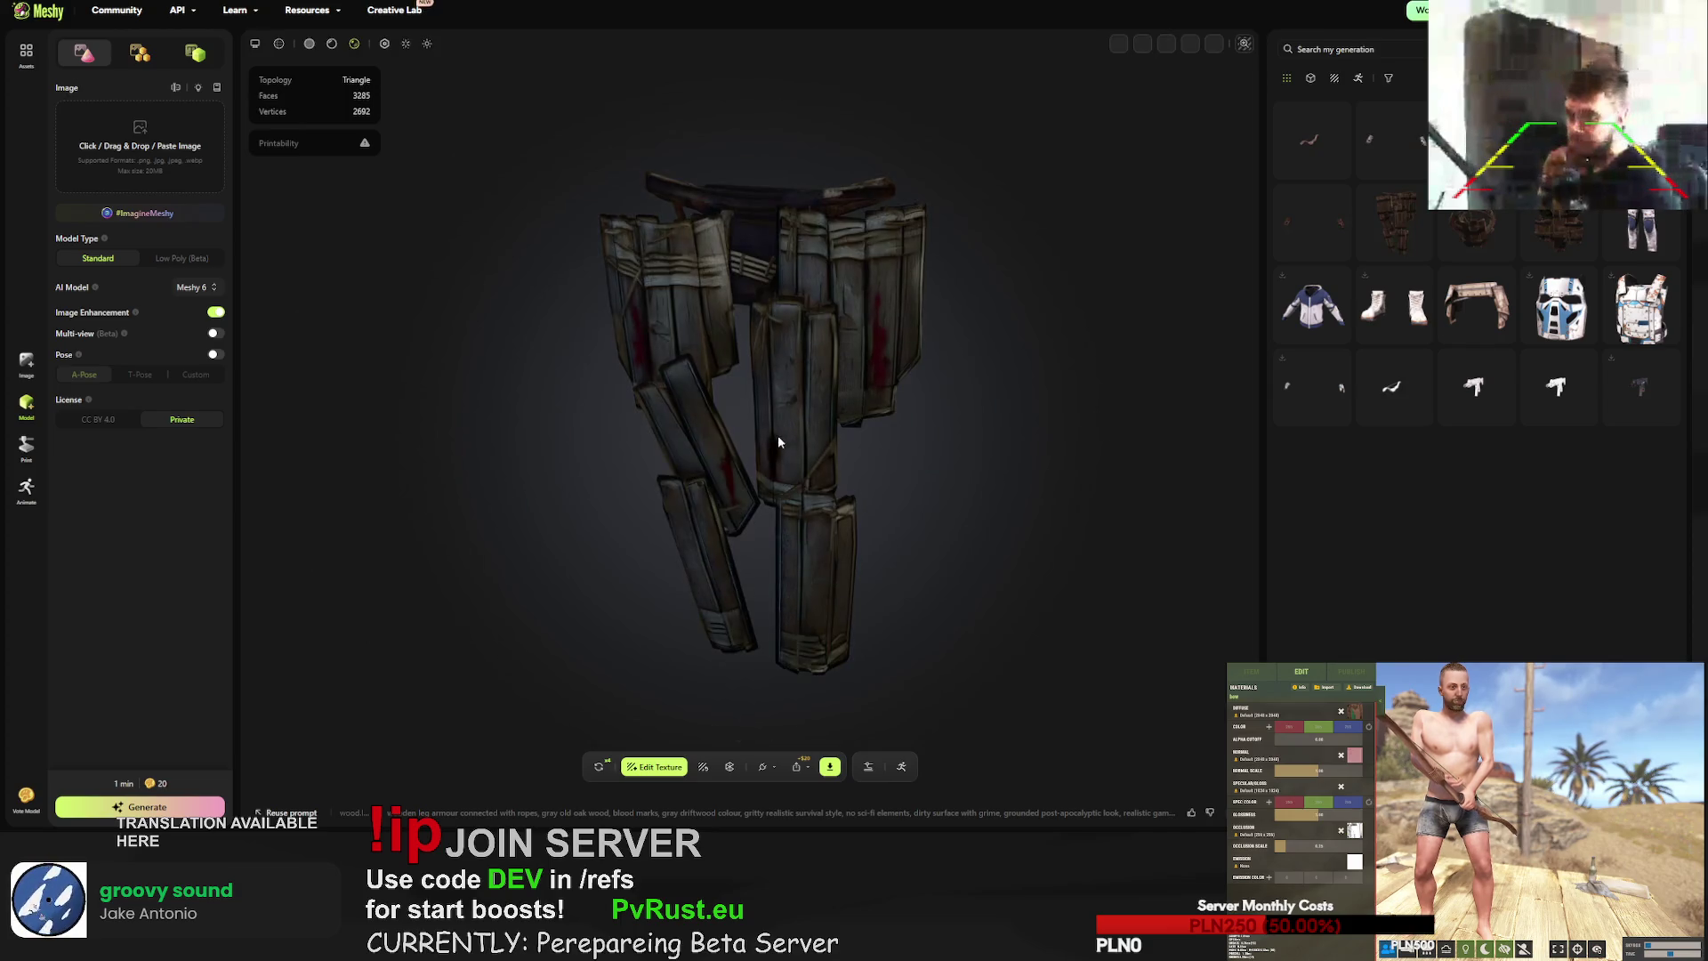
- Orbit and zoom the re-textured leg armour, then glance at the gloves
{"action": "mouse_move", "coordinate": [904, 429]}
{"action": "left_mouse_down"}
{"action": "mouse_move", "coordinate": [723, 394]}
{"action": "mouse_move", "coordinate": [743, 427]}
{"action": "mouse_move", "coordinate": [619, 424]}
{"action": "left_mouse_up"}
{"action": "scroll", "coordinate": [878, 393], "scroll_direction": "up", "scroll_amount": 5}
{"action": "left_click", "coordinate": [1390, 140]}
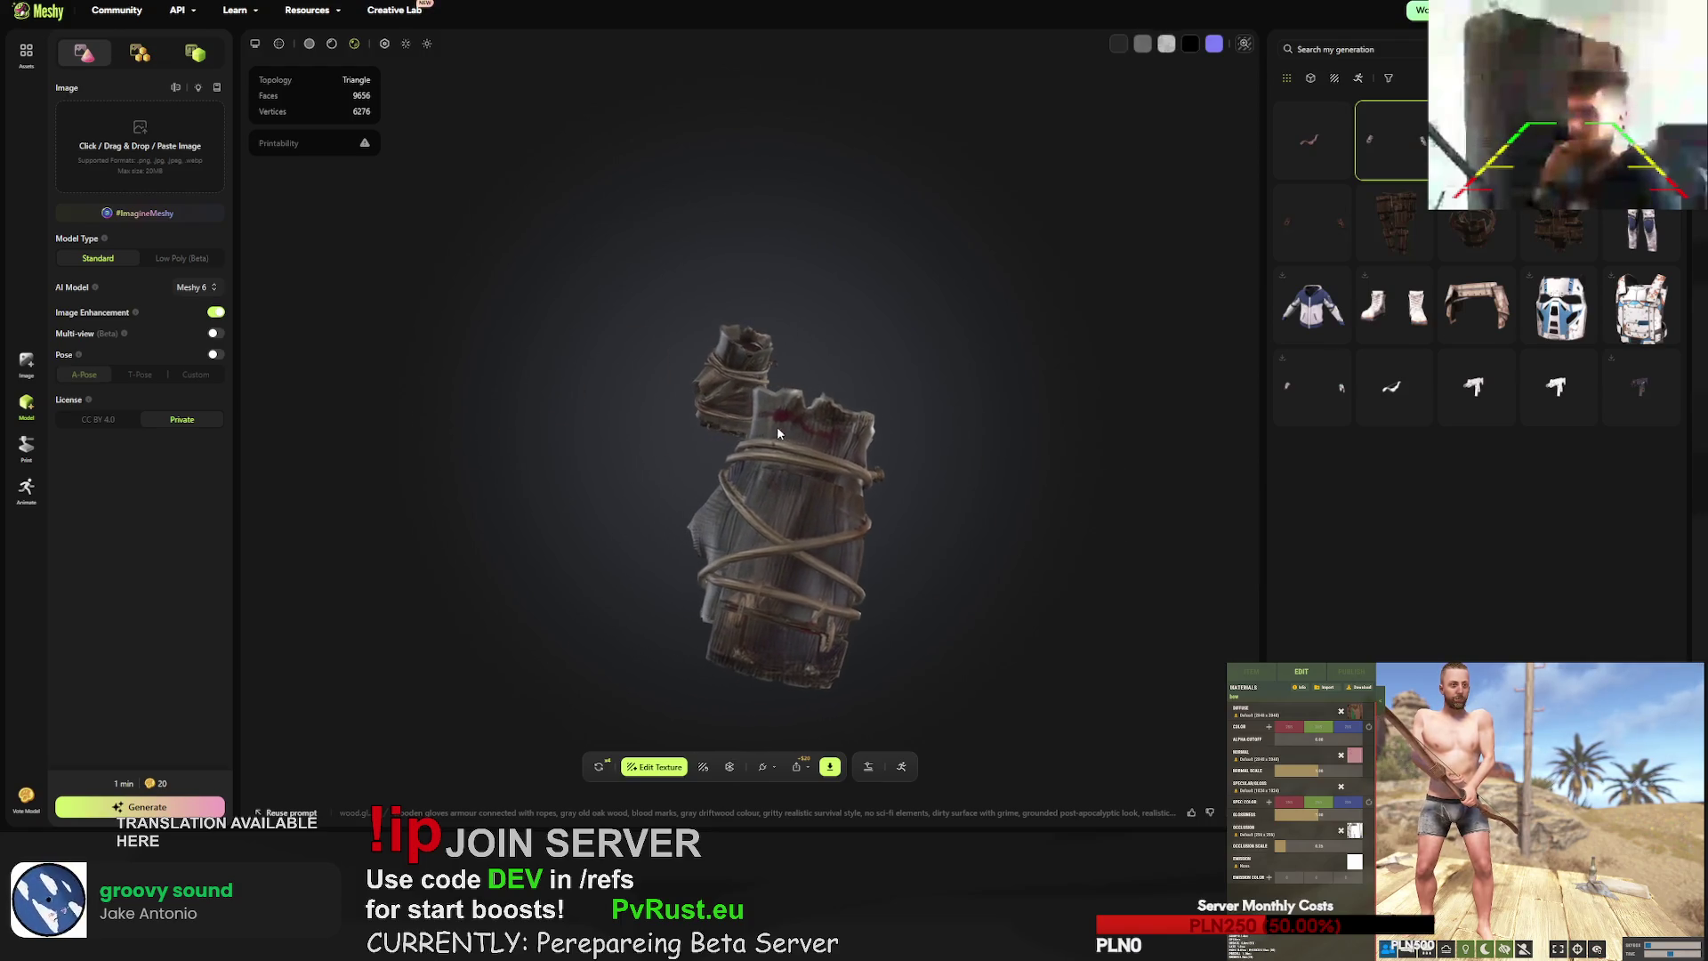
{"action": "key", "text": "Escape"}
- Inspect the grey wooden chestplate from the front and along its top edge
{"action": "left_click", "coordinate": [1395, 227]}
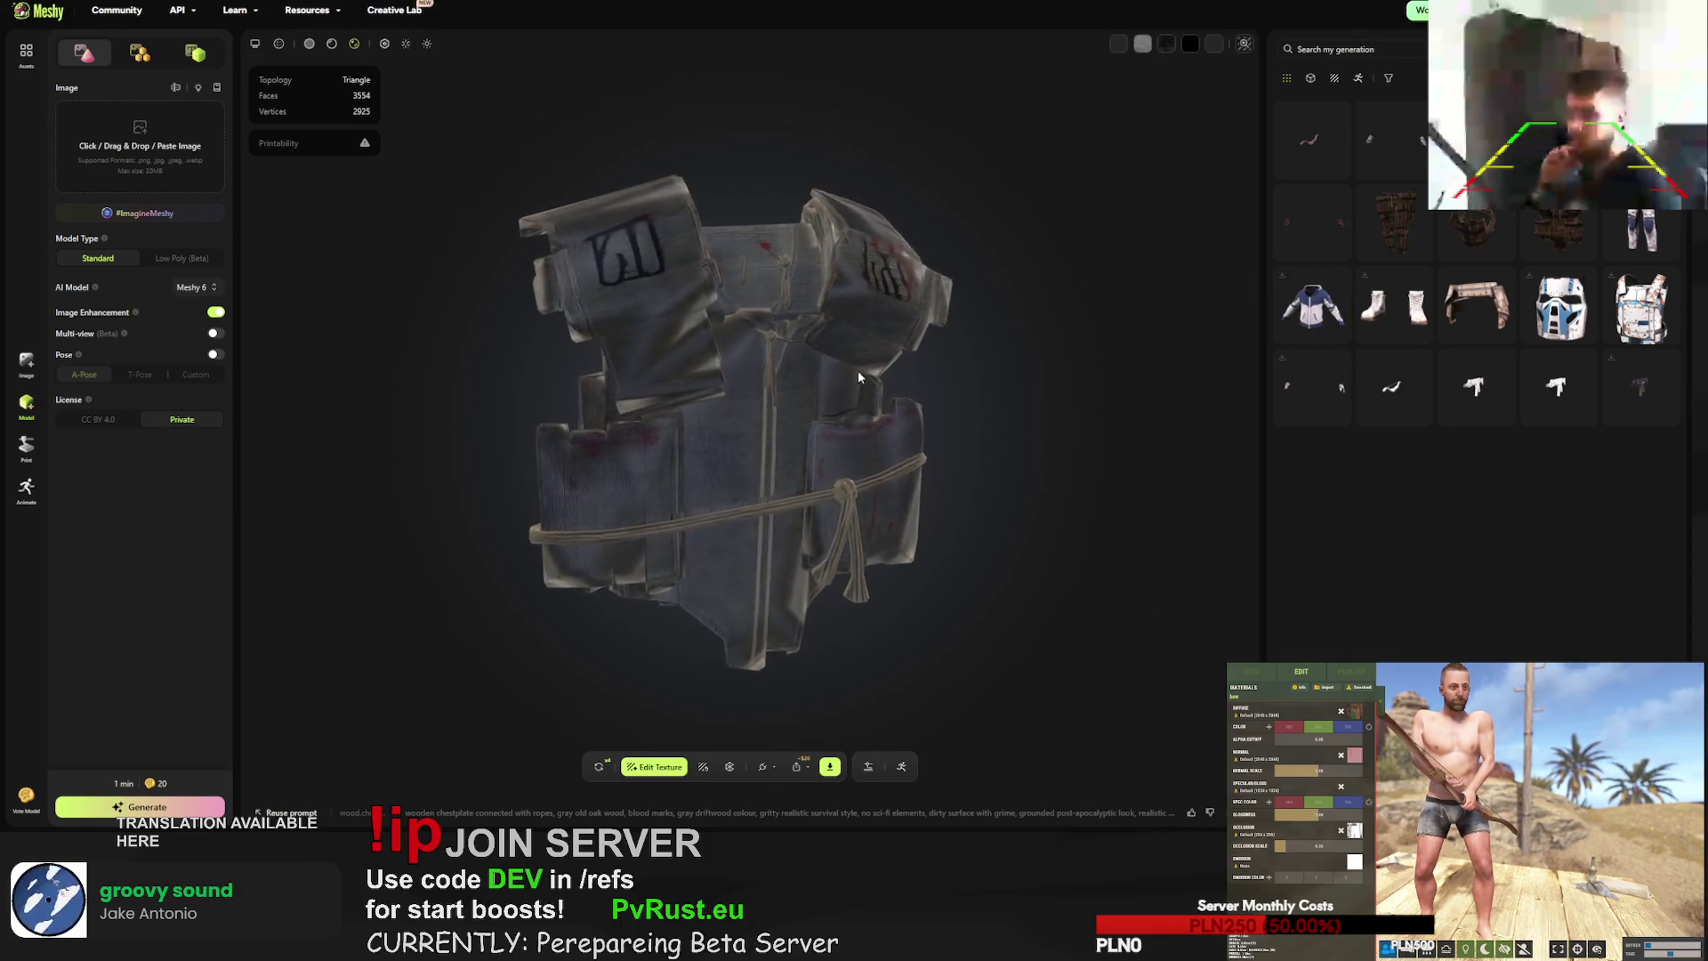
{"action": "mouse_move", "coordinate": [608, 364]}
{"action": "left_mouse_down"}
{"action": "mouse_move", "coordinate": [474, 357]}
{"action": "mouse_move", "coordinate": [472, 333]}
{"action": "mouse_move", "coordinate": [786, 398]}
{"action": "left_mouse_up"}
{"action": "scroll", "coordinate": [795, 381], "scroll_direction": "up", "scroll_amount": 5}
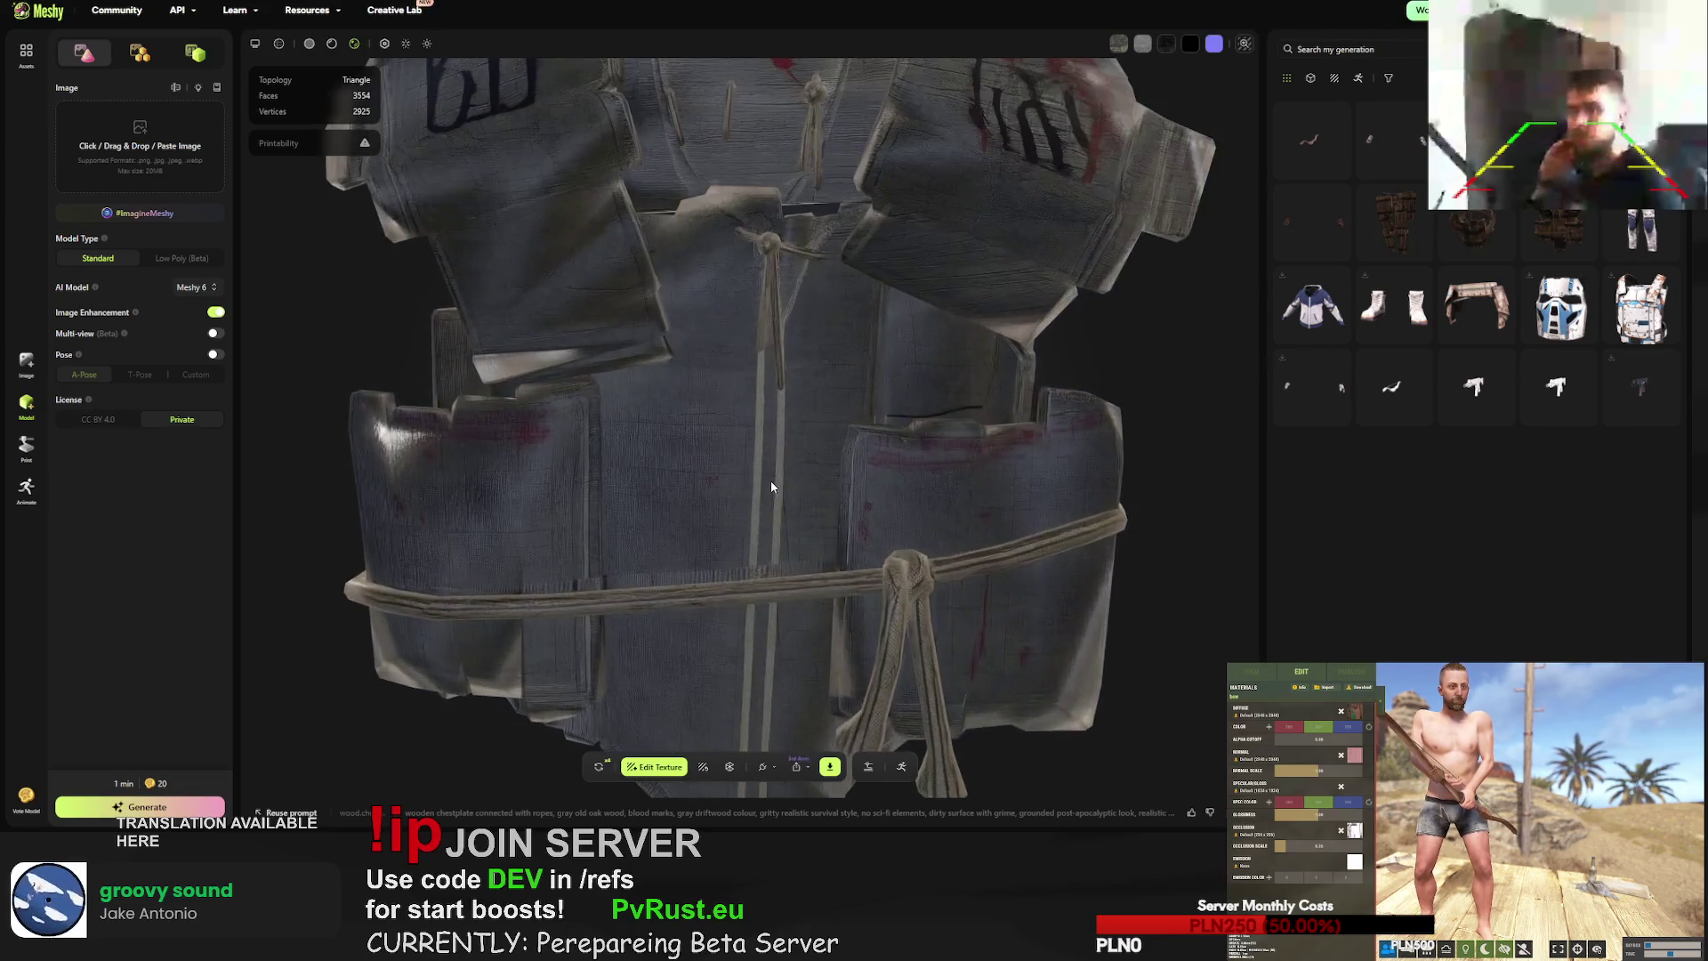
{"action": "scroll", "coordinate": [827, 435], "scroll_direction": "down", "scroll_amount": 2}
{"action": "mouse_move", "coordinate": [807, 430]}
{"action": "left_mouse_down"}
{"action": "mouse_move", "coordinate": [785, 376]}
{"action": "mouse_move", "coordinate": [751, 426]}
{"action": "left_mouse_up"}
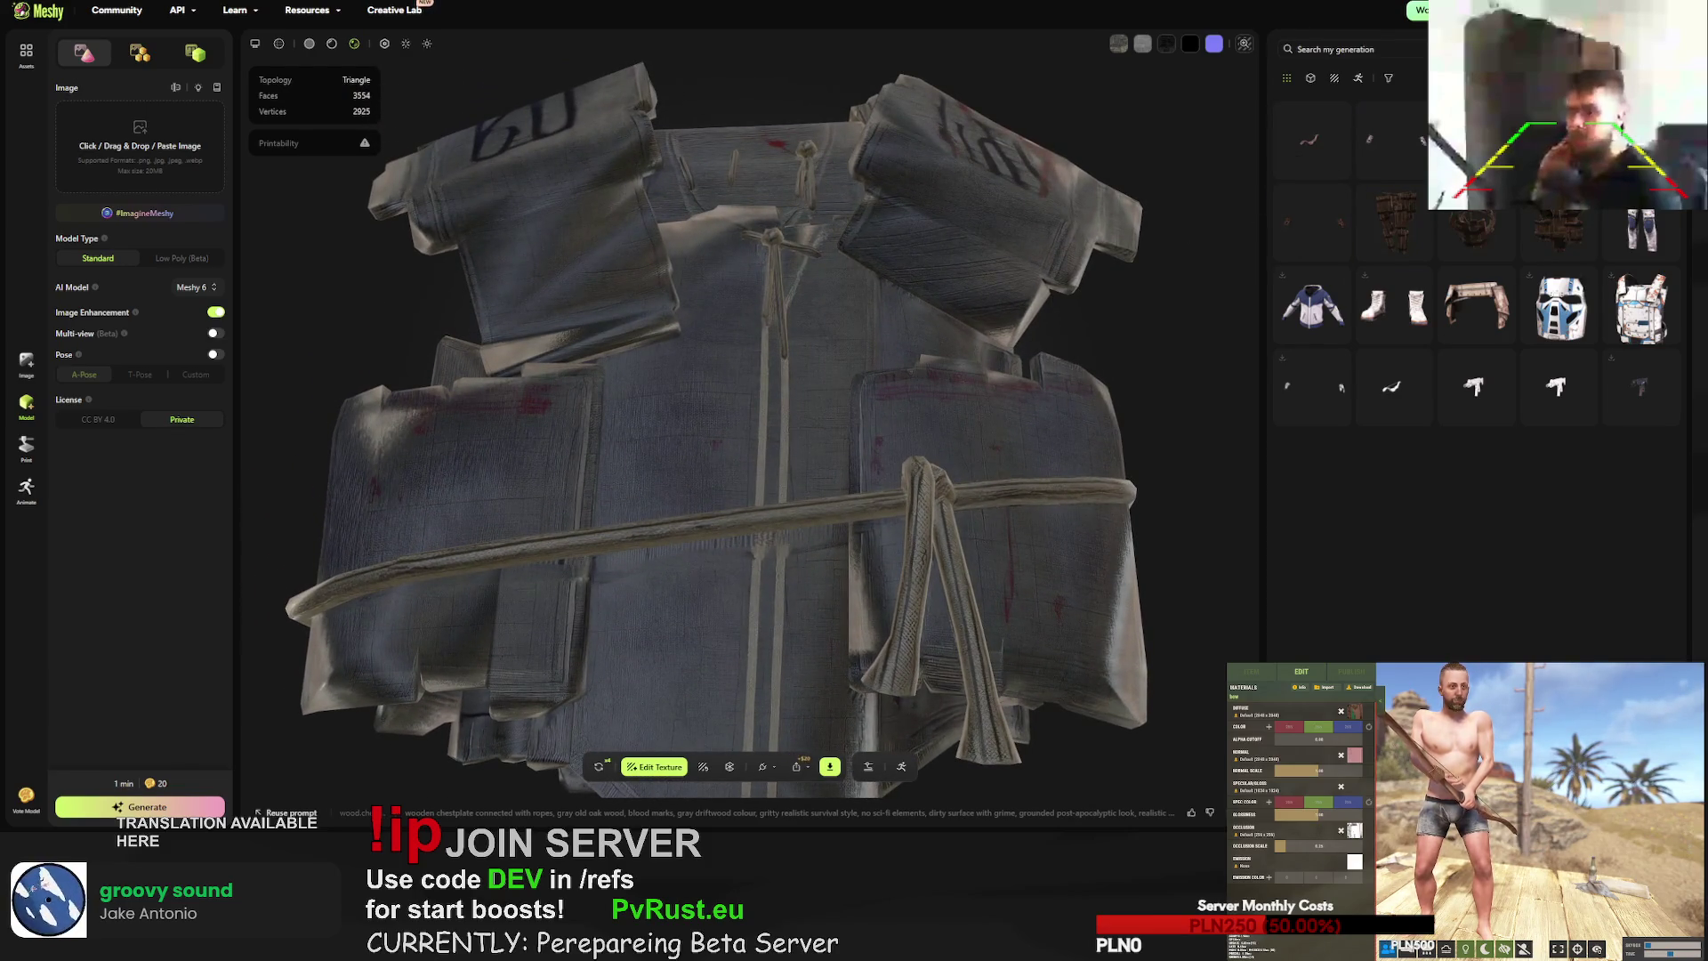
- Check the bow, then reopen the chestplate and bring up its FBX download settings
{"action": "left_click", "coordinate": [1312, 140]}
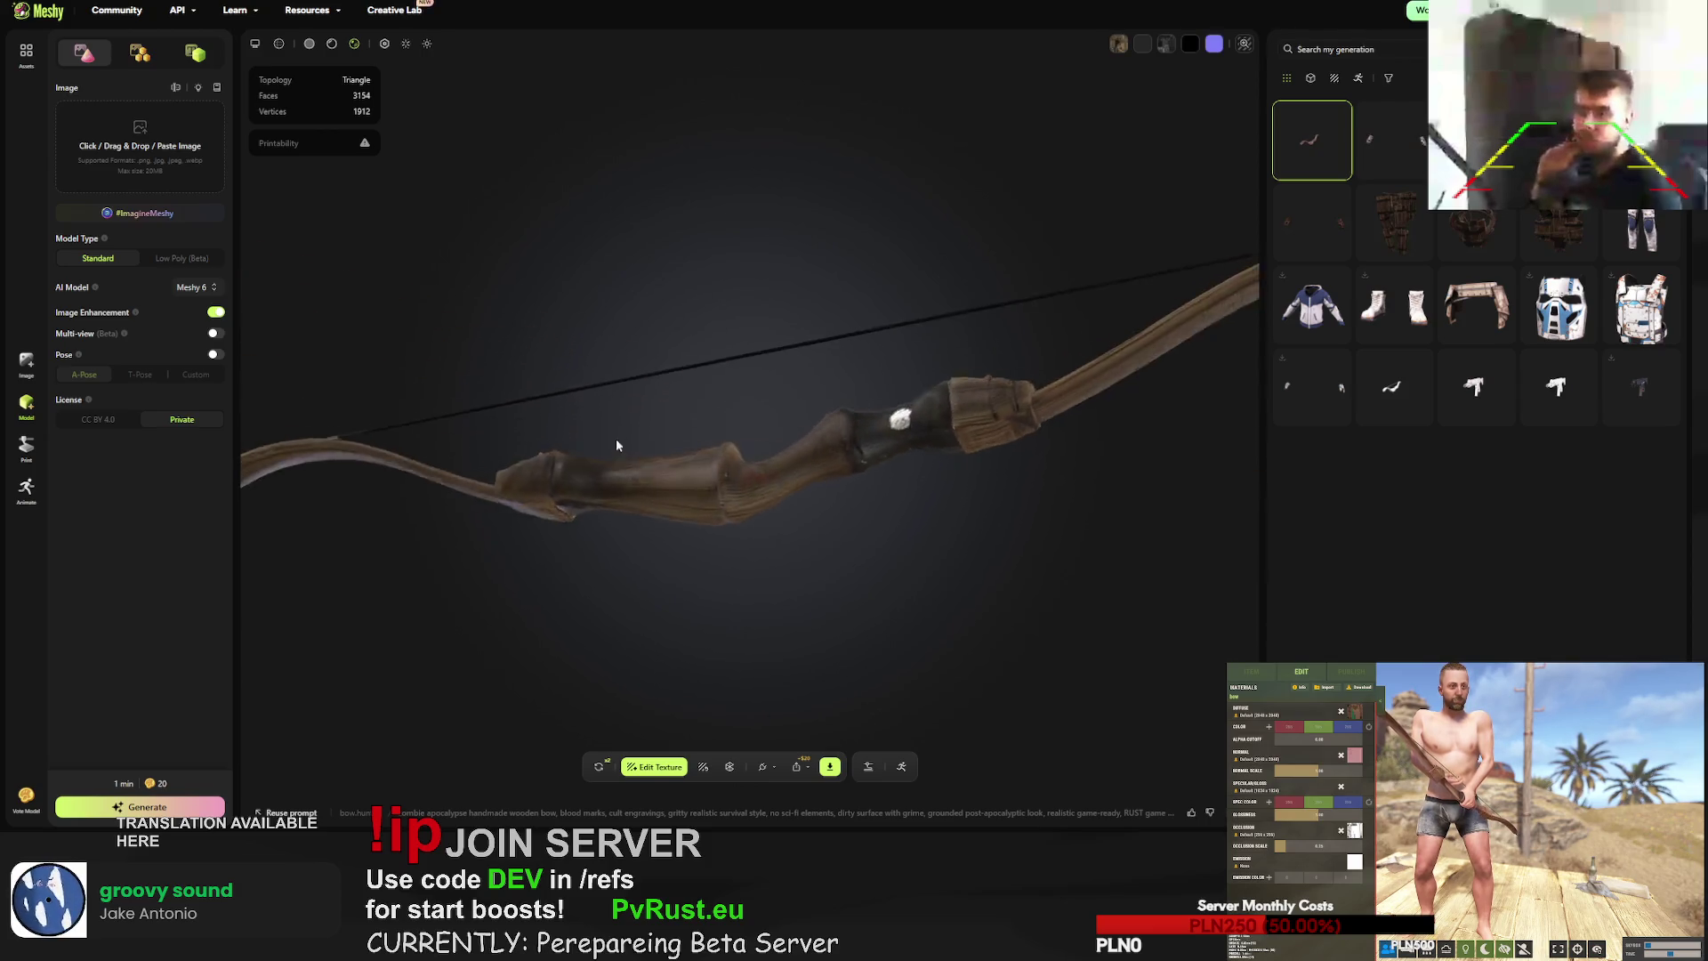
{"action": "left_click", "coordinate": [1473, 233]}
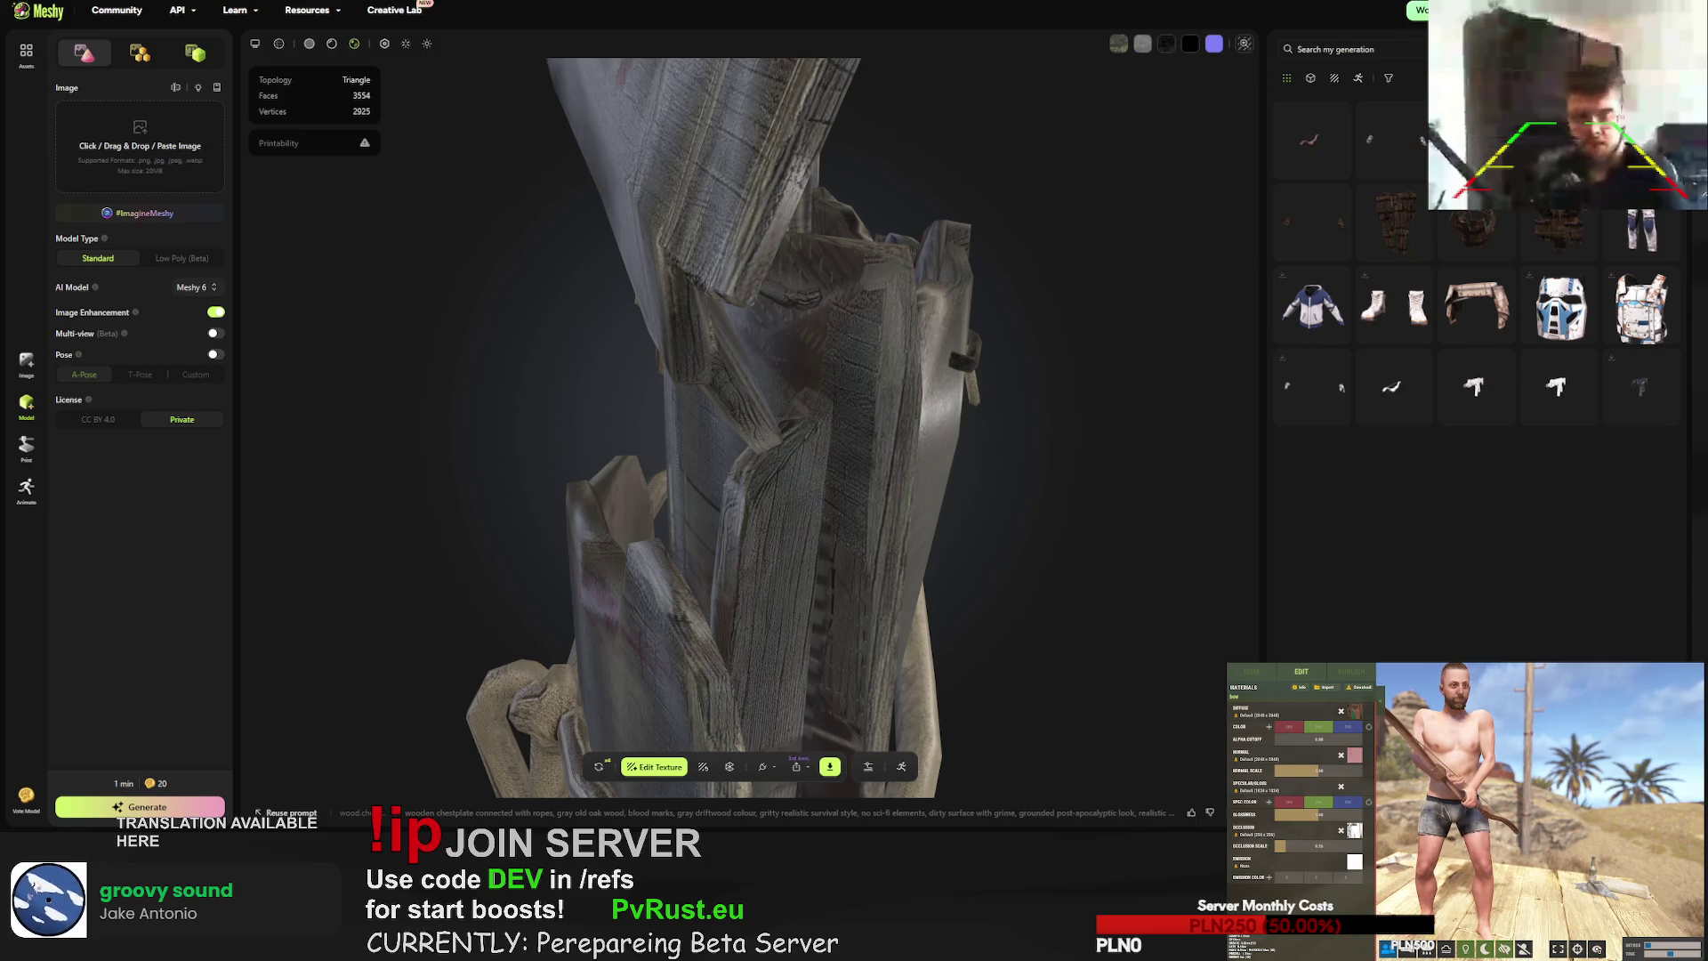
{"action": "left_click", "coordinate": [830, 766]}
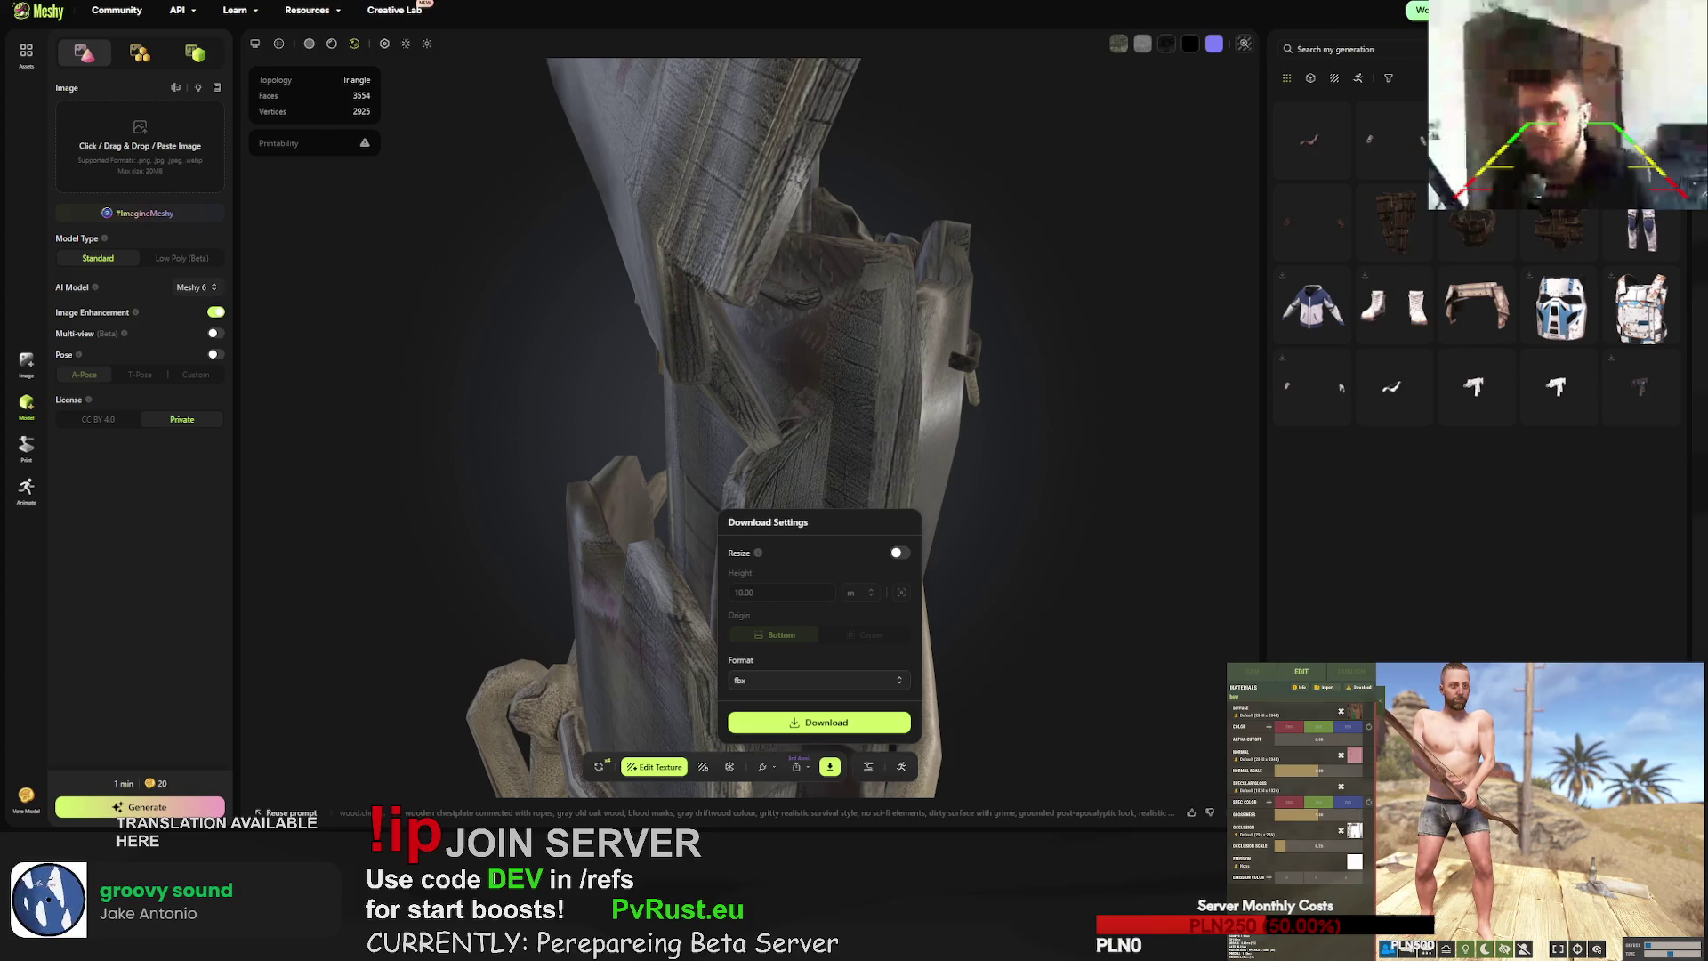
- Download the wooden helmet as an FBX file
{"action": "key", "text": "Escape"}
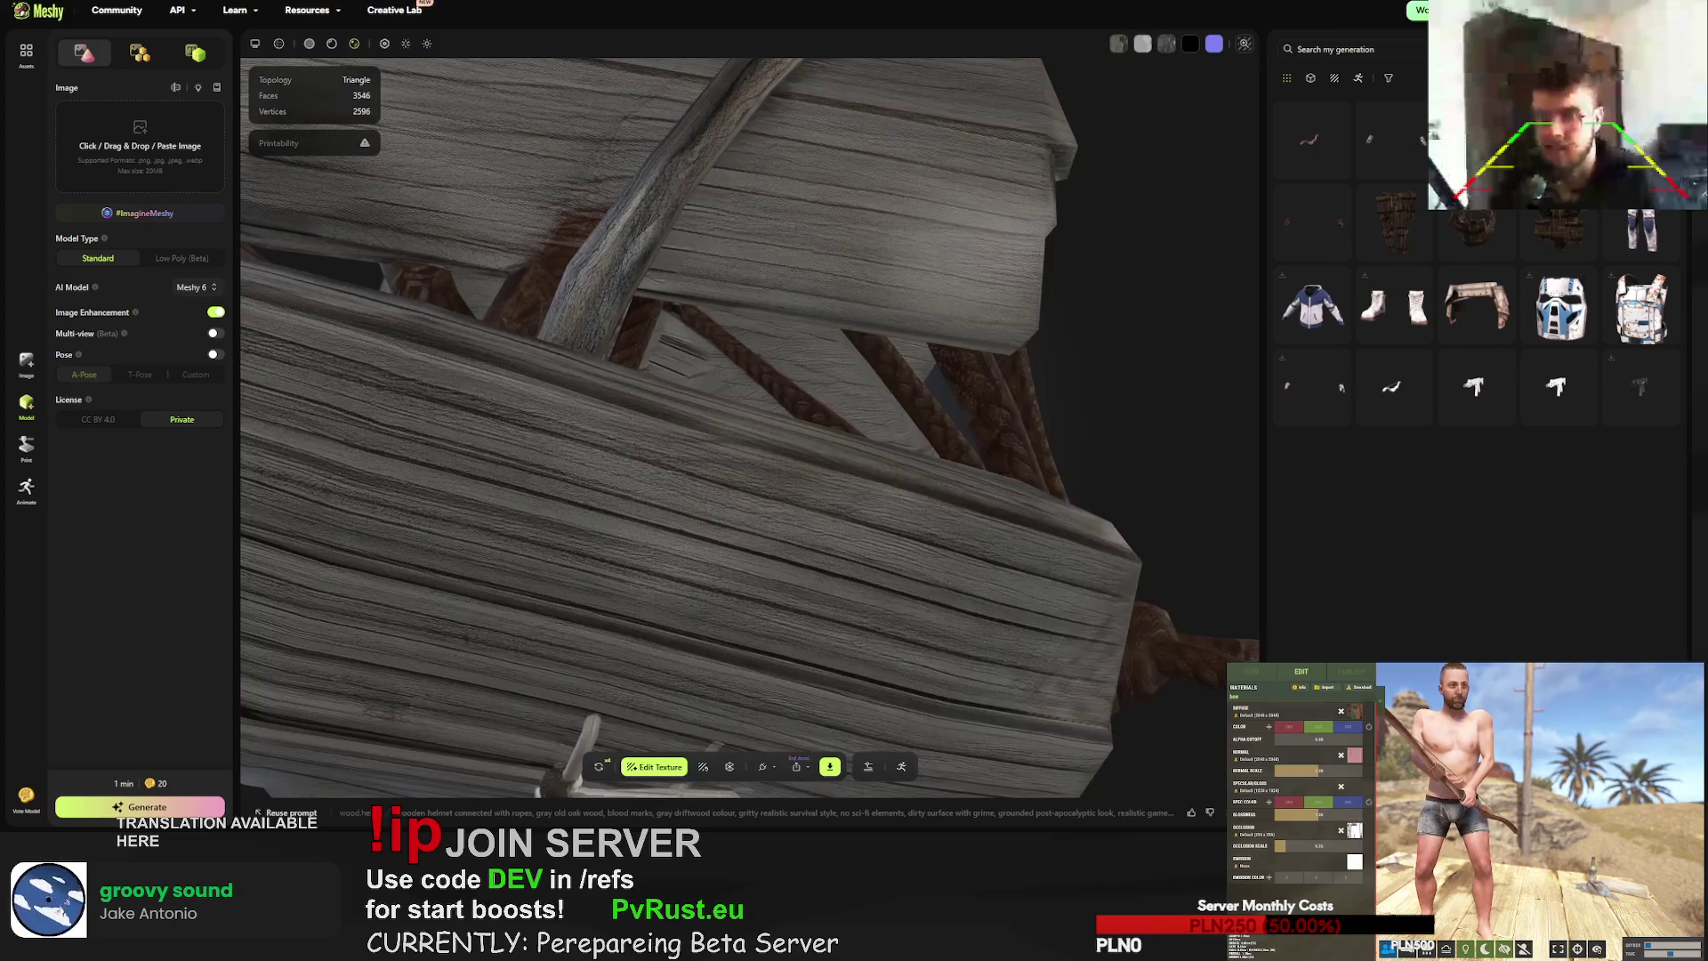
{"action": "left_click", "coordinate": [830, 766]}
{"action": "left_click", "coordinate": [830, 725]}
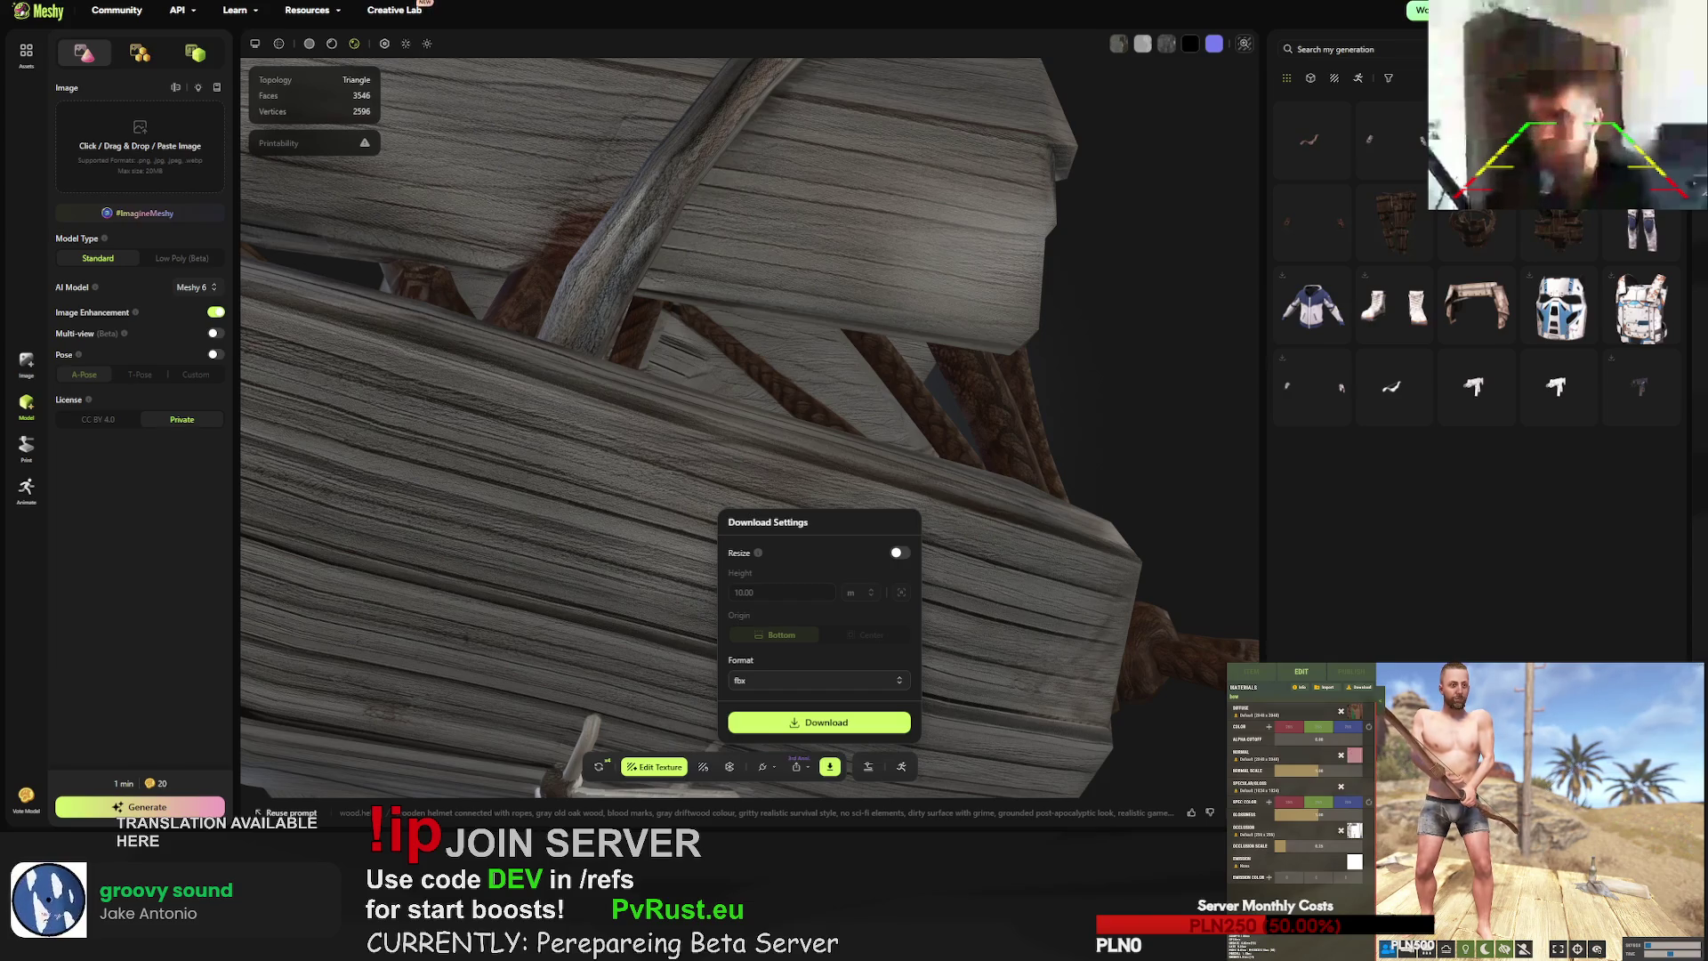
{"action": "key", "text": "Escape"}
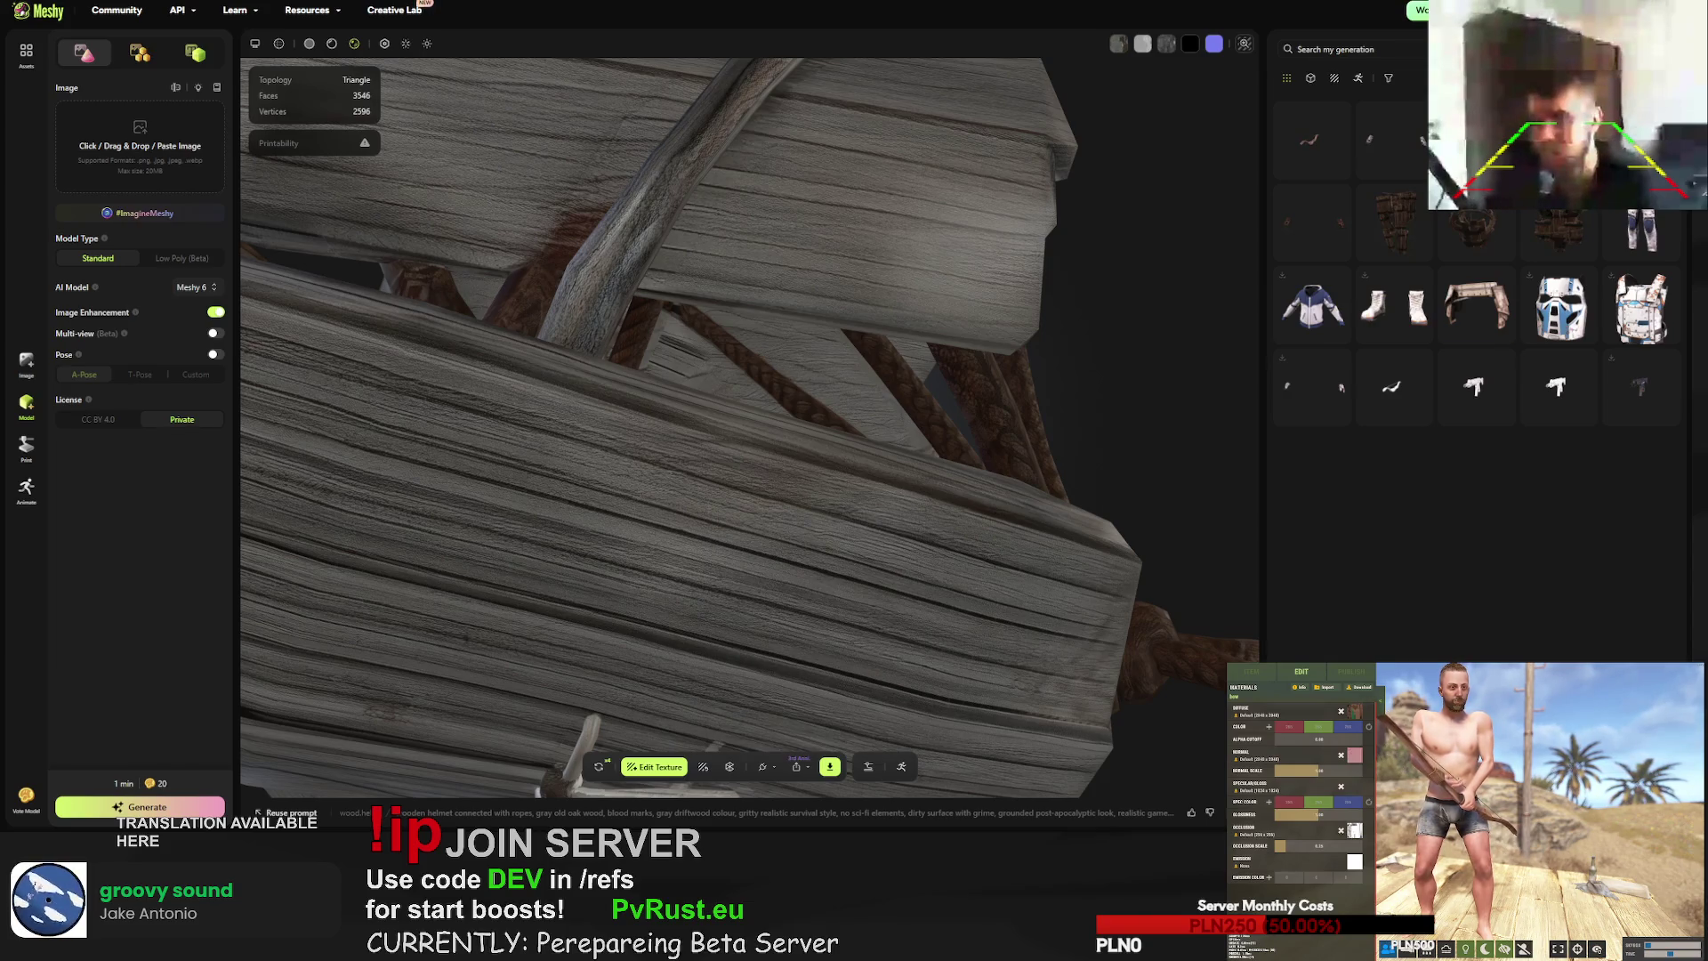
- Download the leg armour as an FBX file and orbit it to a front view
{"action": "left_click", "coordinate": [1395, 222]}
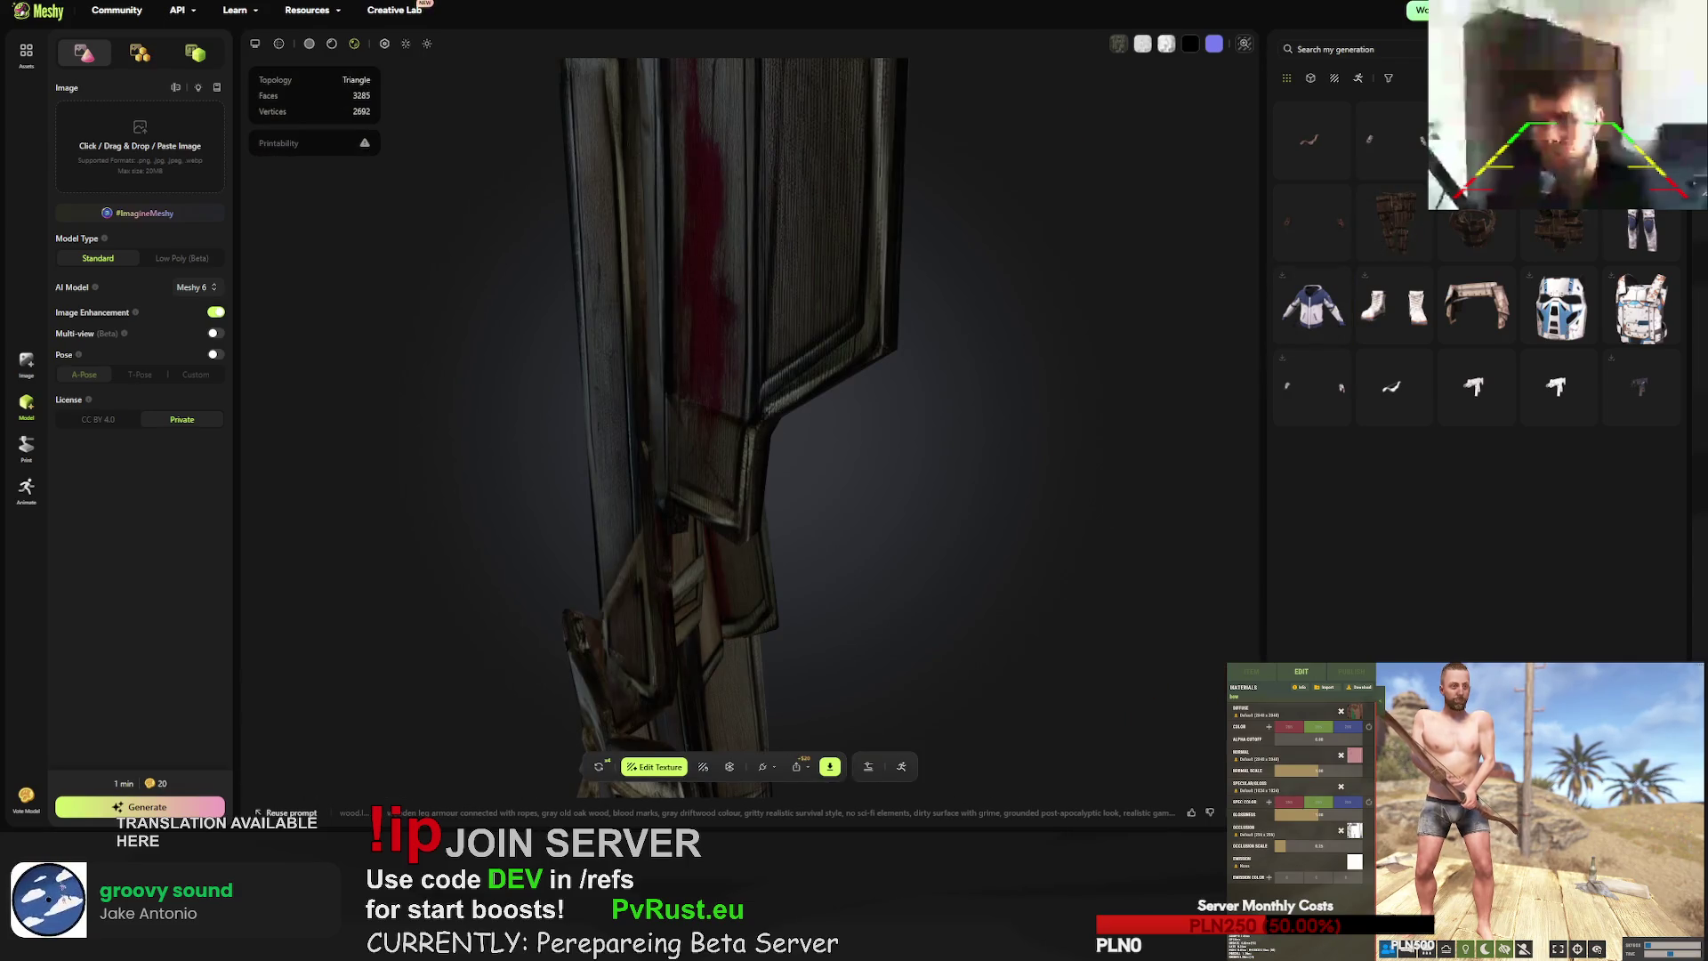
{"action": "left_click", "coordinate": [830, 769]}
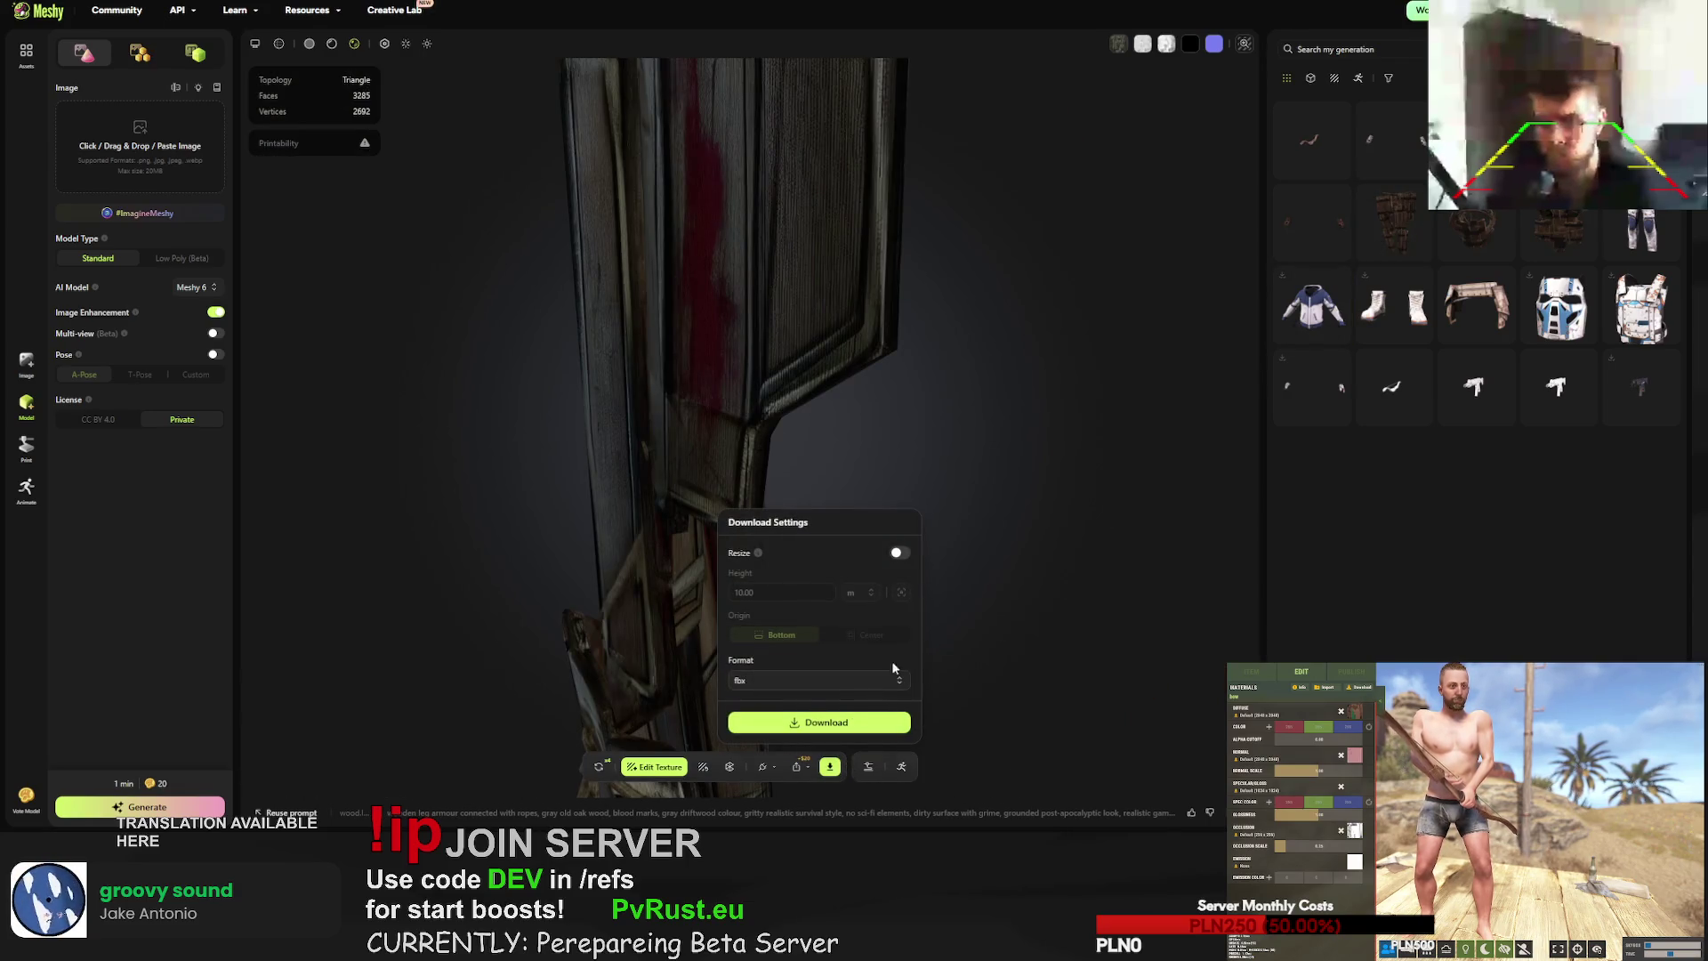
{"action": "left_click", "coordinate": [819, 721]}
{"action": "mouse_move", "coordinate": [713, 412]}
{"action": "left_mouse_down"}
{"action": "mouse_move", "coordinate": [820, 386]}
{"action": "mouse_move", "coordinate": [749, 318]}
{"action": "mouse_move", "coordinate": [665, 458]}
{"action": "mouse_move", "coordinate": [568, 460]}
{"action": "mouse_move", "coordinate": [716, 478]}
{"action": "mouse_move", "coordinate": [973, 468]}
{"action": "left_mouse_up"}
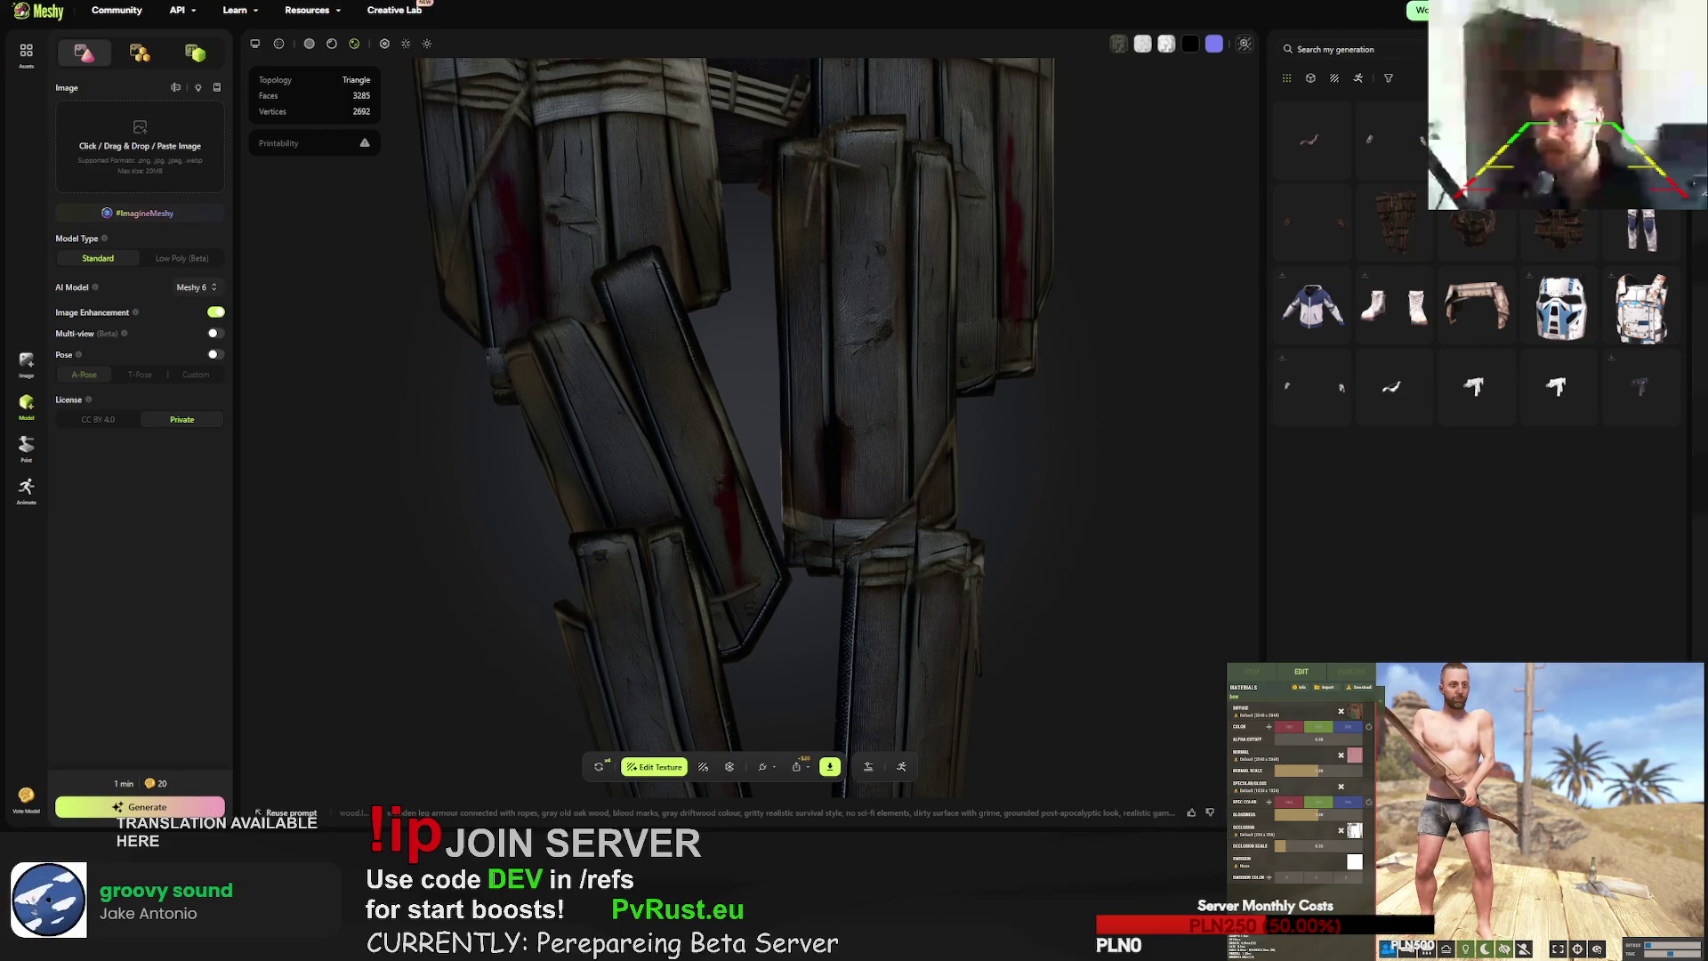
- Download the wooden gloves as FBX, then send them back for regeneration
{"action": "left_click", "coordinate": [1390, 140]}
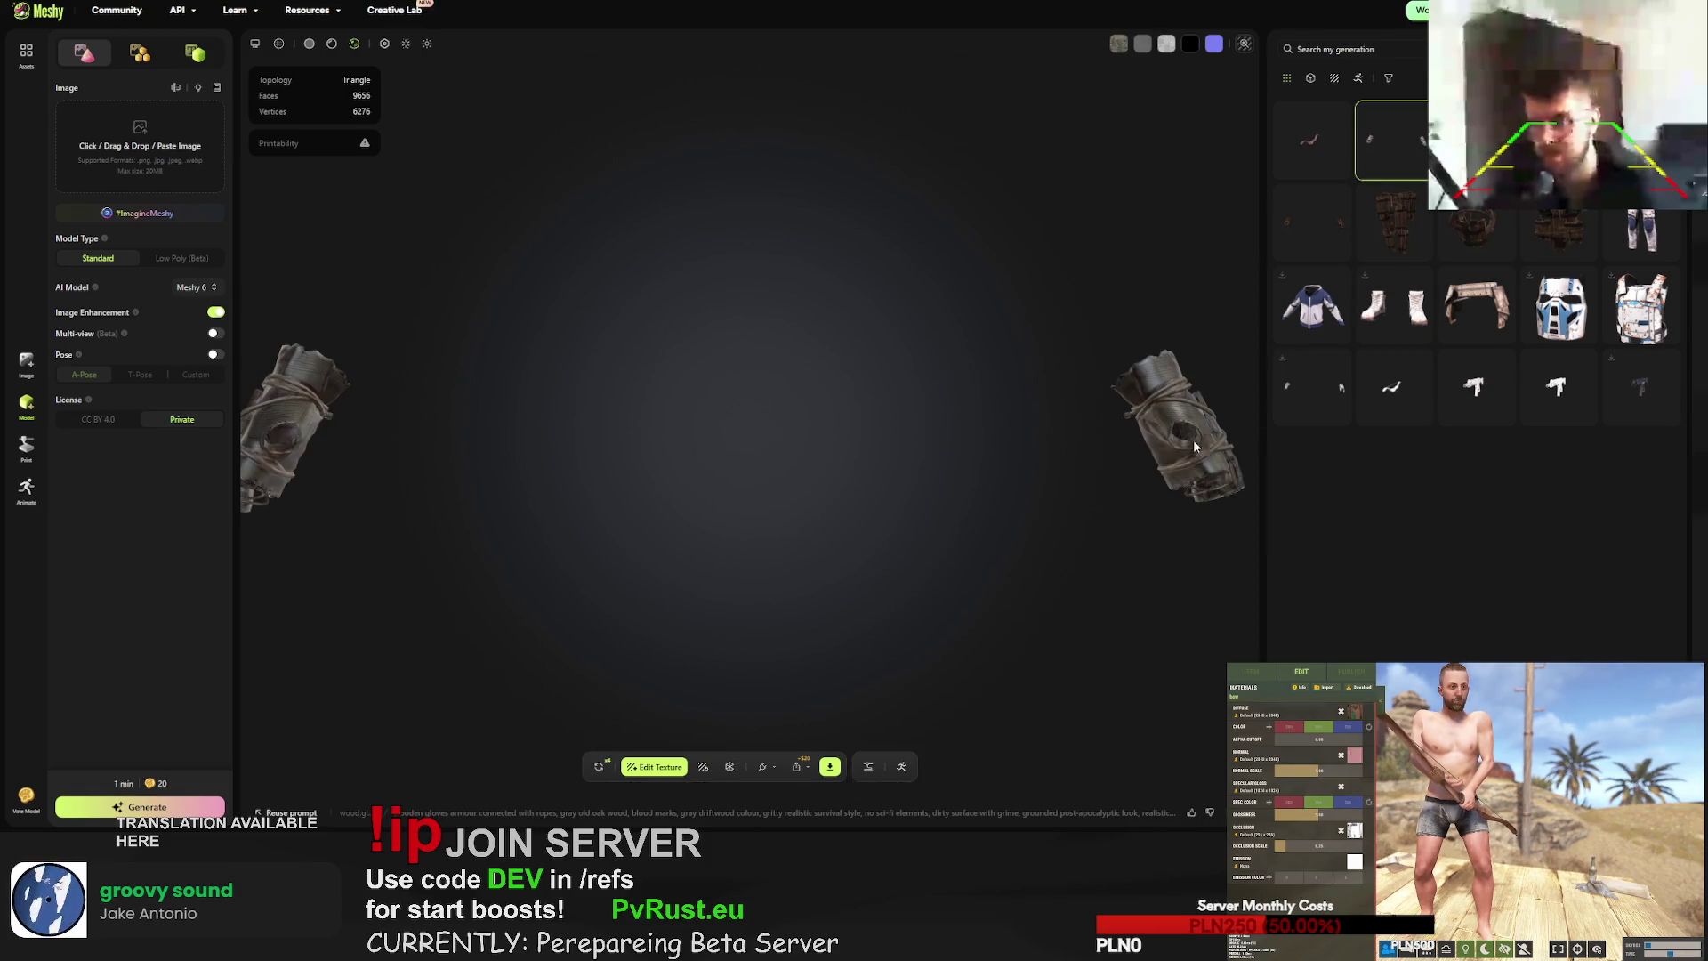
{"action": "left_click", "coordinate": [830, 766]}
{"action": "left_click", "coordinate": [820, 724]}
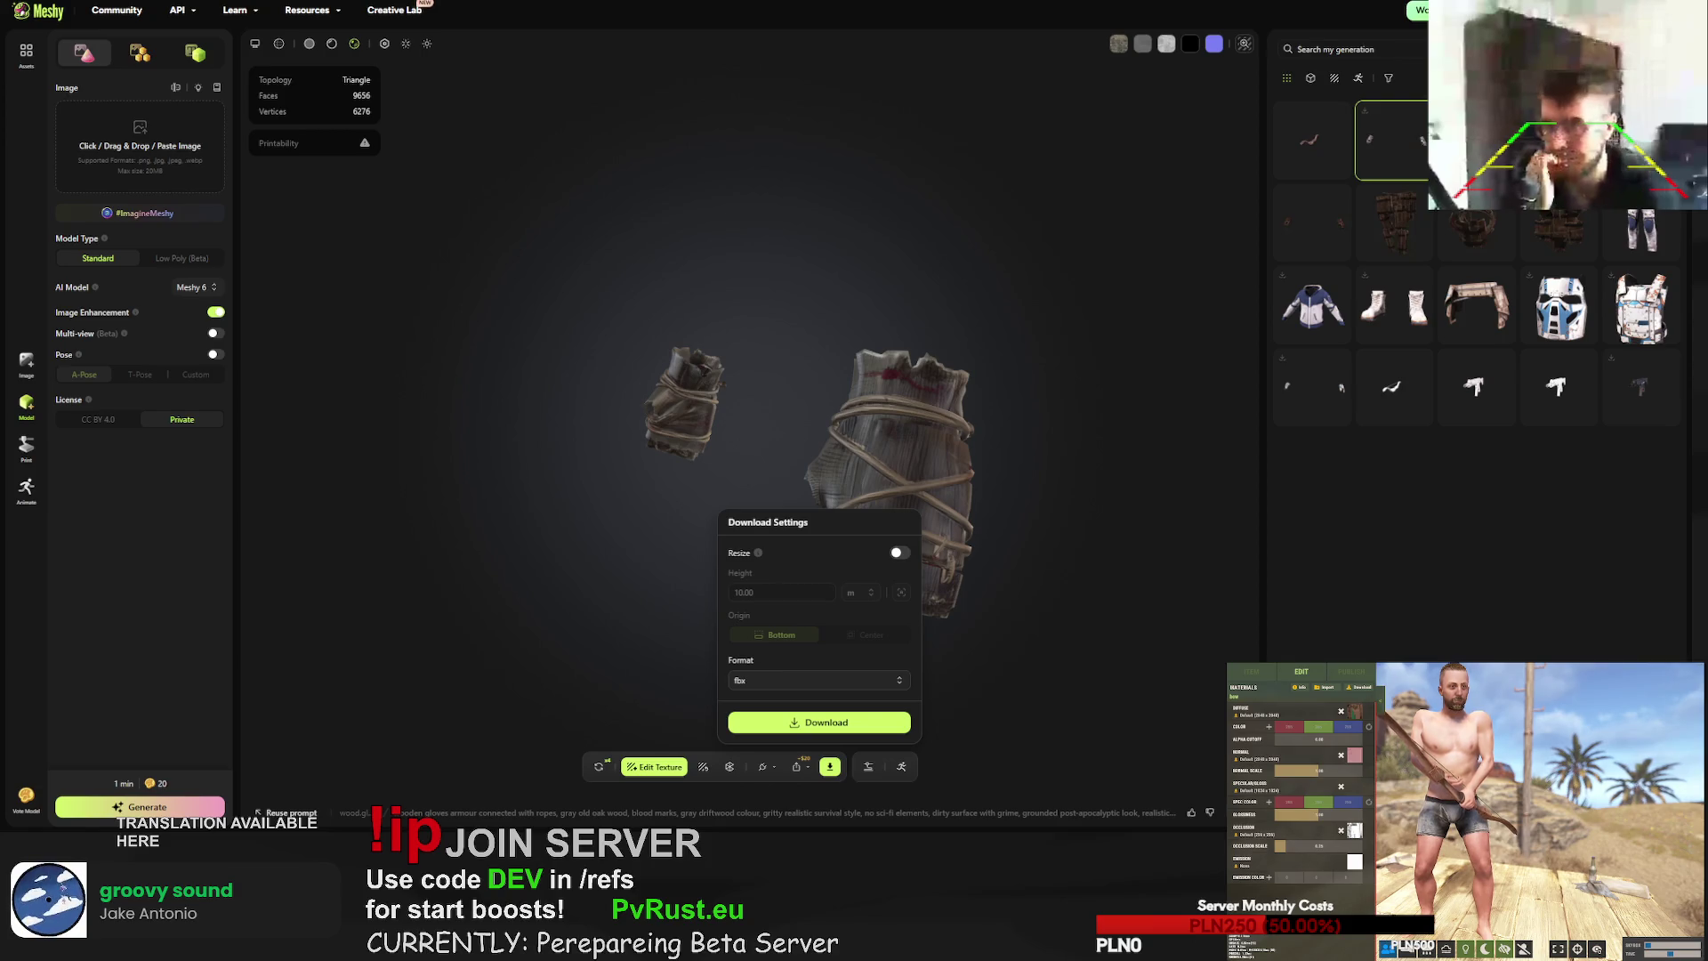
{"action": "left_click", "coordinate": [1056, 693]}
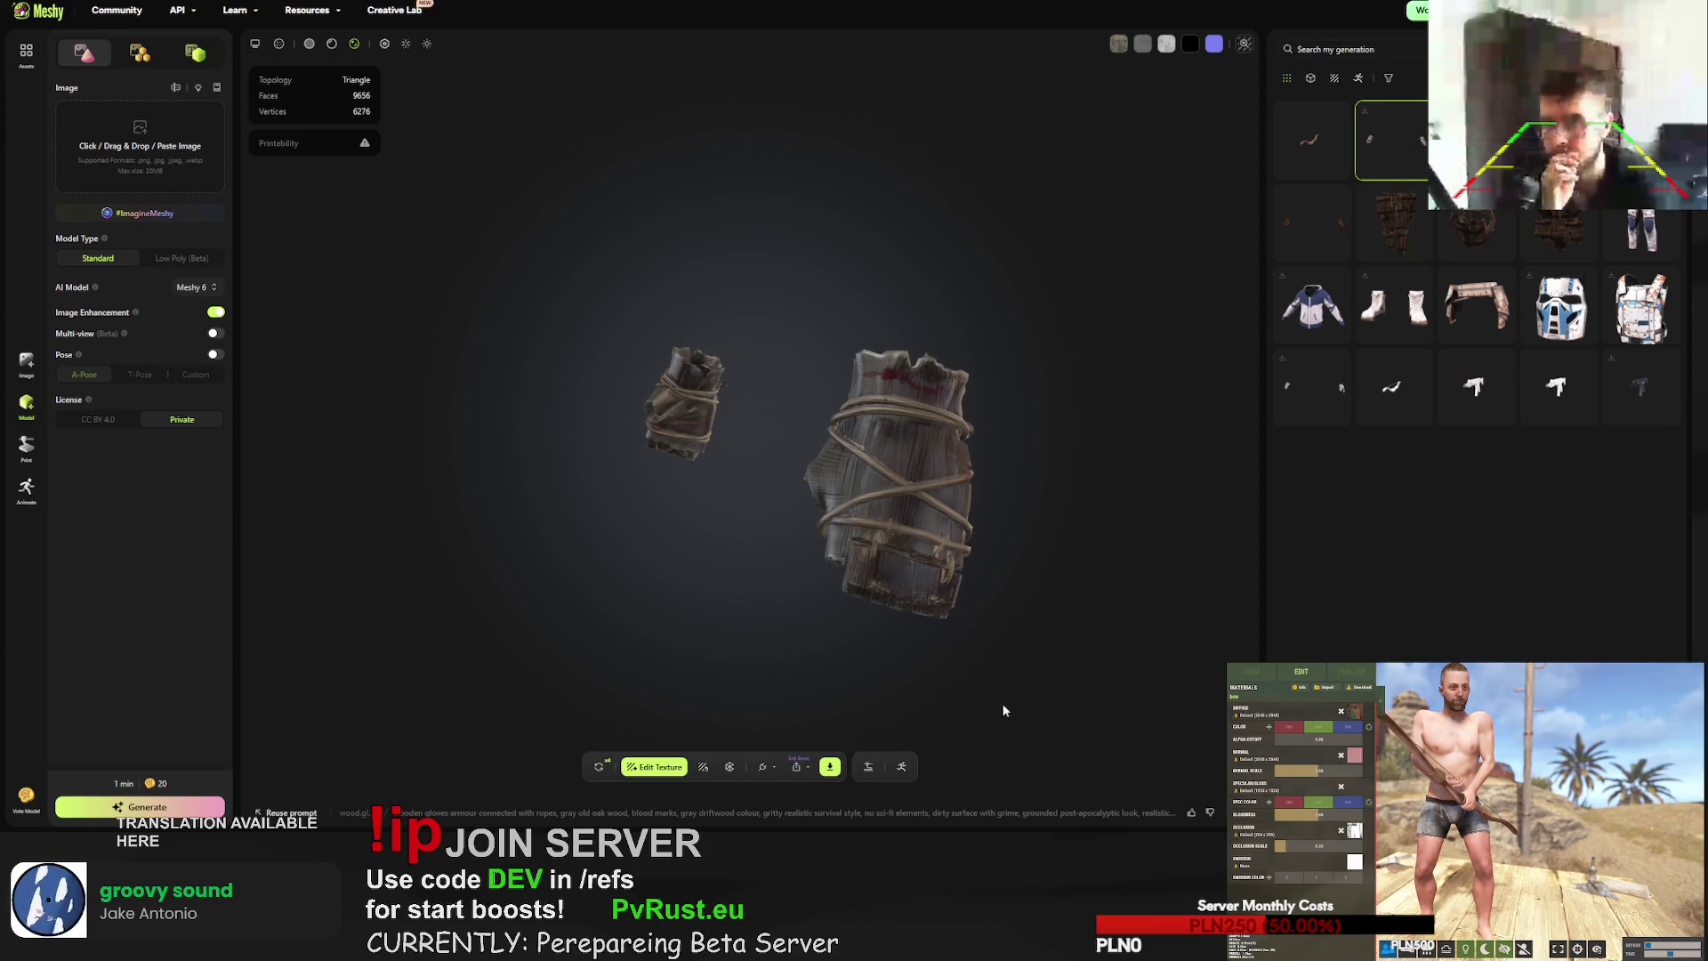
{"action": "left_click", "coordinate": [599, 766]}
{"action": "key", "text": "Return"}
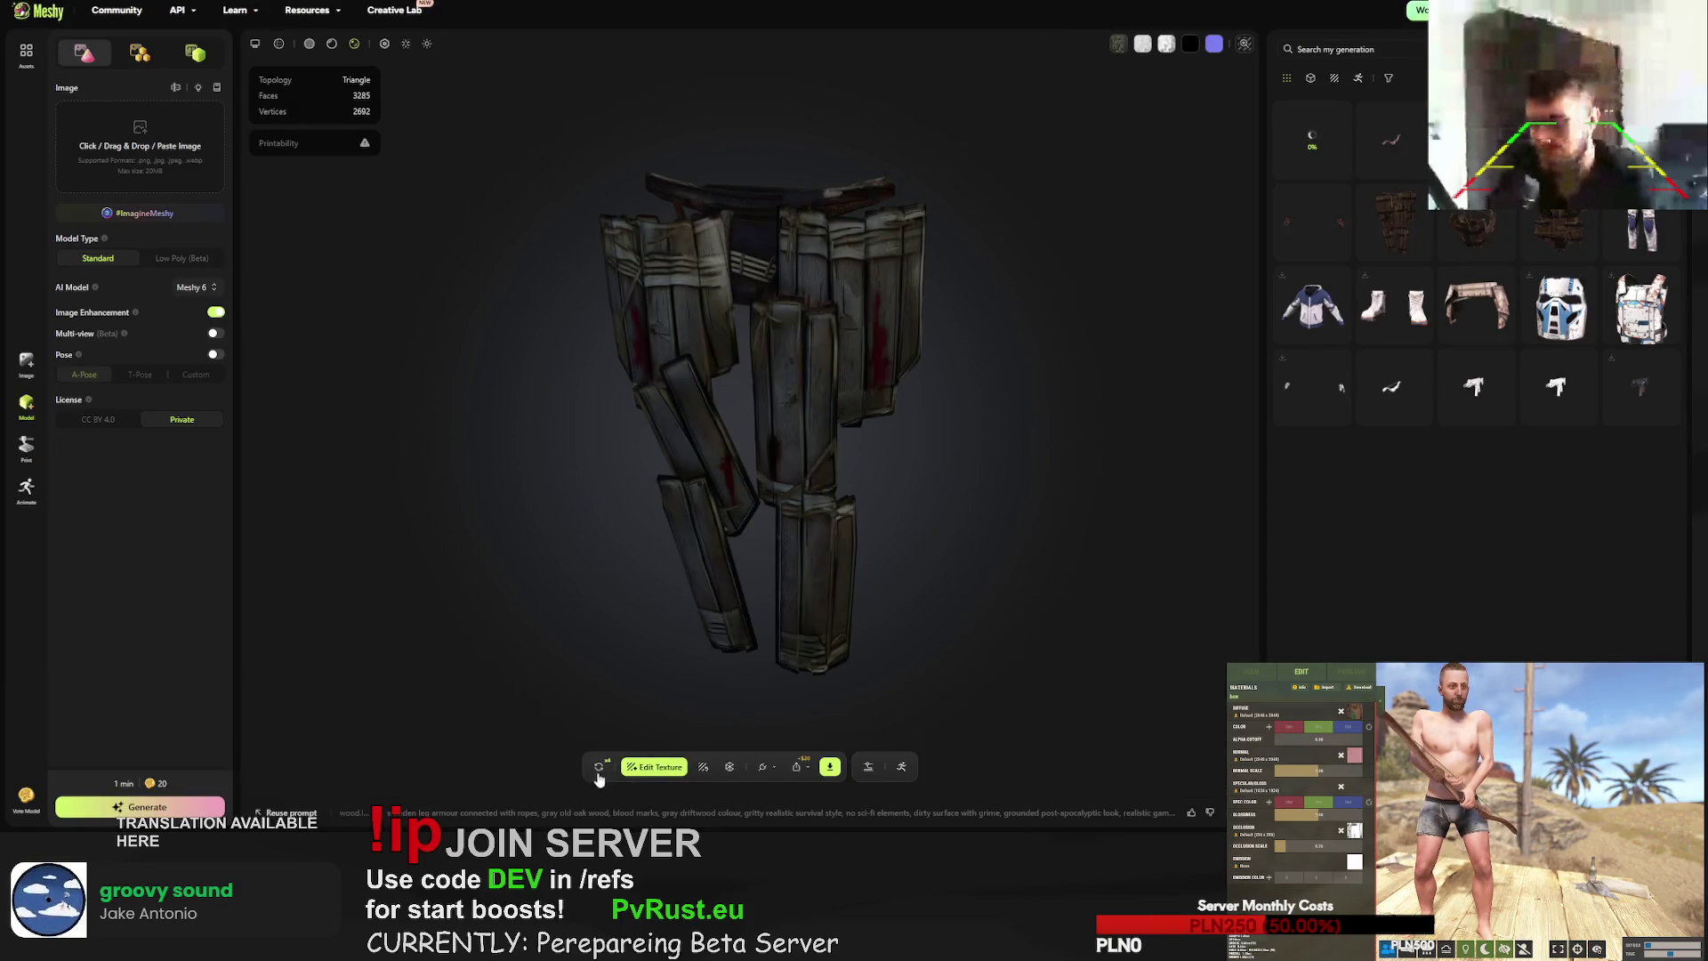
- Regenerate the leg armour and the wooden helmet
{"action": "left_click", "coordinate": [599, 774]}
{"action": "left_click", "coordinate": [989, 463]}
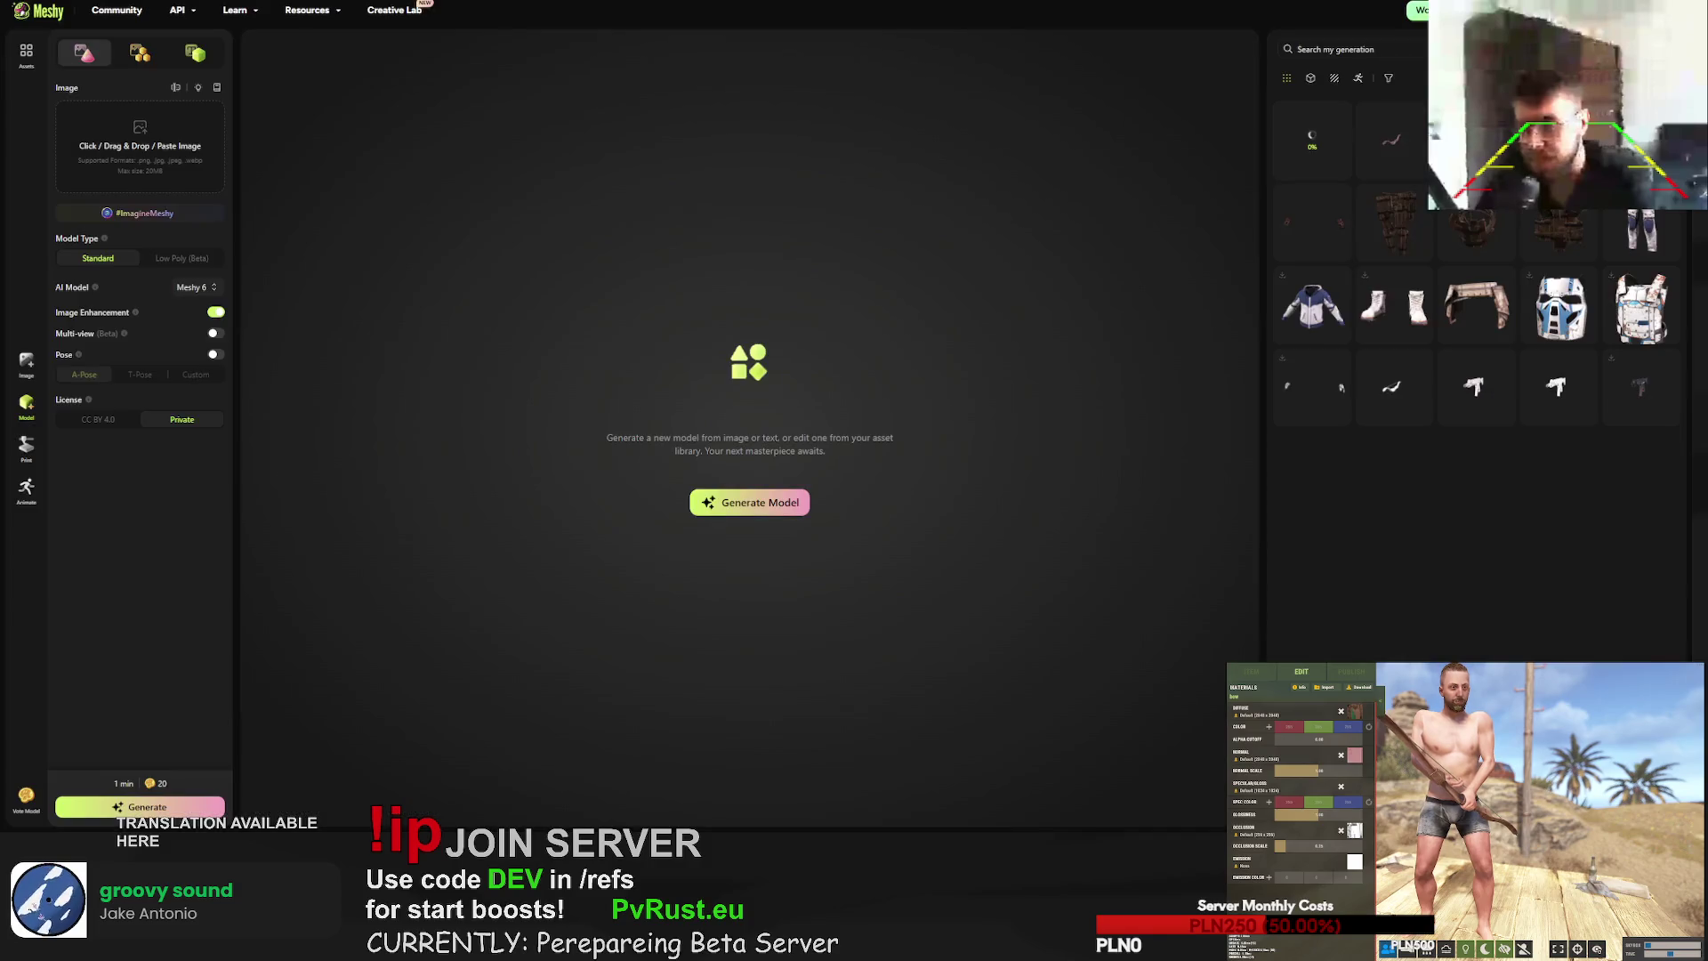
{"action": "left_click", "coordinate": [1392, 140]}
{"action": "left_click", "coordinate": [601, 770]}
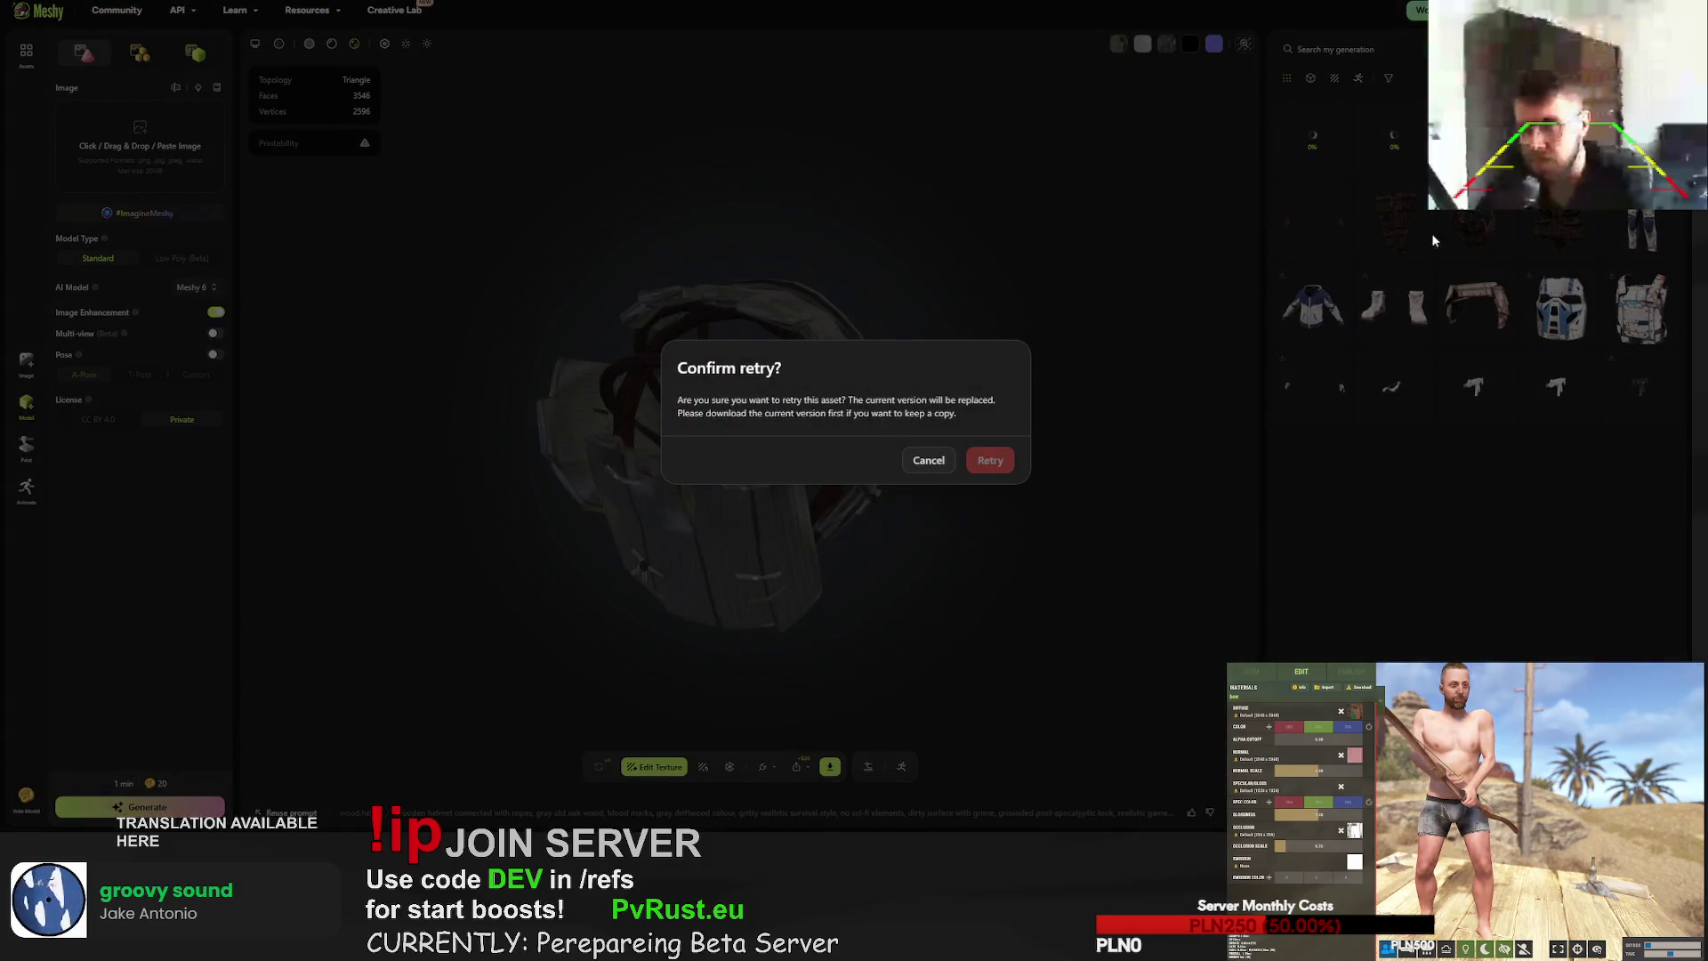
{"action": "key", "text": "Return"}
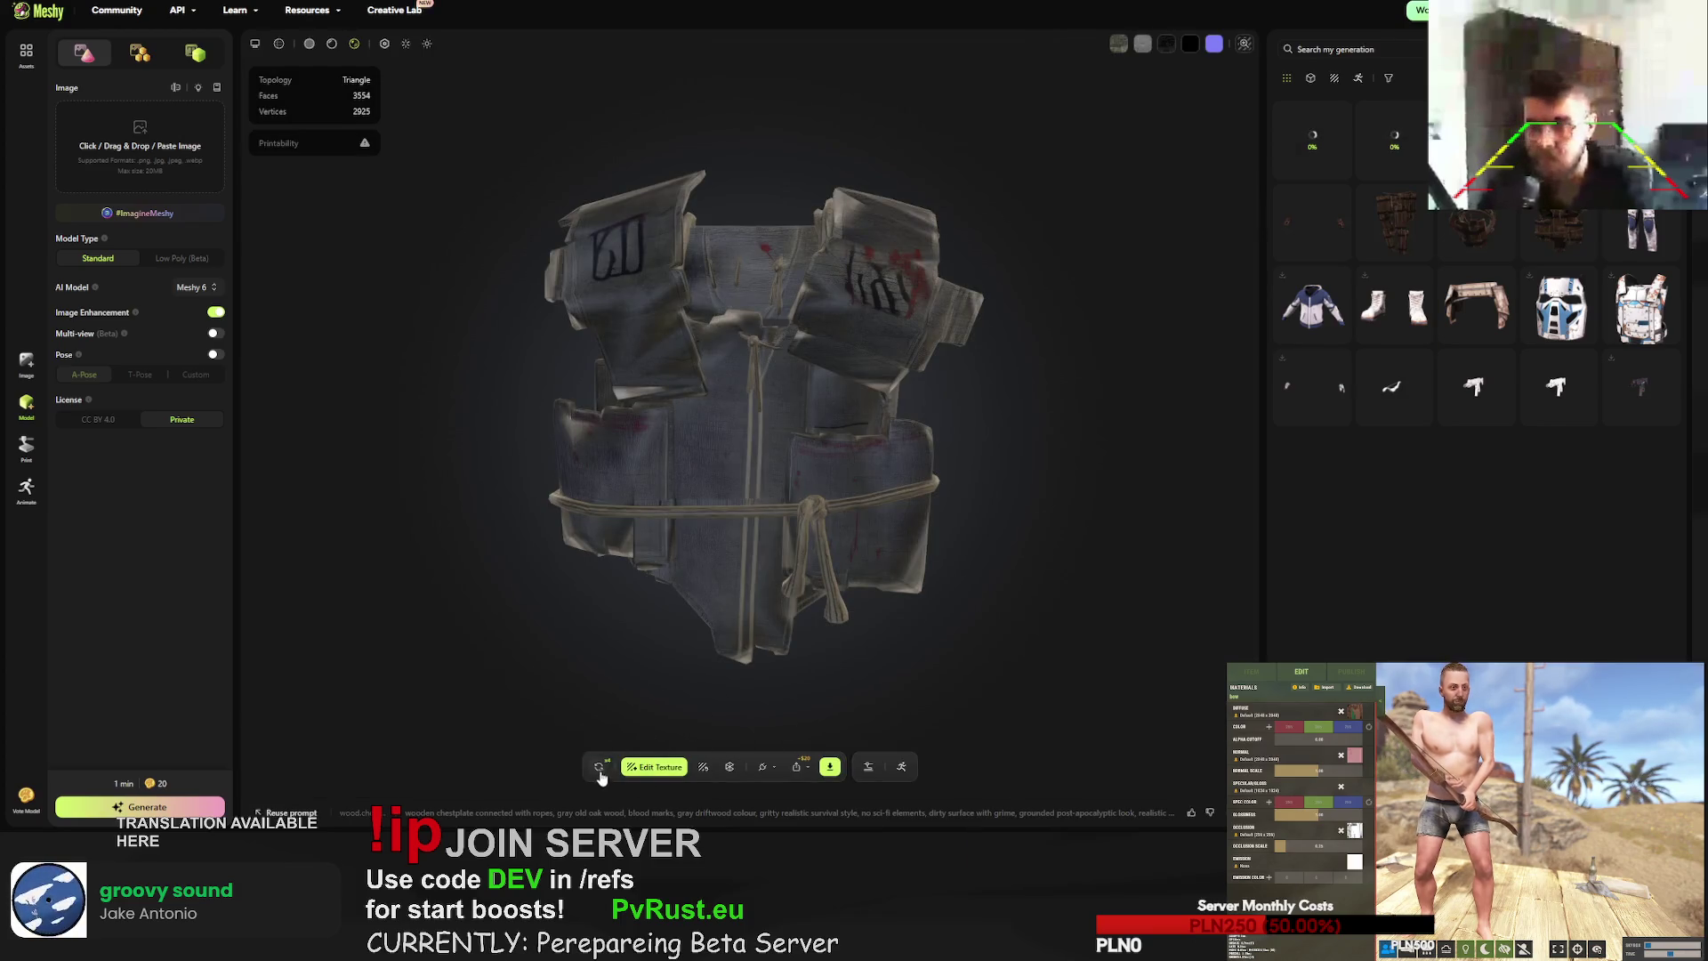
- Regenerate the chestplate and the bow, then open the finished bow
{"action": "left_click", "coordinate": [600, 769]}
{"action": "left_click", "coordinate": [998, 462]}
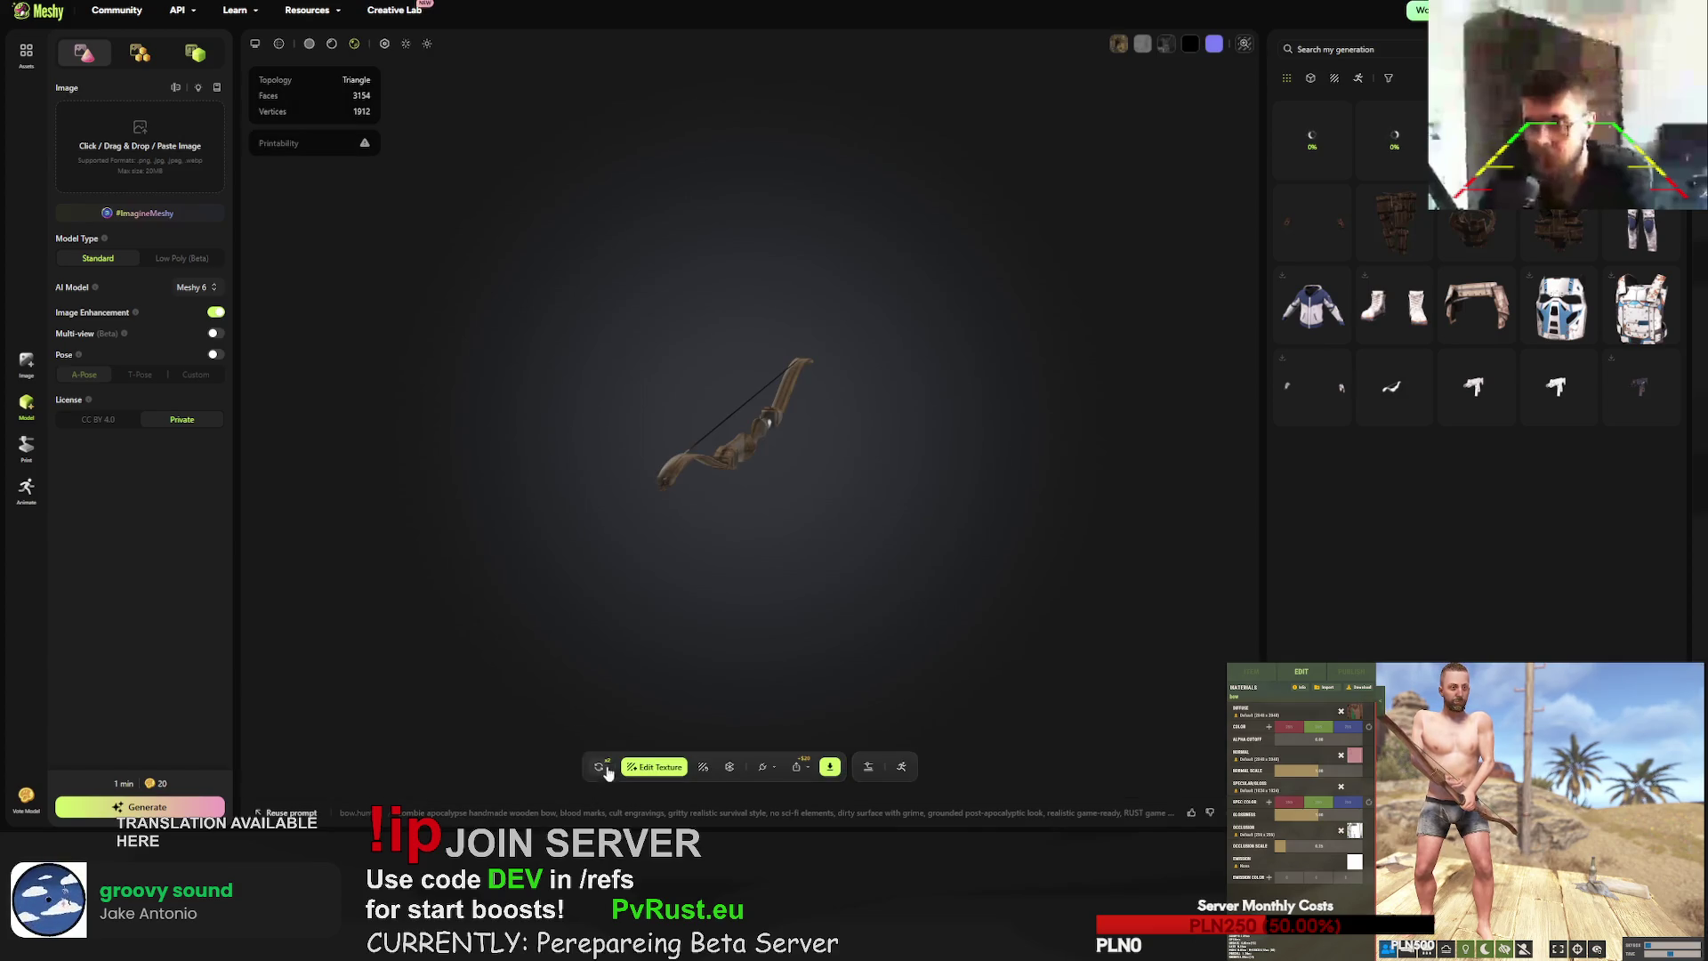
{"action": "left_click", "coordinate": [600, 767]}
{"action": "left_click", "coordinate": [991, 463]}
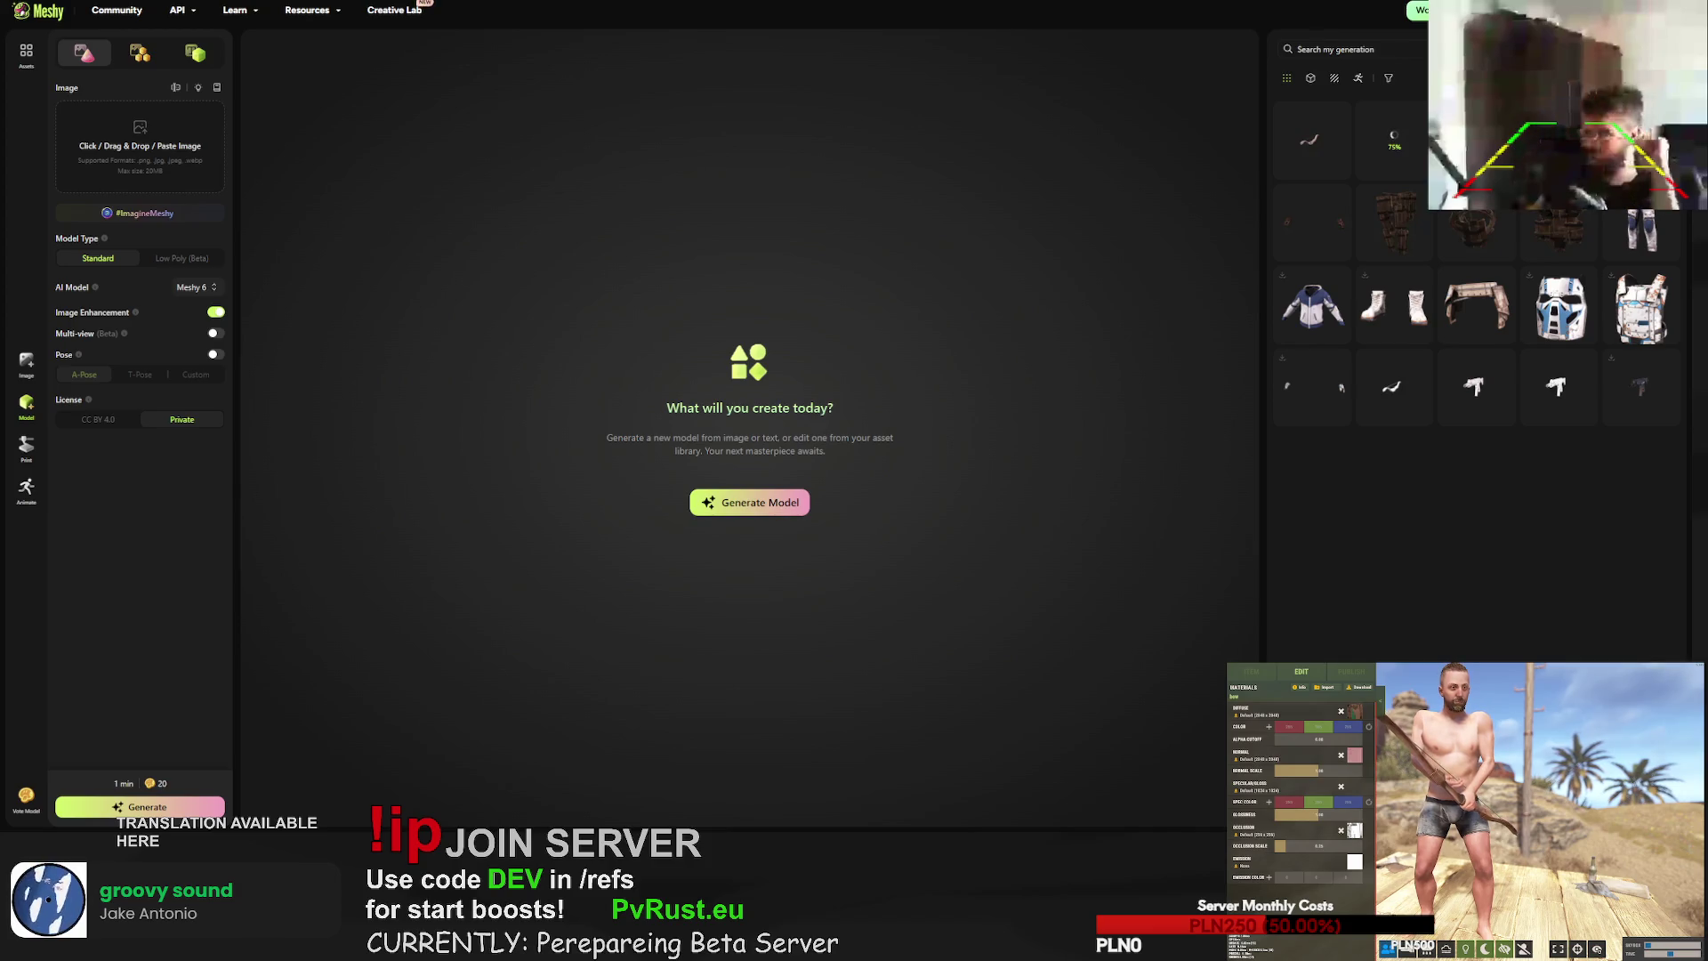
{"action": "left_click", "coordinate": [1315, 144]}
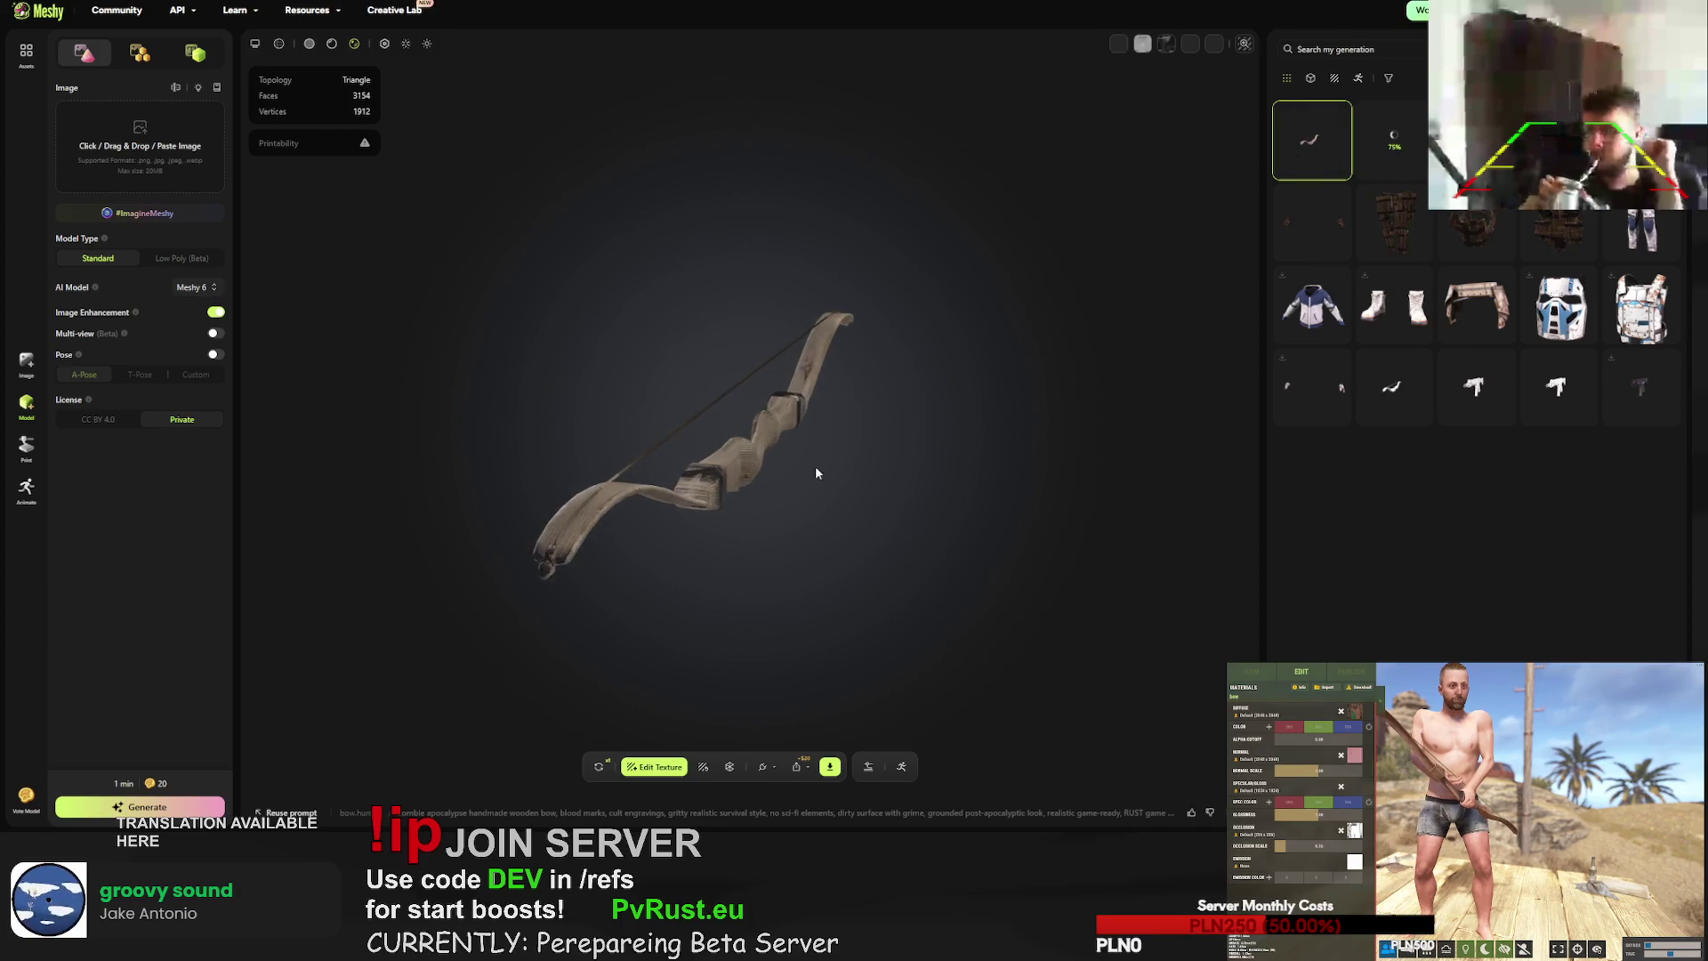
- Inspect the regenerated bow's grip, the gloves, and the leg armour from the side
{"action": "scroll", "coordinate": [692, 465], "scroll_direction": "up", "scroll_amount": 3}
{"action": "mouse_move", "coordinate": [693, 464]}
{"action": "left_mouse_down"}
{"action": "mouse_move", "coordinate": [681, 253]}
{"action": "mouse_move", "coordinate": [1001, 264]}
{"action": "left_mouse_up"}
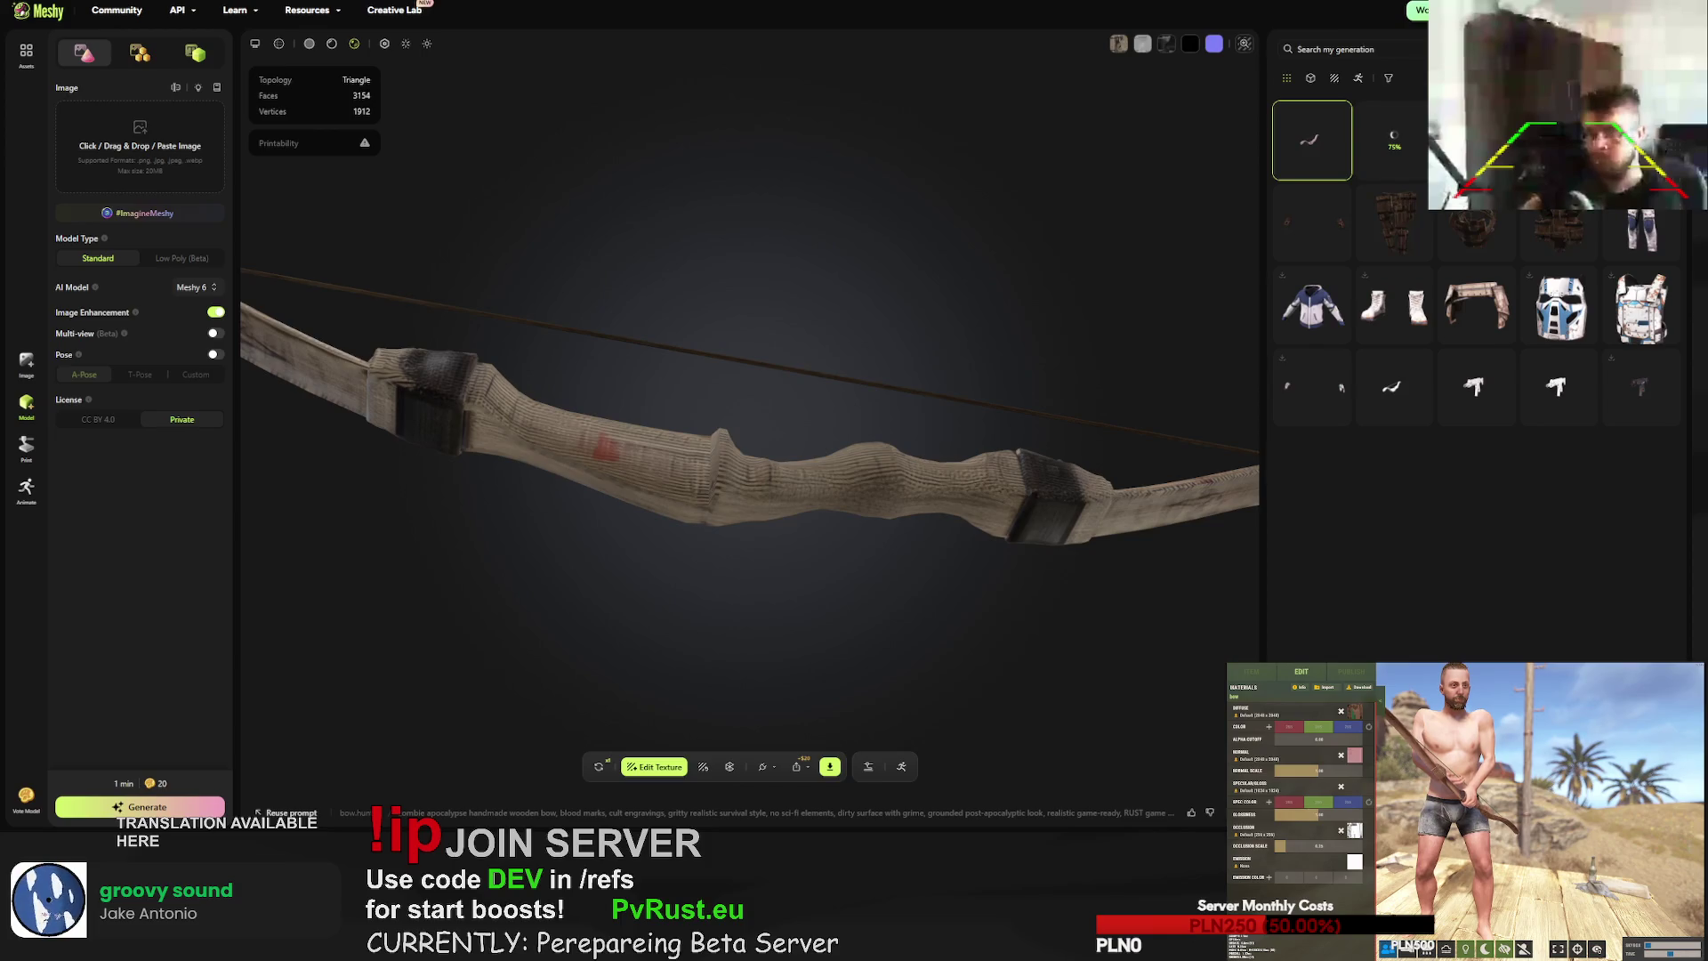
{"action": "left_click", "coordinate": [1312, 222]}
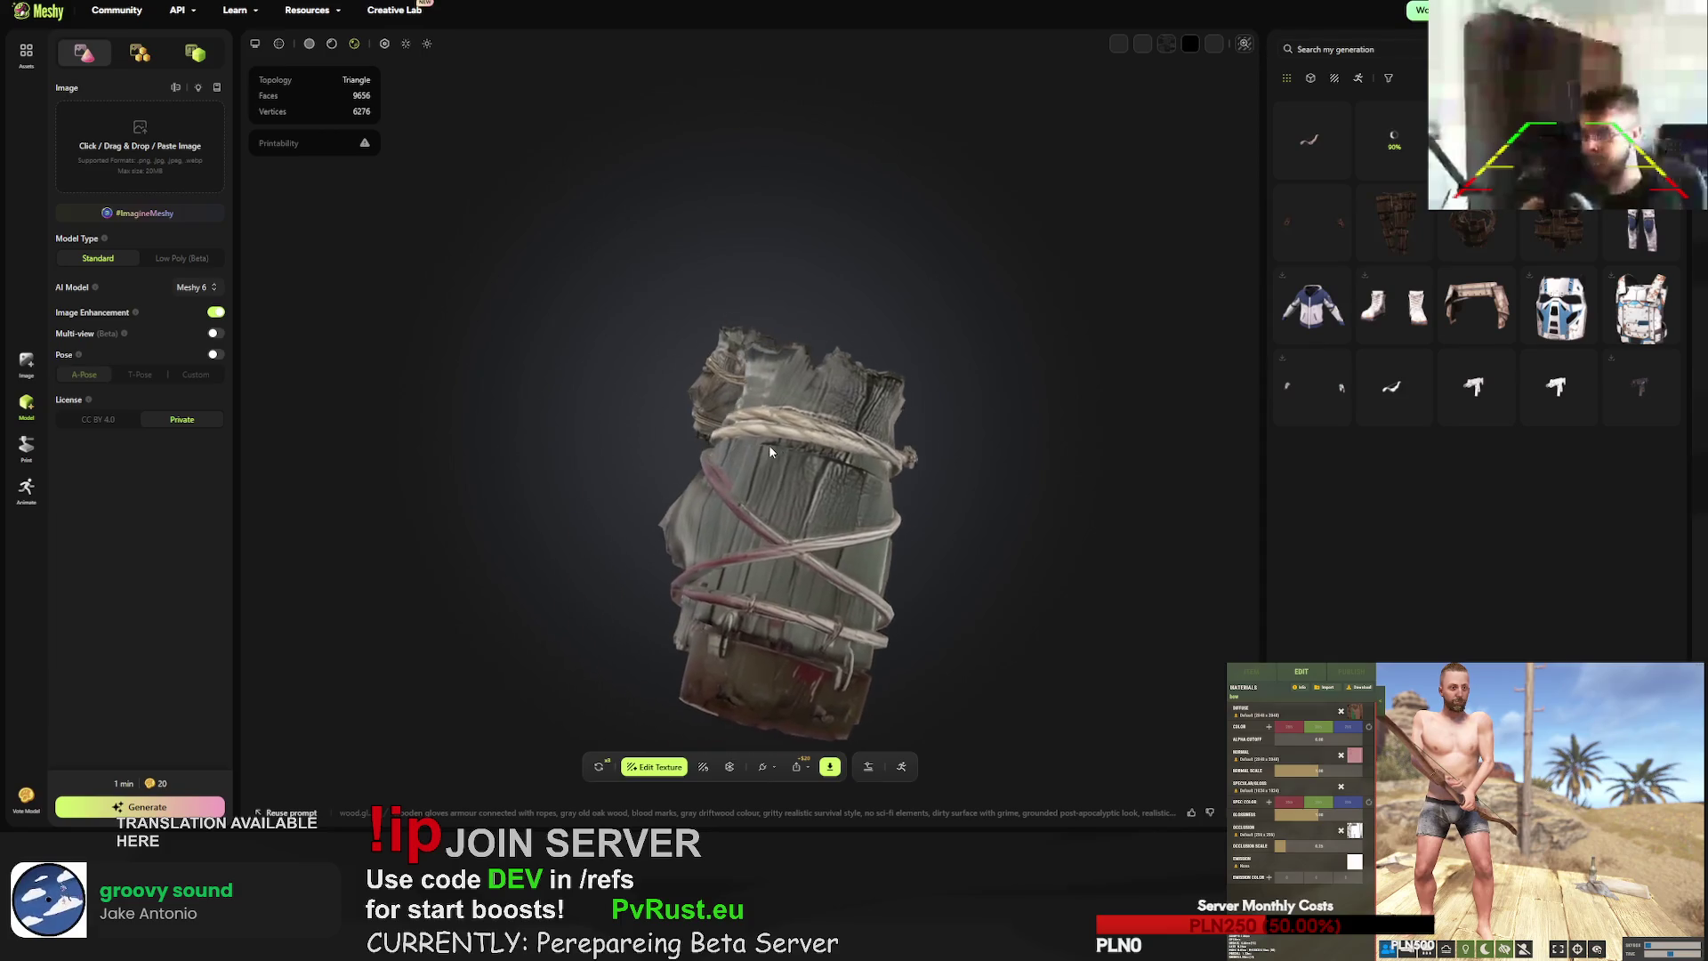
{"action": "left_click", "coordinate": [1397, 225]}
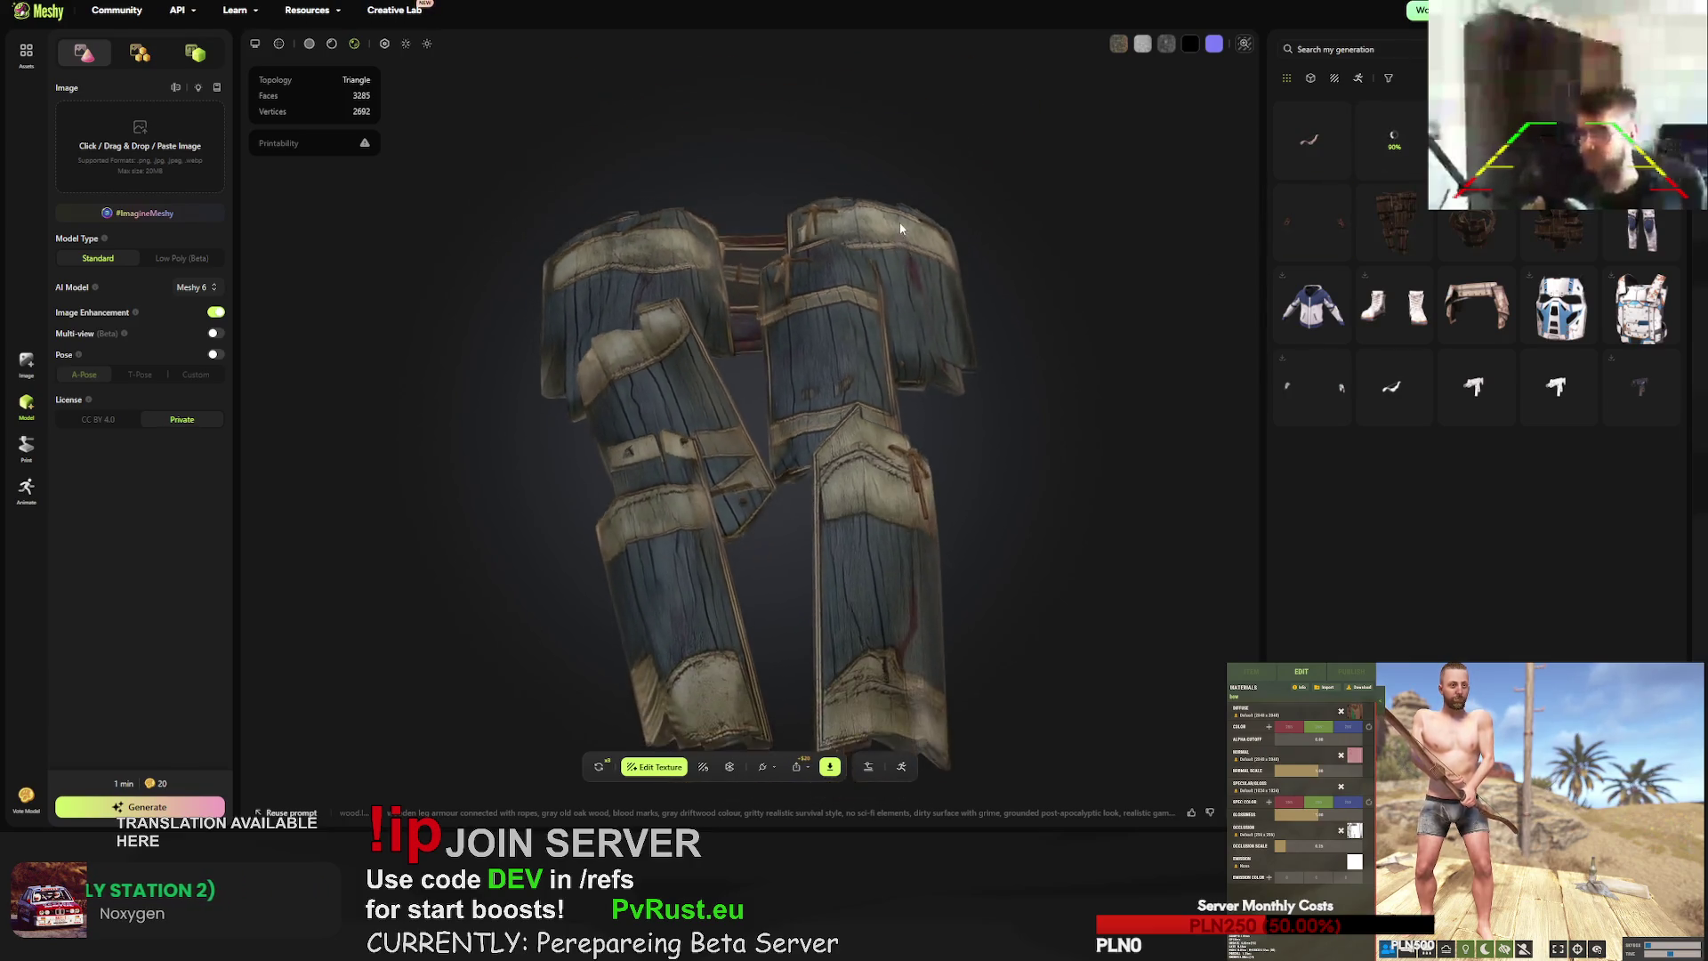
{"action": "left_click_drag", "start_coordinate": [1252, 234], "coordinate": [1054, 379]}
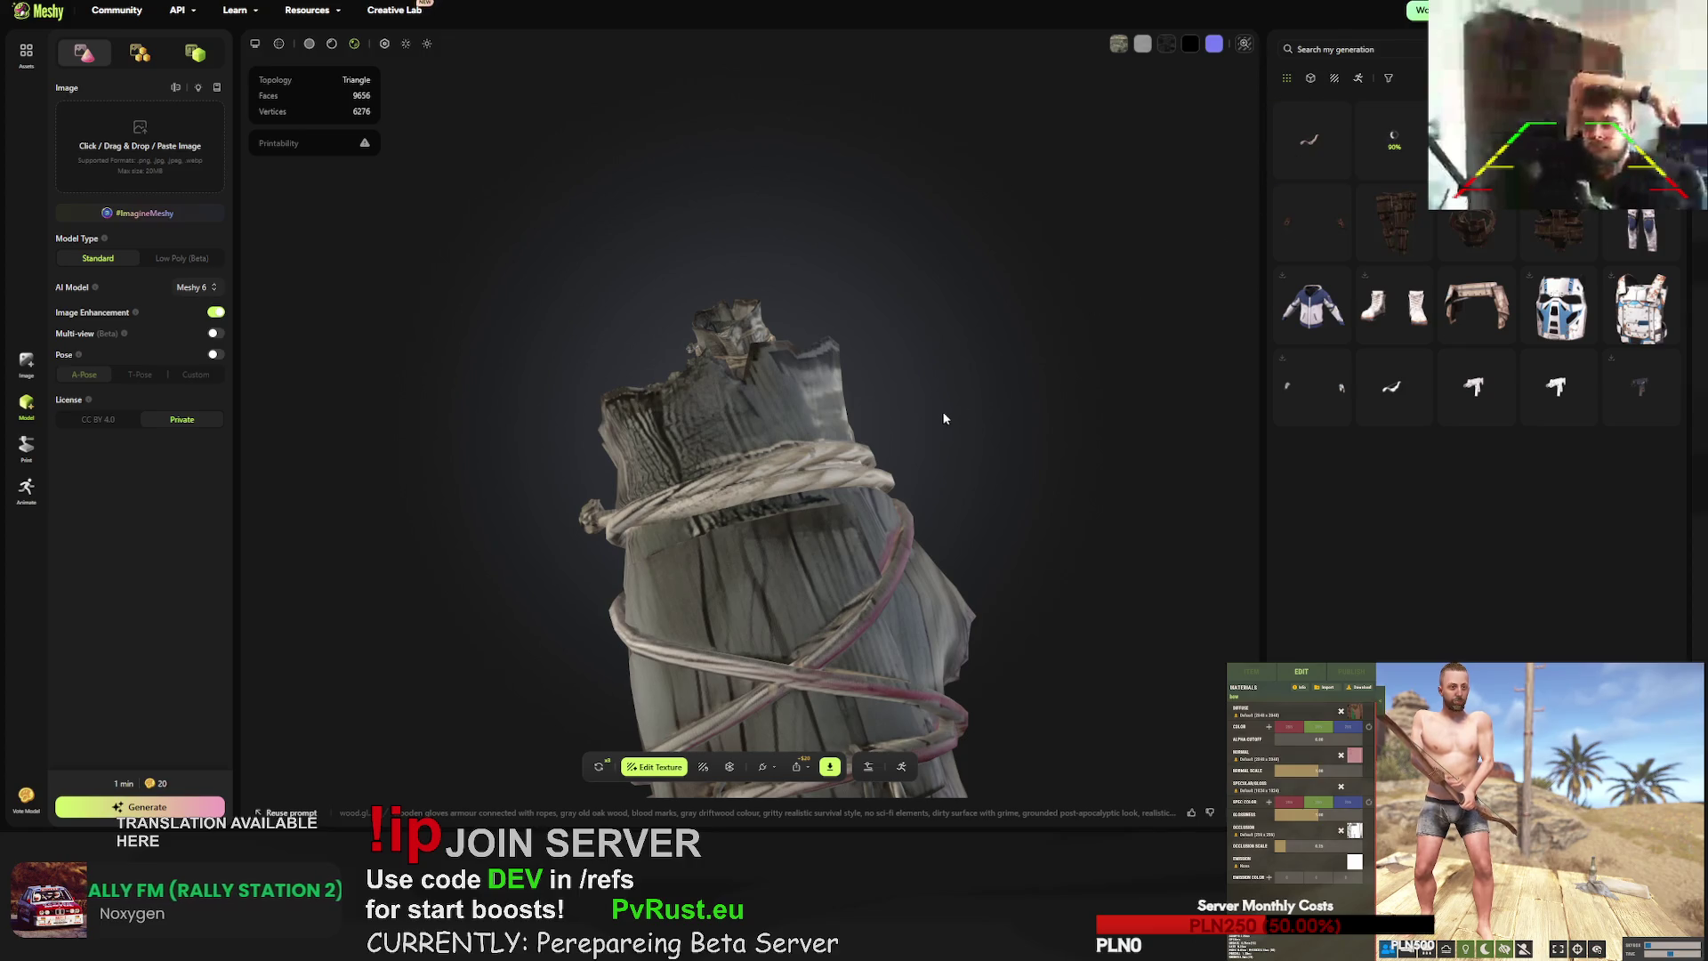
{"action": "left_click", "coordinate": [1397, 222]}
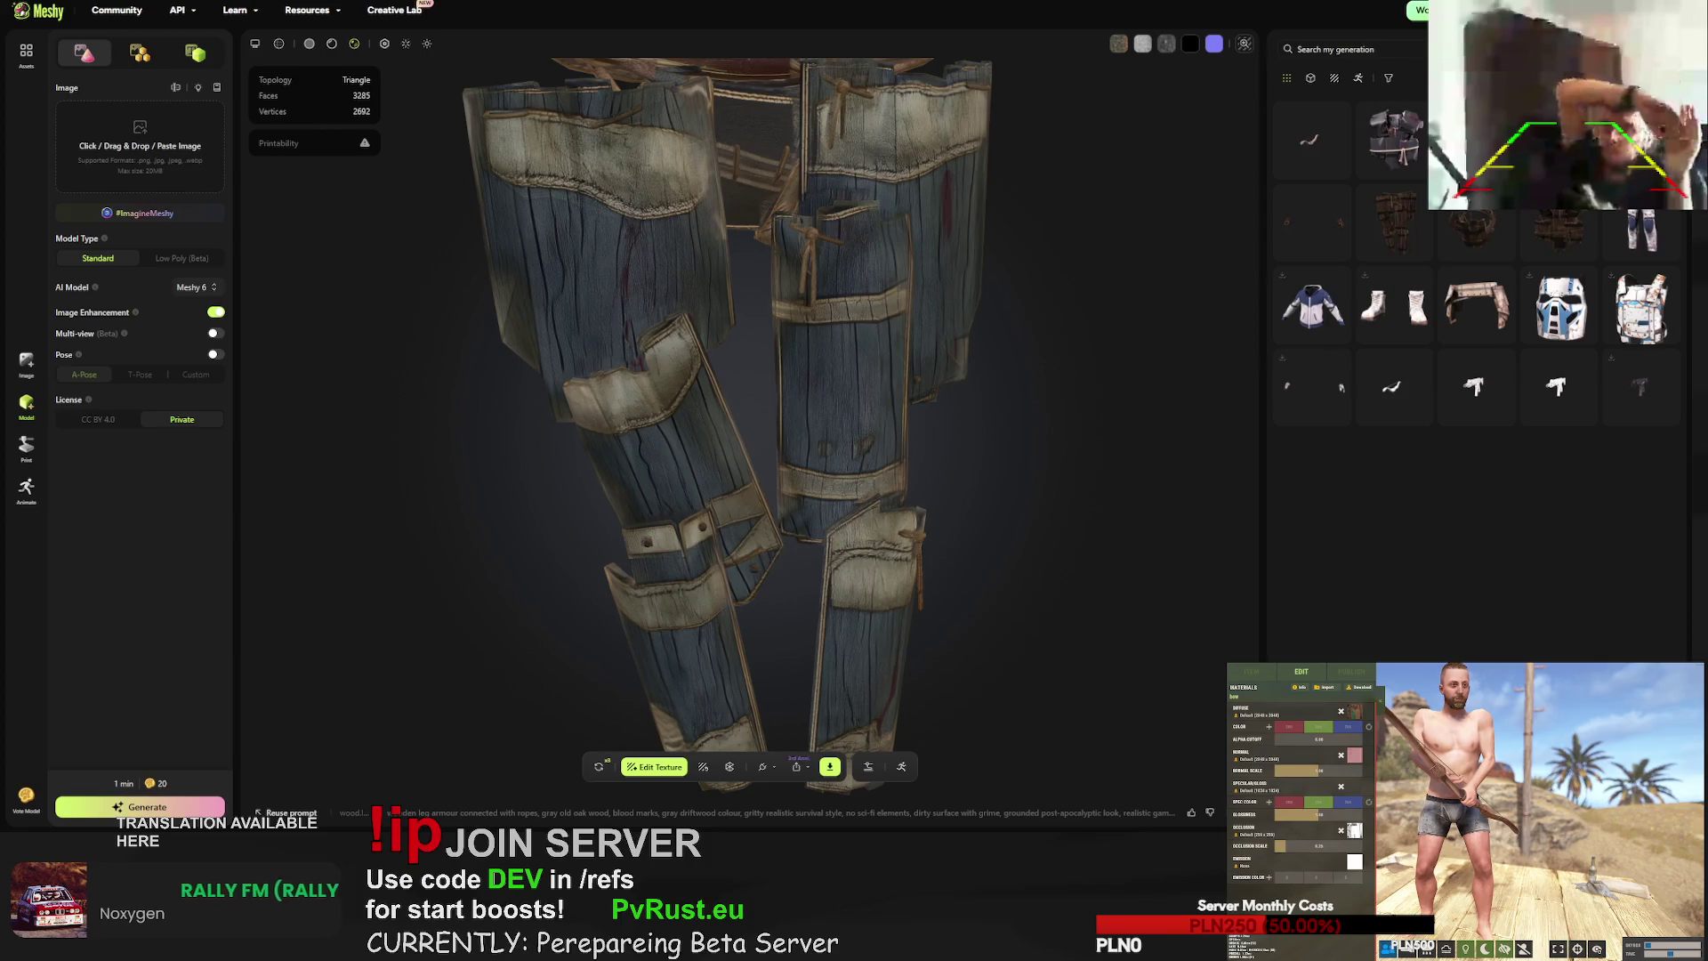
- Open and zoom the regenerated chestplate, then request a retry for it
{"action": "left_click", "coordinate": [1413, 121]}
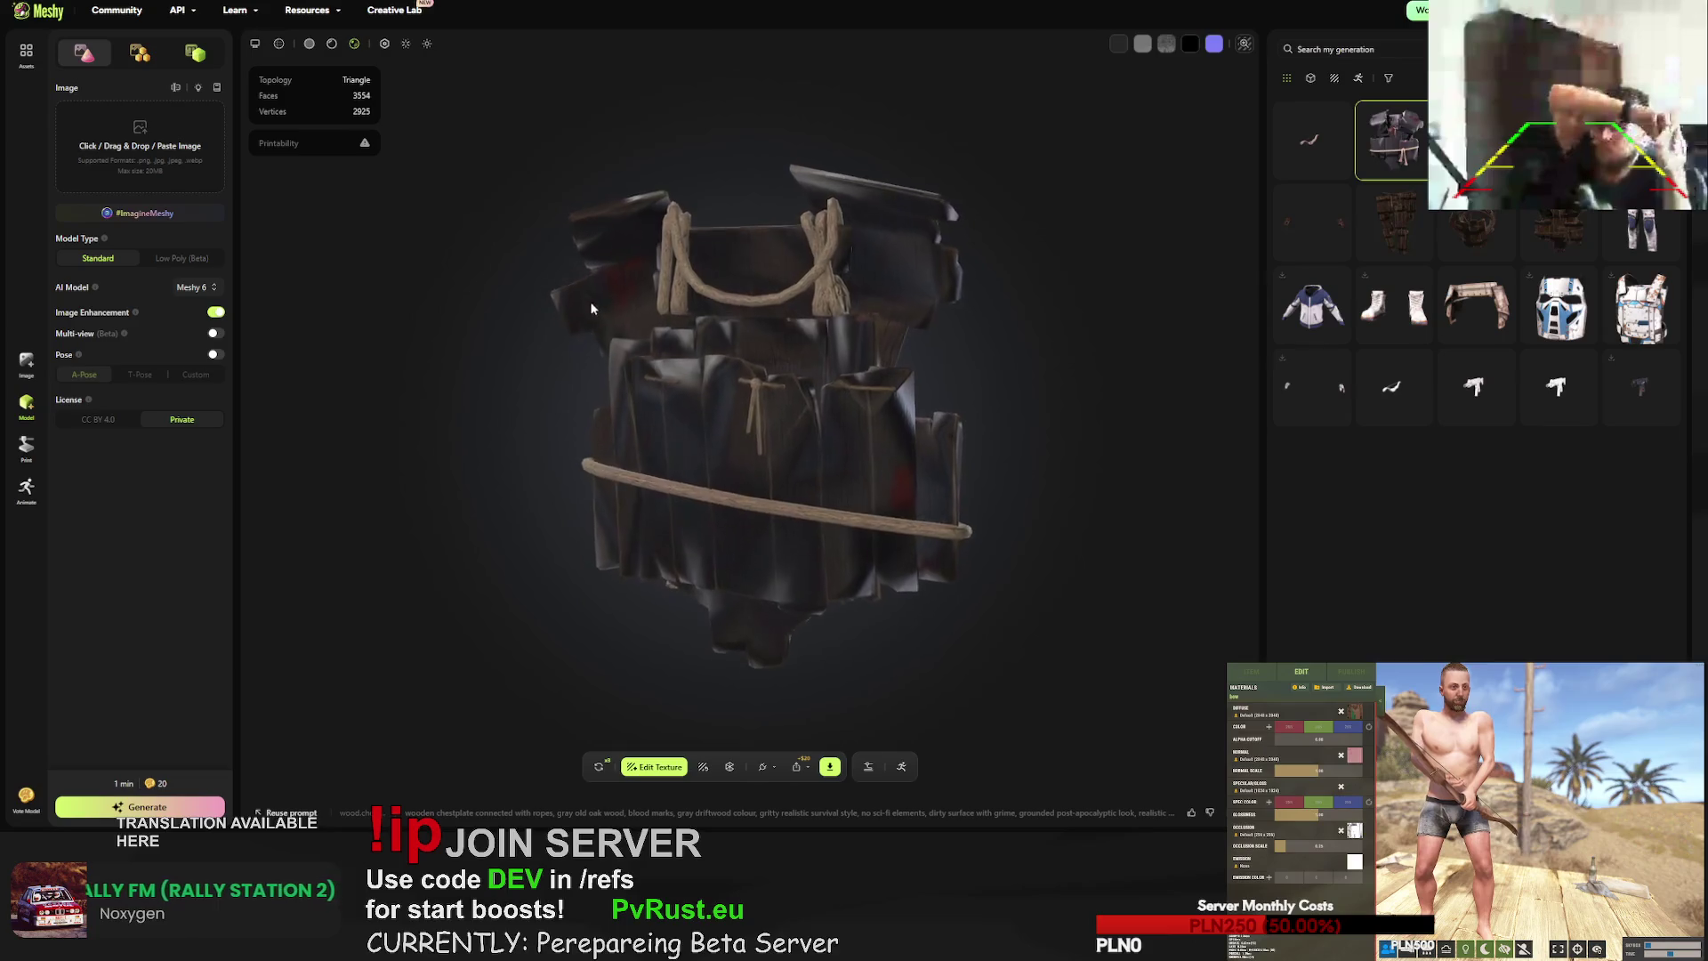
{"action": "scroll", "coordinate": [824, 441], "scroll_direction": "up", "scroll_amount": 5}
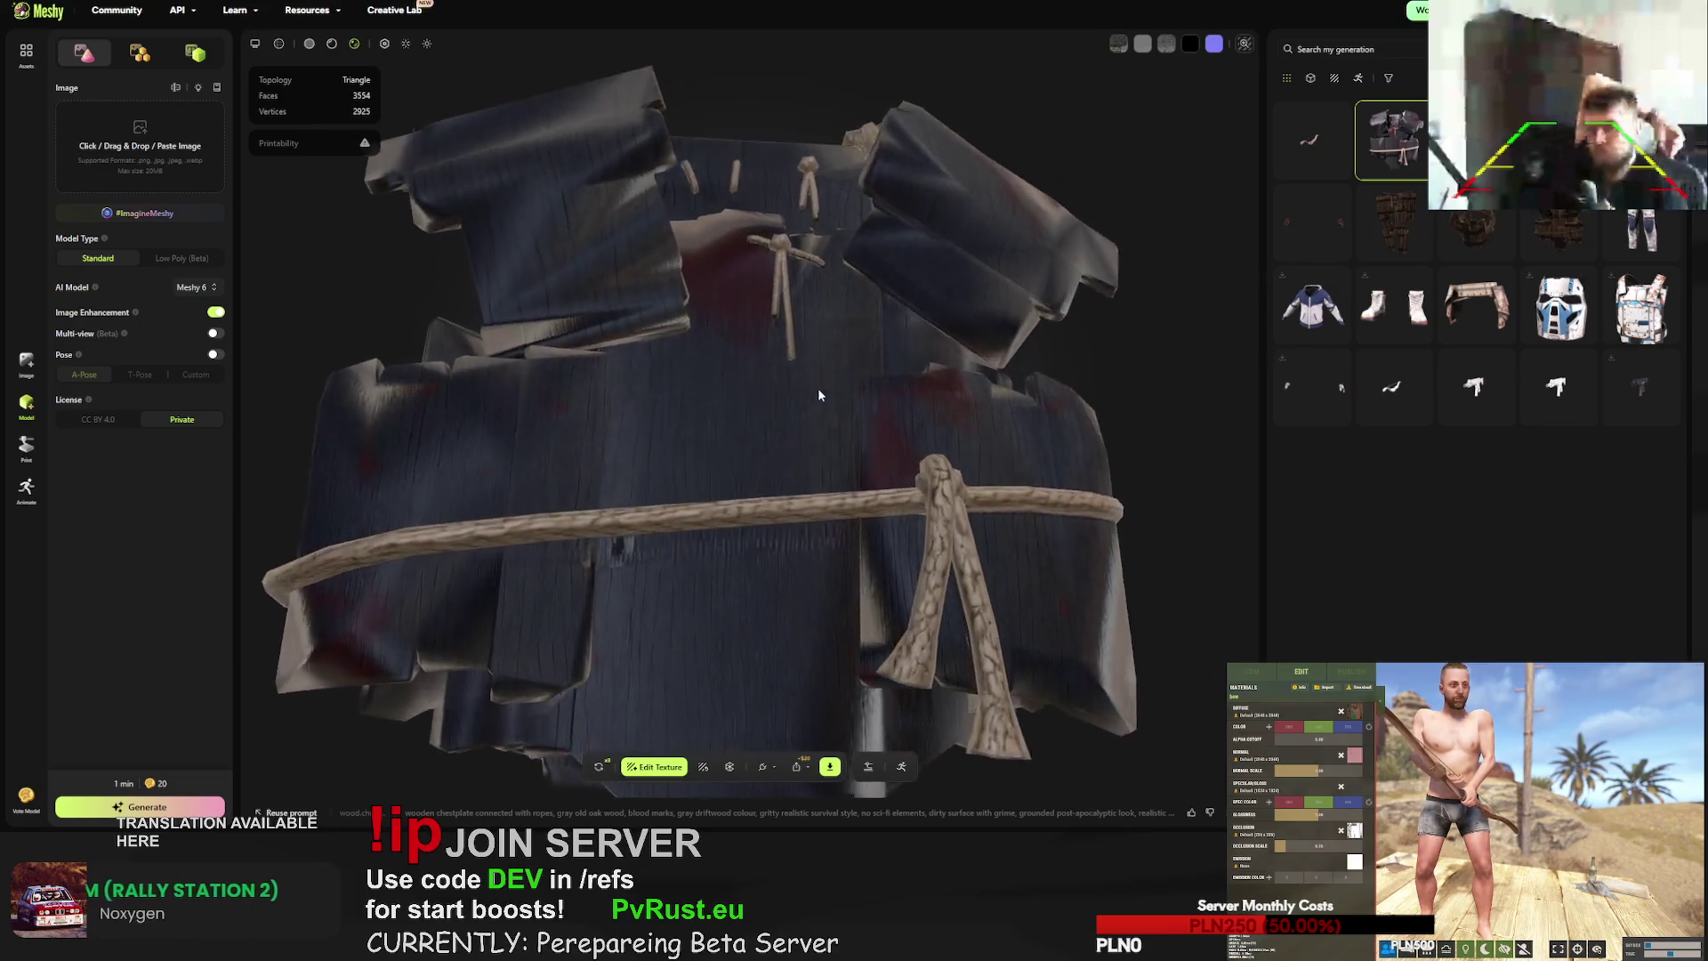
{"action": "scroll", "coordinate": [797, 418], "scroll_direction": "down", "scroll_amount": 3}
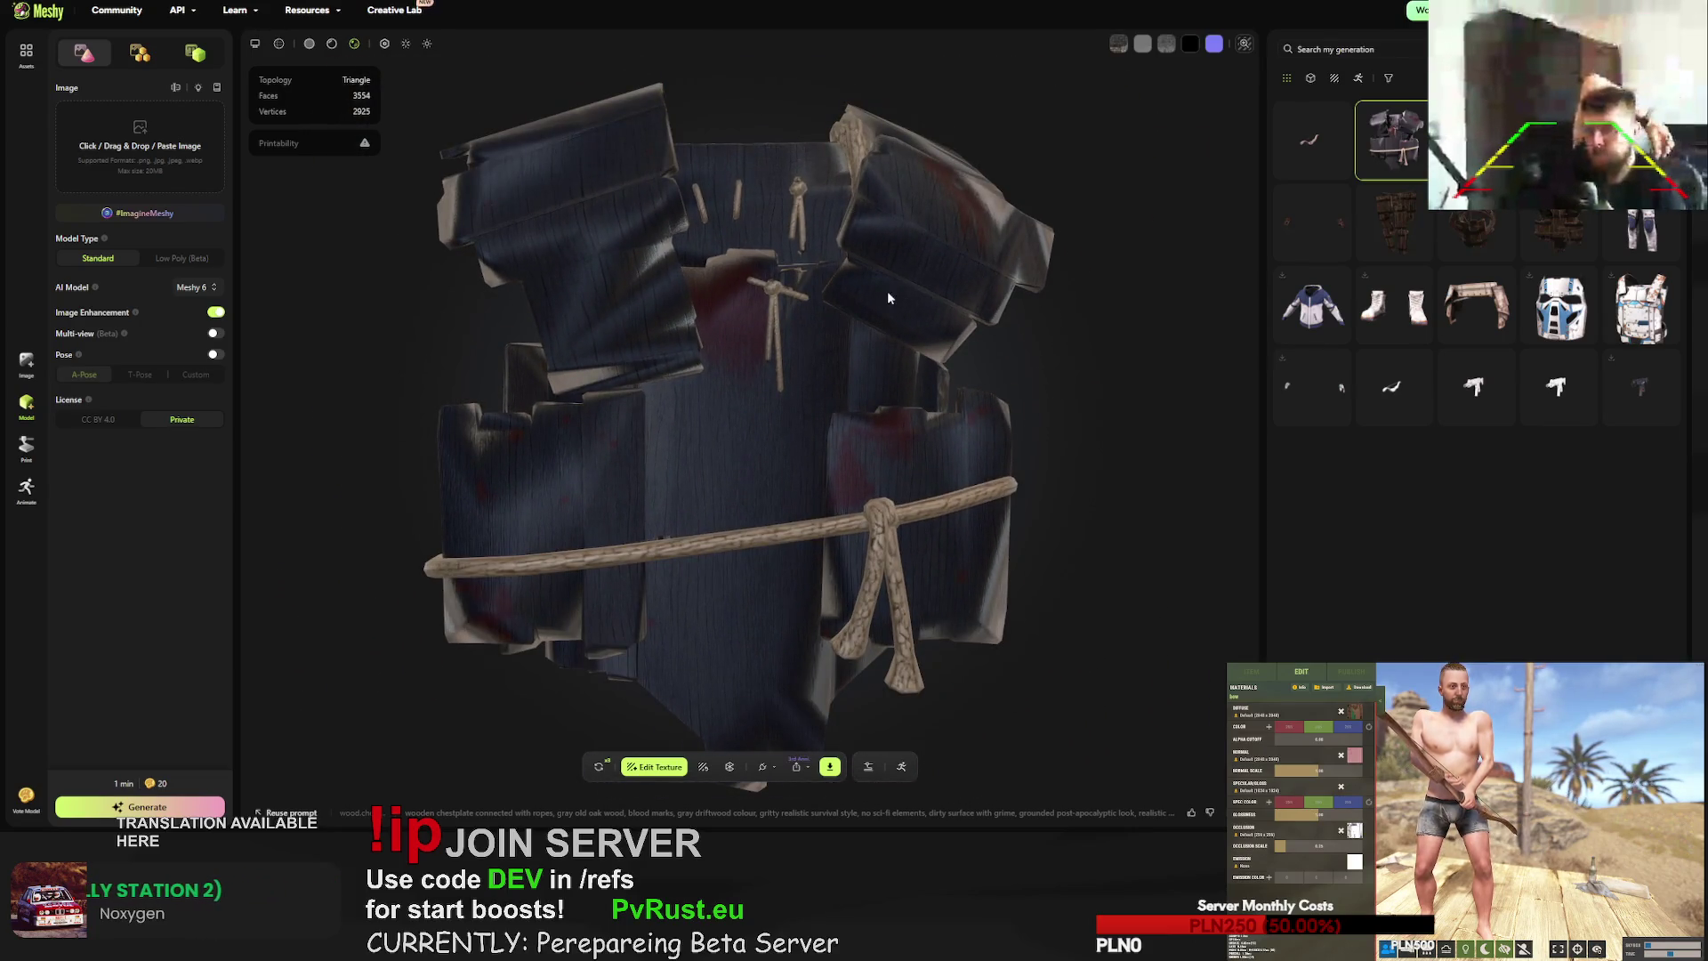
{"action": "left_click", "coordinate": [599, 767]}
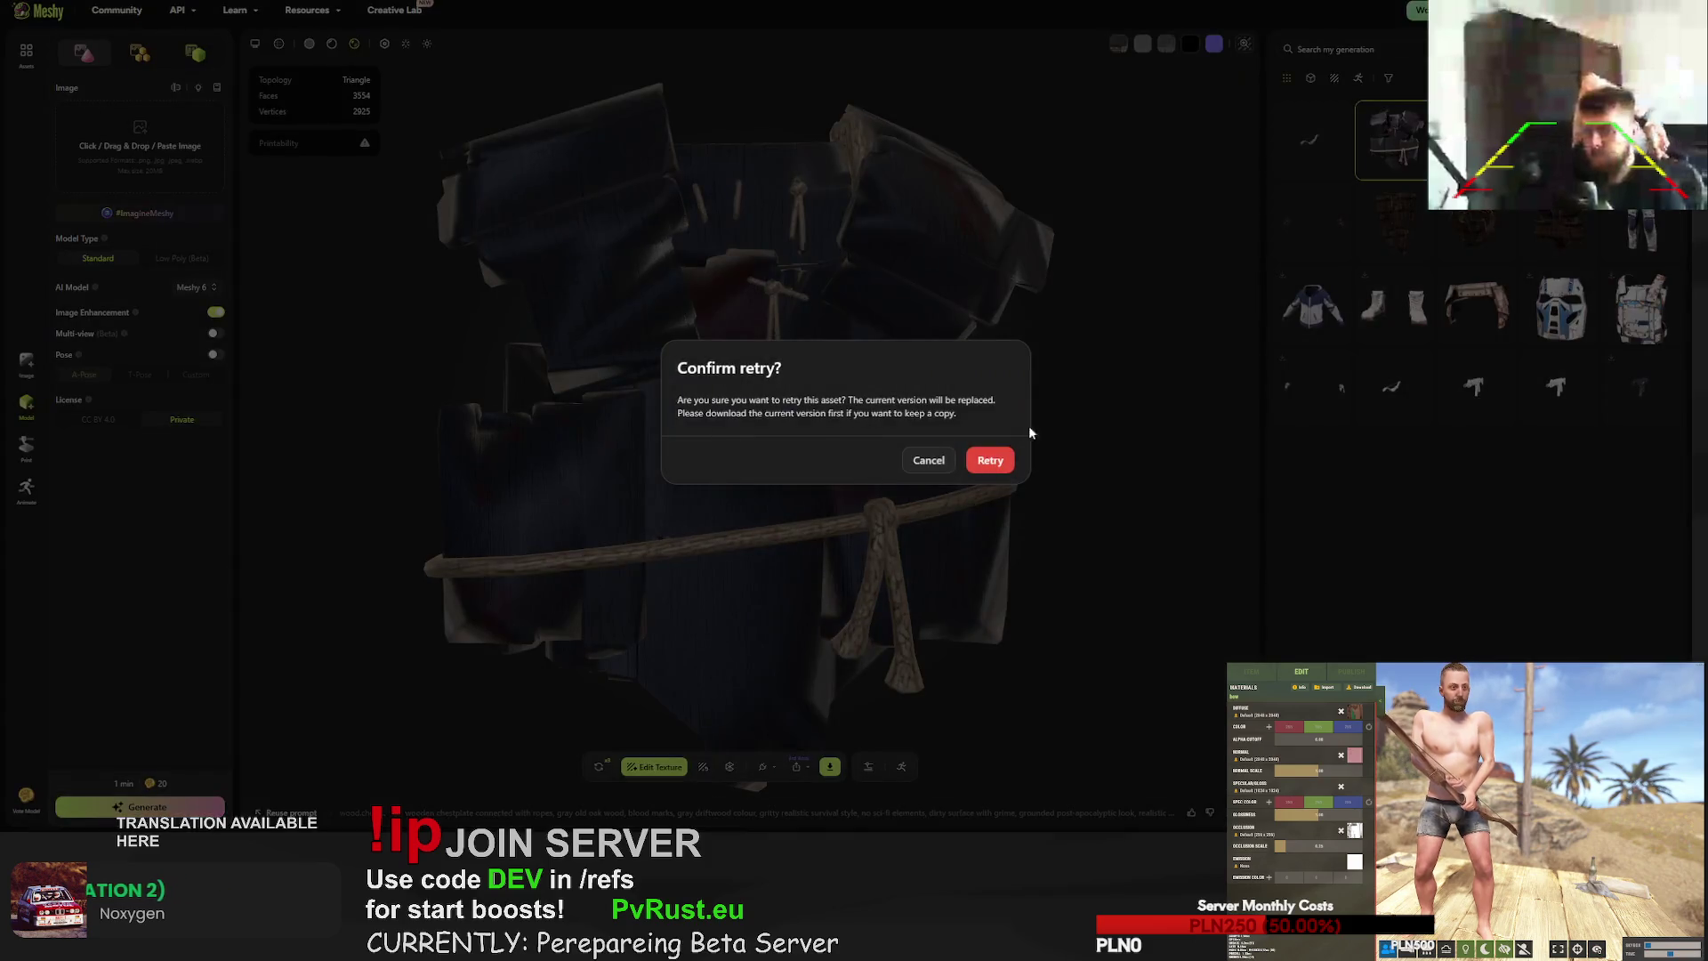
- Confirm regenerating the chestplate, then retry the helmet and the leg armour
{"action": "key", "text": "Return"}
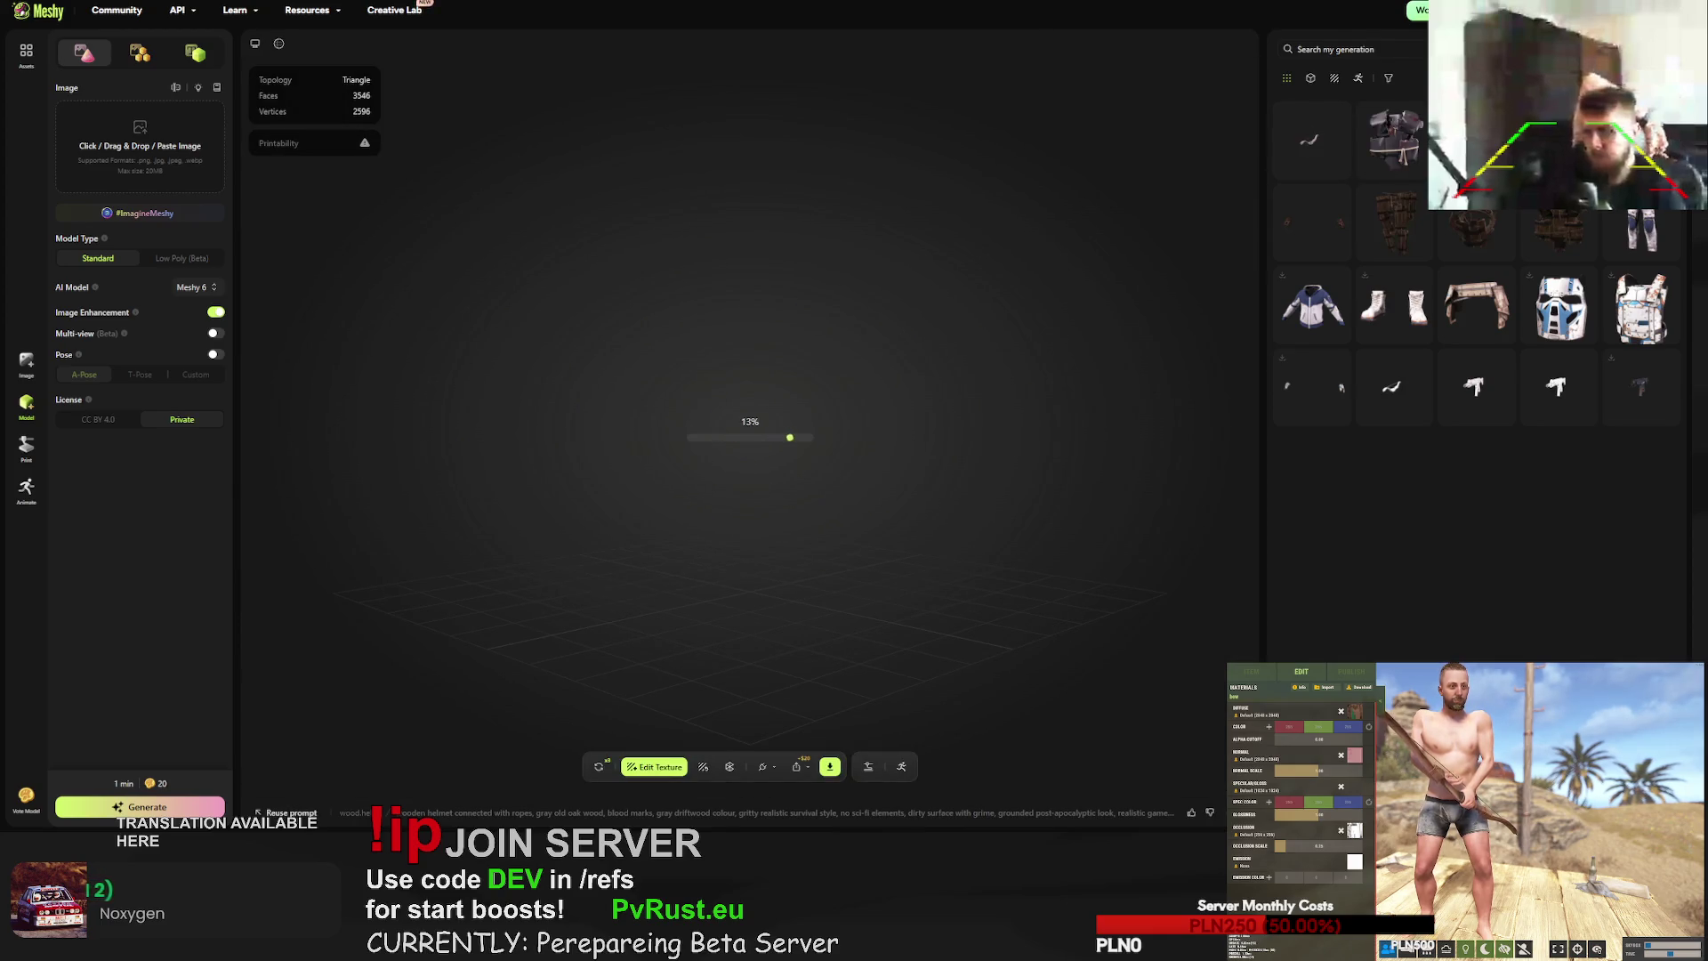
{"action": "mouse_move", "coordinate": [820, 534]}
{"action": "left_mouse_down"}
{"action": "mouse_move", "coordinate": [886, 355]}
{"action": "mouse_move", "coordinate": [943, 363]}
{"action": "mouse_move", "coordinate": [1019, 445]}
{"action": "mouse_move", "coordinate": [1128, 670]}
{"action": "mouse_move", "coordinate": [1112, 366]}
{"action": "mouse_move", "coordinate": [804, 128]}
{"action": "mouse_move", "coordinate": [833, 196]}
{"action": "mouse_move", "coordinate": [709, 449]}
{"action": "mouse_move", "coordinate": [769, 350]}
{"action": "mouse_move", "coordinate": [829, 360]}
{"action": "mouse_move", "coordinate": [947, 515]}
{"action": "mouse_move", "coordinate": [915, 450]}
{"action": "mouse_move", "coordinate": [623, 729]}
{"action": "left_mouse_up"}
{"action": "left_click", "coordinate": [599, 766]}
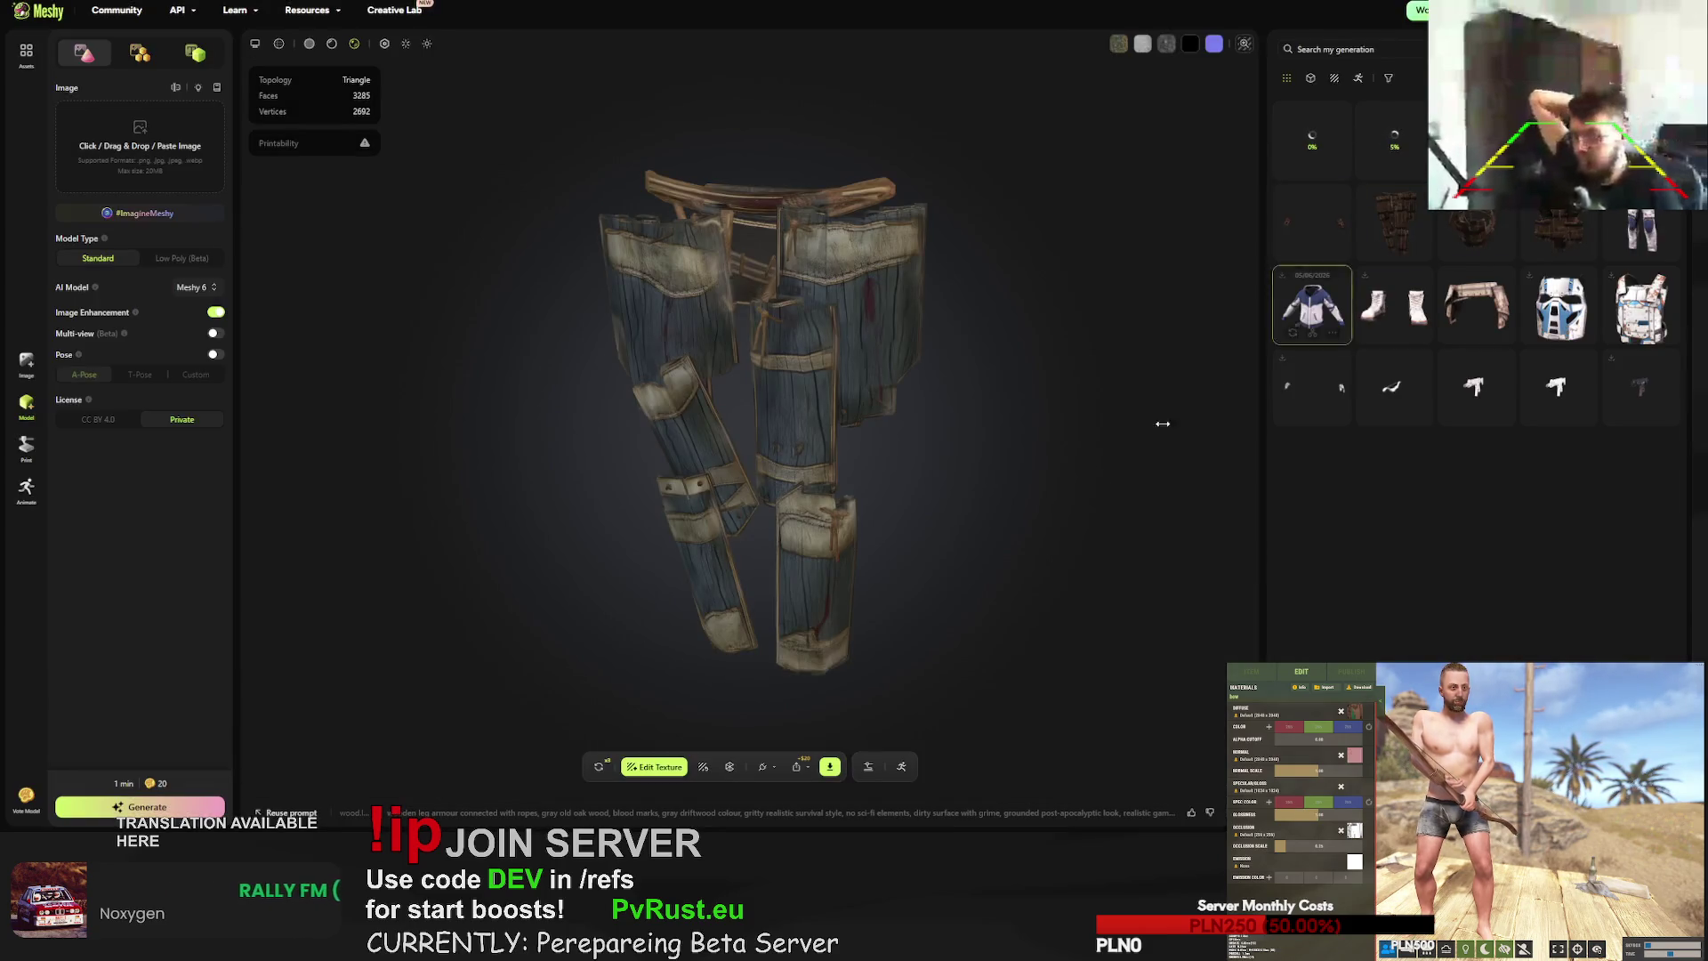
{"action": "left_click", "coordinate": [599, 766]}
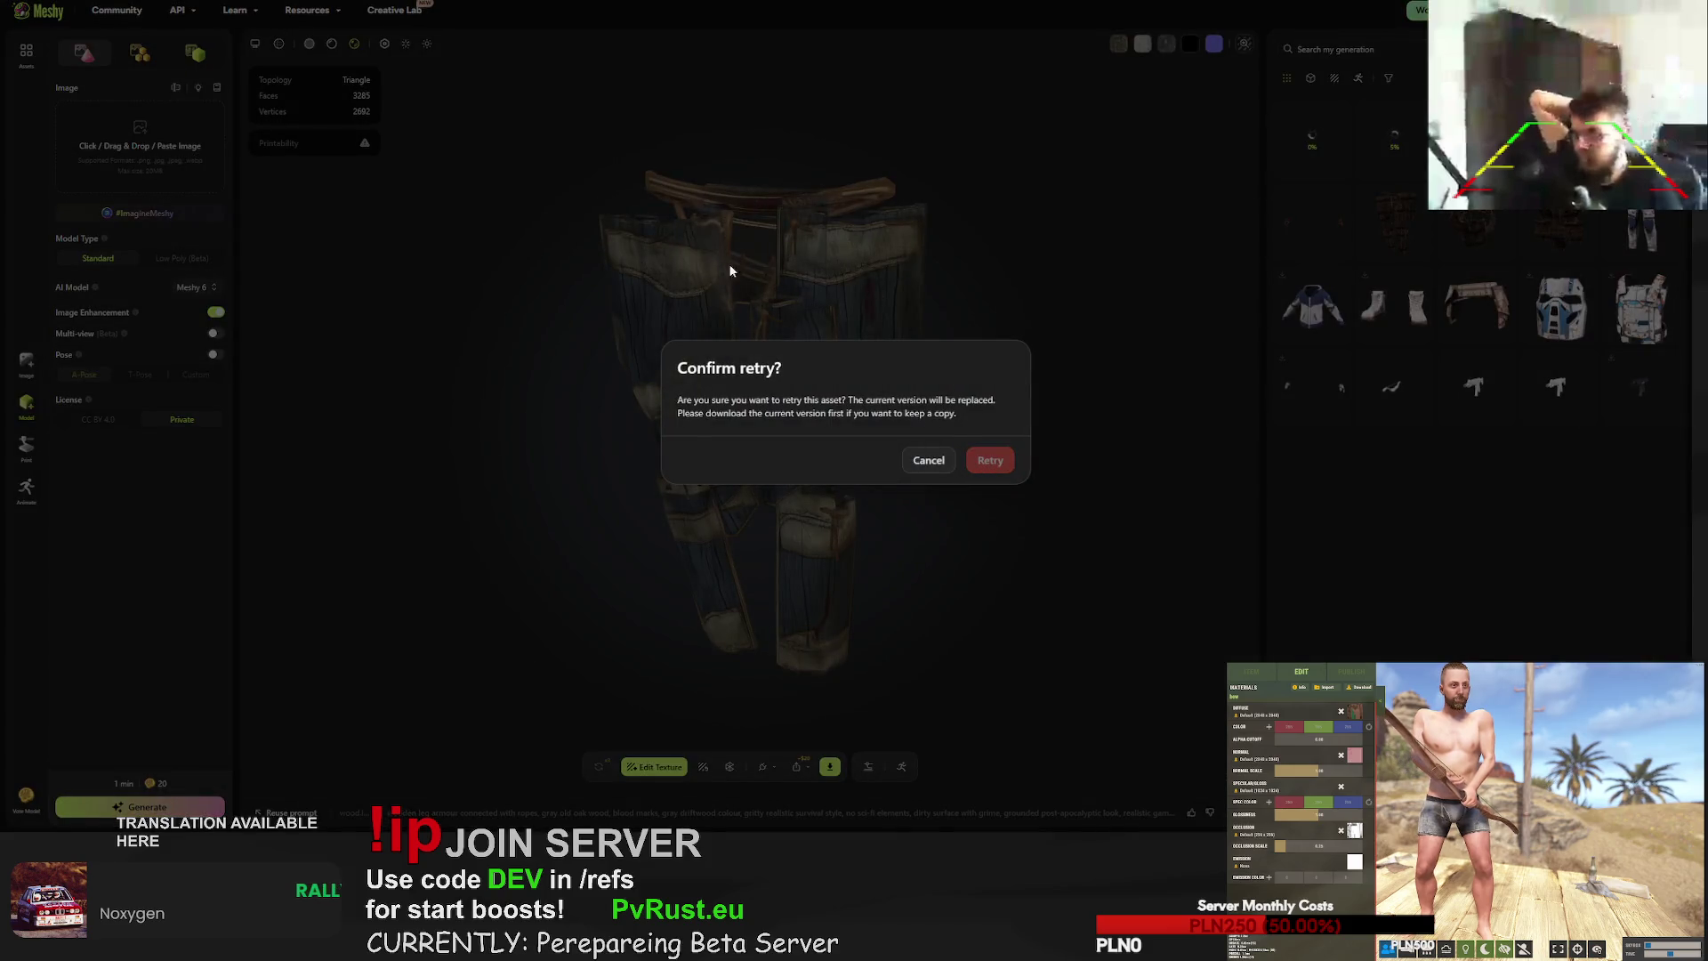
{"action": "left_click", "coordinate": [989, 460]}
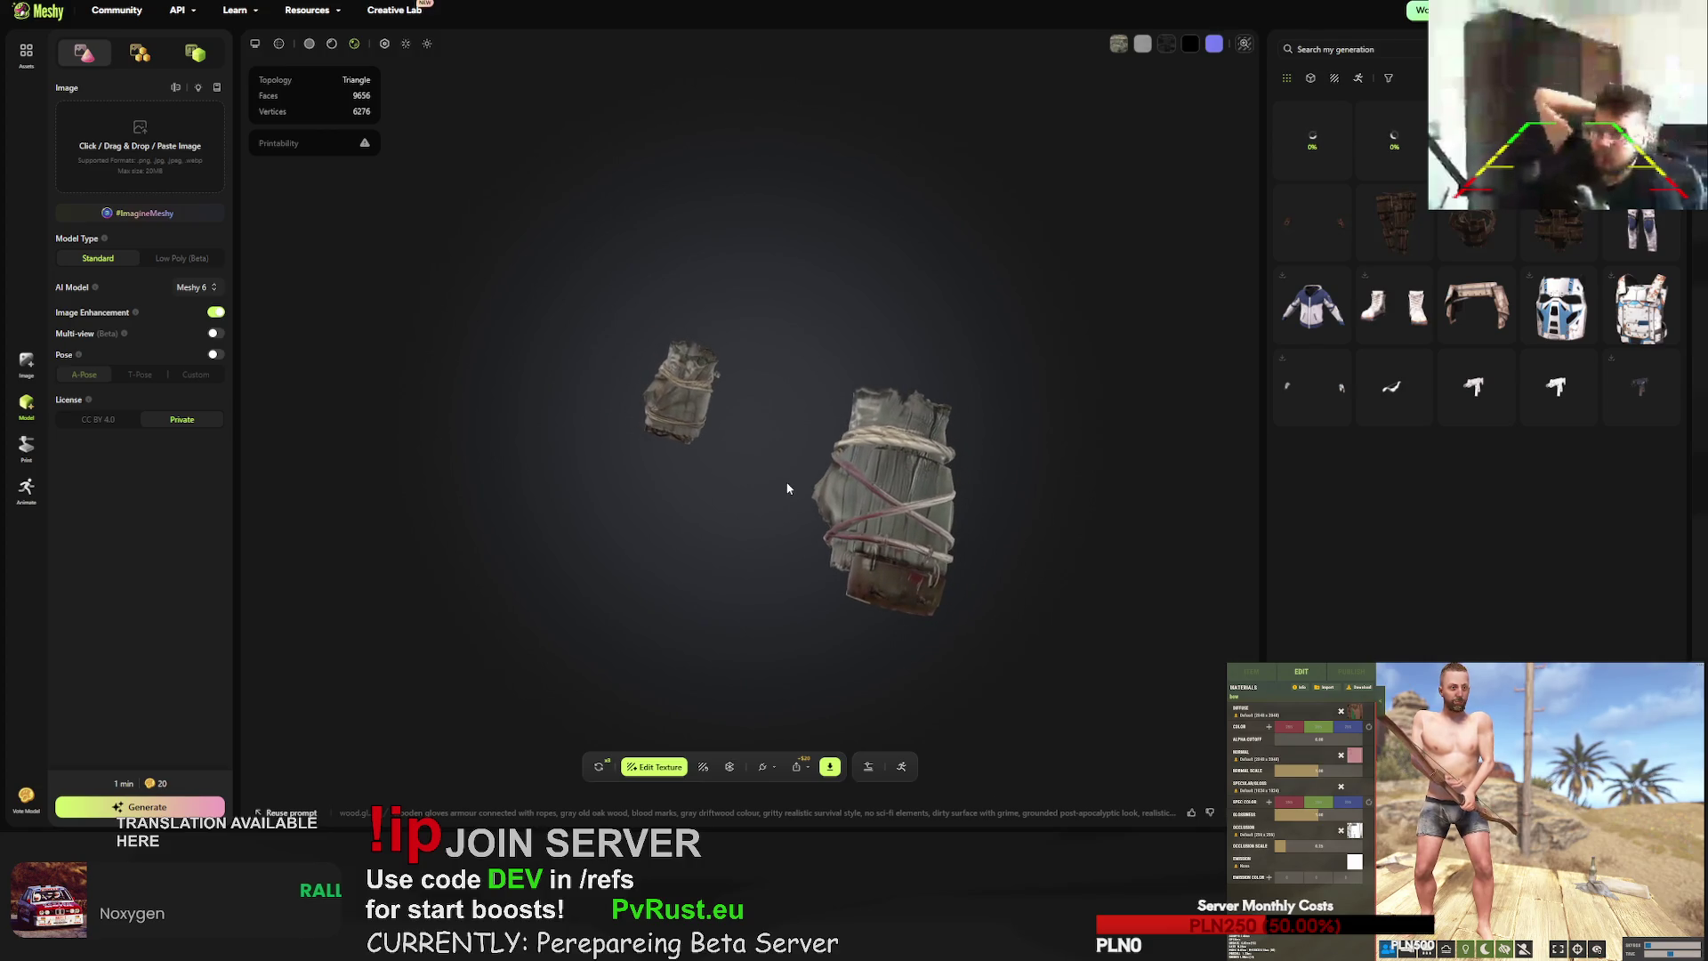
- Regenerate the gloves, then request a retry for the bow
{"action": "left_click", "coordinate": [829, 766]}
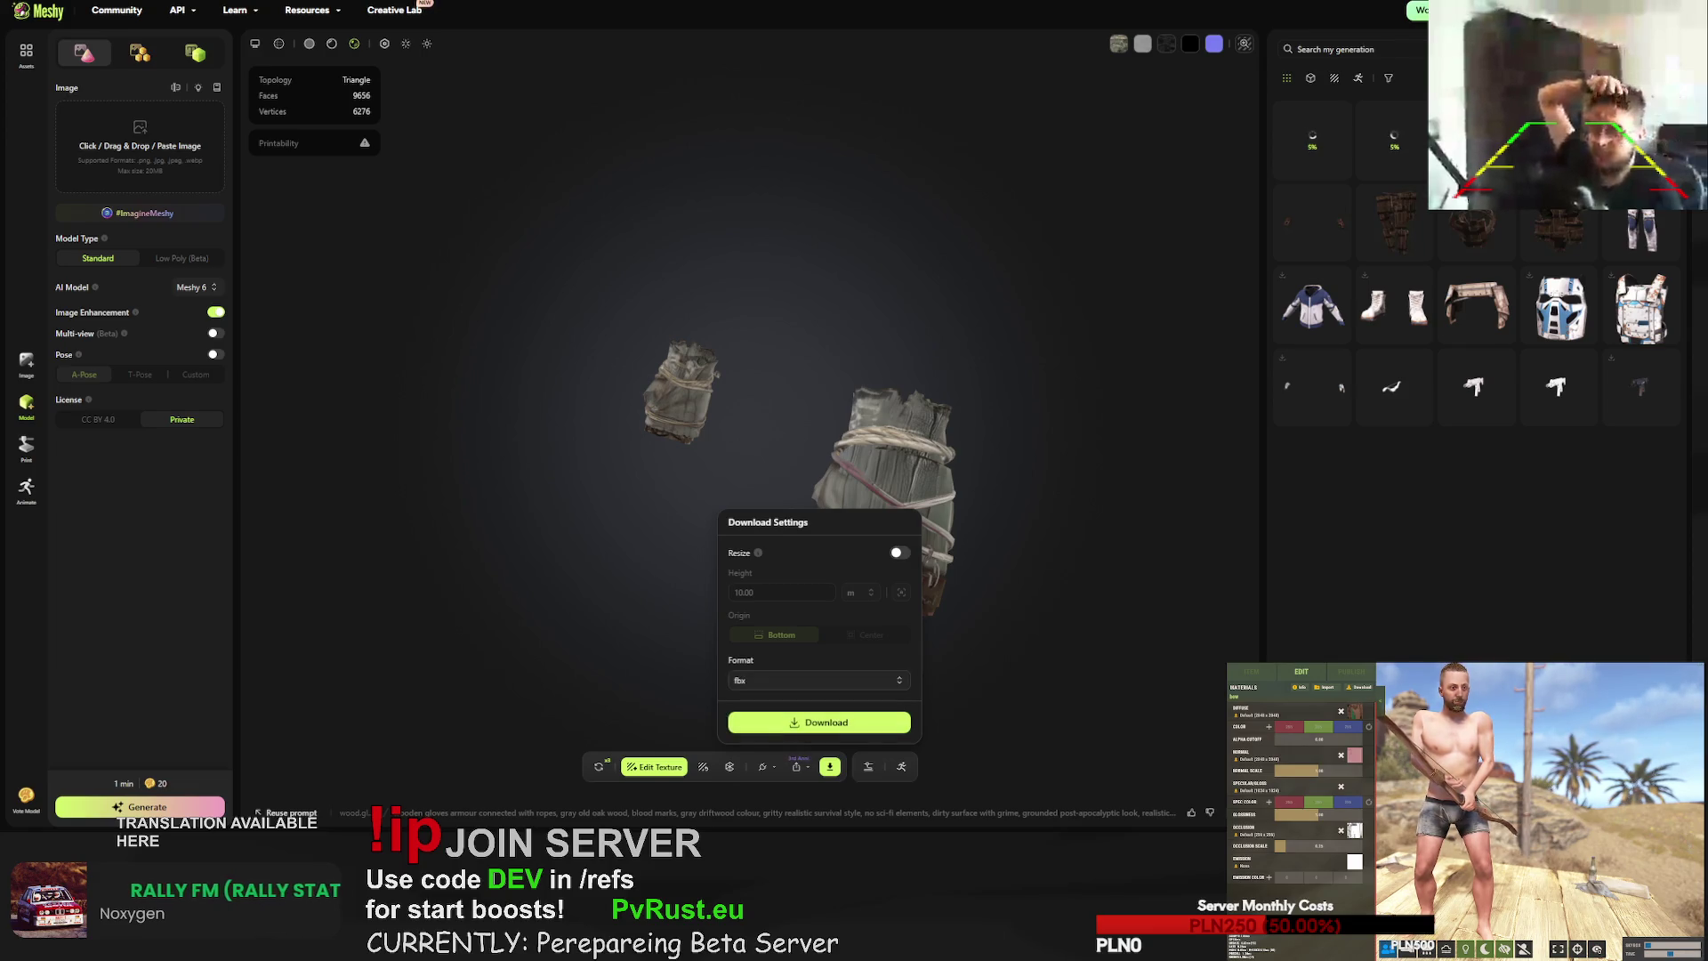
{"action": "left_click", "coordinate": [599, 766]}
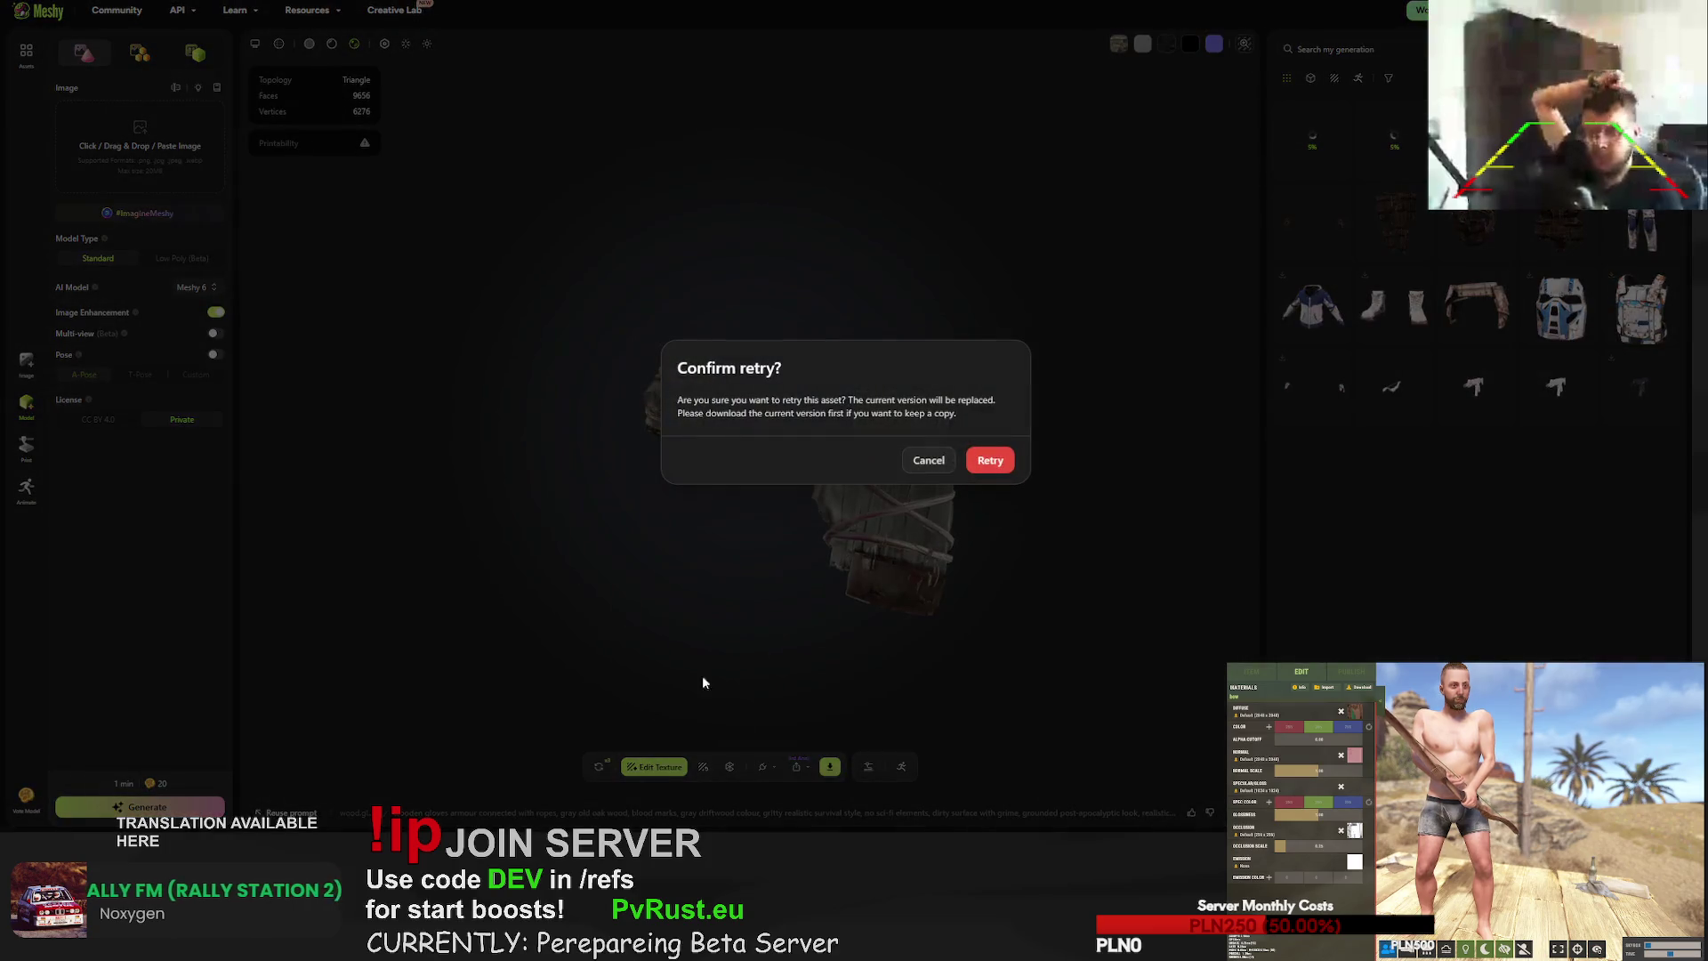
{"action": "left_click", "coordinate": [1007, 469]}
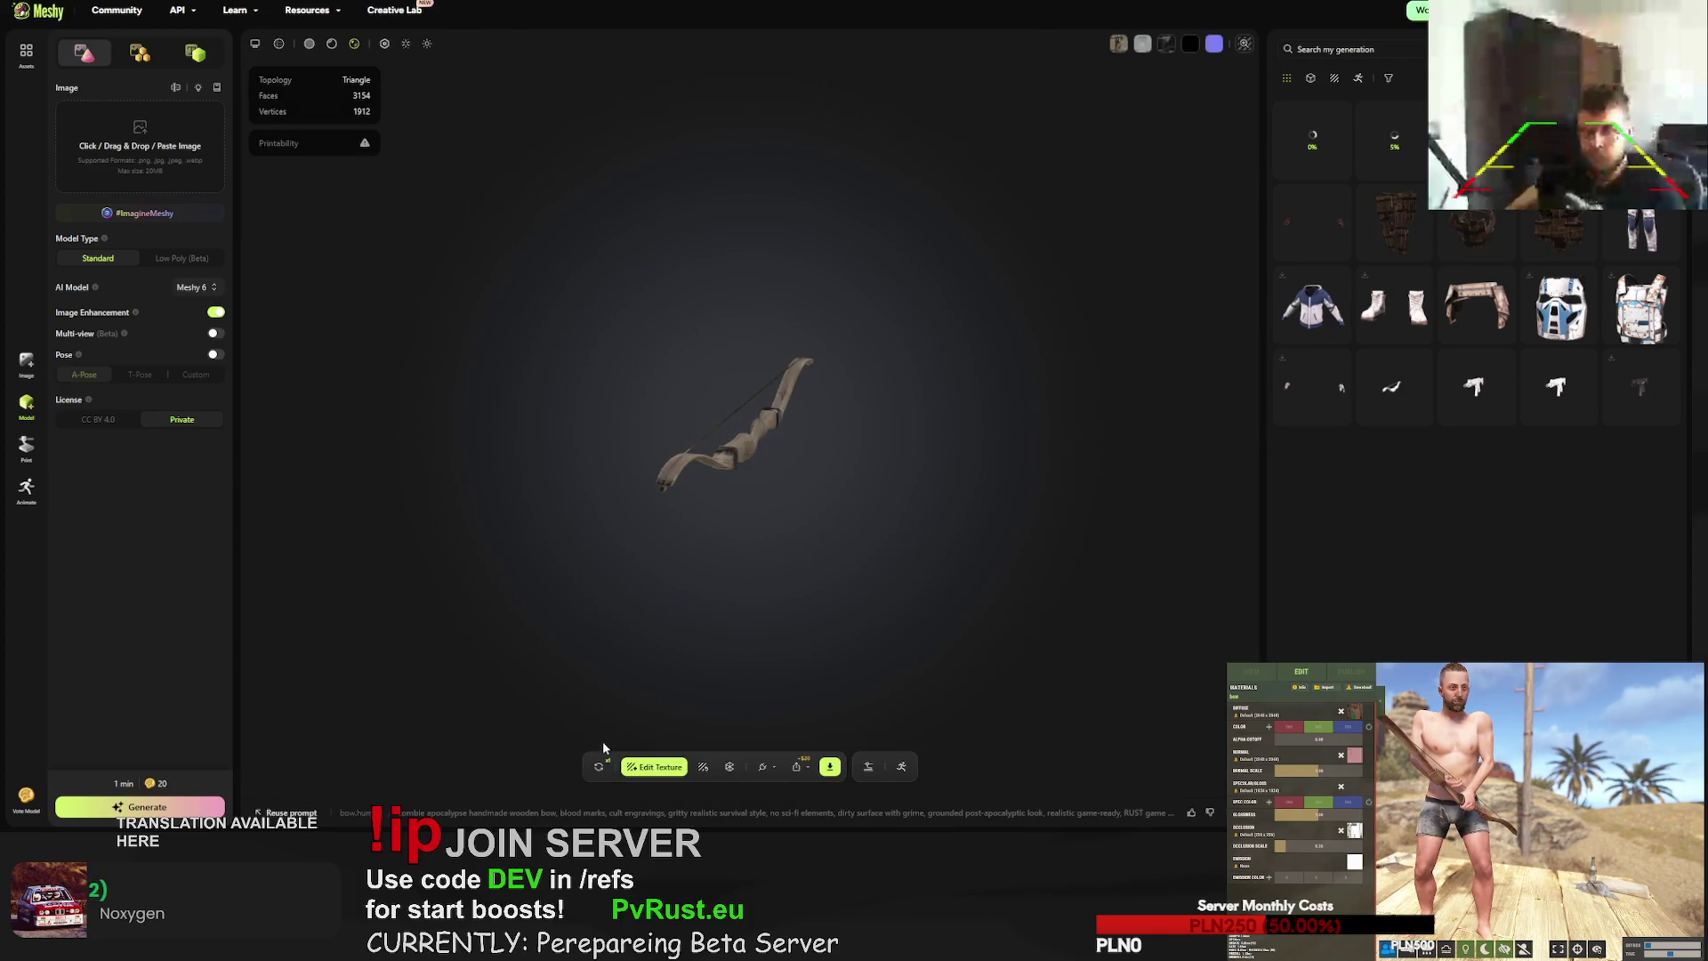
{"action": "left_click", "coordinate": [599, 770]}
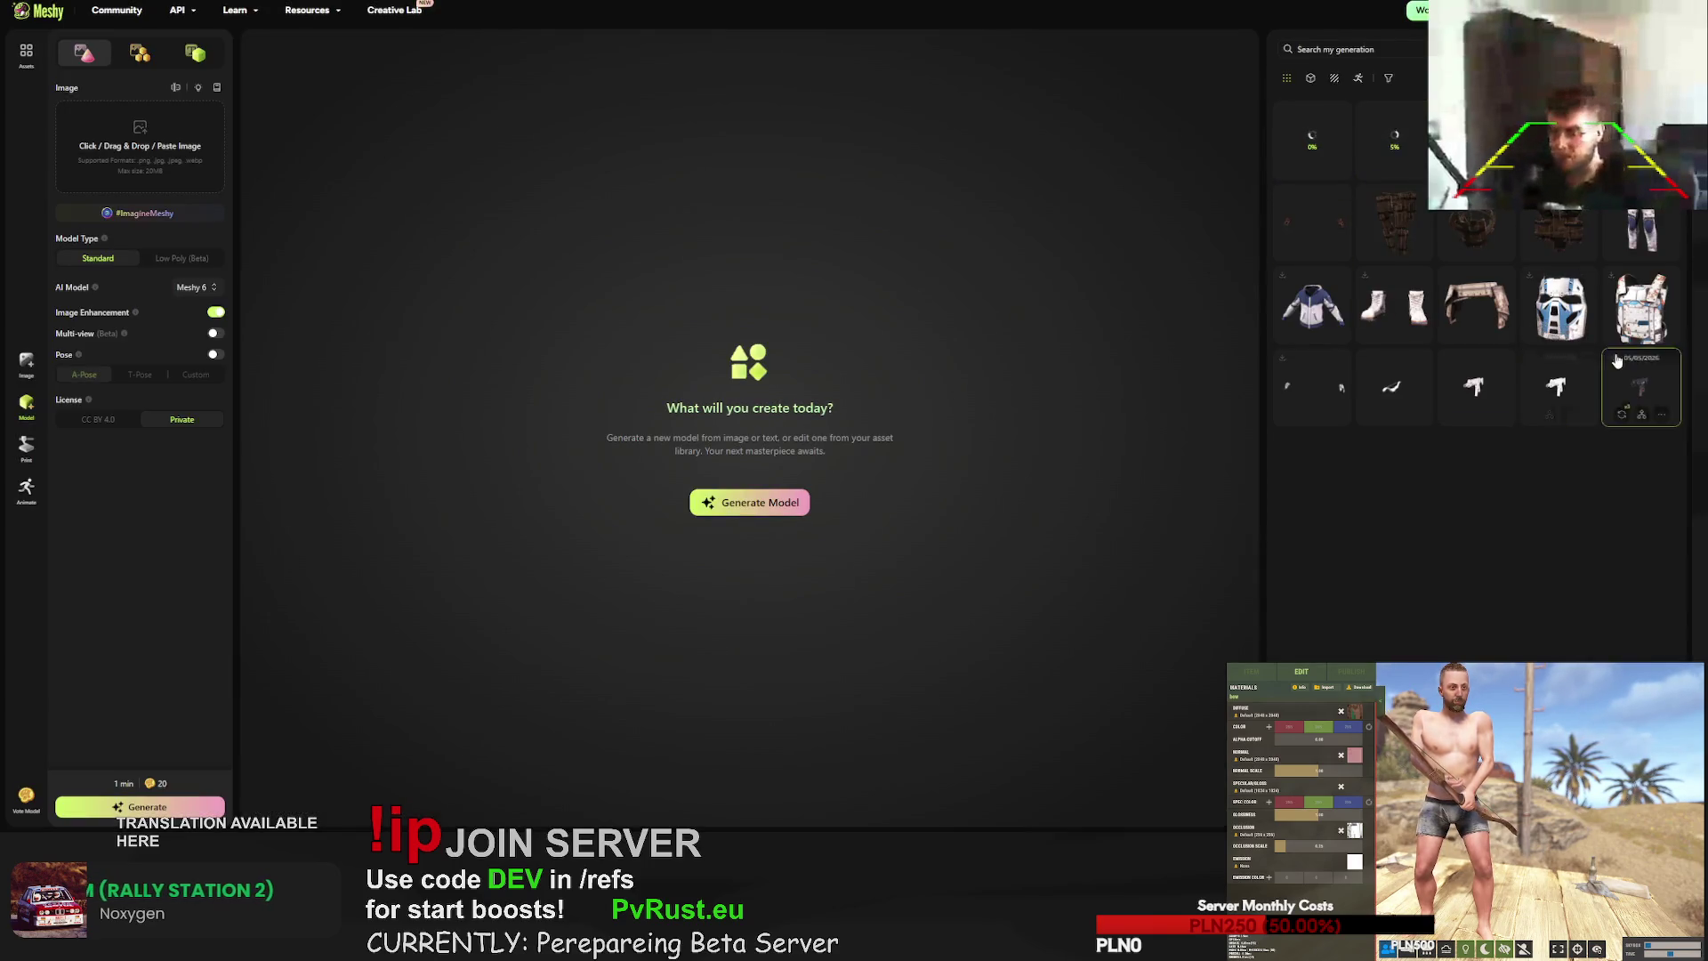
- Replace the facemask's texture prompt with a 'military' metal facemask description
{"action": "scroll", "coordinate": [1572, 230], "scroll_direction": "down", "scroll_amount": 5}
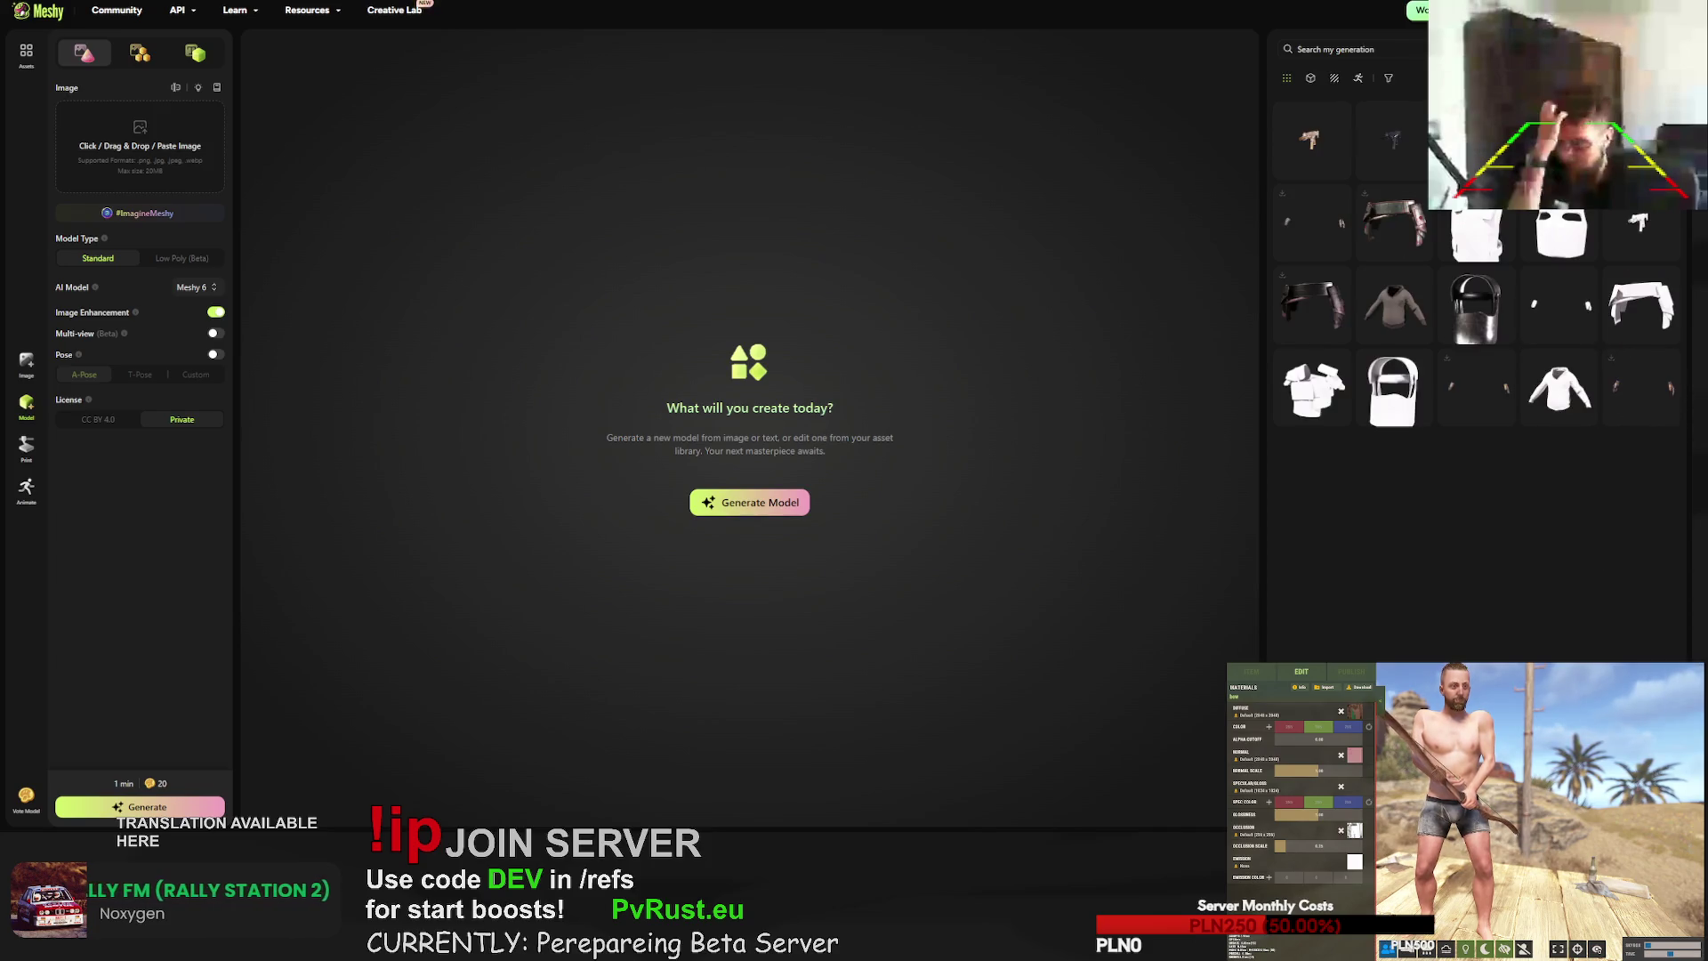
{"action": "left_click", "coordinate": [1571, 229]}
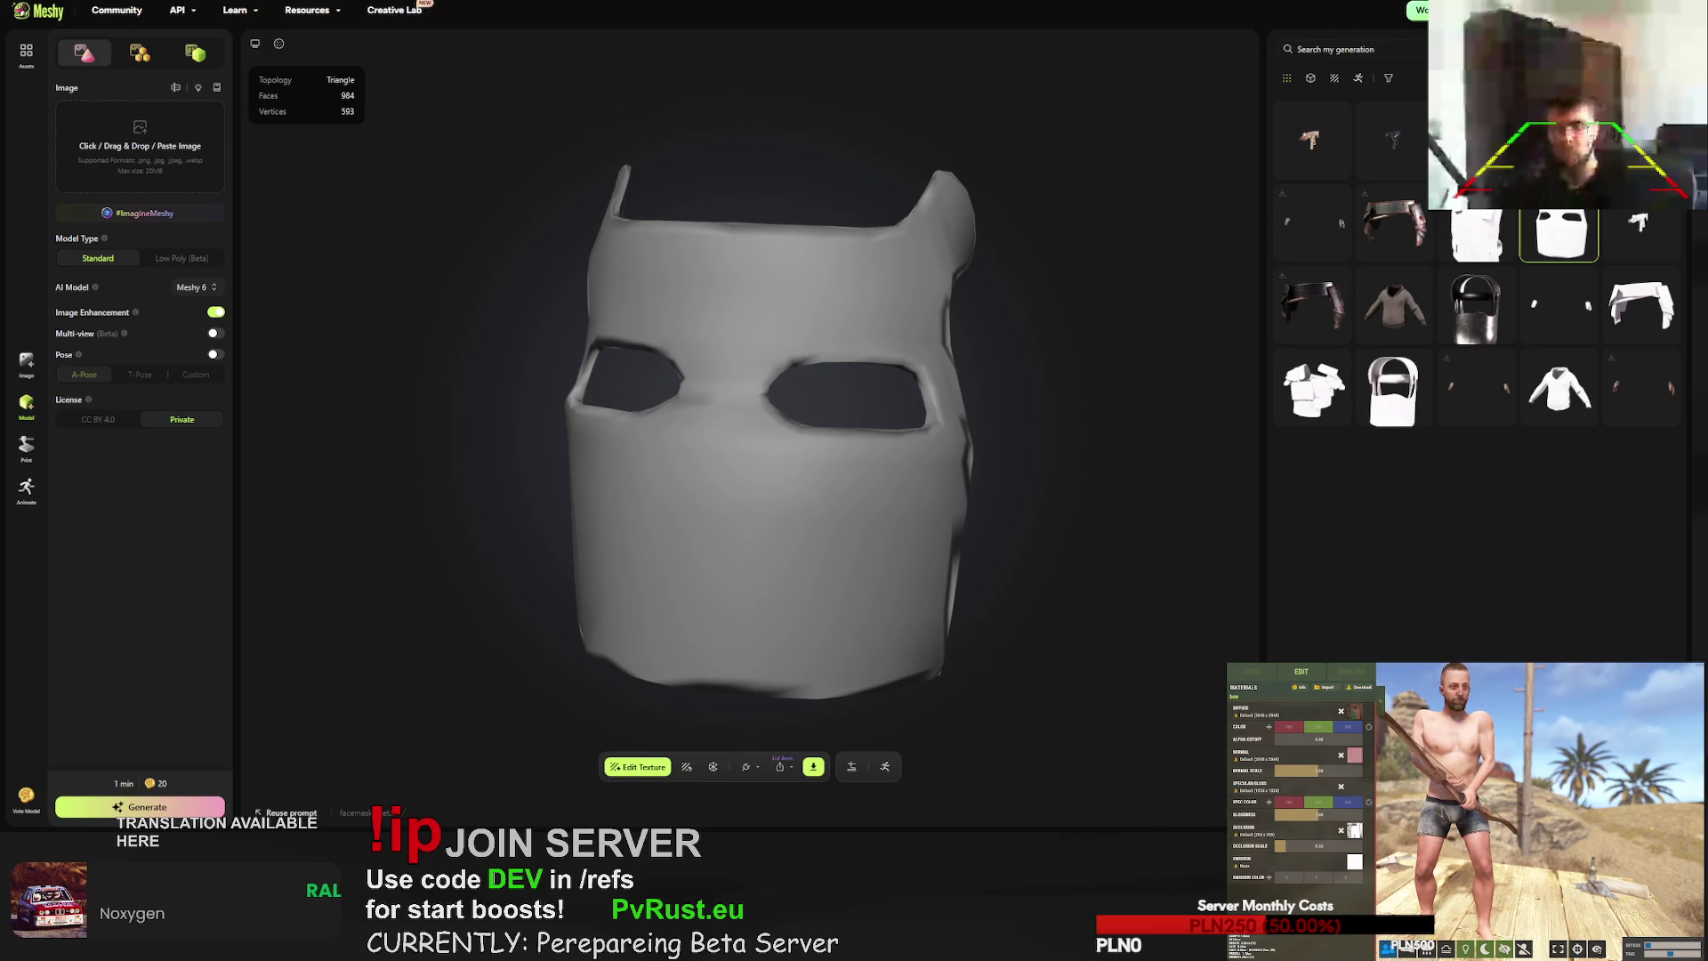
{"action": "left_click", "coordinate": [687, 767]}
{"action": "double_click", "coordinate": [689, 575]}
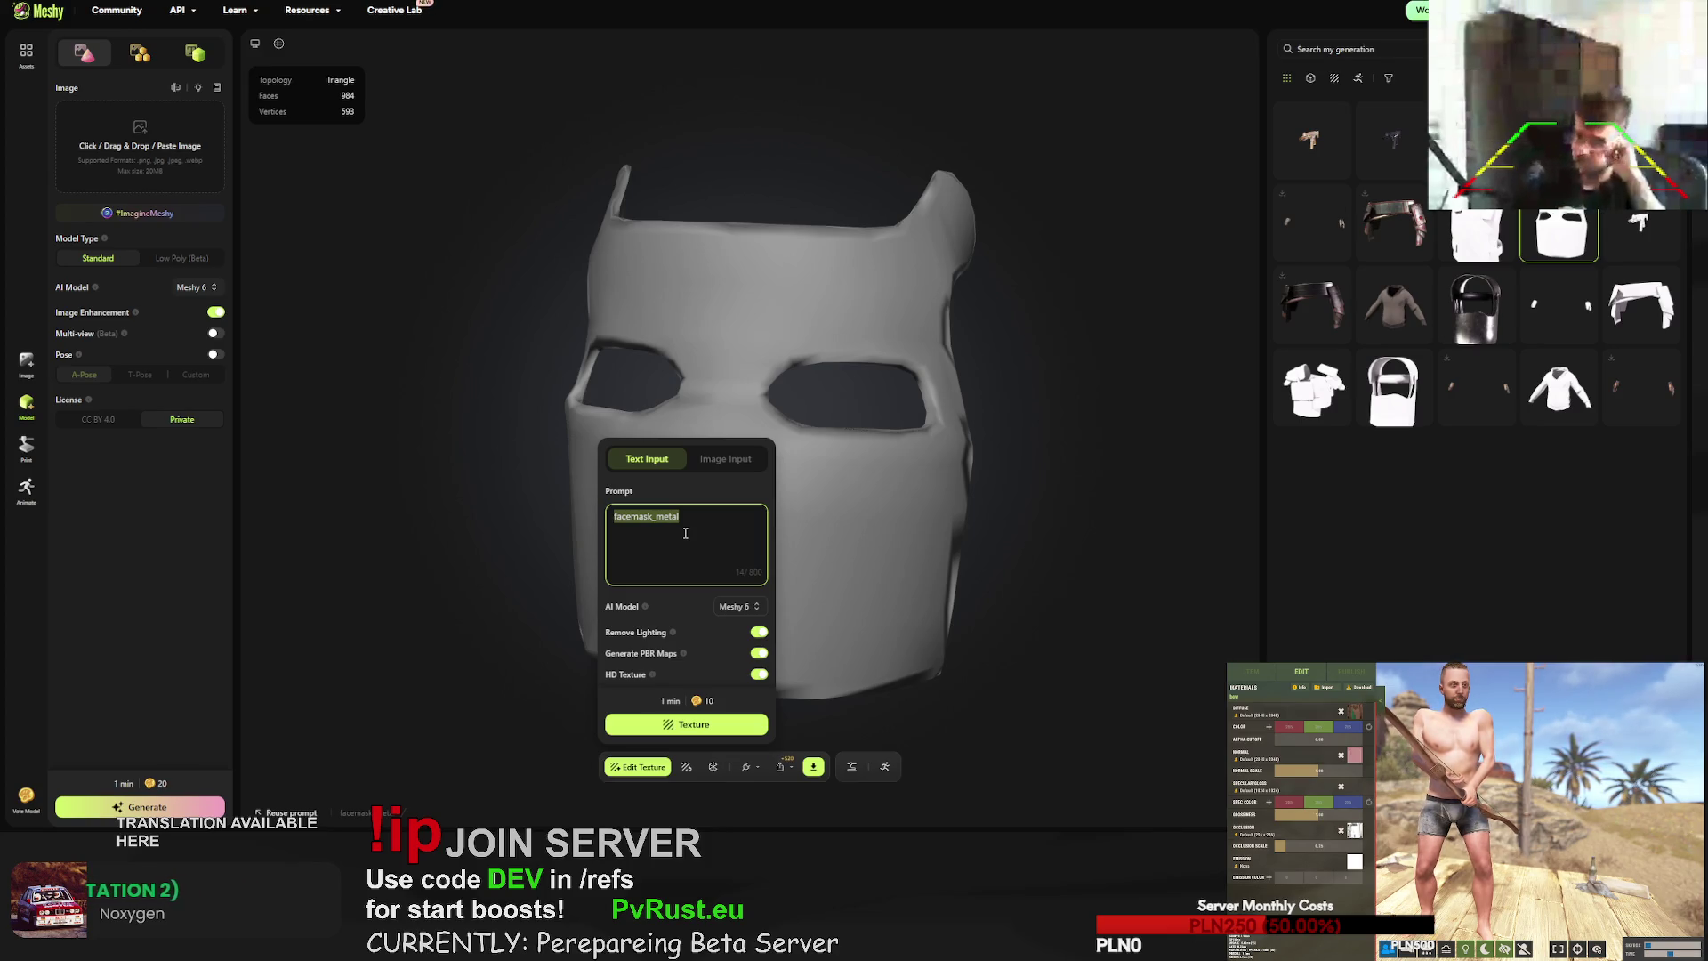
{"action": "type", "text": "military metal"}
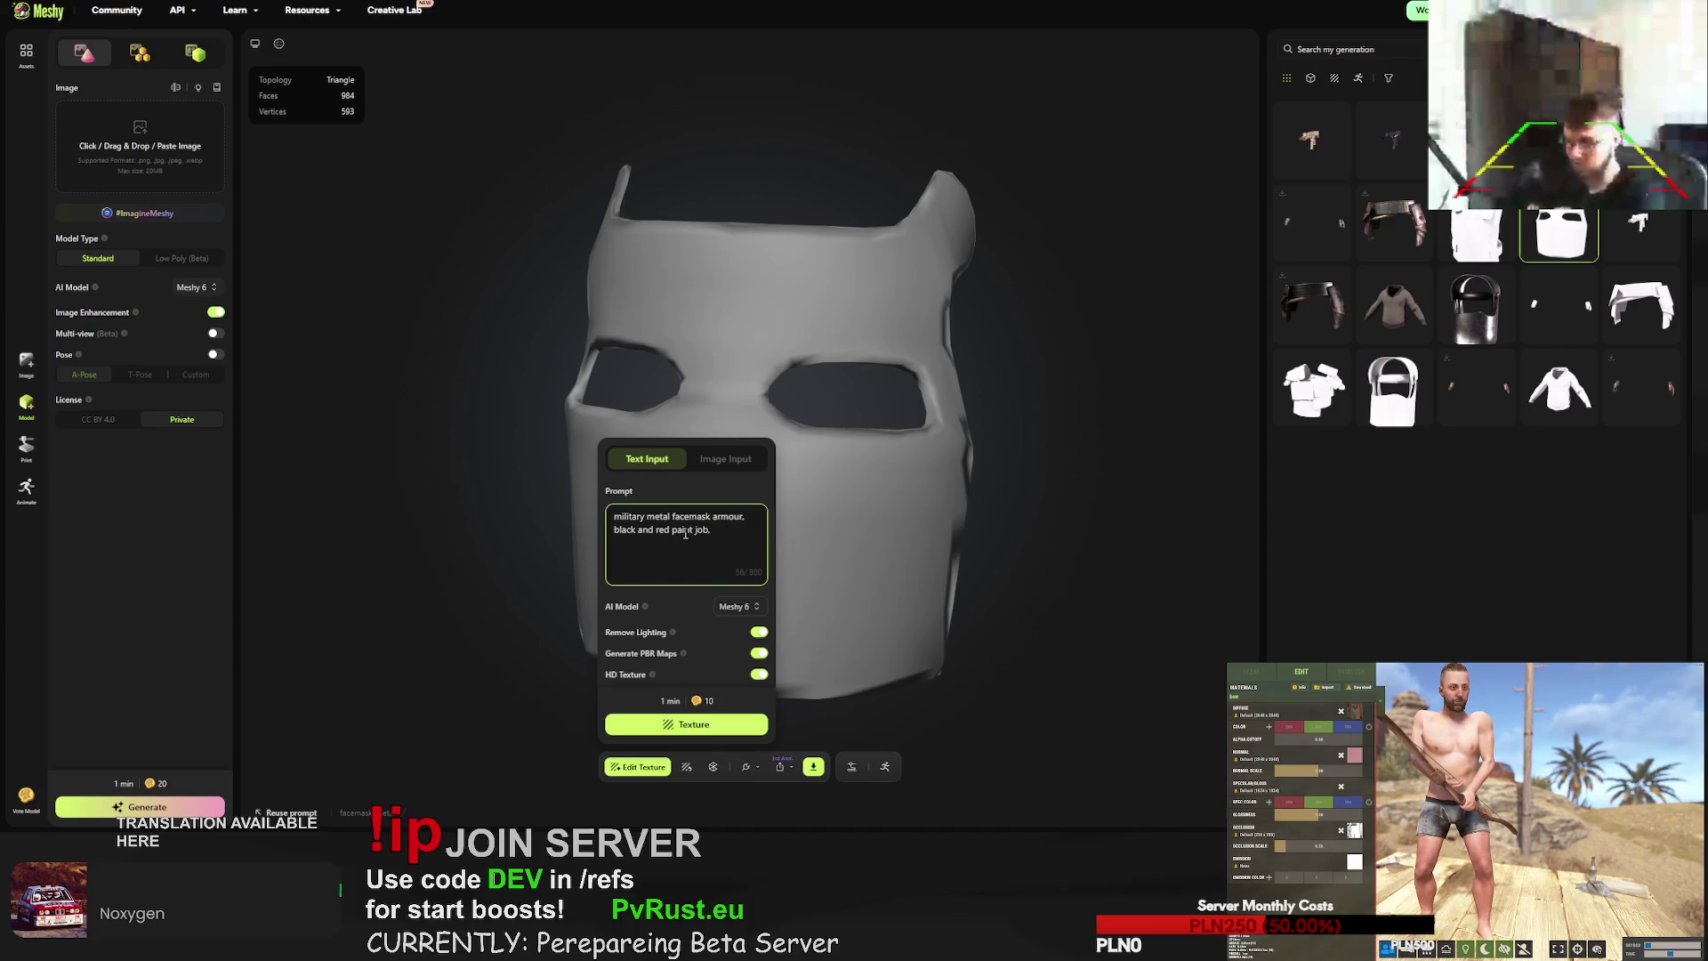
{"action": "type", "text": "gritty realistic survival style. no sci-fi elements. dirty surface with grime. grounded post-apocalyptic look. realistic game-ready. RUST game styled item"}
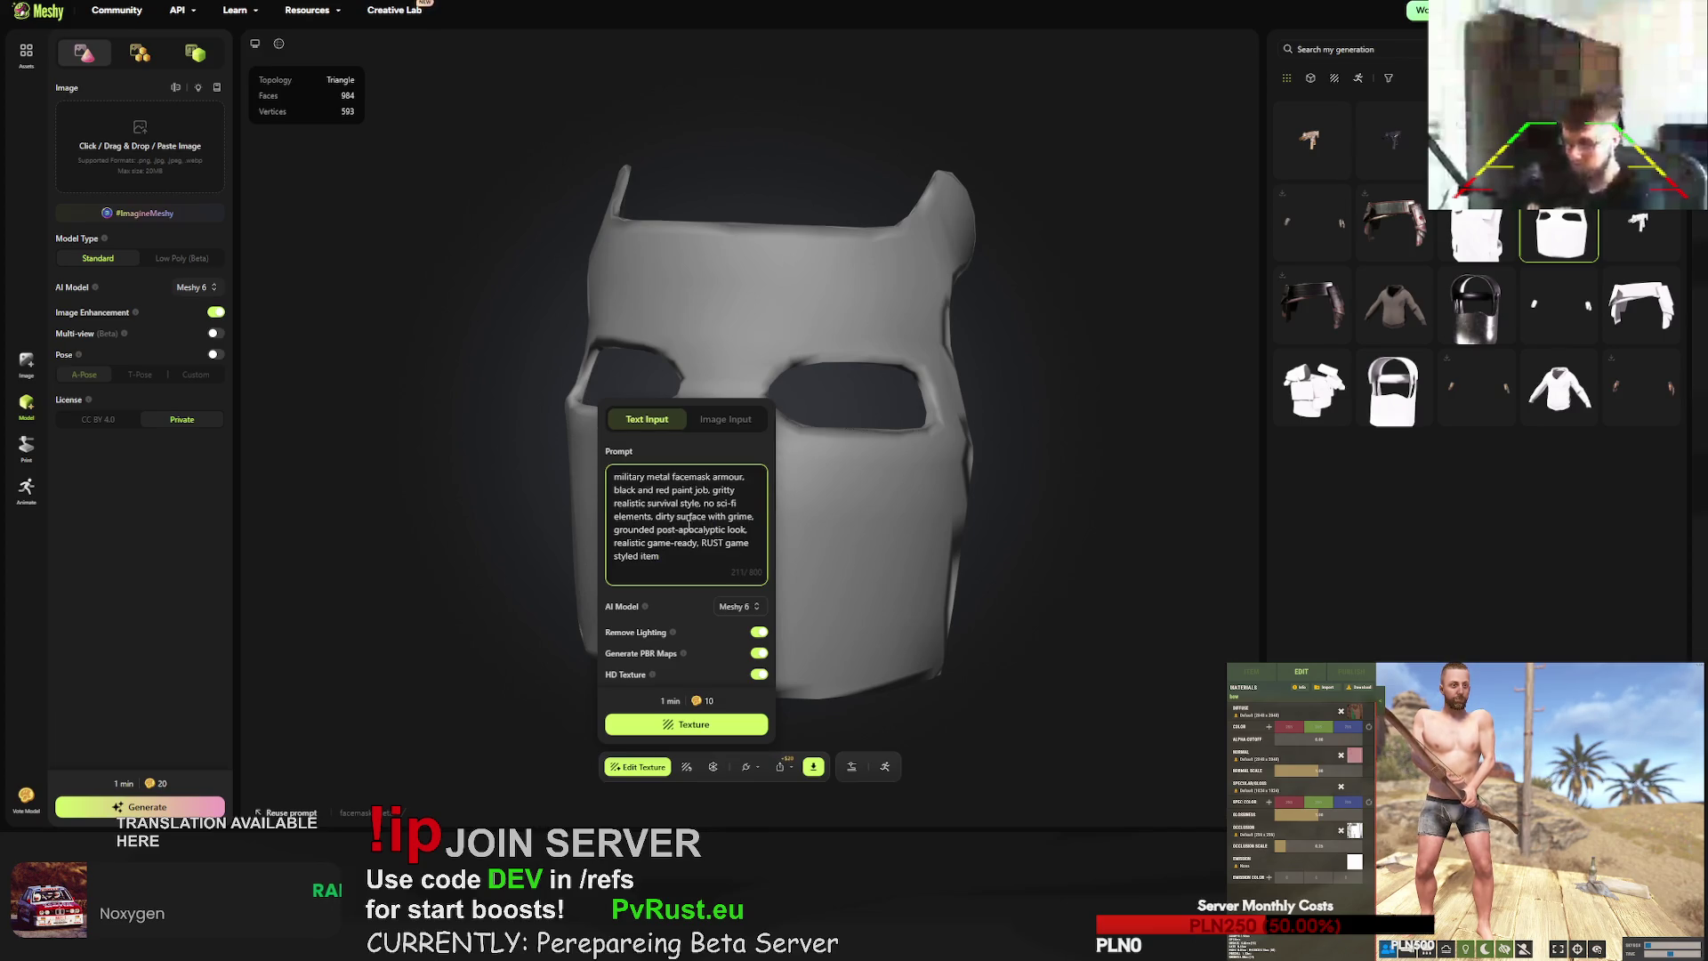
- Copy the finished black-and-red military prompt and start texturing the mask
{"action": "key", "text": "ctrl+a"}
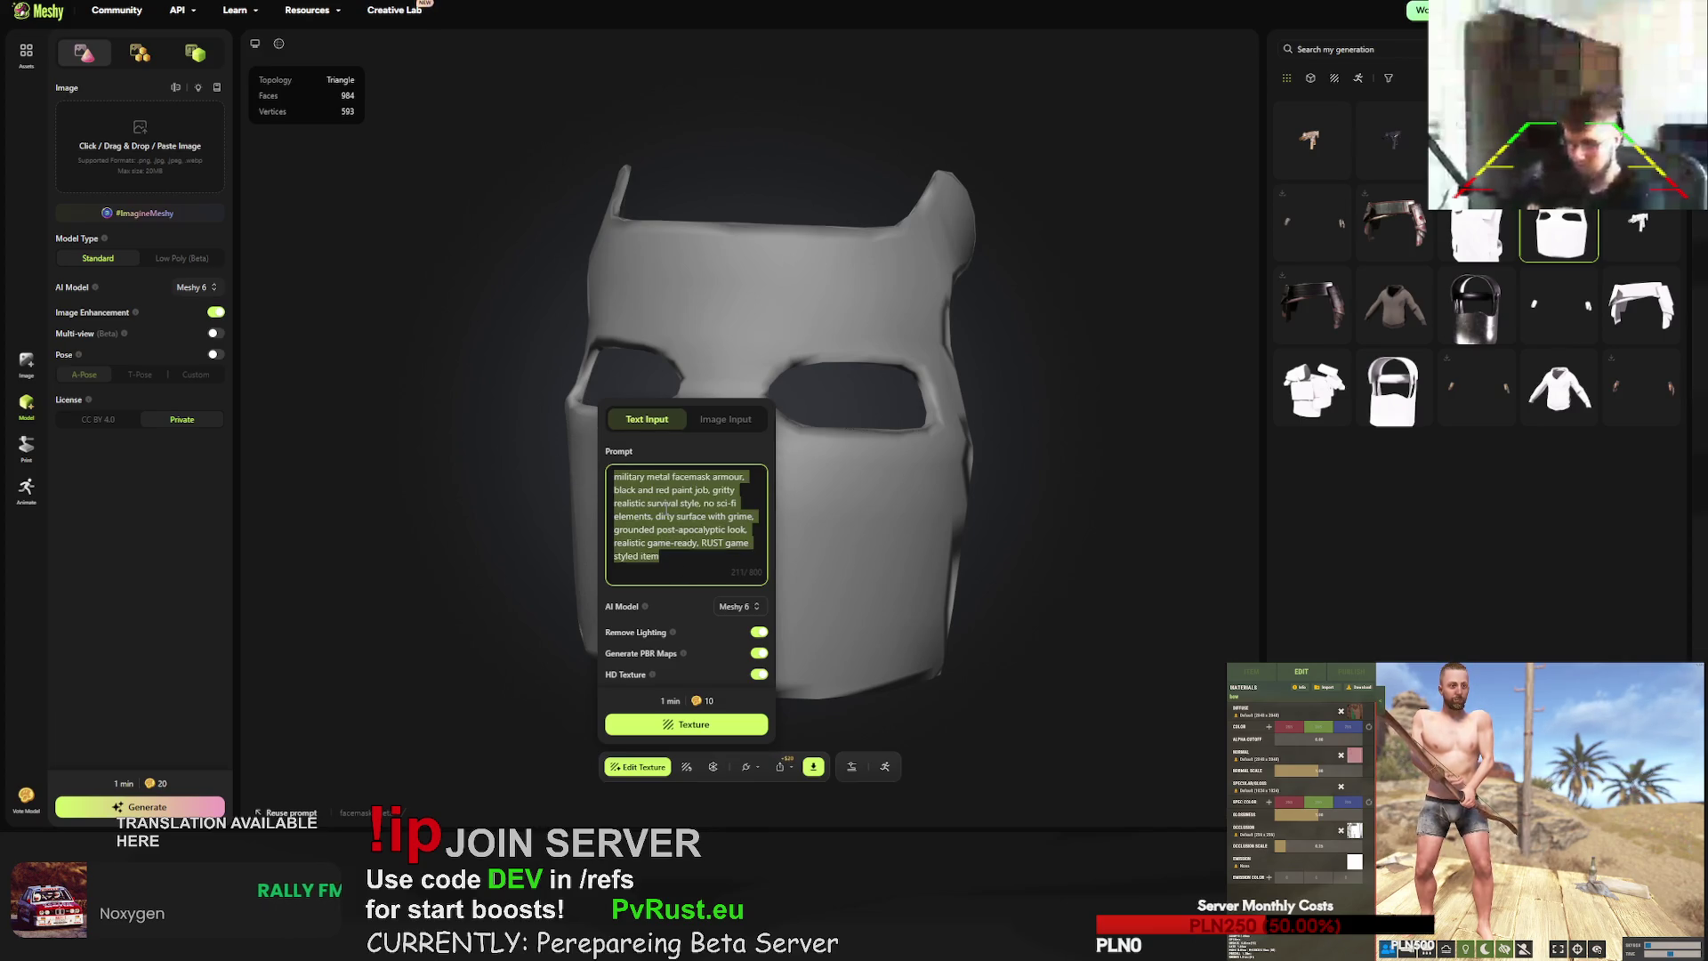
{"action": "left_click", "coordinate": [661, 514]}
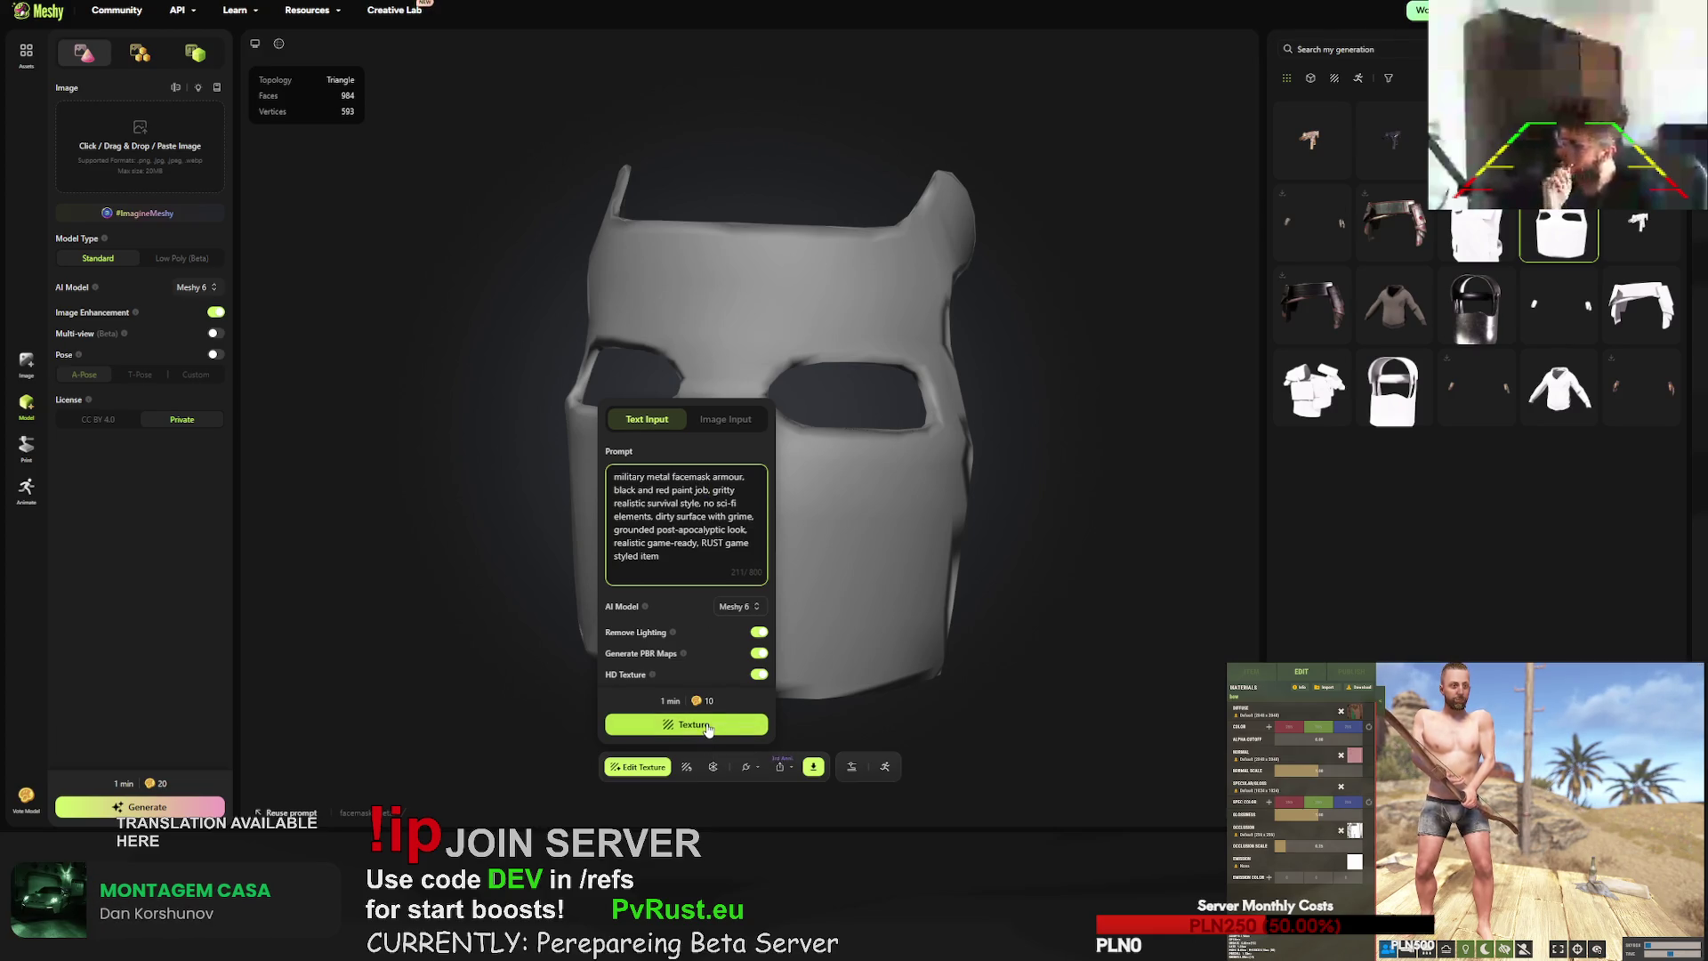
{"action": "double_click", "coordinate": [698, 530]}
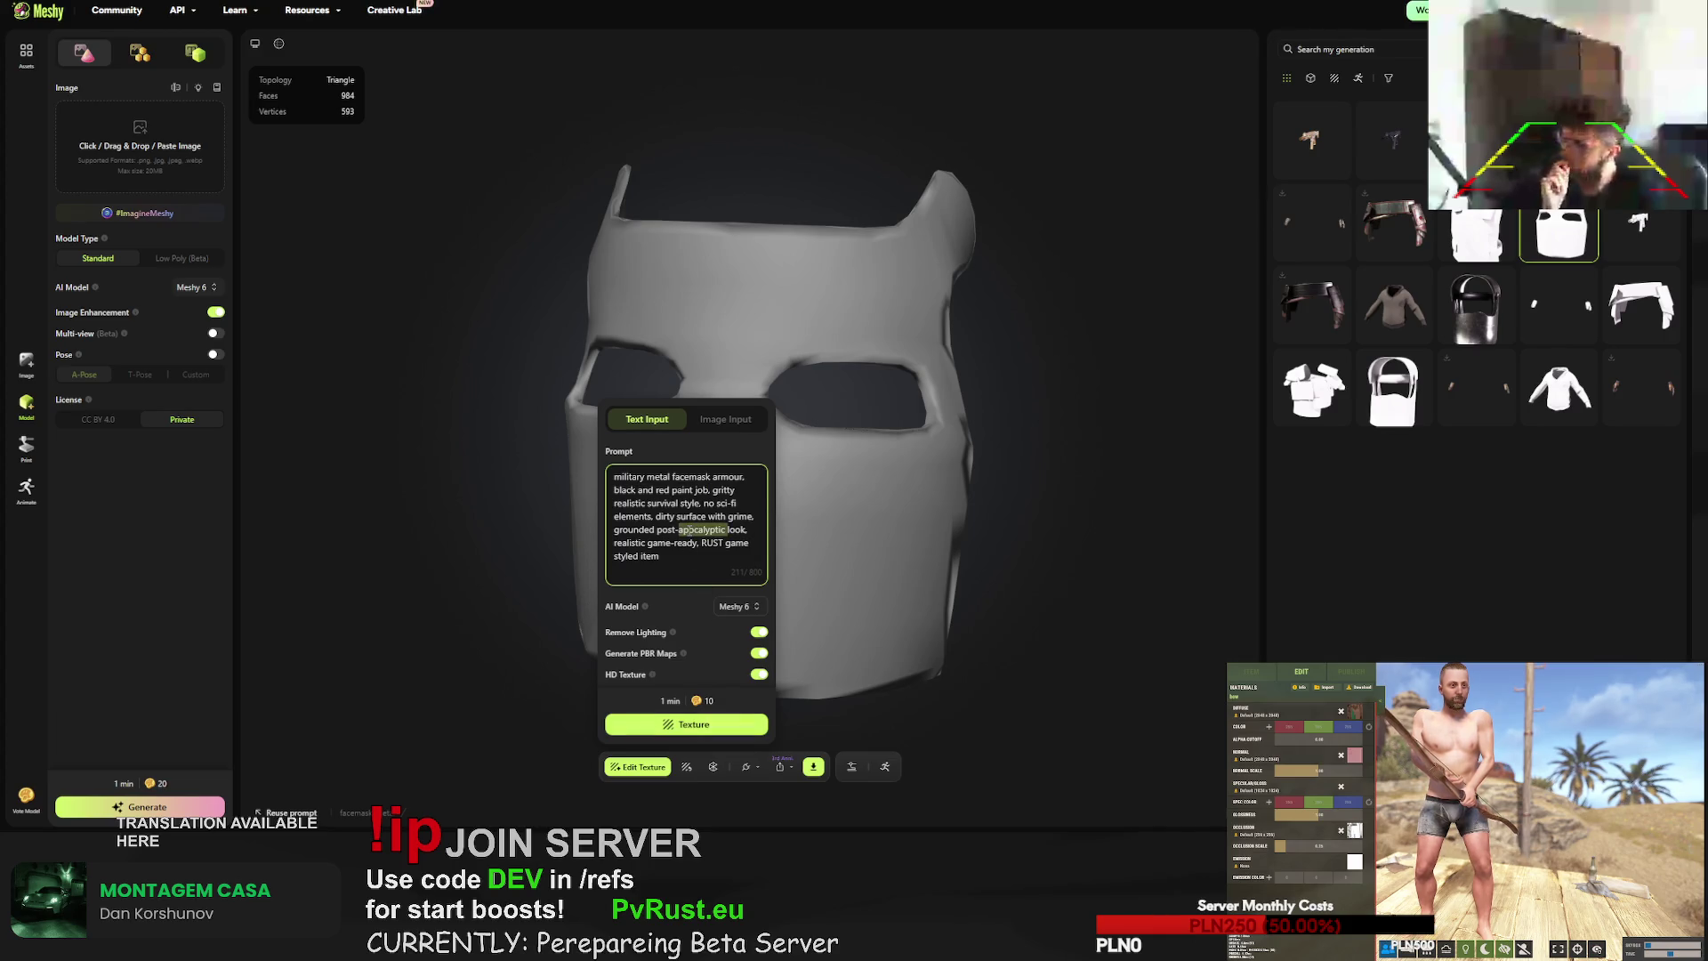
{"action": "key", "text": "ctrl+a"}
{"action": "left_click", "coordinate": [686, 724]}
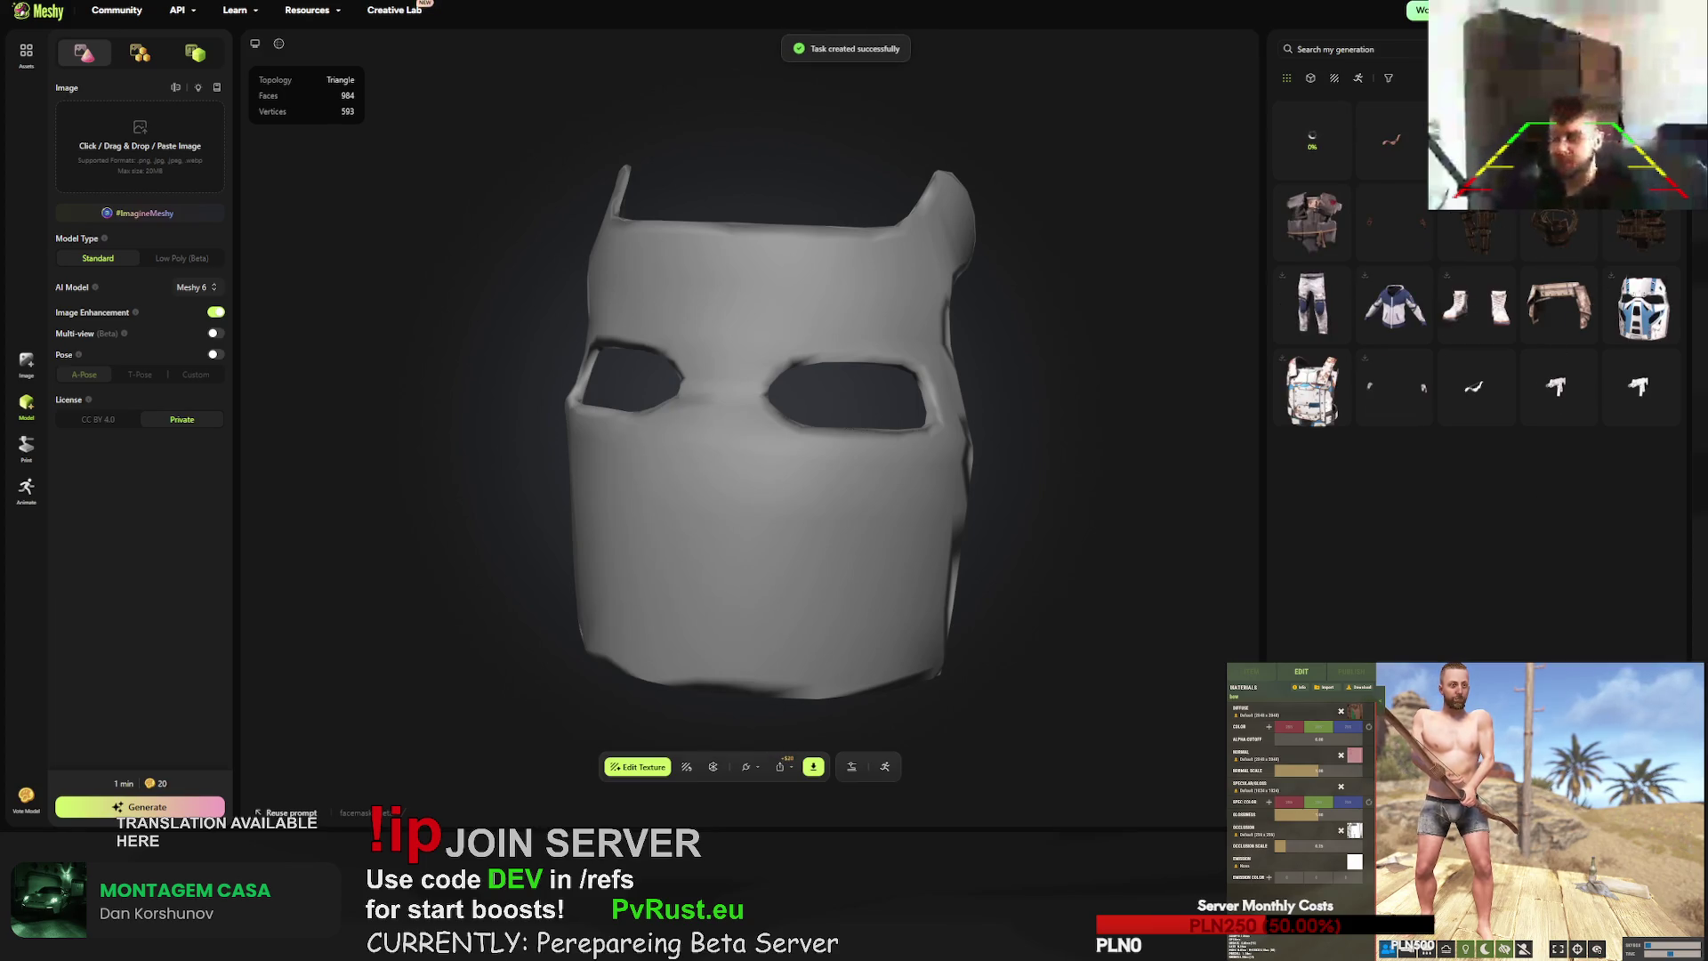
{"action": "scroll", "coordinate": [1511, 451], "scroll_direction": "down", "scroll_amount": 3}
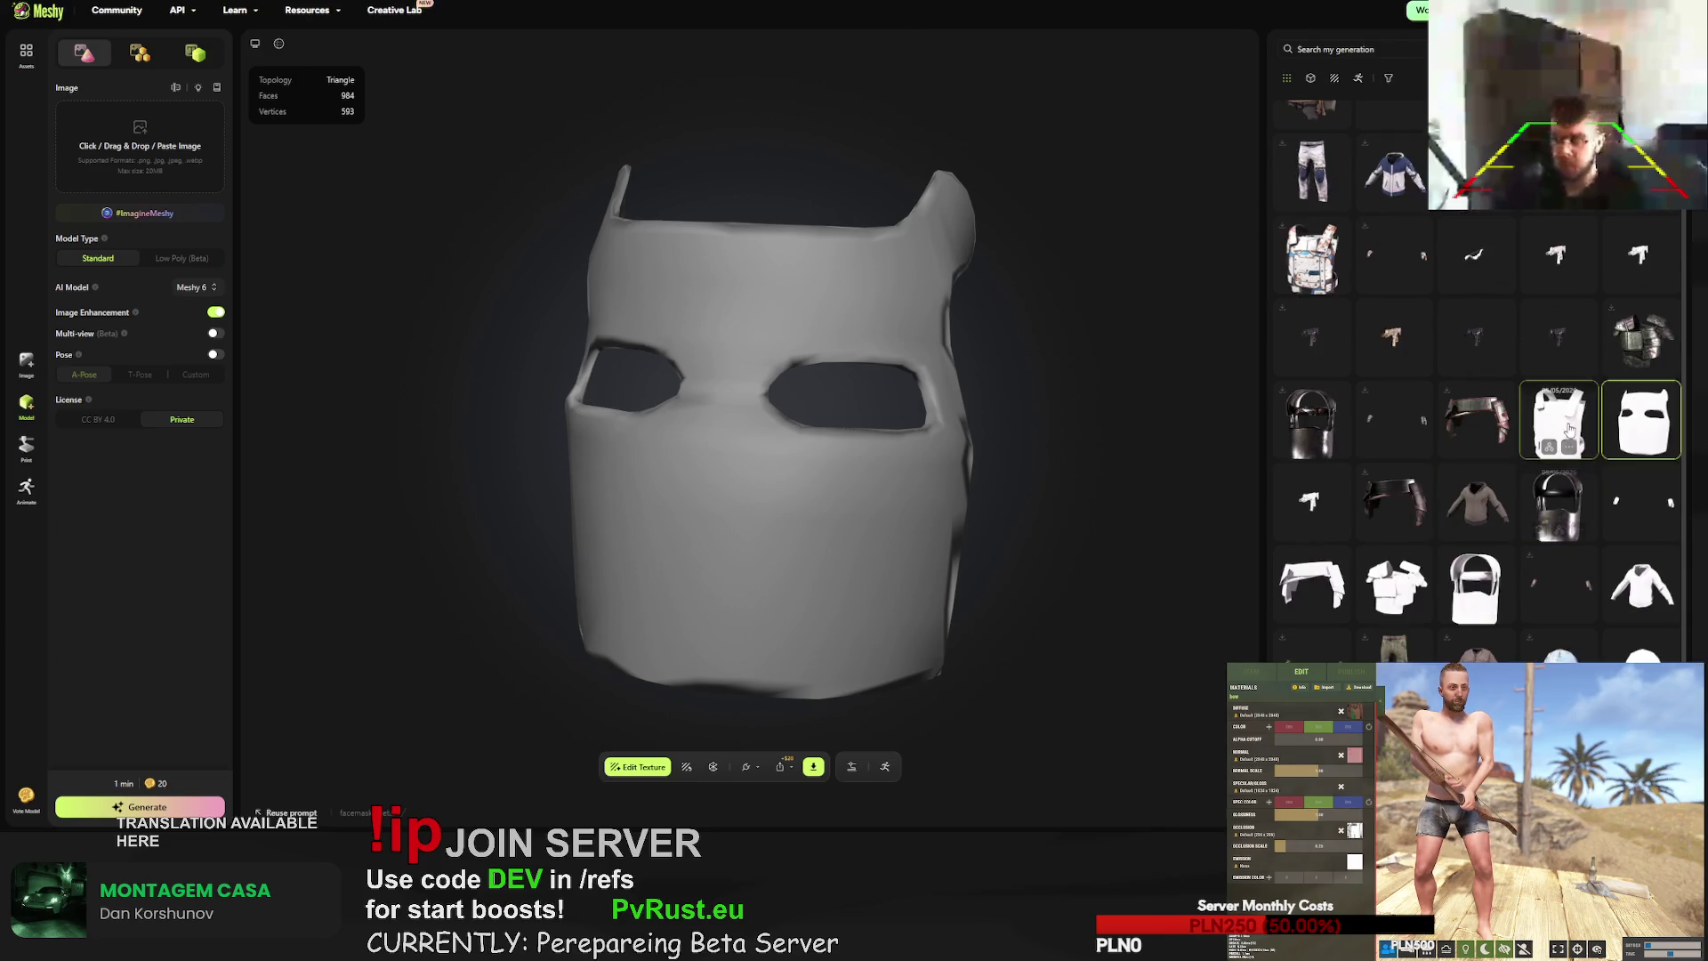
- Texture the plate vest with the pasted military prompt, reworded to 'plate torso'
{"action": "left_click", "coordinate": [1559, 419]}
{"action": "left_click", "coordinate": [637, 767]}
{"action": "left_click", "coordinate": [626, 516]}
{"action": "key", "text": "ctrl+a"}
{"action": "type", "text": "military metal facemask armour. black and red paint job. gritty realistic survival style. no sci-fi elements. dirty surface with grime. grounded post-apocalyptic look. realistic game-ready. RUST game styled item"}
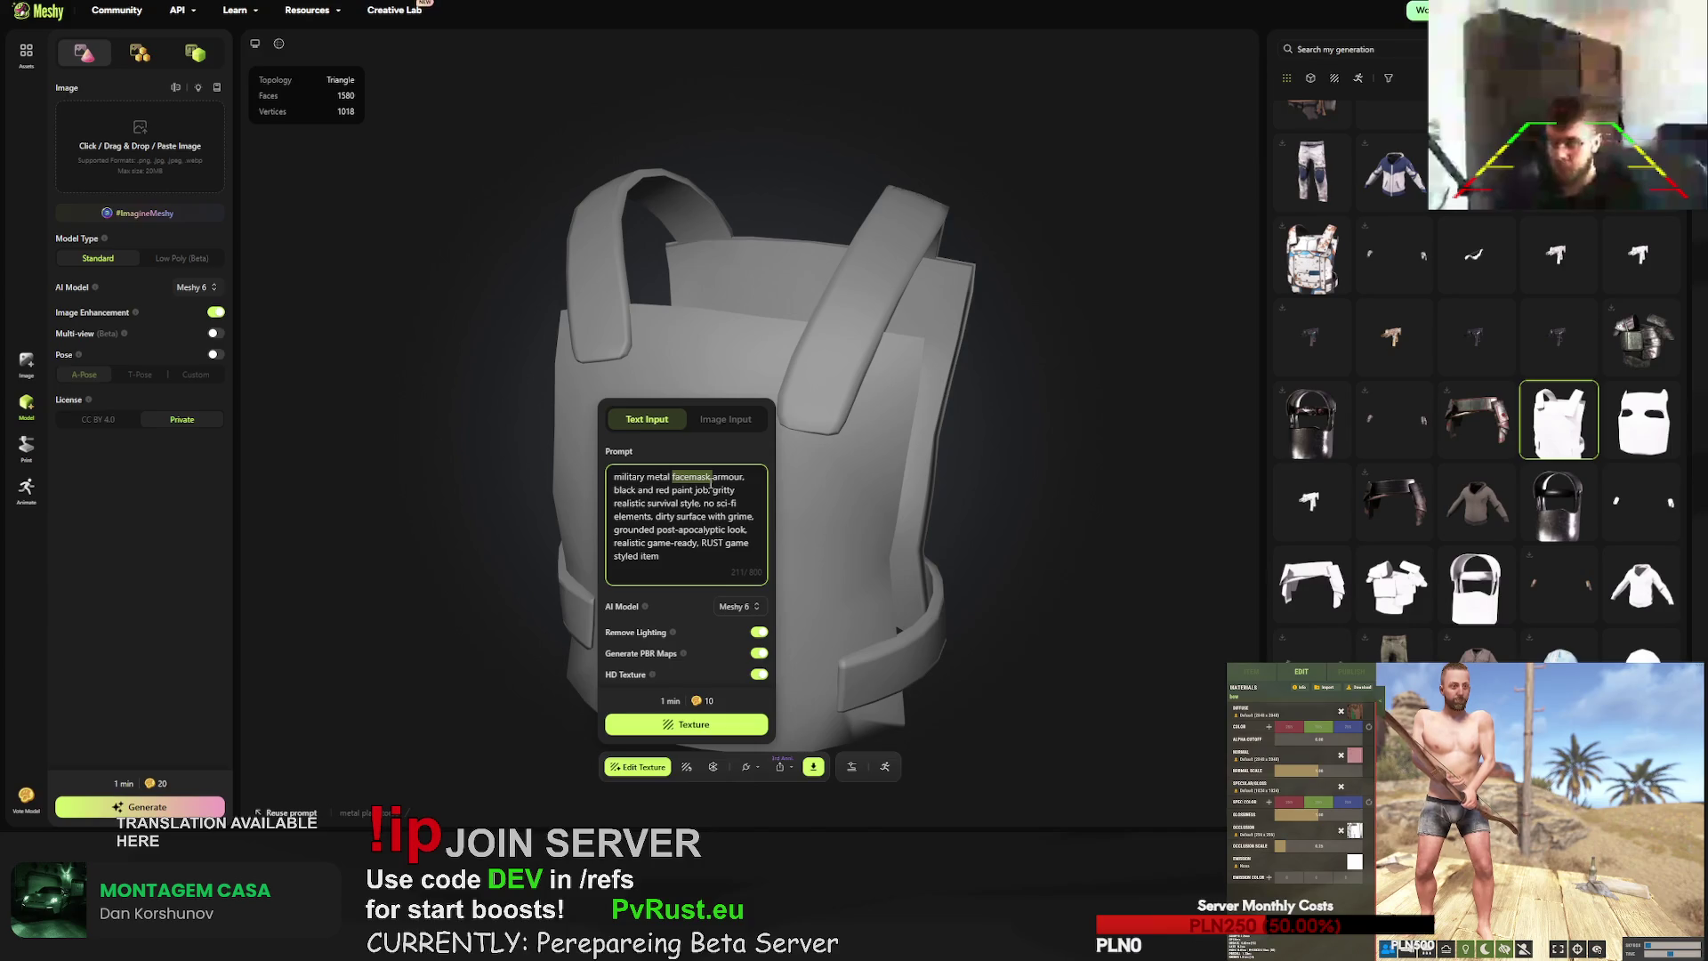
{"action": "type", "text": "pla"}
{"action": "type", "text": "te to"}
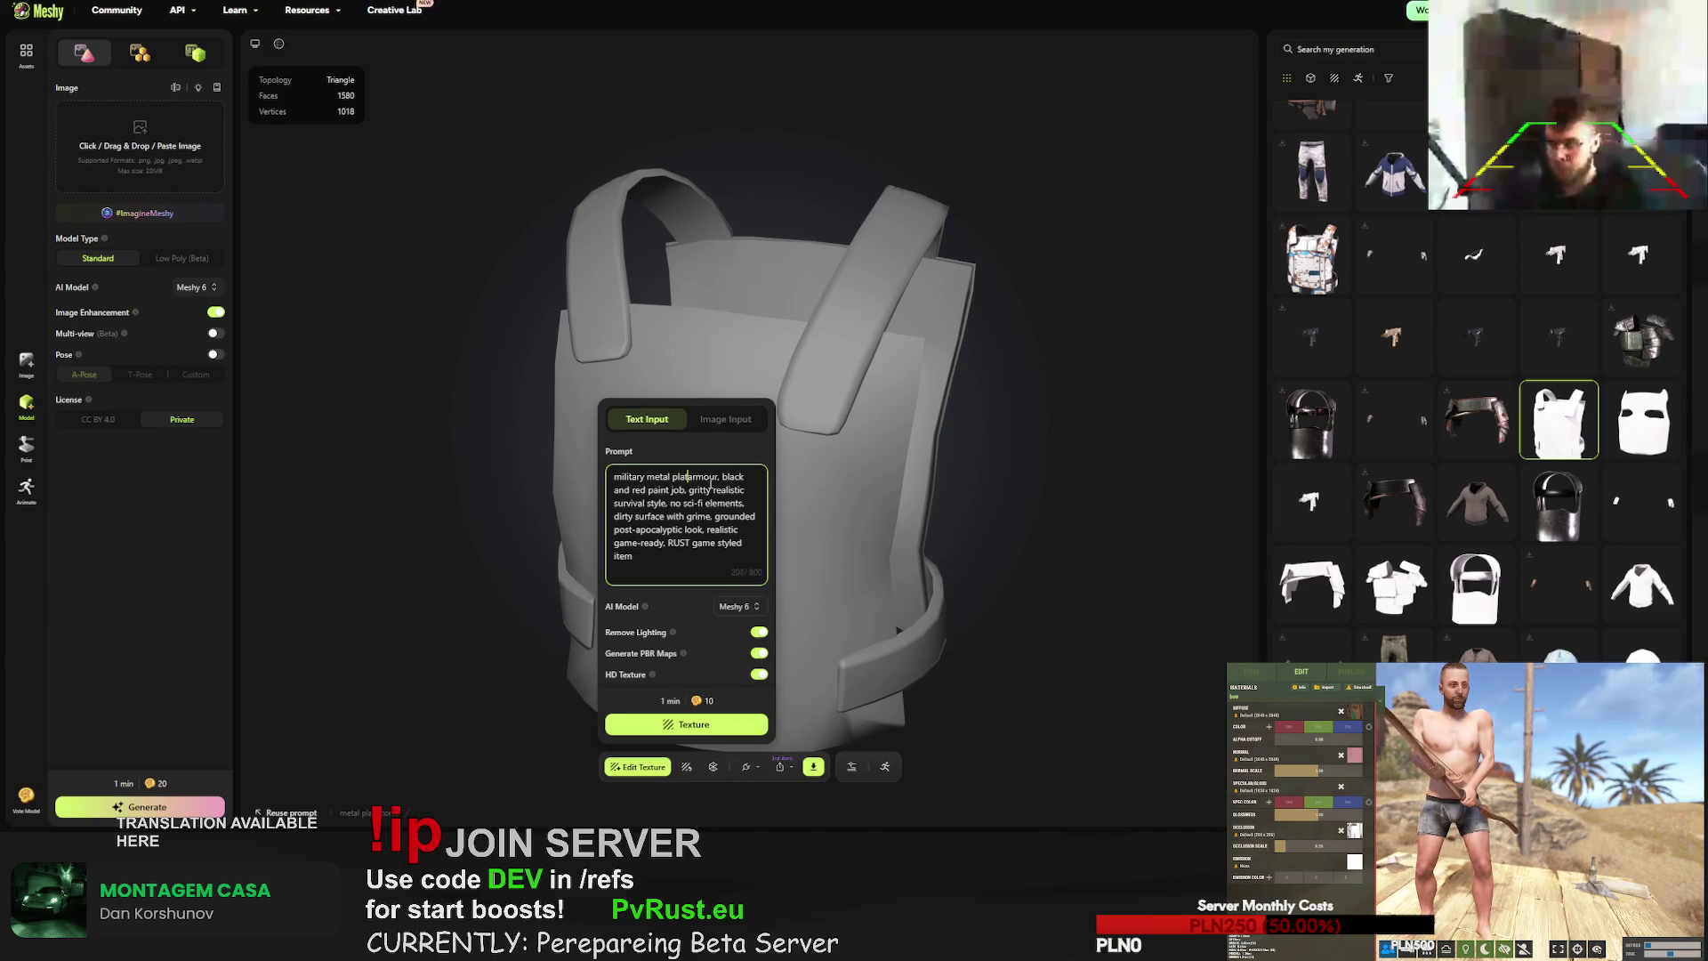
{"action": "type", "text": "rso"}
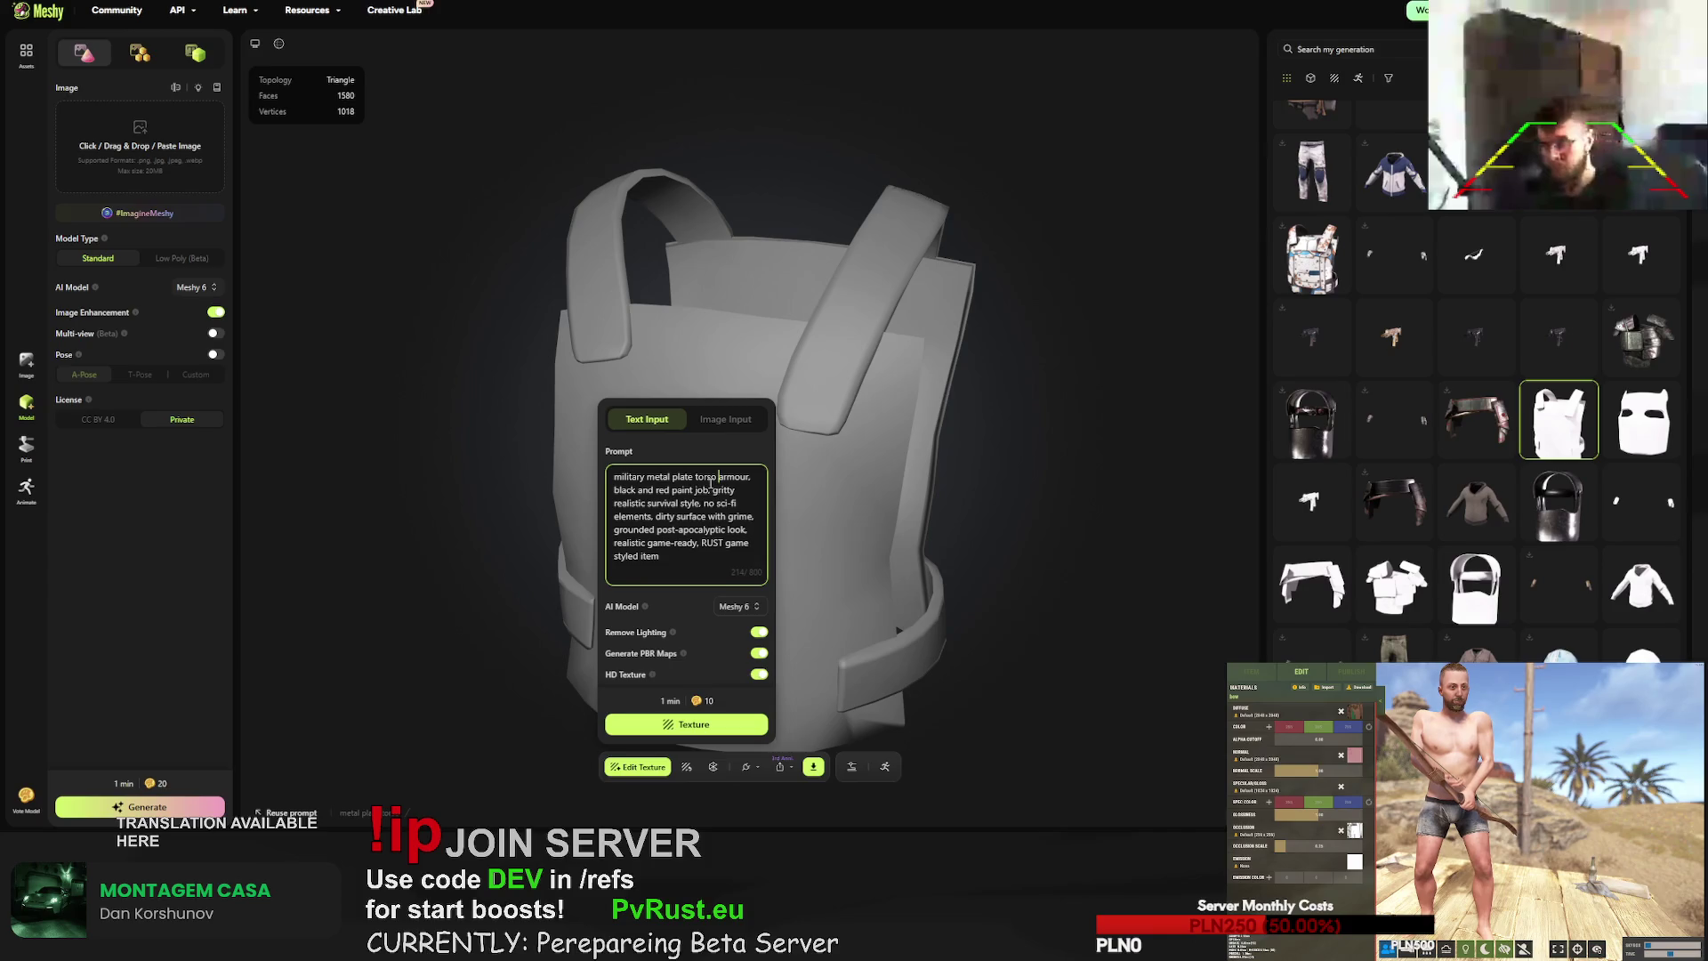
{"action": "left_click", "coordinate": [713, 731]}
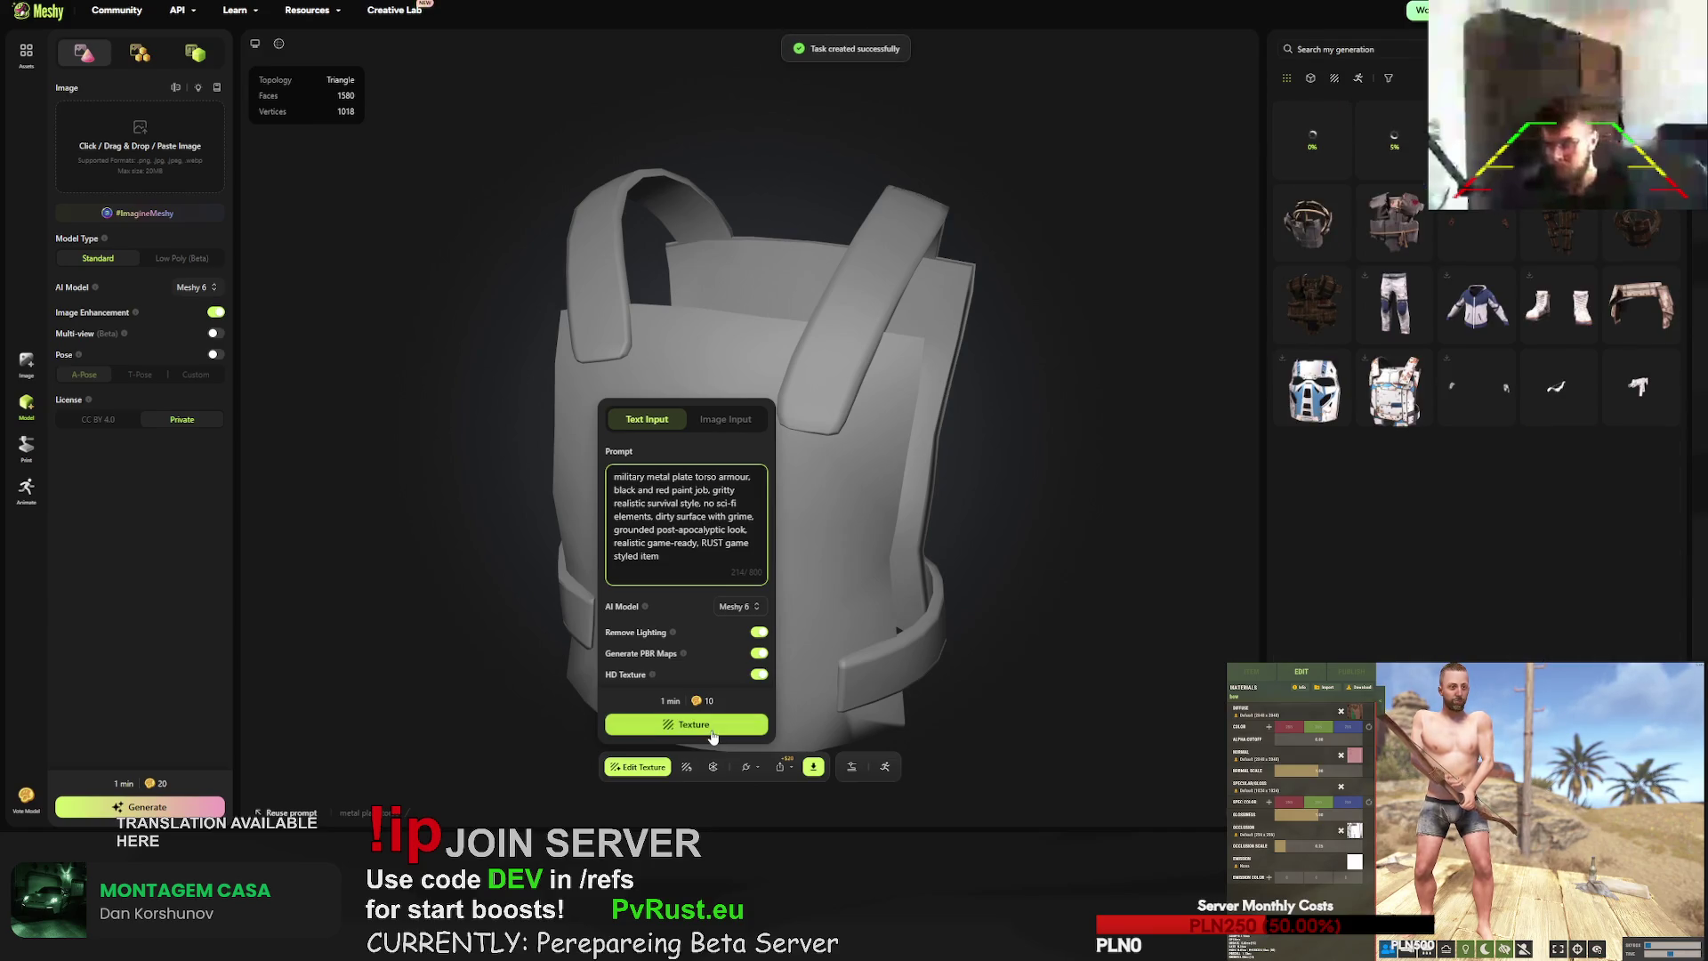
- Review the textured wooden chestplate and helmet, then open the leg armour
{"action": "left_click", "coordinate": [1397, 225]}
{"action": "mouse_move", "coordinate": [911, 381]}
{"action": "left_mouse_down"}
{"action": "mouse_move", "coordinate": [744, 401]}
{"action": "mouse_move", "coordinate": [686, 382]}
{"action": "mouse_move", "coordinate": [1160, 393]}
{"action": "mouse_move", "coordinate": [862, 372]}
{"action": "mouse_move", "coordinate": [787, 297]}
{"action": "mouse_move", "coordinate": [841, 340]}
{"action": "mouse_move", "coordinate": [825, 431]}
{"action": "mouse_move", "coordinate": [712, 401]}
{"action": "mouse_move", "coordinate": [781, 393]}
{"action": "mouse_move", "coordinate": [733, 376]}
{"action": "mouse_move", "coordinate": [973, 330]}
{"action": "mouse_move", "coordinate": [852, 283]}
{"action": "mouse_move", "coordinate": [434, 532]}
{"action": "mouse_move", "coordinate": [639, 313]}
{"action": "mouse_move", "coordinate": [1073, 231]}
{"action": "left_mouse_up"}
{"action": "left_click", "coordinate": [1305, 242]}
{"action": "left_click", "coordinate": [1559, 203]}
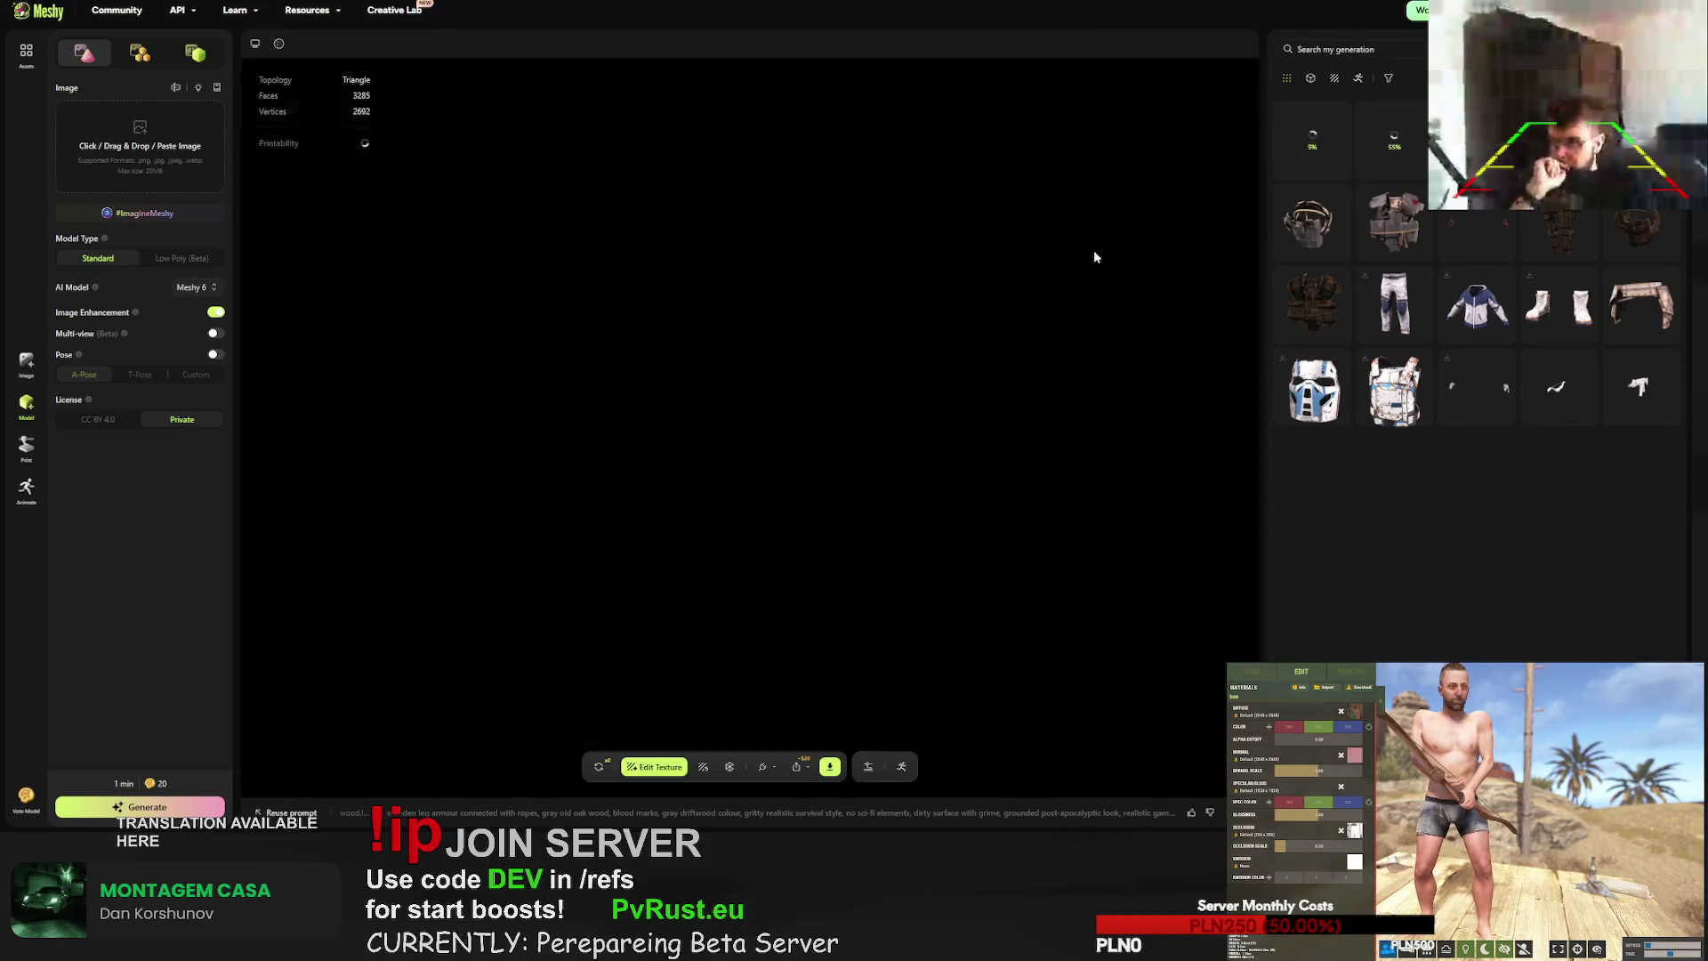
- Download the wooden leg armour and the chestplate as FBX files
{"action": "mouse_move", "coordinate": [710, 354]}
{"action": "left_mouse_down"}
{"action": "mouse_move", "coordinate": [864, 354]}
{"action": "mouse_move", "coordinate": [829, 346]}
{"action": "left_mouse_up"}
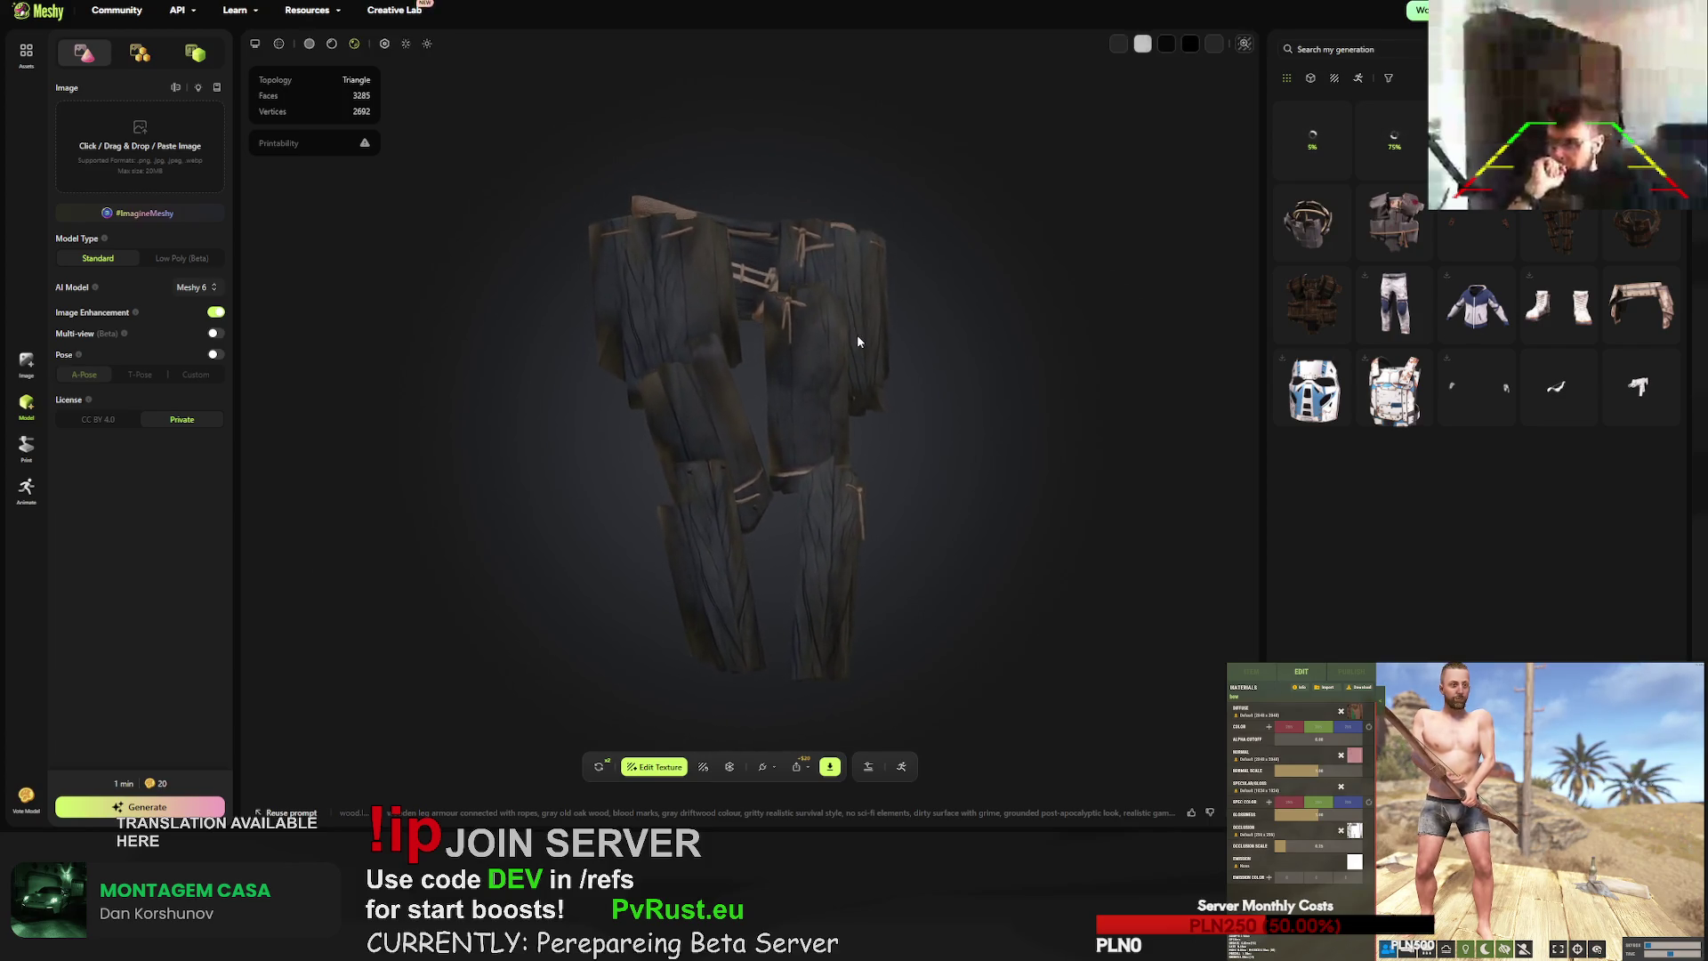
{"action": "left_click", "coordinate": [830, 766]}
{"action": "left_click", "coordinate": [827, 722]}
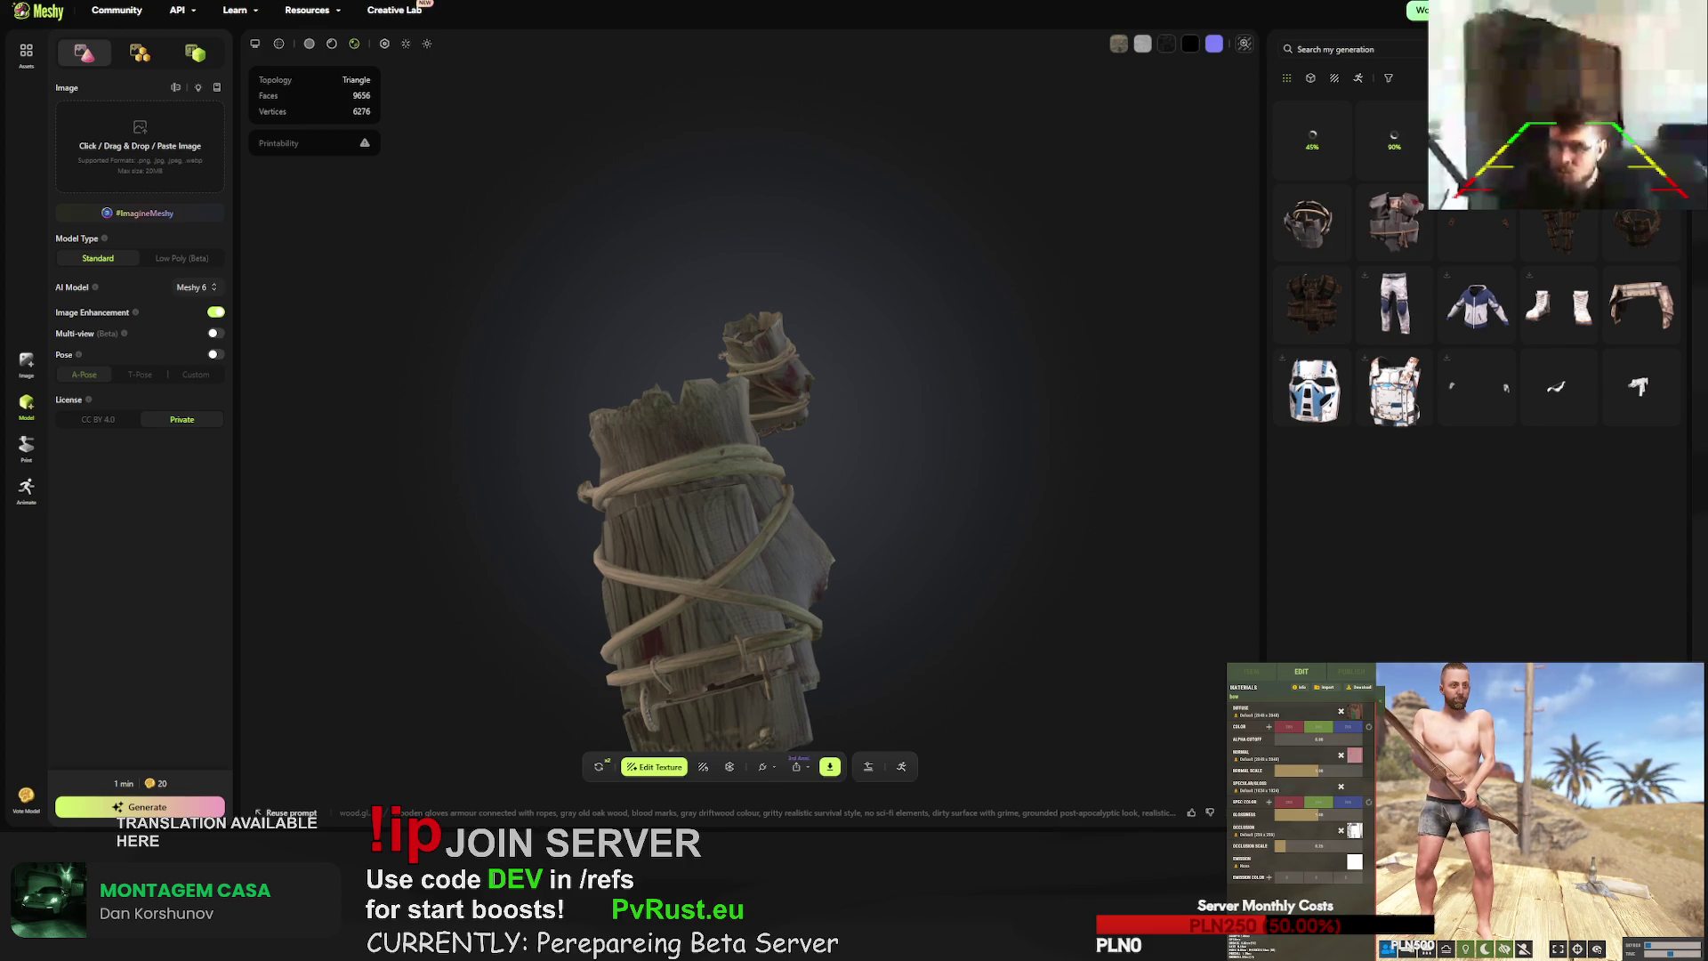
{"action": "left_click", "coordinate": [1312, 223]}
{"action": "mouse_move", "coordinate": [888, 349]}
{"action": "left_mouse_down"}
{"action": "mouse_move", "coordinate": [767, 263]}
{"action": "mouse_move", "coordinate": [751, 263]}
{"action": "mouse_move", "coordinate": [828, 290]}
{"action": "mouse_move", "coordinate": [703, 292]}
{"action": "mouse_move", "coordinate": [827, 213]}
{"action": "left_mouse_up"}
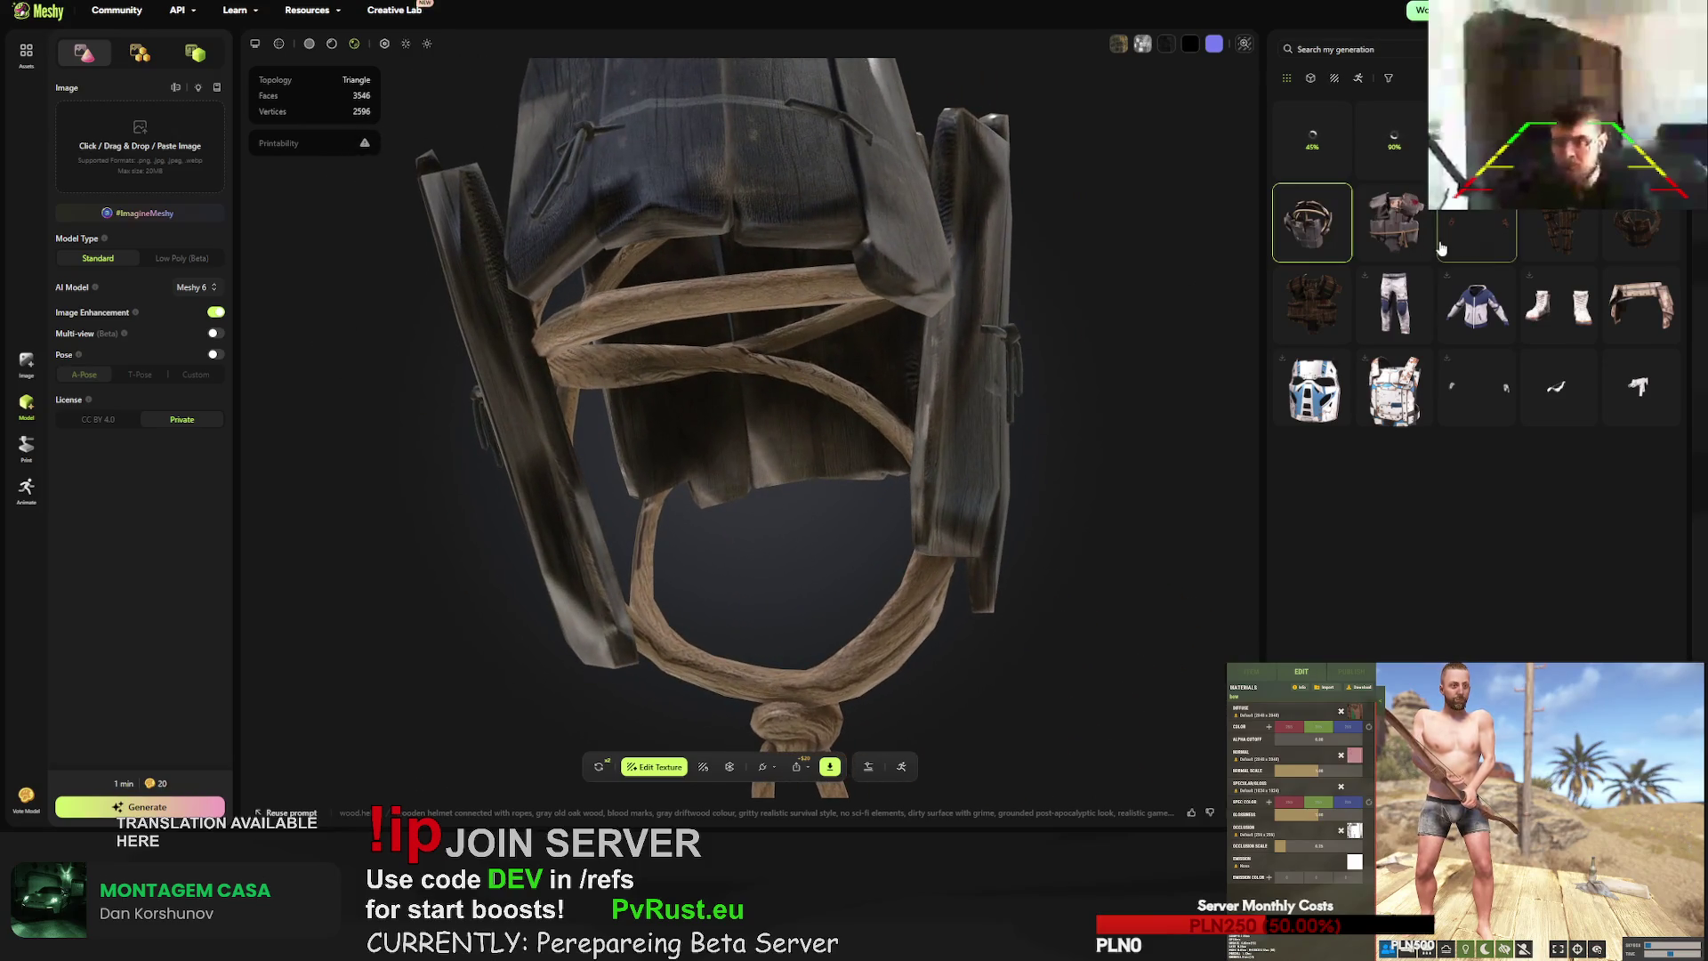
{"action": "left_click", "coordinate": [1395, 222]}
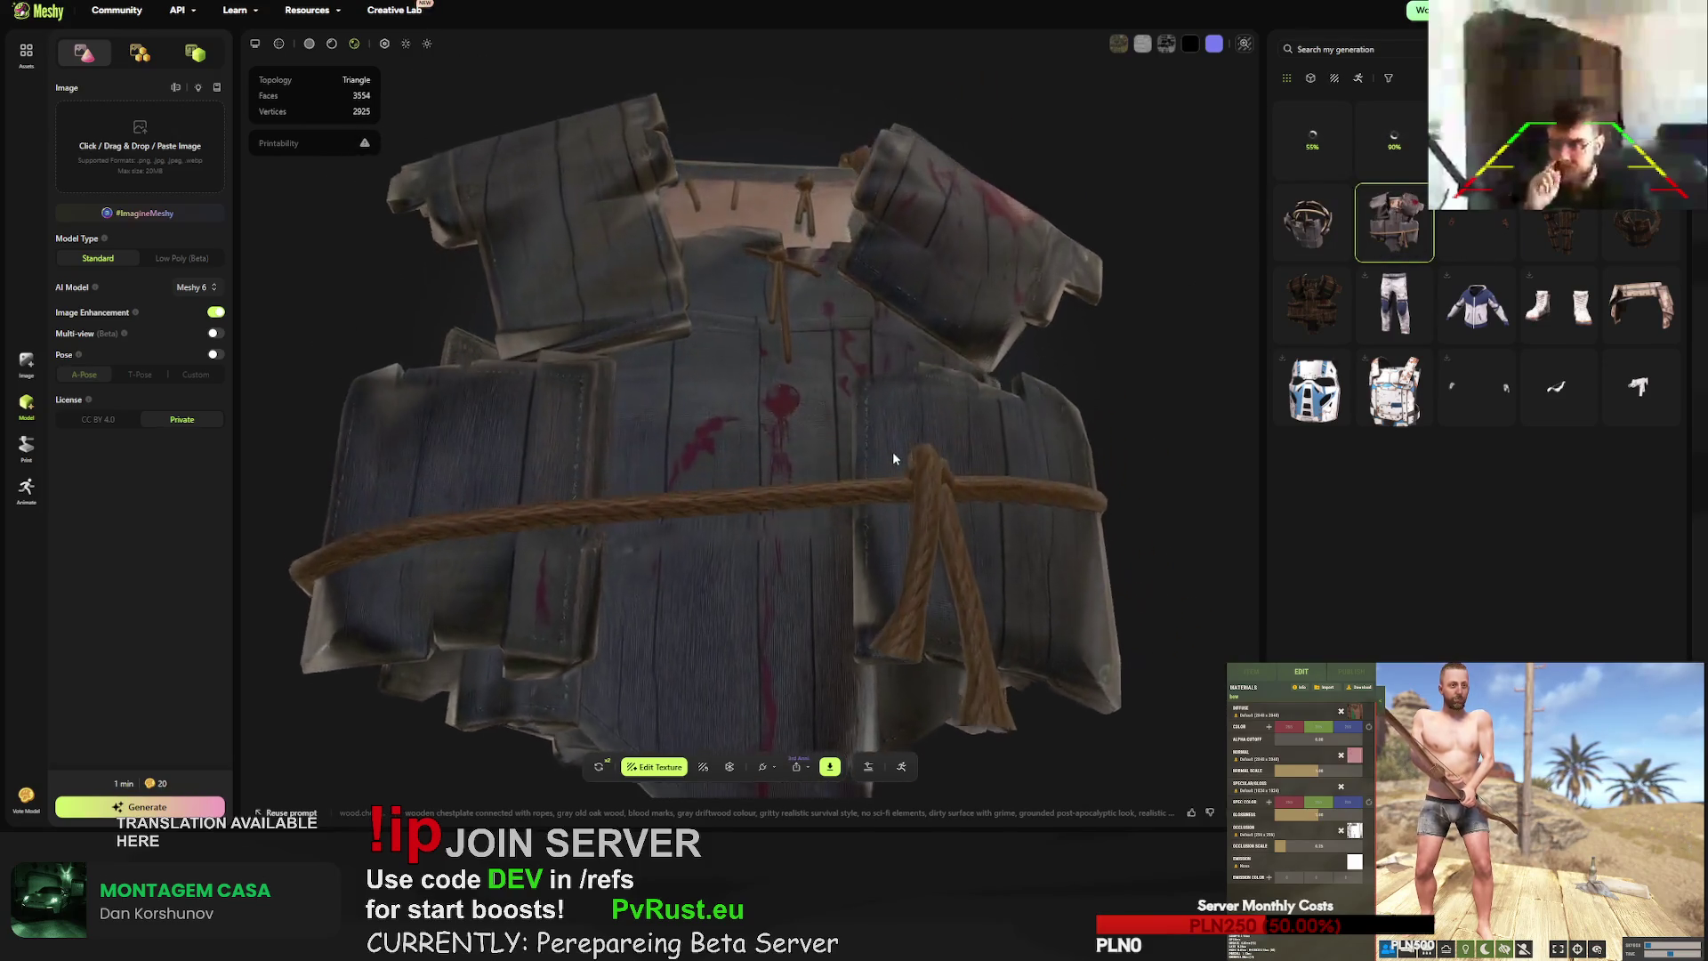
{"action": "left_click", "coordinate": [835, 769]}
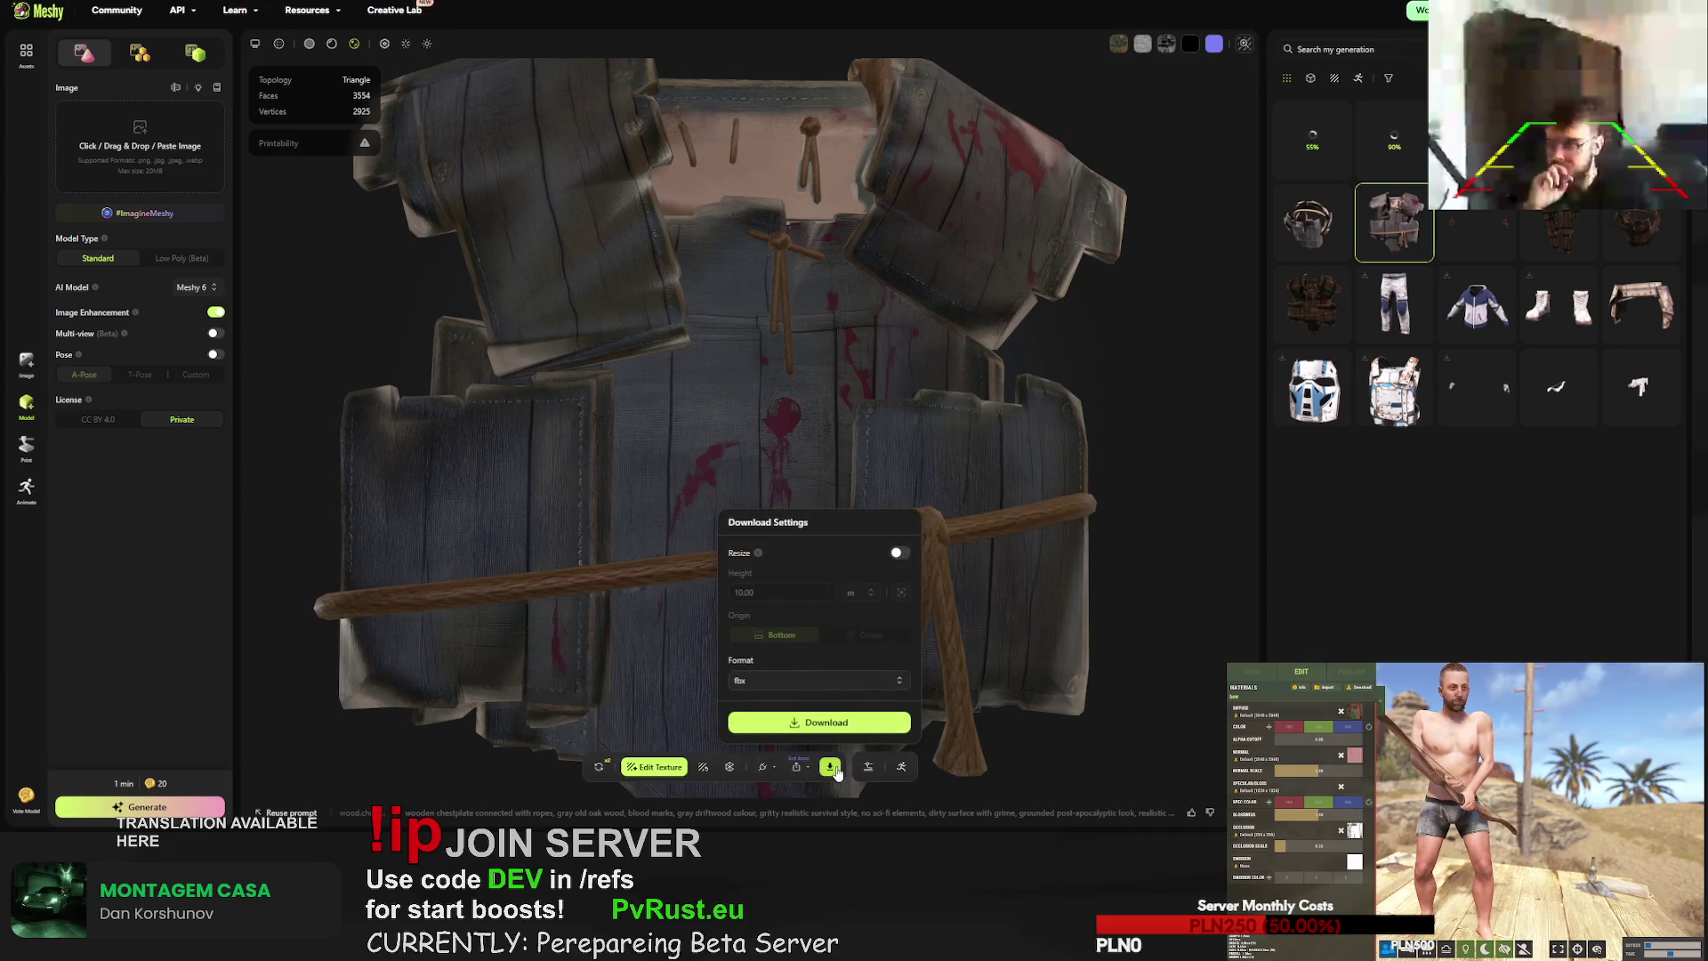
{"action": "left_click", "coordinate": [820, 723]}
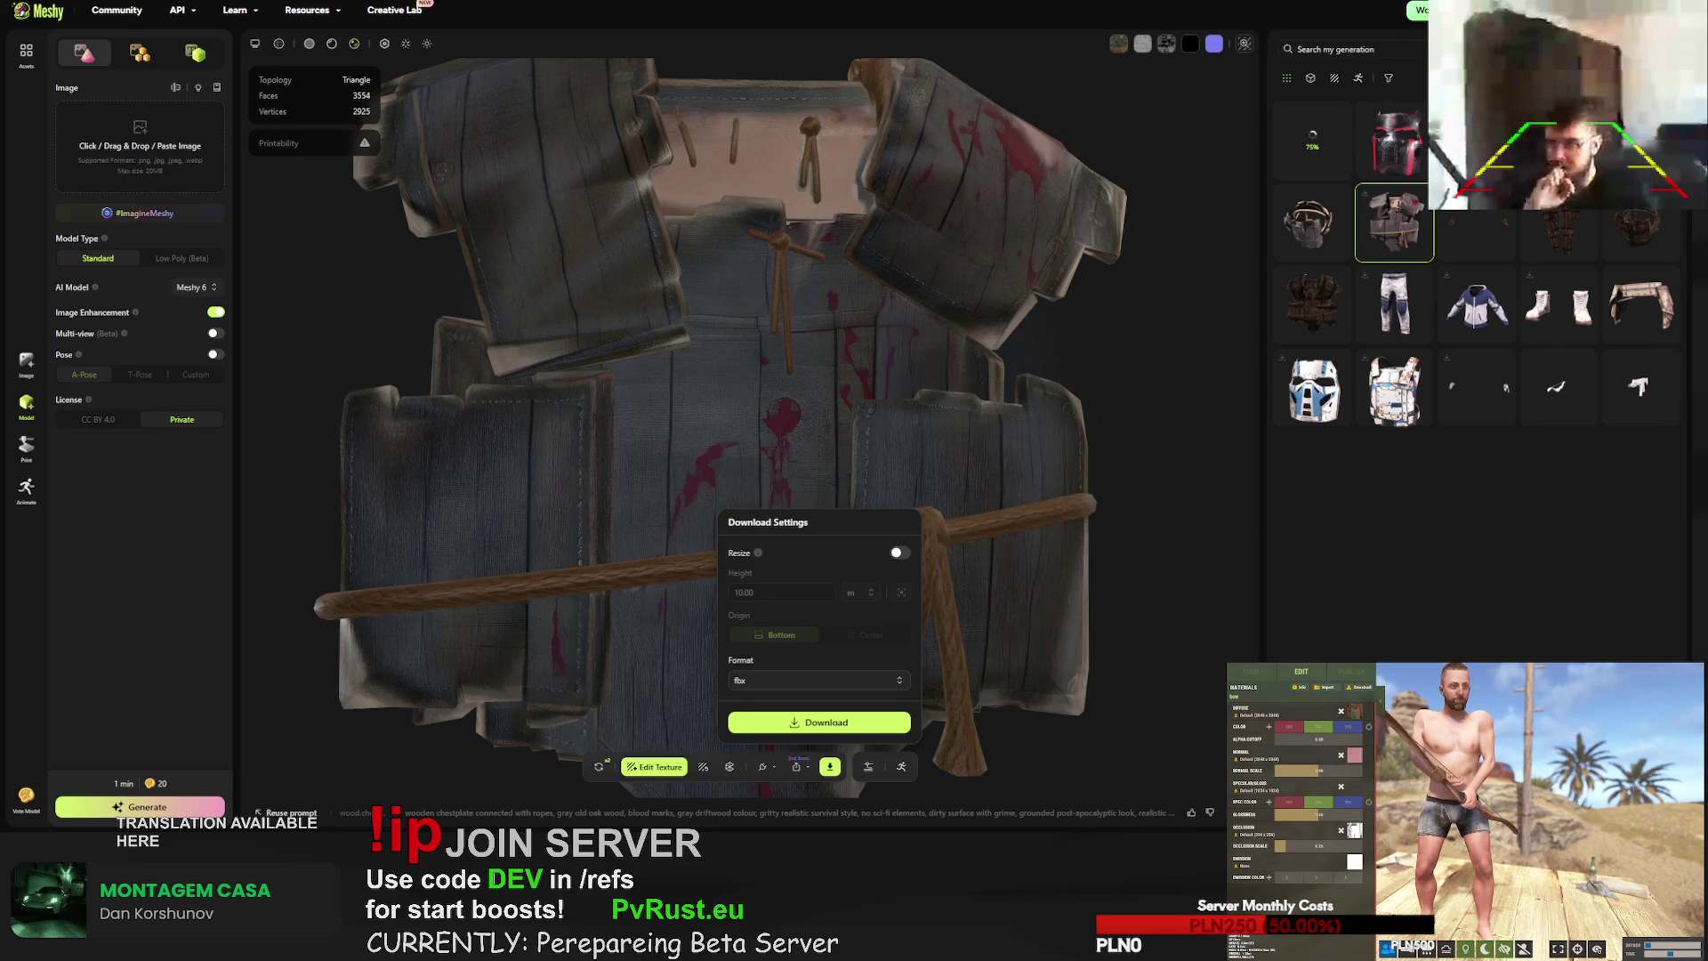
{"action": "left_click", "coordinate": [1089, 548]}
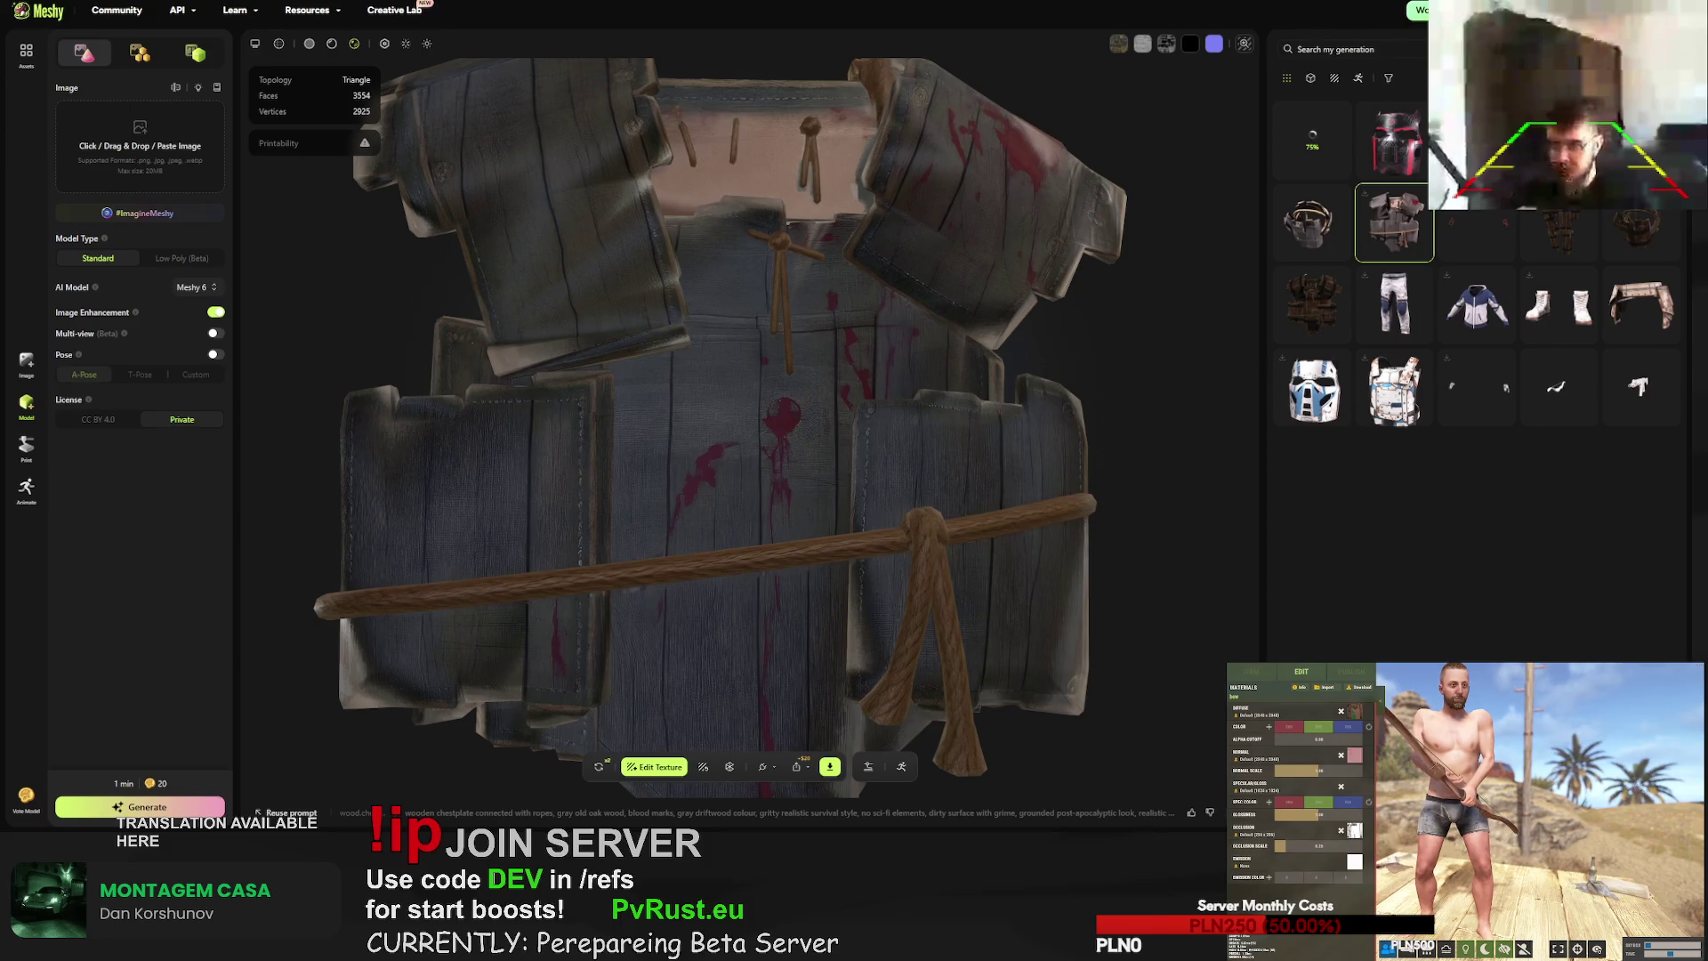
- Regenerate the chestplate, helmet, leg armour and gloves
{"action": "left_click", "coordinate": [599, 766]}
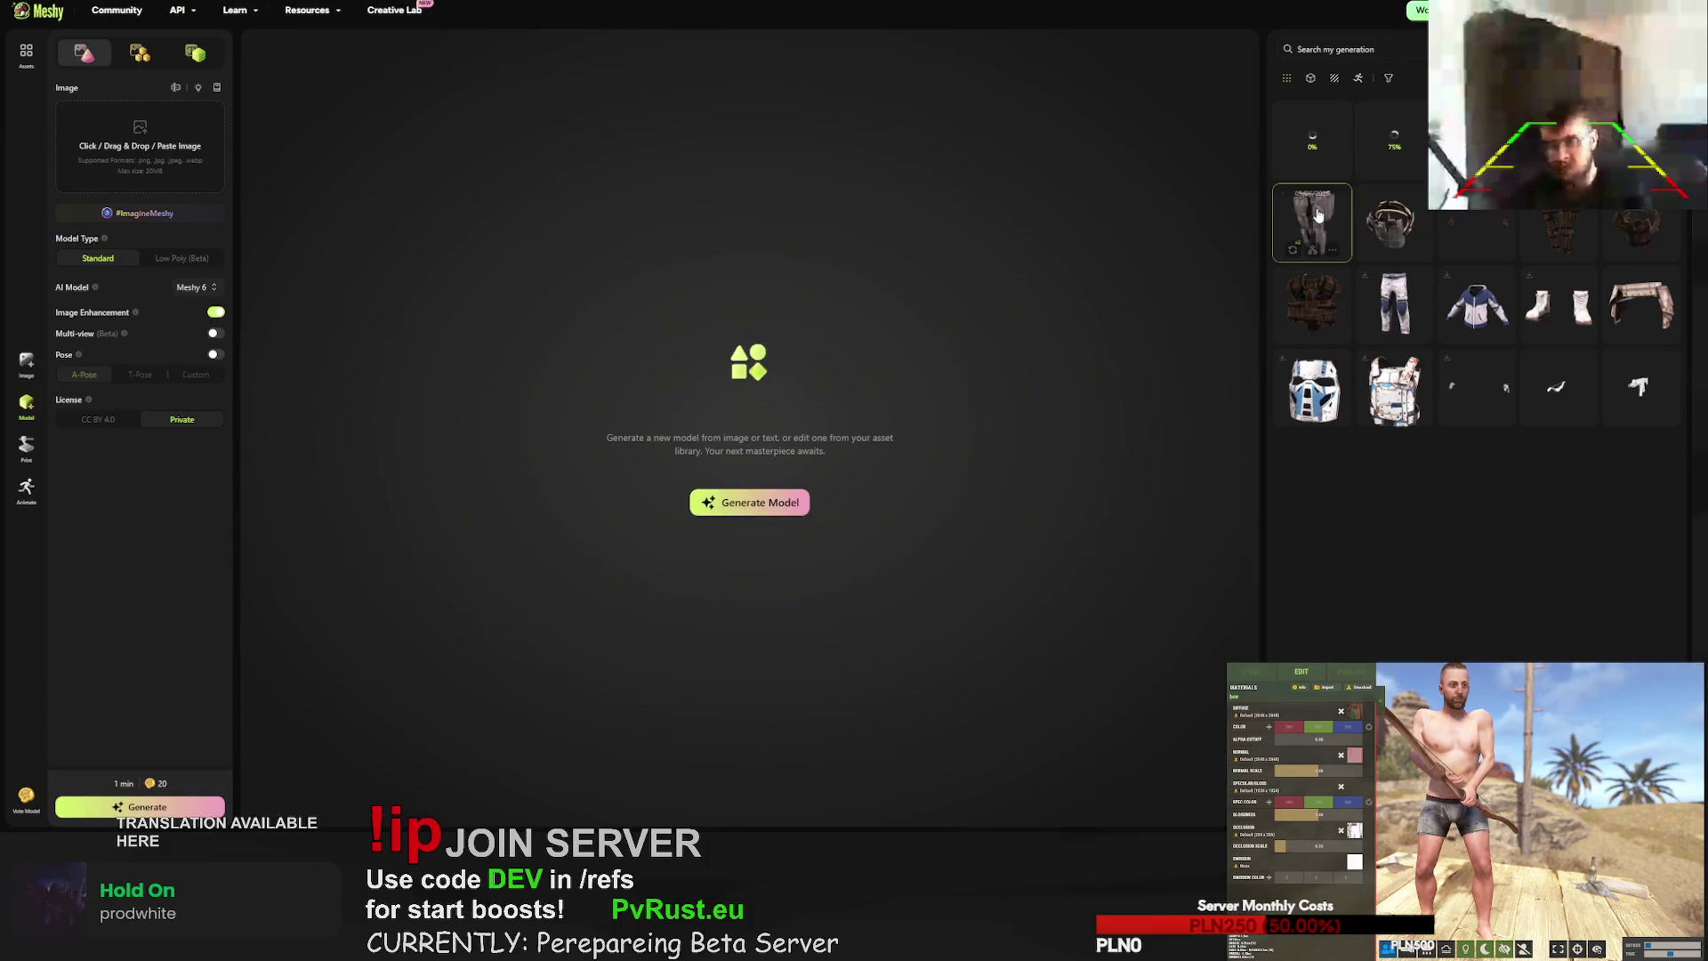
{"action": "left_click", "coordinate": [1394, 222]}
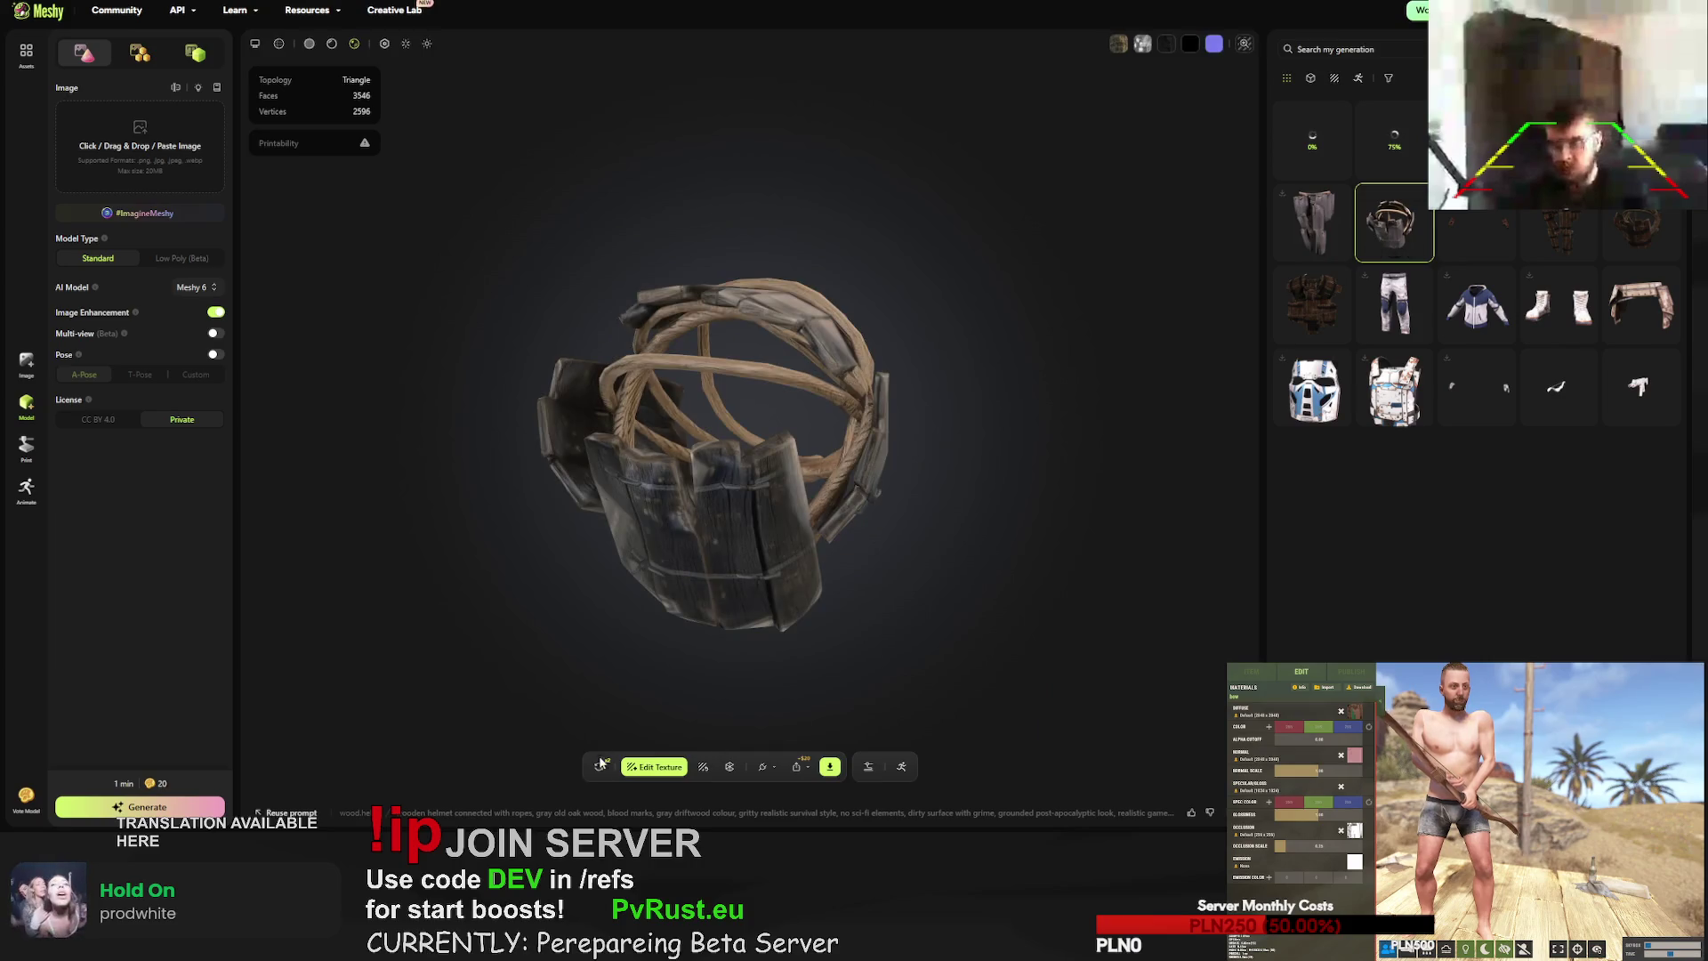
{"action": "left_click", "coordinate": [599, 766]}
{"action": "left_click", "coordinate": [990, 460]}
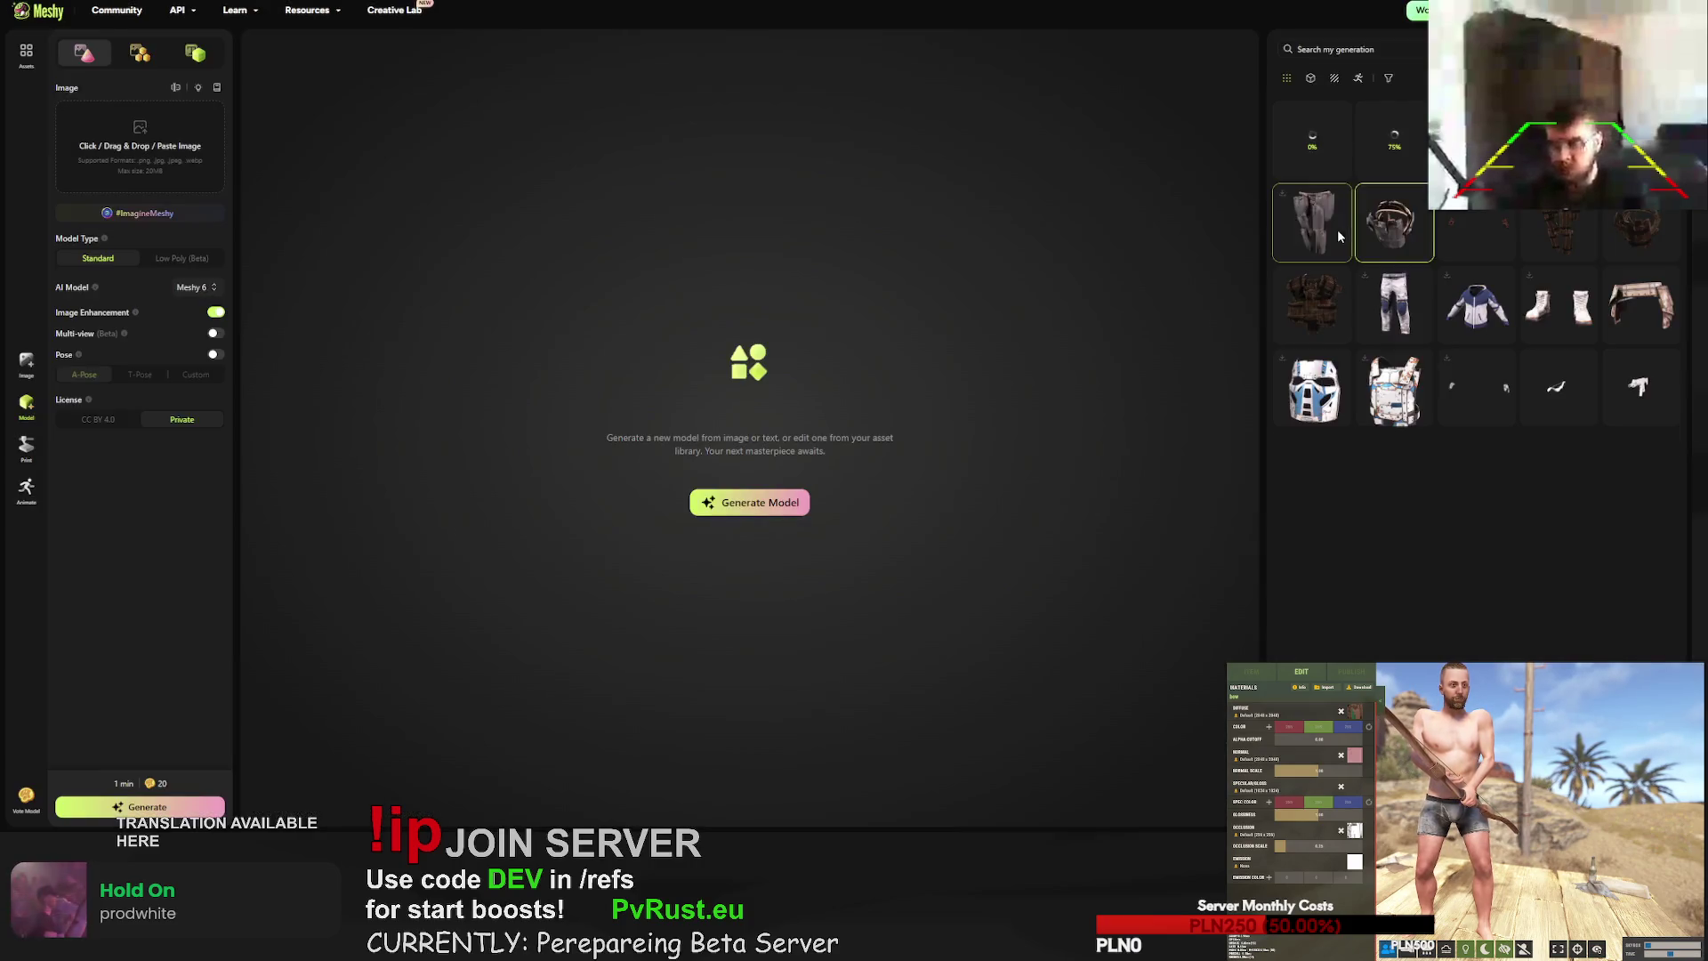
{"action": "left_click", "coordinate": [1394, 223]}
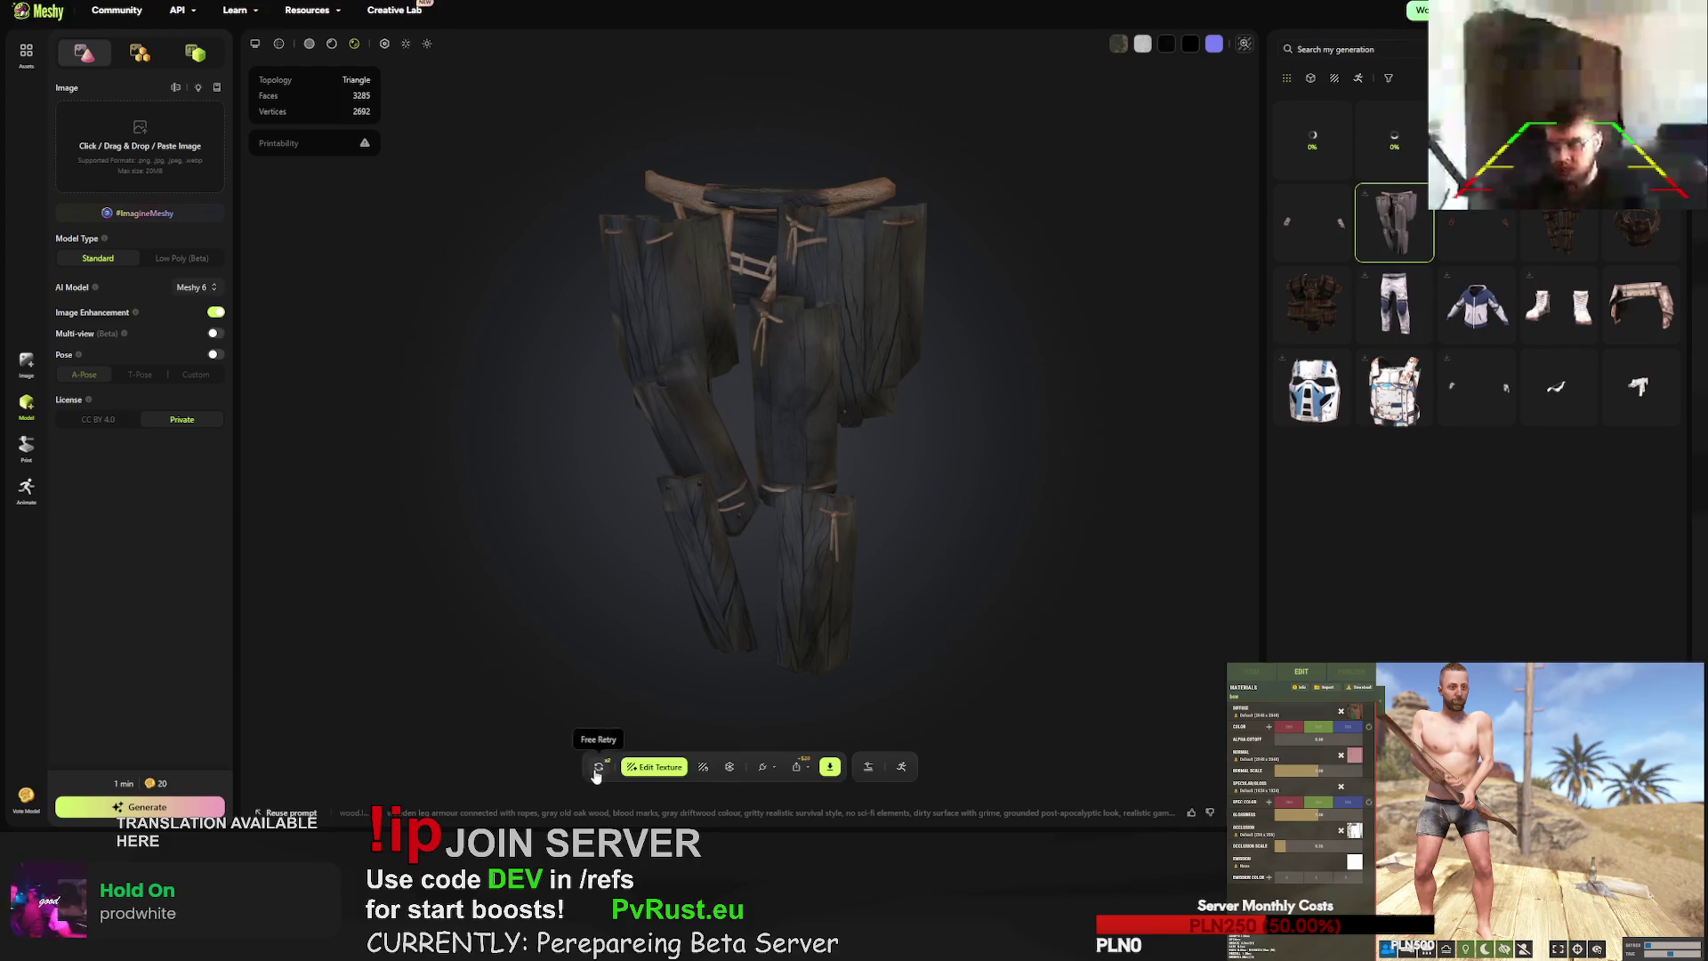
{"action": "left_click", "coordinate": [599, 766]}
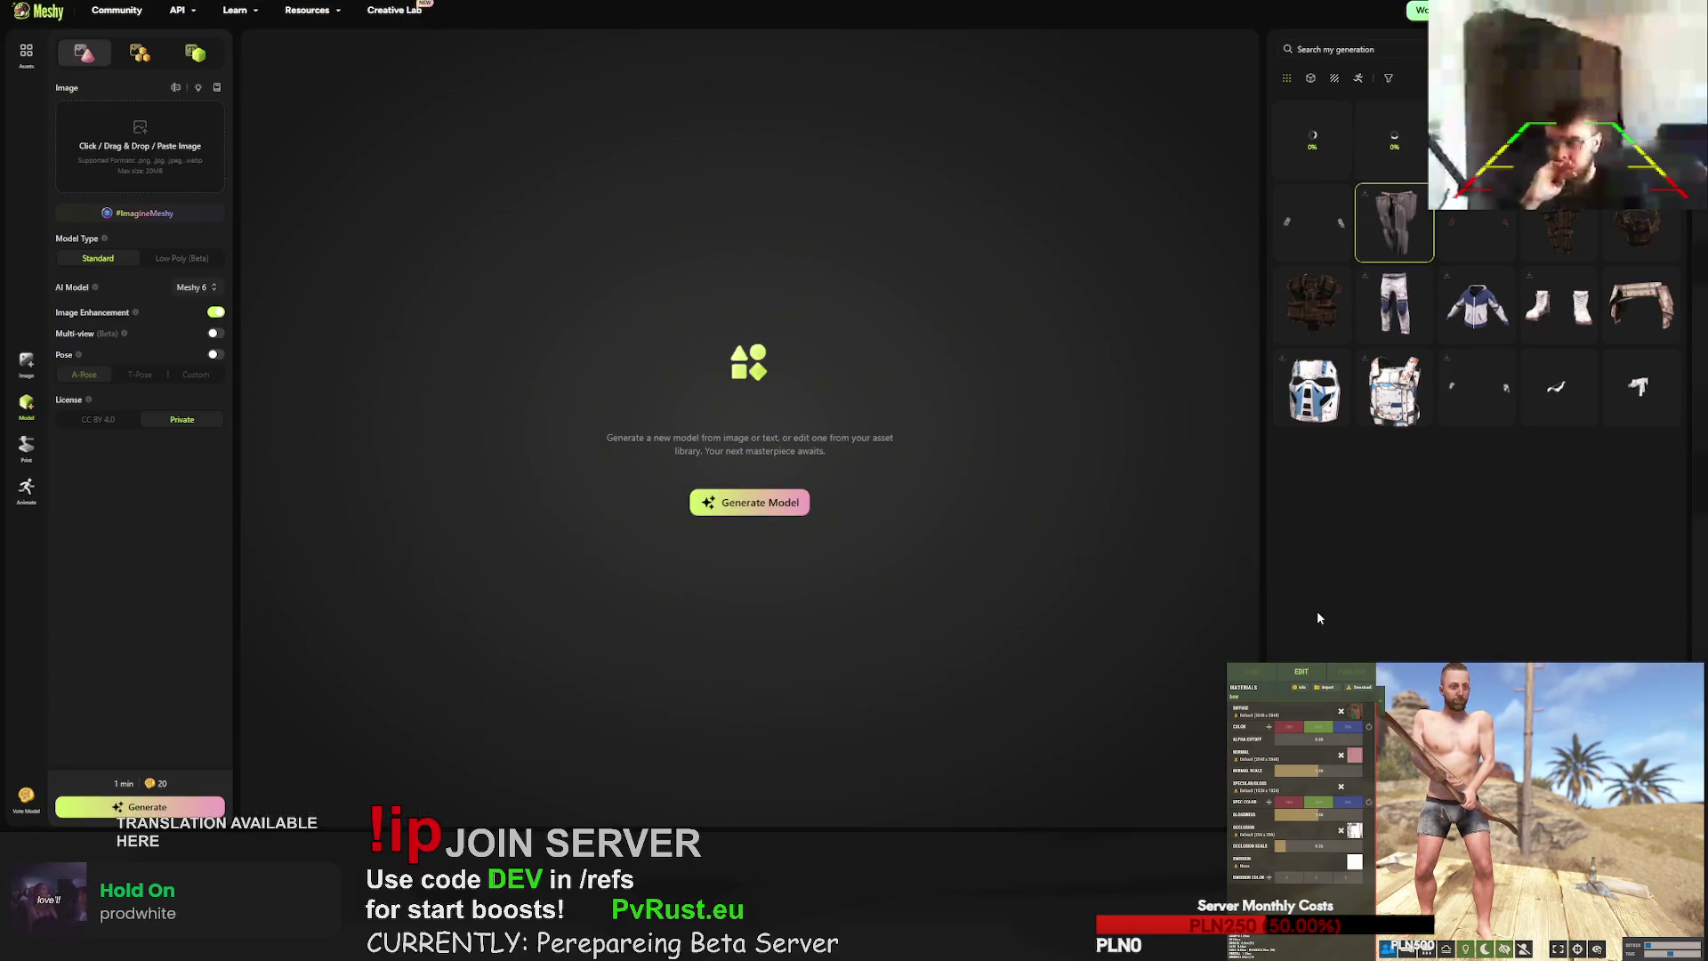
{"action": "left_click", "coordinate": [1389, 213]}
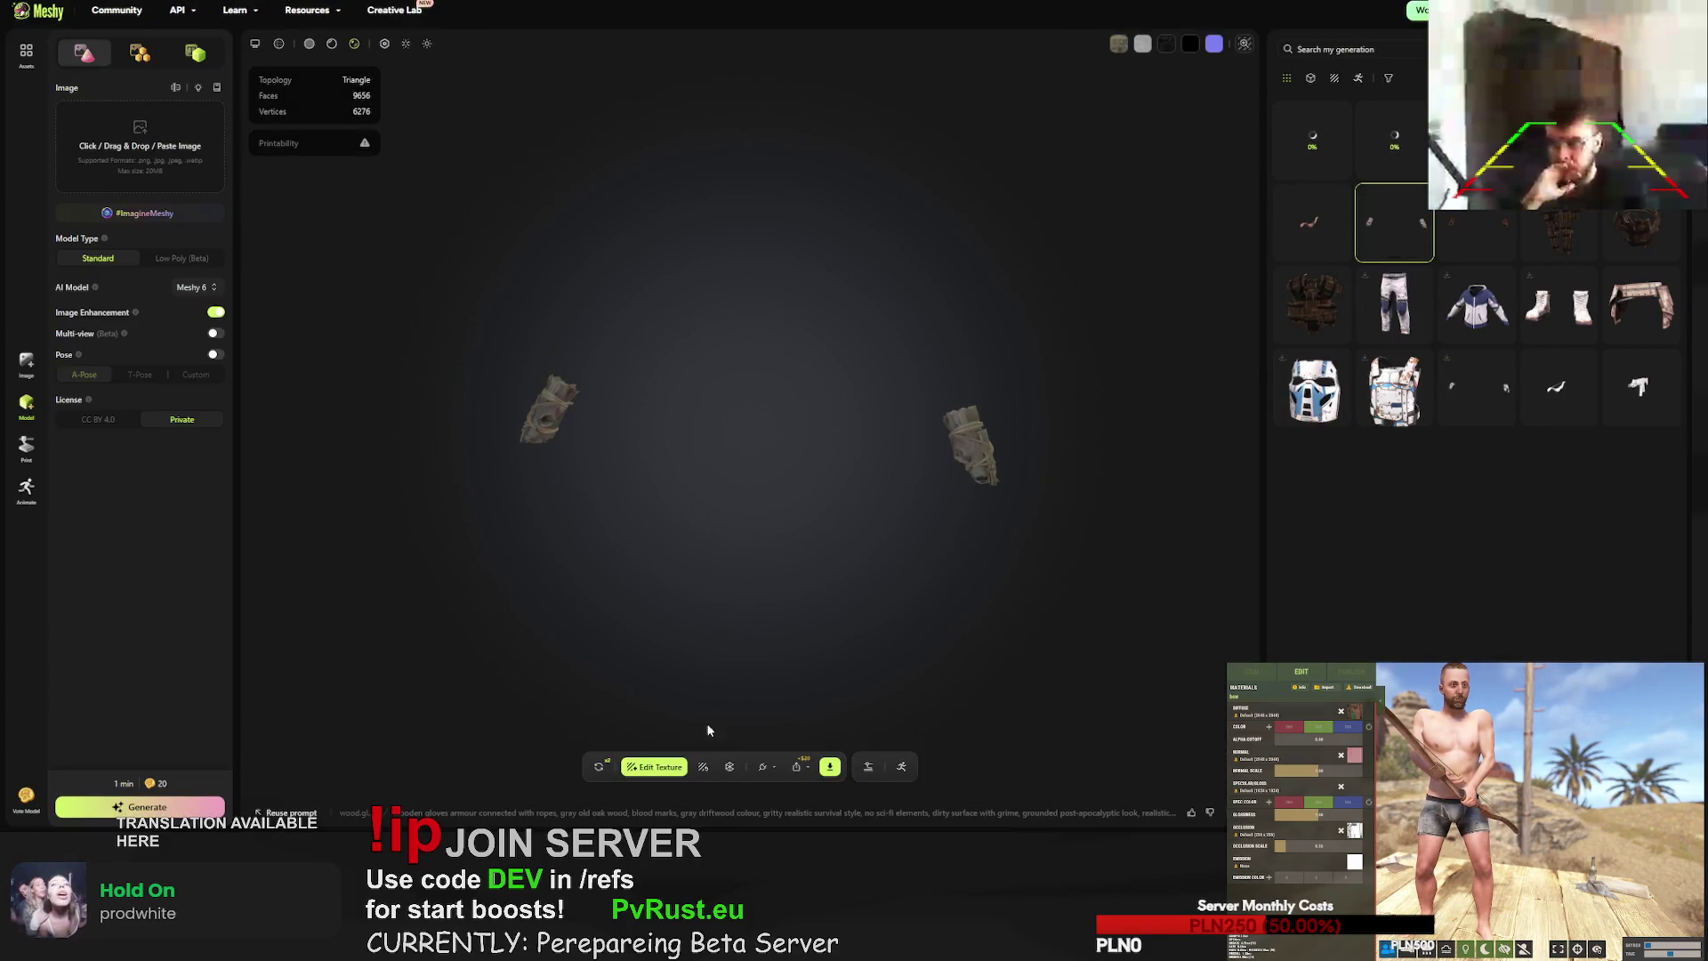
{"action": "left_click", "coordinate": [600, 768]}
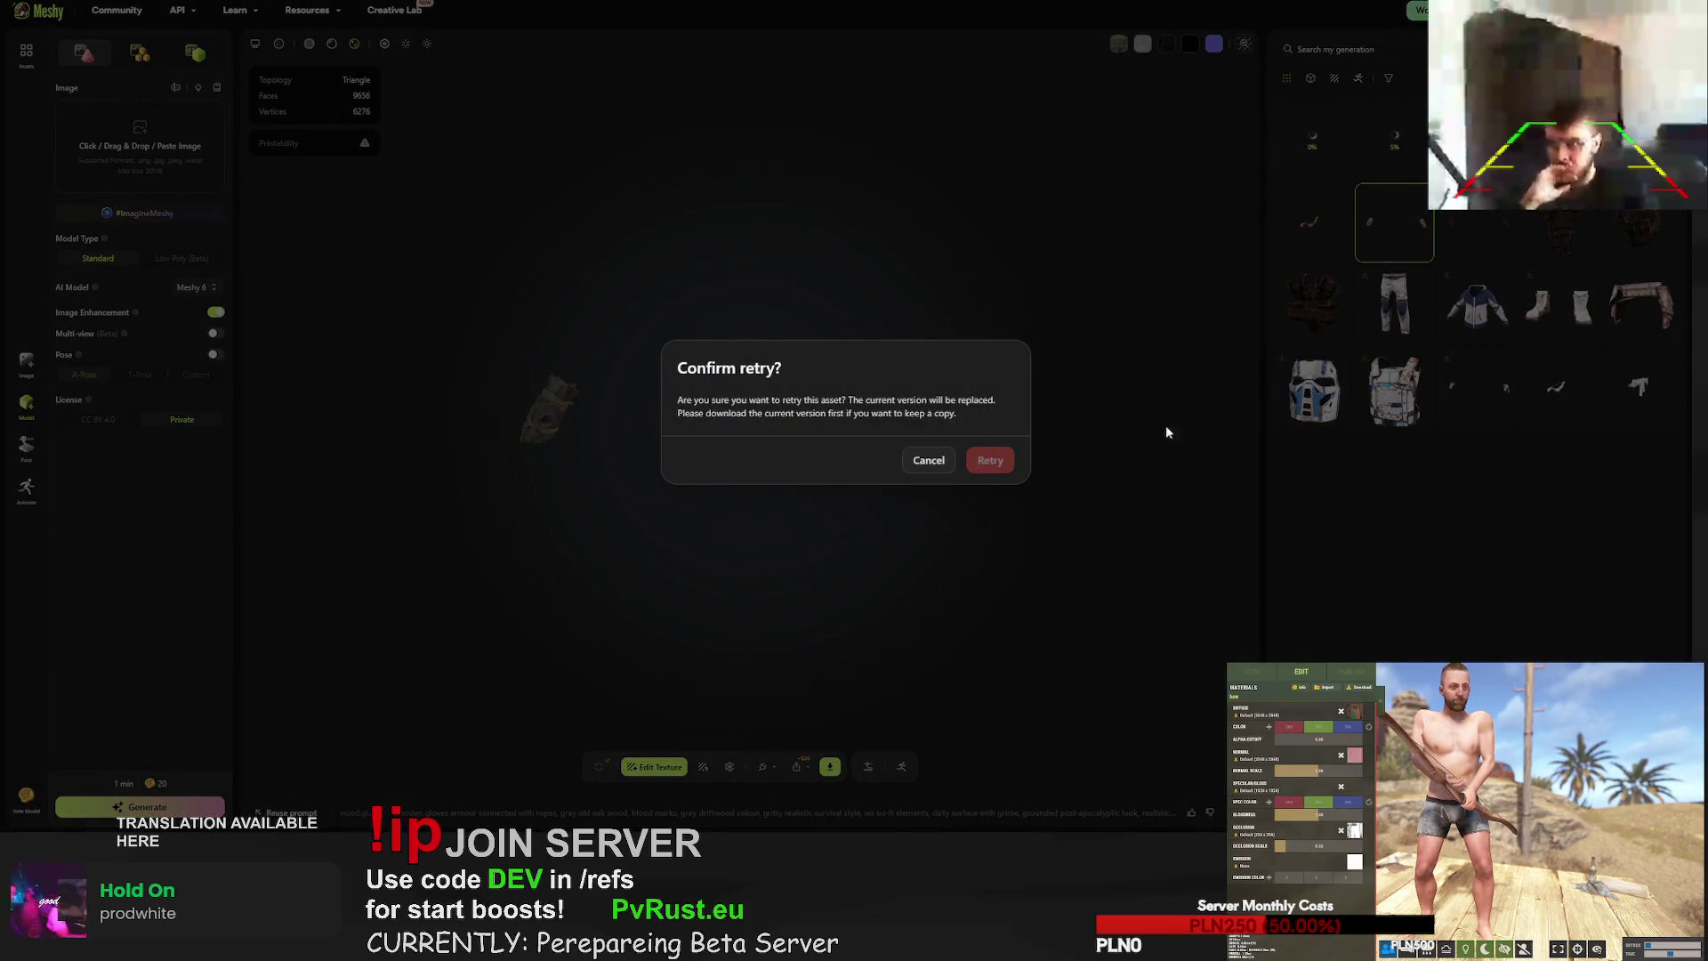
{"action": "left_click", "coordinate": [1007, 464]}
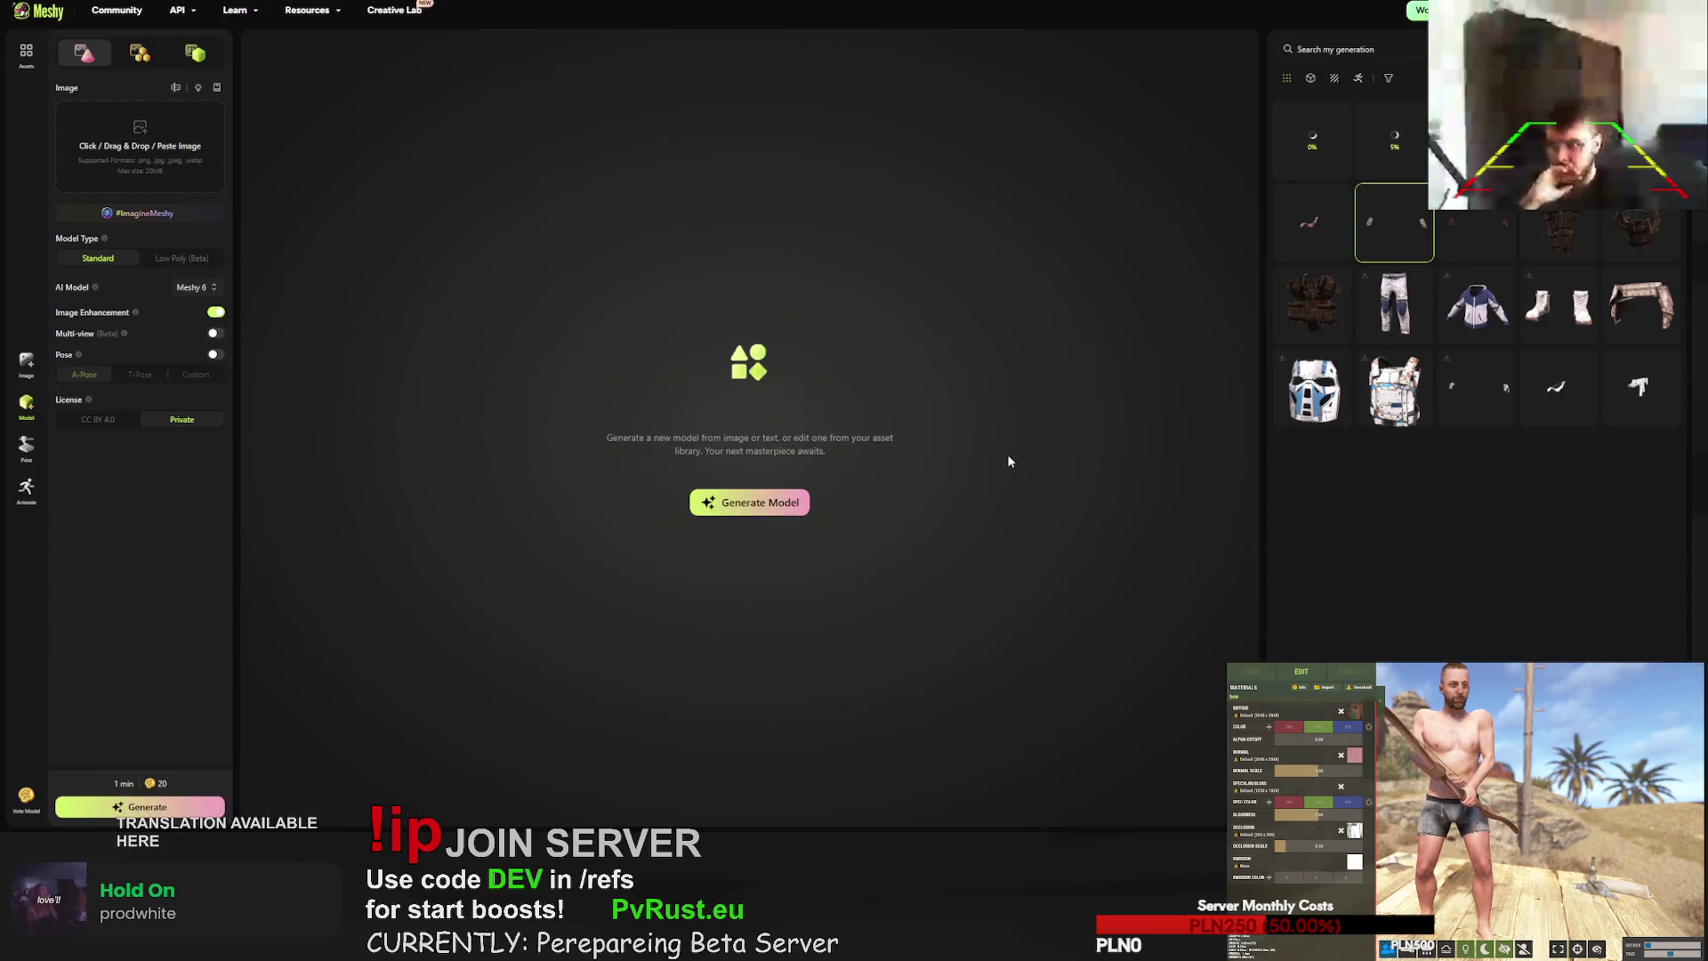
{"action": "left_click", "coordinate": [1311, 212]}
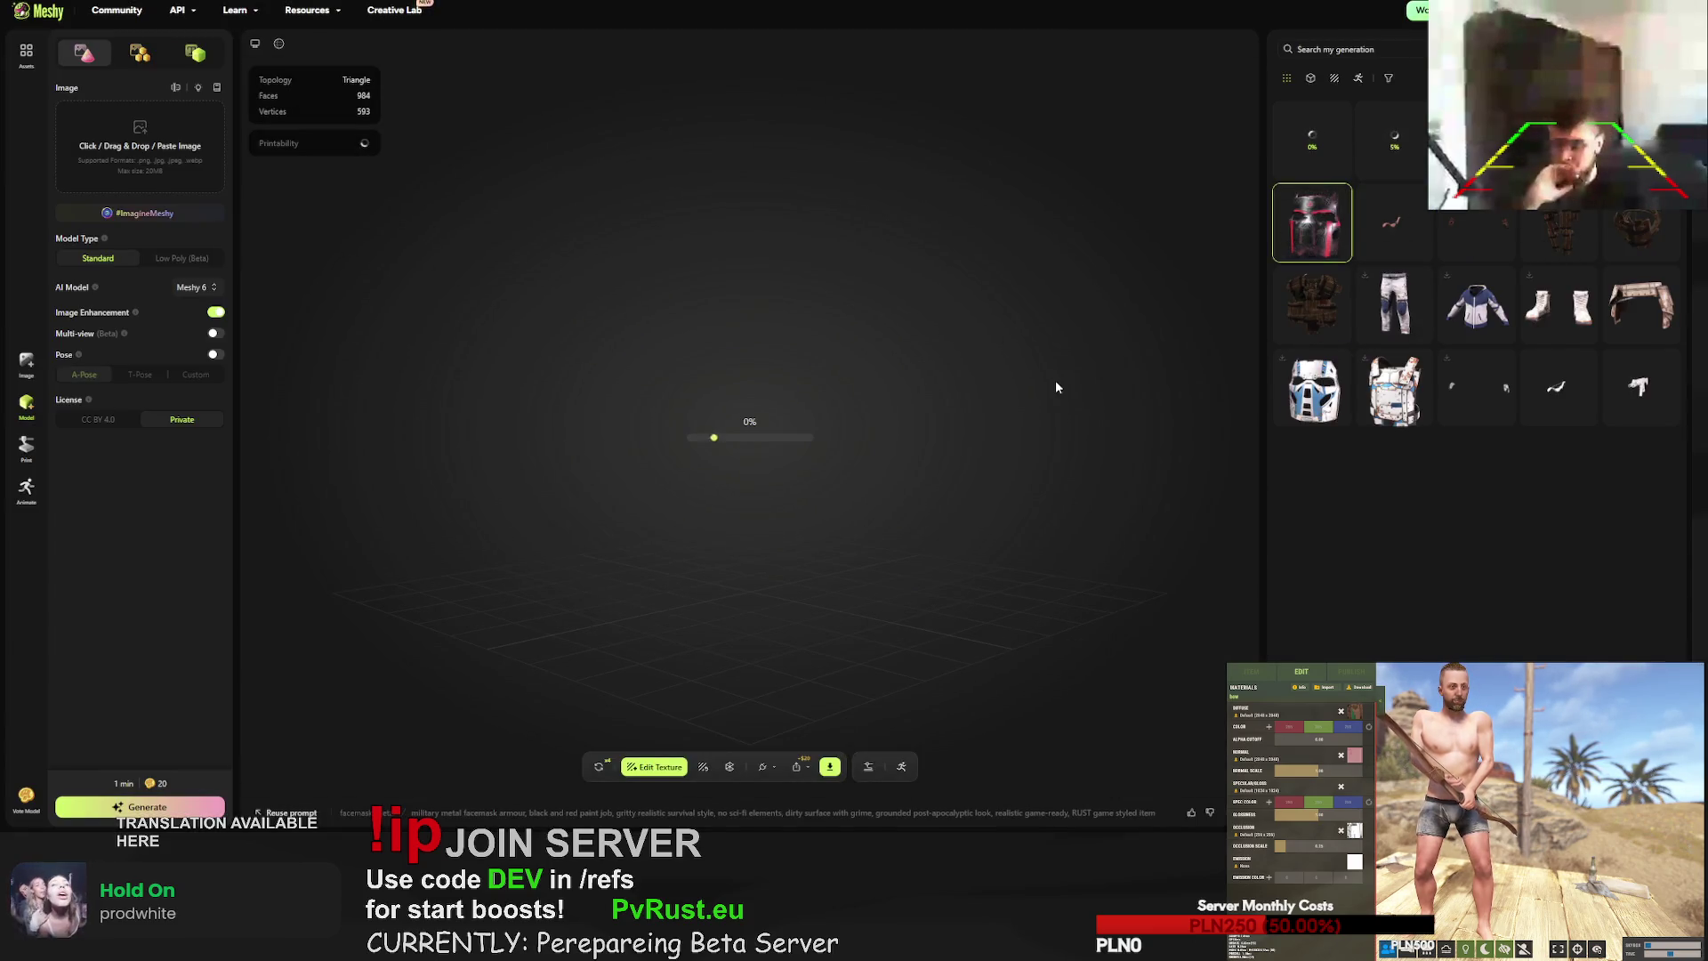
{"action": "mouse_move", "coordinate": [858, 404]}
{"action": "left_mouse_down"}
{"action": "mouse_move", "coordinate": [931, 408]}
{"action": "mouse_move", "coordinate": [750, 419]}
{"action": "mouse_move", "coordinate": [739, 409]}
{"action": "mouse_move", "coordinate": [809, 412]}
{"action": "mouse_move", "coordinate": [586, 341]}
{"action": "mouse_move", "coordinate": [589, 371]}
{"action": "mouse_move", "coordinate": [815, 402]}
{"action": "left_mouse_up"}
{"action": "left_click", "coordinate": [1192, 43]}
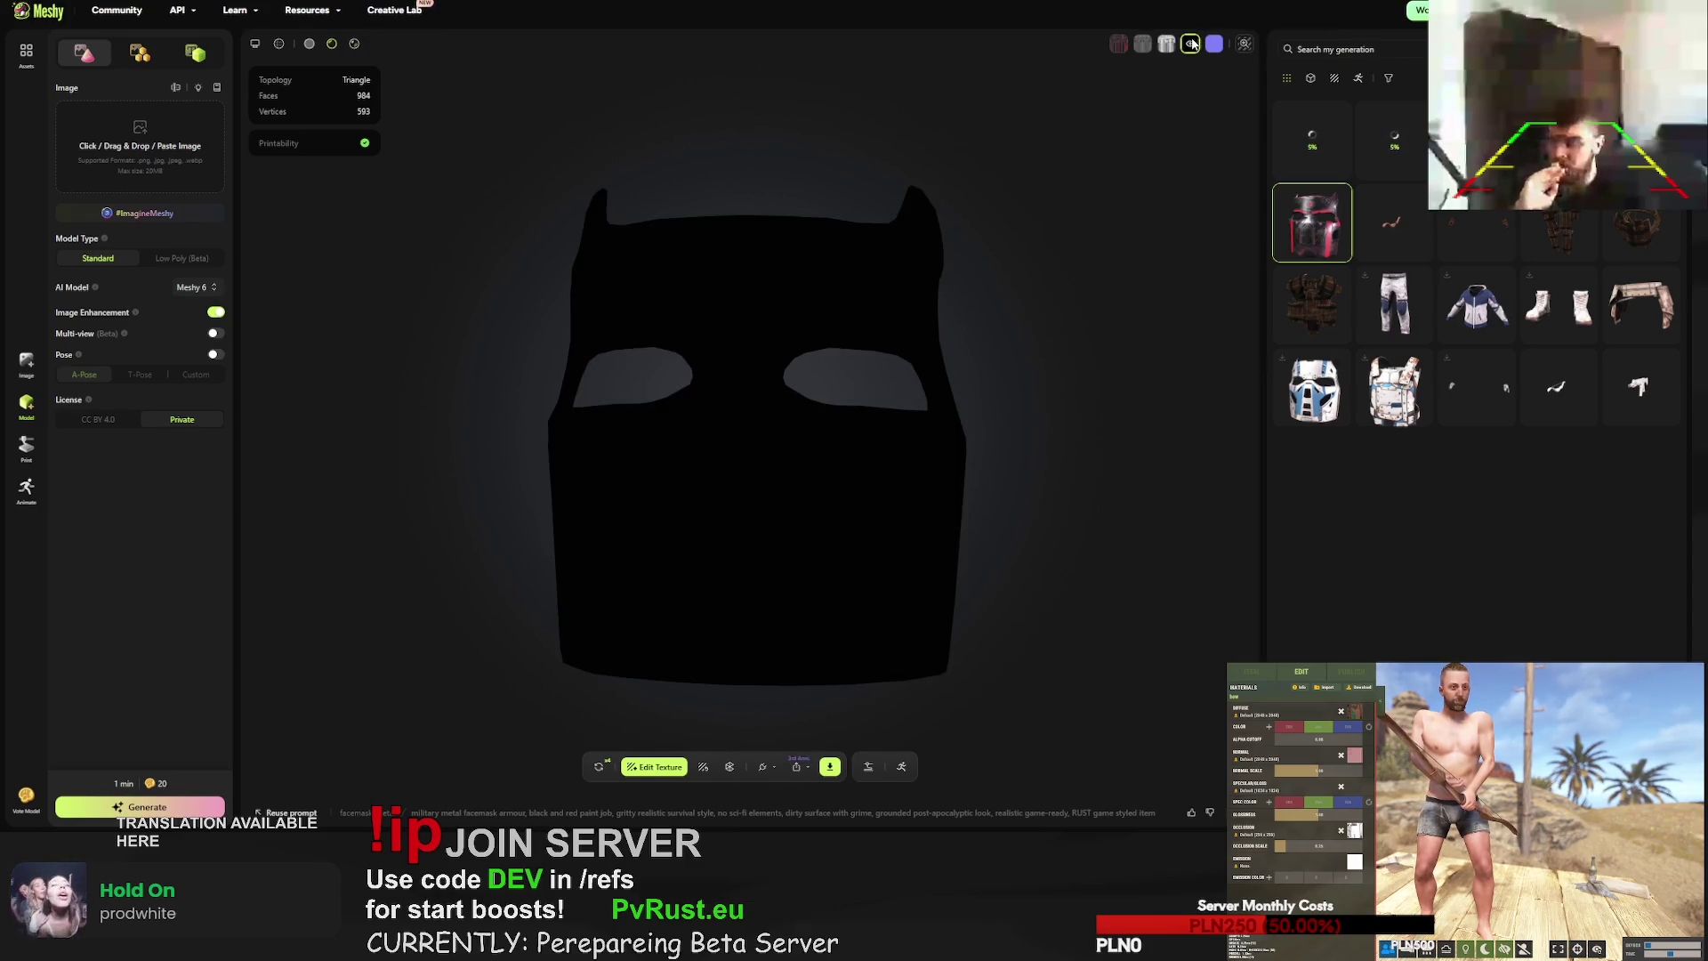
{"action": "left_click", "coordinate": [1245, 43]}
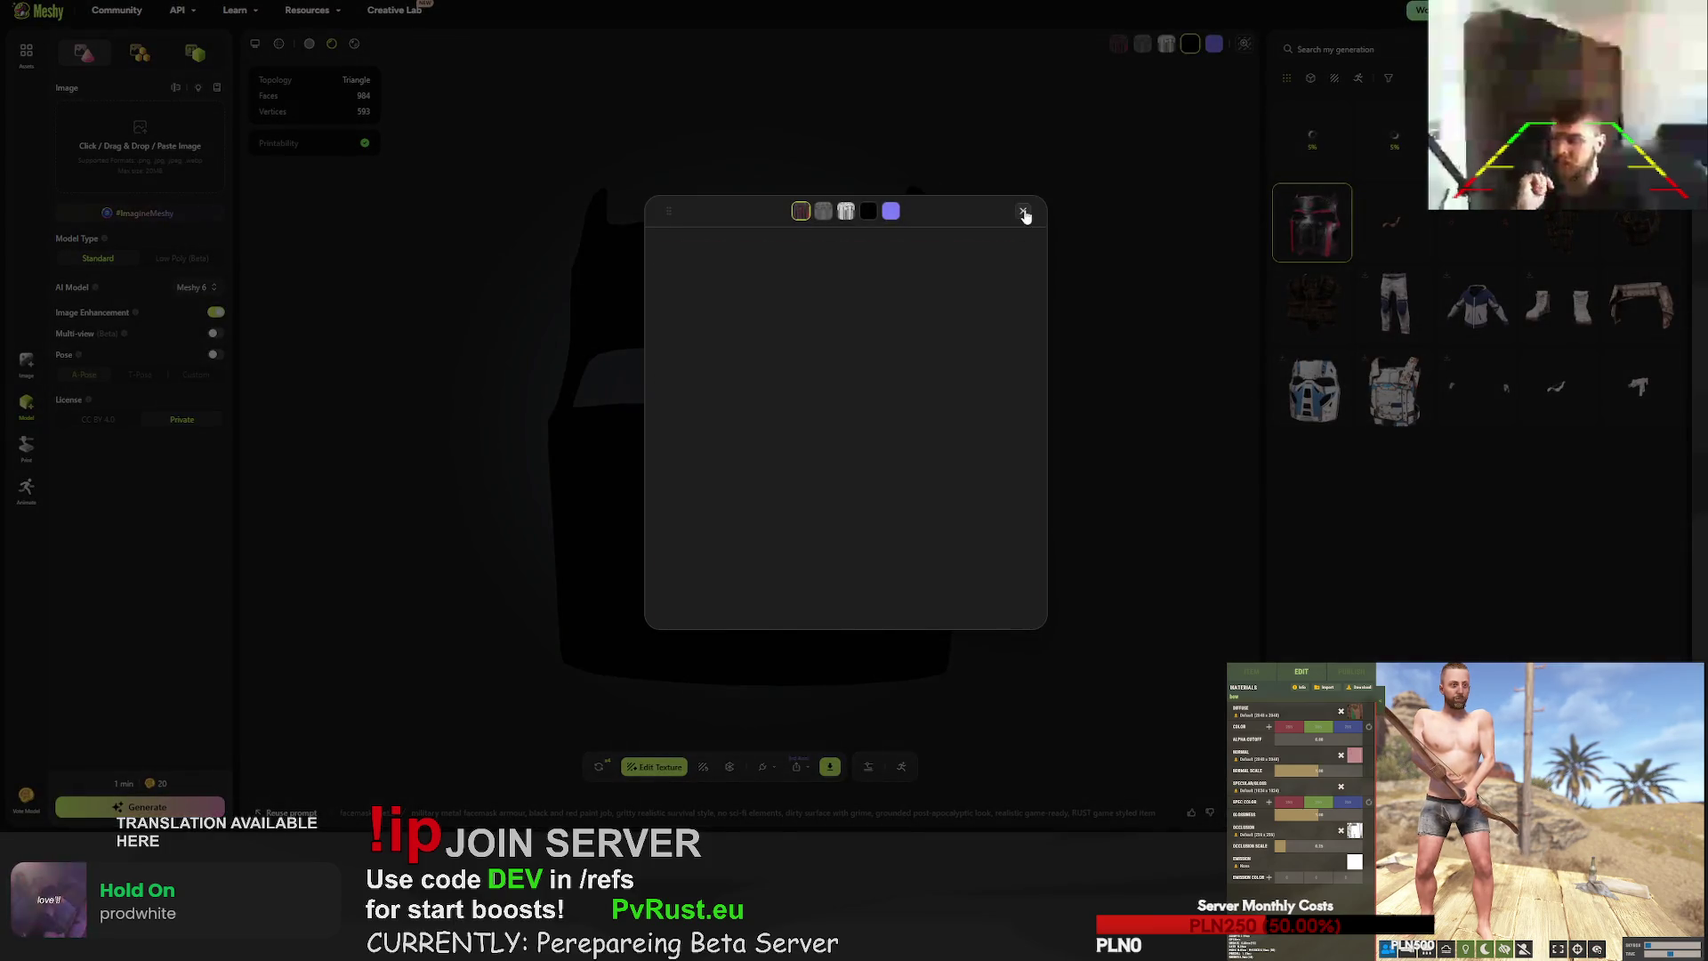
{"action": "left_click", "coordinate": [1023, 211]}
{"action": "left_click", "coordinate": [1121, 47]}
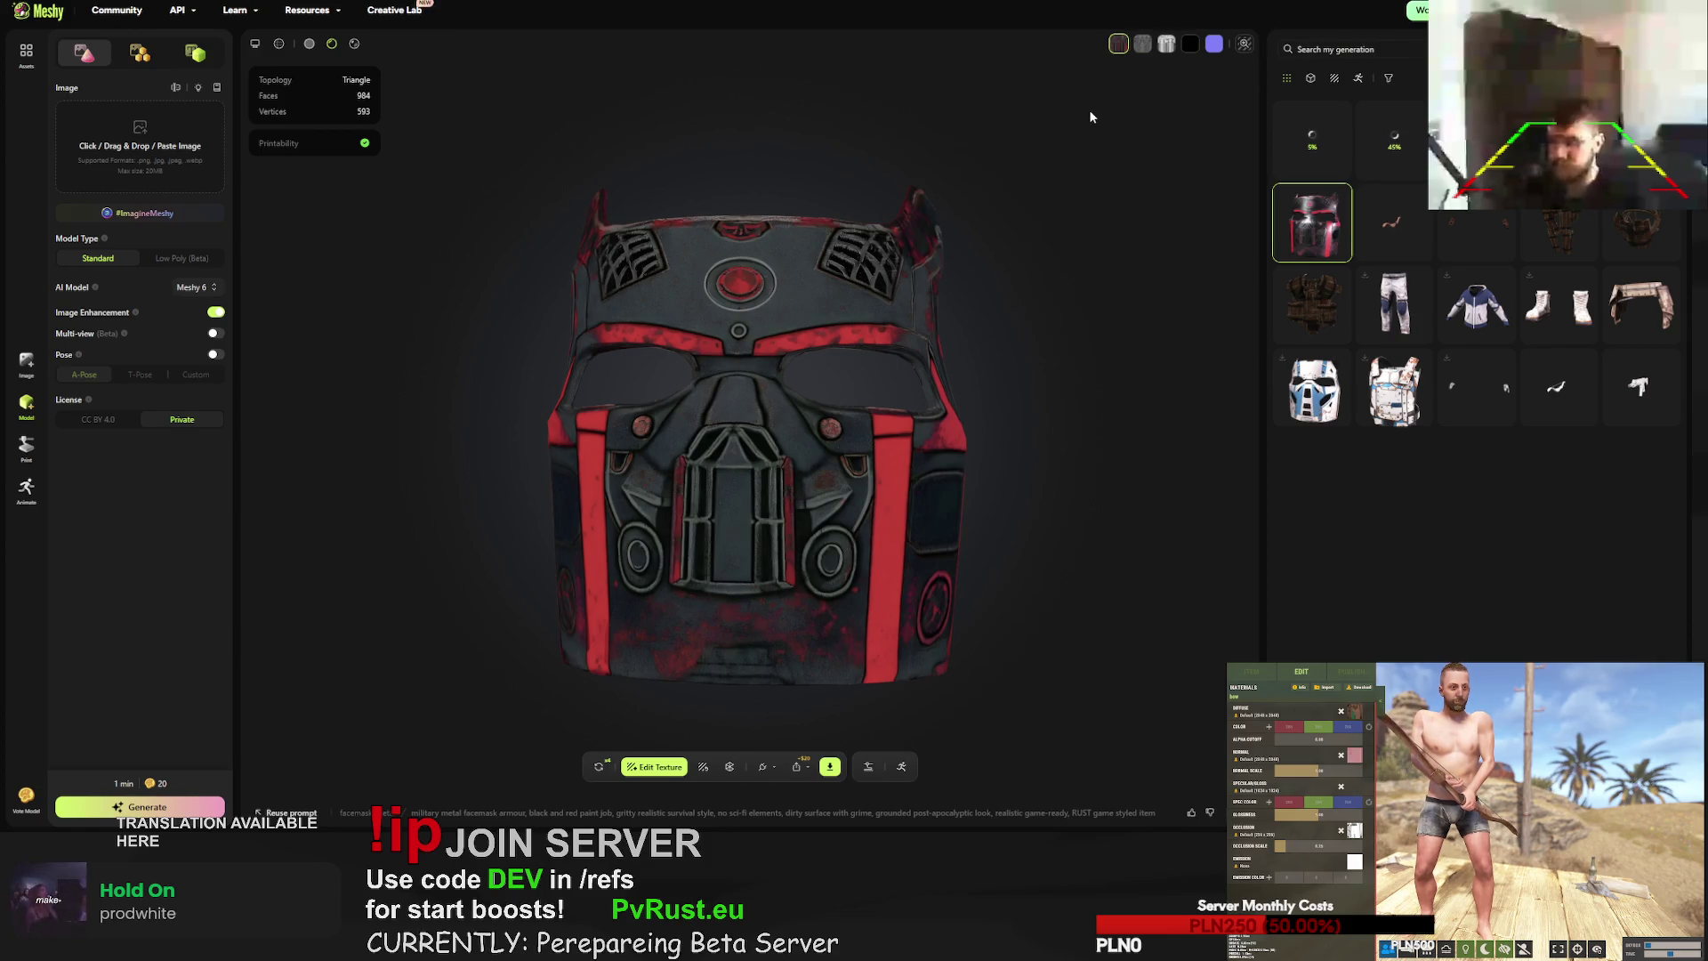
{"action": "left_click_drag", "start_coordinate": [1092, 117], "coordinate": [969, 195]}
{"action": "left_click", "coordinate": [1142, 44]}
{"action": "left_click", "coordinate": [1166, 44]}
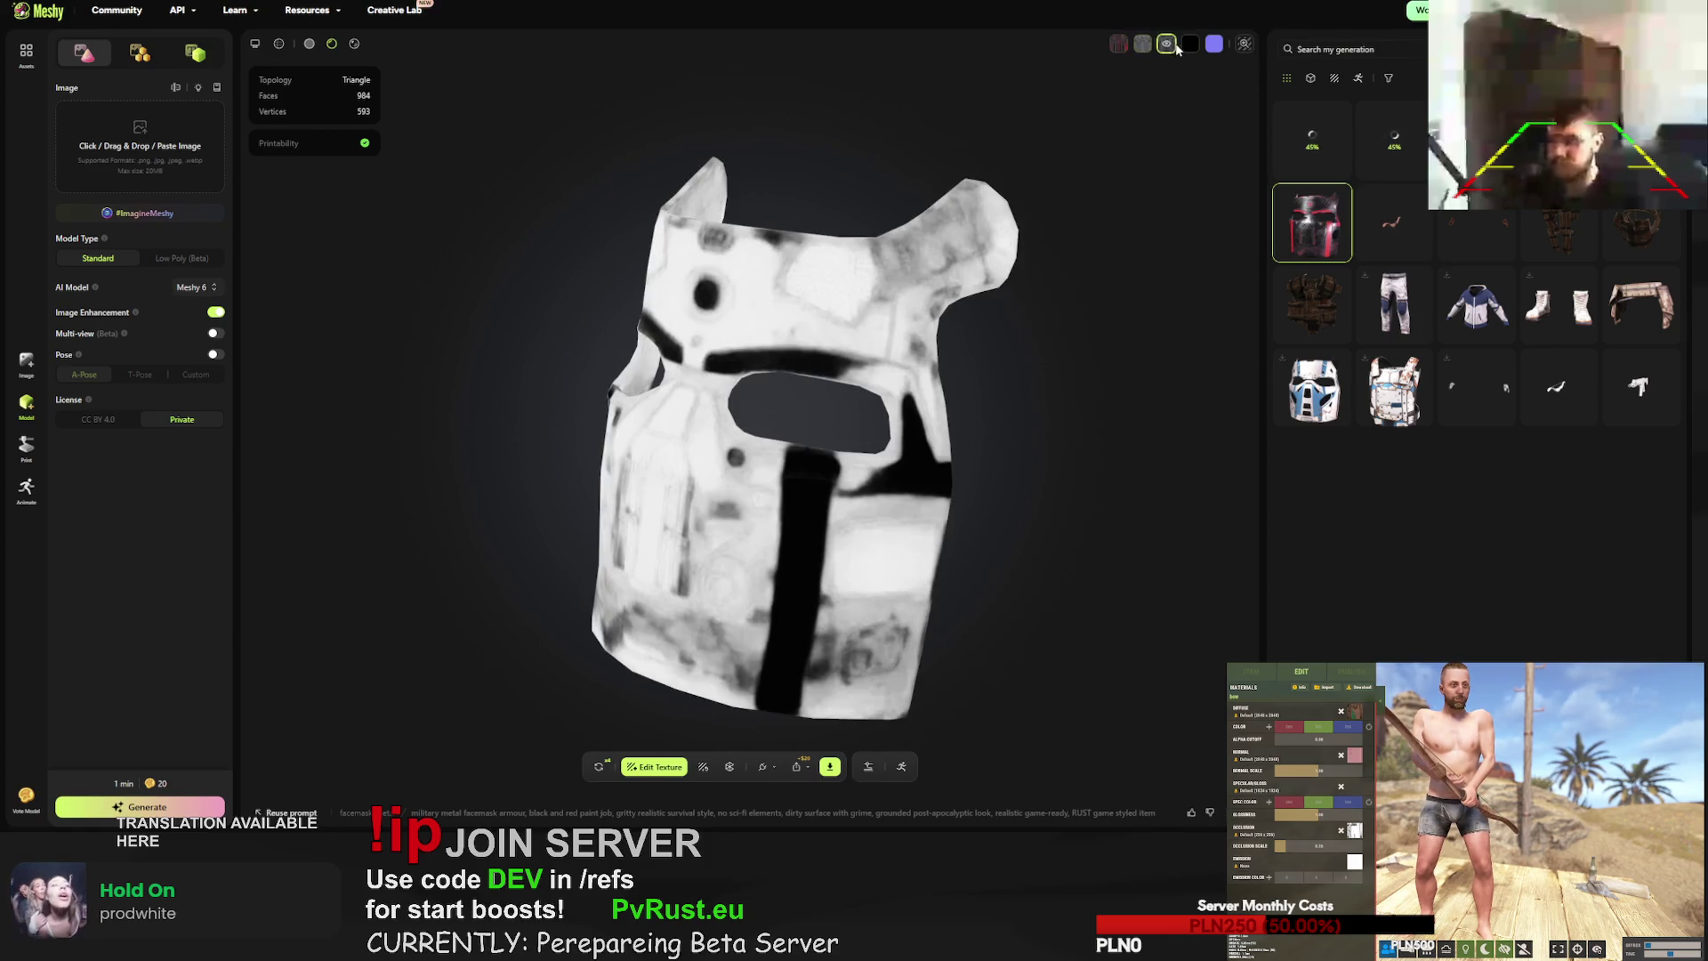
{"action": "left_click", "coordinate": [1191, 45]}
{"action": "left_click", "coordinate": [1214, 44]}
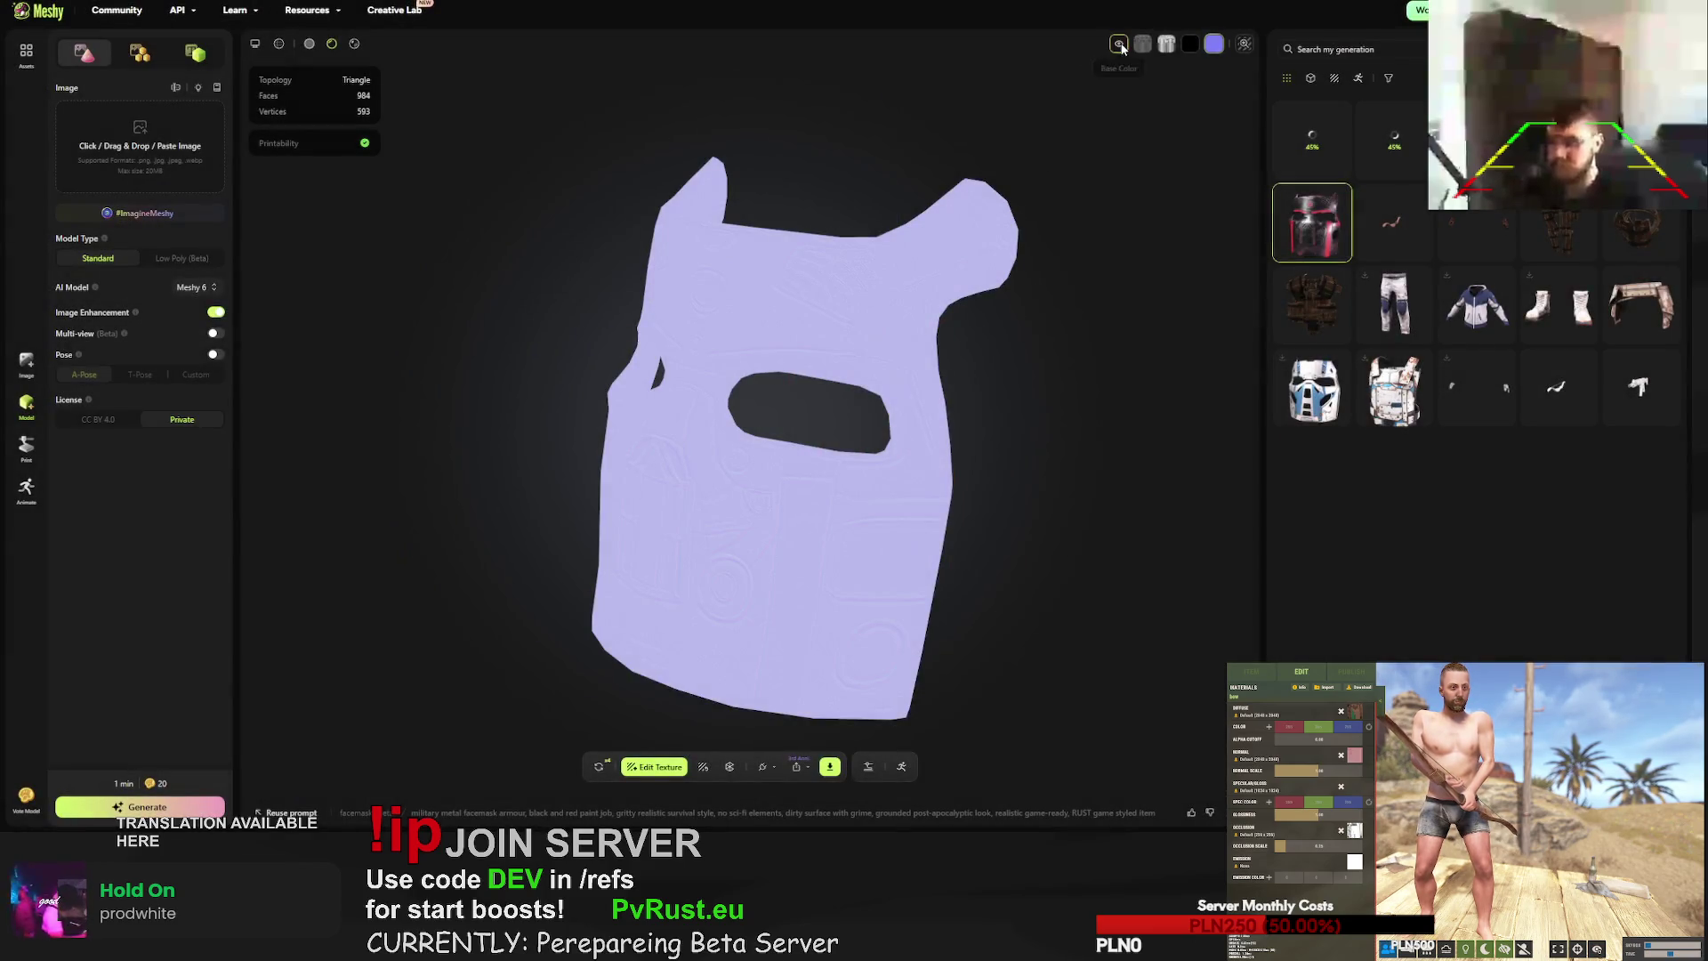
{"action": "left_click", "coordinate": [1121, 45]}
{"action": "left_click", "coordinate": [312, 50]}
{"action": "left_click", "coordinate": [331, 44]}
{"action": "mouse_move", "coordinate": [527, 112]}
{"action": "left_mouse_down"}
{"action": "mouse_move", "coordinate": [619, 94]}
{"action": "mouse_move", "coordinate": [734, 137]}
{"action": "left_mouse_up"}
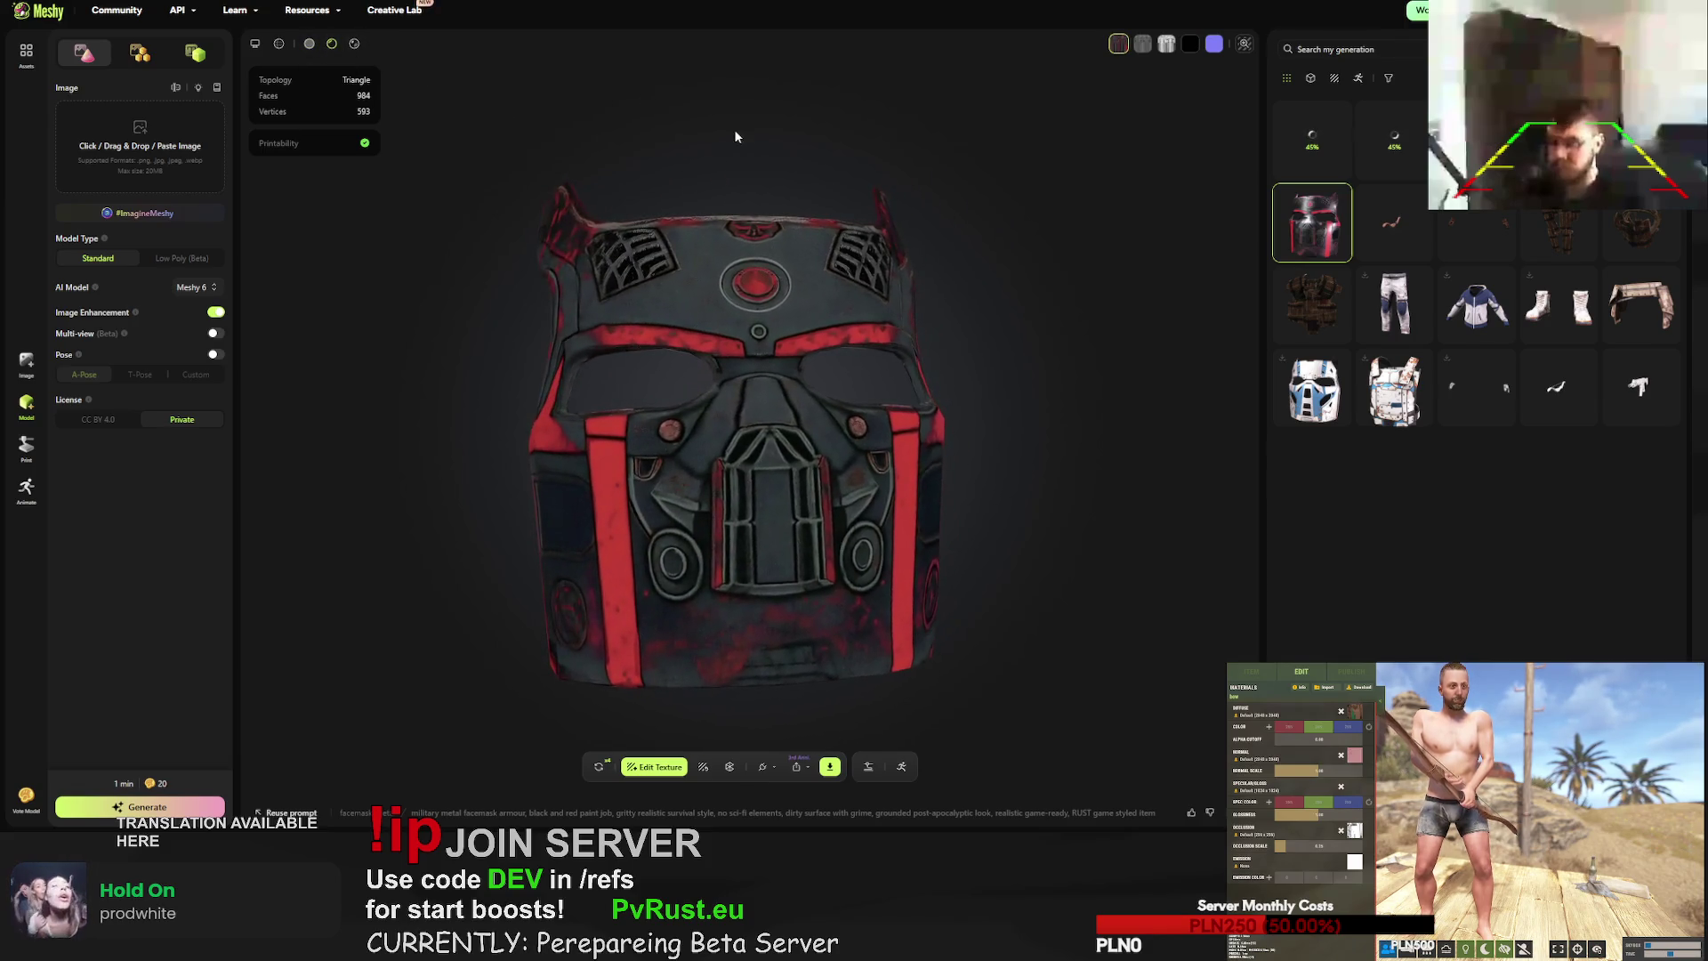
{"action": "mouse_move", "coordinate": [926, 249]}
{"action": "left_mouse_down"}
{"action": "mouse_move", "coordinate": [944, 255]}
{"action": "mouse_move", "coordinate": [903, 254]}
{"action": "left_mouse_up"}
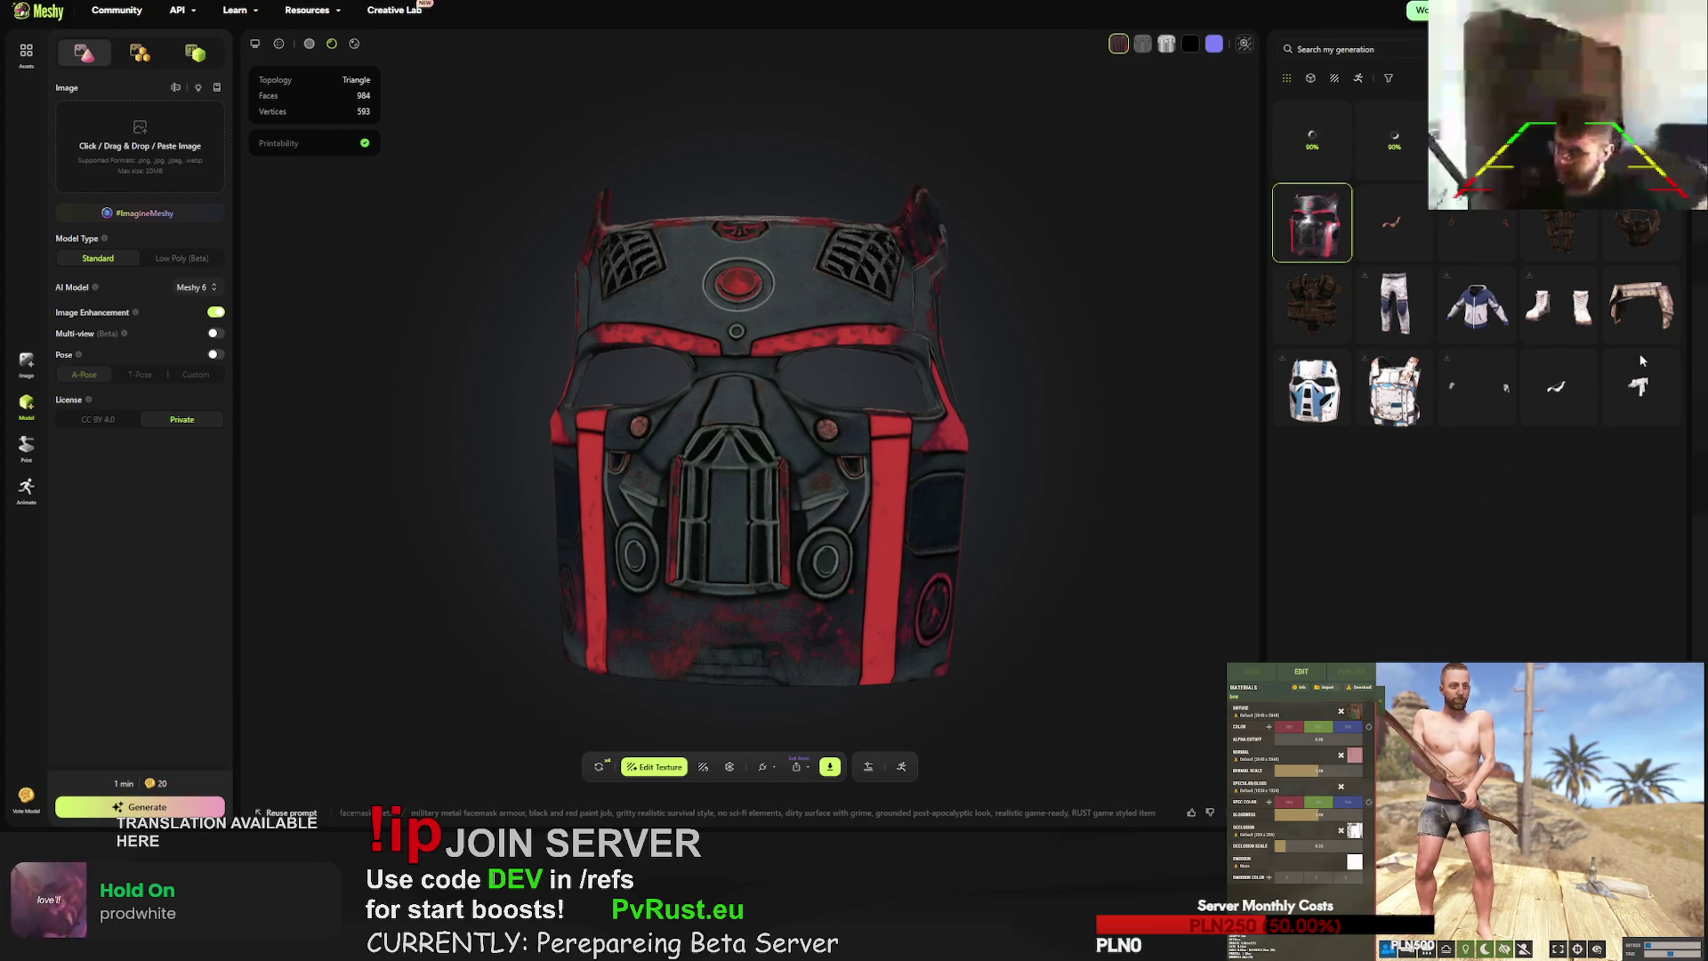
{"action": "key", "text": "Escape"}
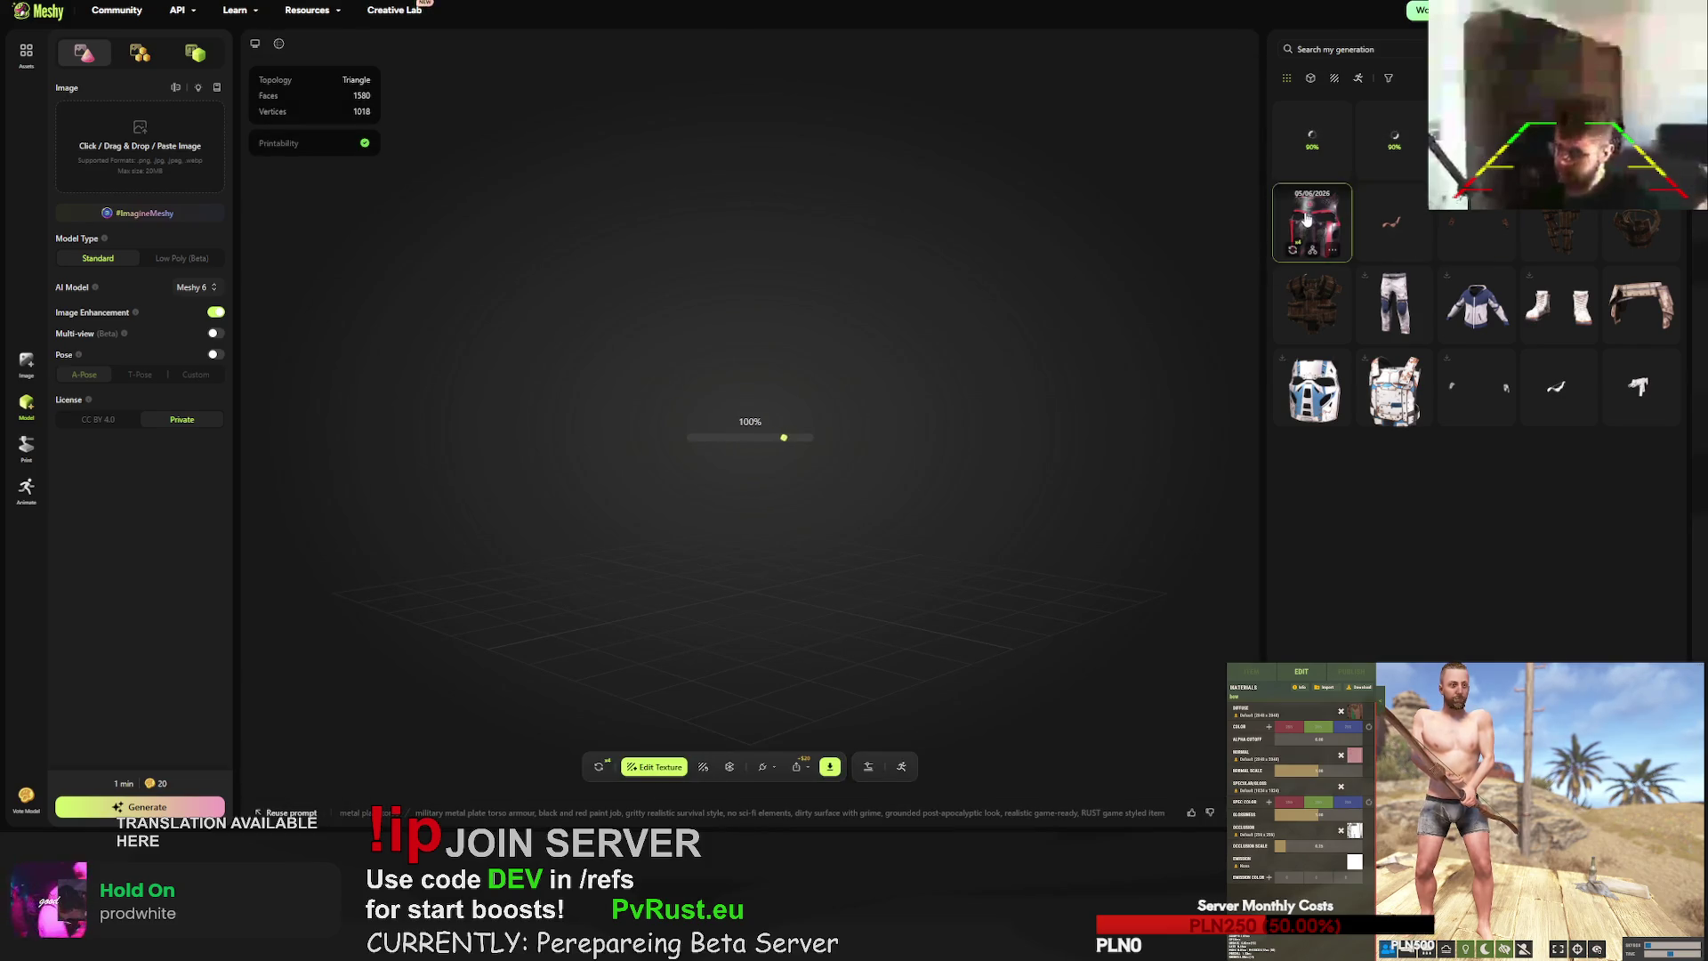
- Inspect the black plate vest from above and send it for regeneration
{"action": "mouse_move", "coordinate": [849, 437]}
{"action": "left_mouse_down"}
{"action": "mouse_move", "coordinate": [799, 488]}
{"action": "mouse_move", "coordinate": [811, 521]}
{"action": "mouse_move", "coordinate": [970, 543]}
{"action": "mouse_move", "coordinate": [852, 437]}
{"action": "mouse_move", "coordinate": [894, 420]}
{"action": "mouse_move", "coordinate": [665, 403]}
{"action": "mouse_move", "coordinate": [733, 444]}
{"action": "left_mouse_up"}
{"action": "scroll", "coordinate": [806, 482], "scroll_direction": "up", "scroll_amount": 3}
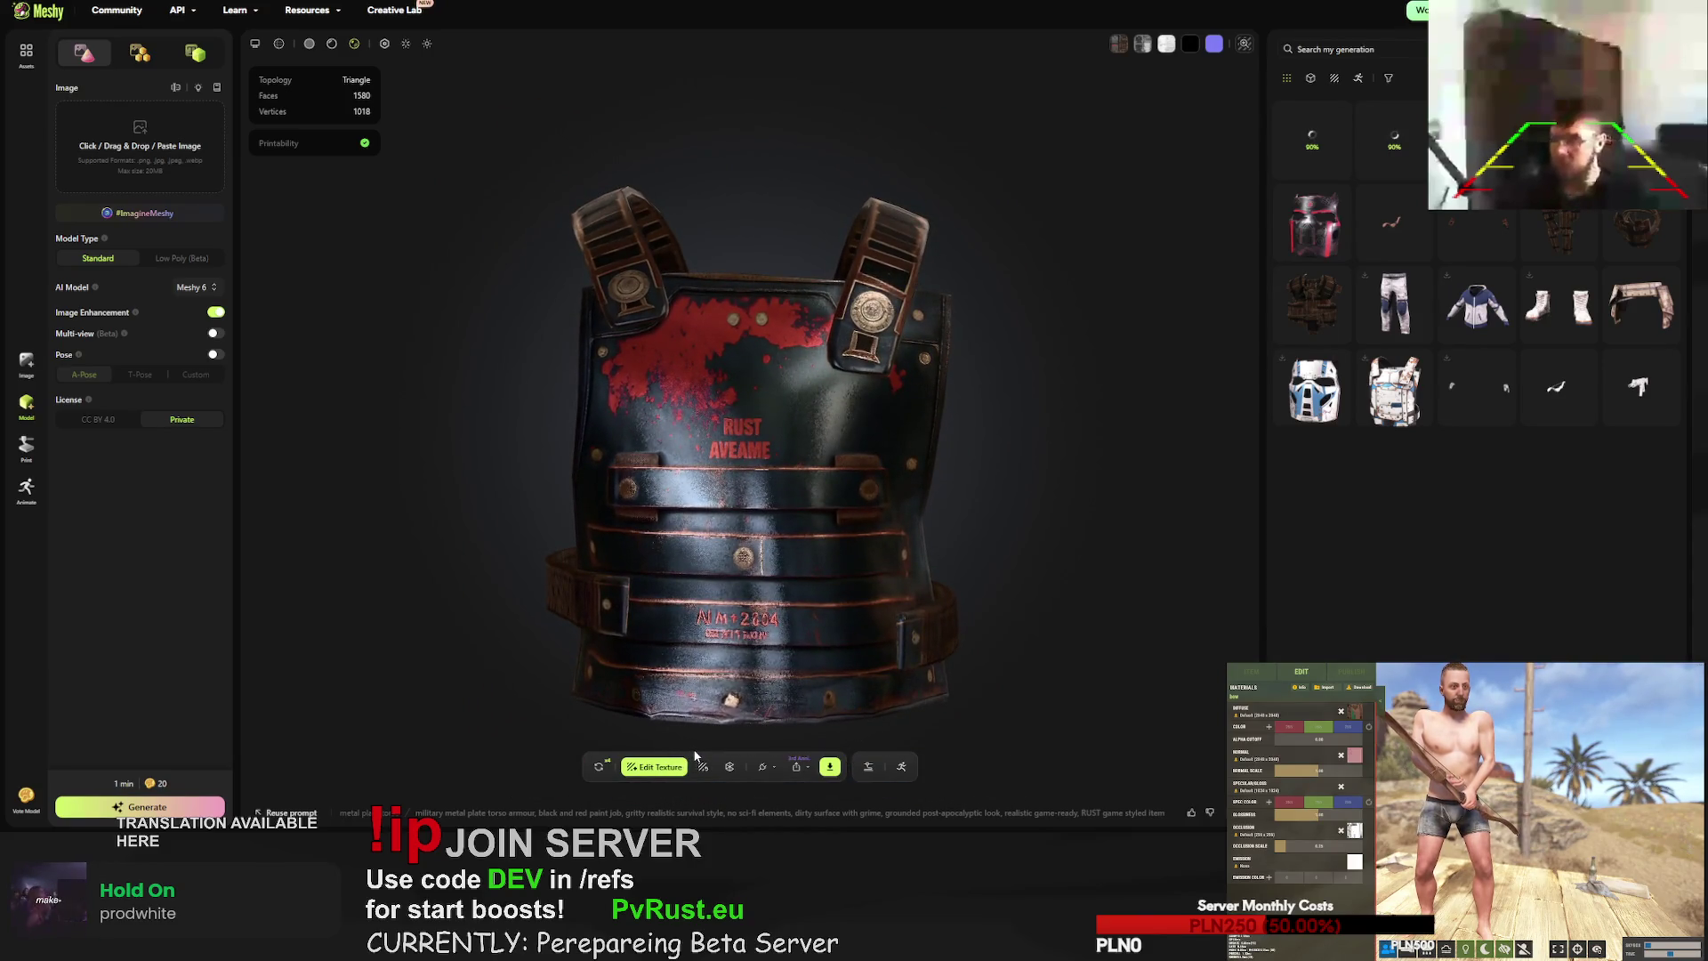
{"action": "left_click", "coordinate": [599, 766]}
{"action": "left_click", "coordinate": [988, 463]}
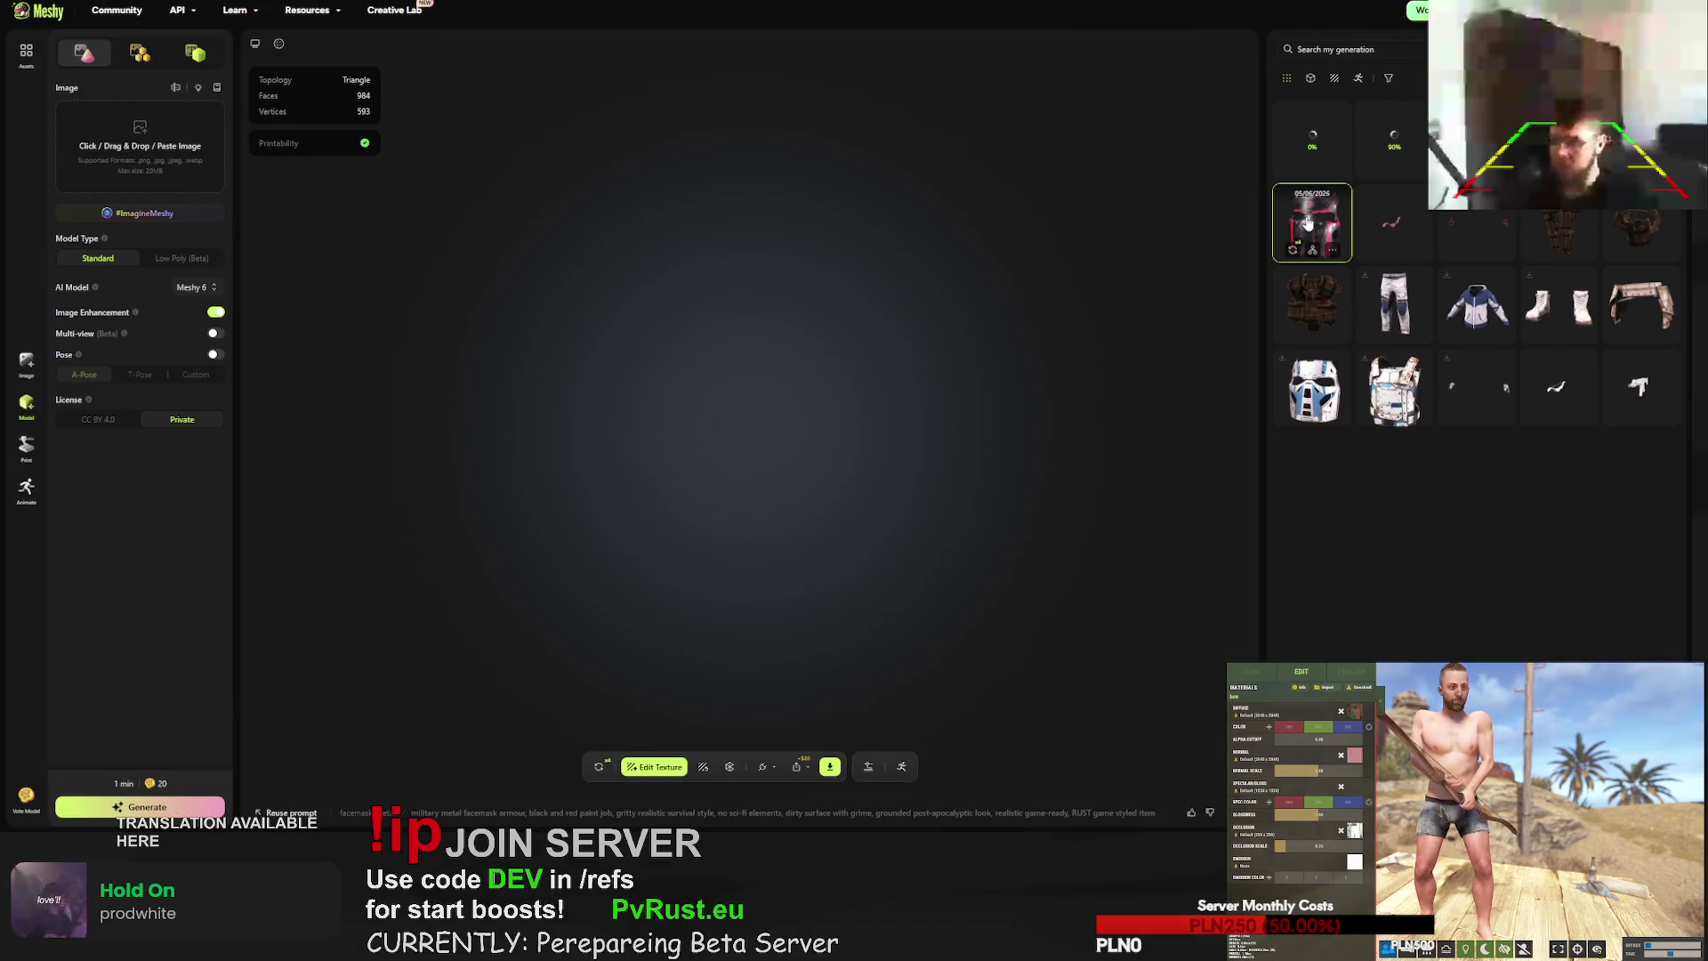
- Bring up the facemask's download settings, then regenerate the red-and-black facemask
{"action": "left_click", "coordinate": [830, 768]}
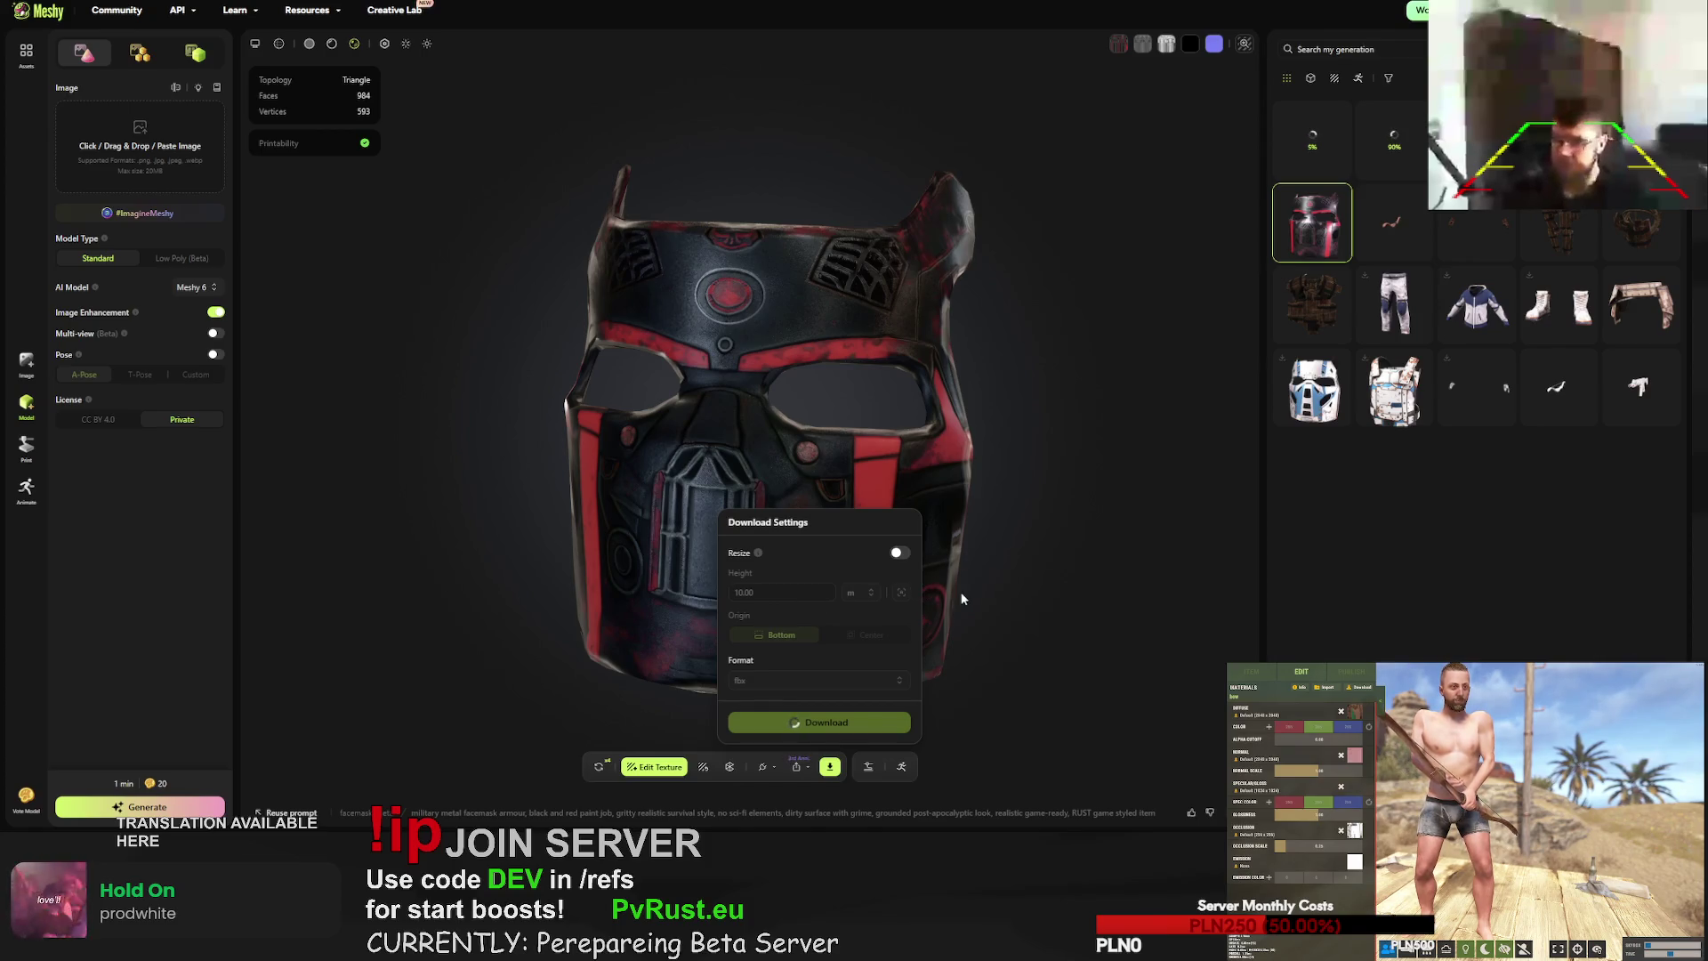
{"action": "left_click", "coordinate": [599, 767]}
{"action": "left_click", "coordinate": [986, 457]}
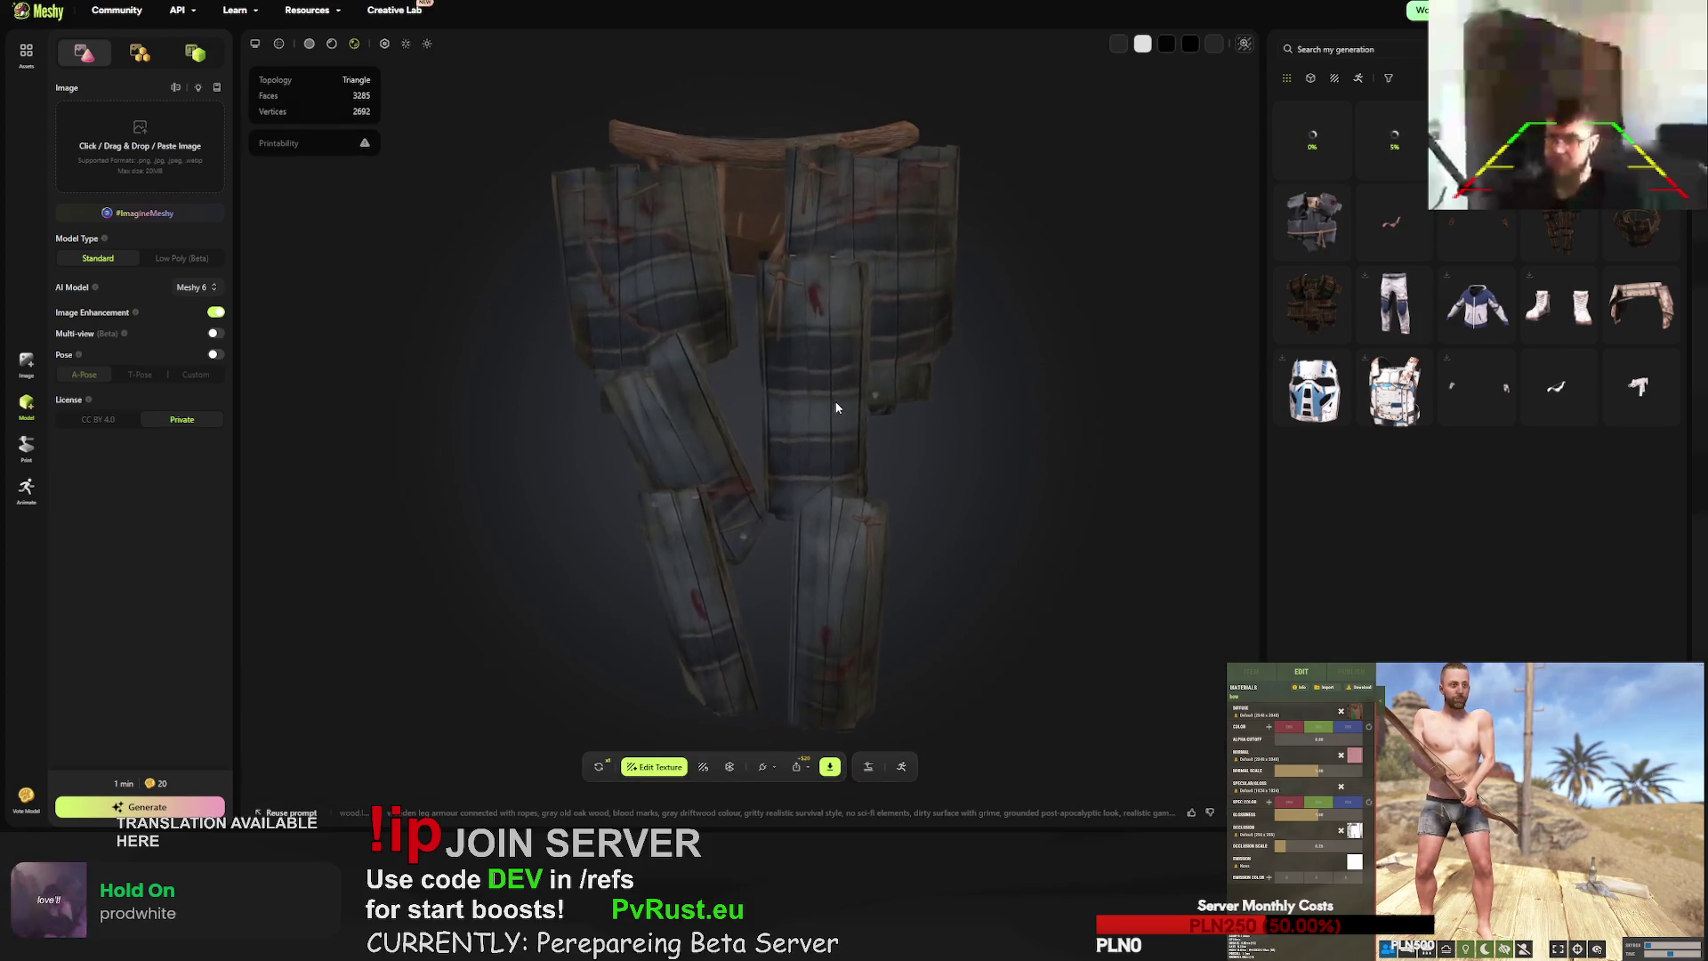
- Inspect the wooden leg armour, chestplate and rope-bound helmet models from different angles
{"action": "mouse_move", "coordinate": [836, 407]}
{"action": "left_mouse_down"}
{"action": "mouse_move", "coordinate": [946, 298]}
{"action": "mouse_move", "coordinate": [804, 383]}
{"action": "mouse_move", "coordinate": [897, 399]}
{"action": "left_mouse_up"}
{"action": "left_click", "coordinate": [1313, 211]}
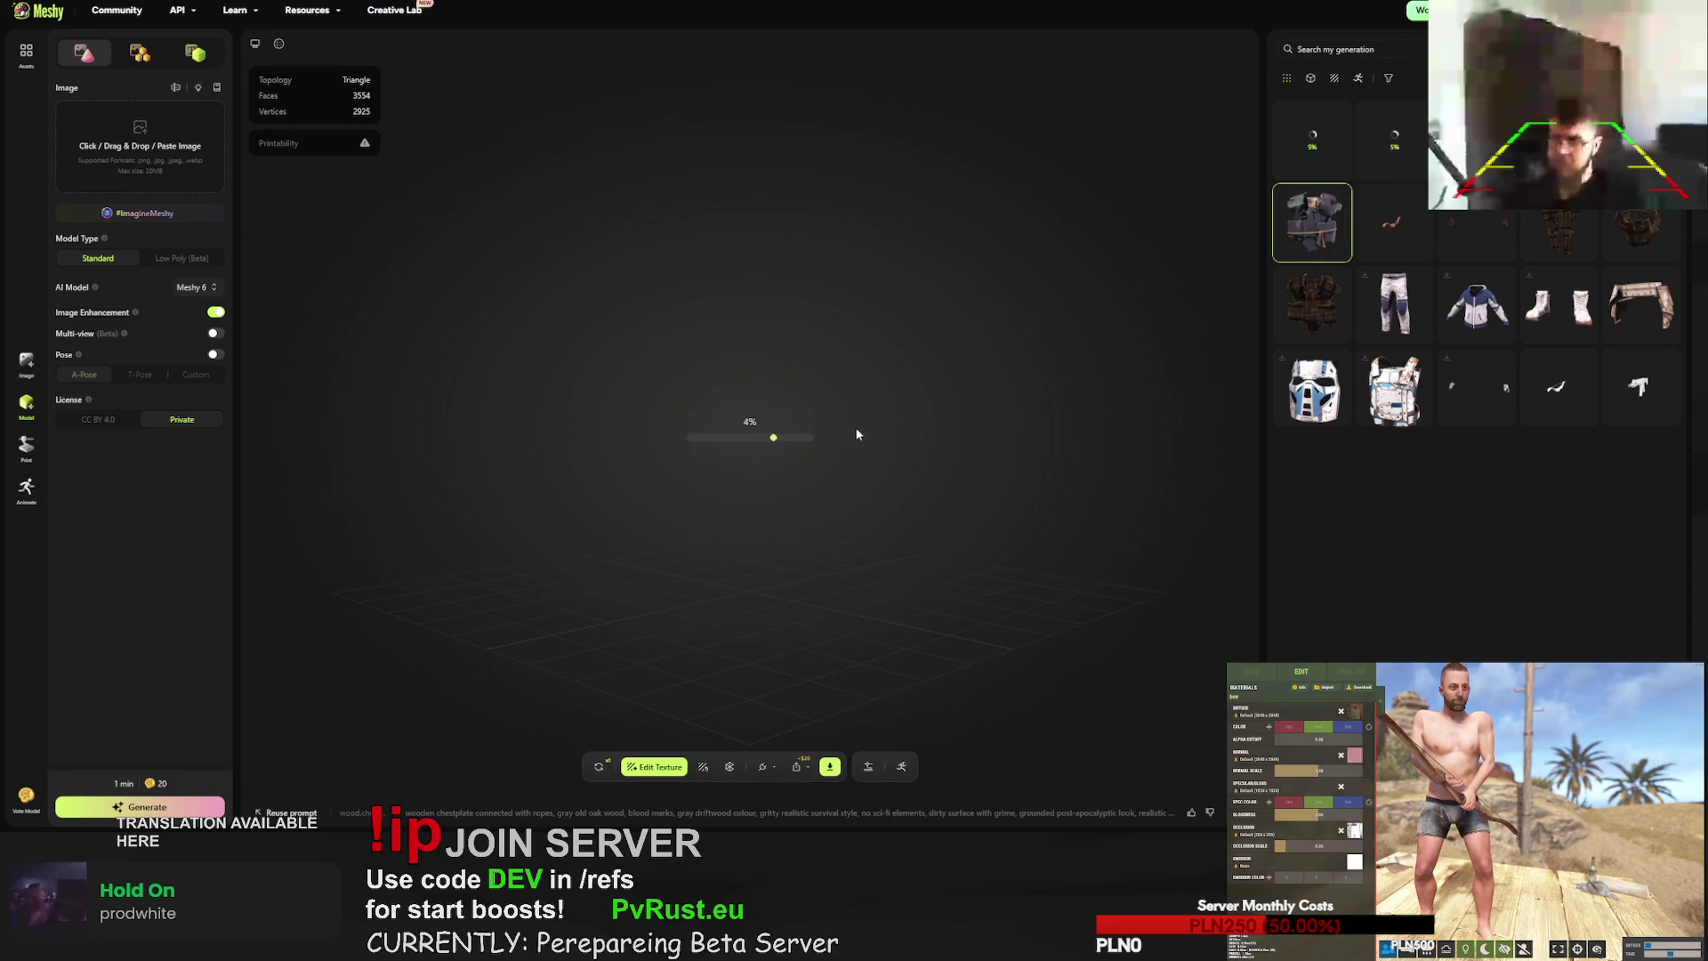
{"action": "mouse_move", "coordinate": [797, 450]}
{"action": "left_mouse_down"}
{"action": "mouse_move", "coordinate": [572, 434]}
{"action": "mouse_move", "coordinate": [888, 457]}
{"action": "mouse_move", "coordinate": [865, 420]}
{"action": "mouse_move", "coordinate": [878, 485]}
{"action": "mouse_move", "coordinate": [837, 480]}
{"action": "left_mouse_up"}
{"action": "left_click", "coordinate": [1477, 191]}
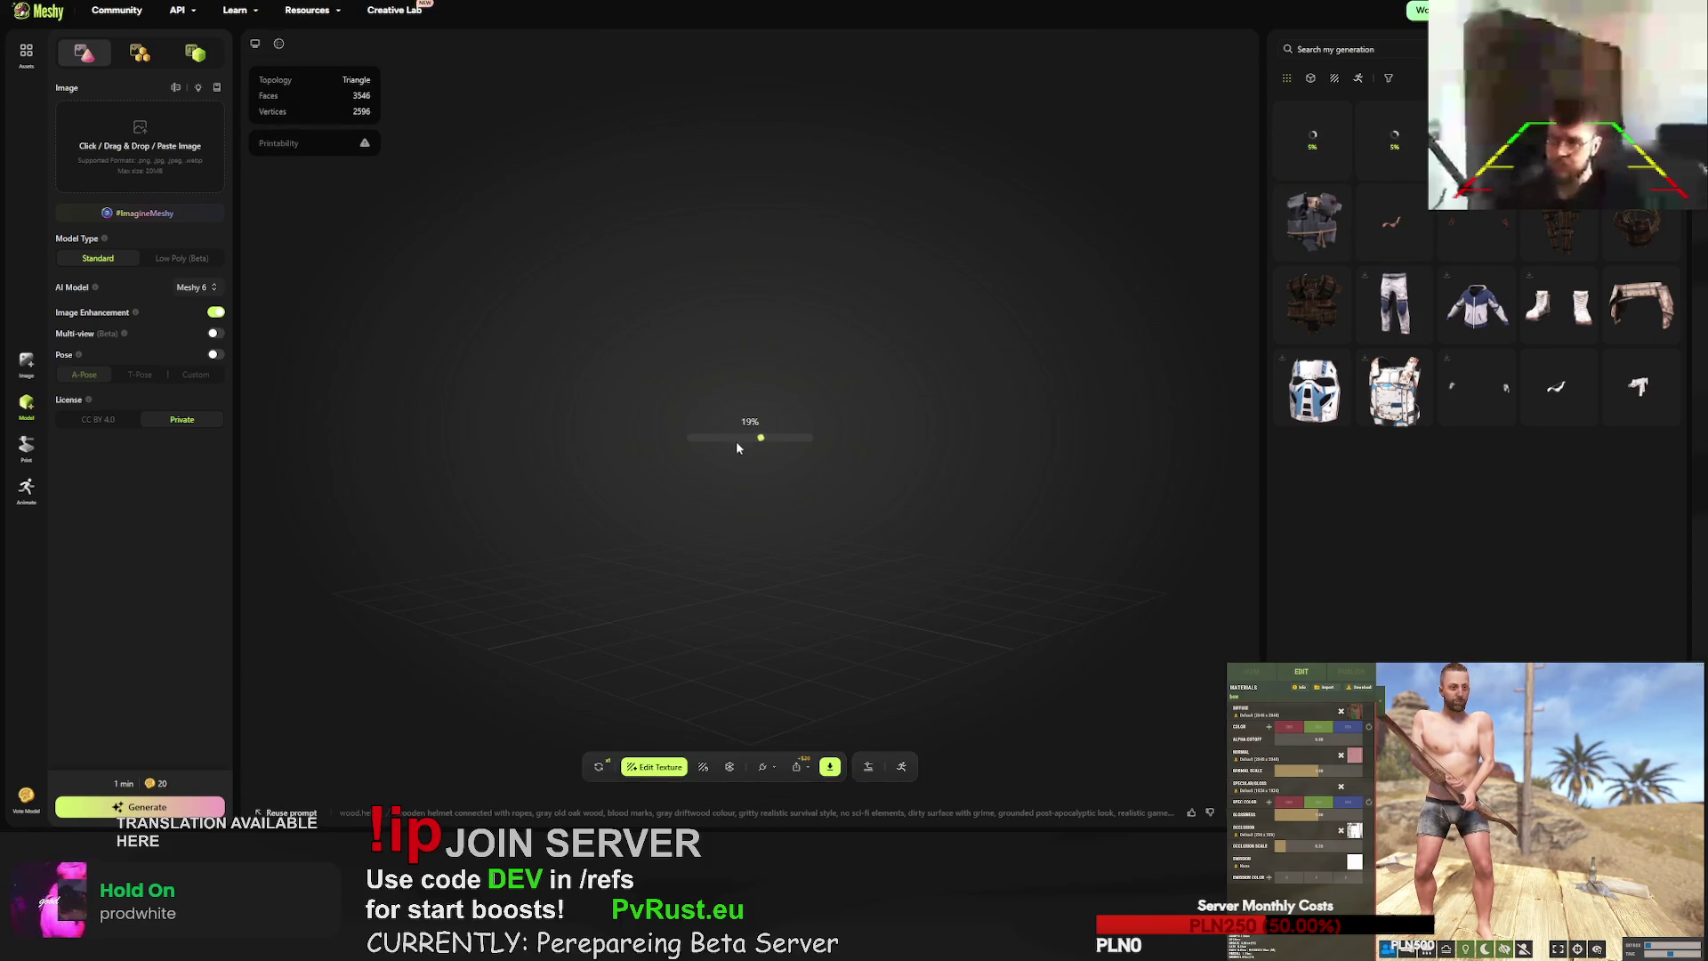
{"action": "mouse_move", "coordinate": [830, 439]}
{"action": "left_mouse_down"}
{"action": "mouse_move", "coordinate": [983, 302]}
{"action": "mouse_move", "coordinate": [861, 294]}
{"action": "mouse_move", "coordinate": [885, 381]}
{"action": "mouse_move", "coordinate": [690, 431]}
{"action": "mouse_move", "coordinate": [825, 381]}
{"action": "left_mouse_up"}
- Download the wooden helmet in FBX format, then reload Meshy to the blank start page
{"action": "left_click", "coordinate": [830, 767]}
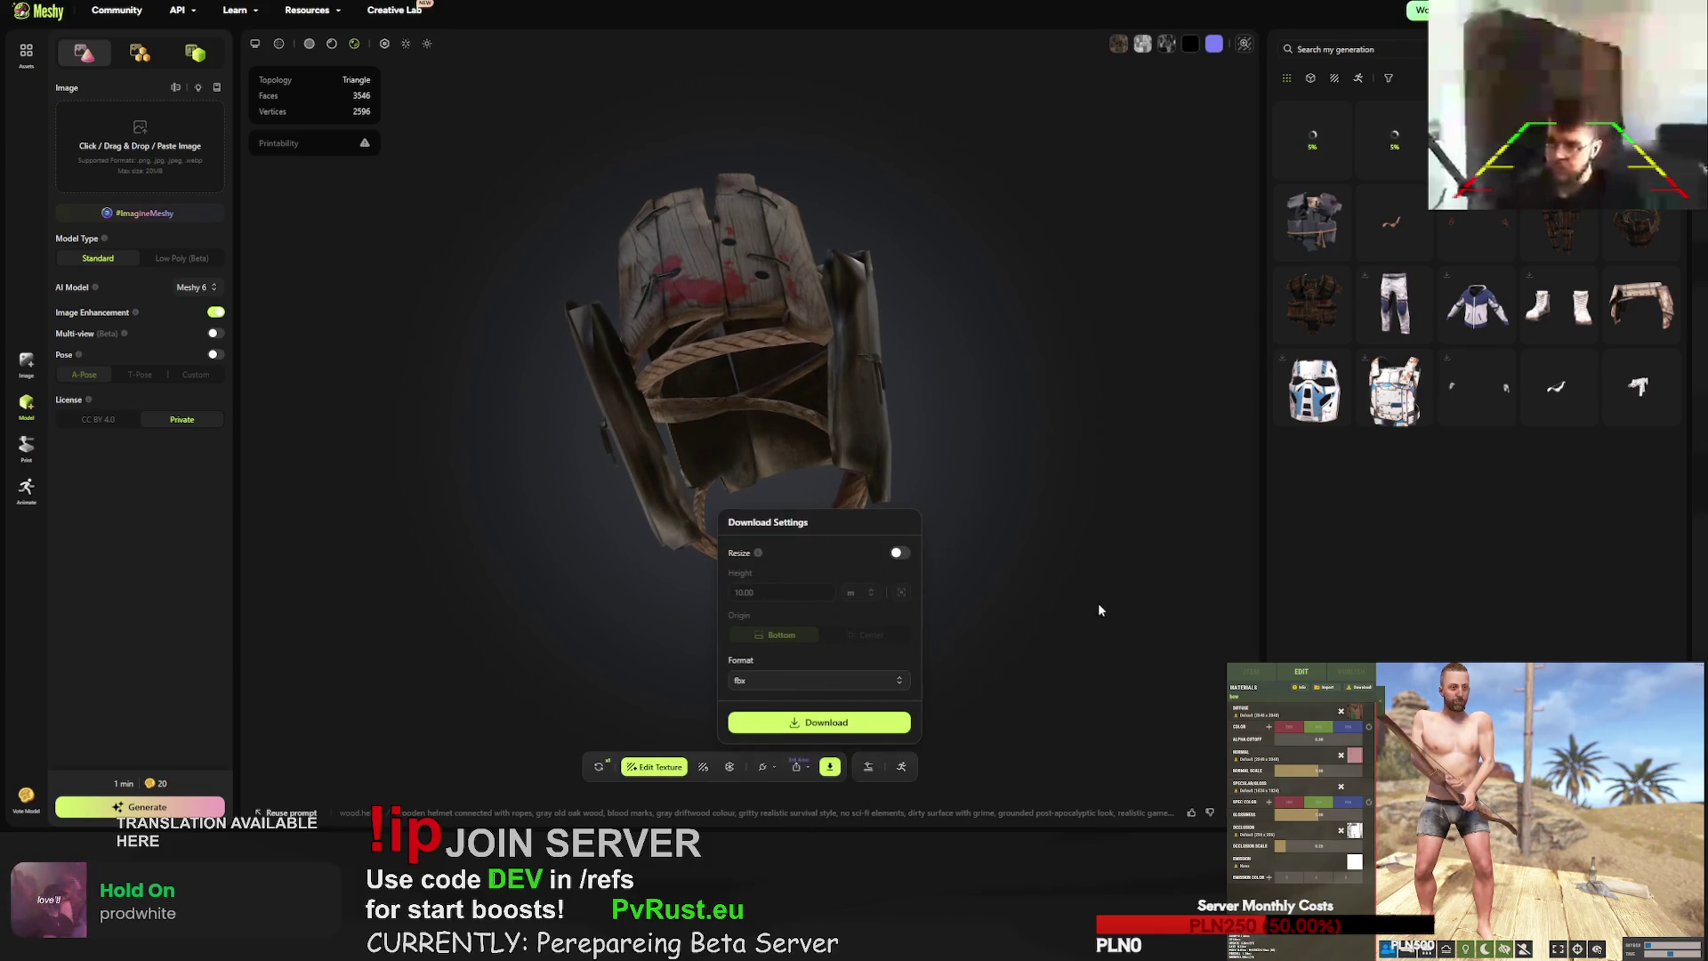
{"action": "left_click", "coordinate": [856, 723]}
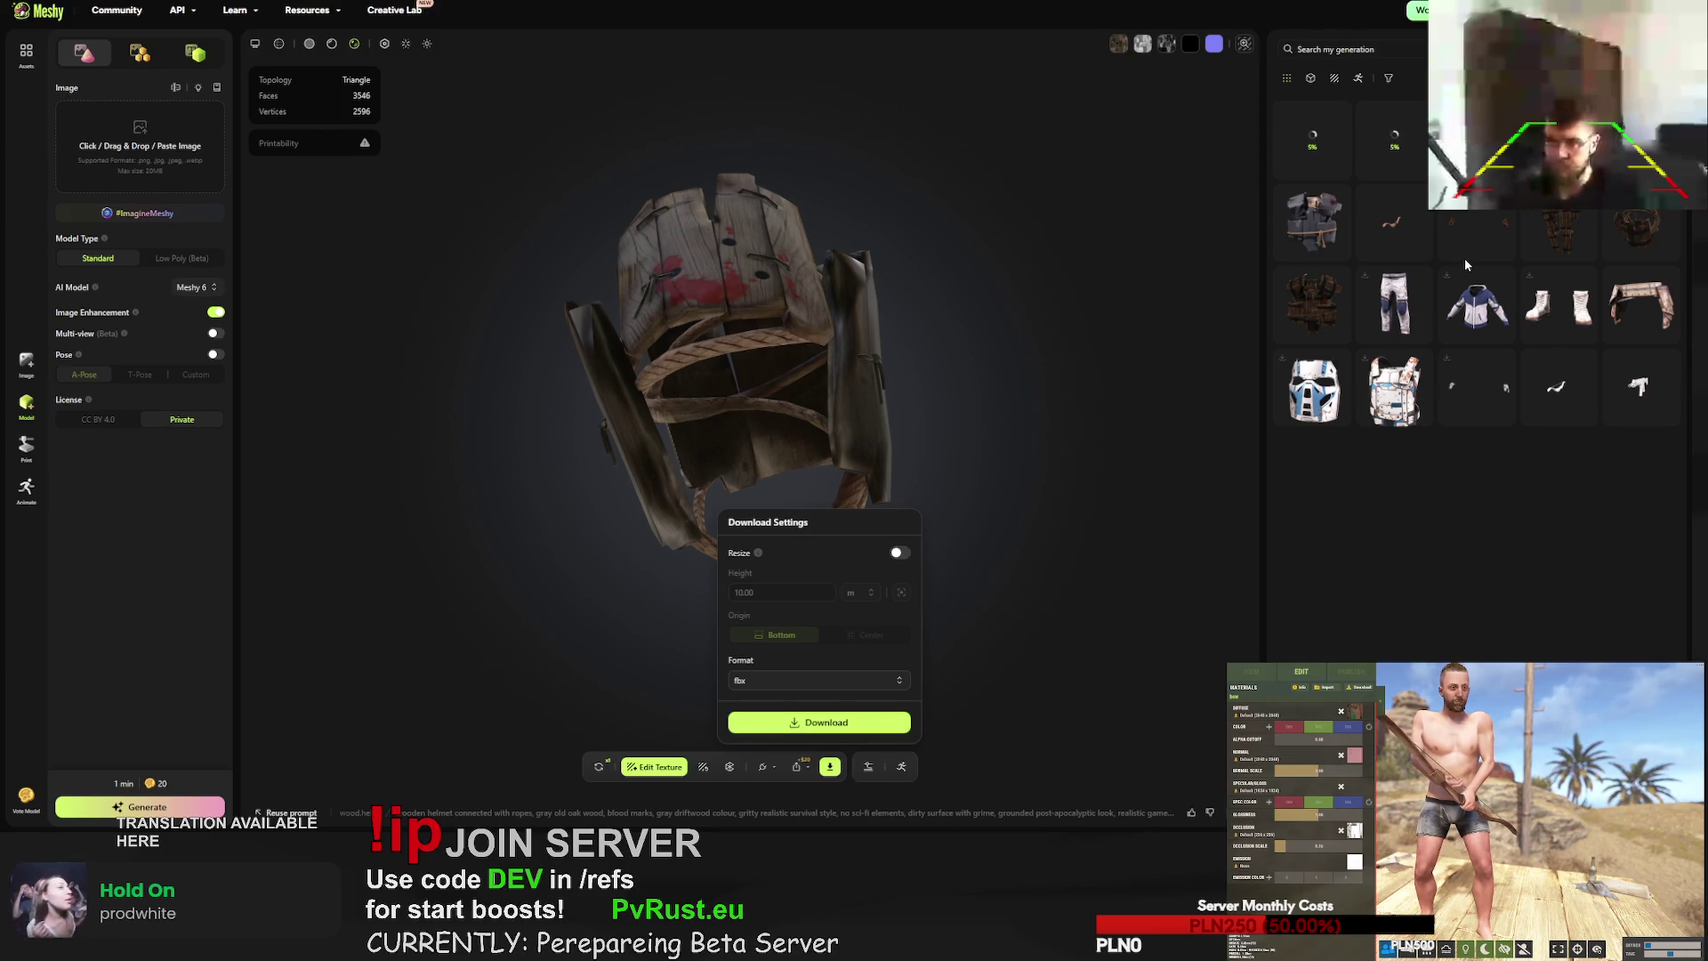
{"action": "left_click", "coordinate": [859, 724]}
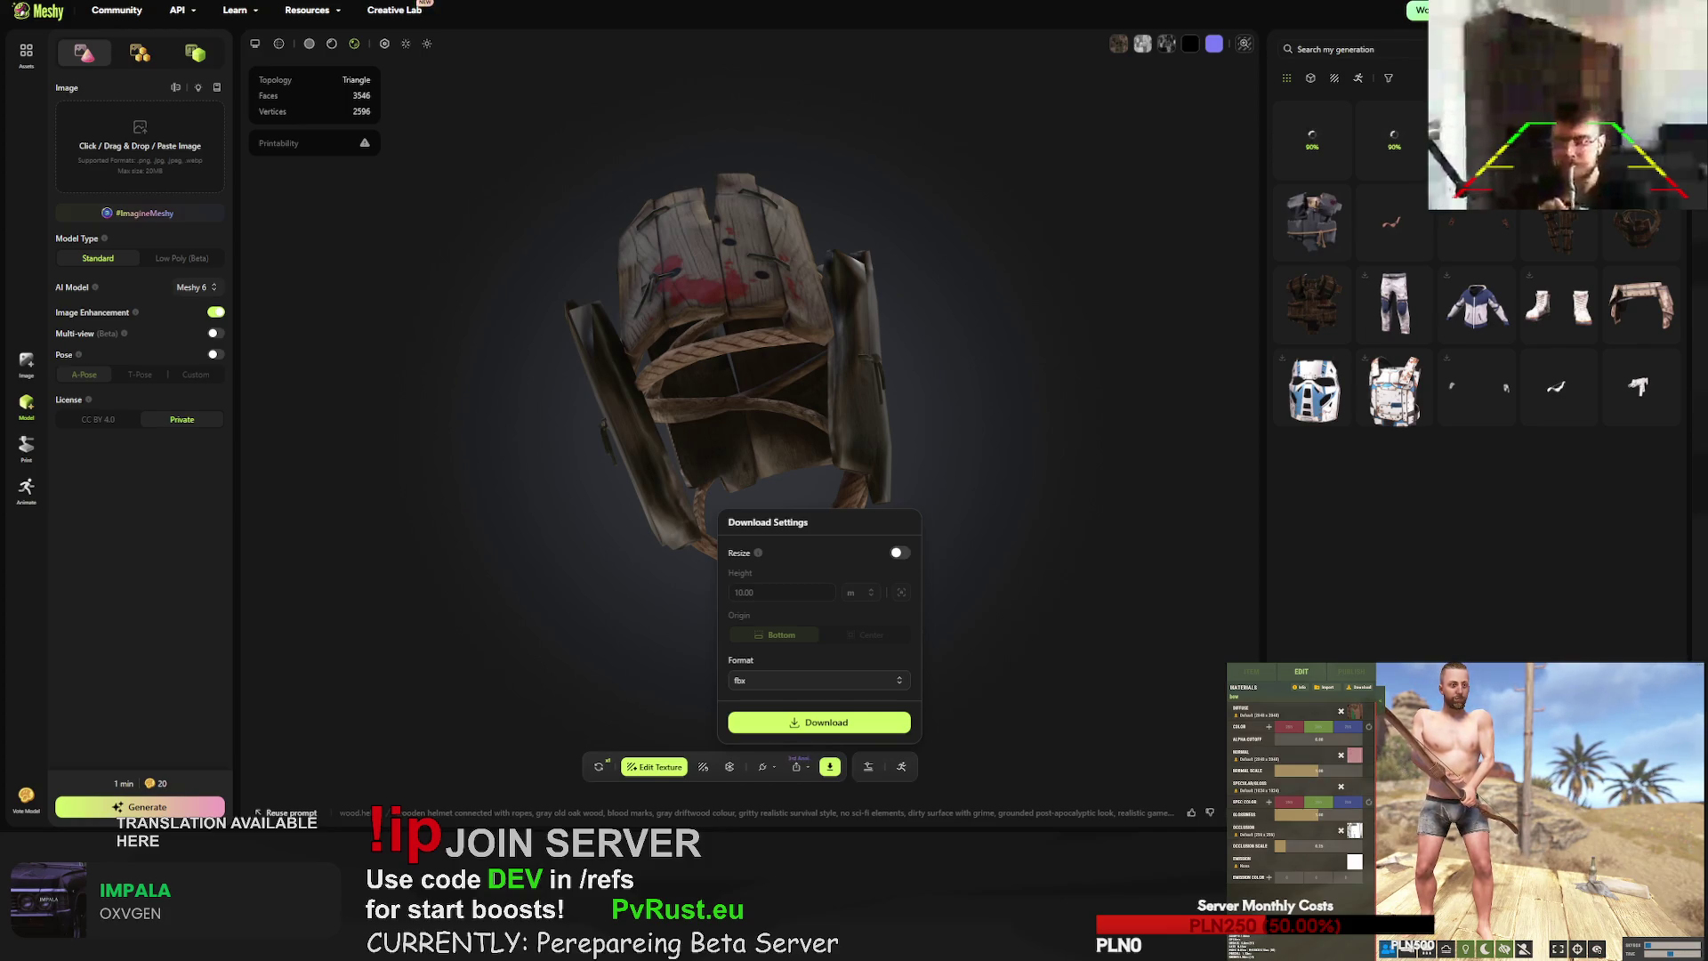
{"action": "key", "text": "Escape"}
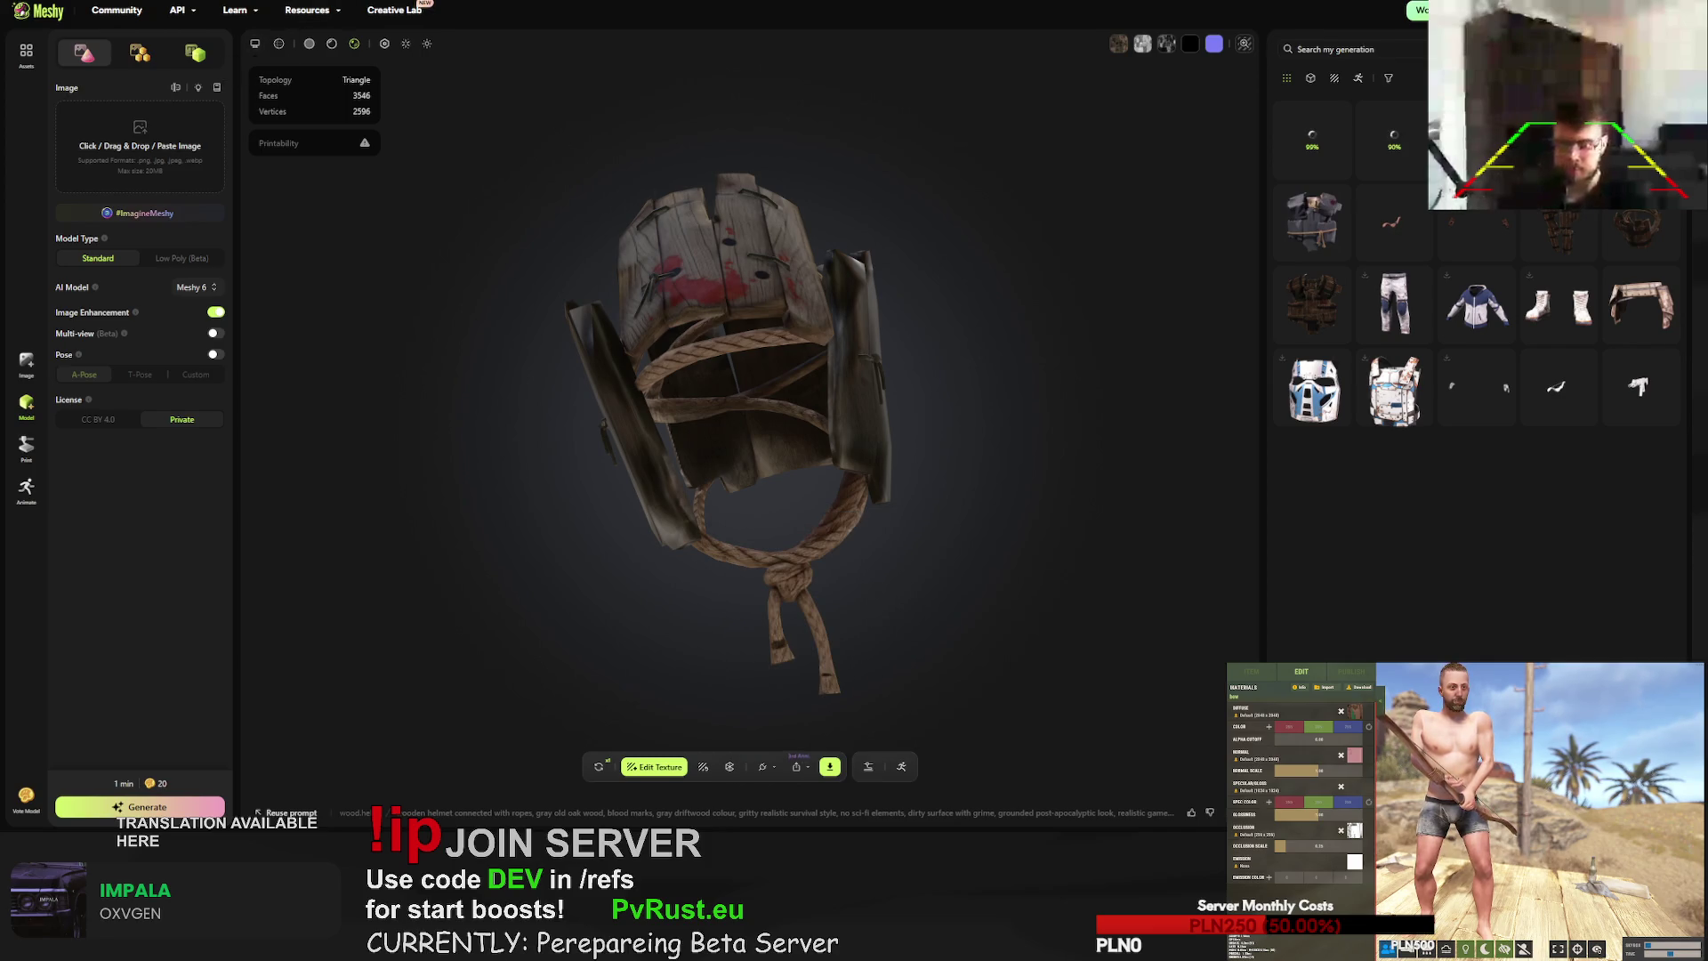
{"action": "key", "text": "F5"}
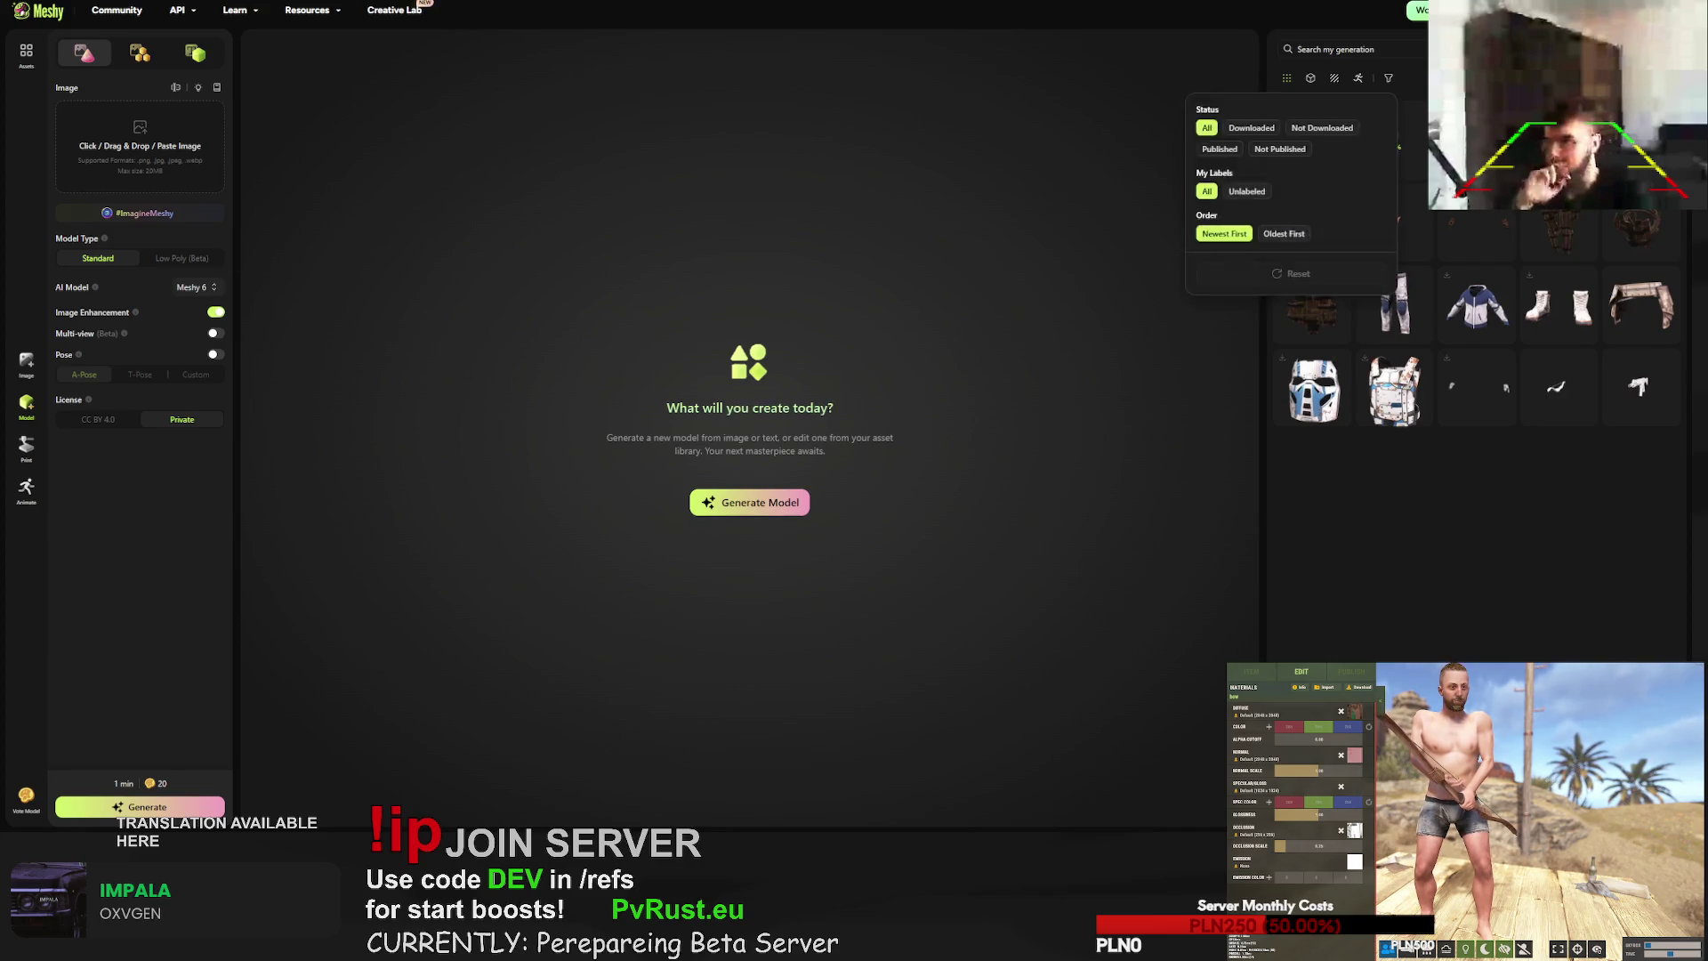
- Zoom in on the wooden gloves, then orbit the red-and-black RUST facemask to side and three-quarter views
{"action": "left_click", "coordinate": [1459, 307]}
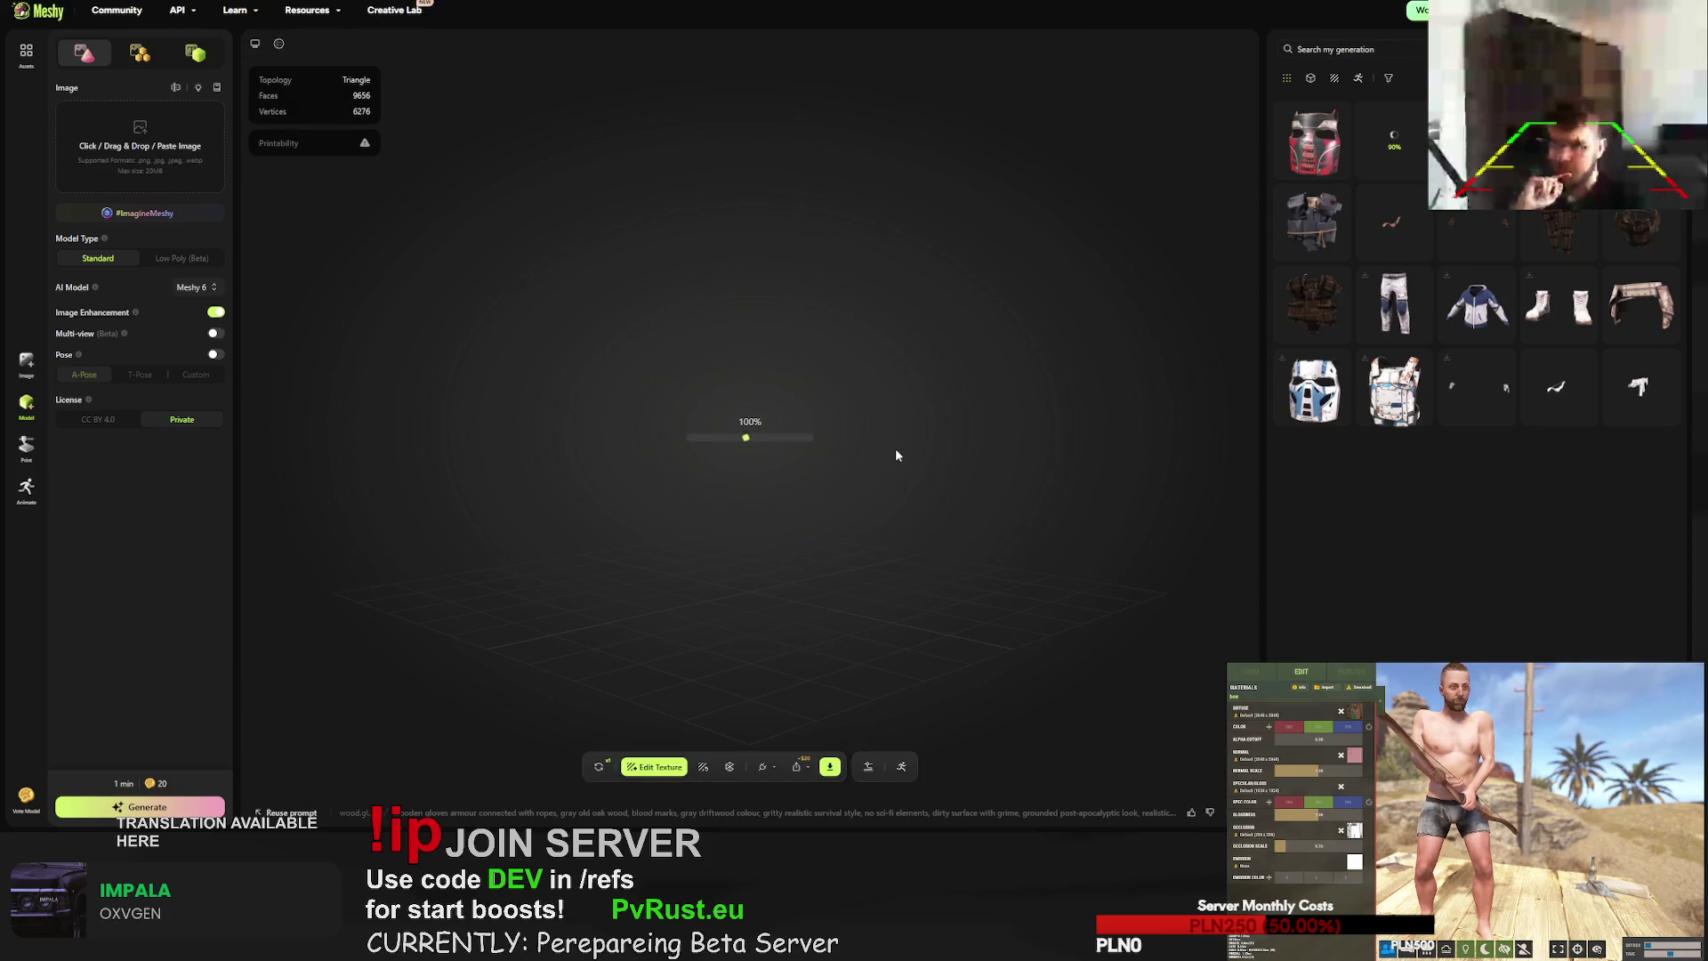
{"action": "scroll", "coordinate": [771, 440], "scroll_direction": "up", "scroll_amount": 10}
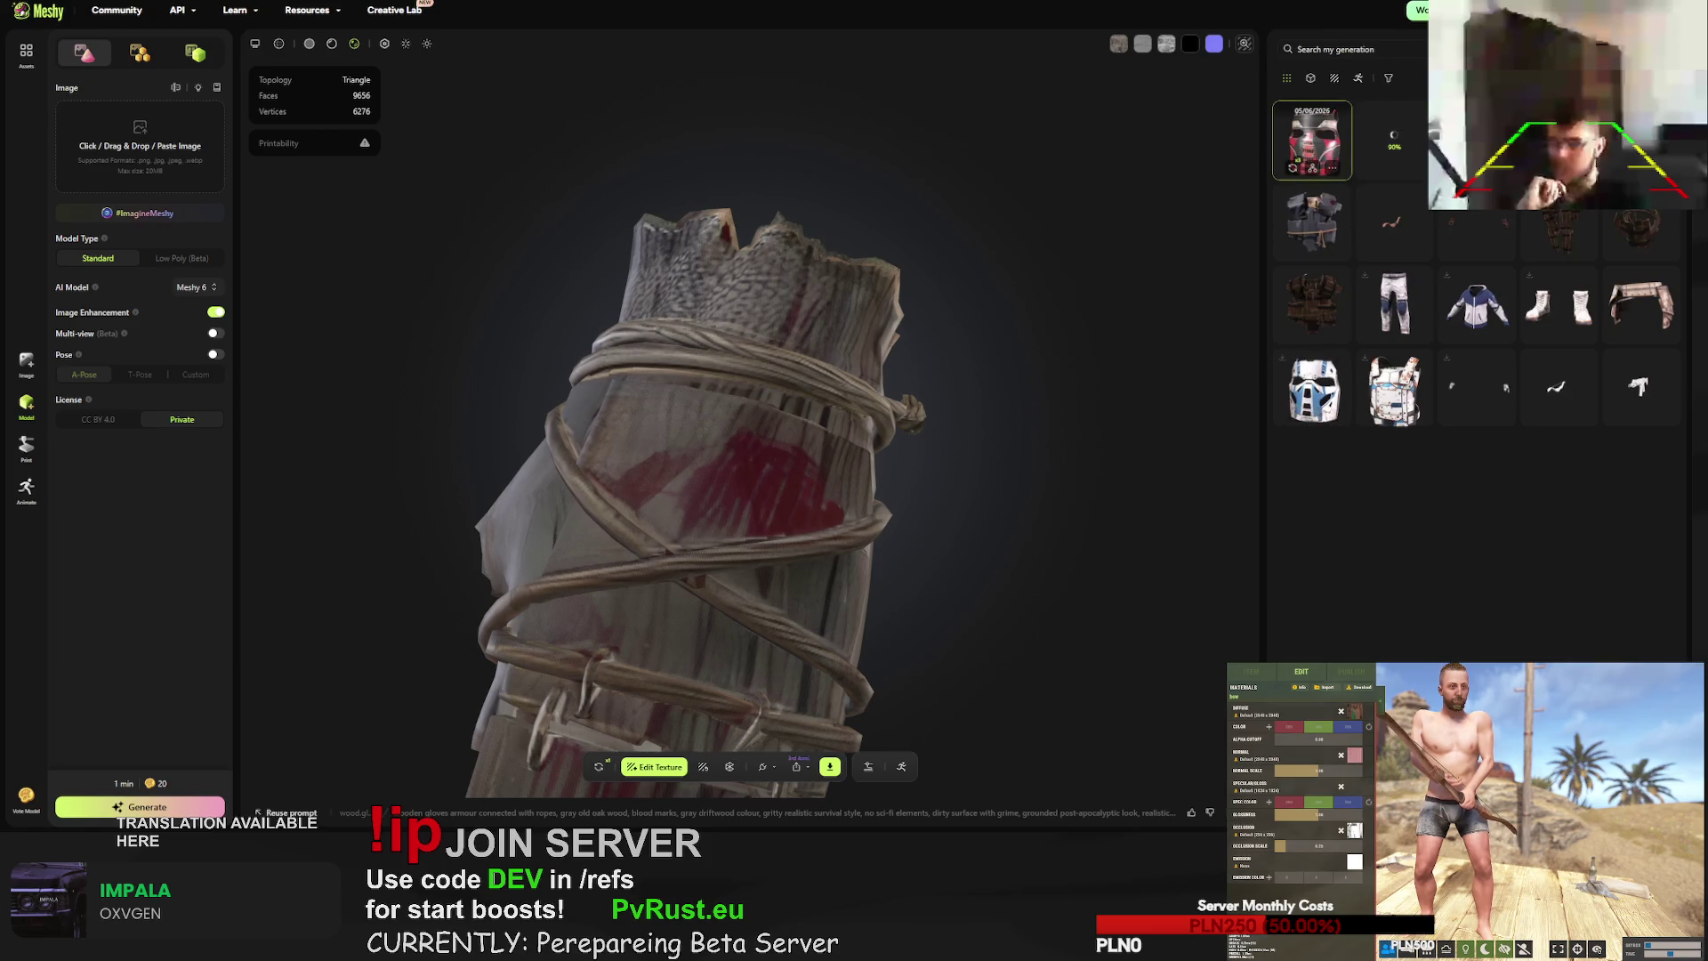
{"action": "left_click", "coordinate": [1288, 154]}
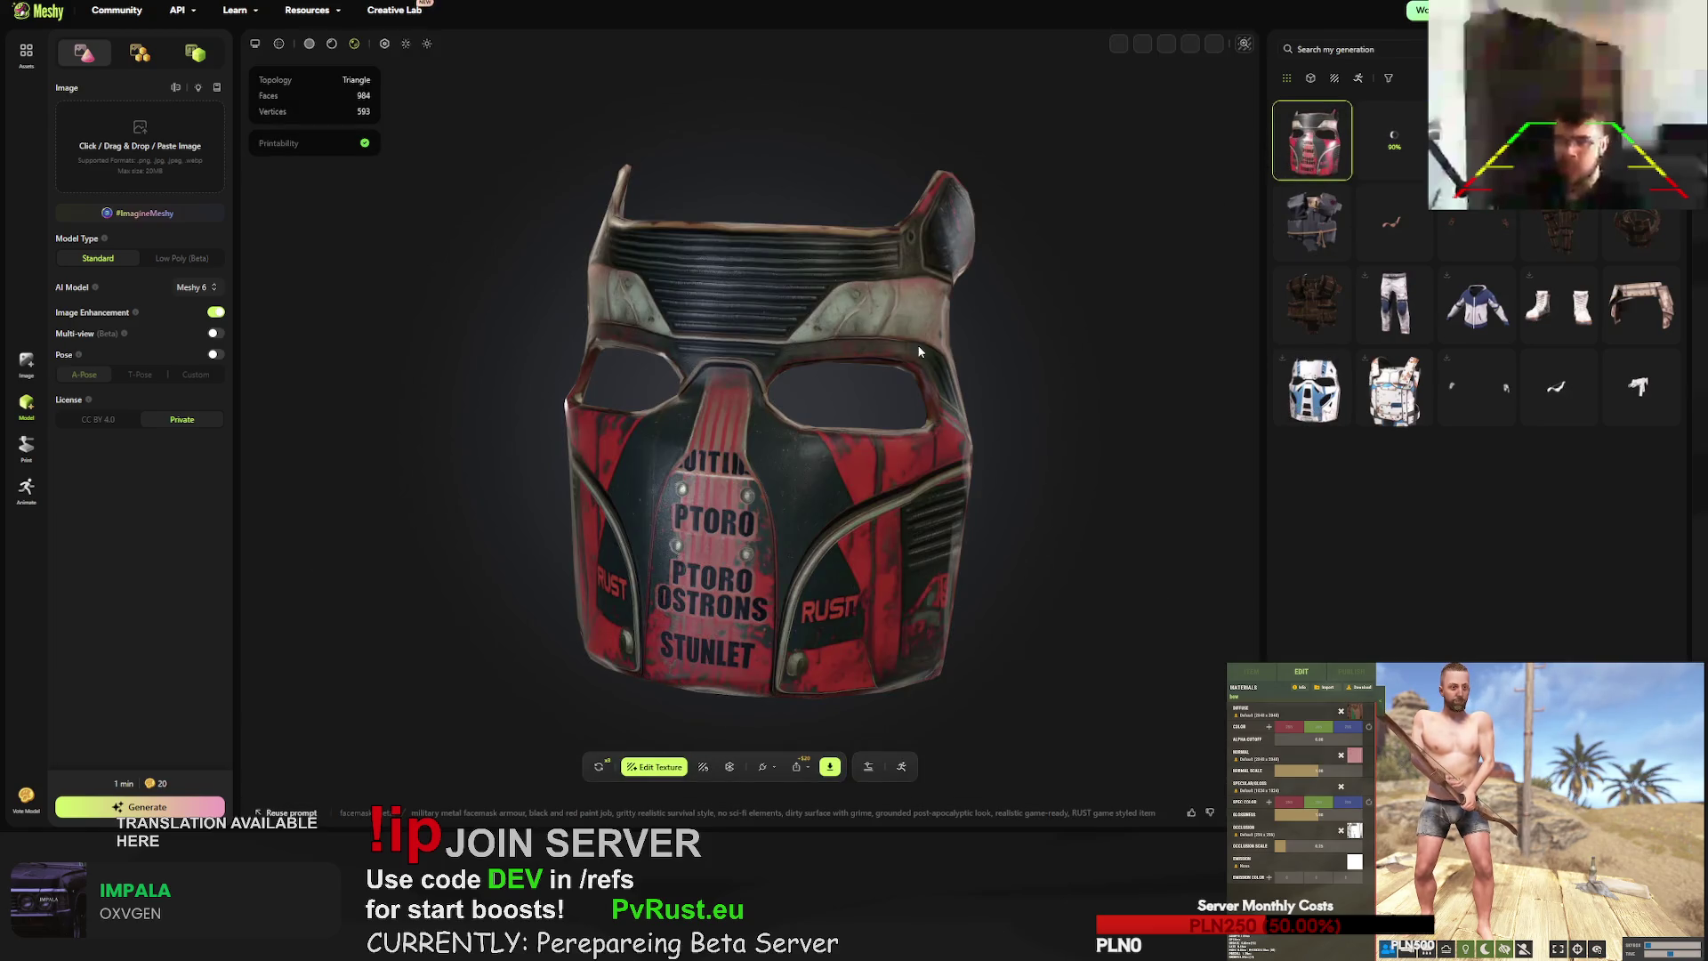
{"action": "mouse_move", "coordinate": [933, 315]}
{"action": "left_mouse_down"}
{"action": "mouse_move", "coordinate": [934, 290]}
{"action": "mouse_move", "coordinate": [899, 345]}
{"action": "mouse_move", "coordinate": [951, 442]}
{"action": "mouse_move", "coordinate": [792, 468]}
{"action": "mouse_move", "coordinate": [750, 523]}
{"action": "mouse_move", "coordinate": [771, 558]}
{"action": "left_mouse_up"}
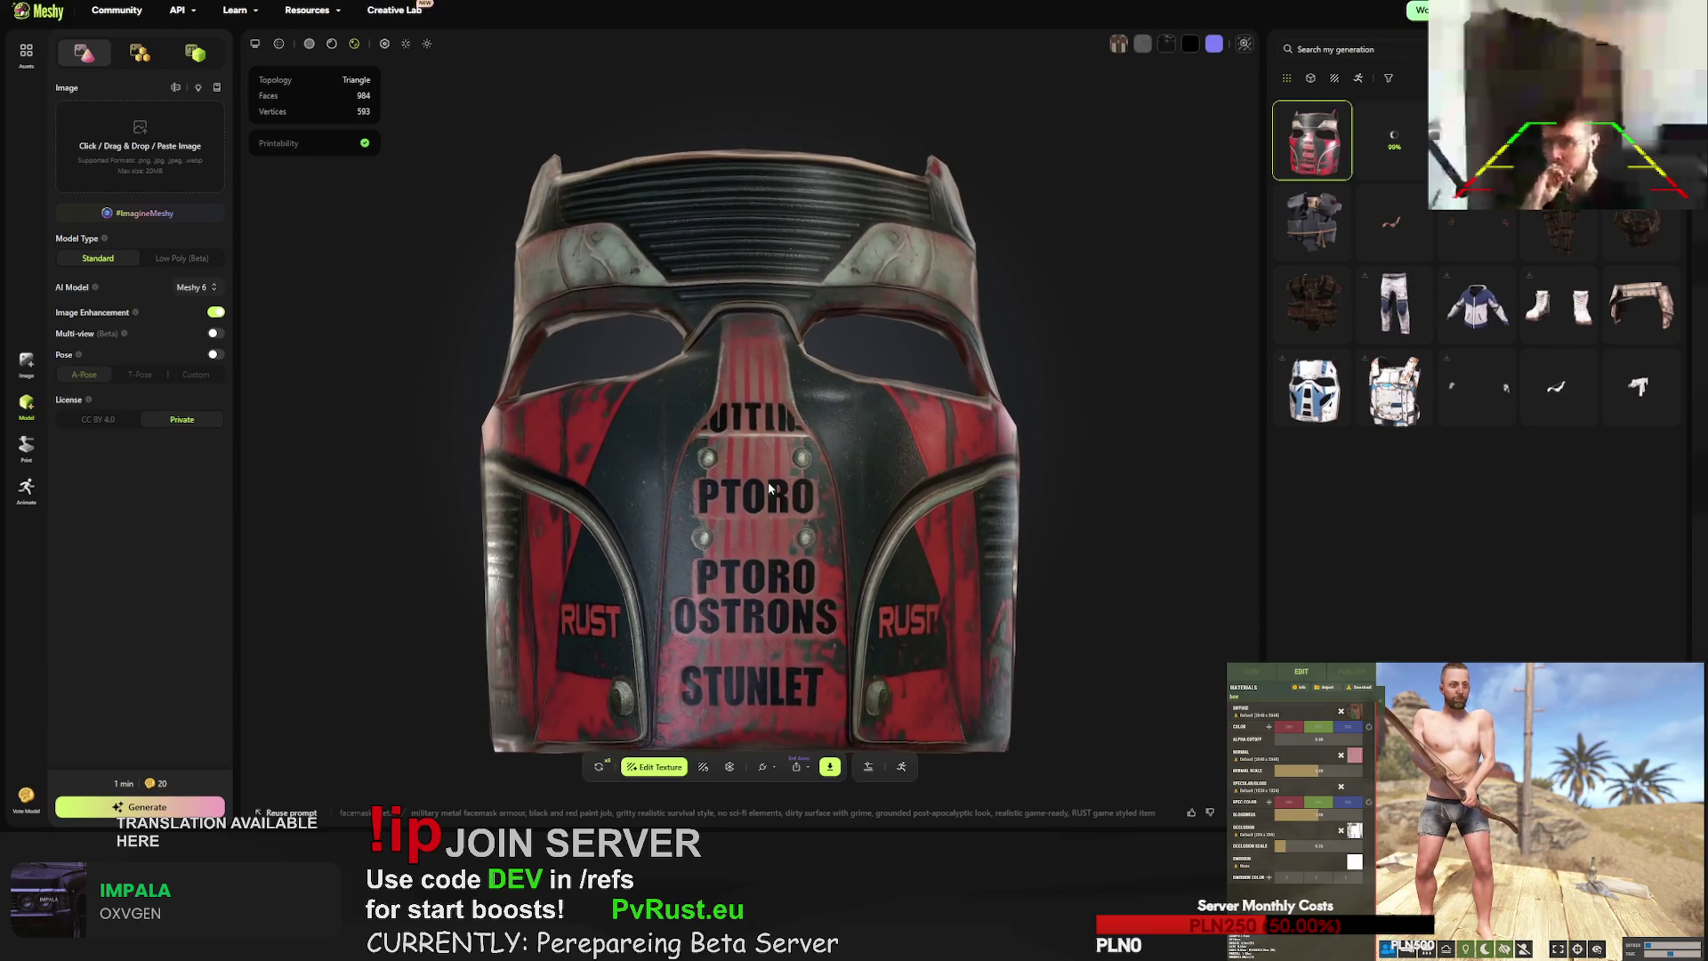
{"action": "mouse_move", "coordinate": [728, 457]}
{"action": "left_mouse_down"}
{"action": "mouse_move", "coordinate": [846, 443]}
{"action": "mouse_move", "coordinate": [765, 455]}
{"action": "mouse_move", "coordinate": [824, 459]}
{"action": "mouse_move", "coordinate": [1139, 387]}
{"action": "left_mouse_up"}
- Compare the dark metal plate vest with the white and blue torso armour
{"action": "left_click", "coordinate": [1393, 141]}
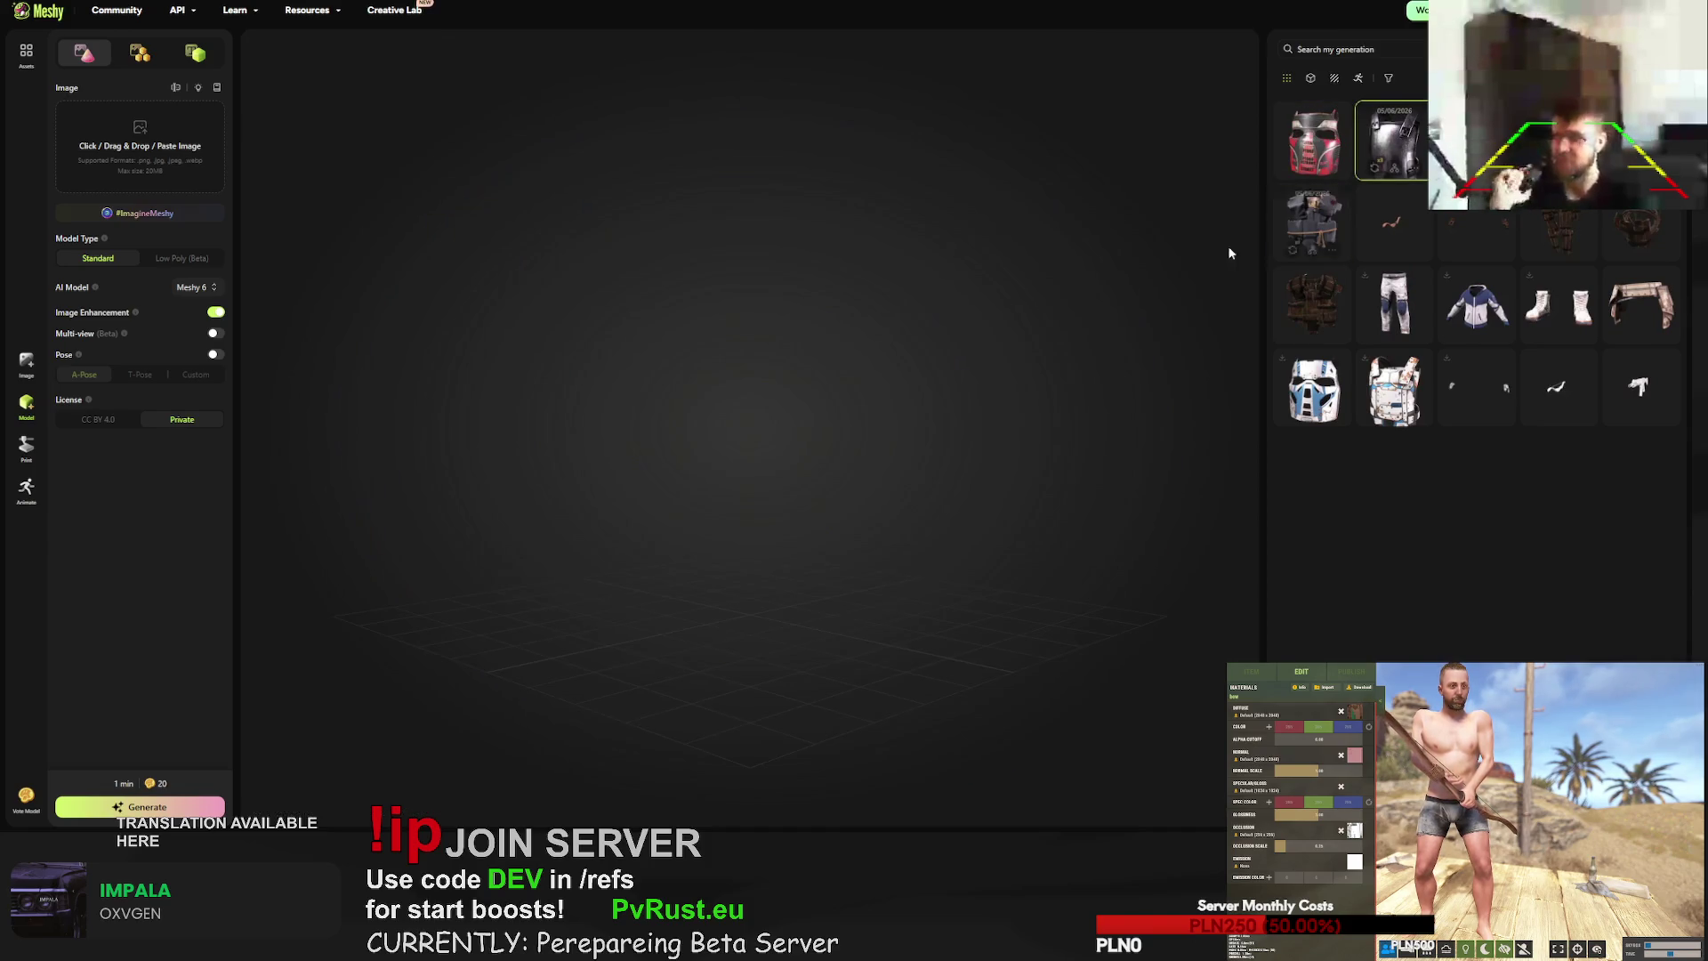
{"action": "mouse_move", "coordinate": [835, 445]}
{"action": "left_mouse_down"}
{"action": "mouse_move", "coordinate": [595, 390]}
{"action": "mouse_move", "coordinate": [835, 454]}
{"action": "left_mouse_up"}
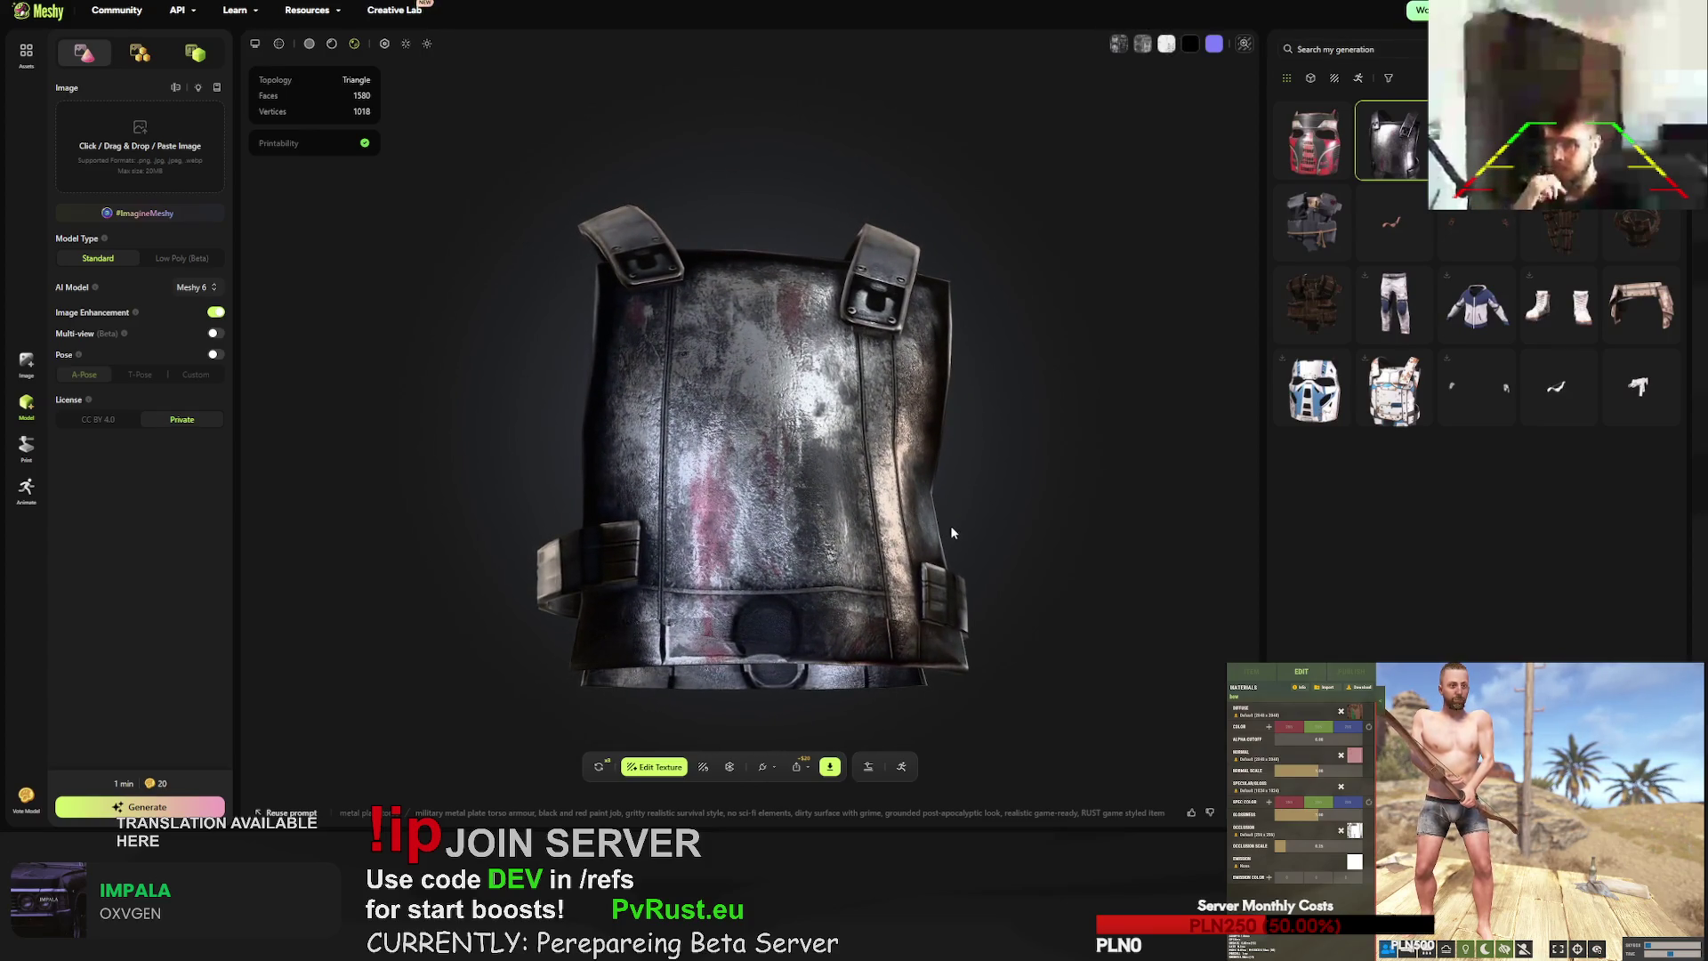
{"action": "left_click", "coordinate": [1395, 380]}
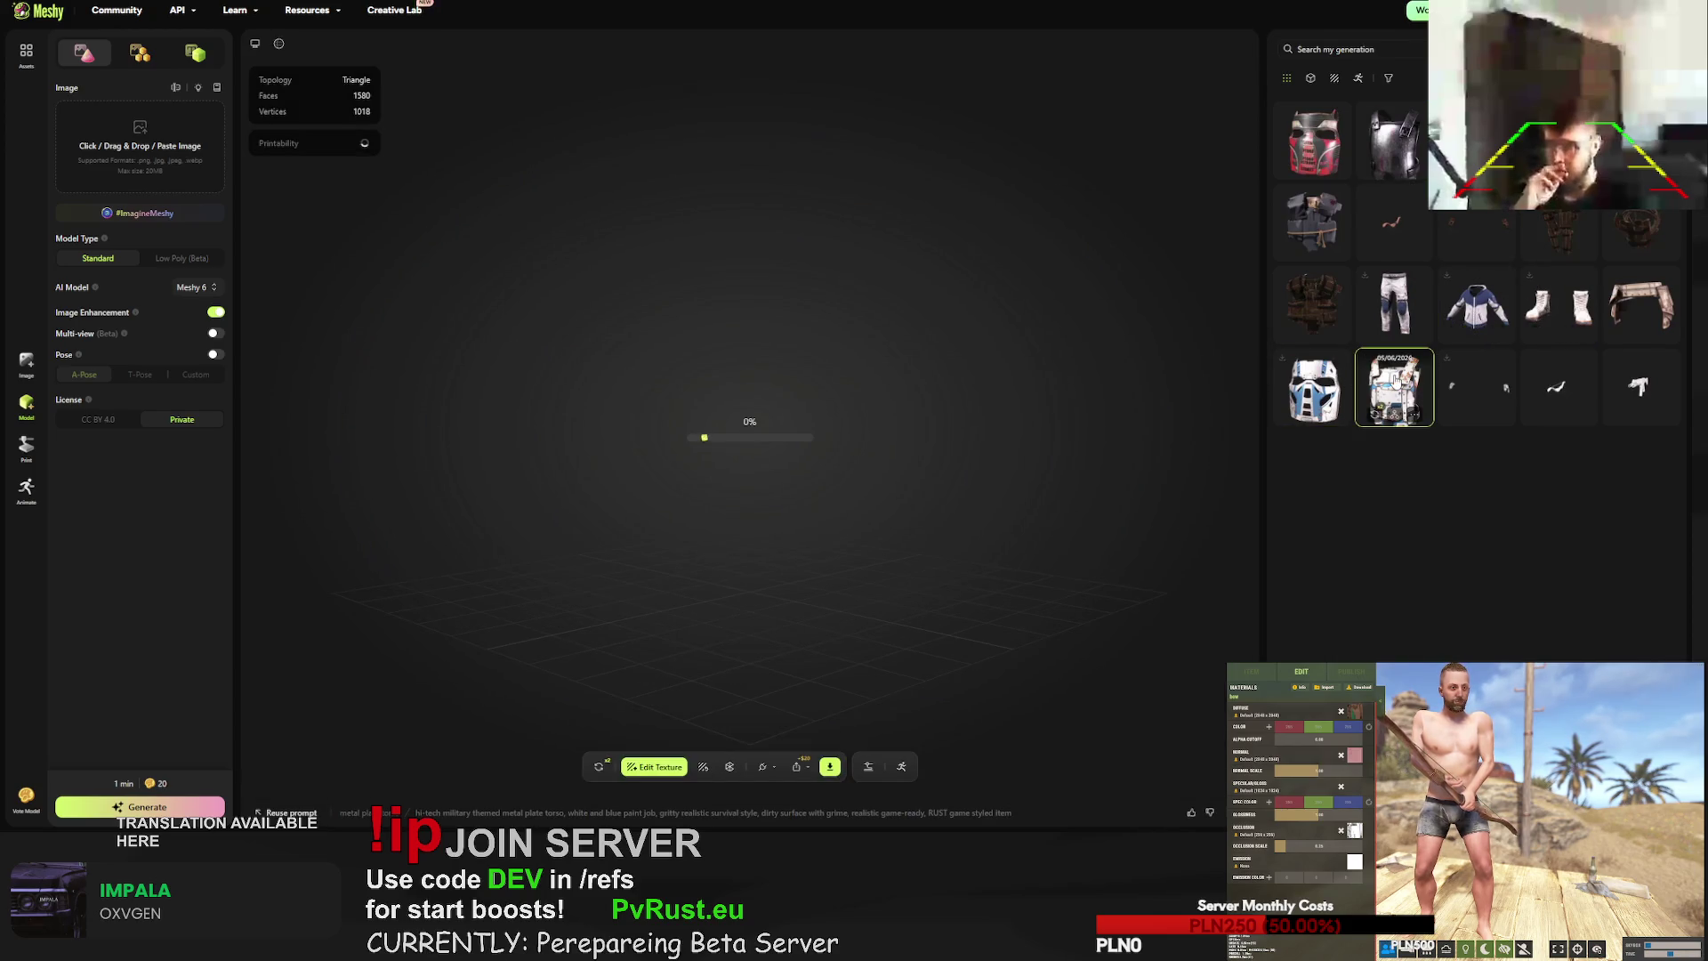
{"action": "left_click", "coordinate": [1395, 136]}
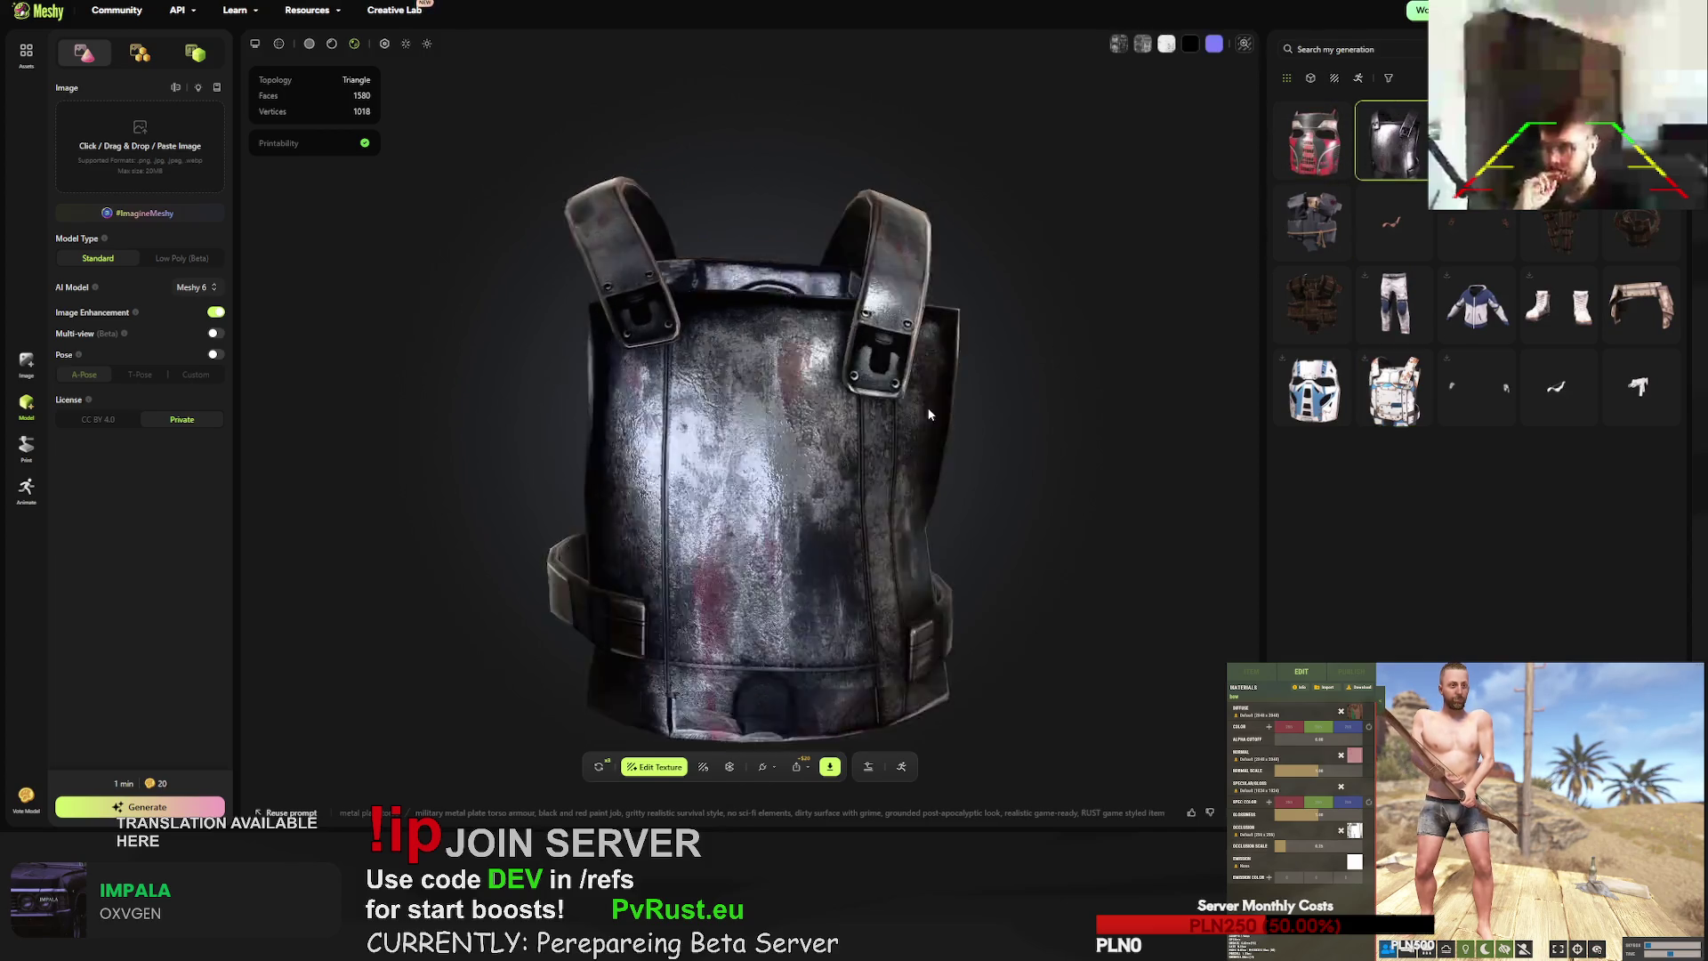
- Send the red-and-black facemask back for regeneration with Retry
{"action": "left_click", "coordinate": [1312, 140]}
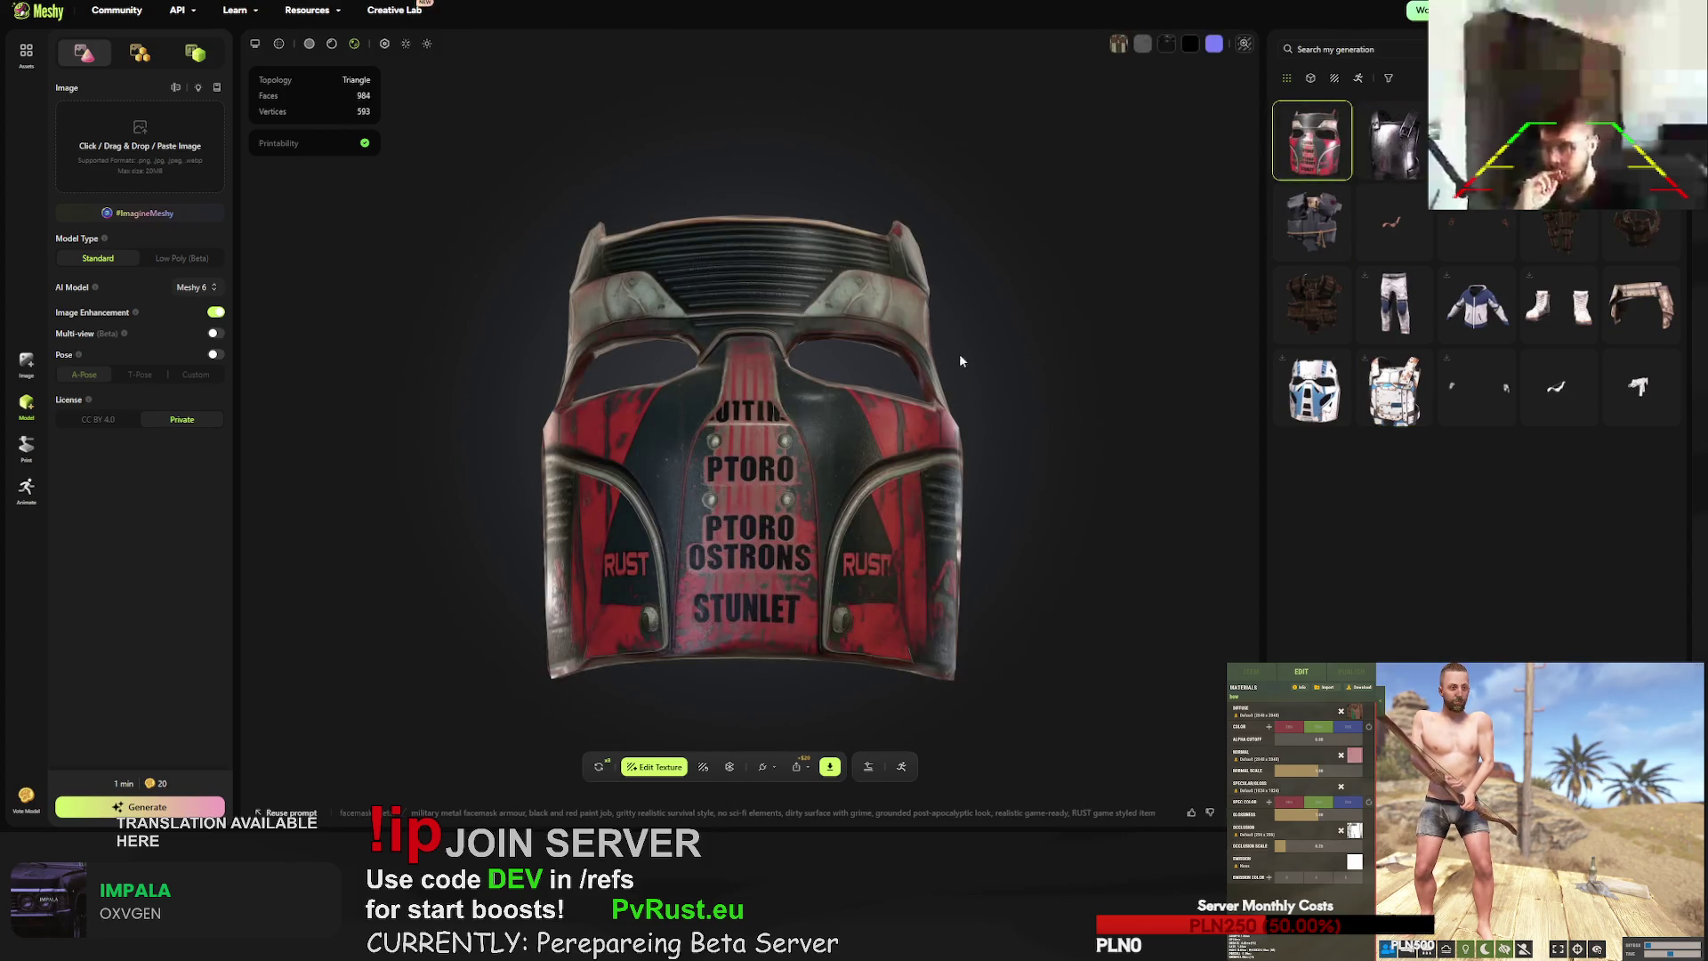
{"action": "left_click_drag", "start_coordinate": [890, 386], "coordinate": [779, 521]}
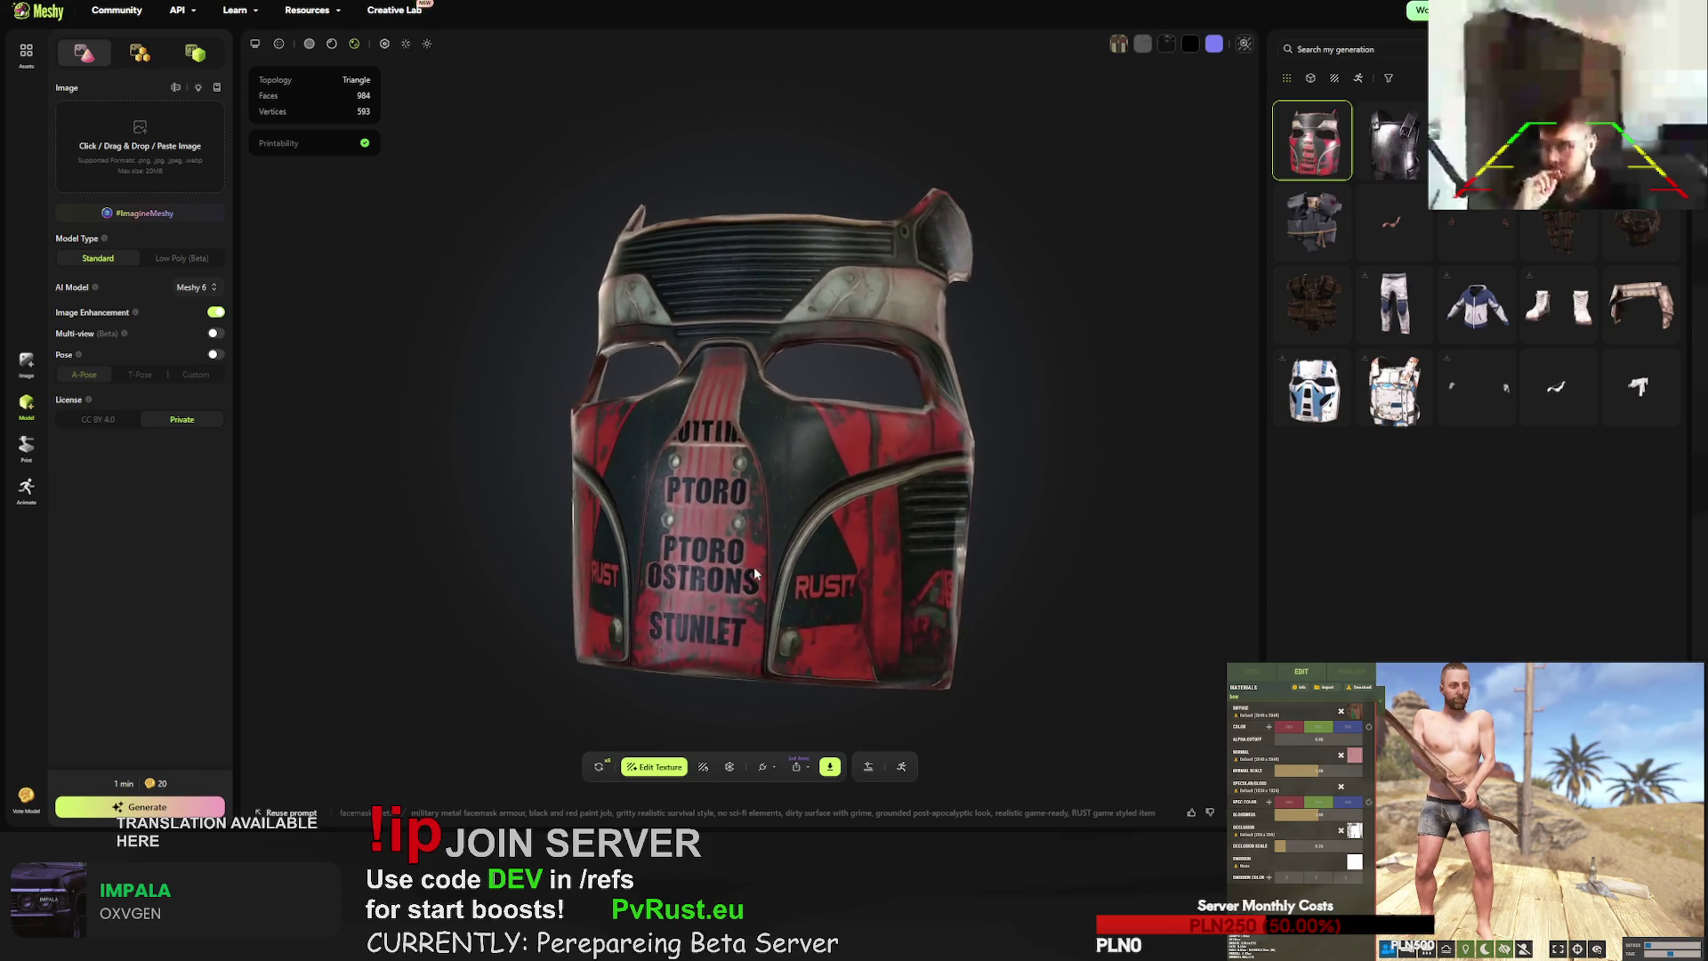
{"action": "left_click", "coordinate": [599, 766]}
{"action": "left_click", "coordinate": [977, 464]}
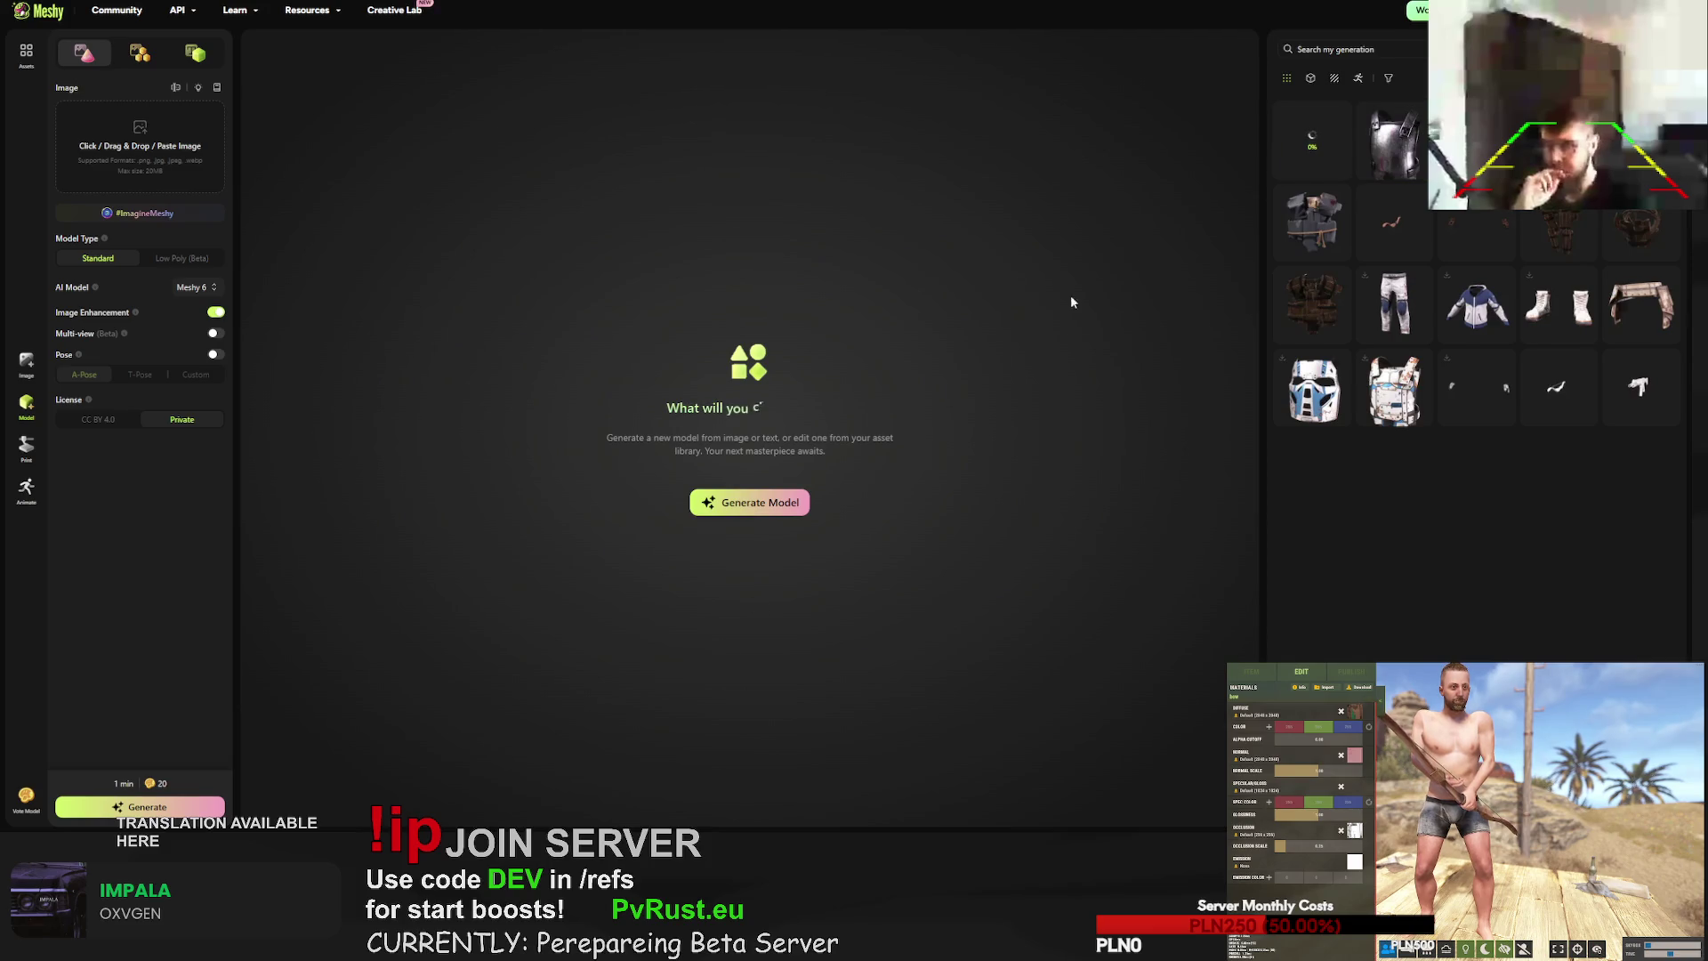
- Regenerate the dark metal plate vest with Retry as well
{"action": "left_click", "coordinate": [1393, 142]}
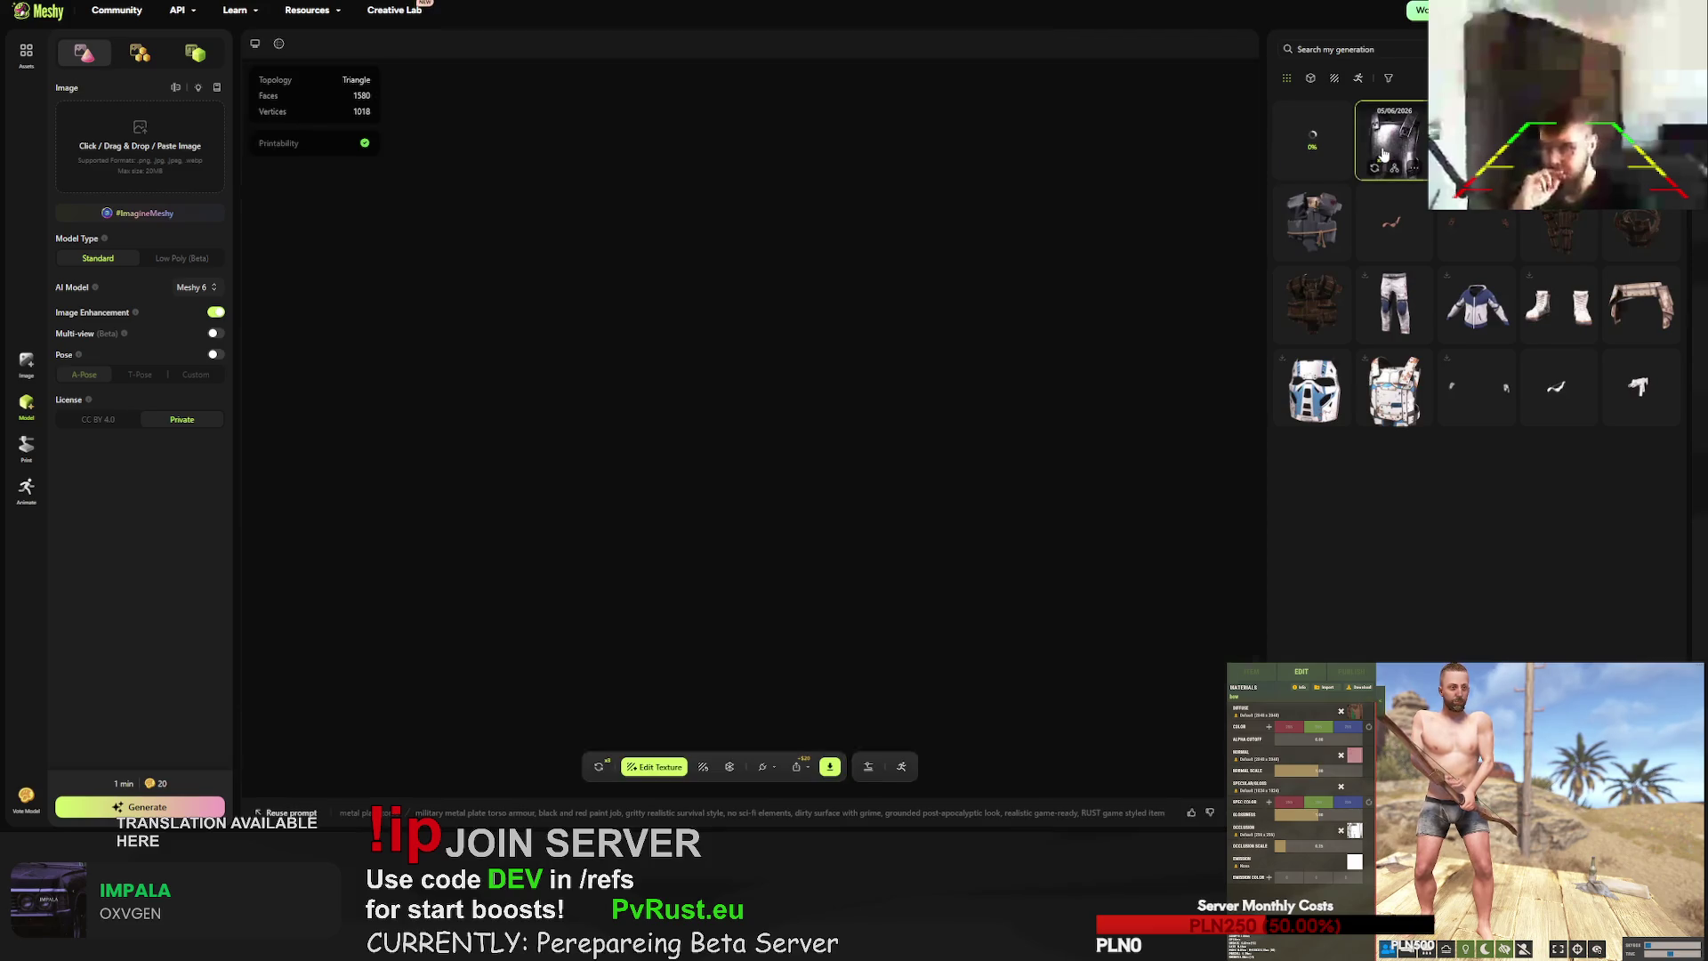
{"action": "left_click", "coordinate": [599, 766]}
{"action": "left_click", "coordinate": [986, 457]}
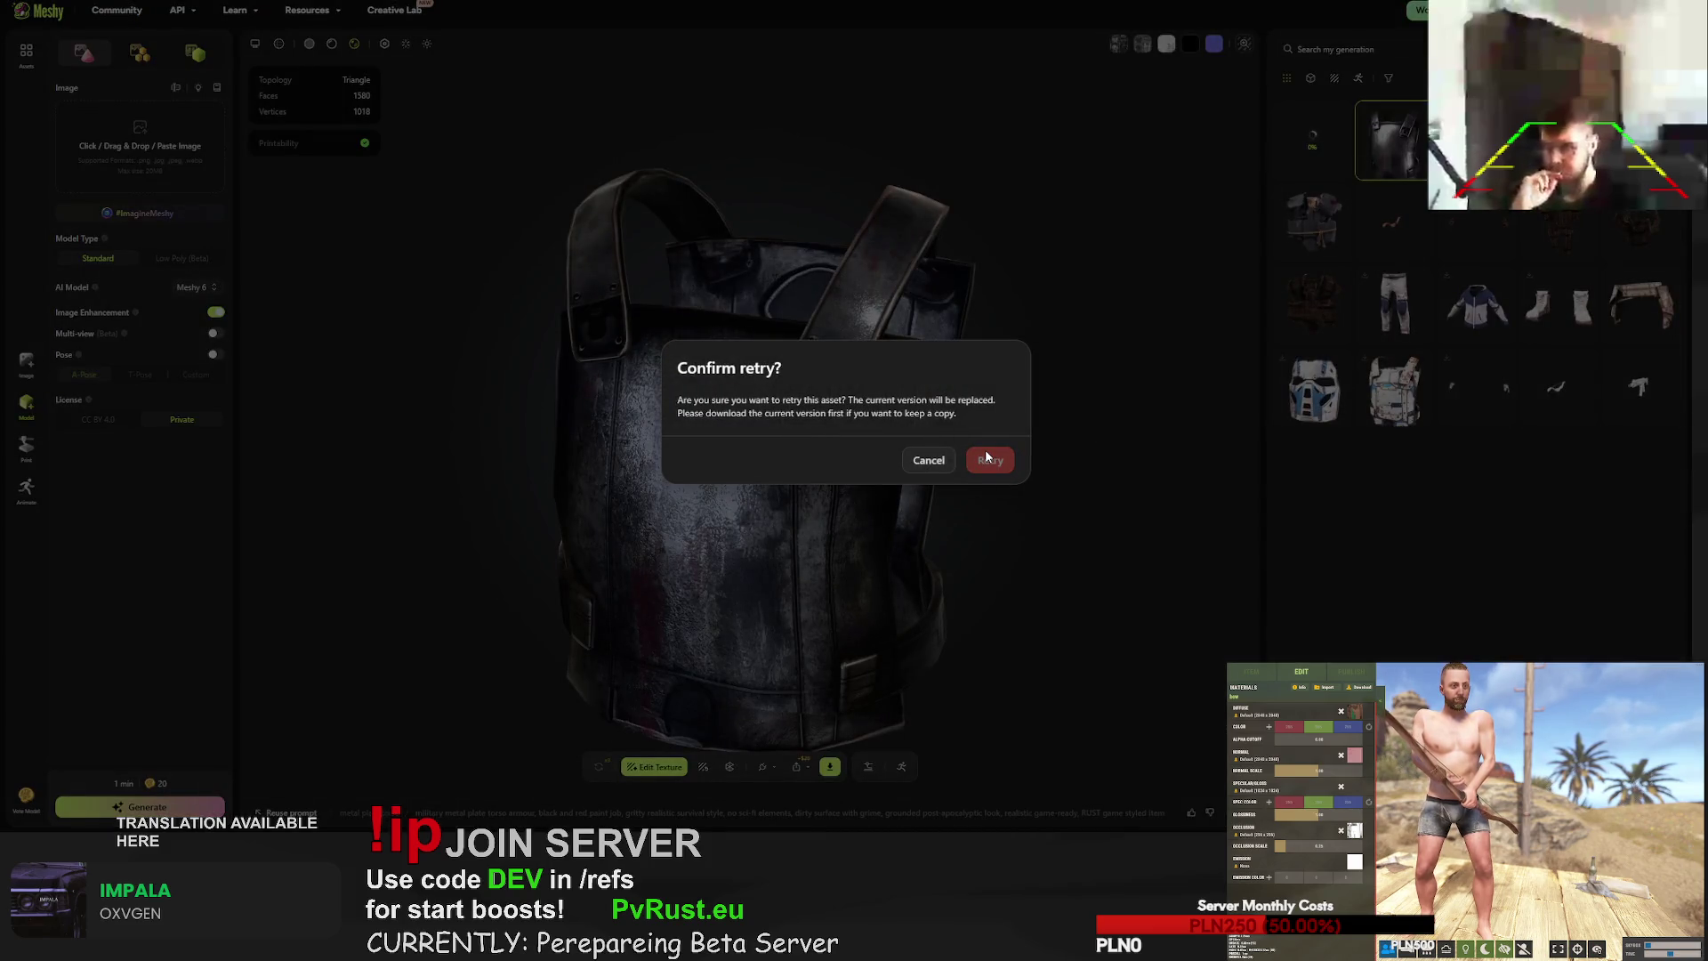
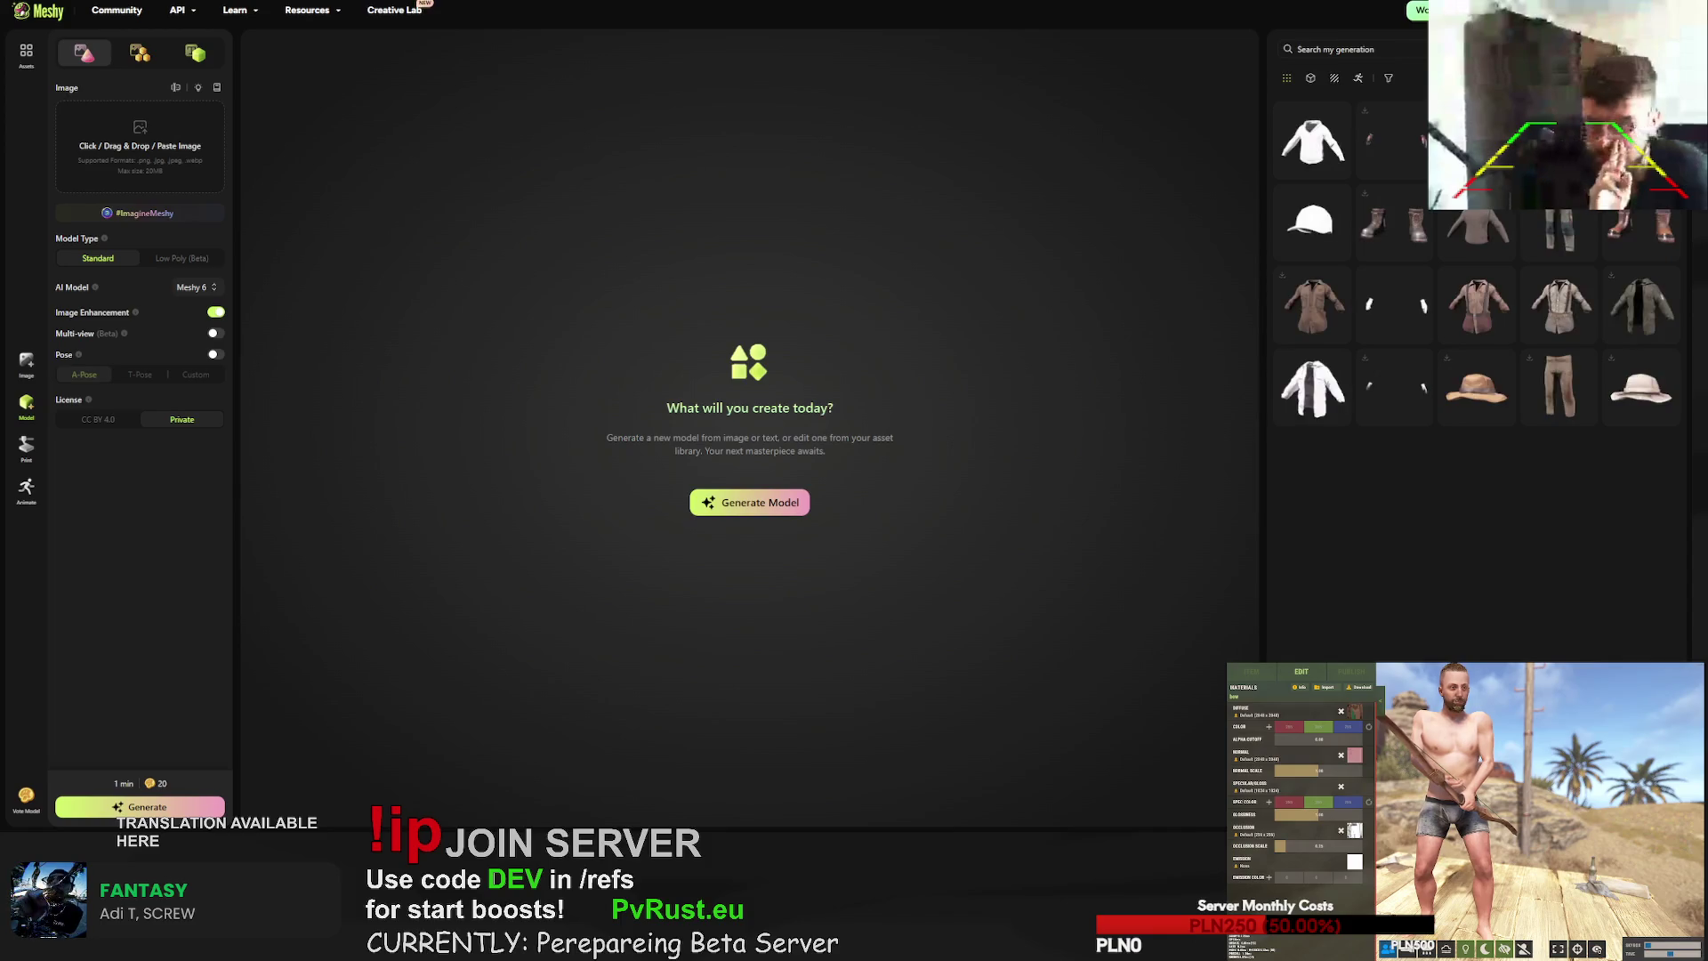
- Browse past generations and check the facemask generation's prompt
{"action": "left_click", "coordinate": [1402, 309]}
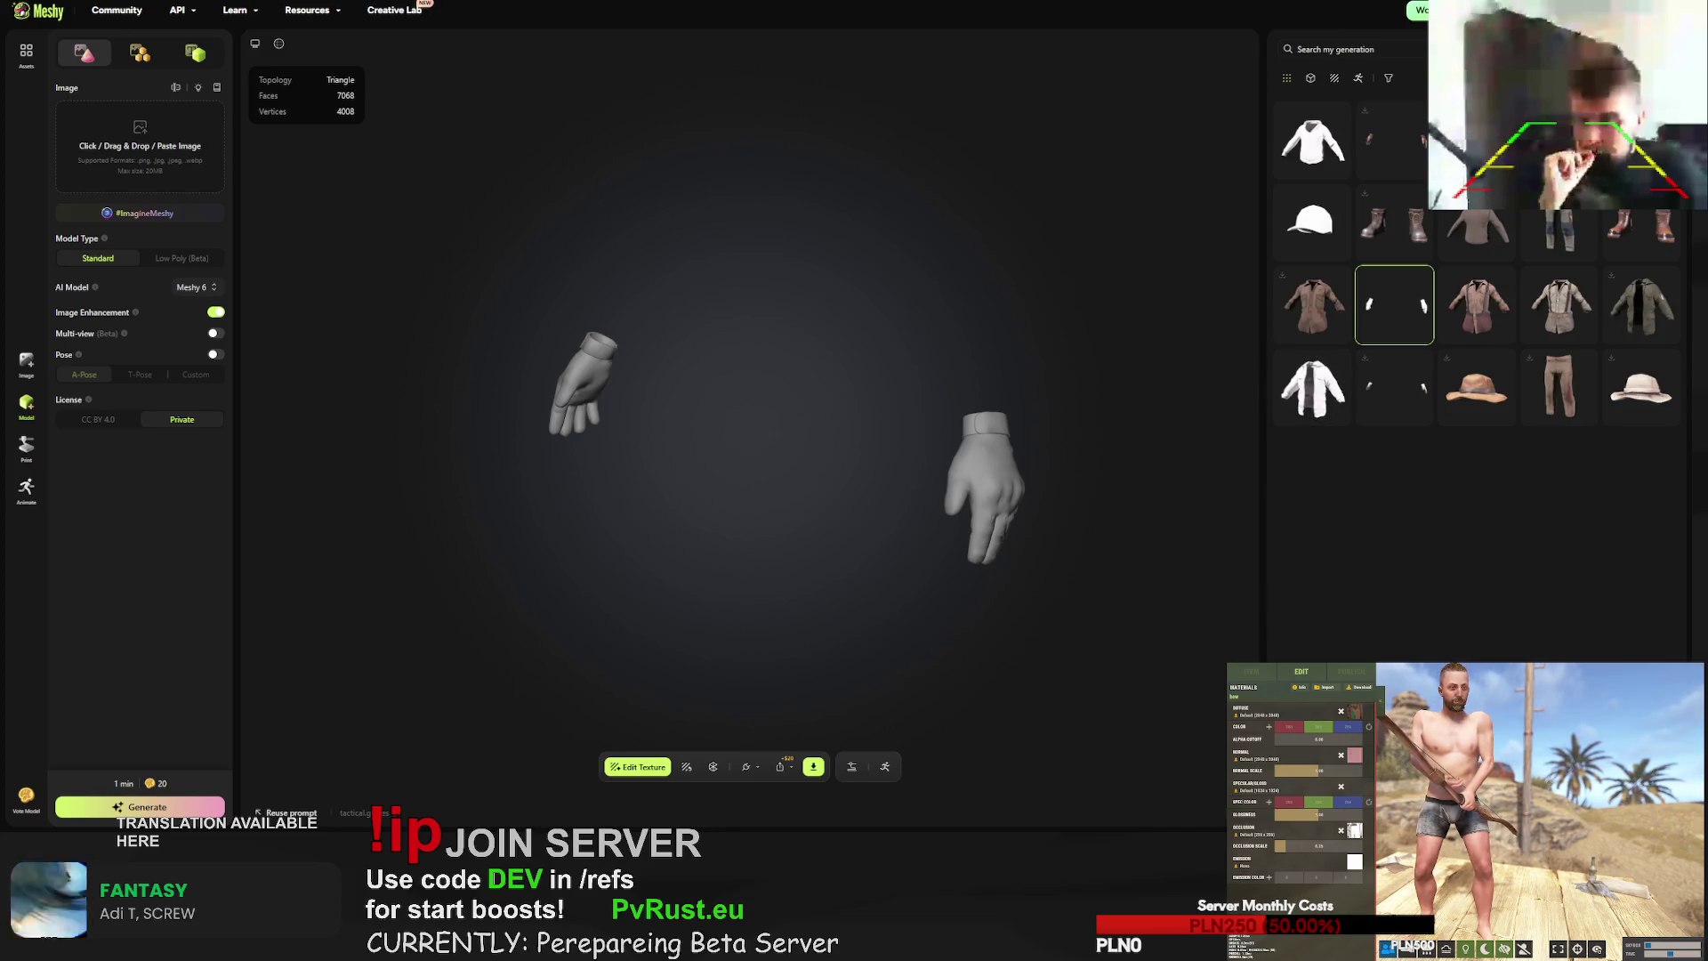
{"action": "scroll", "coordinate": [1477, 387], "scroll_direction": "down", "scroll_amount": 5}
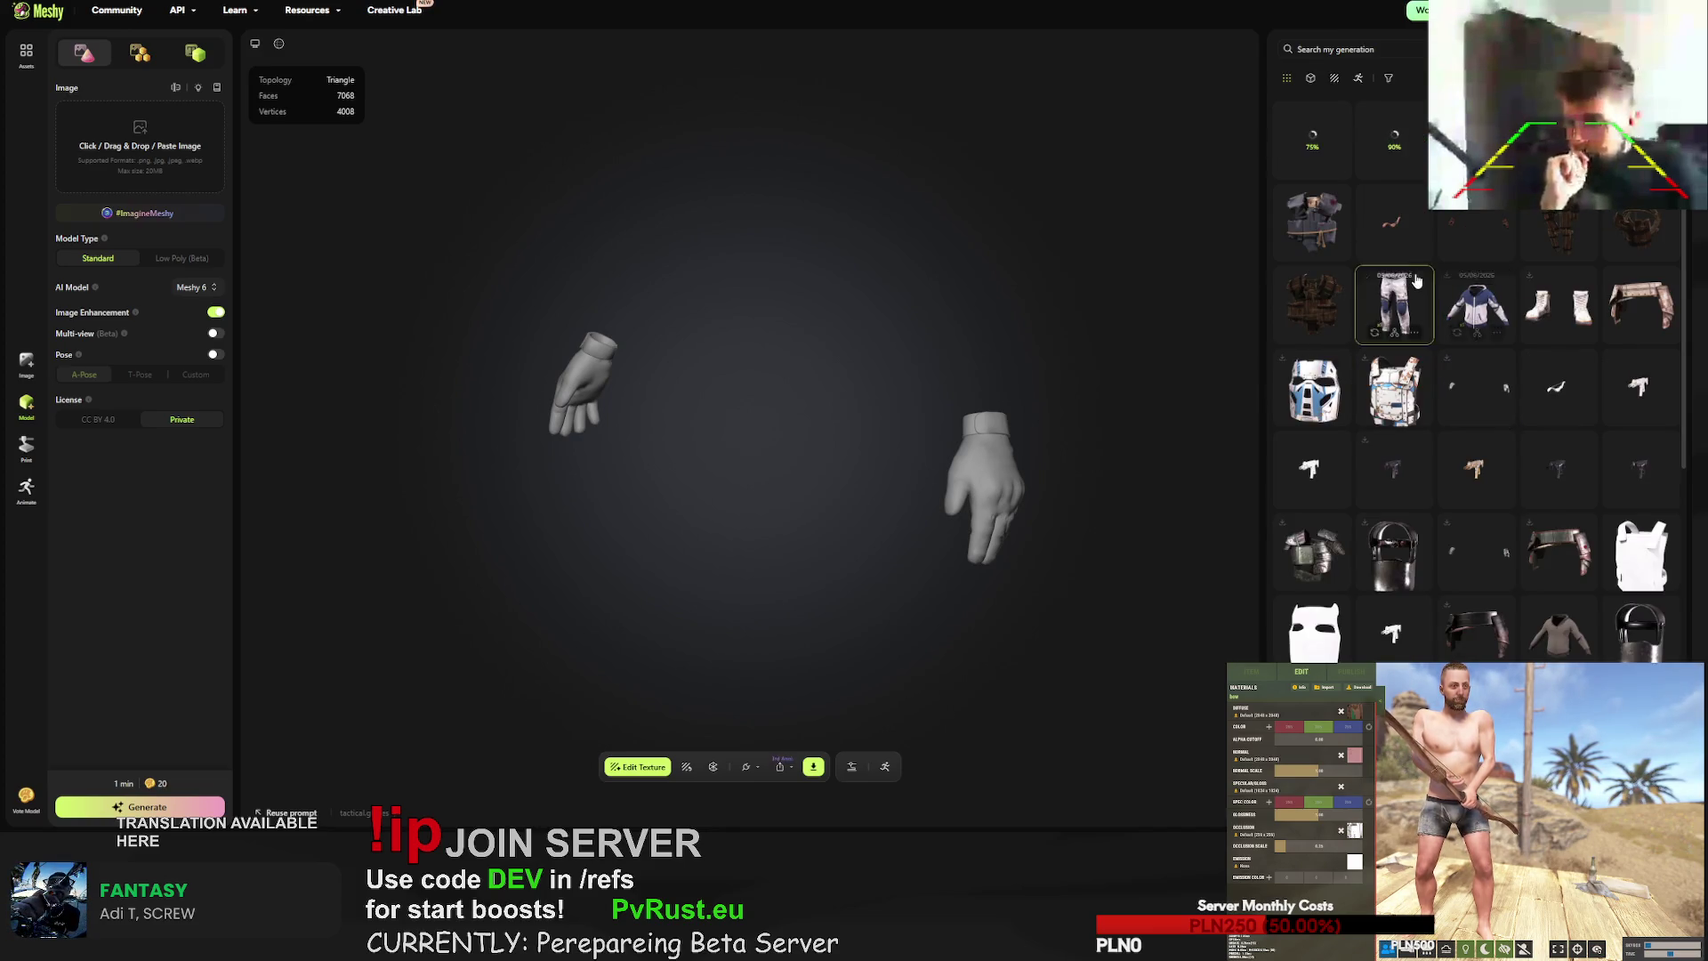
{"action": "left_click", "coordinate": [1398, 142]}
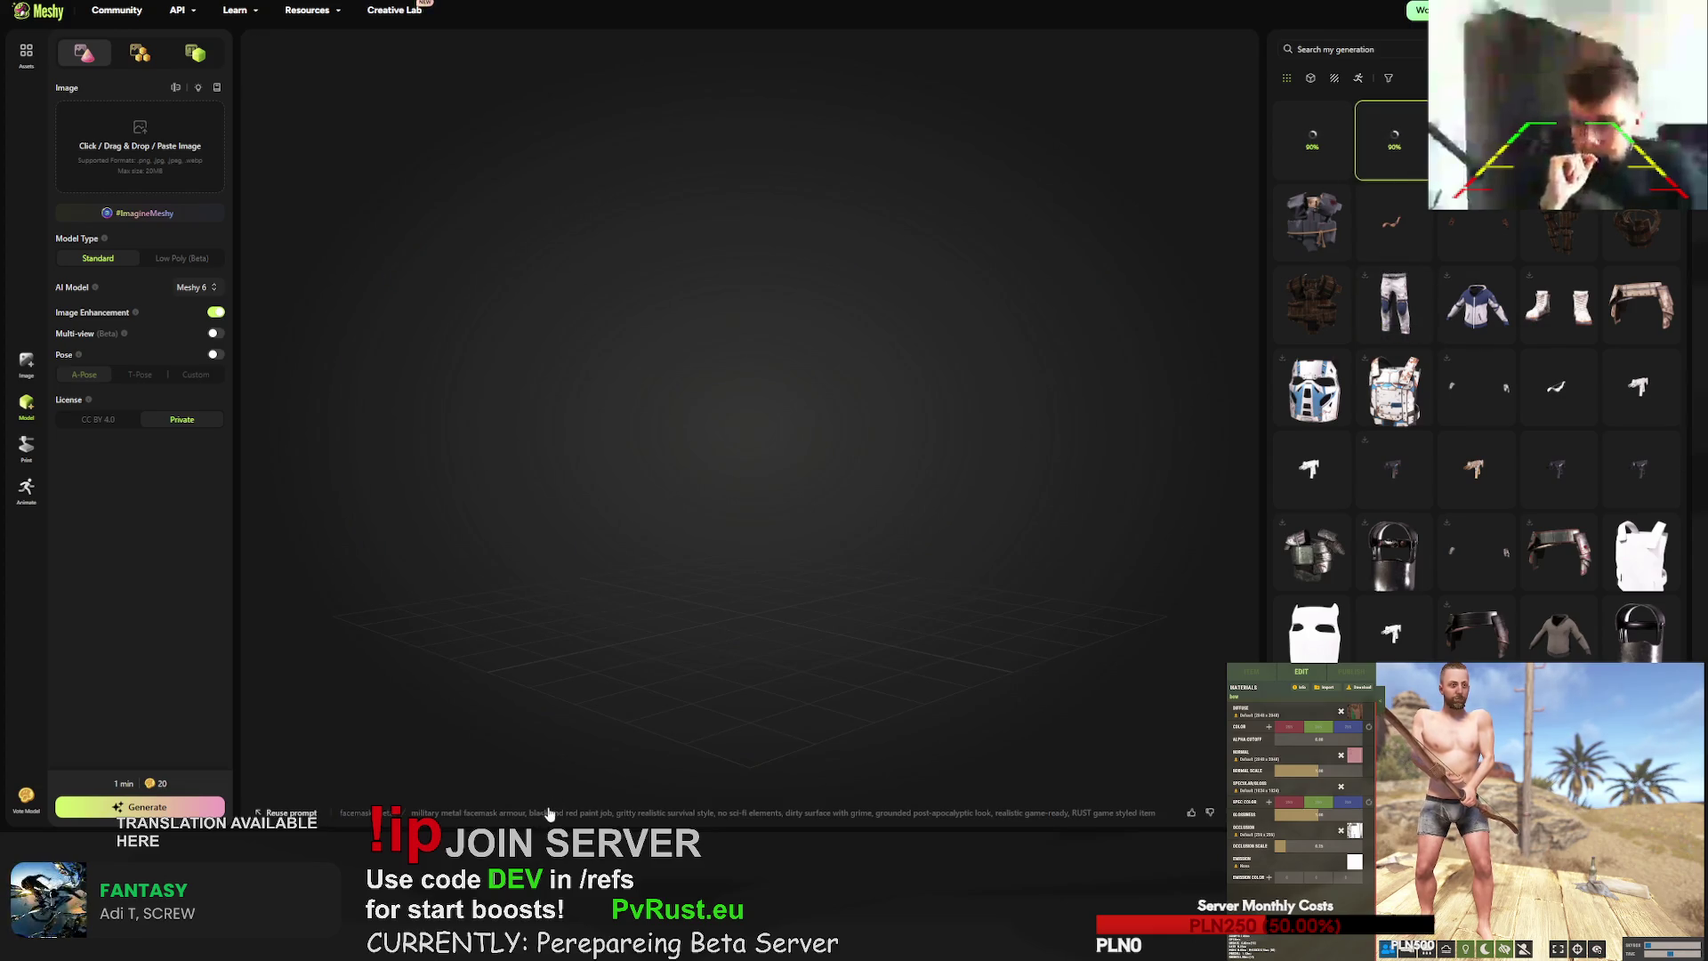
{"action": "mouse_move", "coordinate": [547, 819]}
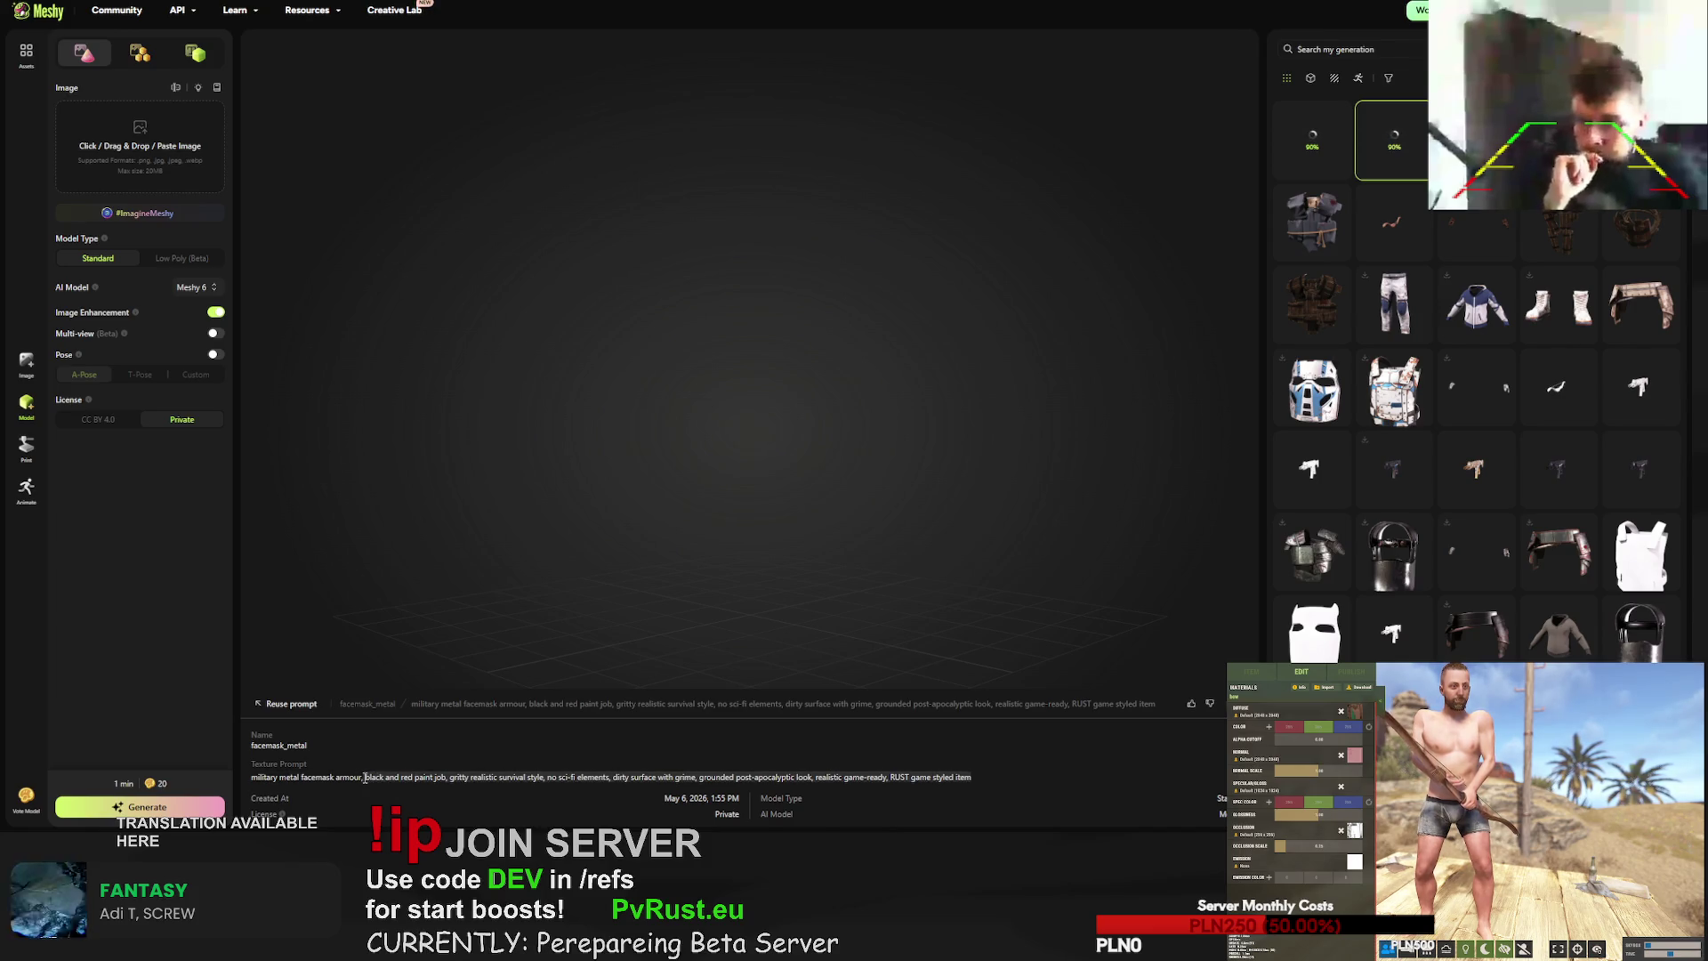
{"action": "scroll", "coordinate": [1480, 485], "scroll_direction": "down", "scroll_amount": 10}
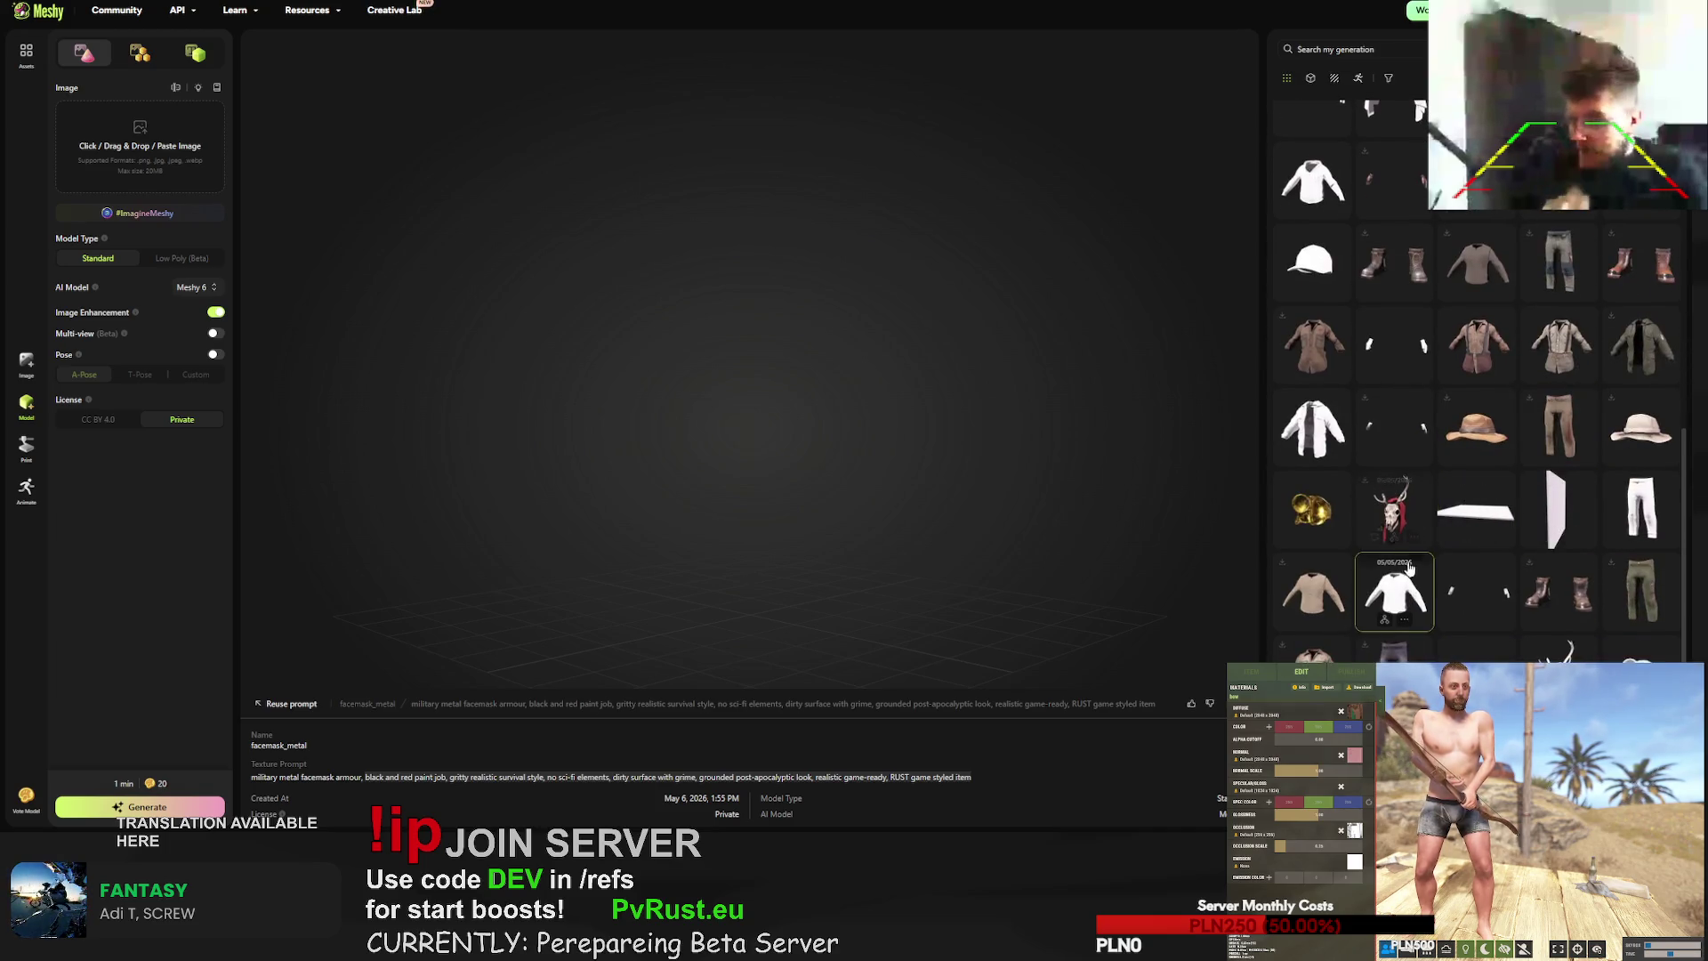
- Load the untextured gloves model and open its texture prompt
{"action": "left_click", "coordinate": [1470, 588]}
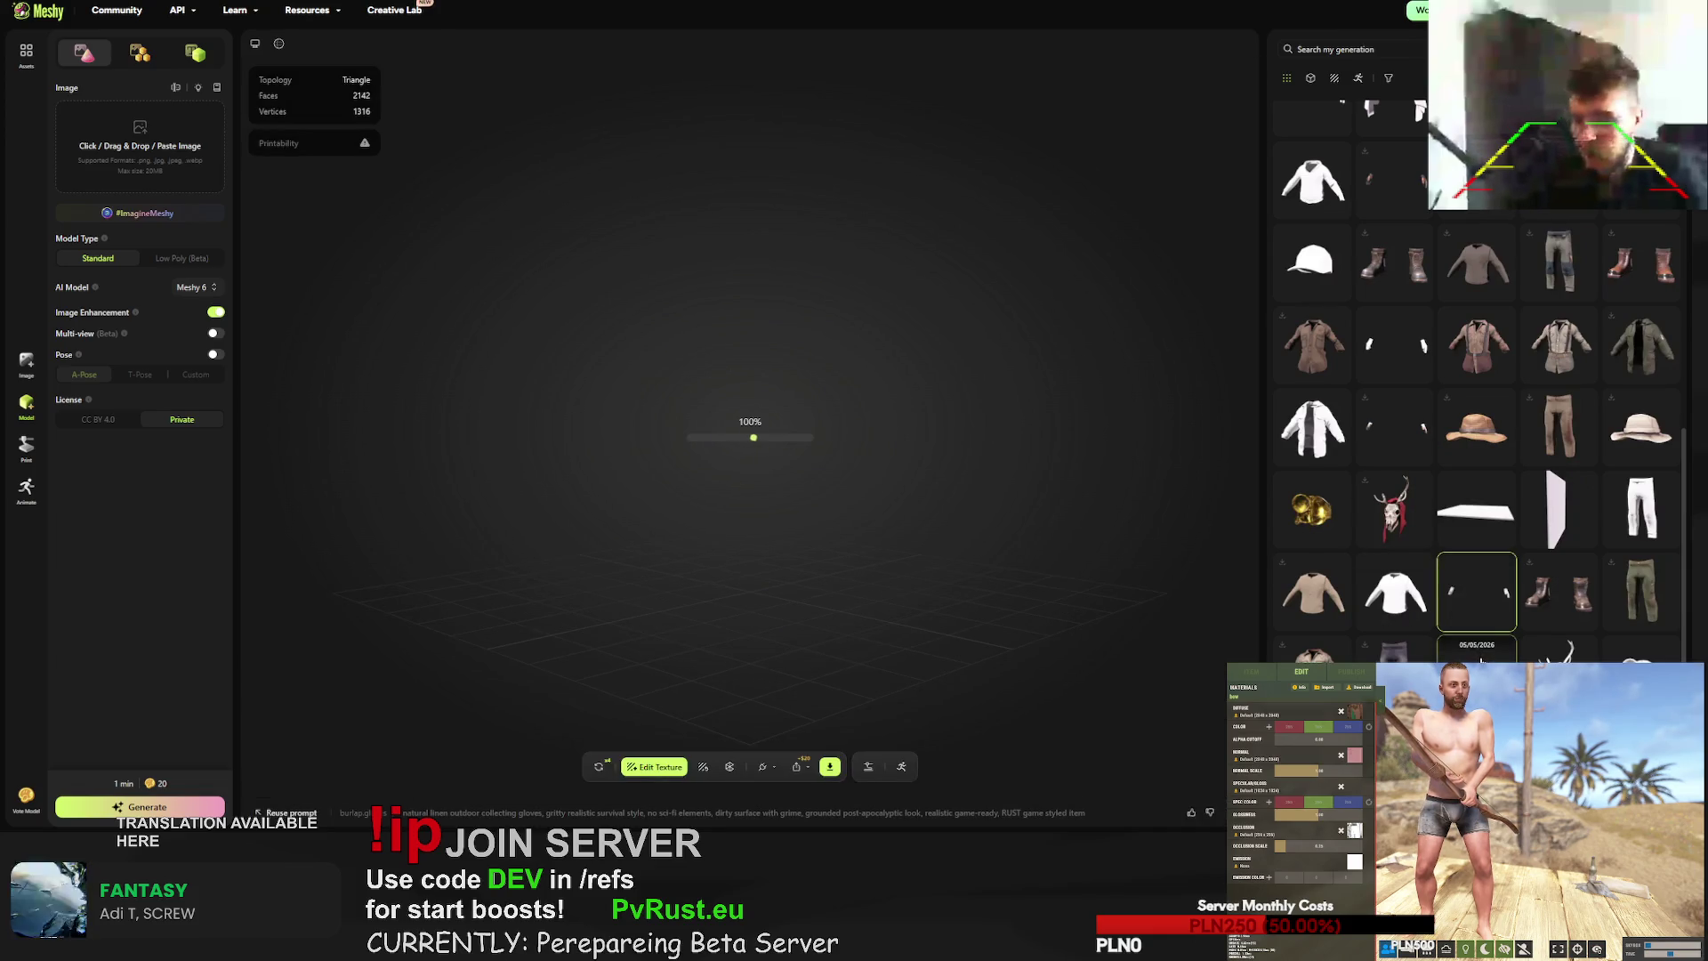
{"action": "left_click", "coordinate": [1481, 660]}
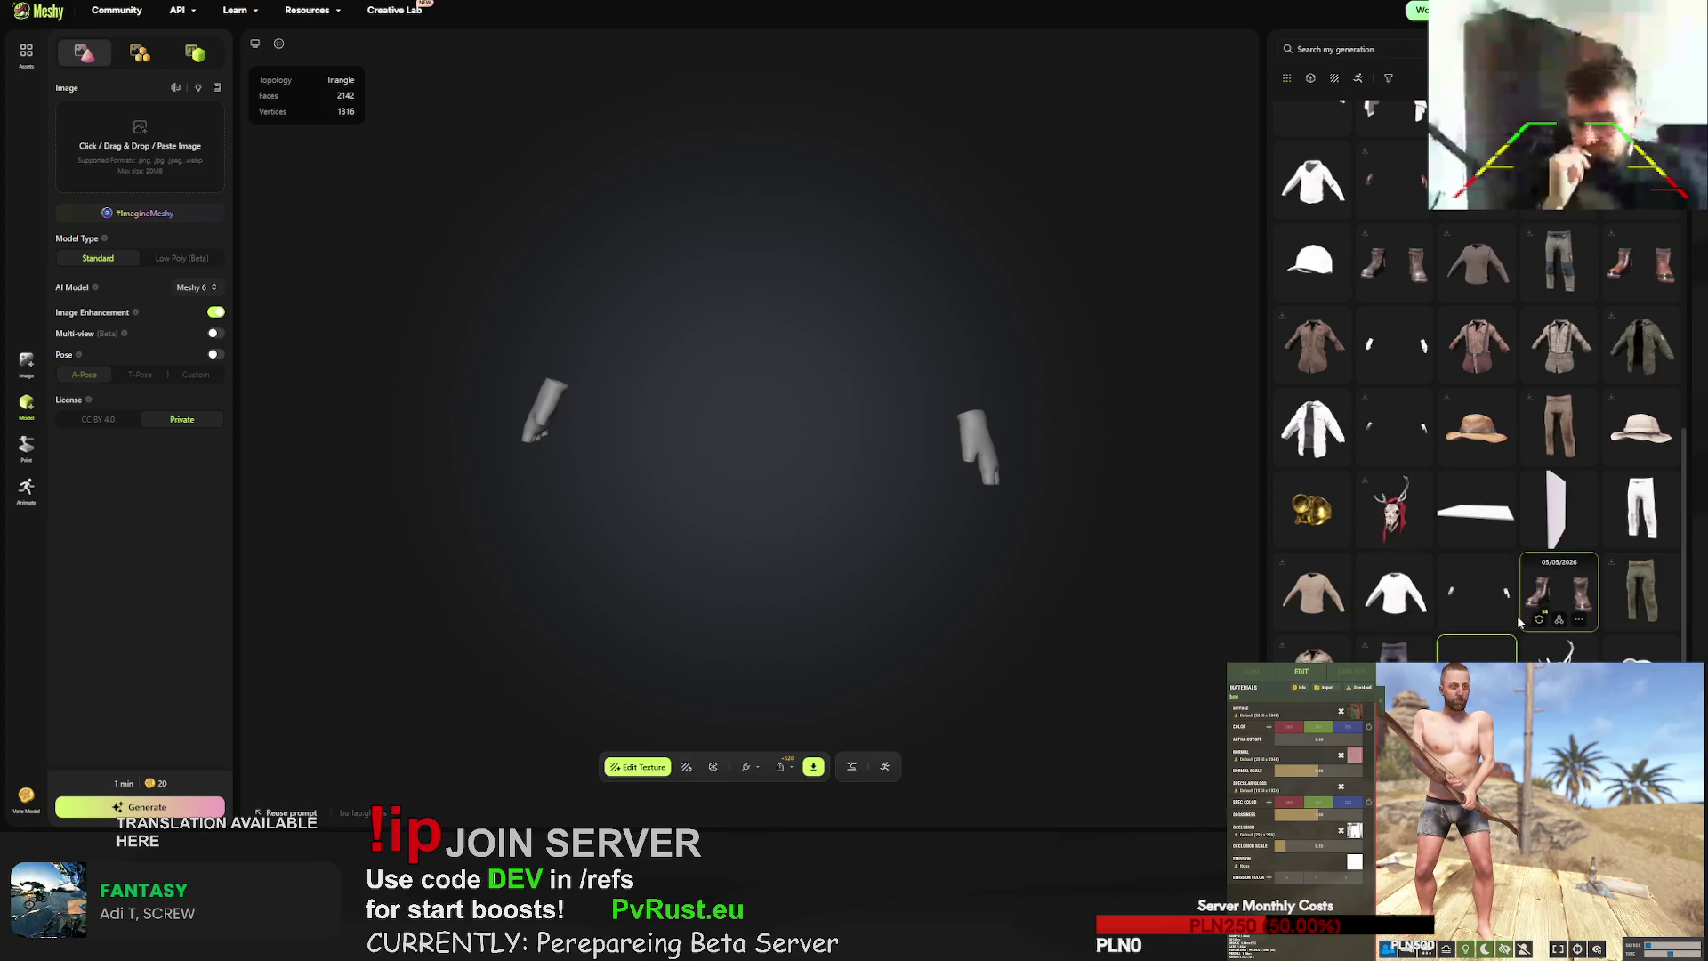
{"action": "scroll", "coordinate": [1416, 546], "scroll_direction": "up", "scroll_amount": 3}
{"action": "left_click", "coordinate": [1417, 546]}
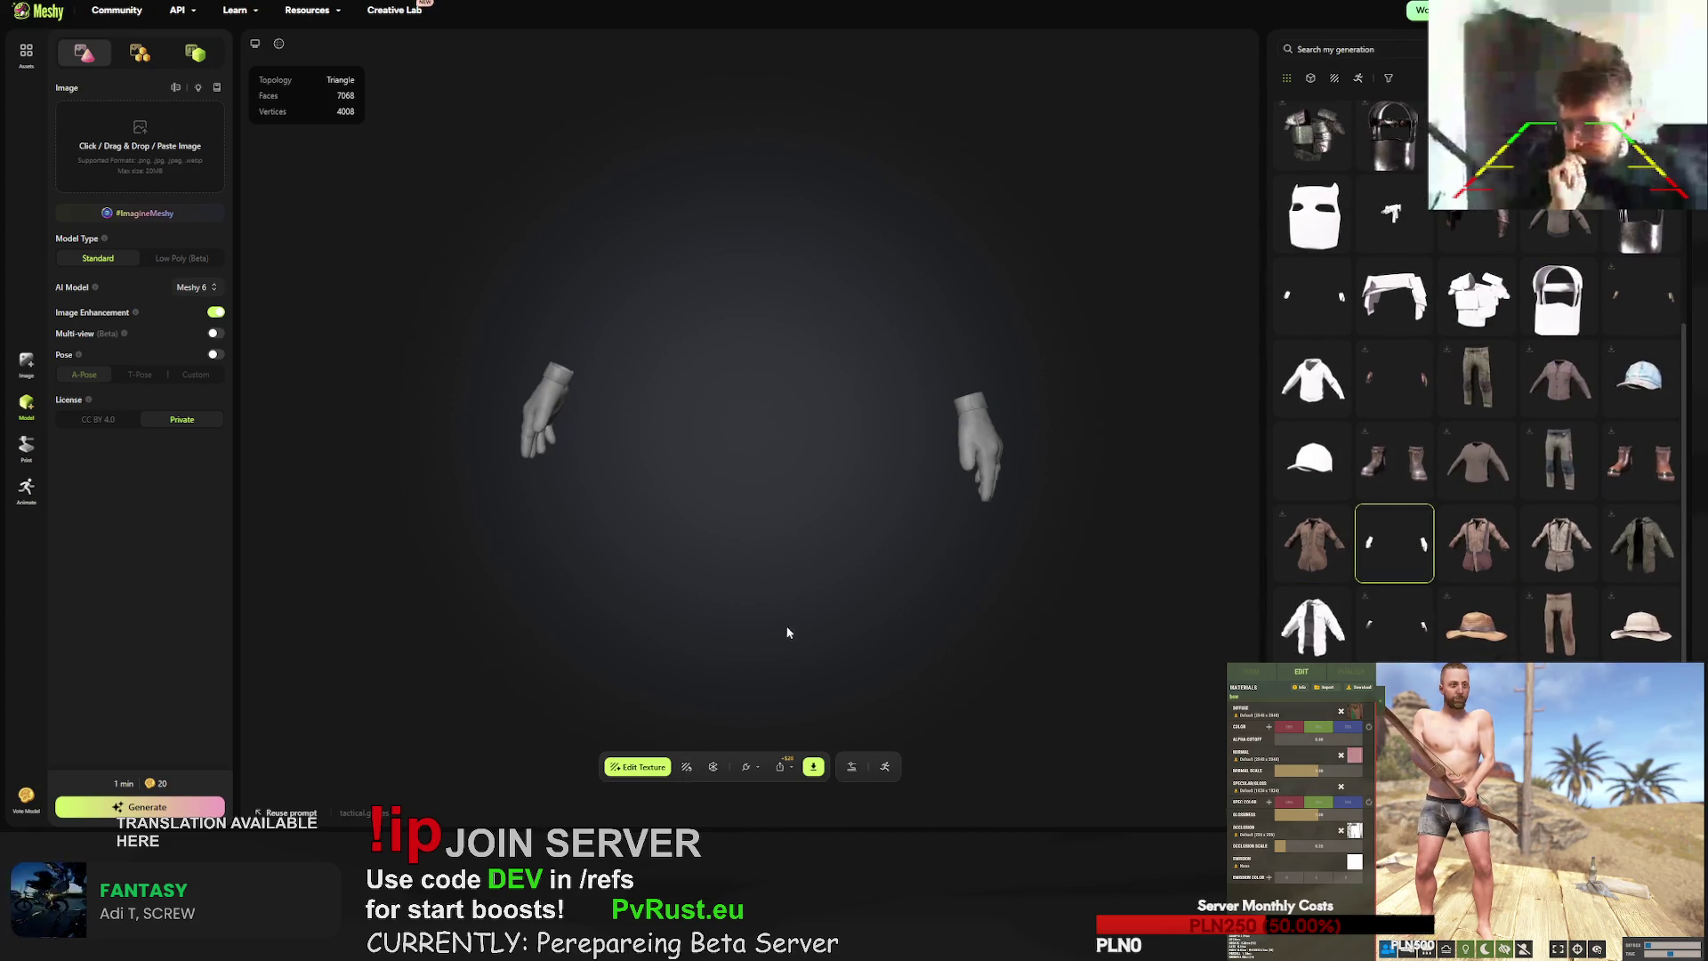
{"action": "left_click", "coordinate": [688, 769]}
- Texture the gloves with the pasted black-and-red prompt plus a tank icon
{"action": "triple_click", "coordinate": [614, 526]}
{"action": "type", "text": "black and red paint job, gritty realistic survival style. no sci-fi elements. dirty surface with grime. grounded post-apocalyptic look. realistic game-ready. RUST game styled item"}
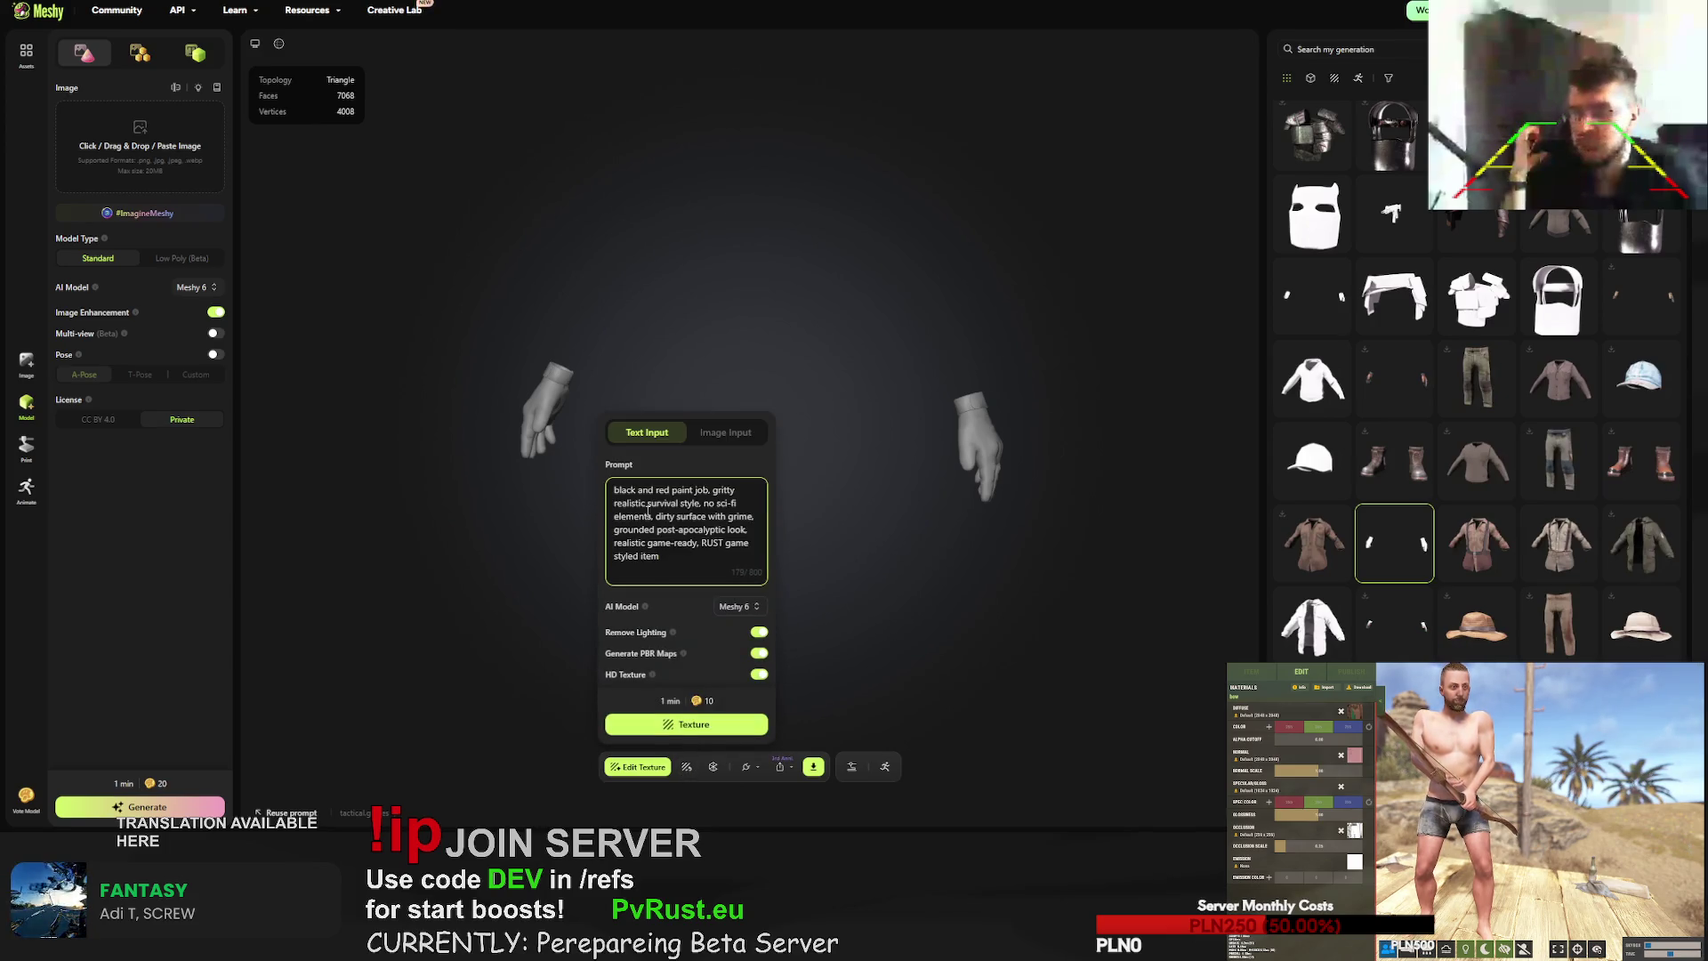
{"action": "type", "text": "military gloves with tank"}
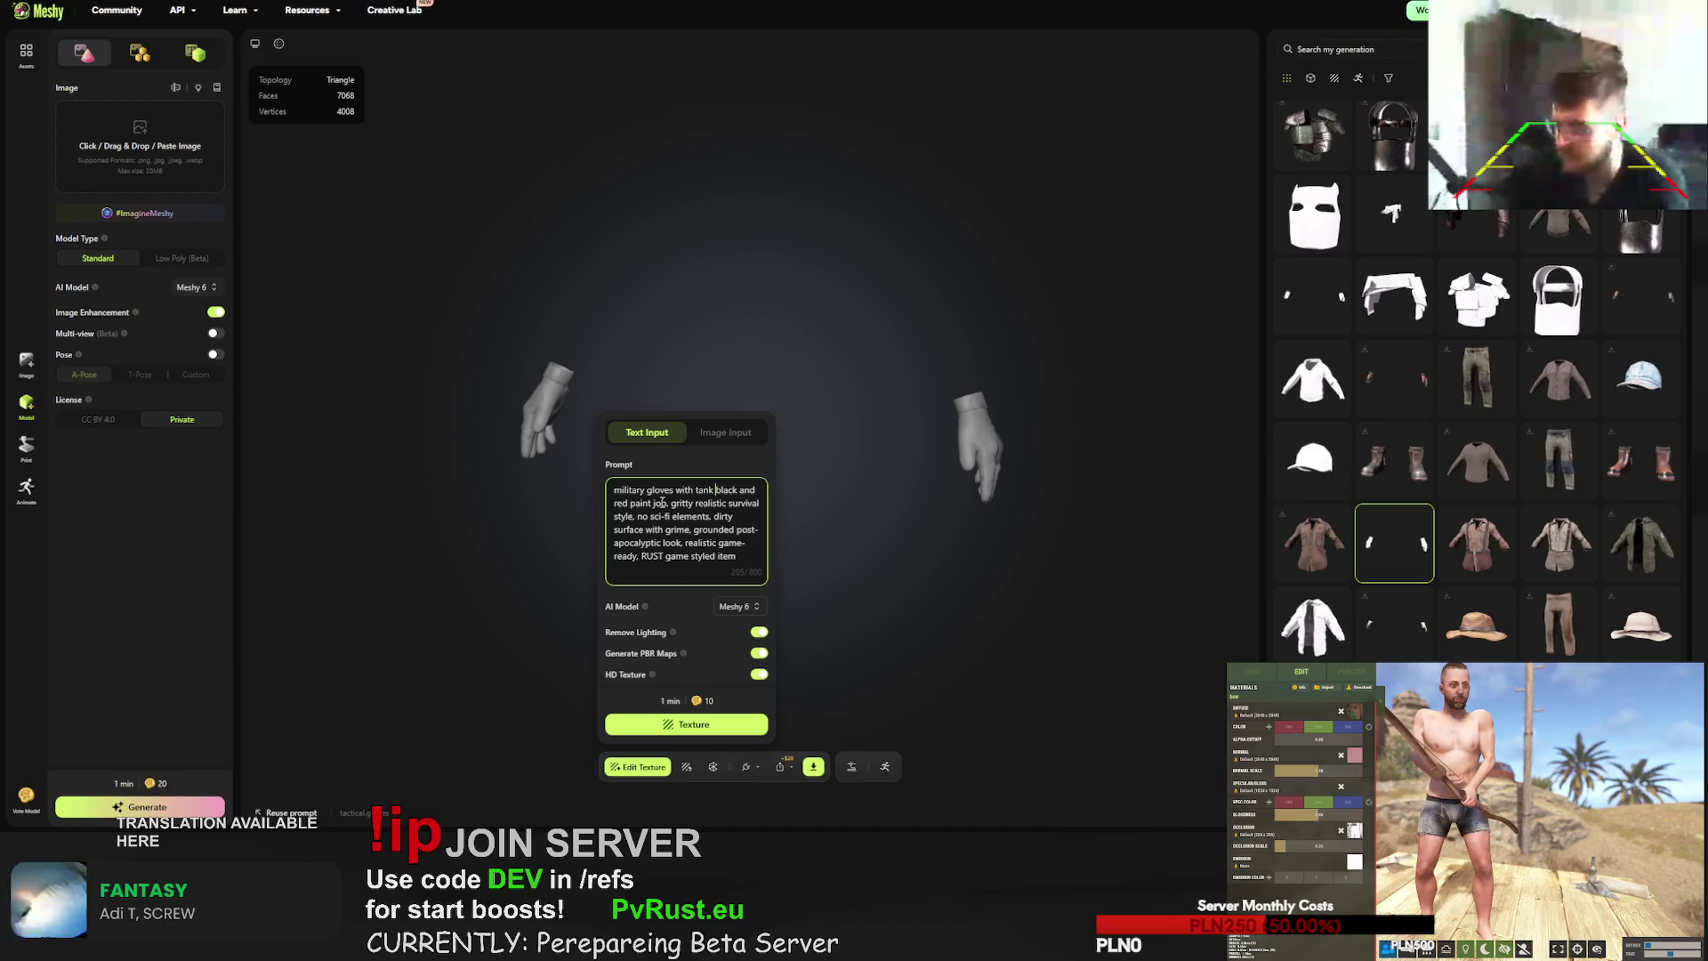
{"action": "key", "text": "BackSpace"}
{"action": "key", "text": "BackSpace"}
{"action": "key", "text": "BackSpace"}
{"action": "type", "text": "cne color"}
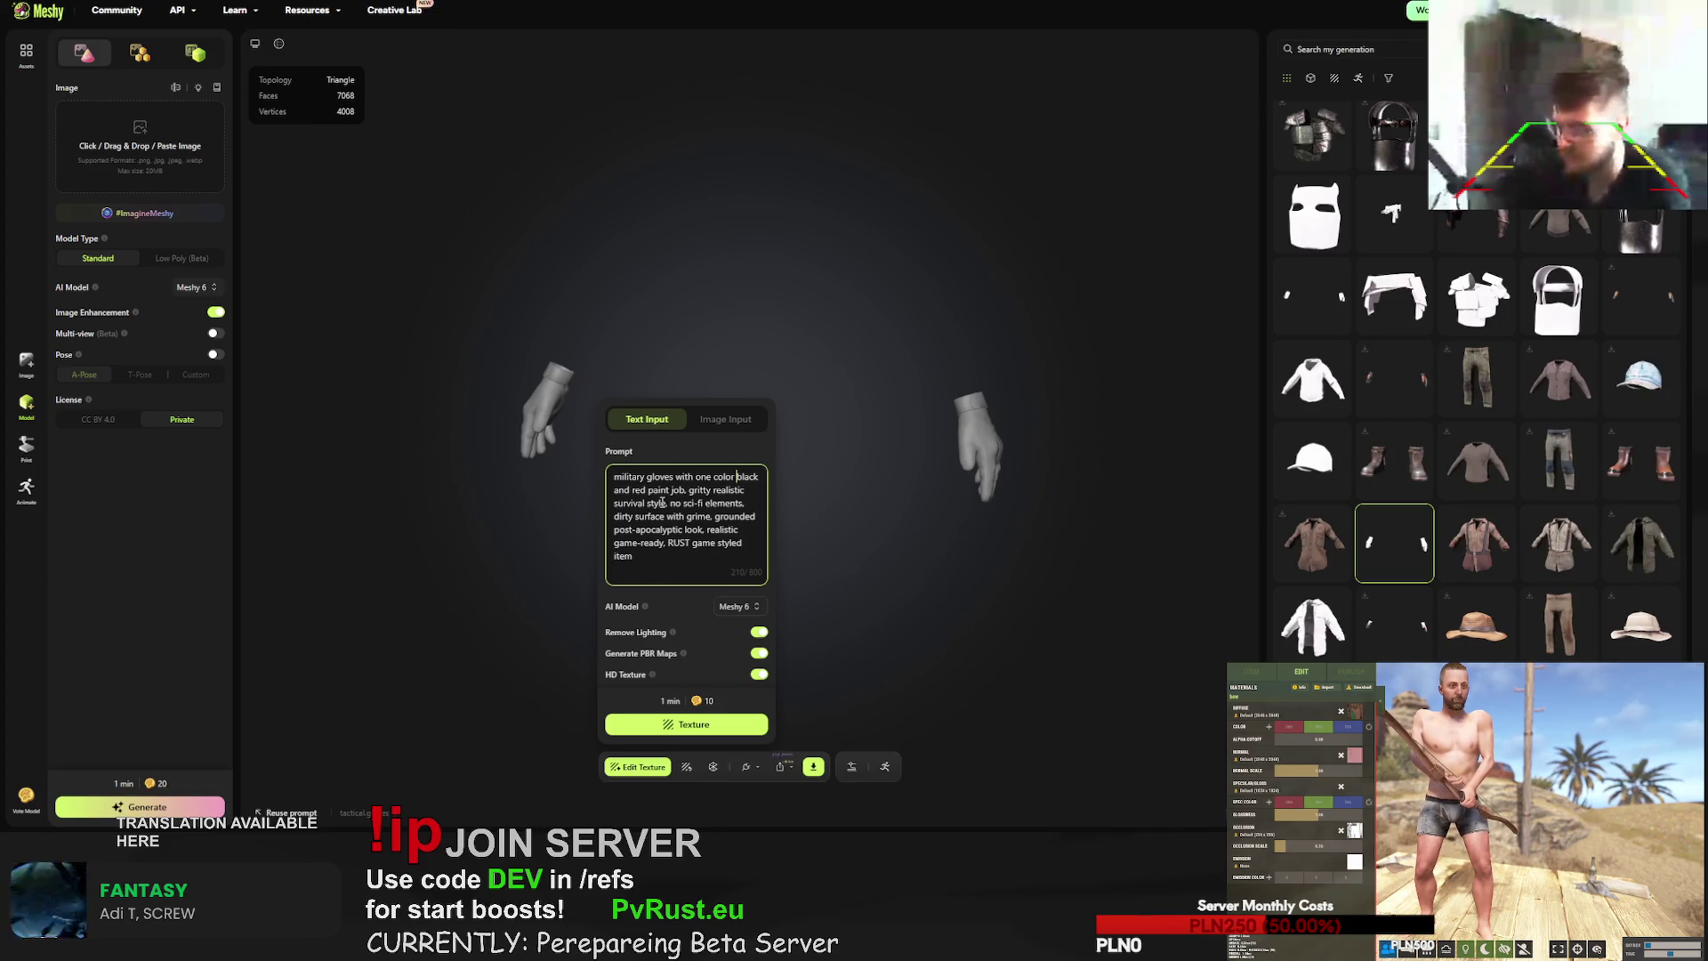
{"action": "key", "text": "ctrl+z"}
{"action": "key", "text": "ctrl+z"}
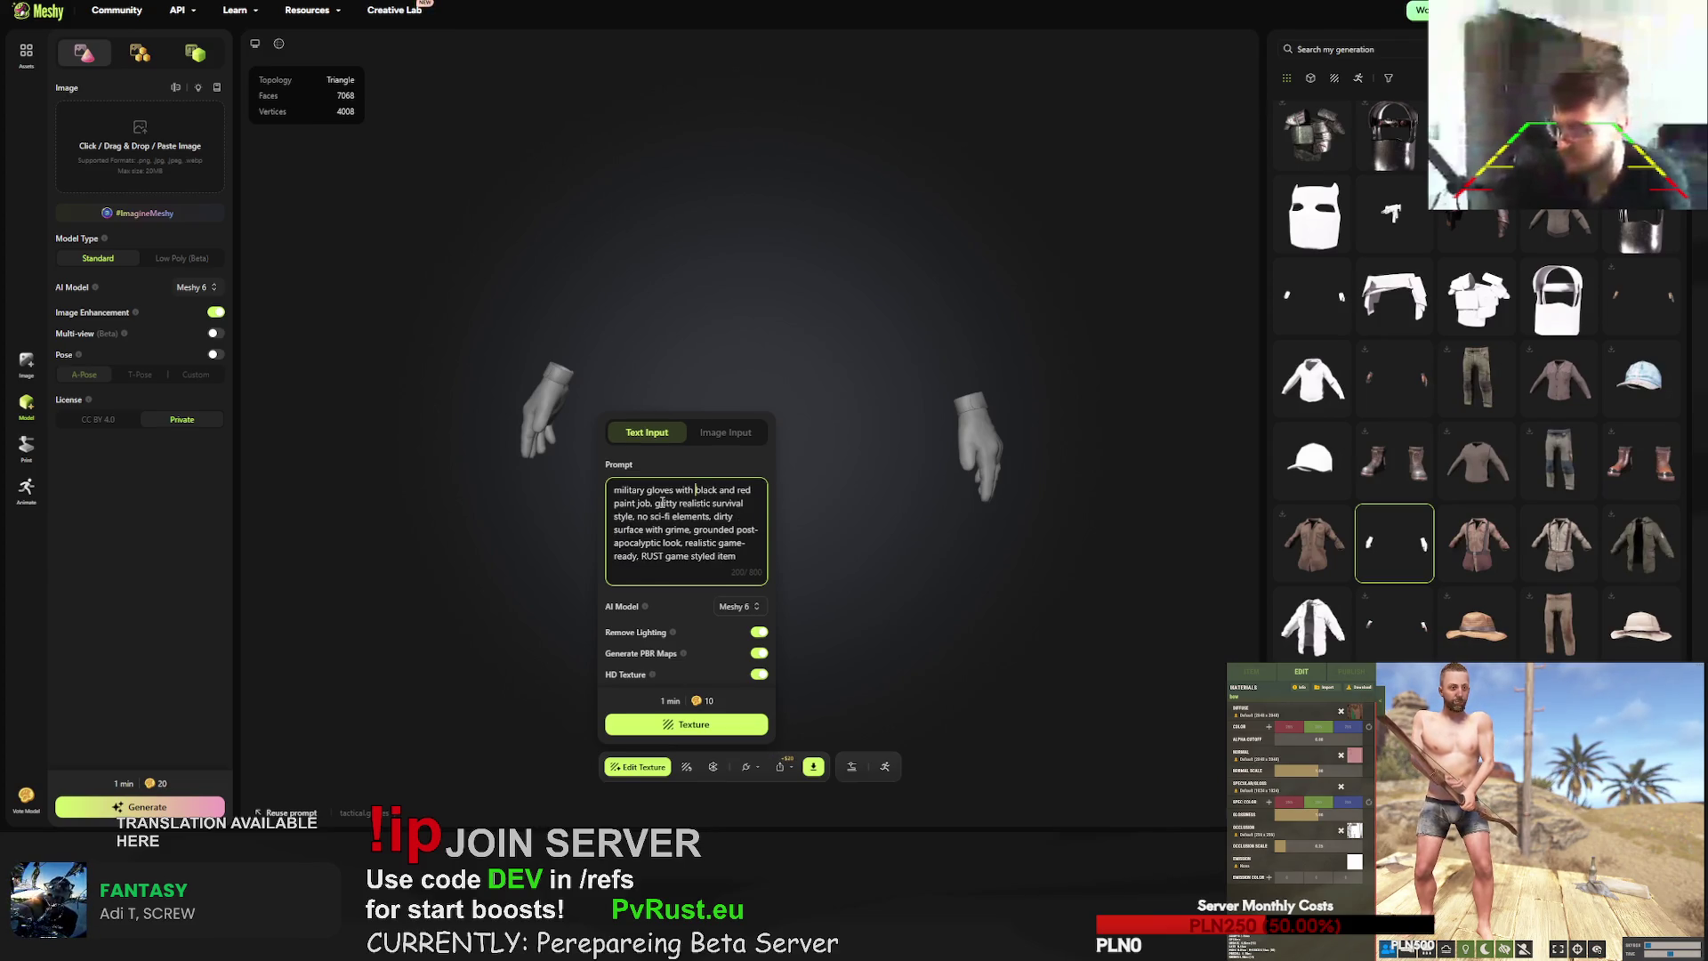
{"action": "key", "text": "ctrl+z"}
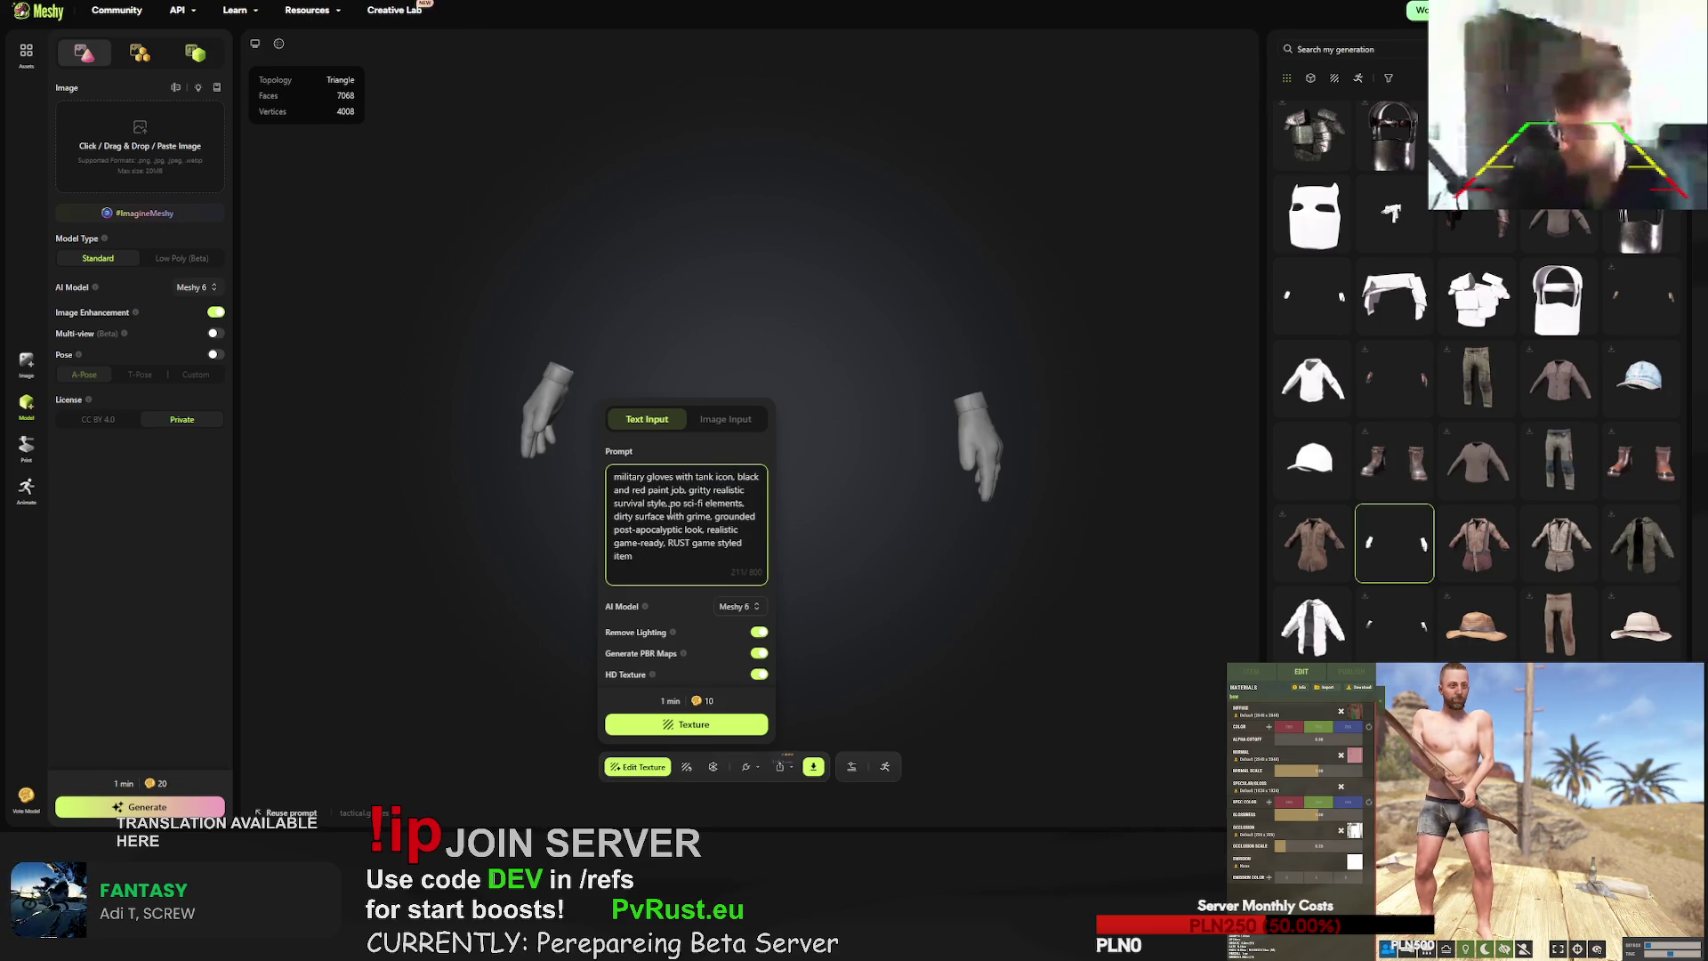
{"action": "double_click", "coordinate": [665, 480]}
{"action": "double_click", "coordinate": [660, 490]}
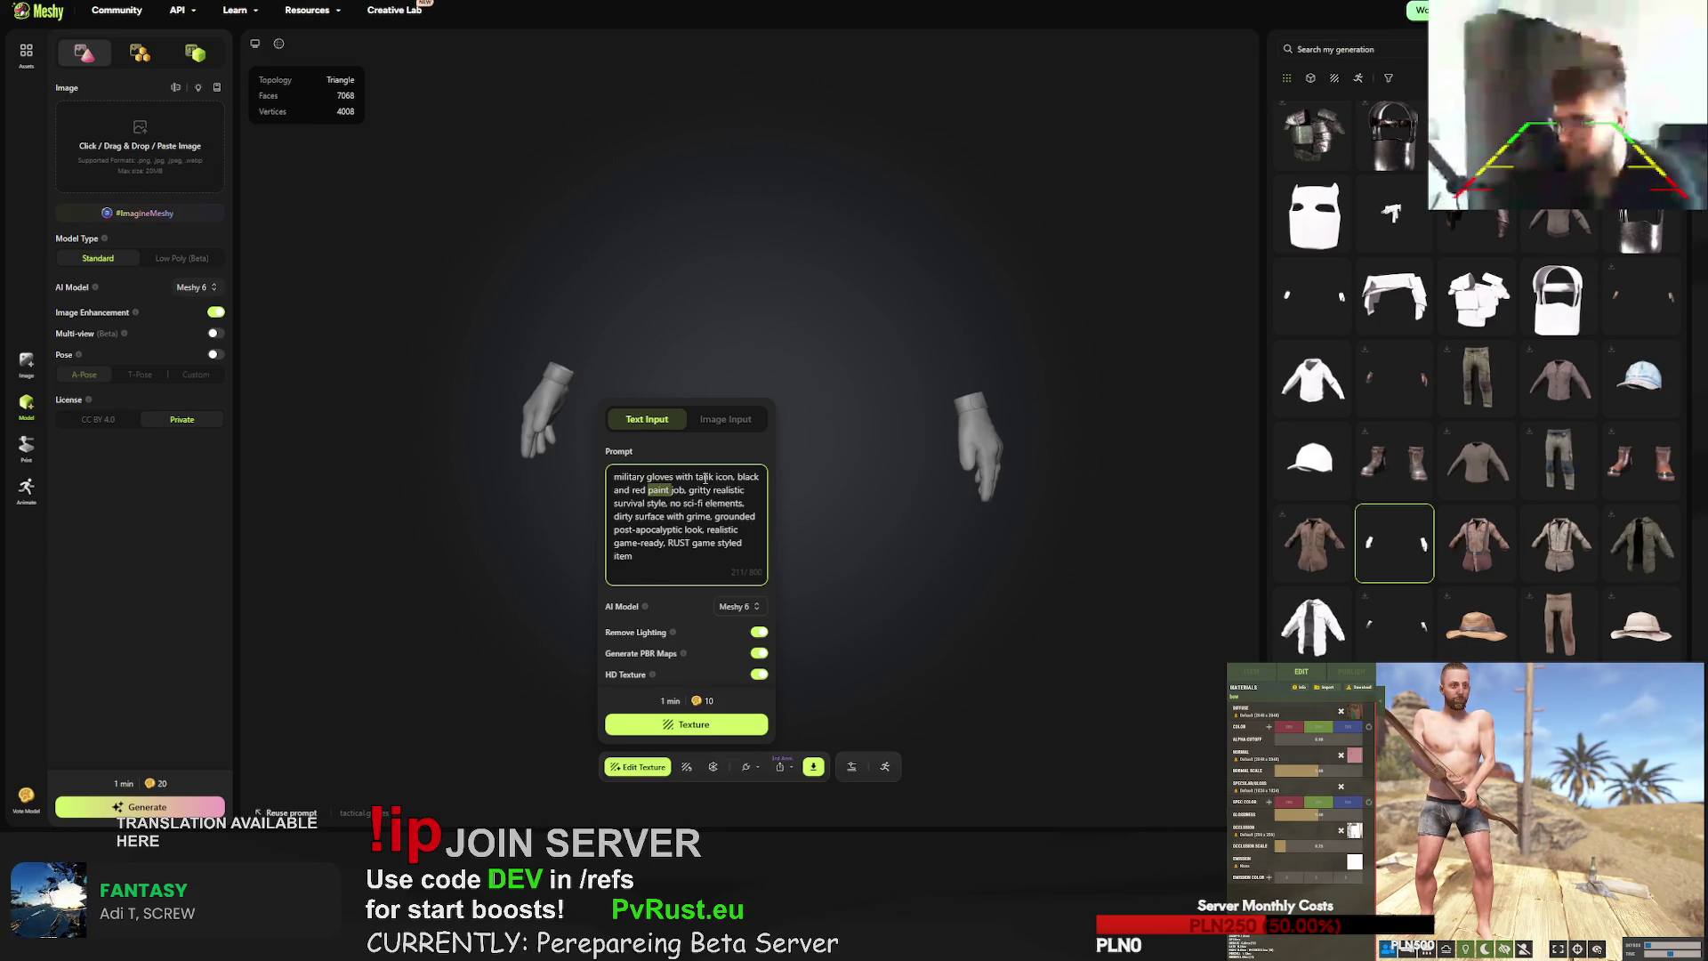
{"action": "key", "text": "ctrl+a"}
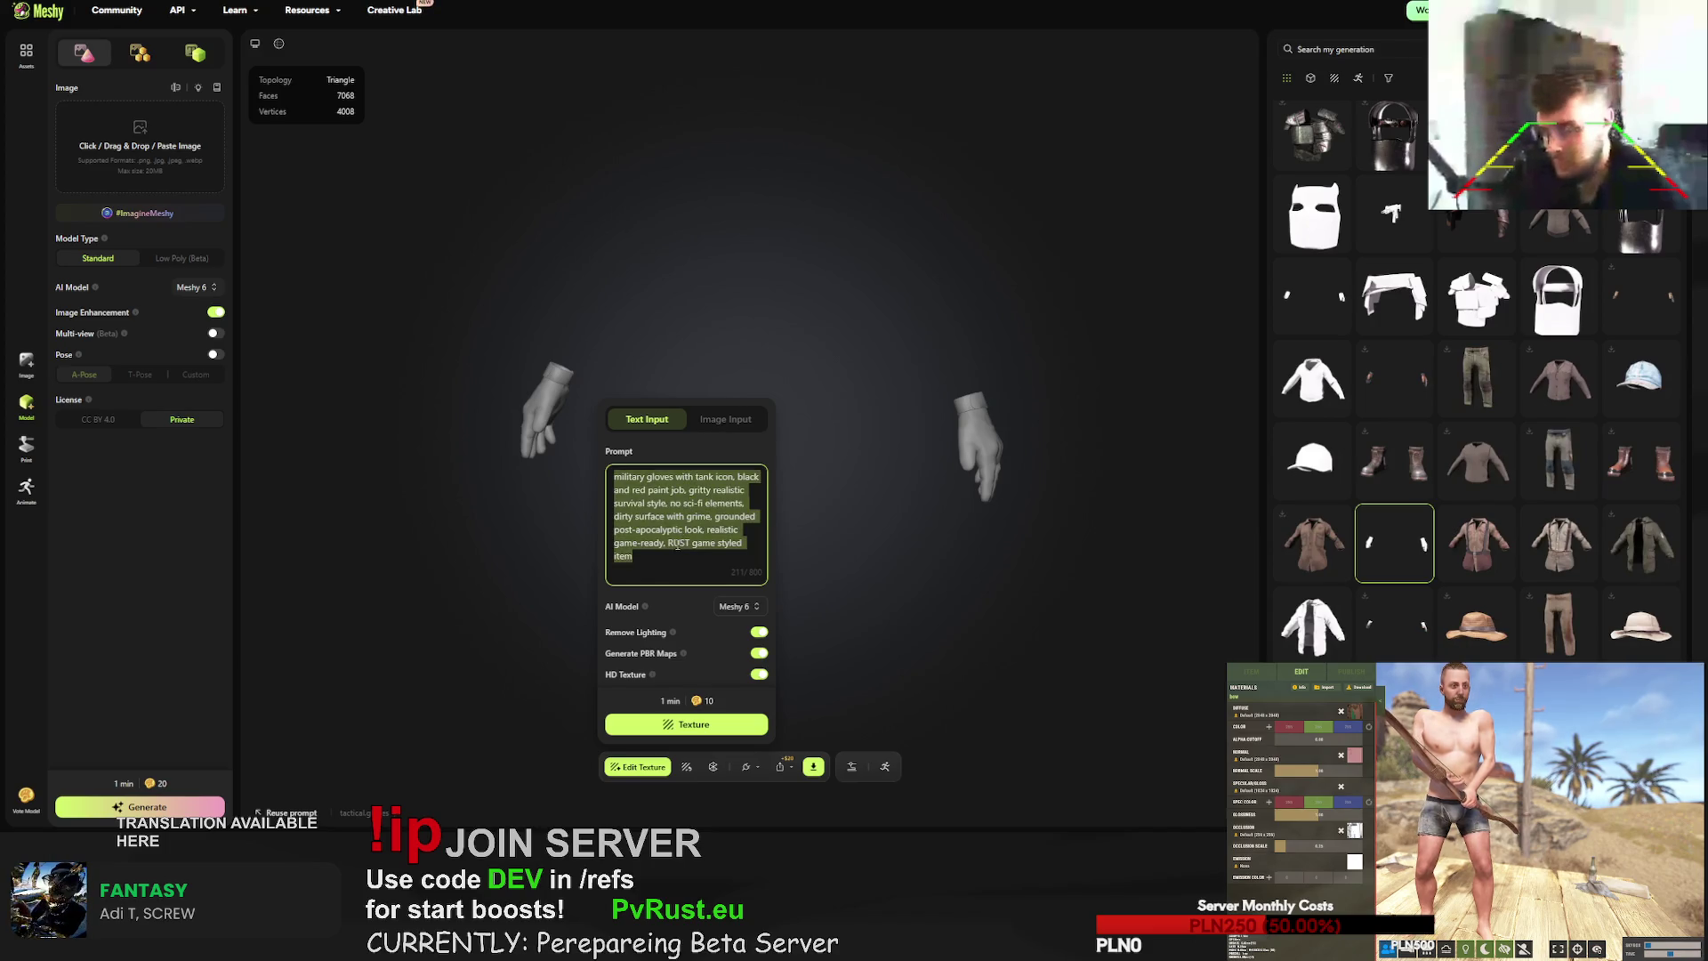
{"action": "left_click", "coordinate": [714, 726]}
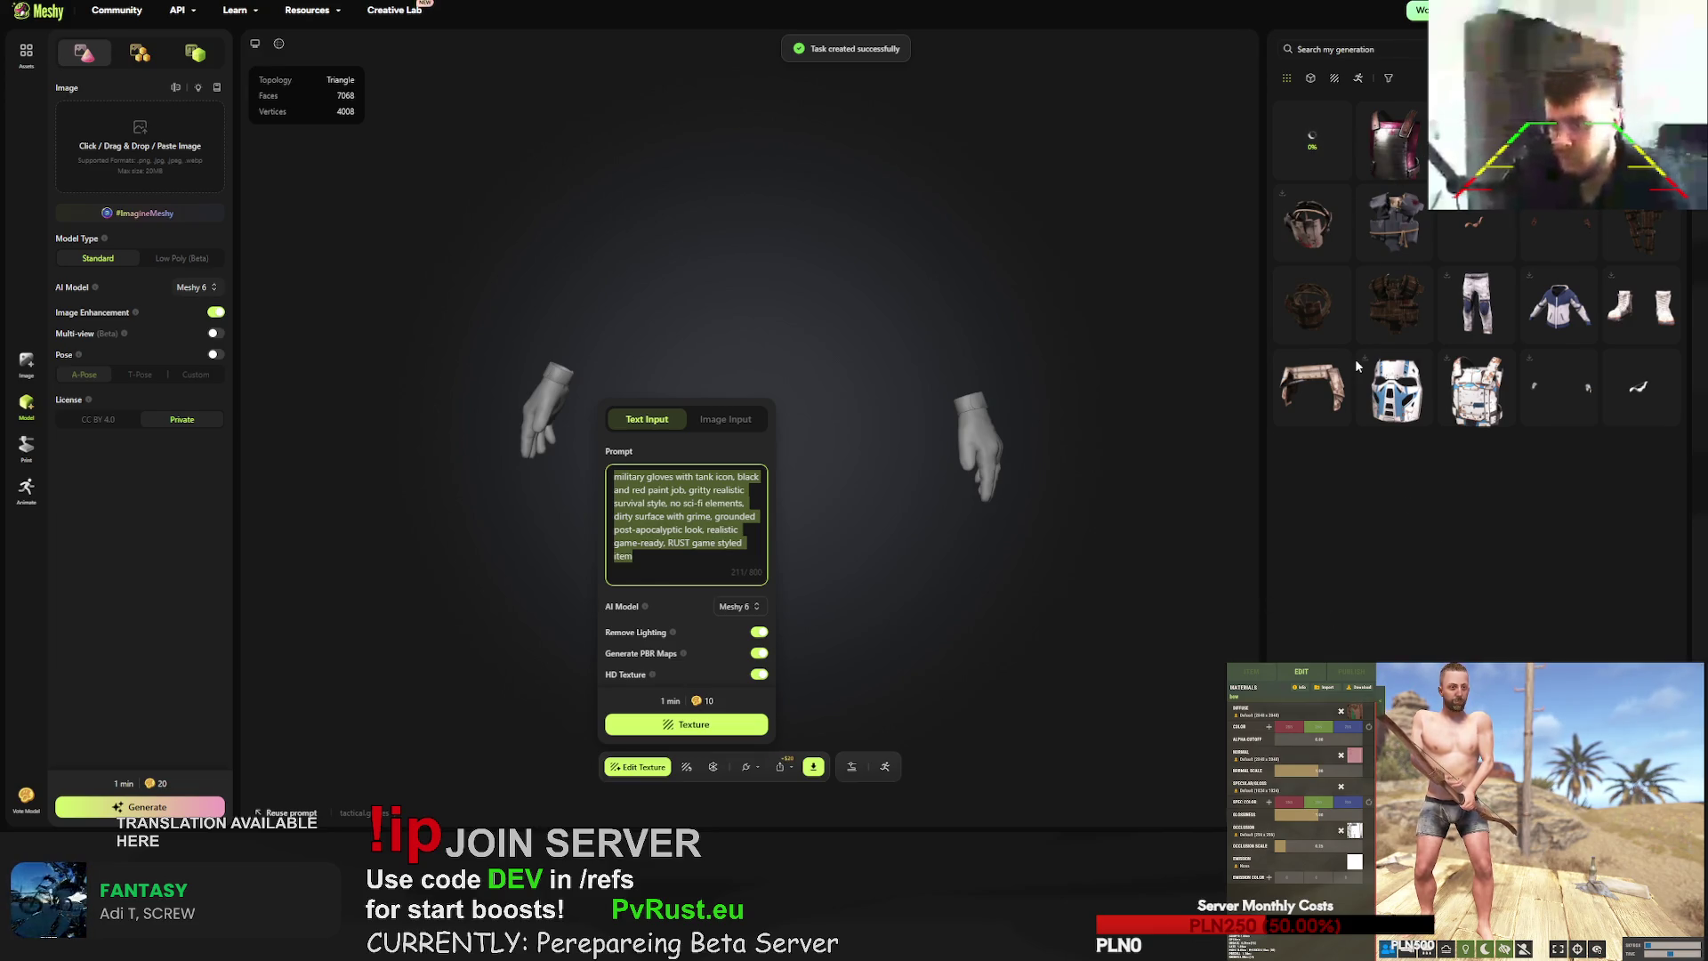
- Start a second gloves texture with 'tank' replaced by 'helicopter' in the prompt
{"action": "key", "text": "Escape"}
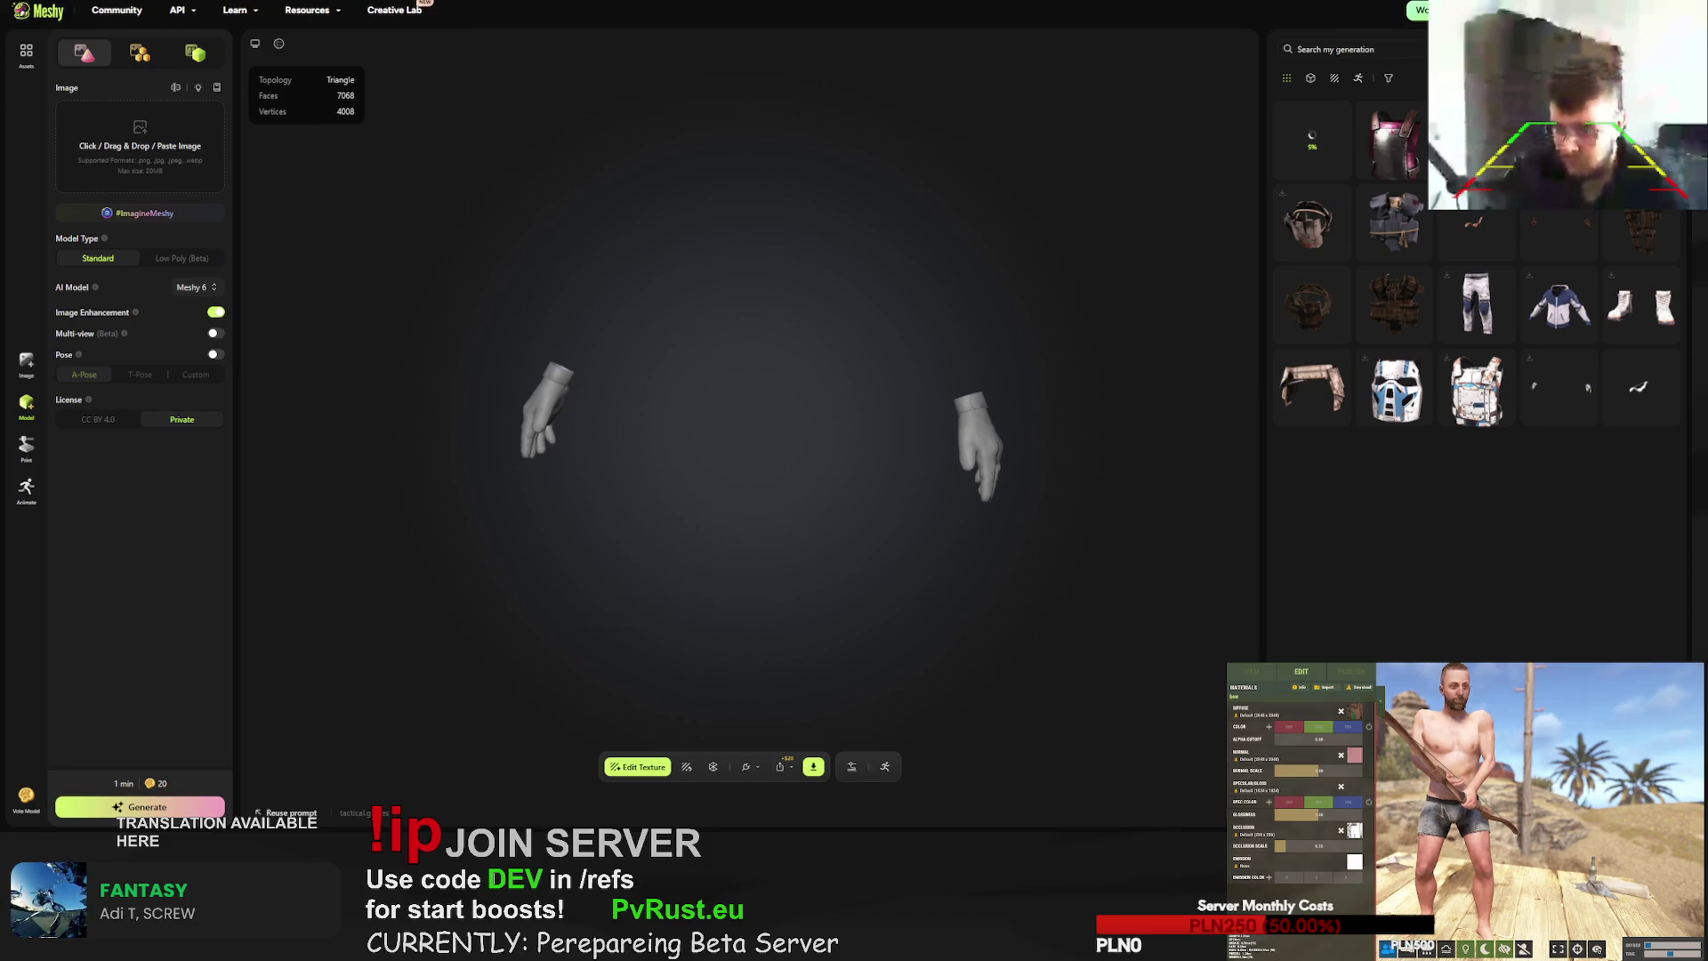
{"action": "scroll", "coordinate": [1460, 545], "scroll_direction": "down", "scroll_amount": 10}
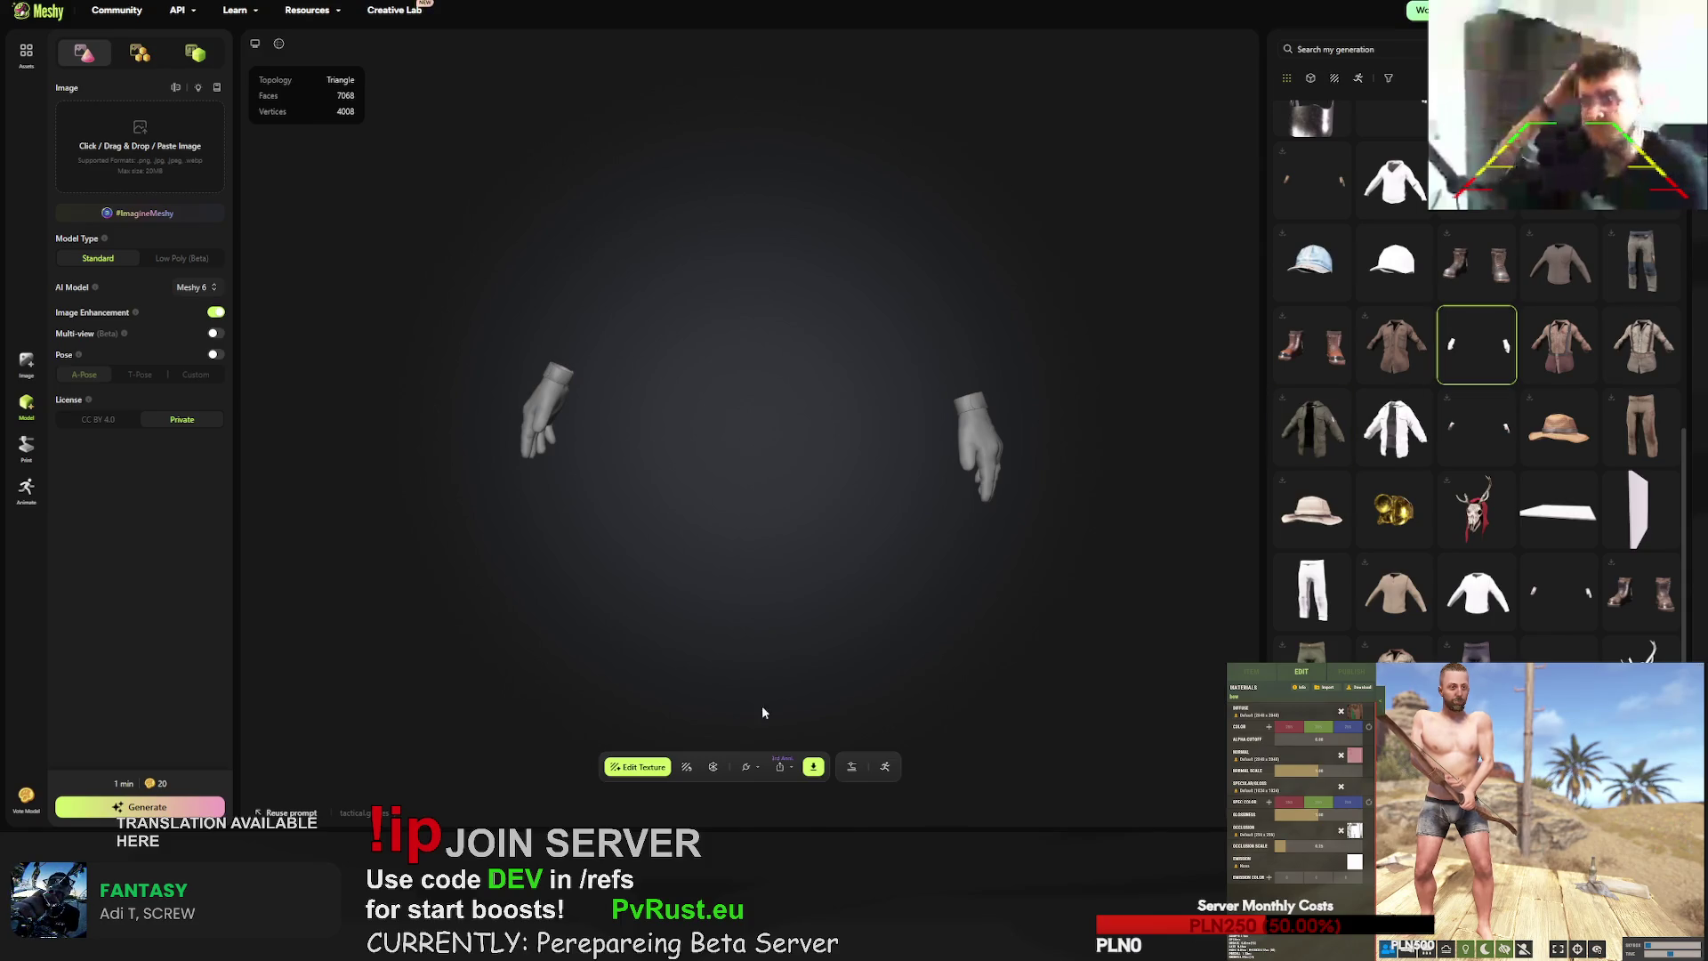
{"action": "left_click", "coordinate": [686, 767]}
{"action": "left_click", "coordinate": [700, 480]}
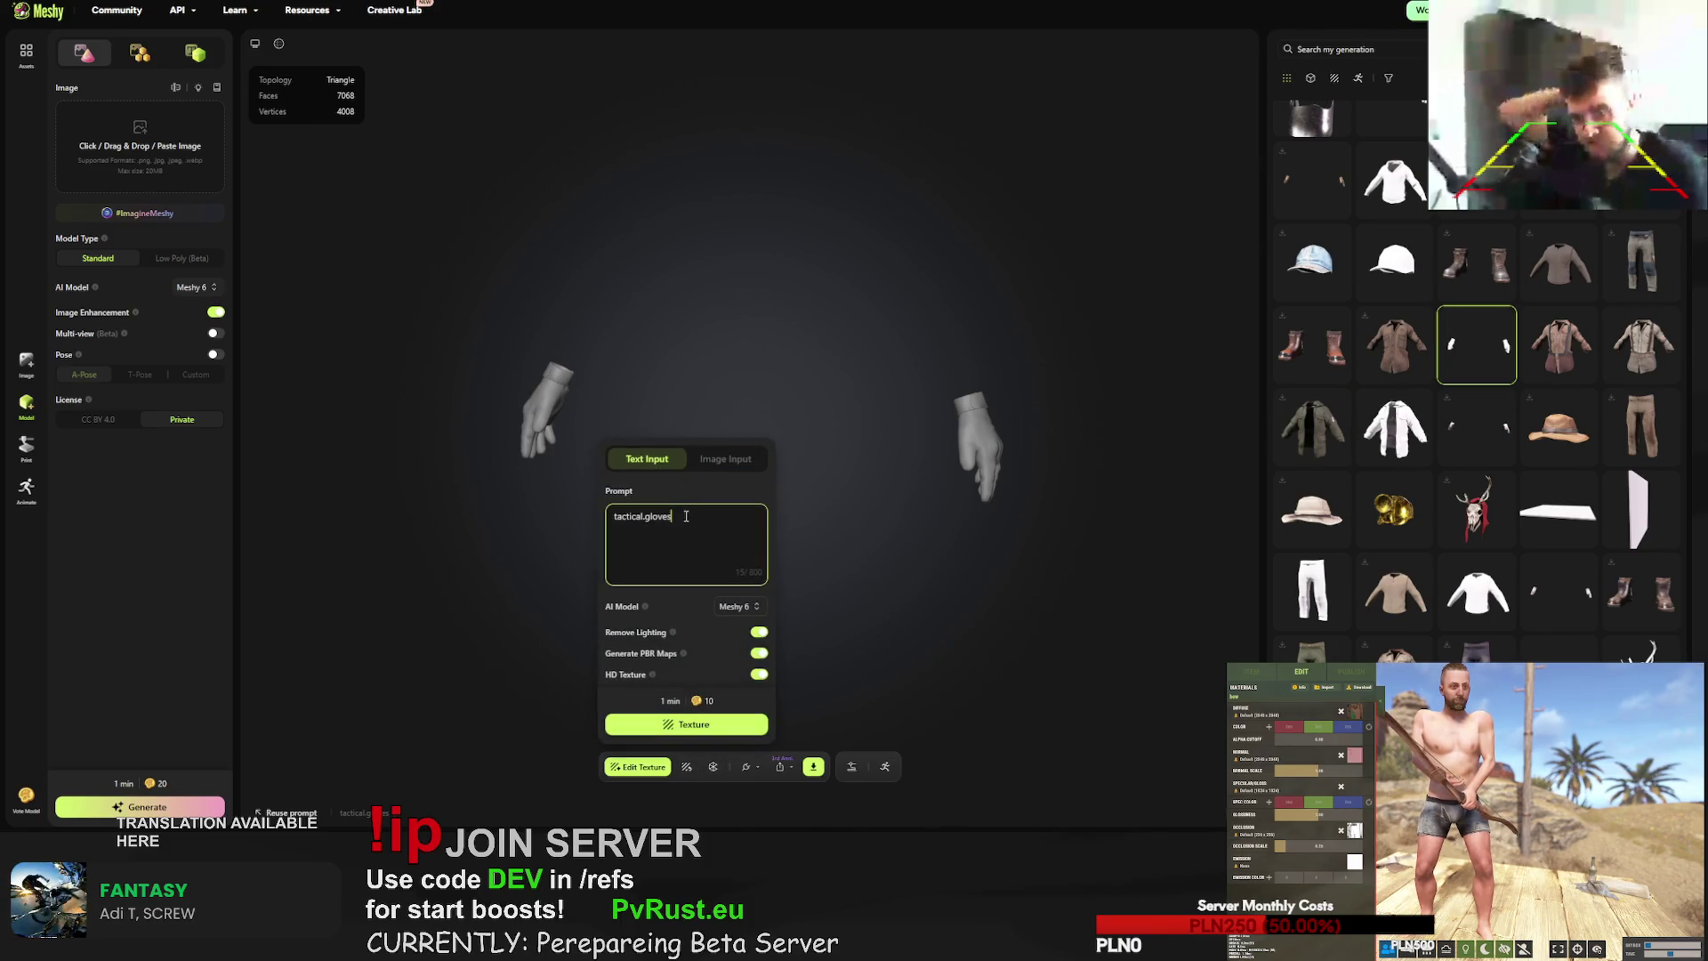
{"action": "key", "text": "ctrl+v"}
{"action": "double_click", "coordinate": [701, 480]}
{"action": "type", "text": "helicopter"}
{"action": "left_click", "coordinate": [686, 724]}
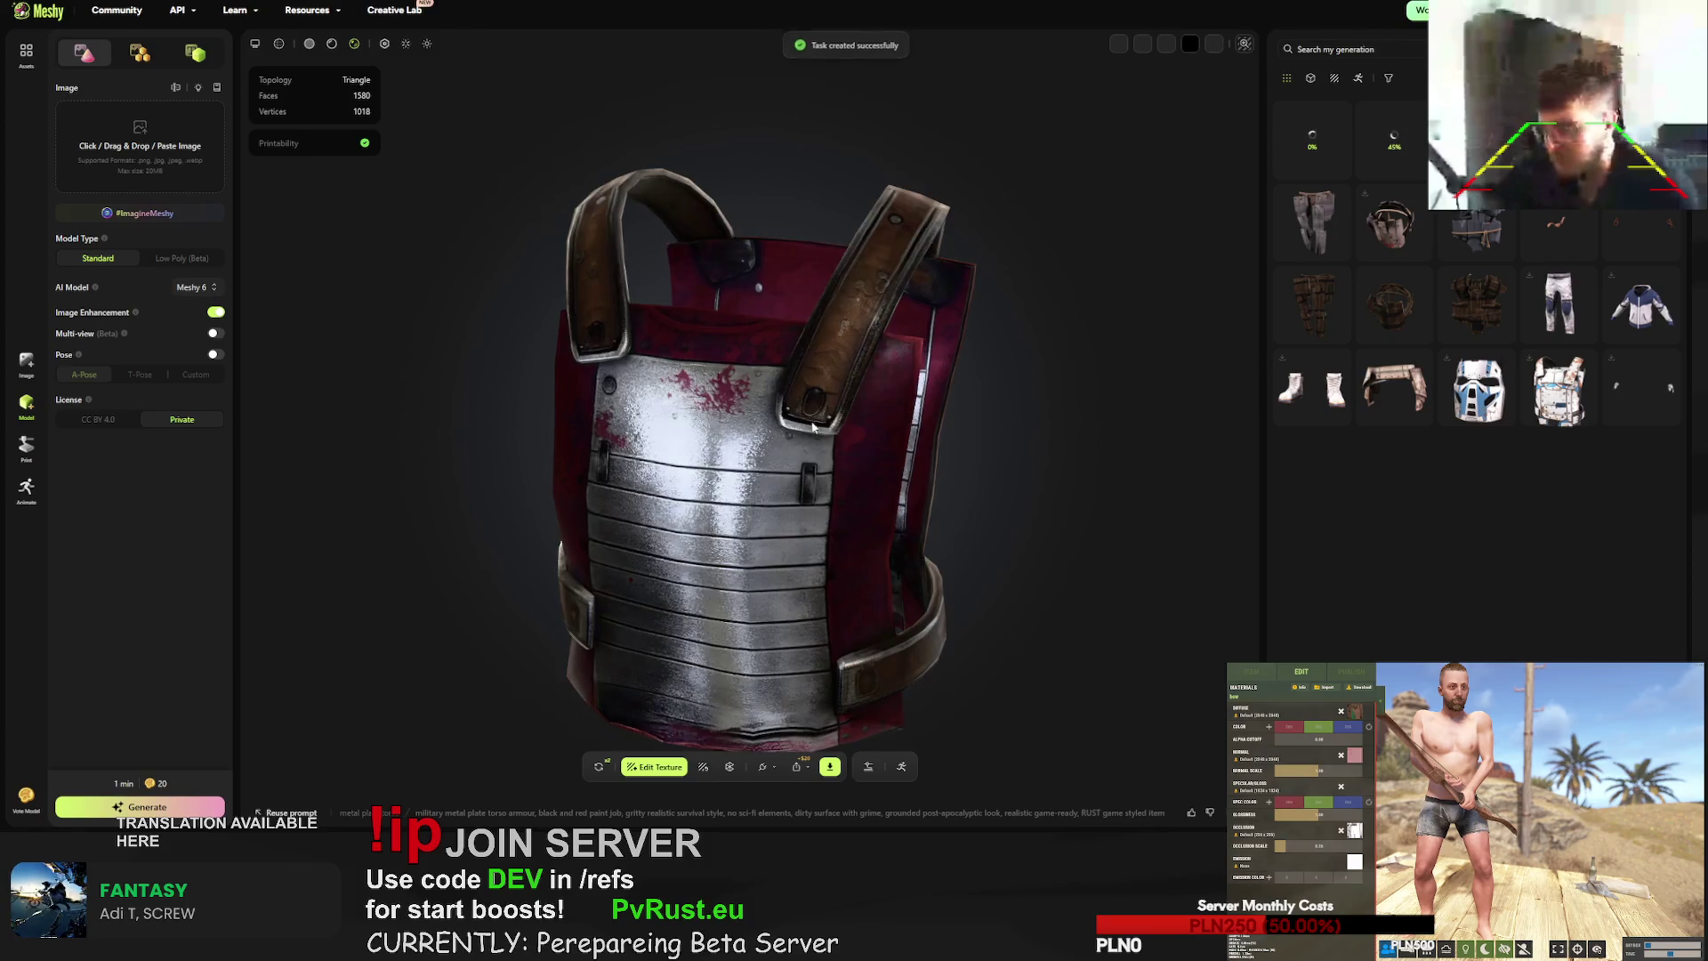
- Download the red-painted metal chest armour as an fbx file
{"action": "mouse_move", "coordinate": [813, 427]}
{"action": "left_mouse_down"}
{"action": "mouse_move", "coordinate": [532, 374]}
{"action": "mouse_move", "coordinate": [748, 455]}
{"action": "mouse_move", "coordinate": [885, 429]}
{"action": "mouse_move", "coordinate": [893, 391]}
{"action": "mouse_move", "coordinate": [705, 725]}
{"action": "left_mouse_up"}
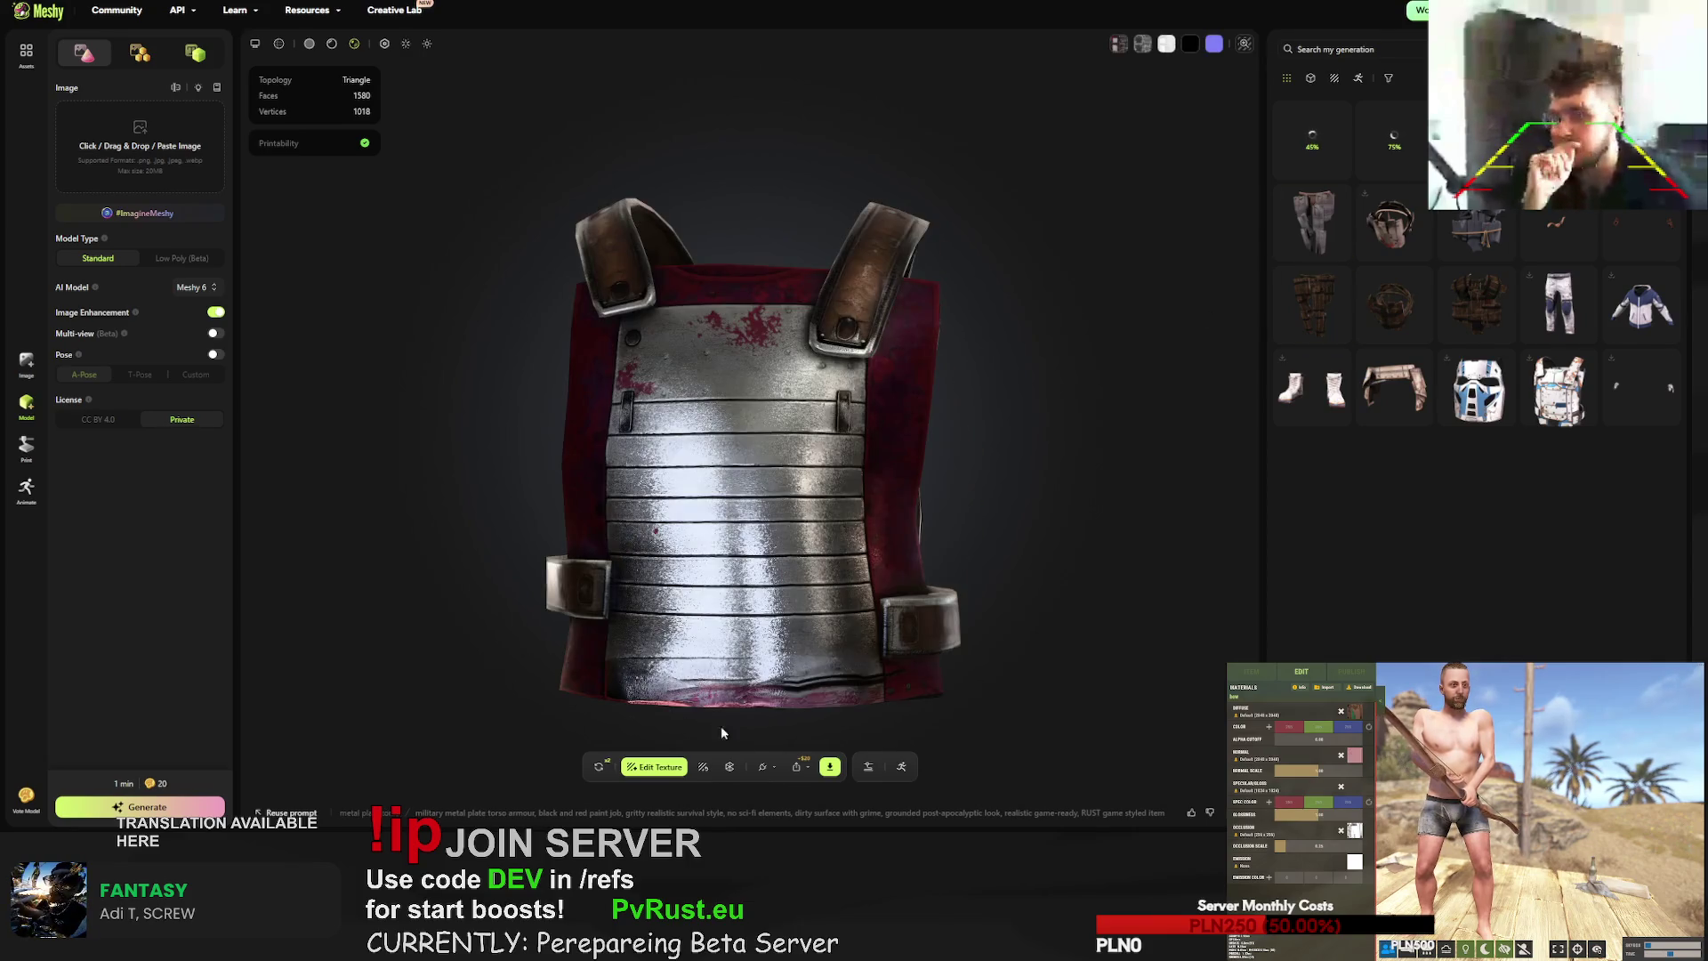
{"action": "left_click", "coordinate": [830, 766]}
{"action": "left_click", "coordinate": [897, 722]}
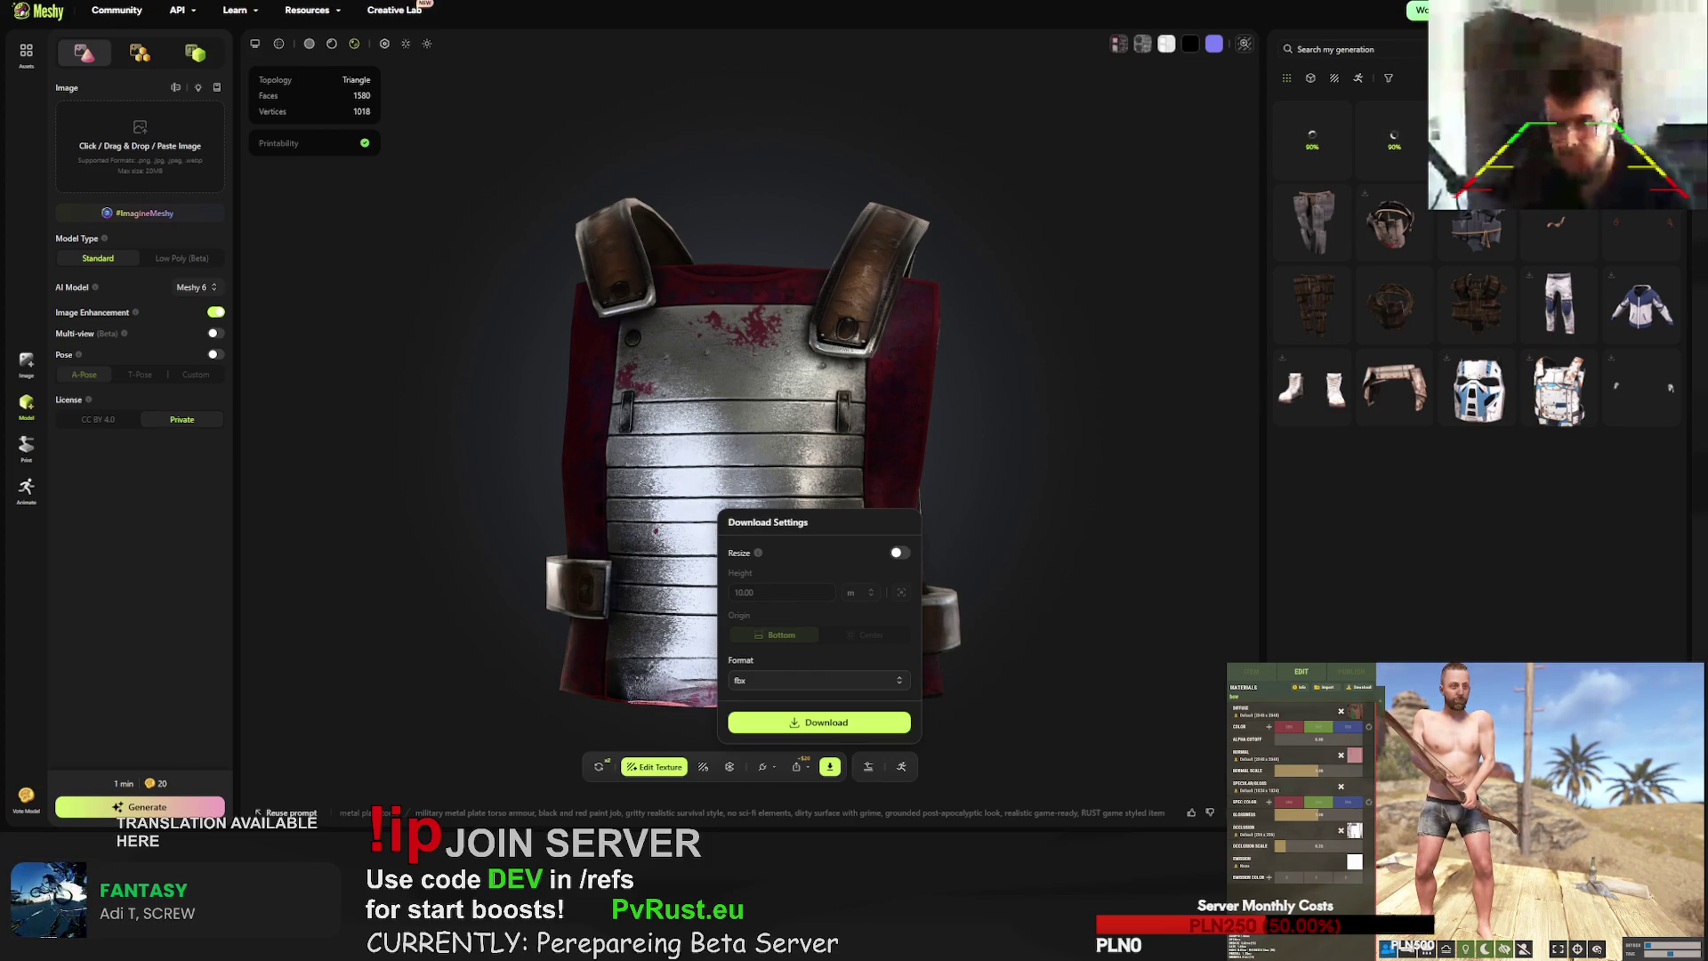
{"action": "key", "text": "Escape"}
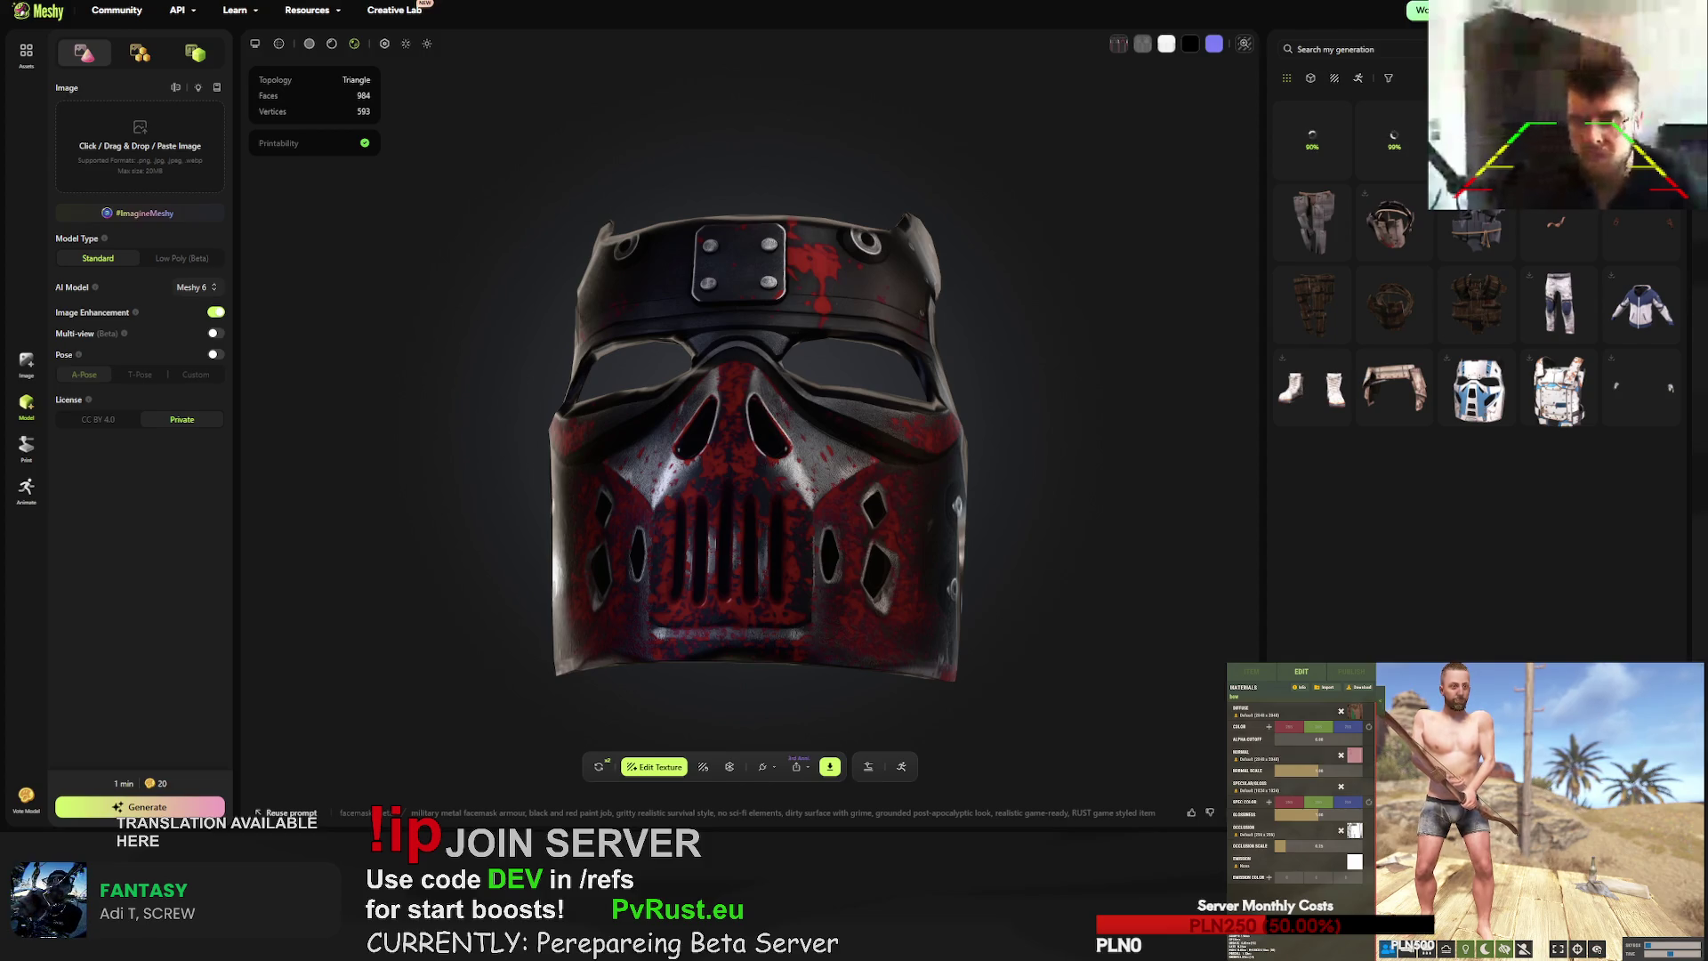
- Free-retry the facemask and chest armour generations, confirming Retry for each
{"action": "mouse_move", "coordinate": [972, 284]}
{"action": "left_mouse_down"}
{"action": "mouse_move", "coordinate": [927, 278]}
{"action": "mouse_move", "coordinate": [1071, 292]}
{"action": "mouse_move", "coordinate": [986, 312]}
{"action": "mouse_move", "coordinate": [1027, 305]}
{"action": "mouse_move", "coordinate": [983, 340]}
{"action": "mouse_move", "coordinate": [1006, 345]}
{"action": "mouse_move", "coordinate": [1026, 339]}
{"action": "mouse_move", "coordinate": [667, 334]}
{"action": "mouse_move", "coordinate": [877, 363]}
{"action": "left_mouse_up"}
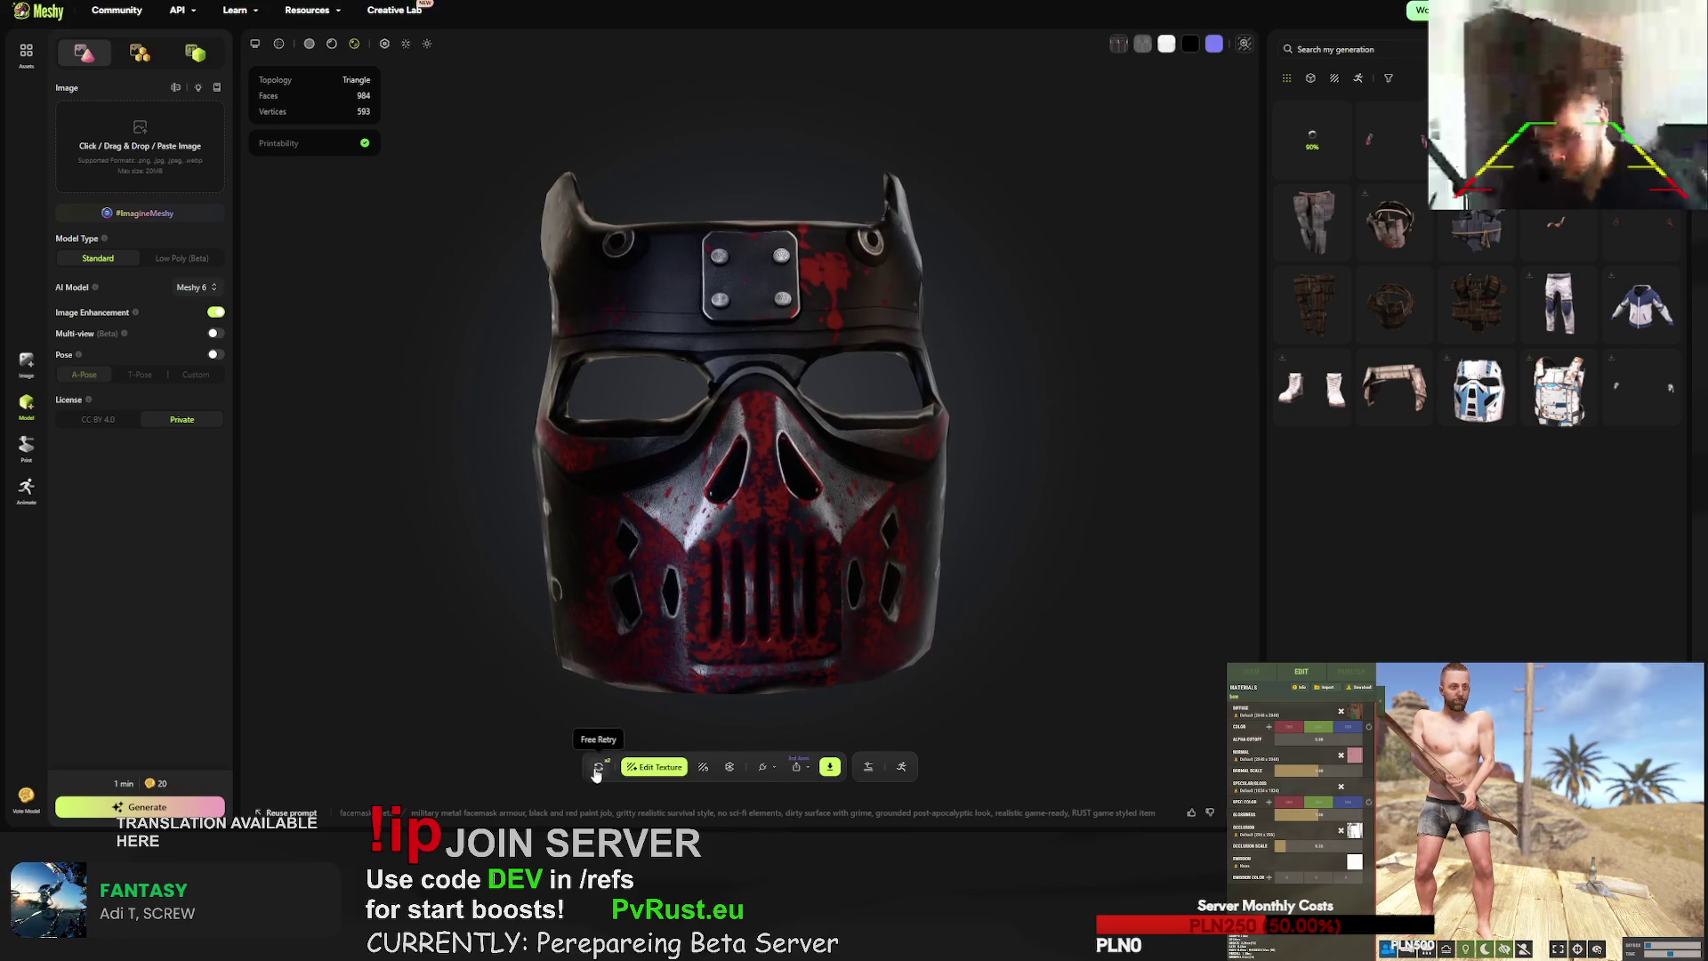
{"action": "left_click", "coordinate": [598, 767]}
{"action": "left_click", "coordinate": [990, 460]}
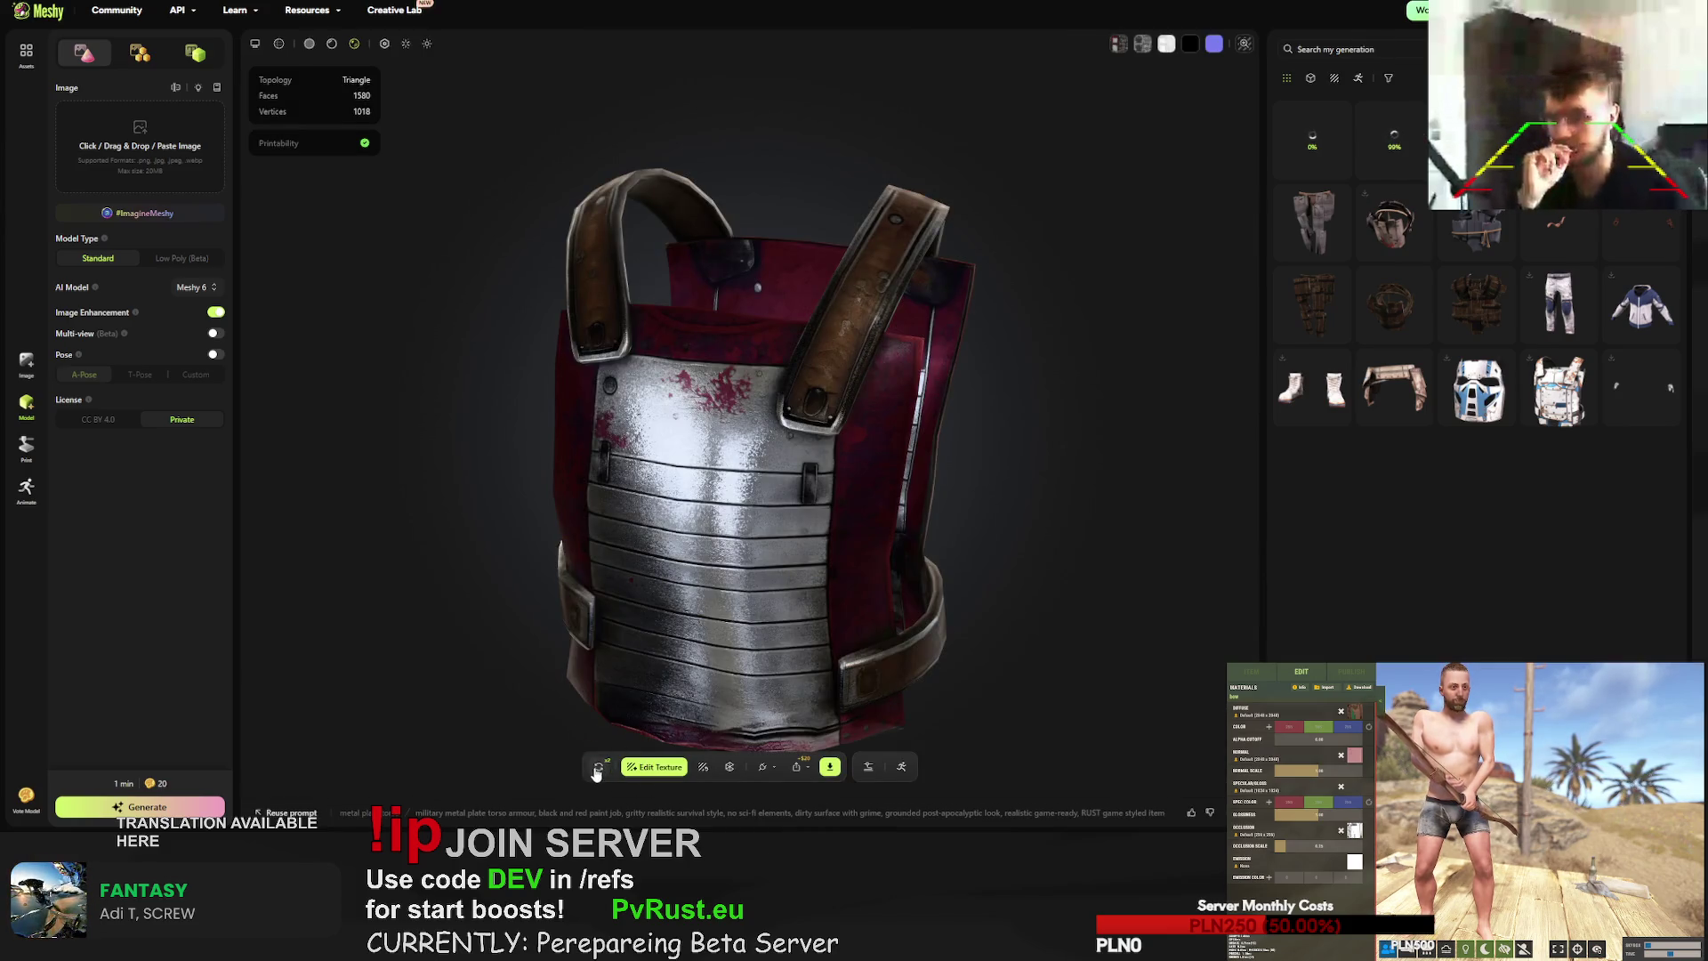
{"action": "left_click", "coordinate": [598, 767]}
{"action": "left_click", "coordinate": [991, 461]}
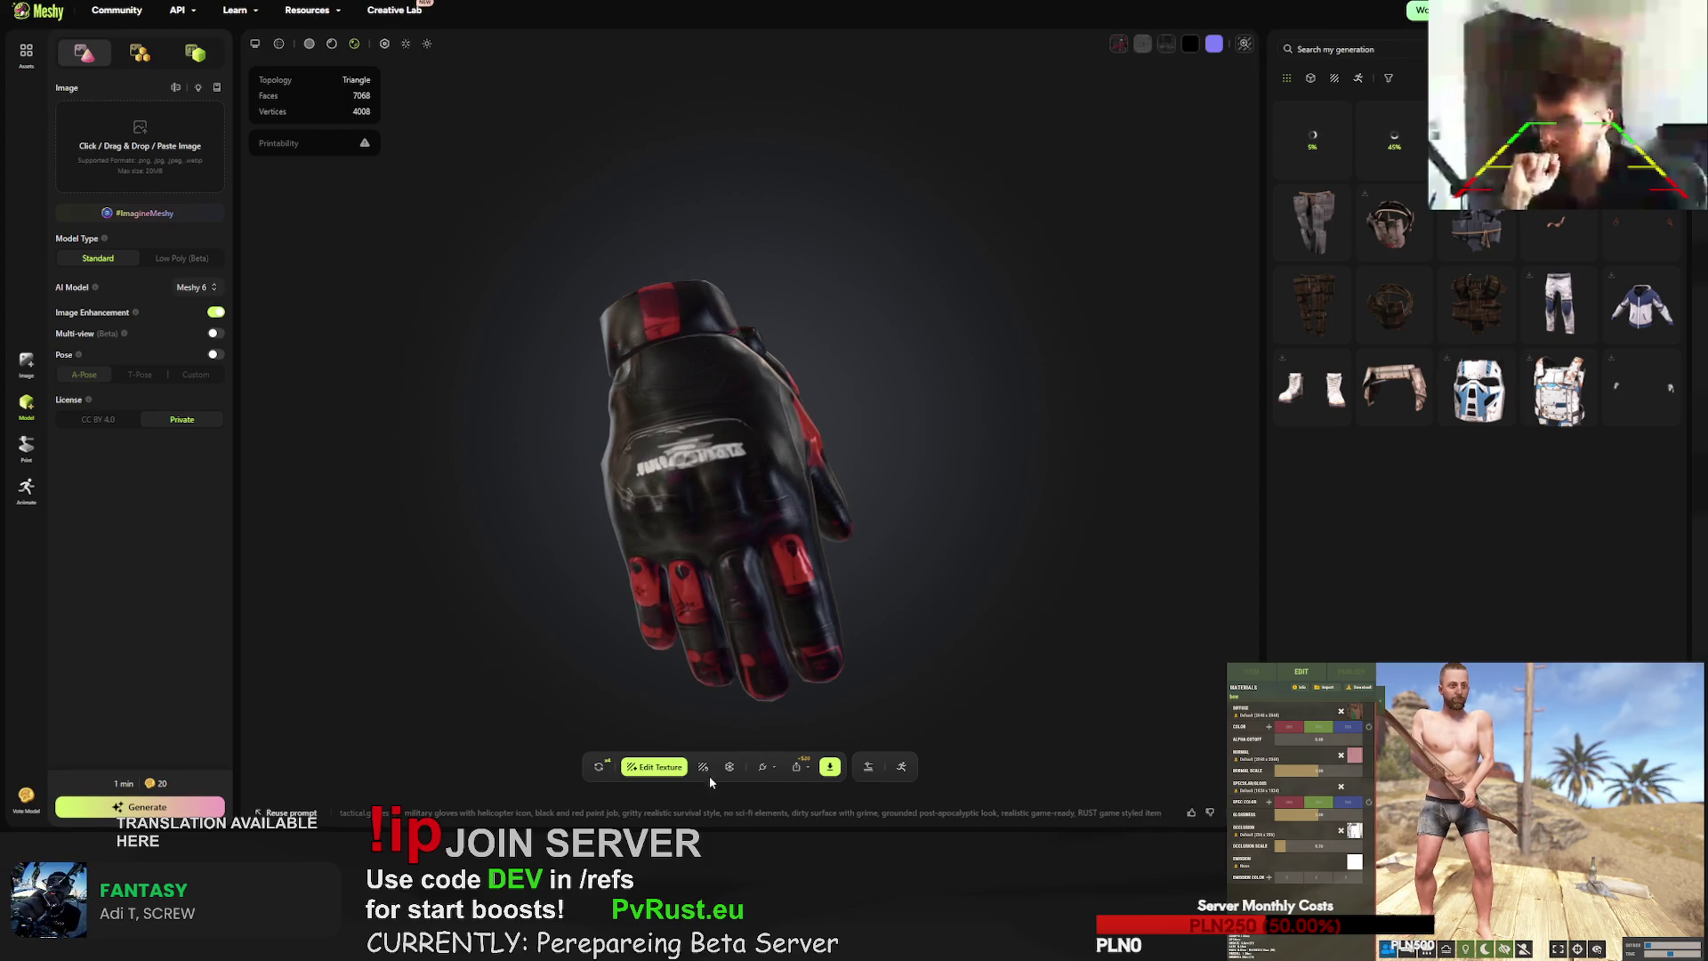
{"action": "left_click", "coordinate": [603, 769]}
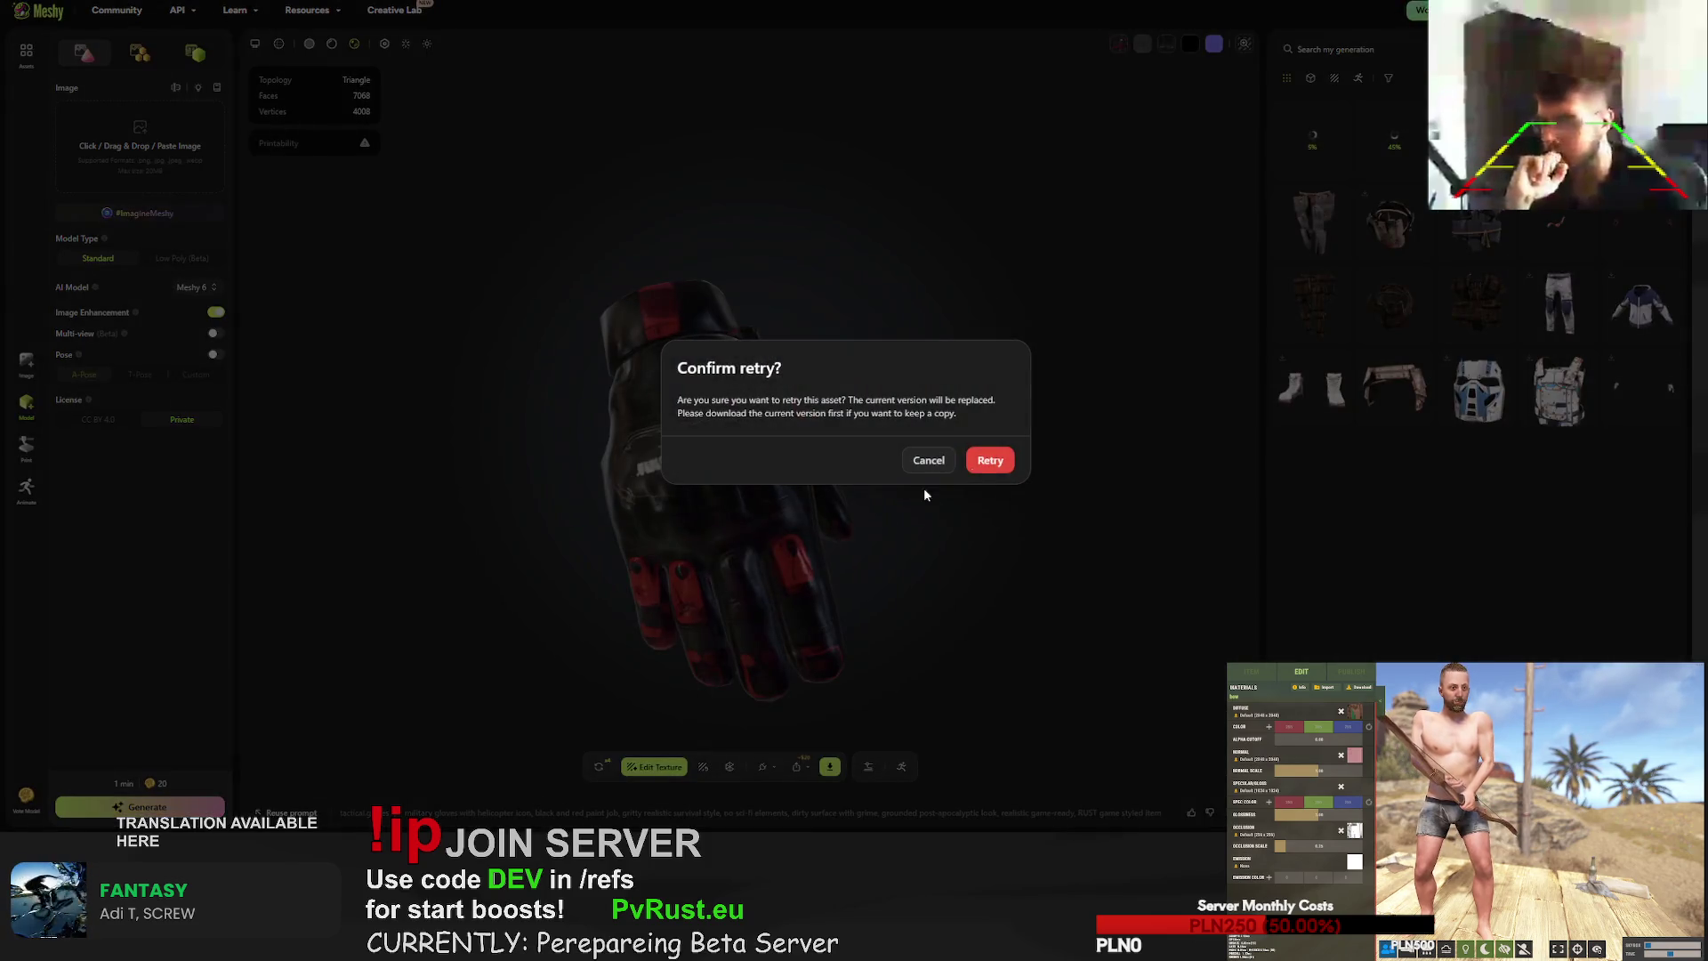
{"action": "key", "text": "Return"}
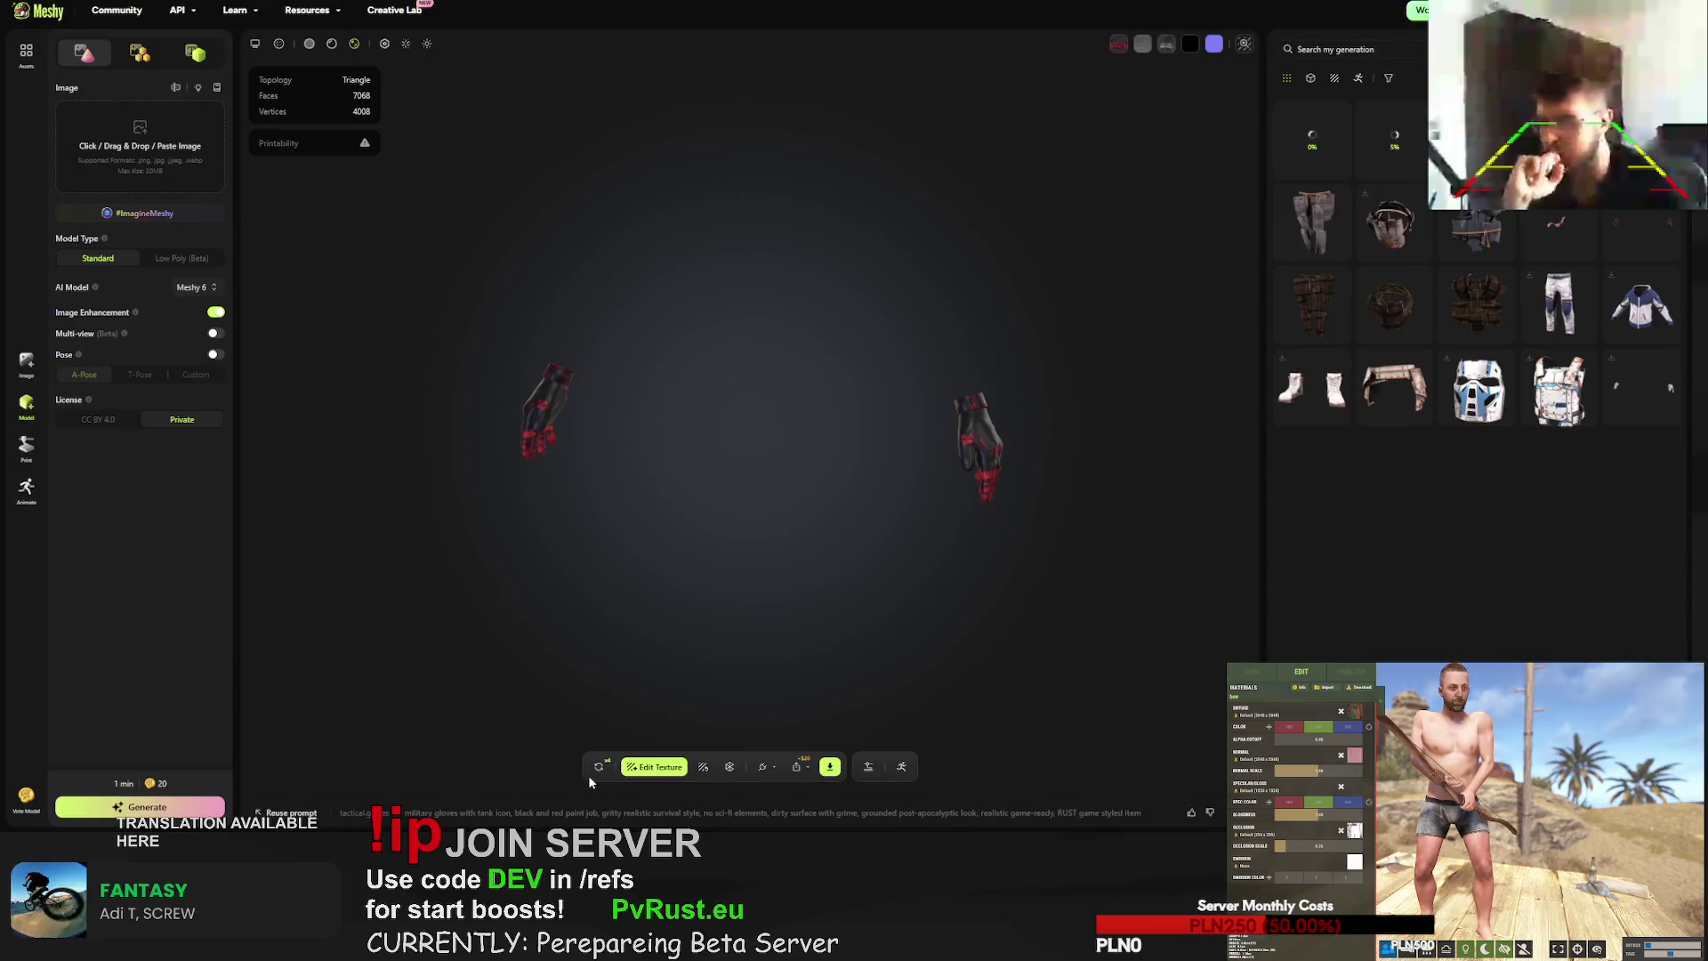
{"action": "left_click", "coordinate": [599, 767]}
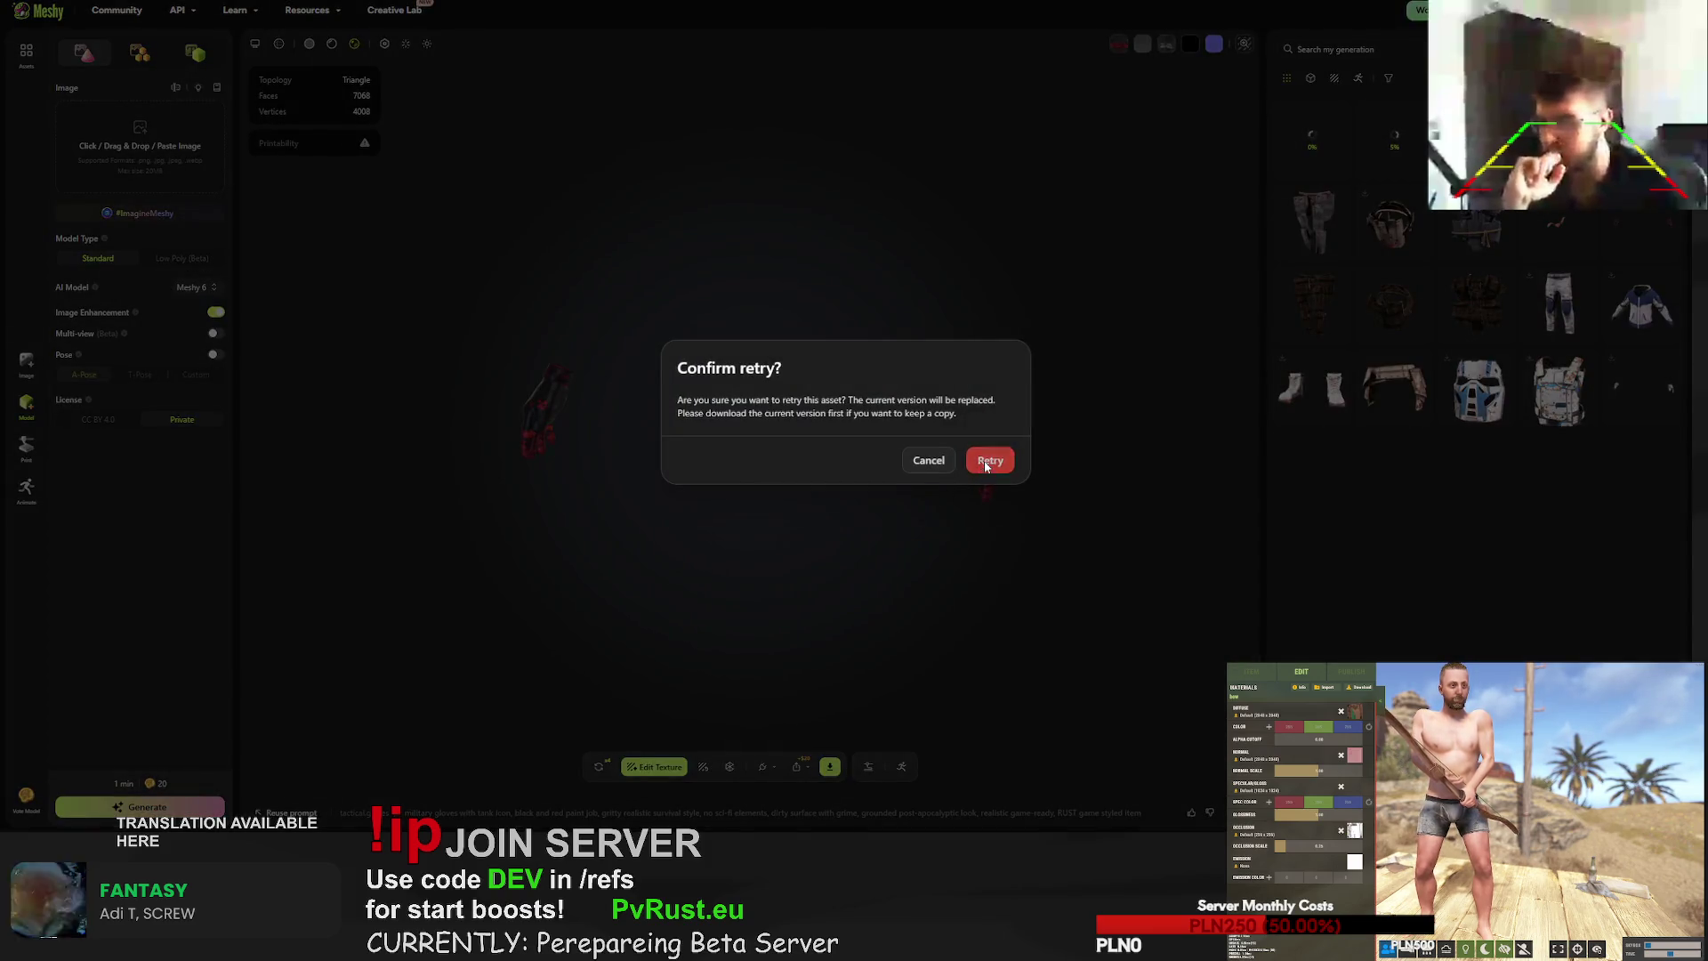
{"action": "key", "text": "Return"}
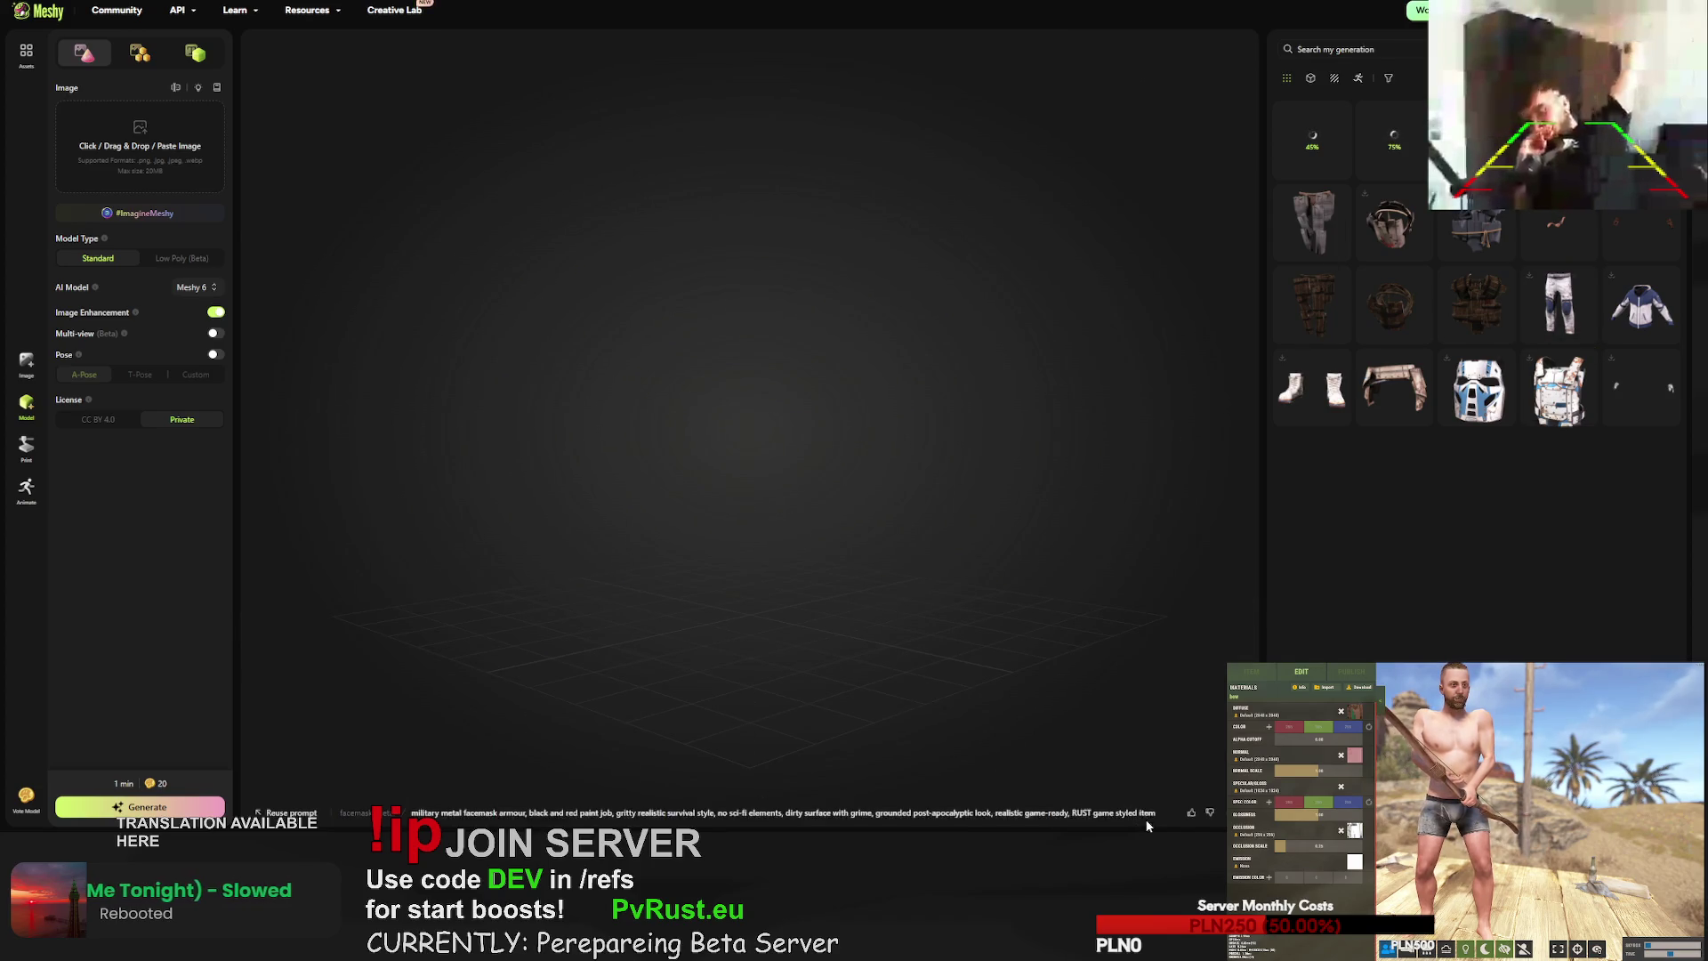
{"action": "left_click", "coordinate": [859, 813]}
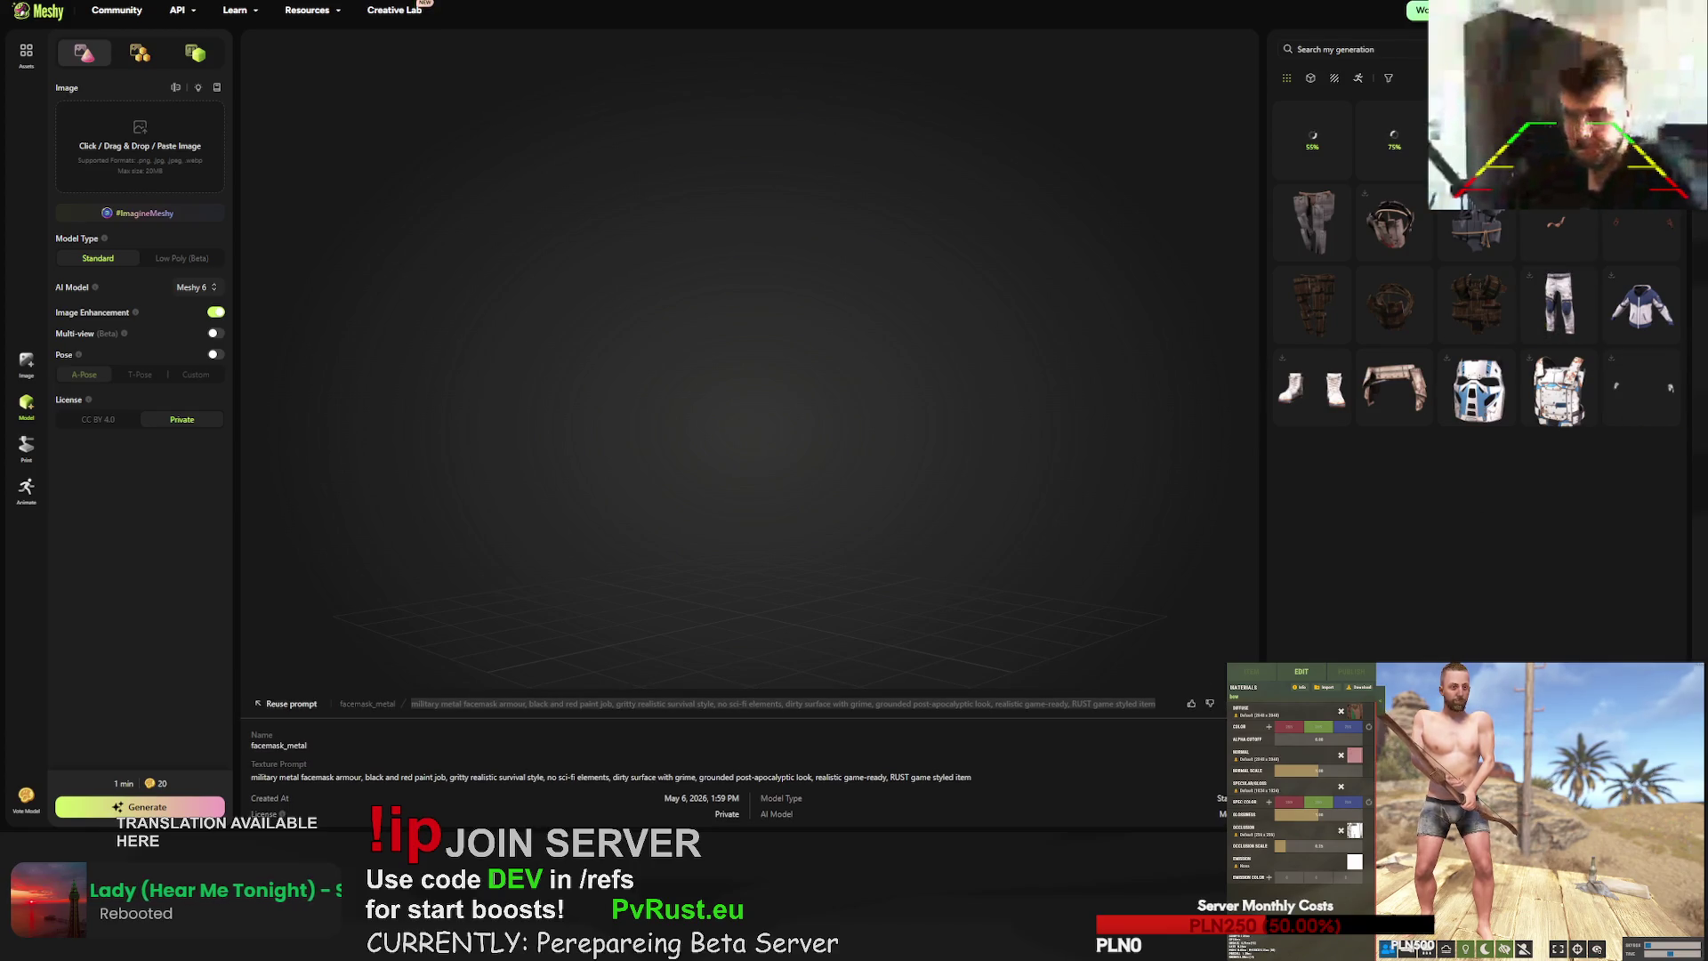
- Retexture the tactical gloves with prompt 'red, dynamite stylized tactical gloves, explosive themed'
{"action": "scroll", "coordinate": [1477, 499], "scroll_direction": "down", "scroll_amount": 5}
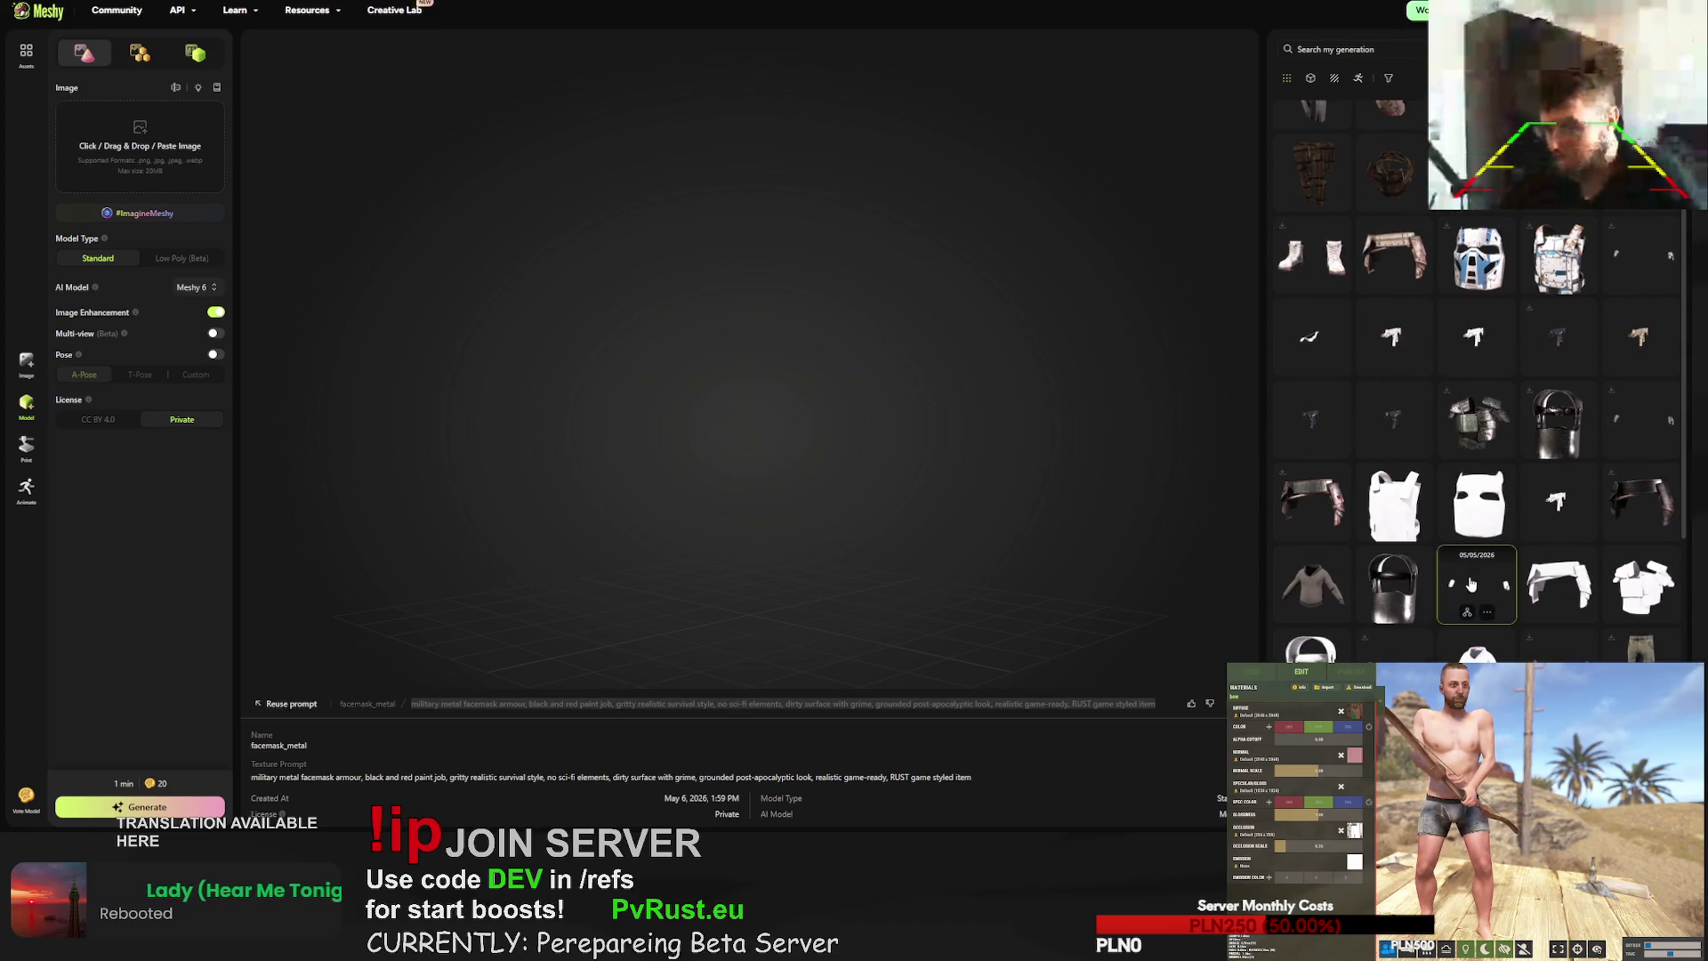
{"action": "scroll", "coordinate": [1477, 498], "scroll_direction": "down", "scroll_amount": 1}
{"action": "left_click", "coordinate": [1559, 434]}
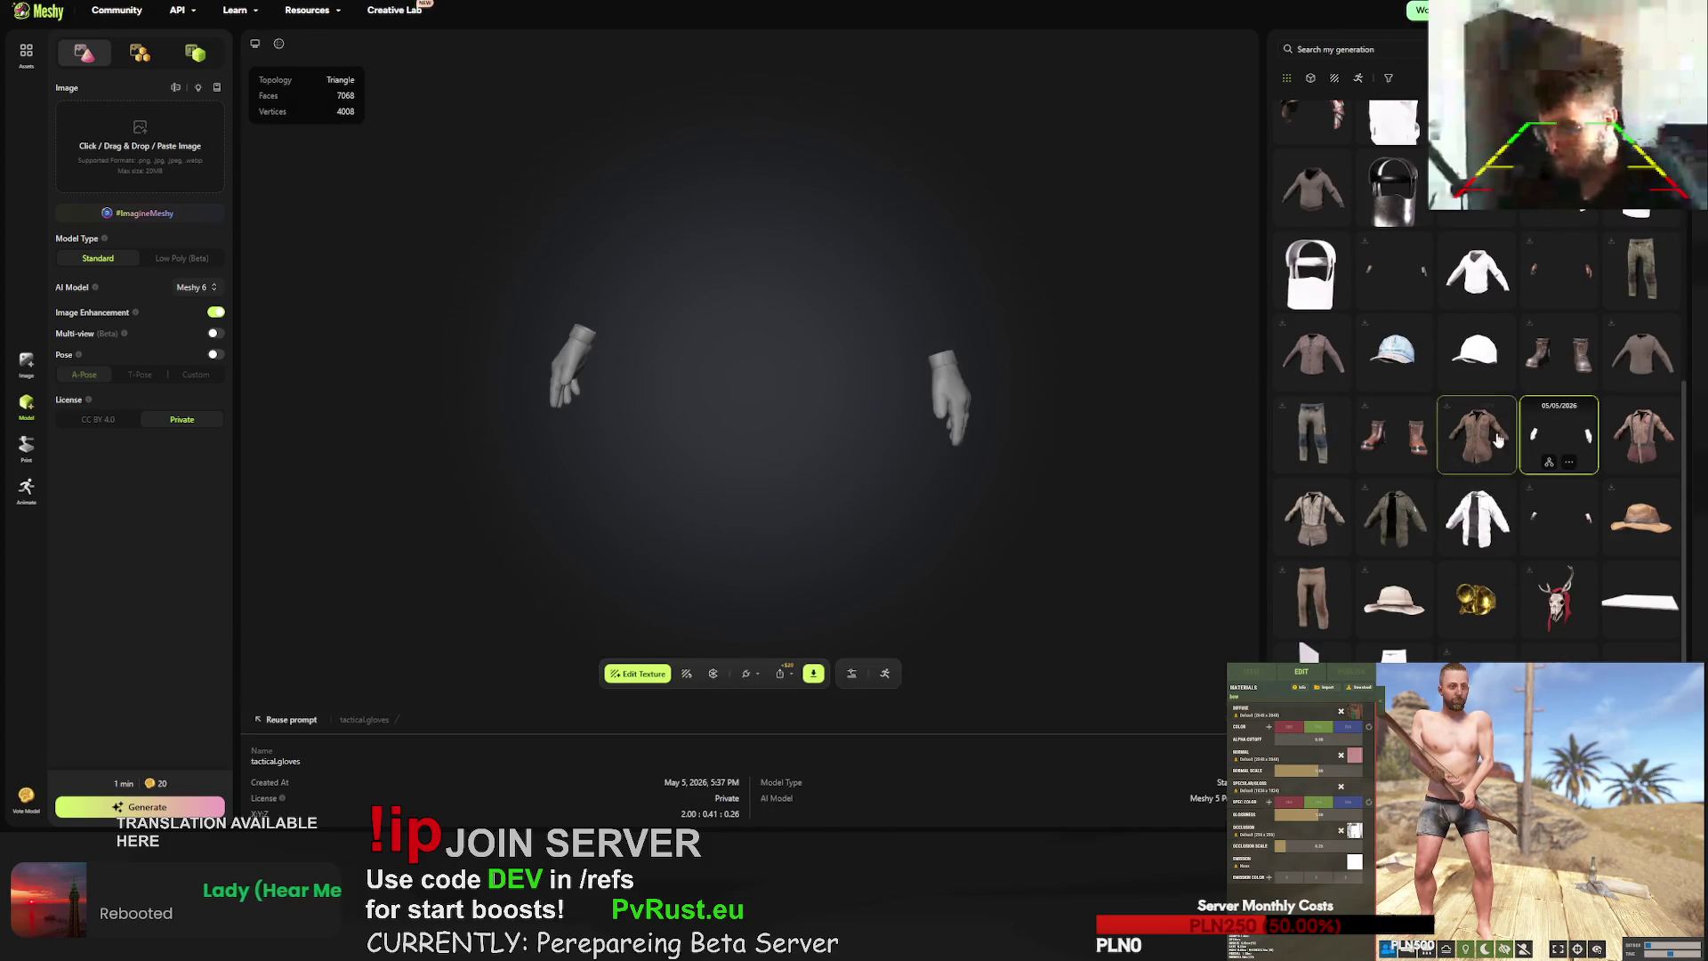
{"action": "left_click", "coordinate": [687, 674]}
{"action": "left_click", "coordinate": [702, 445]}
{"action": "type", "text": "military metal facemask armour, black and red paint job, gritty realistic survival style. no sci-fi elements. dirty surface with grime. grounded post-apocalyptic look. realistic game-ready. RUST game styled item"}
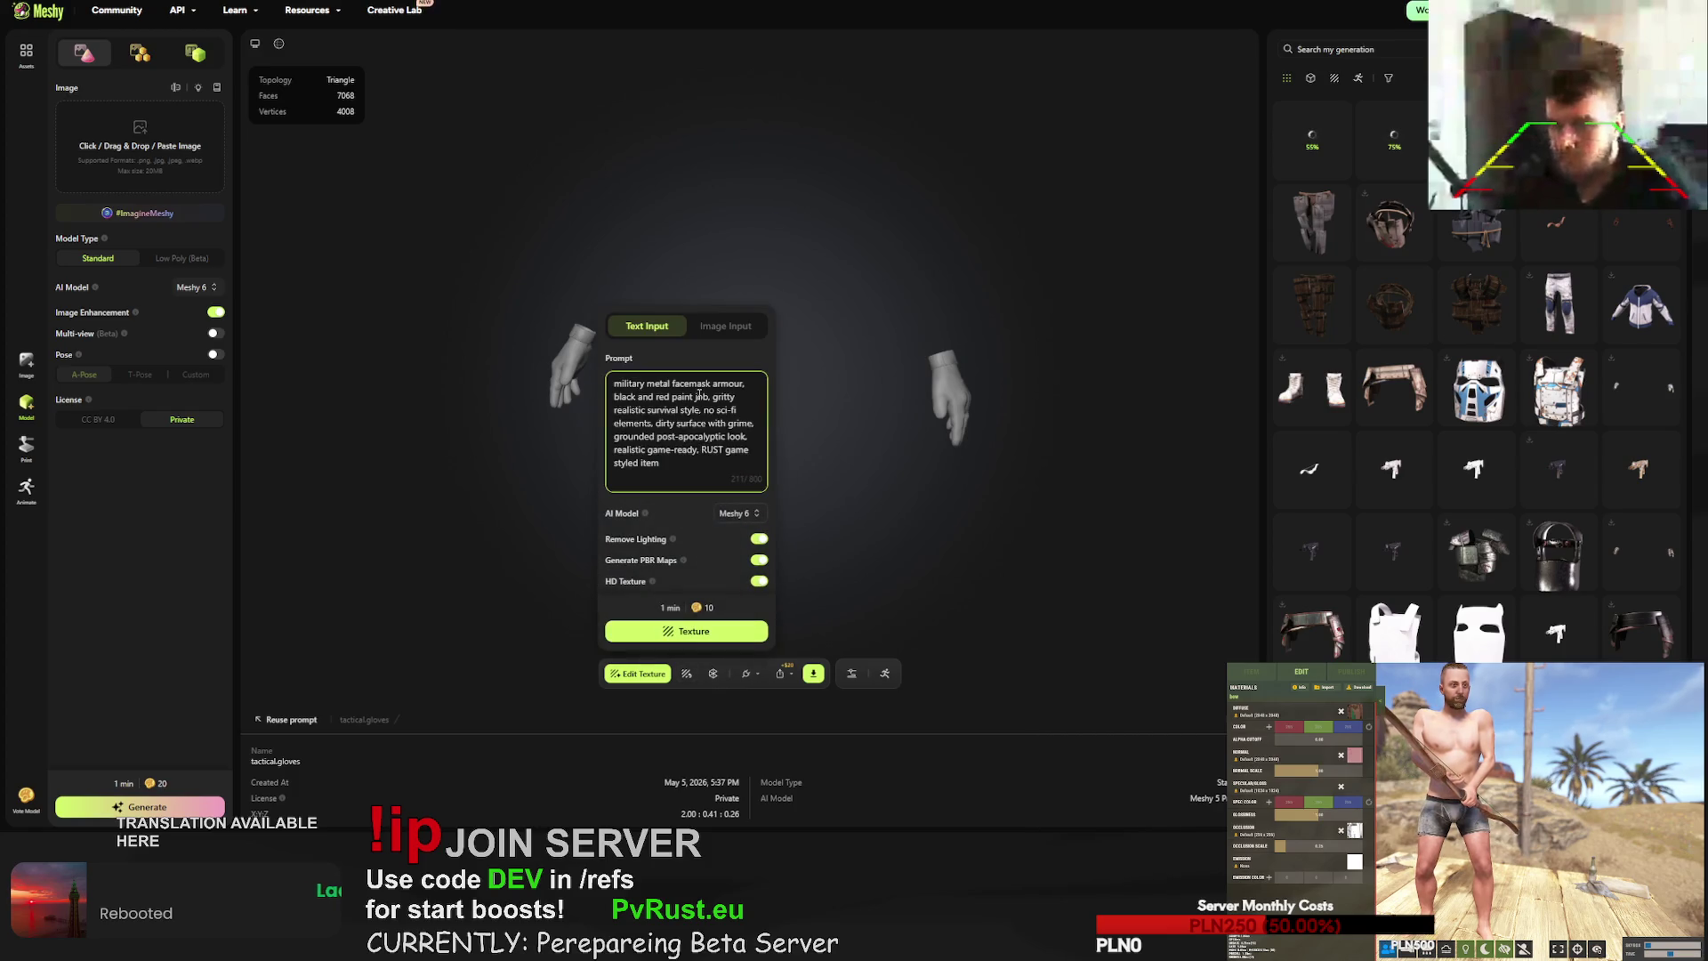
{"action": "left_click_drag", "start_coordinate": [745, 384], "coordinate": [615, 385]}
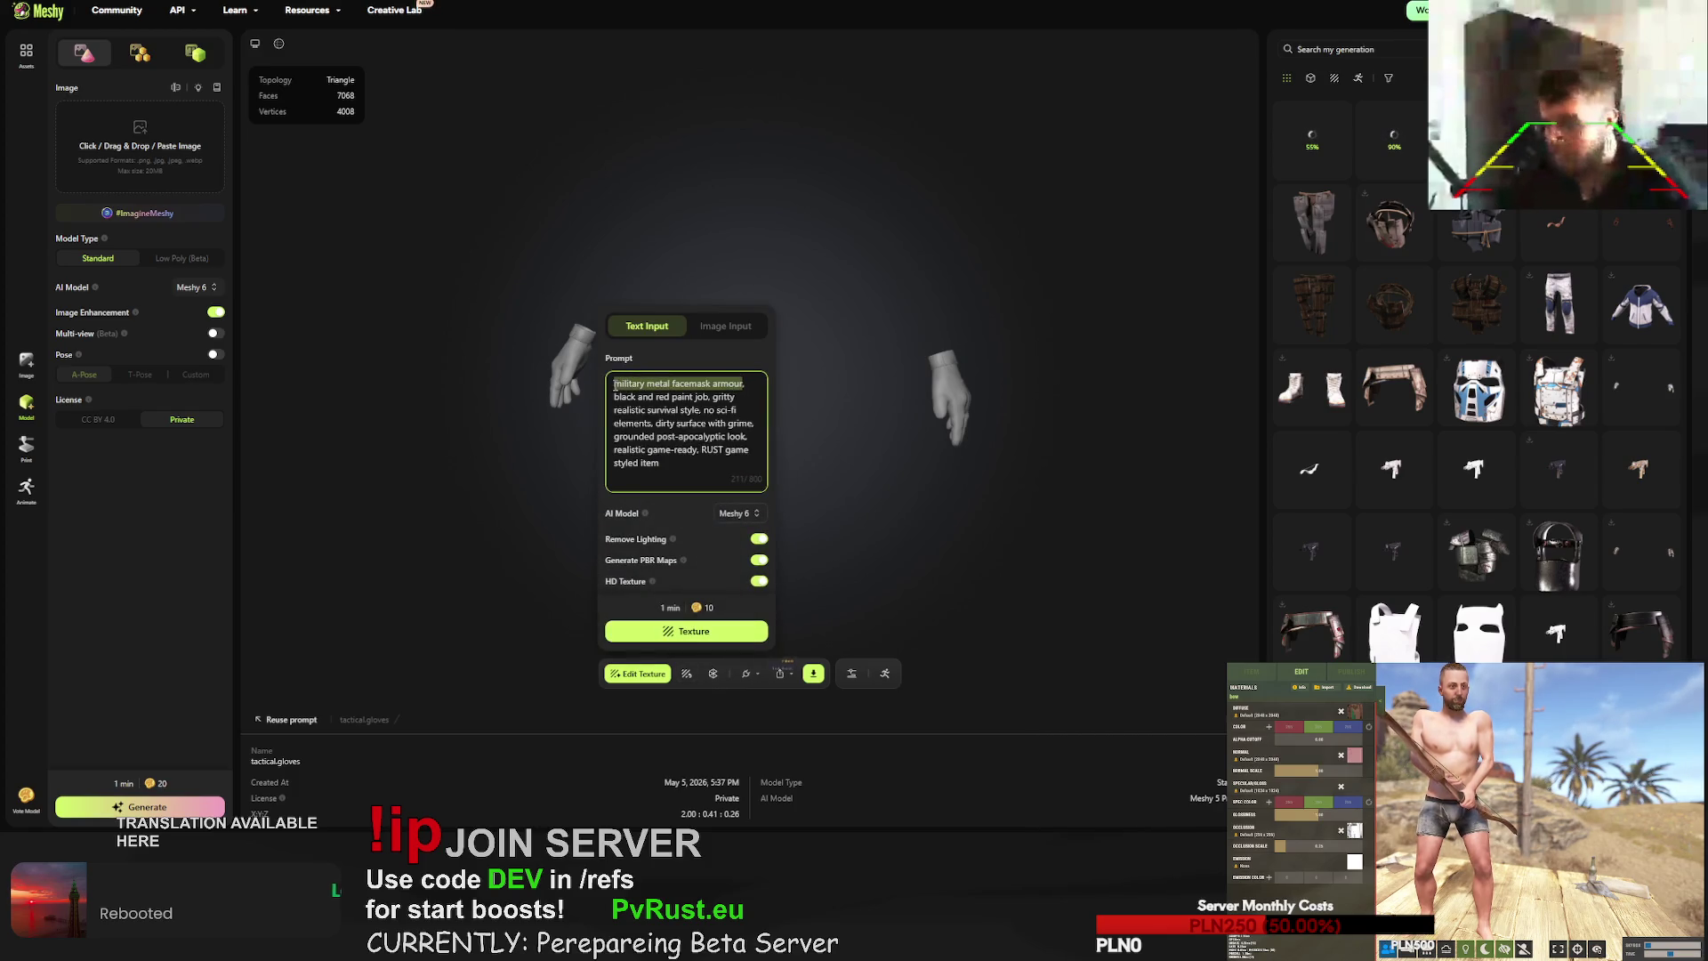
{"action": "type", "text": "red, "}
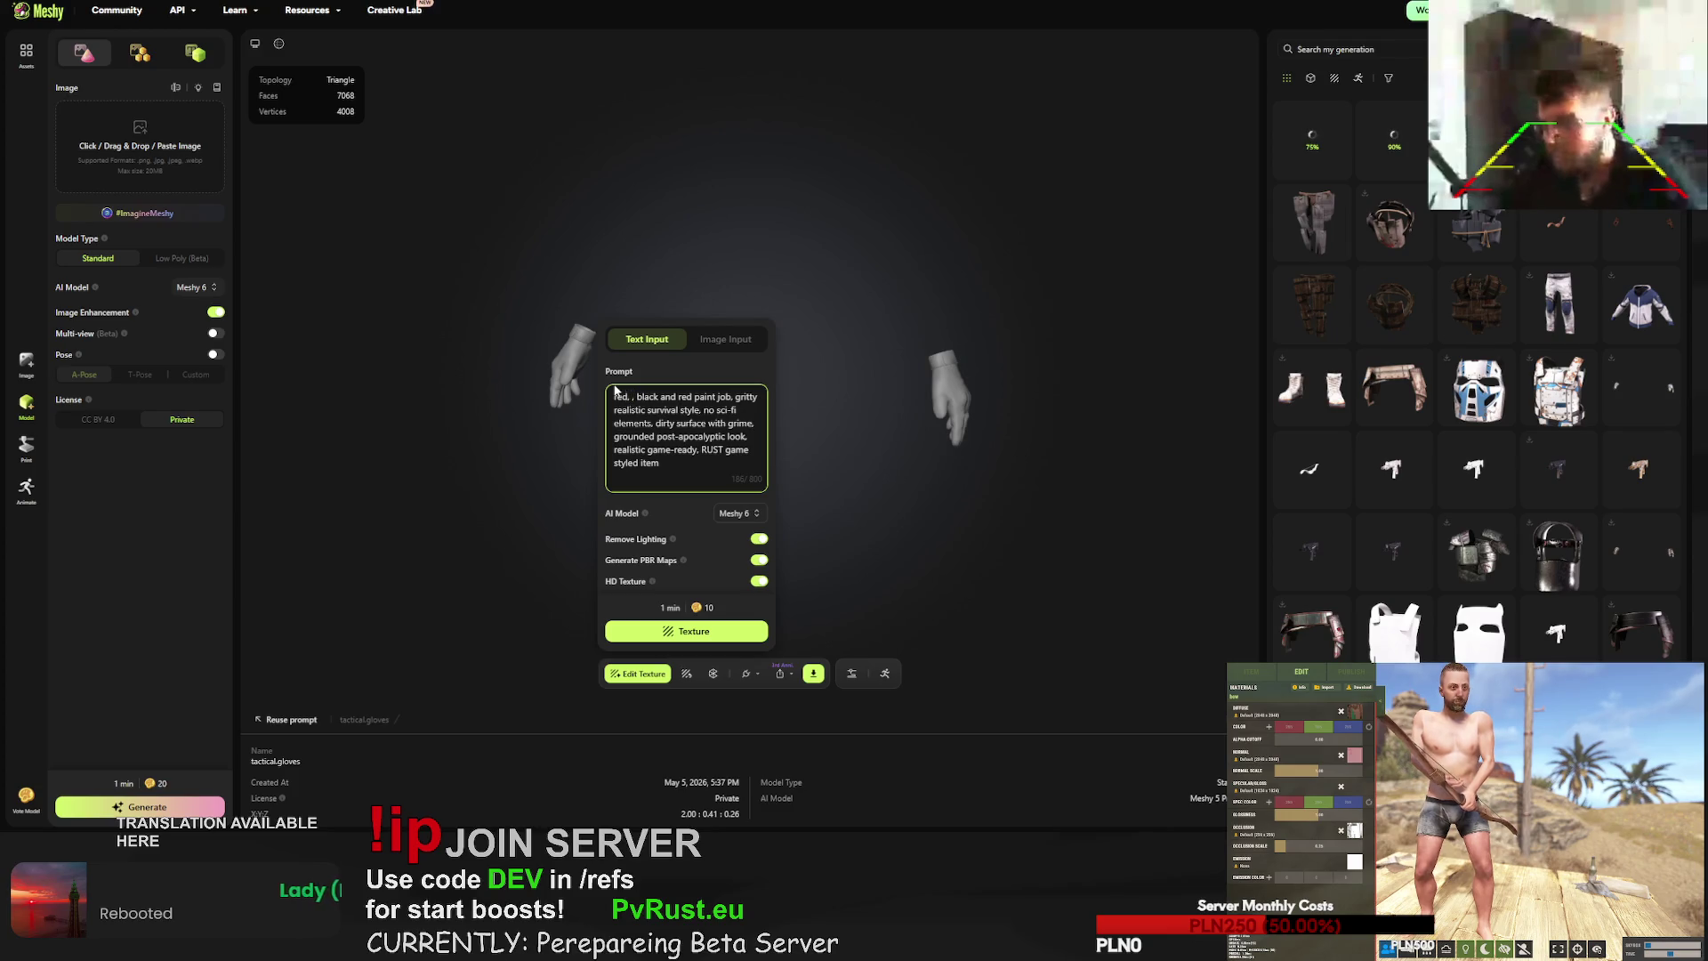
{"action": "type", "text": "dynamite s"}
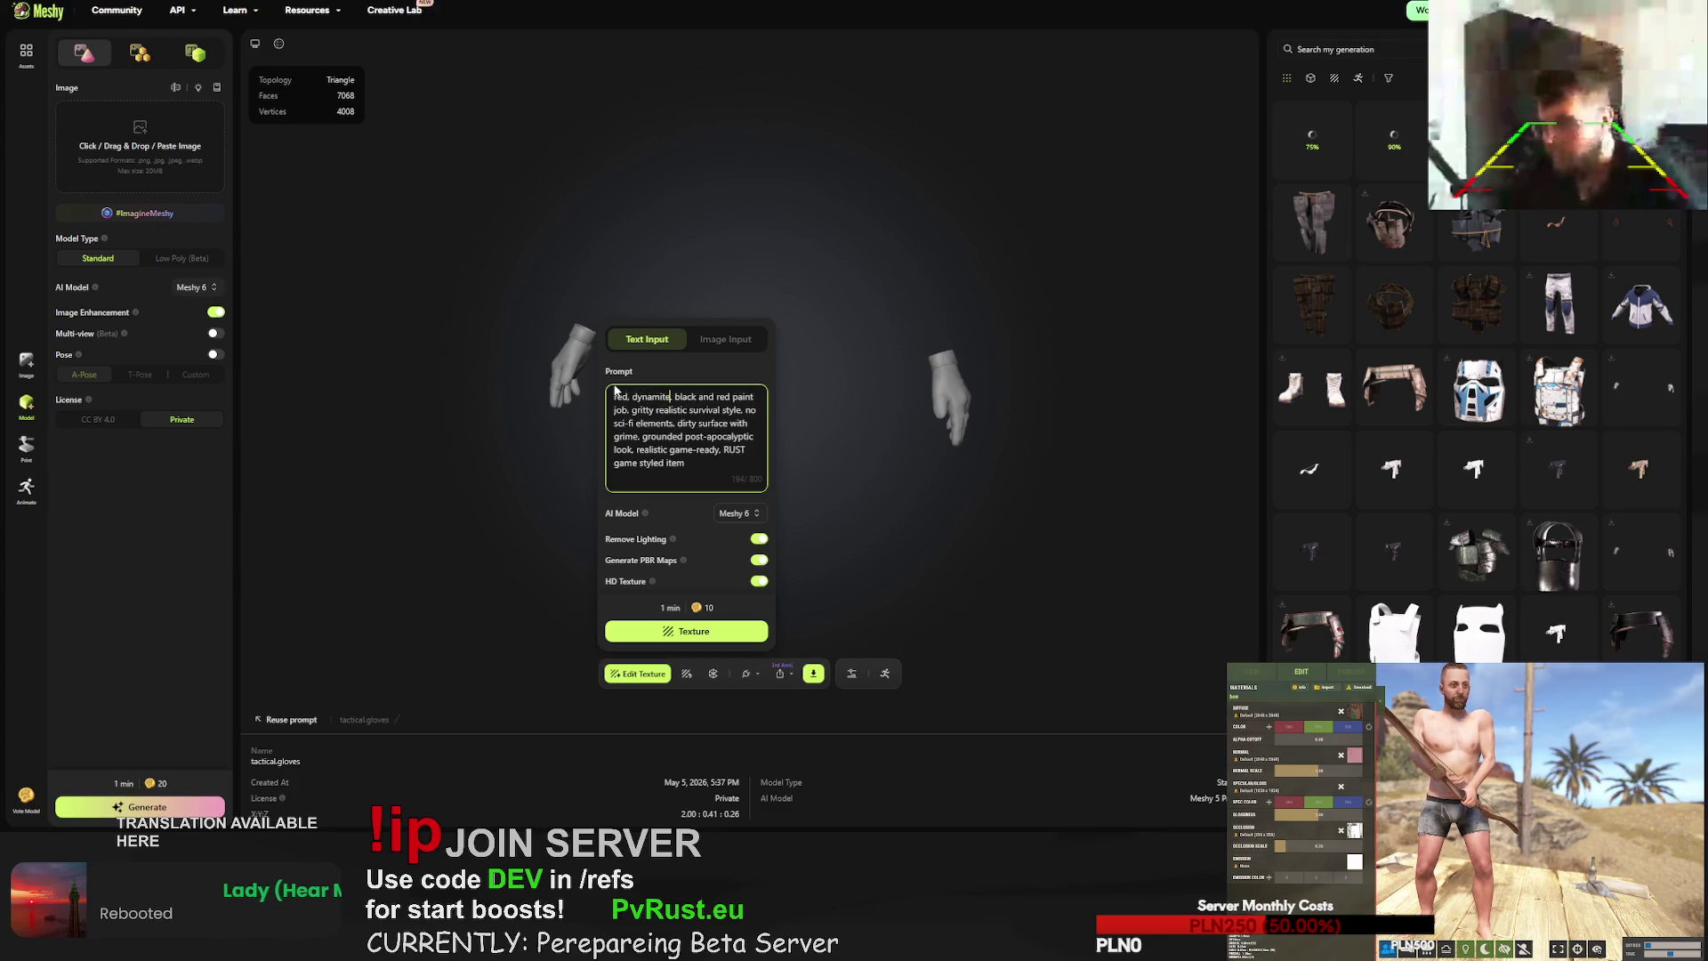
{"action": "type", "text": "tylize"}
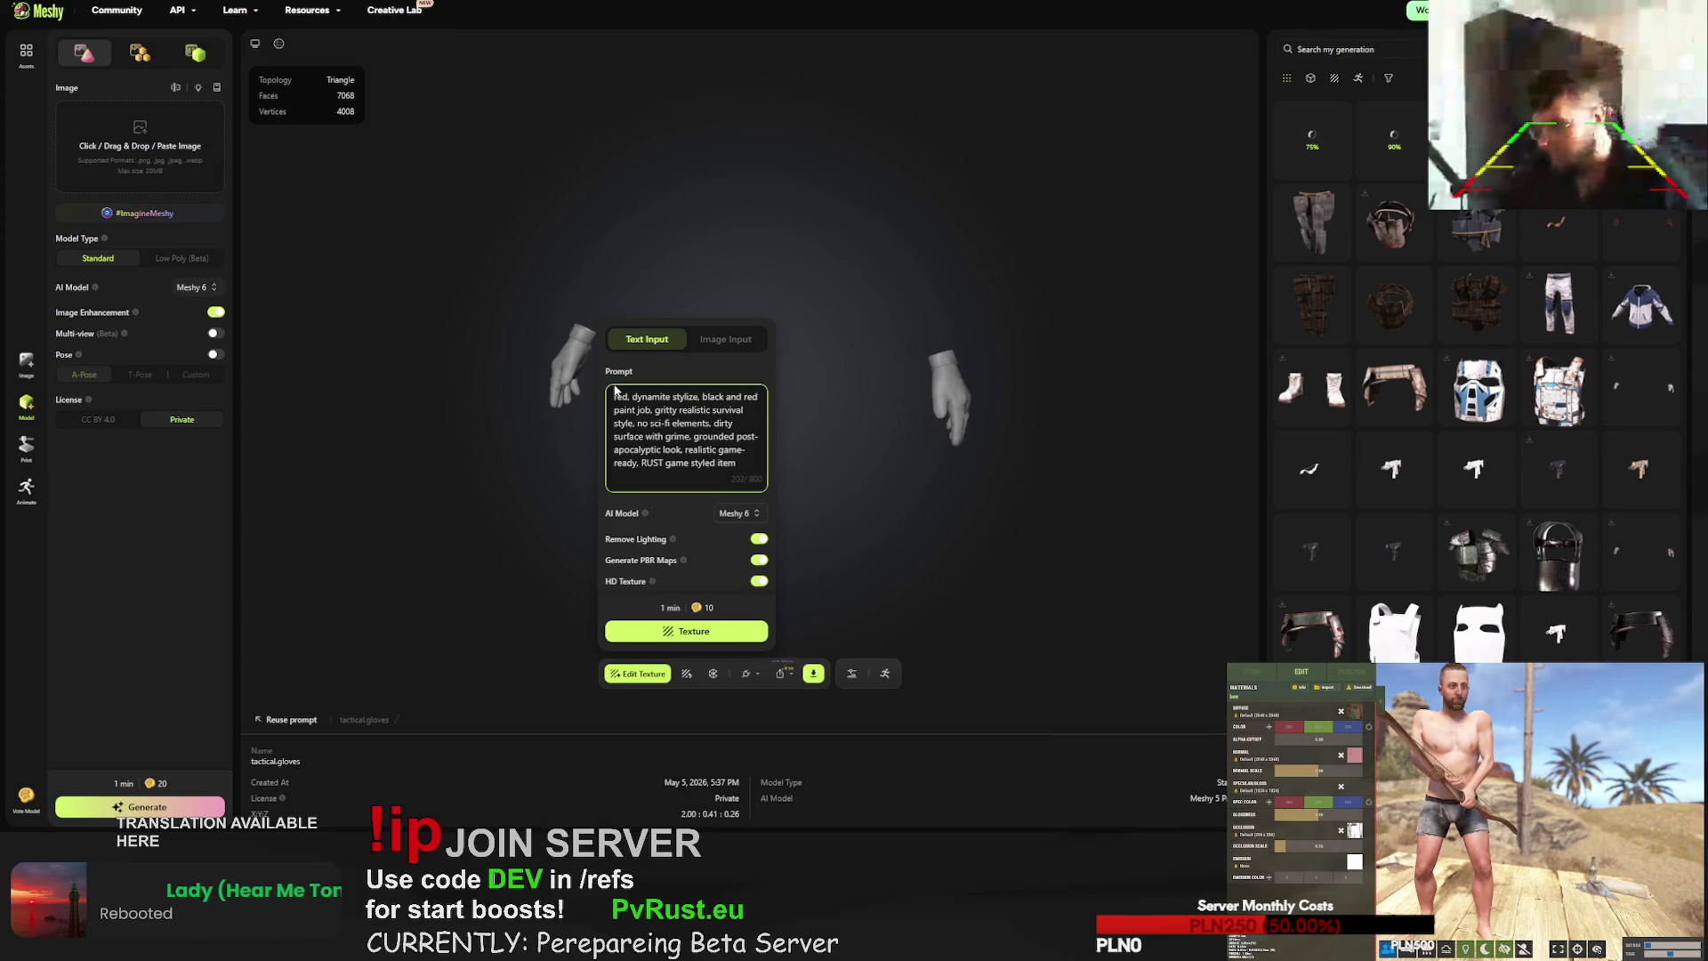
{"action": "type", "text": "d tactical"}
{"action": "type", "text": " gloves, exp"}
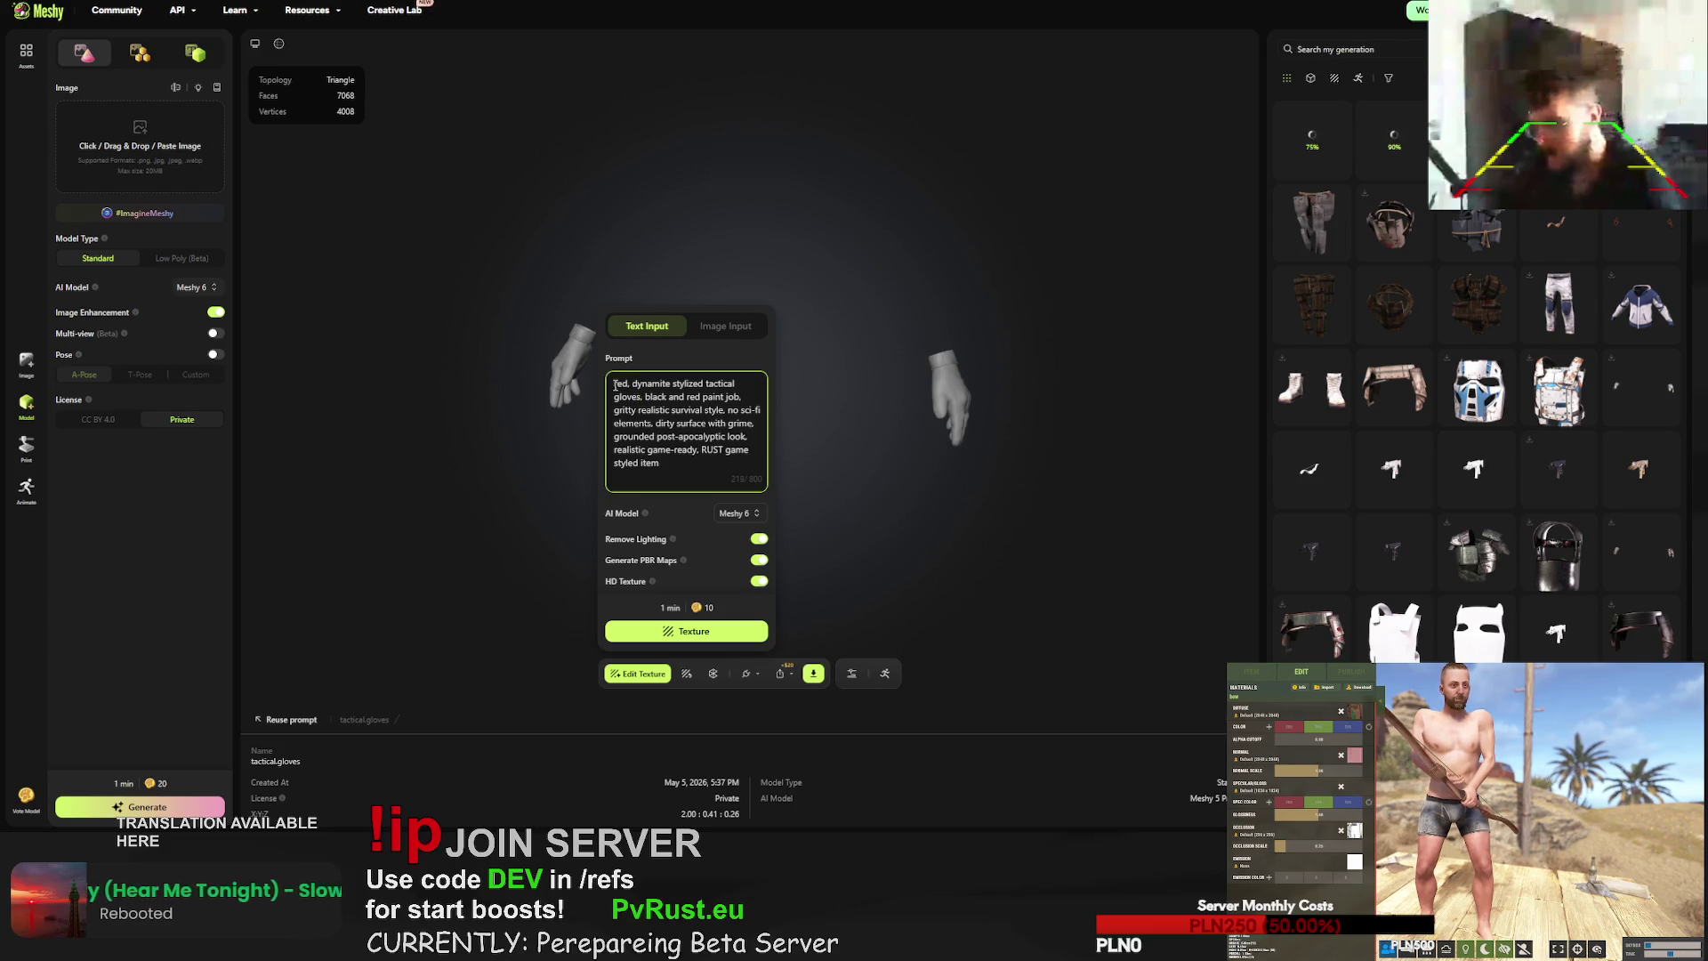
{"action": "type", "text": "losi"}
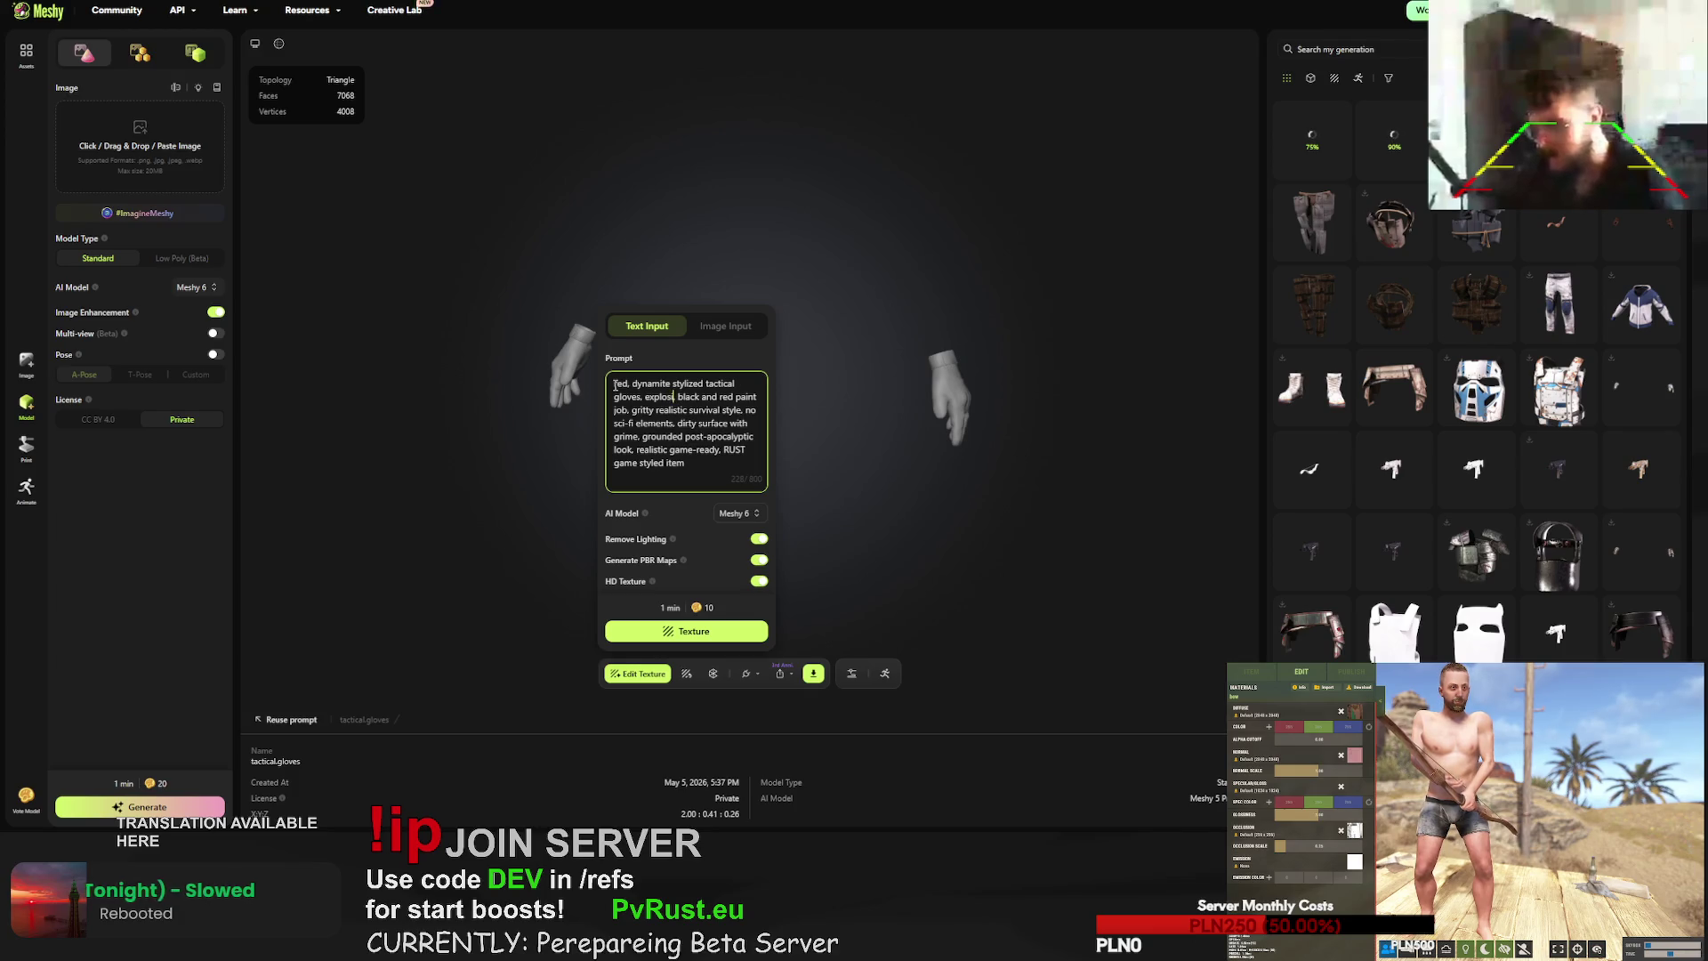
{"action": "type", "text": "ve the"}
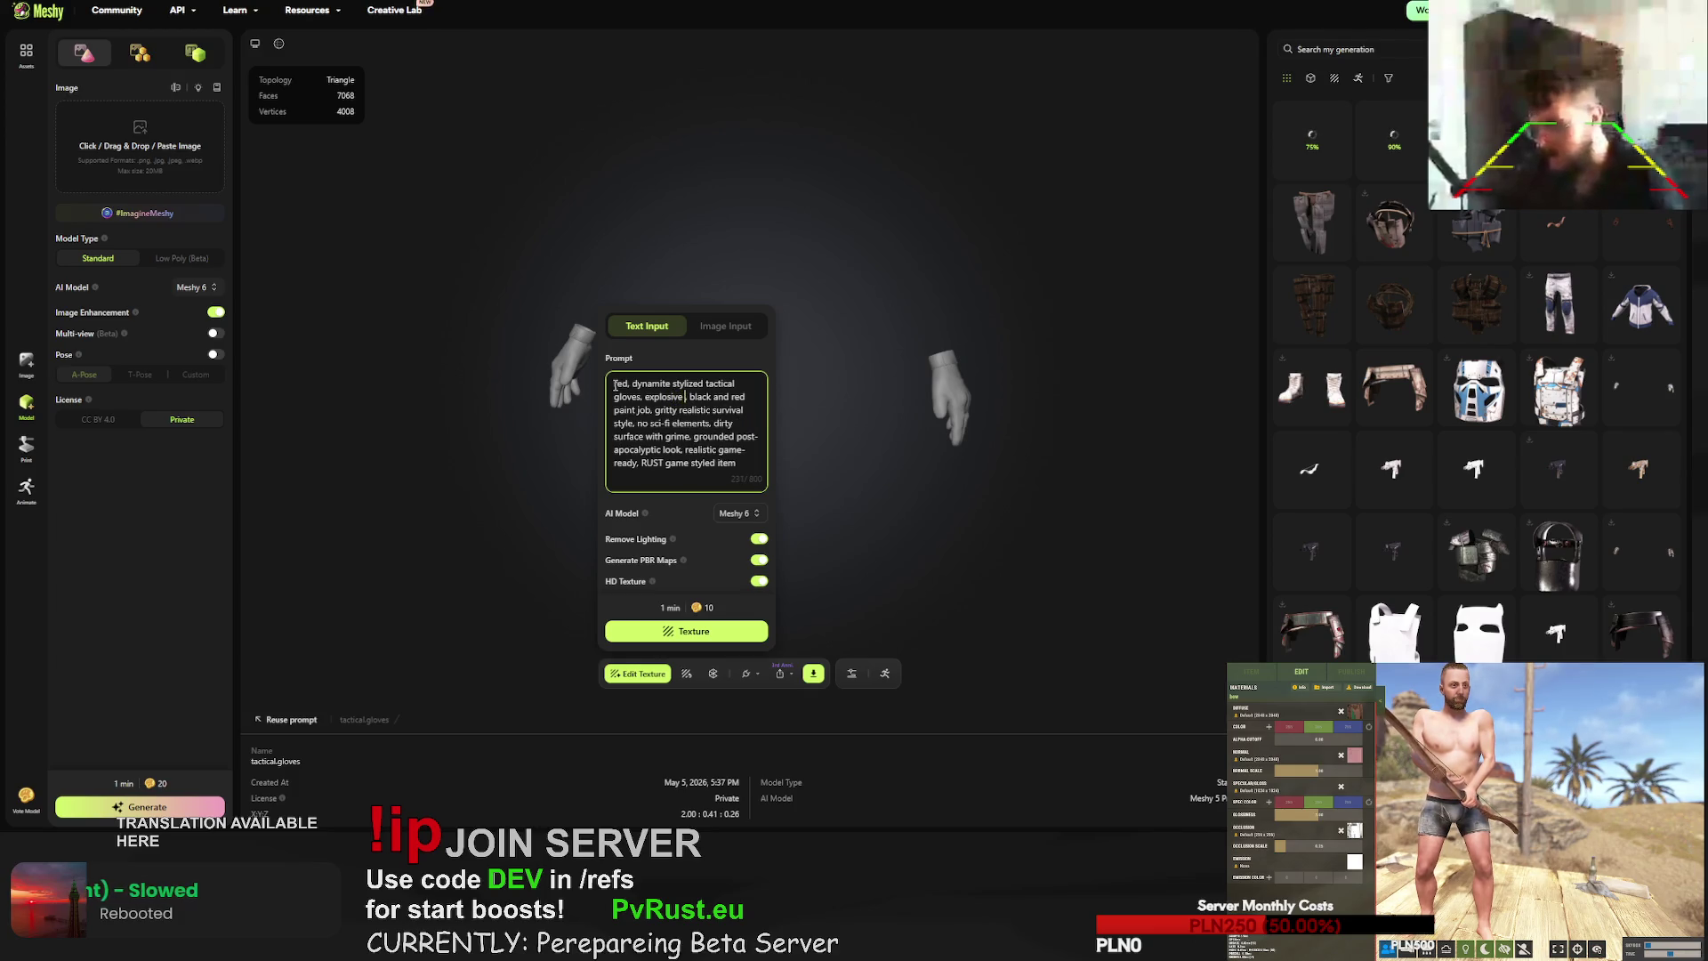
{"action": "type", "text": "med"}
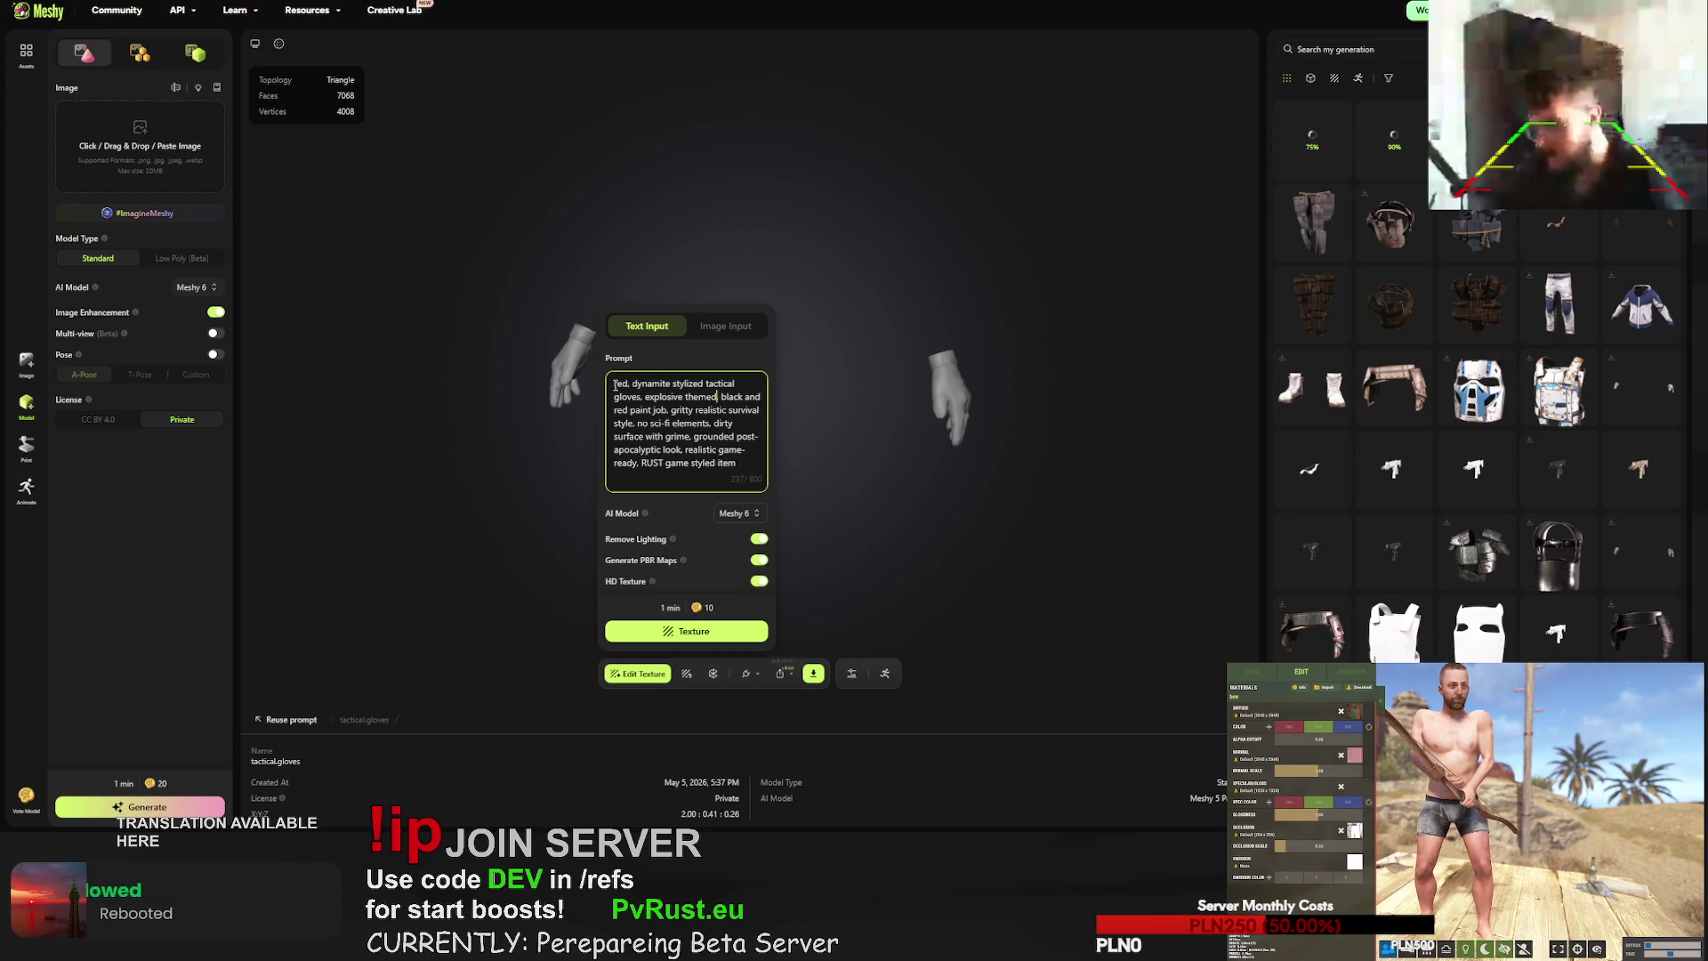
{"action": "left_click", "coordinate": [668, 412], "text": "shift"}
{"action": "key", "text": "BackSpace"}
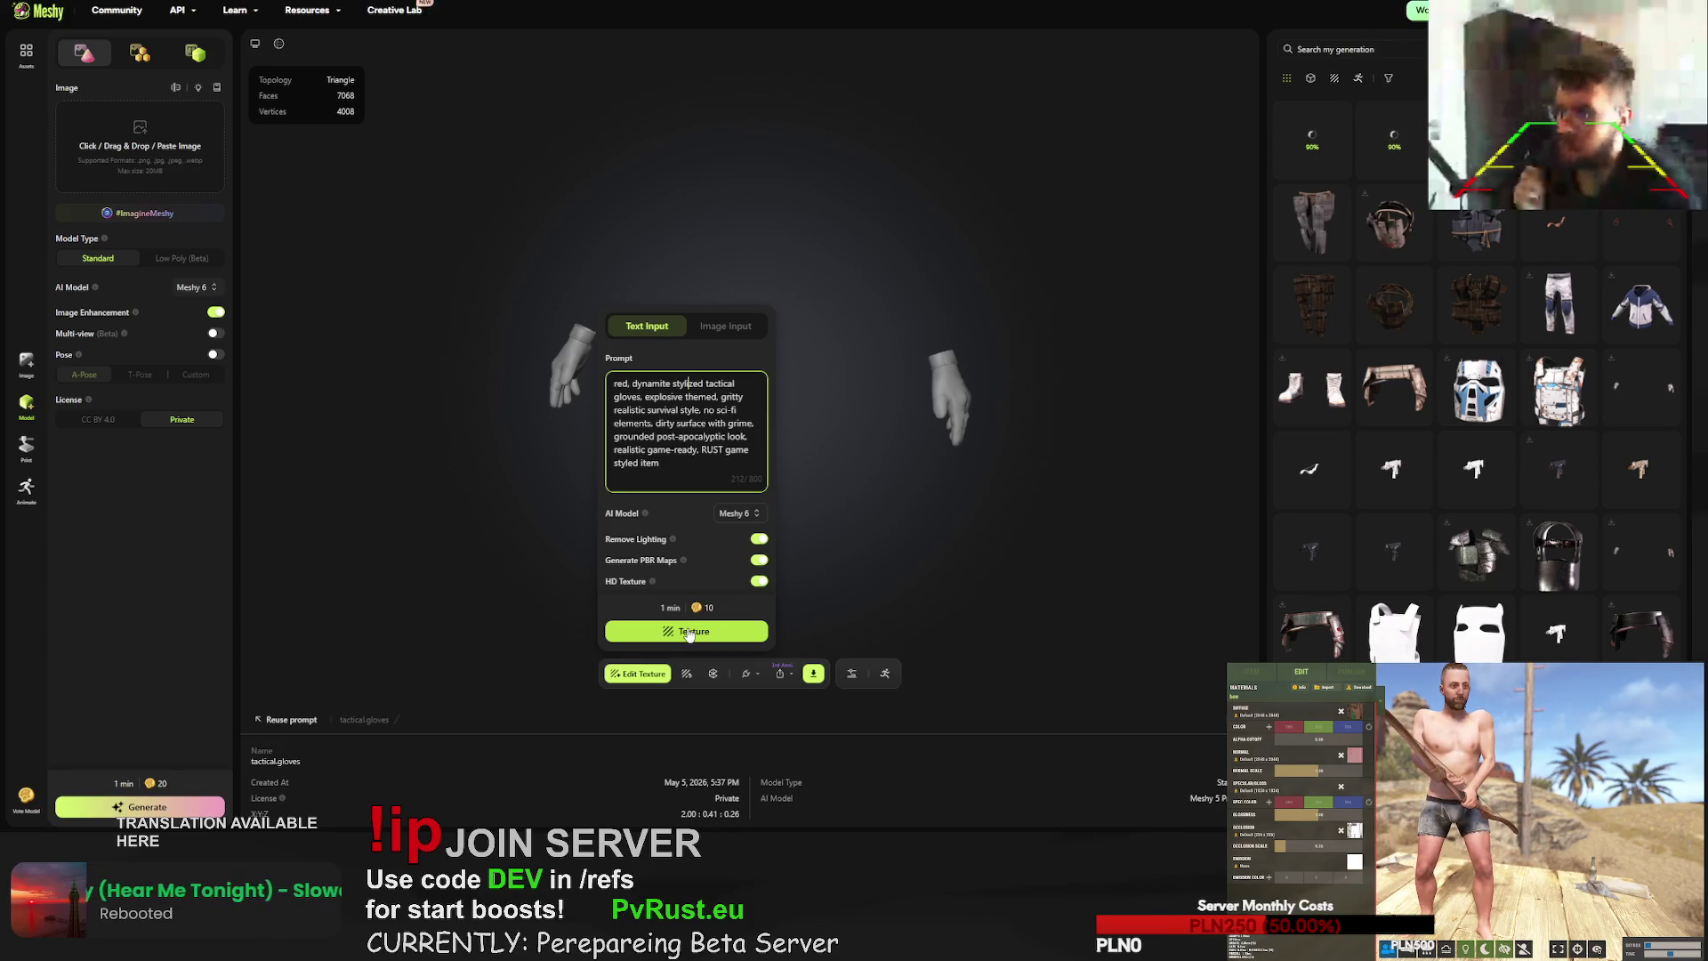
{"action": "left_click", "coordinate": [688, 632]}
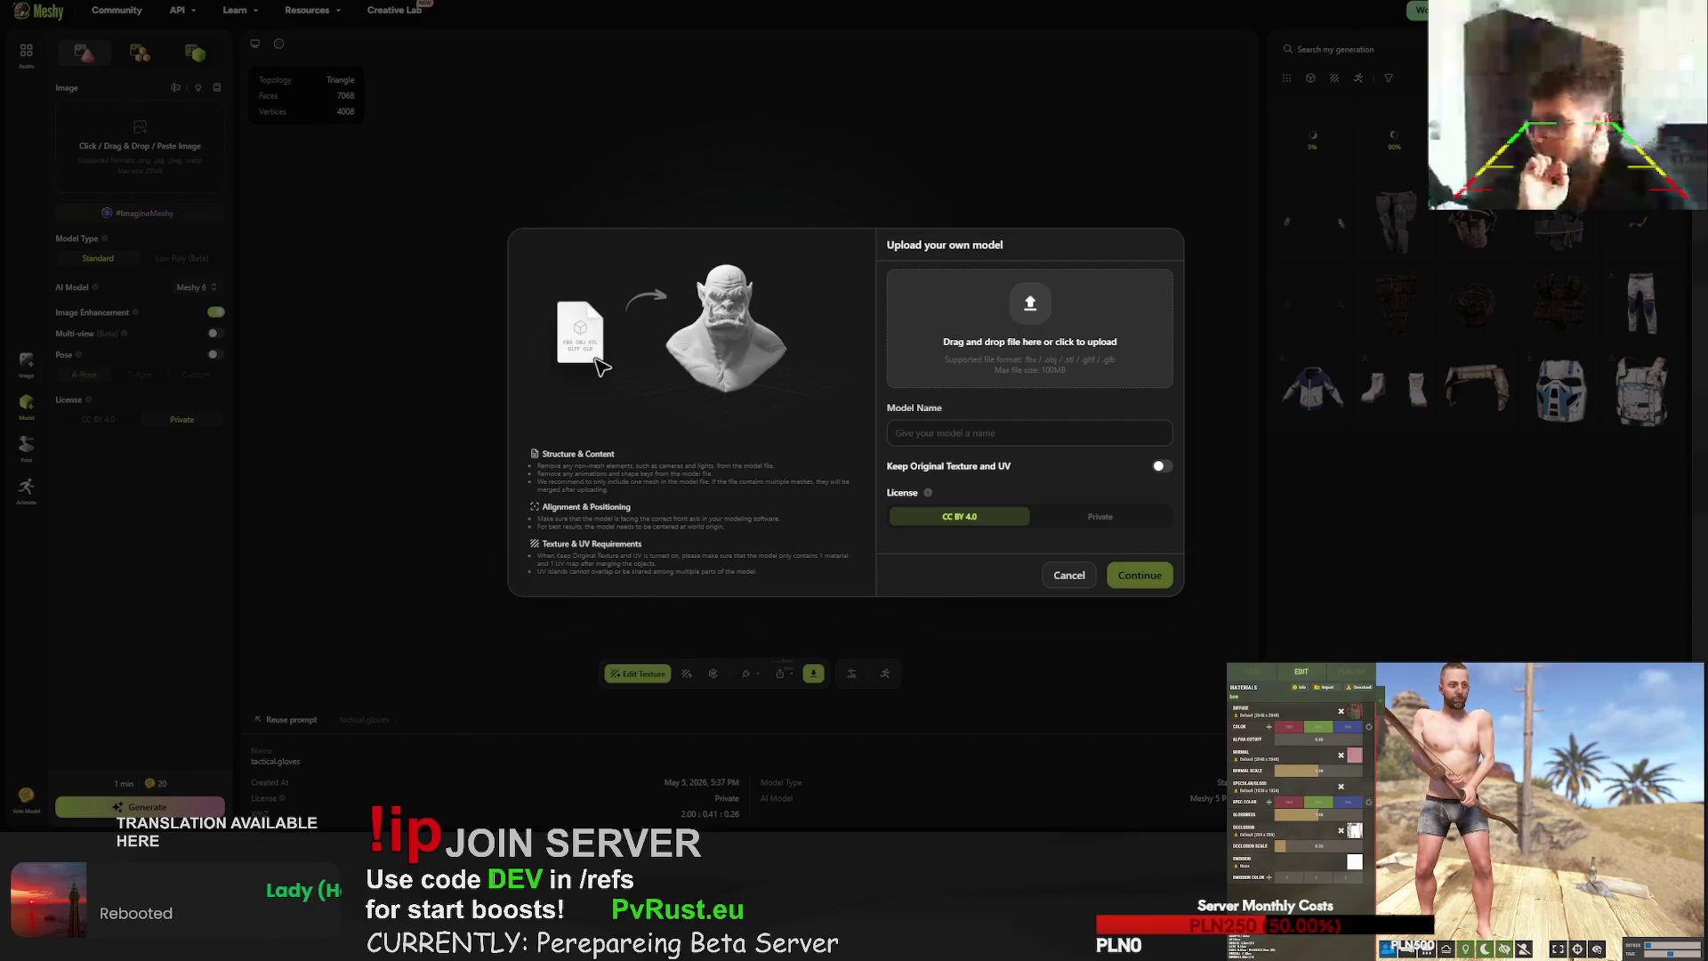
- Set the game preview's item type to Hammer and check its downloadable files
{"action": "left_click", "coordinate": [1260, 680]}
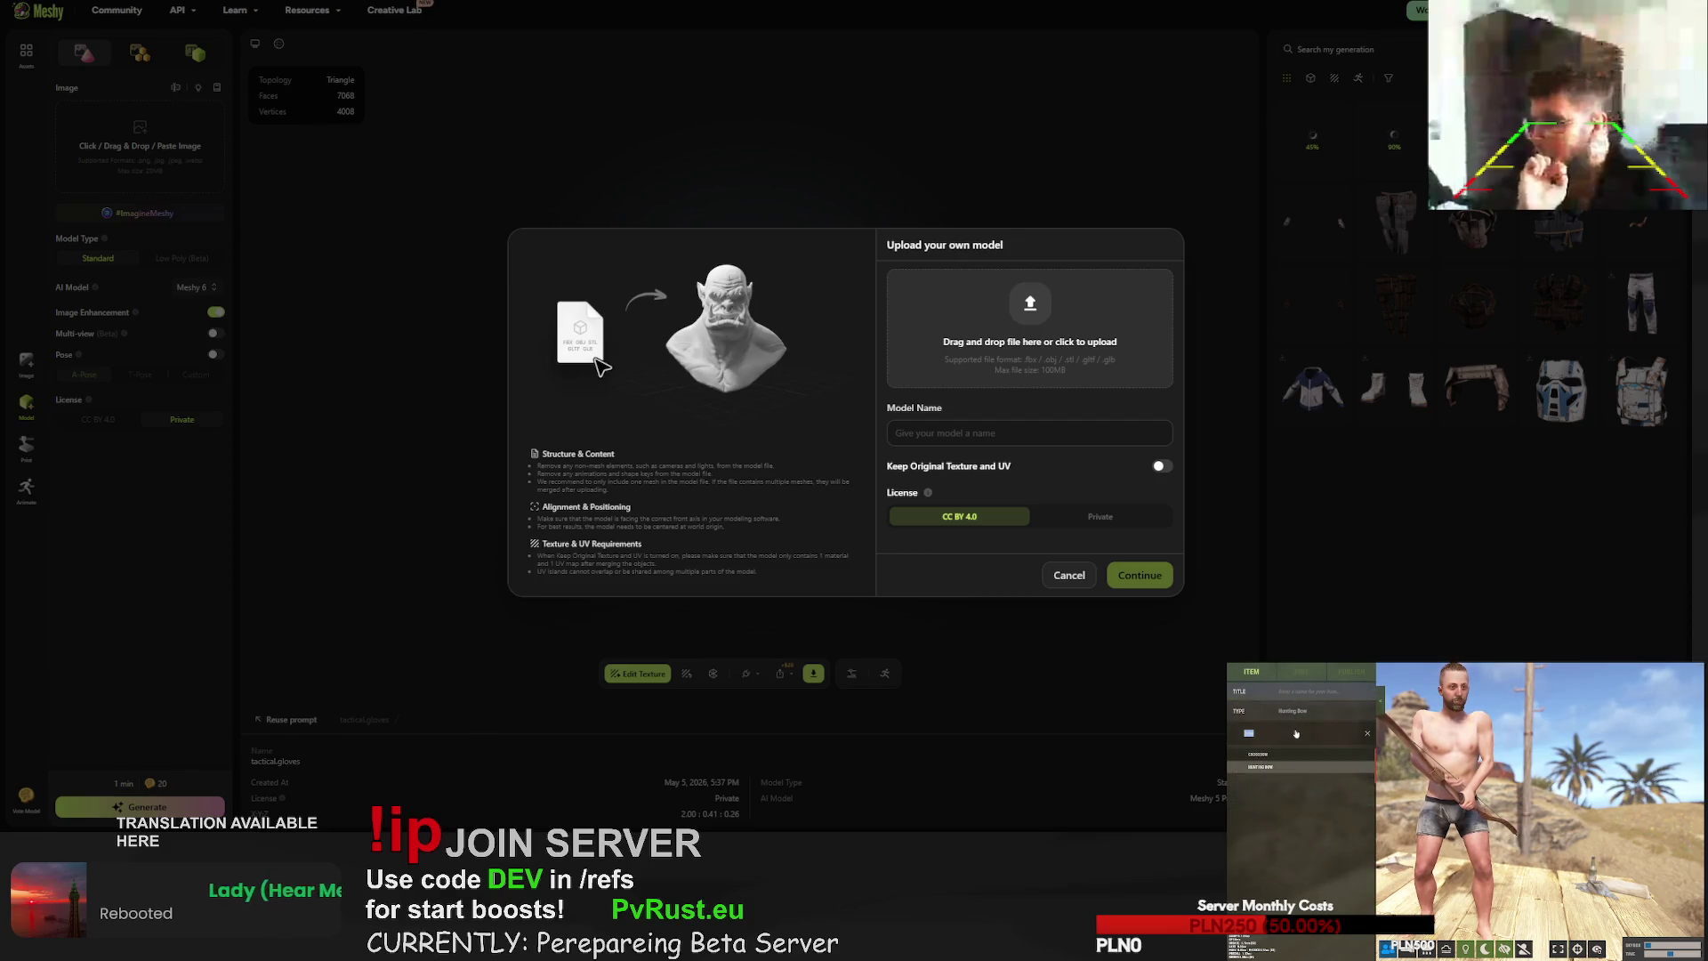
{"action": "left_click", "coordinate": [1368, 733]}
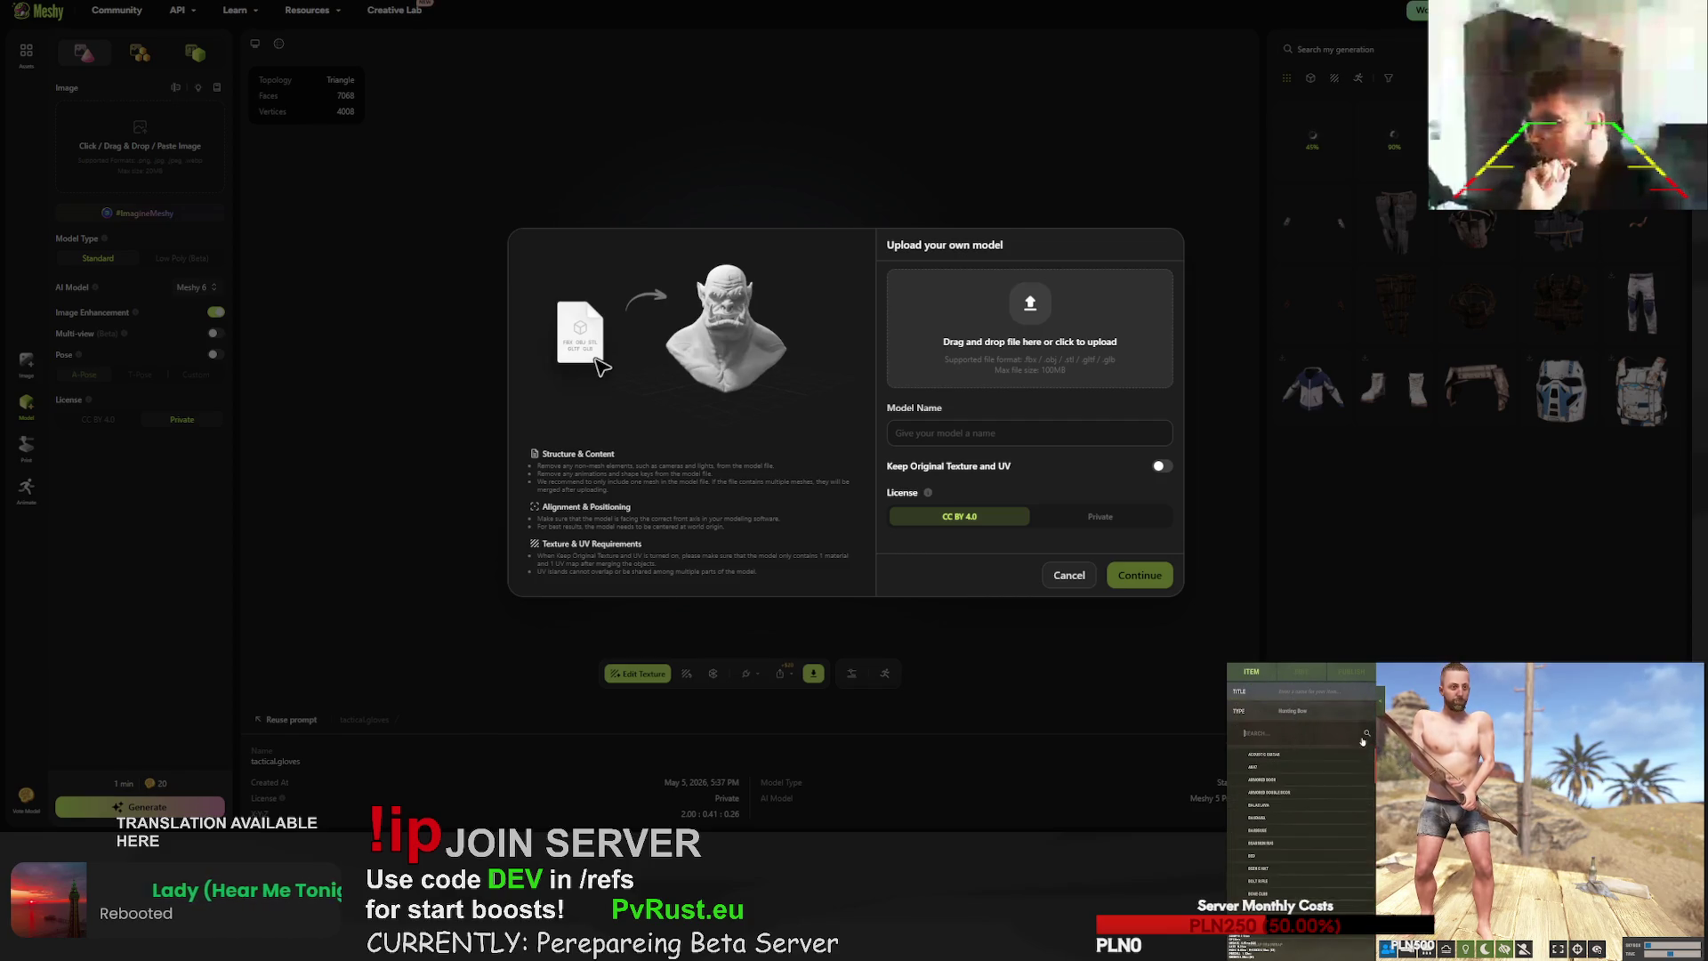
{"action": "scroll", "coordinate": [1296, 822], "scroll_direction": "down", "scroll_amount": 1}
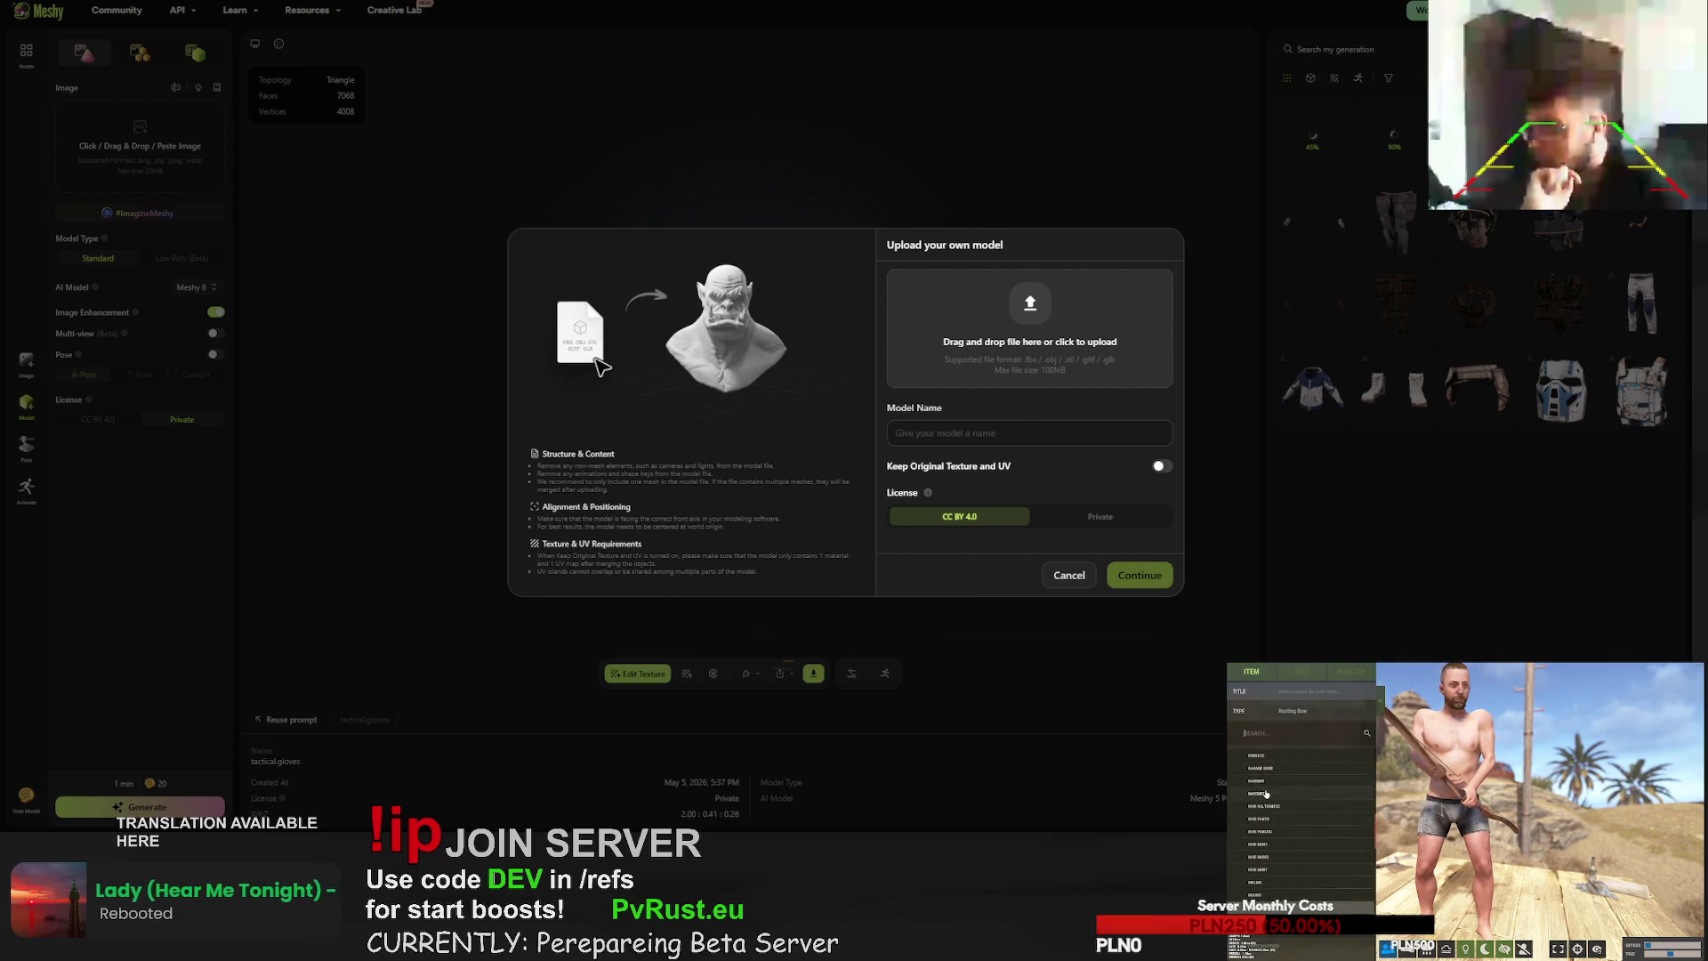
{"action": "left_click", "coordinate": [1370, 782]}
{"action": "left_click", "coordinate": [1312, 680]}
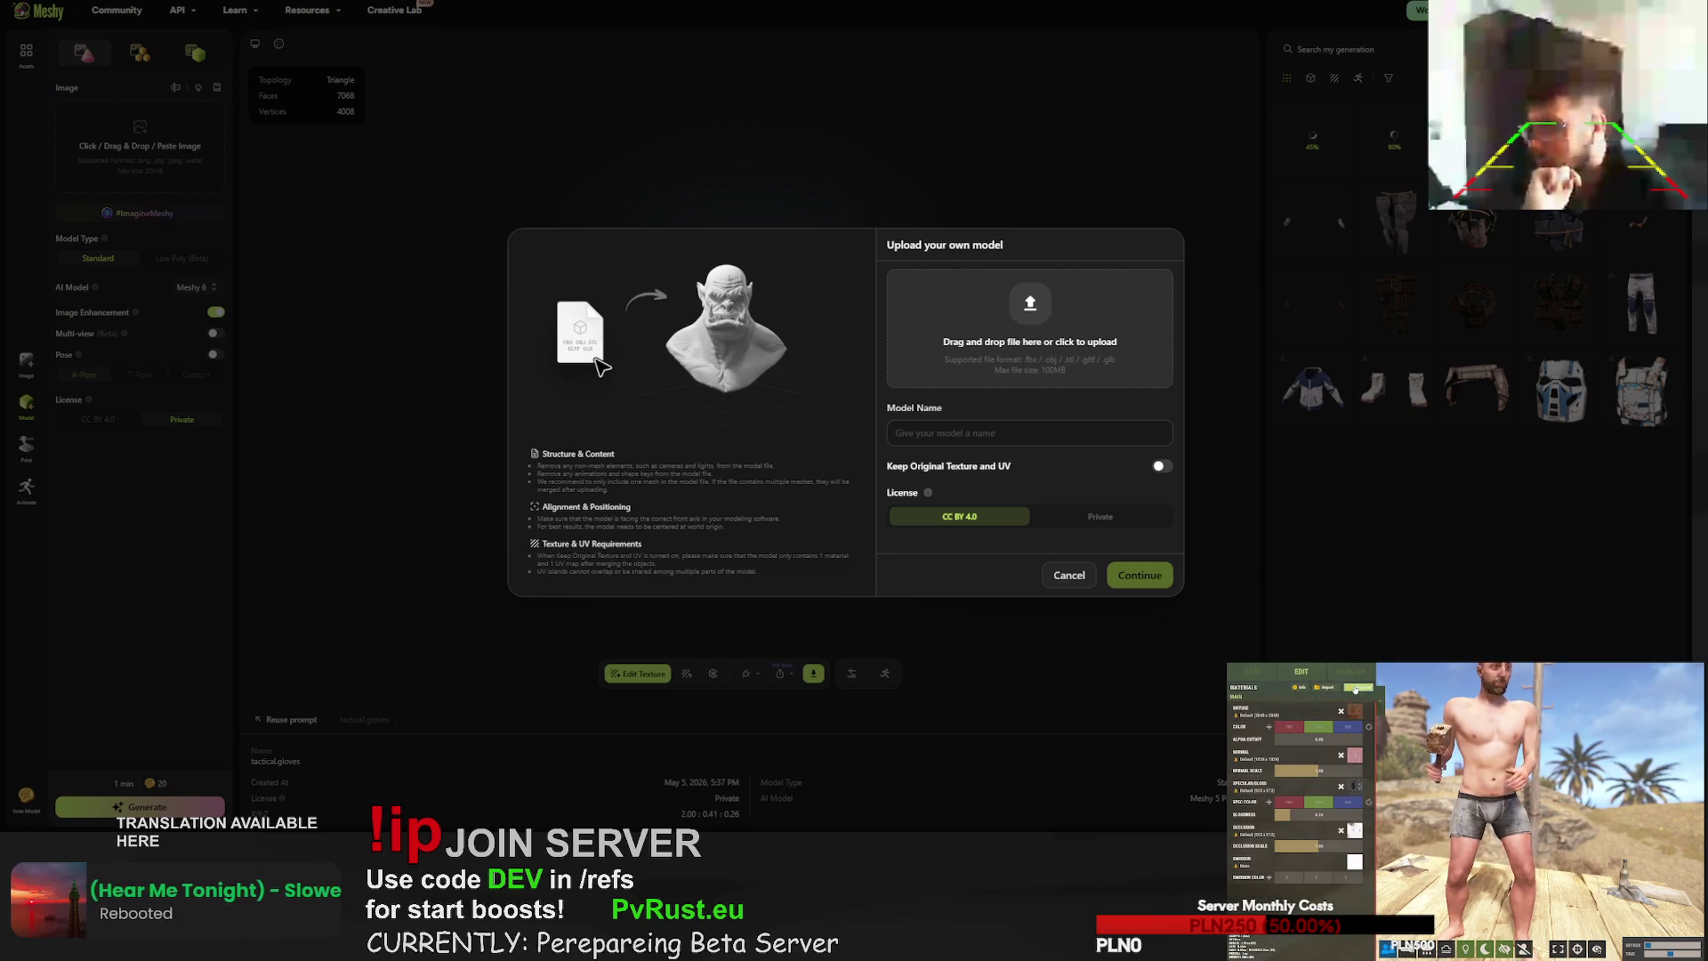
{"action": "left_click", "coordinate": [1356, 689]}
{"action": "left_click", "coordinate": [1563, 912]}
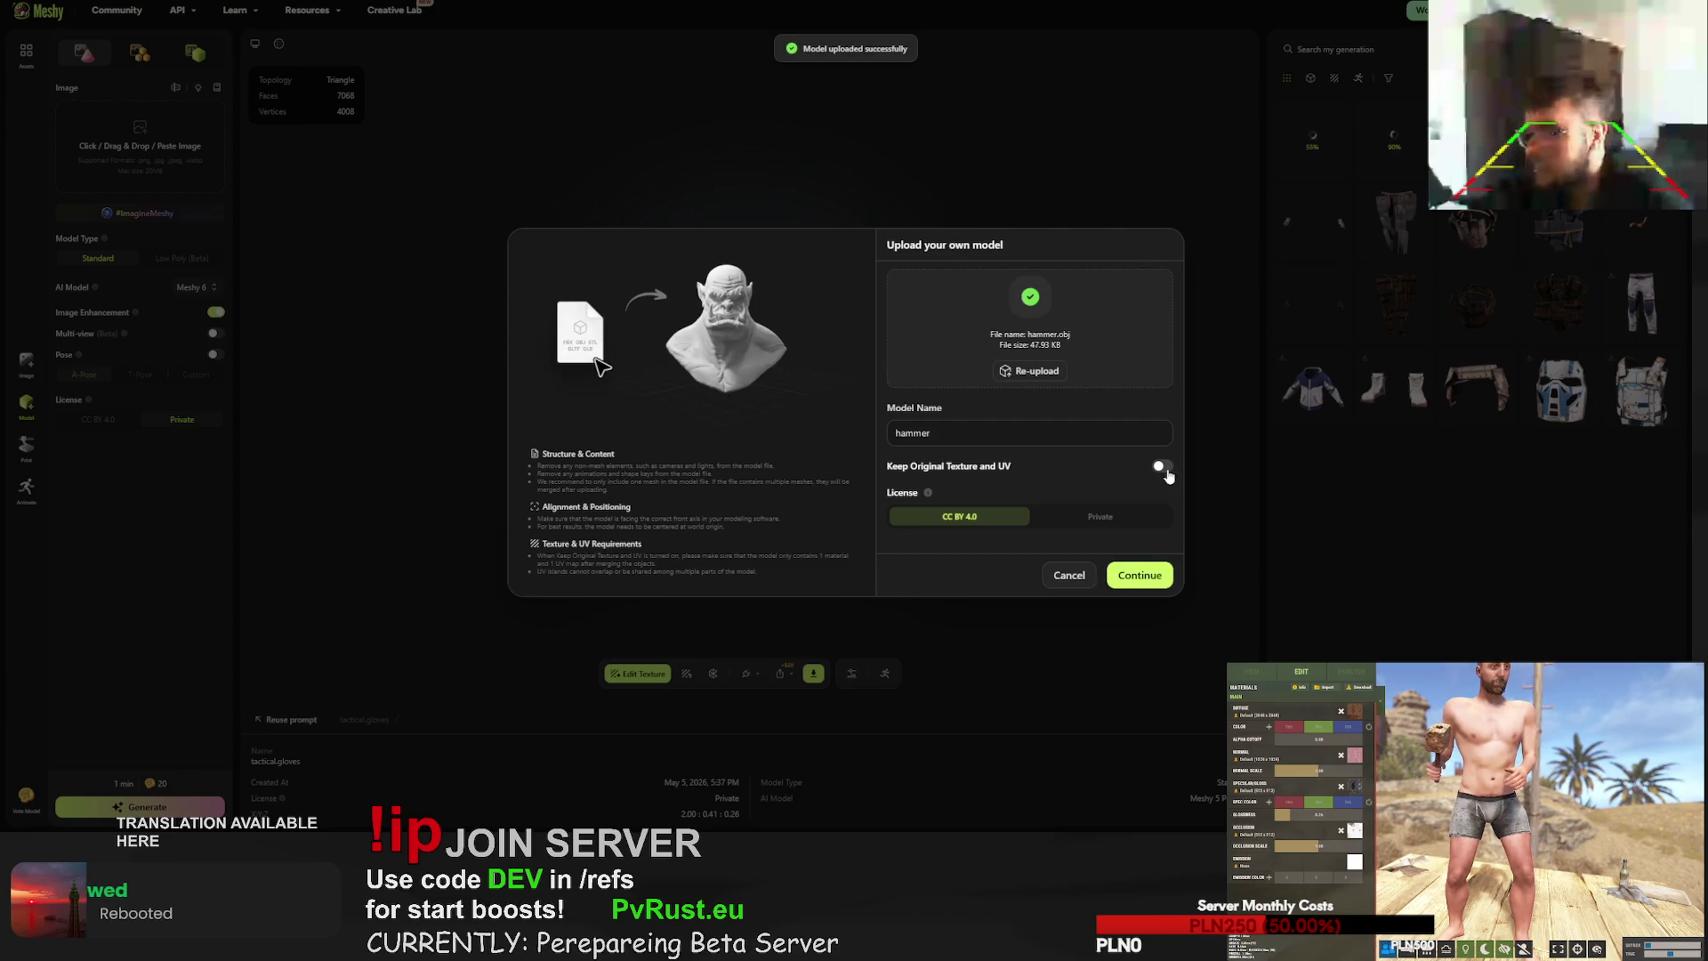
- Submit the hammer upload with a Private licence, then view the facemask generation
{"action": "left_click", "coordinate": [1119, 520]}
{"action": "left_click", "coordinate": [1118, 574]}
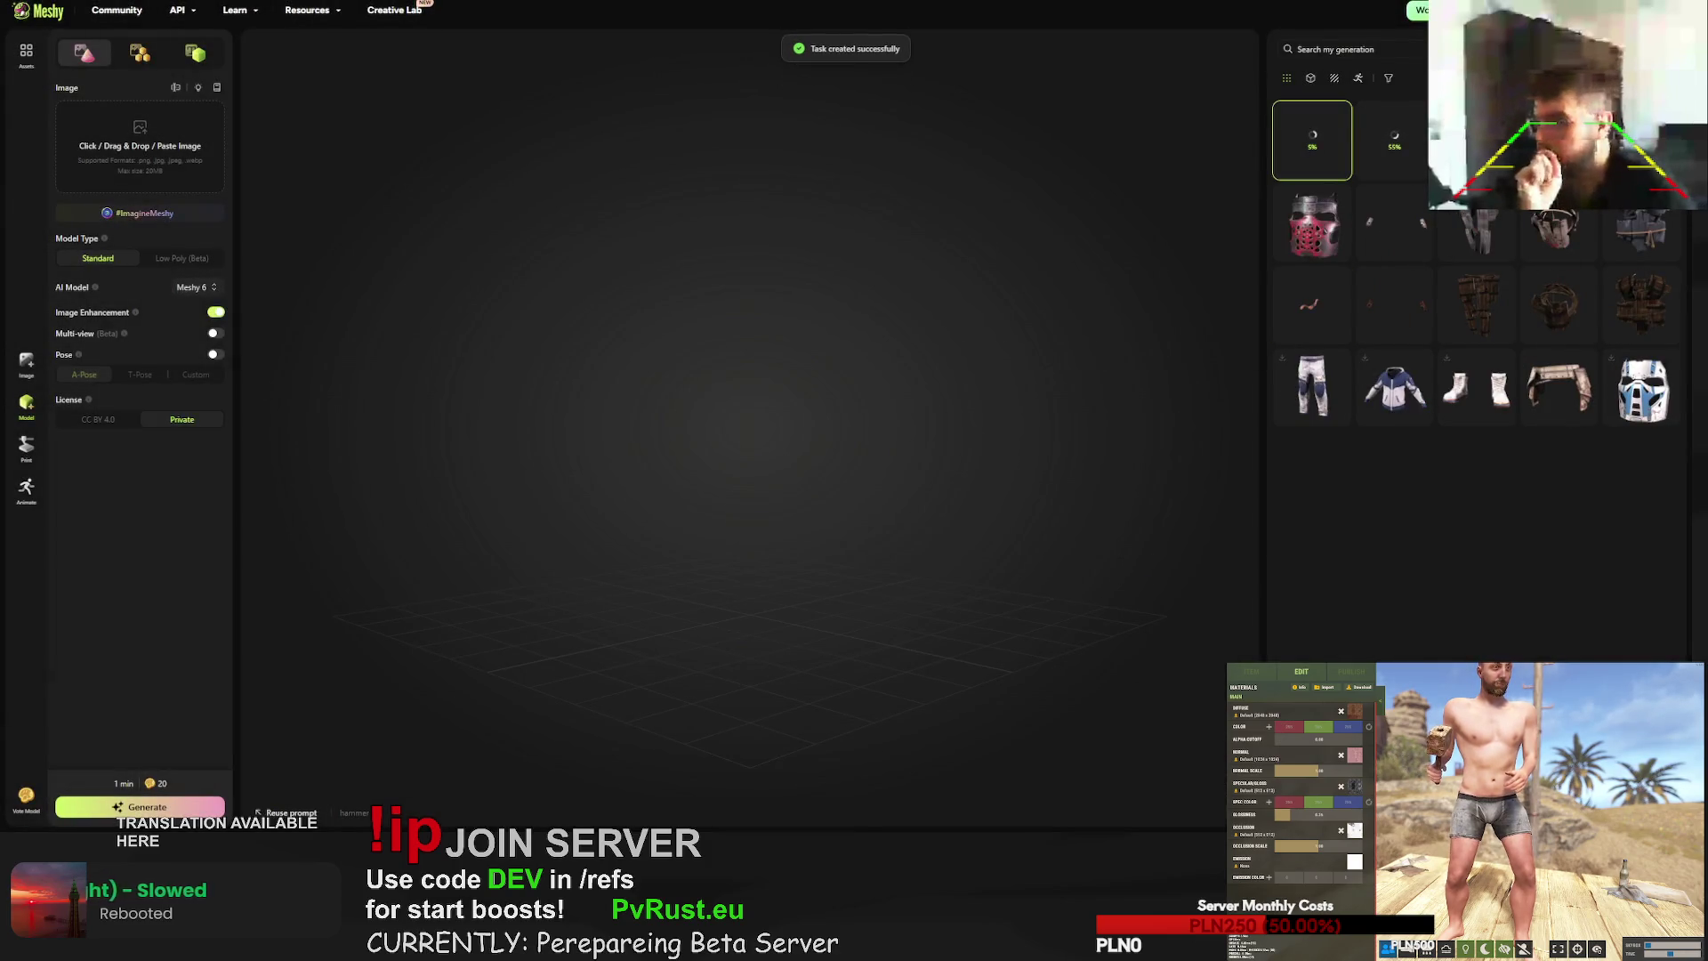
{"action": "left_click", "coordinate": [1313, 223]}
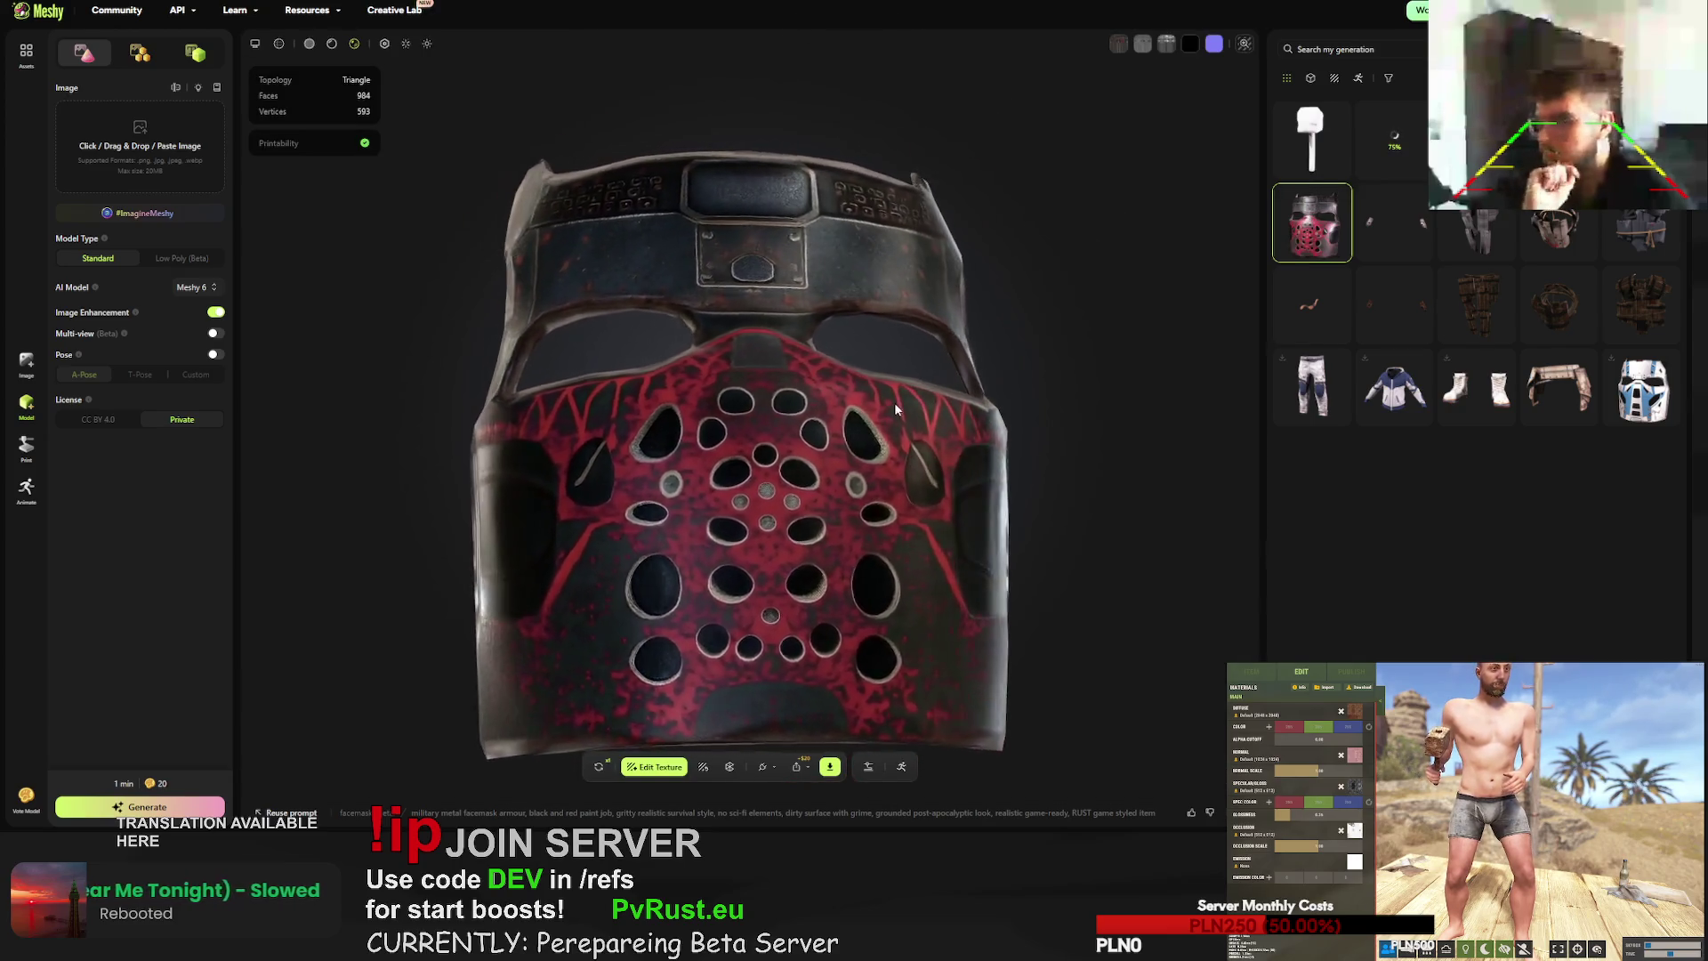
- Orbit the red facemask, red gloves and tank-icon gloves, then load the untextured hammer
{"action": "mouse_move", "coordinate": [876, 430]}
{"action": "left_mouse_down"}
{"action": "mouse_move", "coordinate": [552, 389]}
{"action": "mouse_move", "coordinate": [629, 389]}
{"action": "left_mouse_up"}
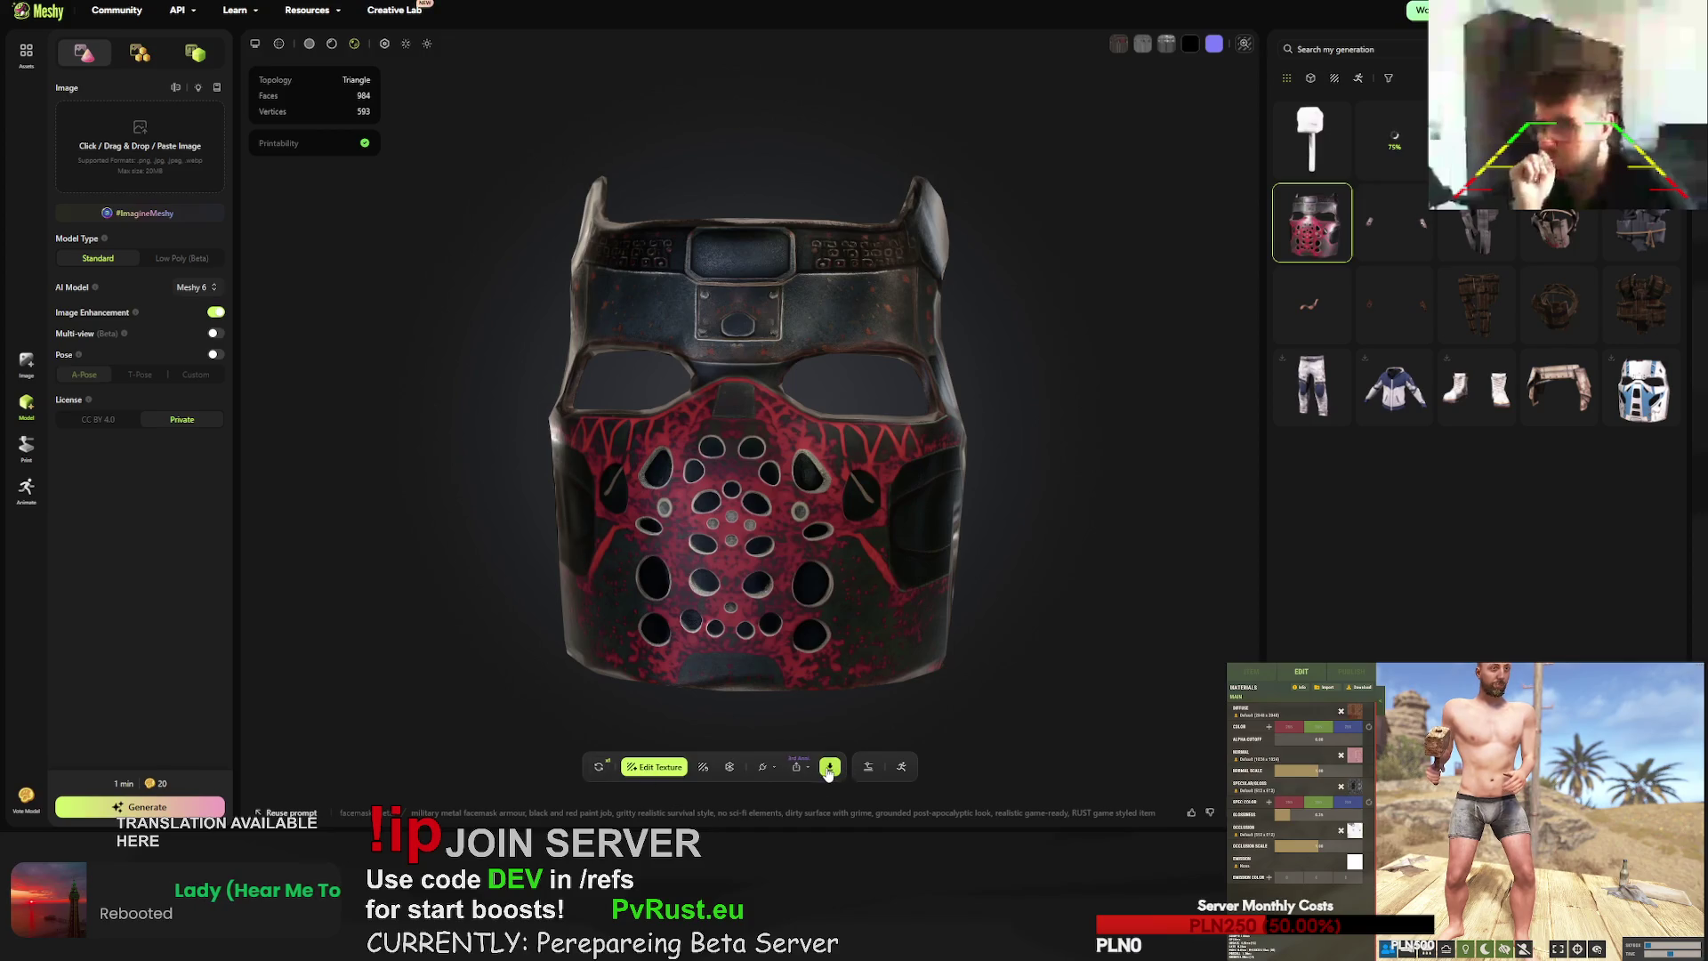
{"action": "left_click_drag", "start_coordinate": [1032, 633], "coordinate": [1037, 499]}
{"action": "left_click", "coordinate": [1395, 222]}
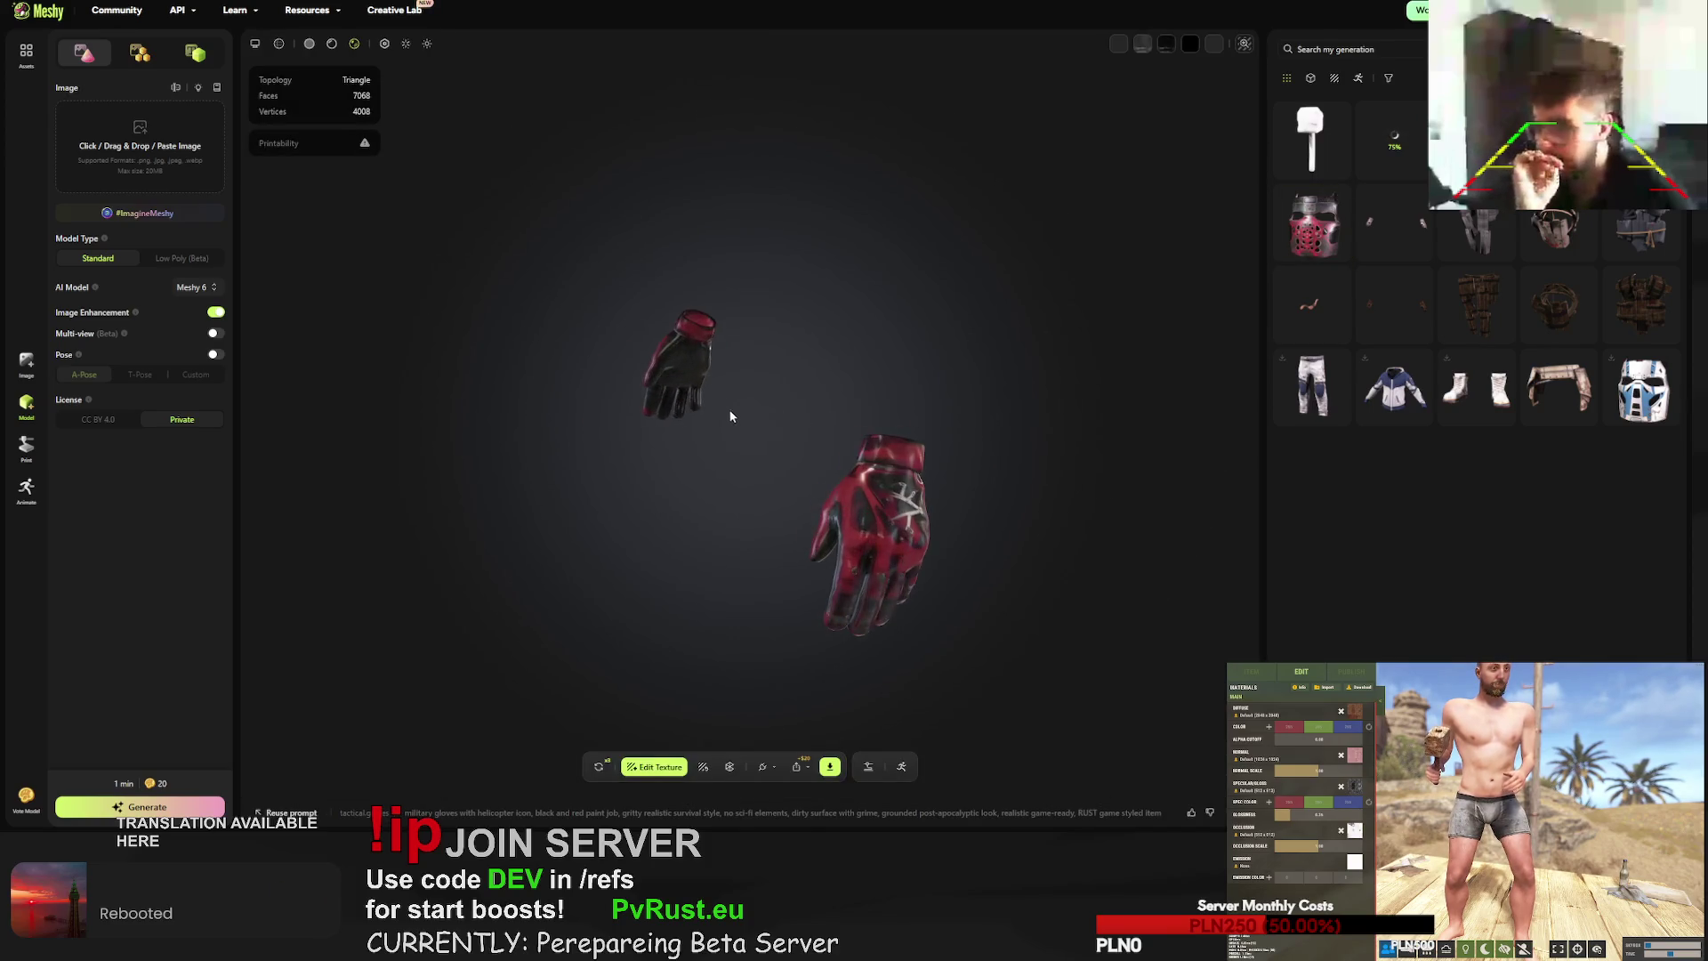
{"action": "mouse_move", "coordinate": [692, 405]}
{"action": "left_mouse_down"}
{"action": "mouse_move", "coordinate": [716, 392]}
{"action": "mouse_move", "coordinate": [916, 404]}
{"action": "left_mouse_up"}
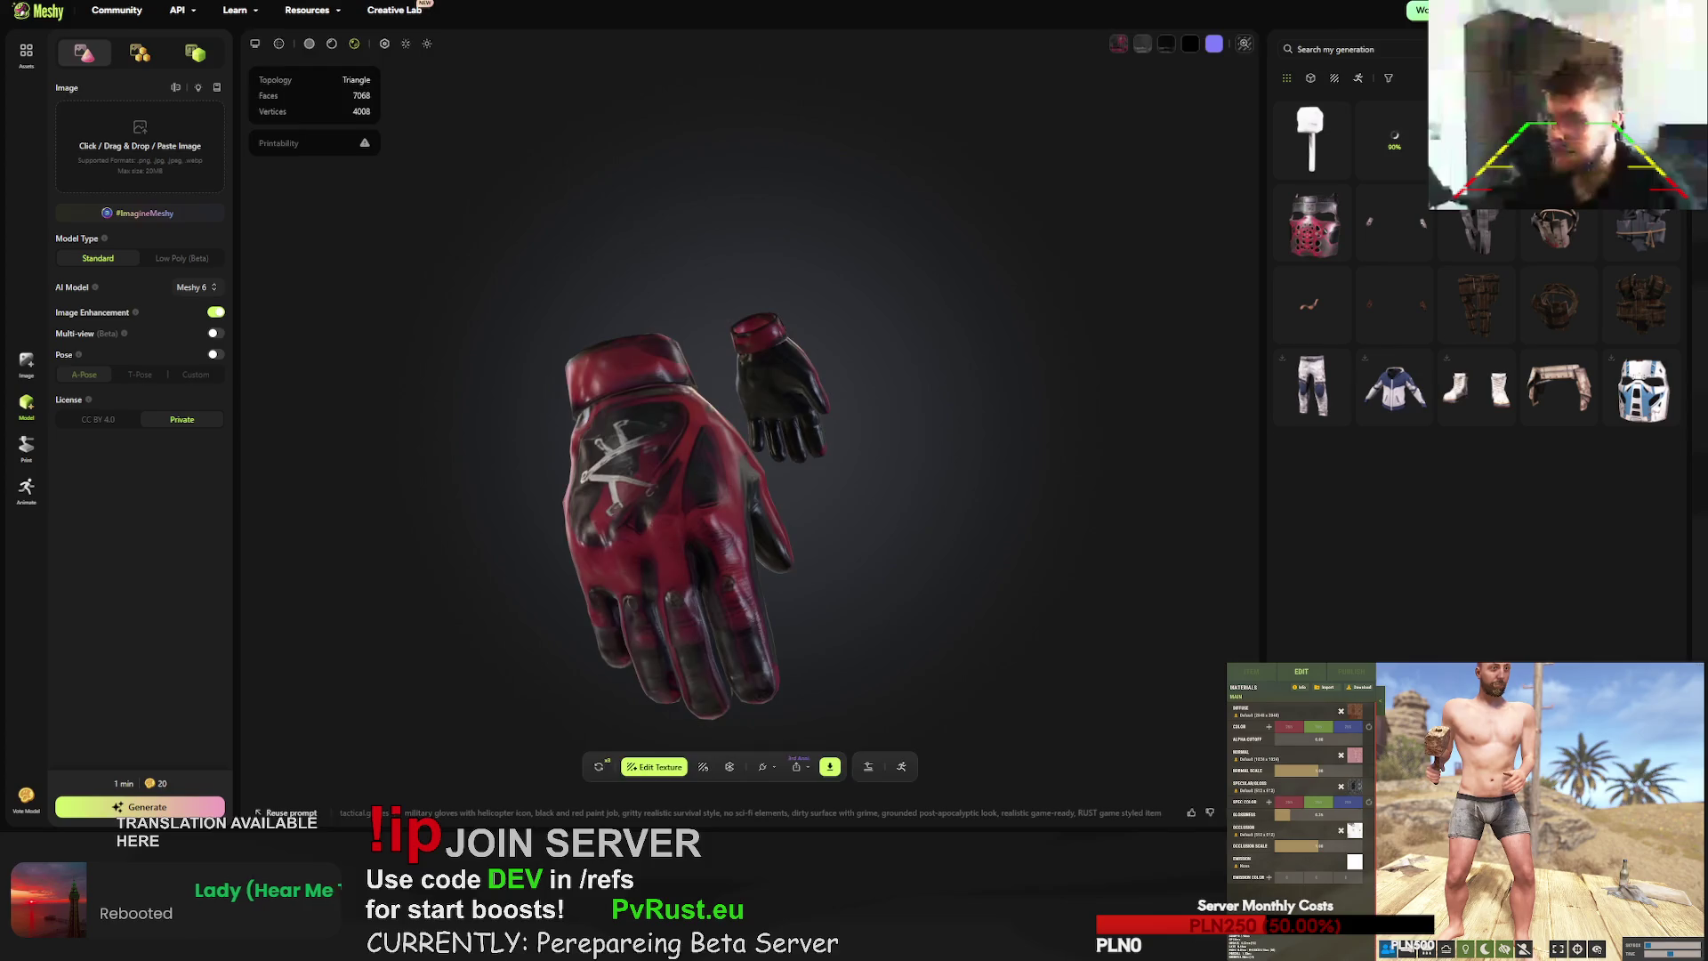
{"action": "left_click", "coordinate": [1370, 227]}
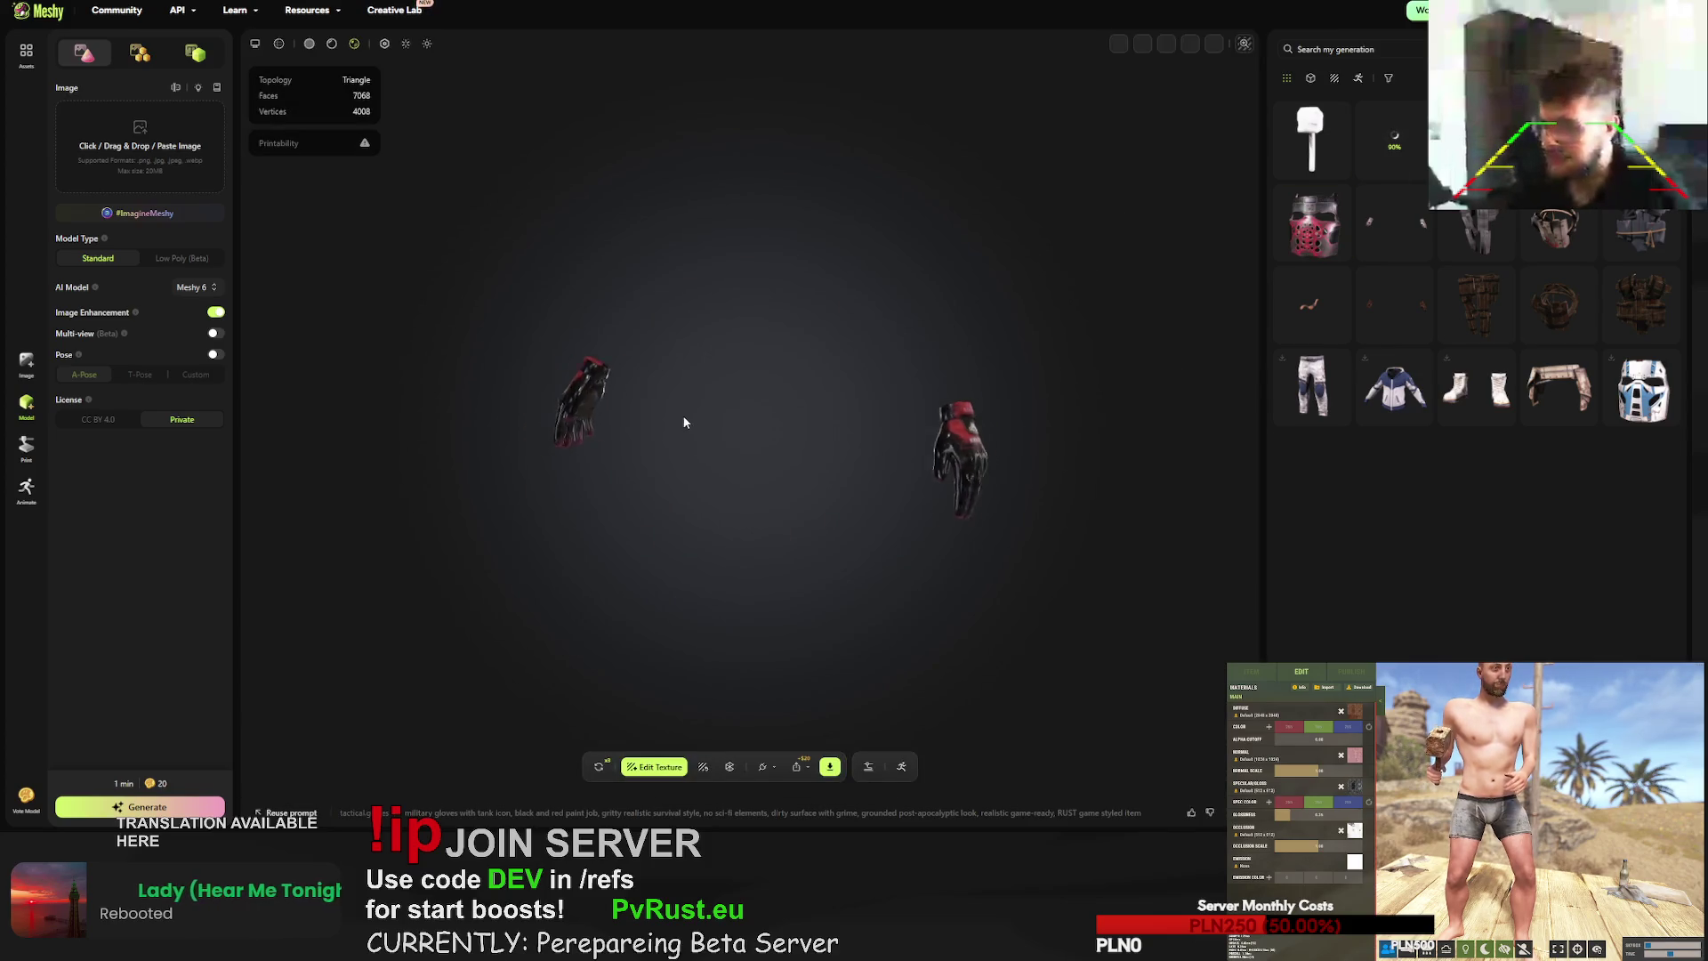
{"action": "mouse_move", "coordinate": [703, 421]}
{"action": "left_mouse_down"}
{"action": "mouse_move", "coordinate": [574, 422]}
{"action": "mouse_move", "coordinate": [603, 396]}
{"action": "mouse_move", "coordinate": [744, 423]}
{"action": "mouse_move", "coordinate": [915, 413]}
{"action": "left_mouse_up"}
{"action": "scroll", "coordinate": [913, 423], "scroll_direction": "up", "scroll_amount": 3}
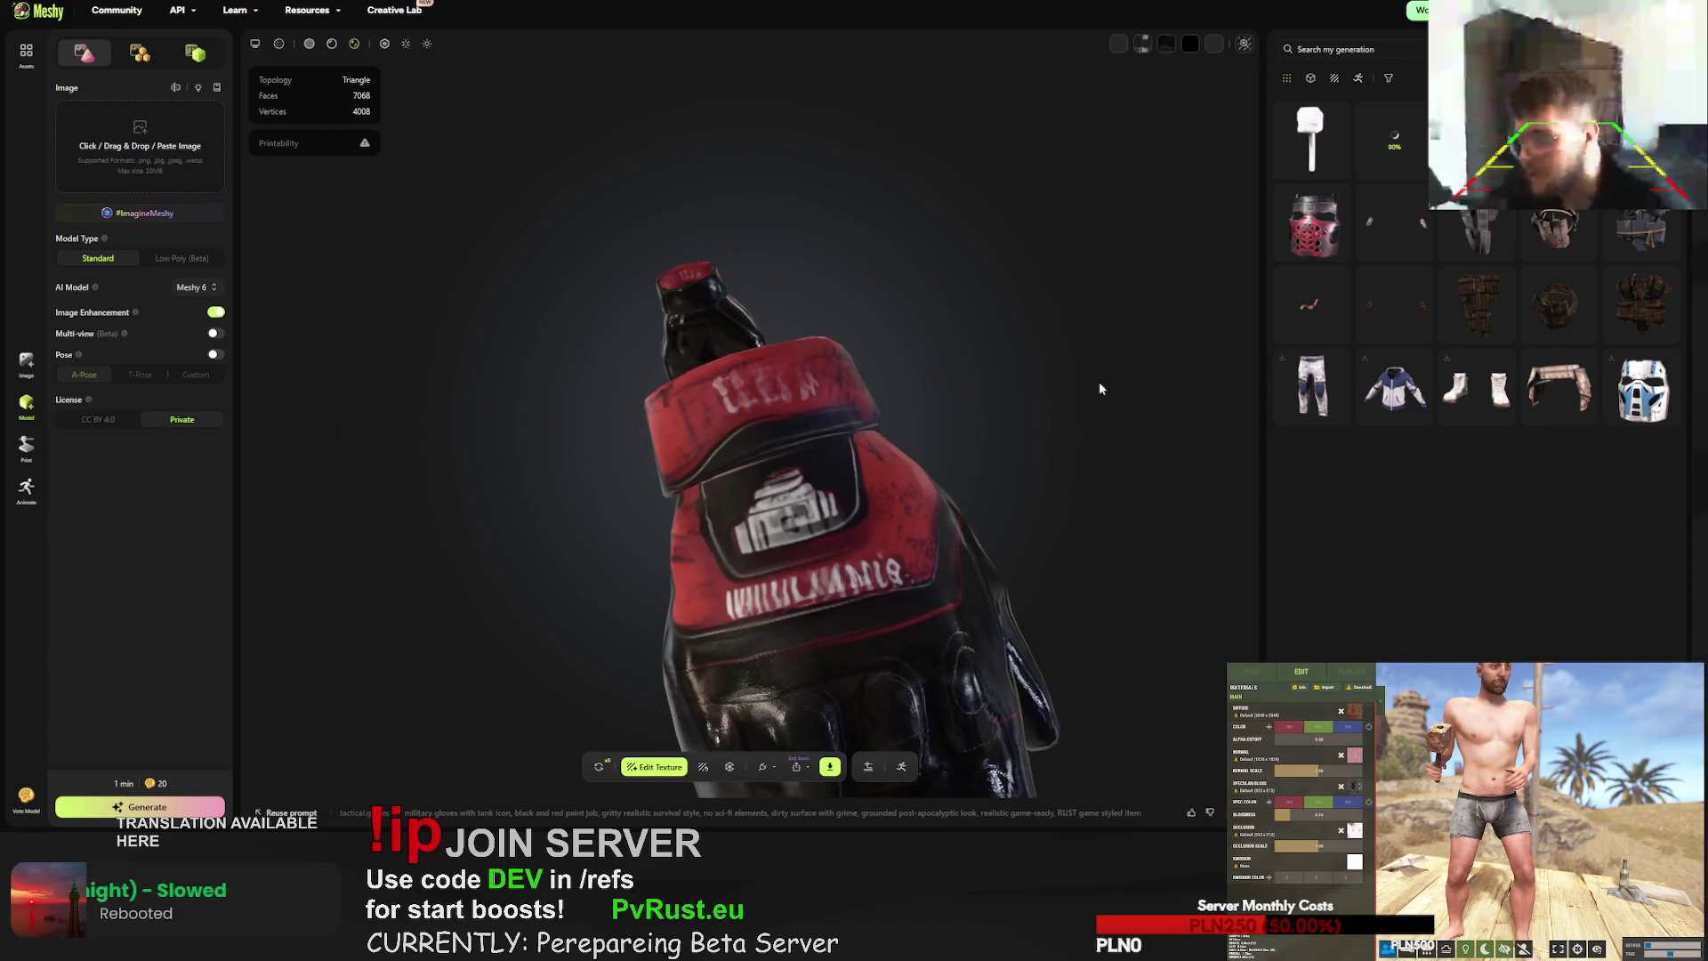
{"action": "left_click", "coordinate": [1331, 145]}
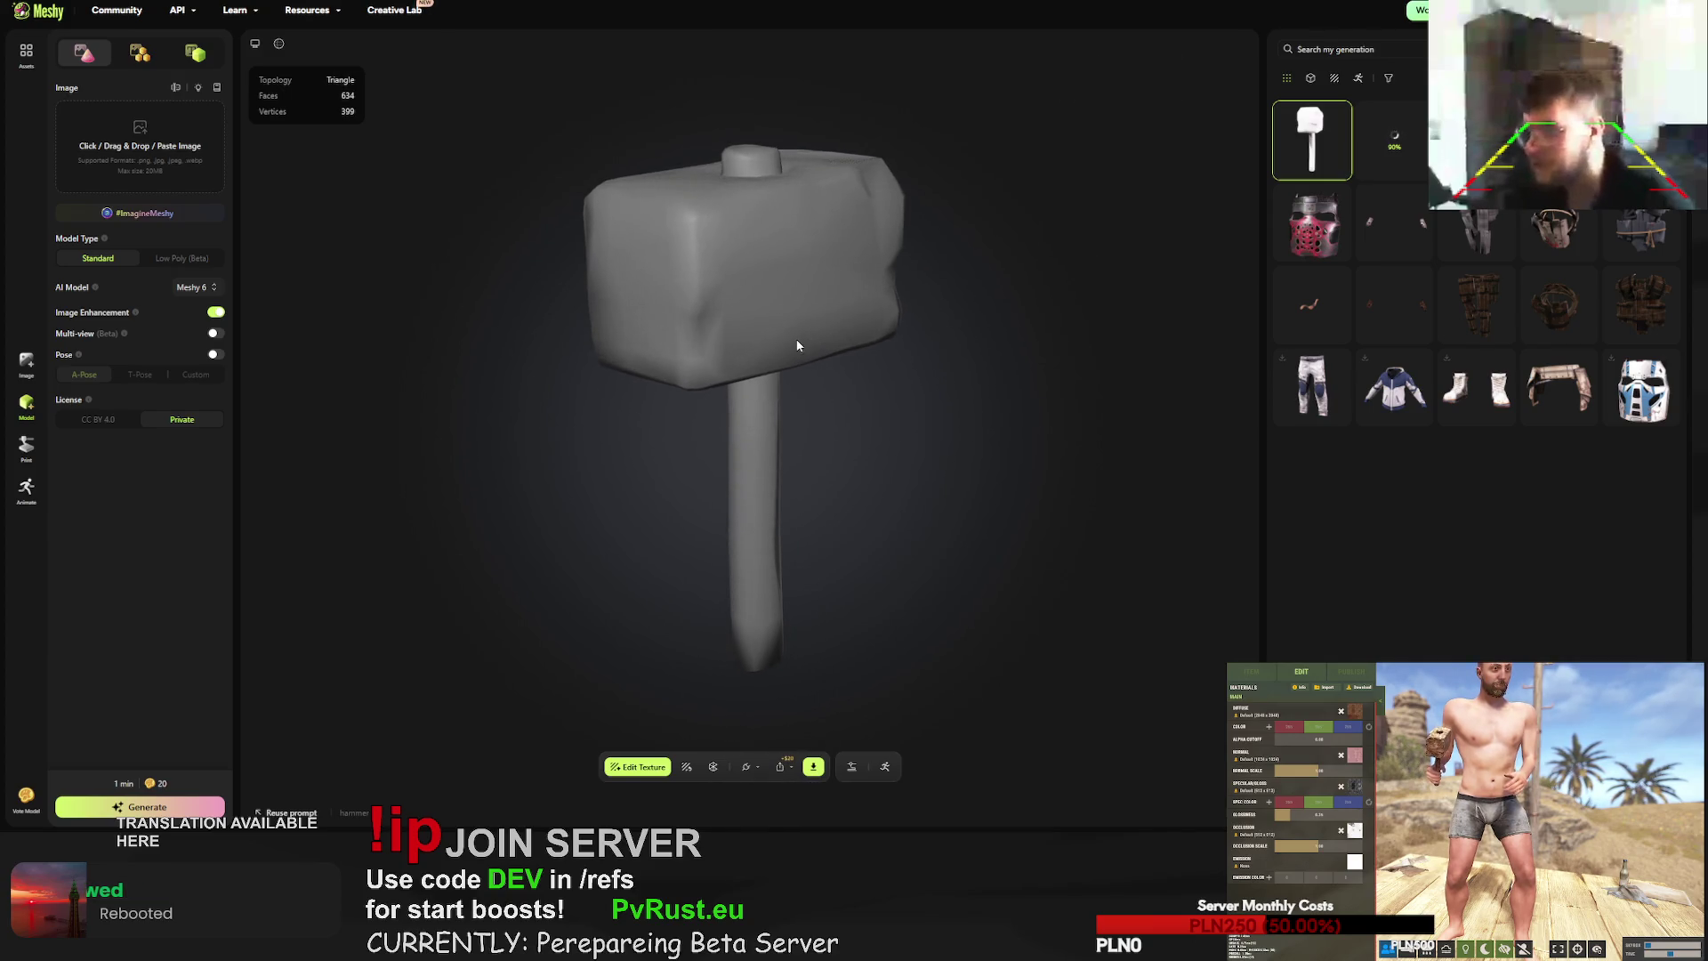
- Texture the hammer as 'birthday cake stylized hammer, gingerbread handle', dropping the sci-fi and grime phrases
{"action": "left_click", "coordinate": [686, 767]}
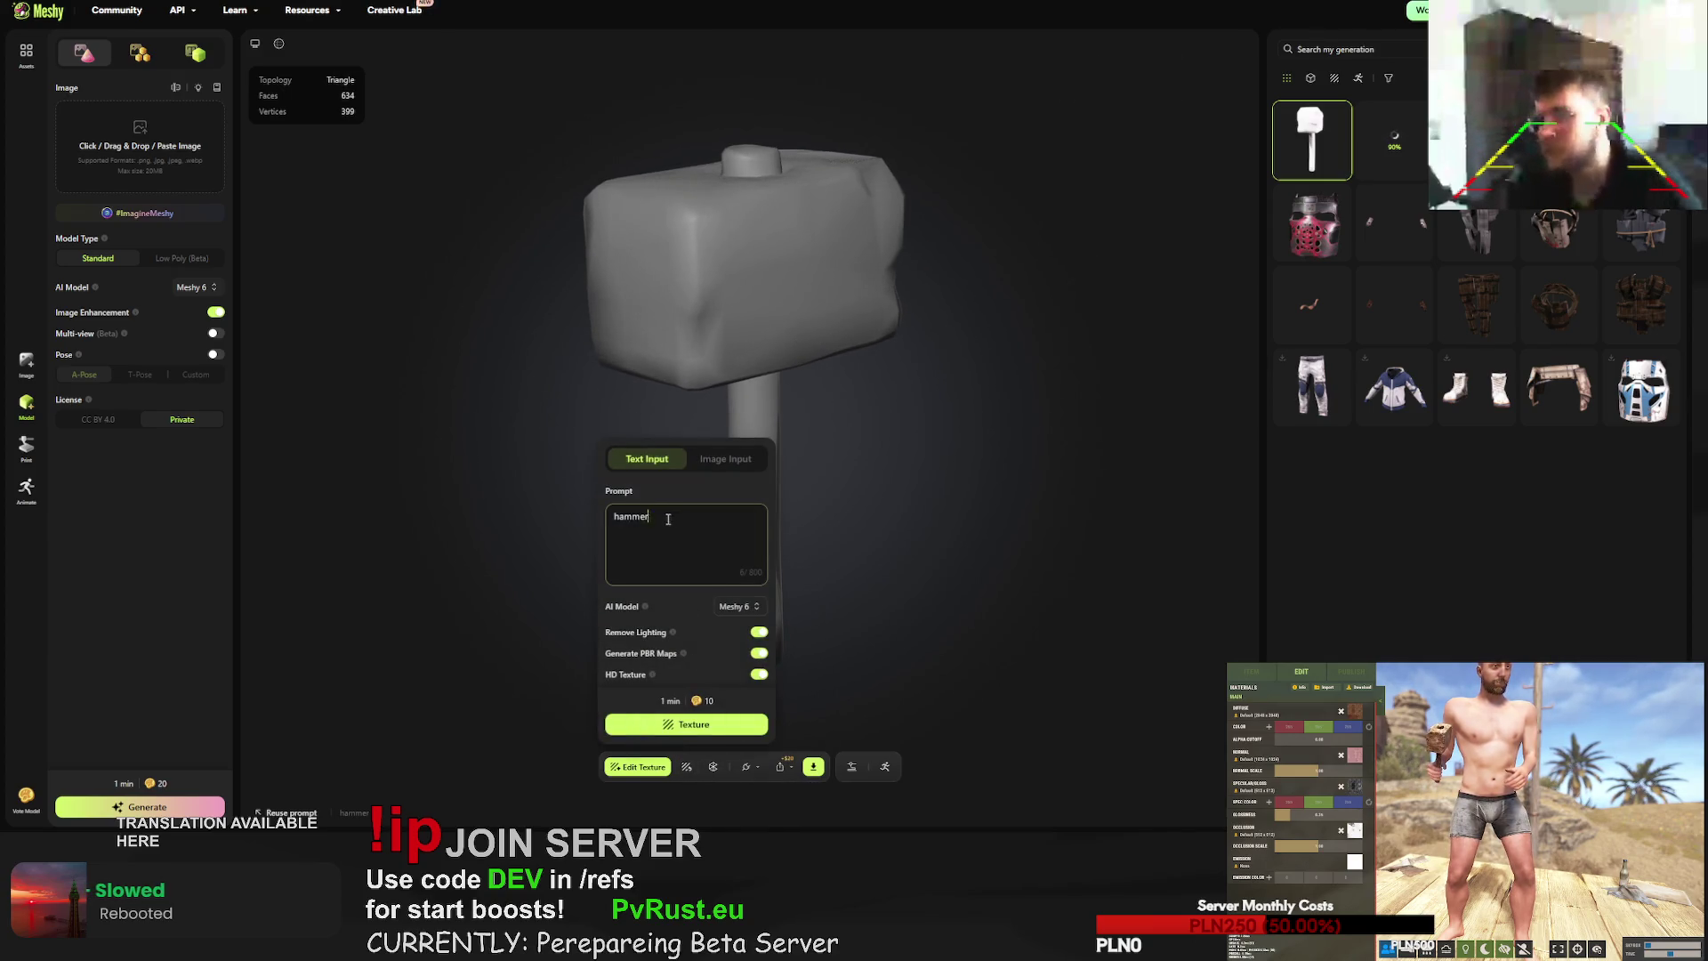
{"action": "type", "text": "military metal facemask armour, black and red paint job, gritty realistic survival style. no sci-fi elements. dirty surface with grime, grounded post-apocalyptic look, realistic game-ready. RUST game styled item"}
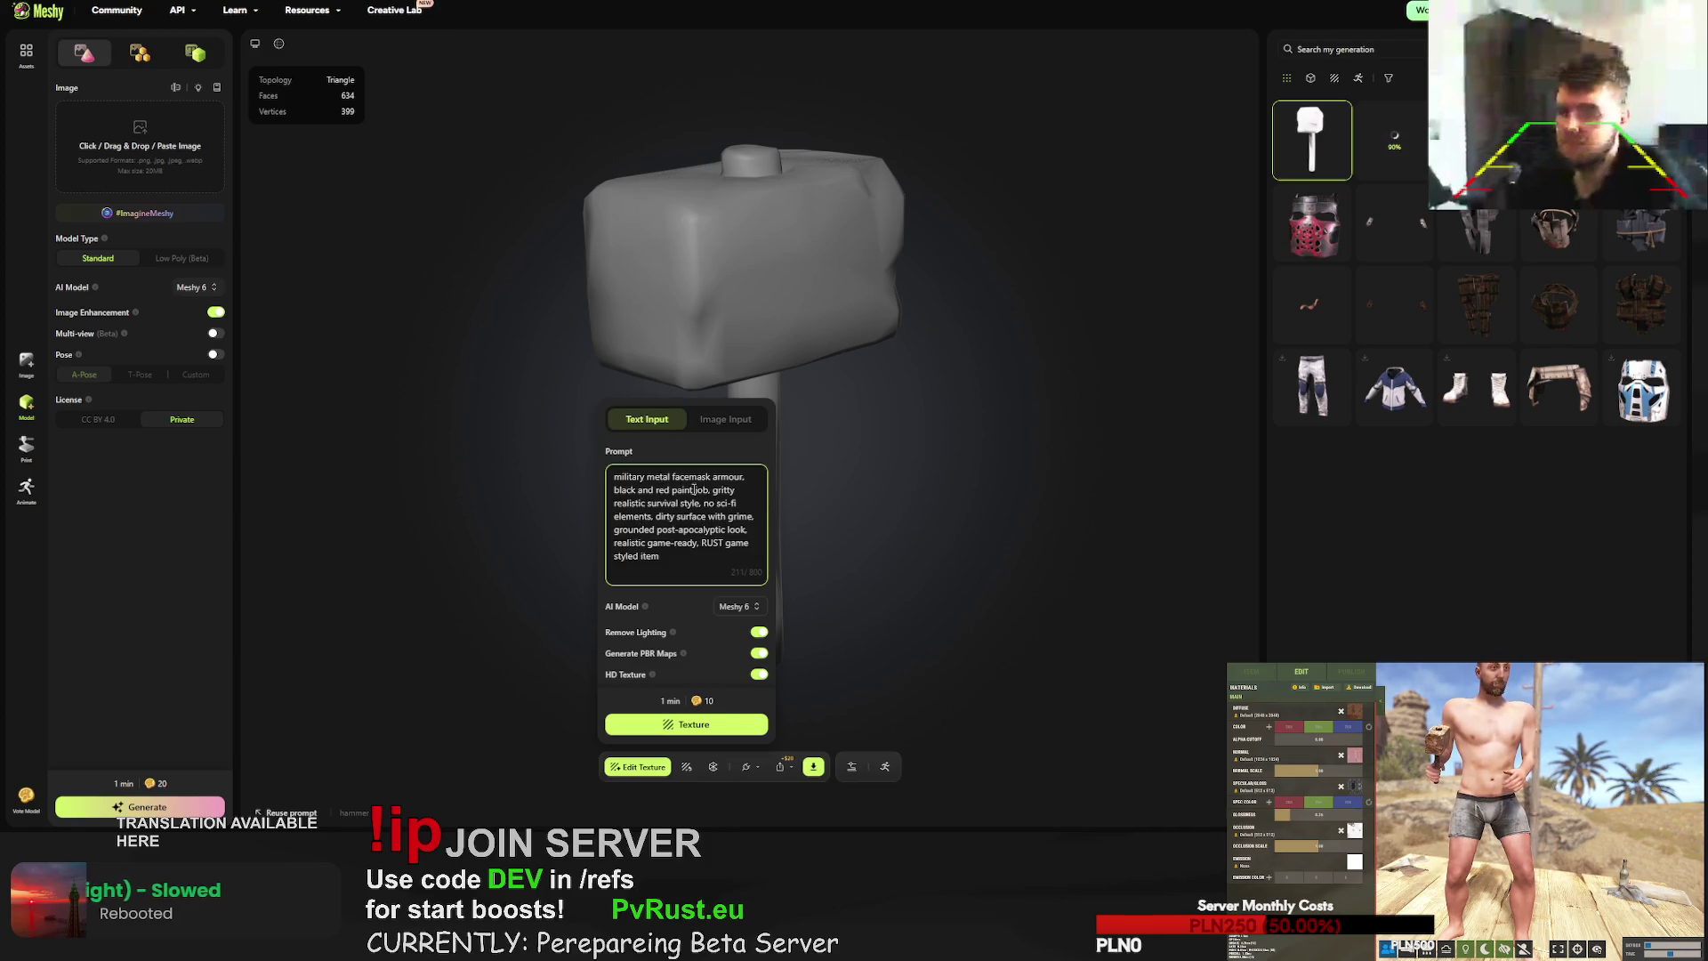
{"action": "left_click_drag", "start_coordinate": [710, 492], "coordinate": [608, 480]}
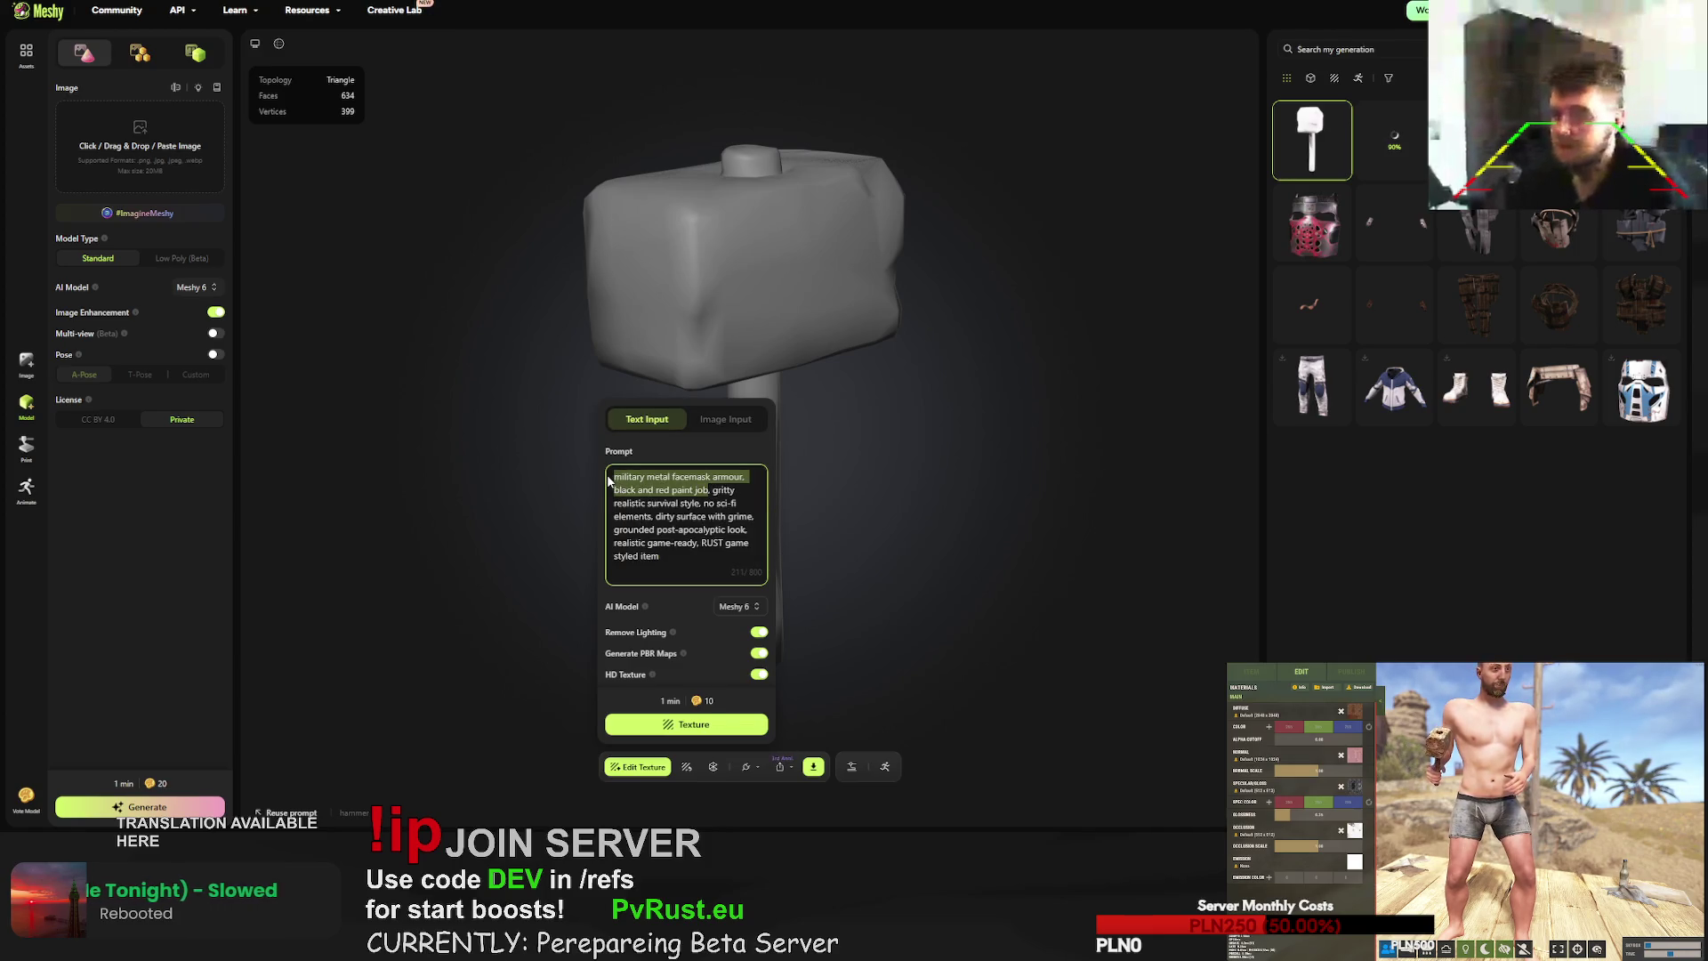
{"action": "type", "text": "birthday cak"}
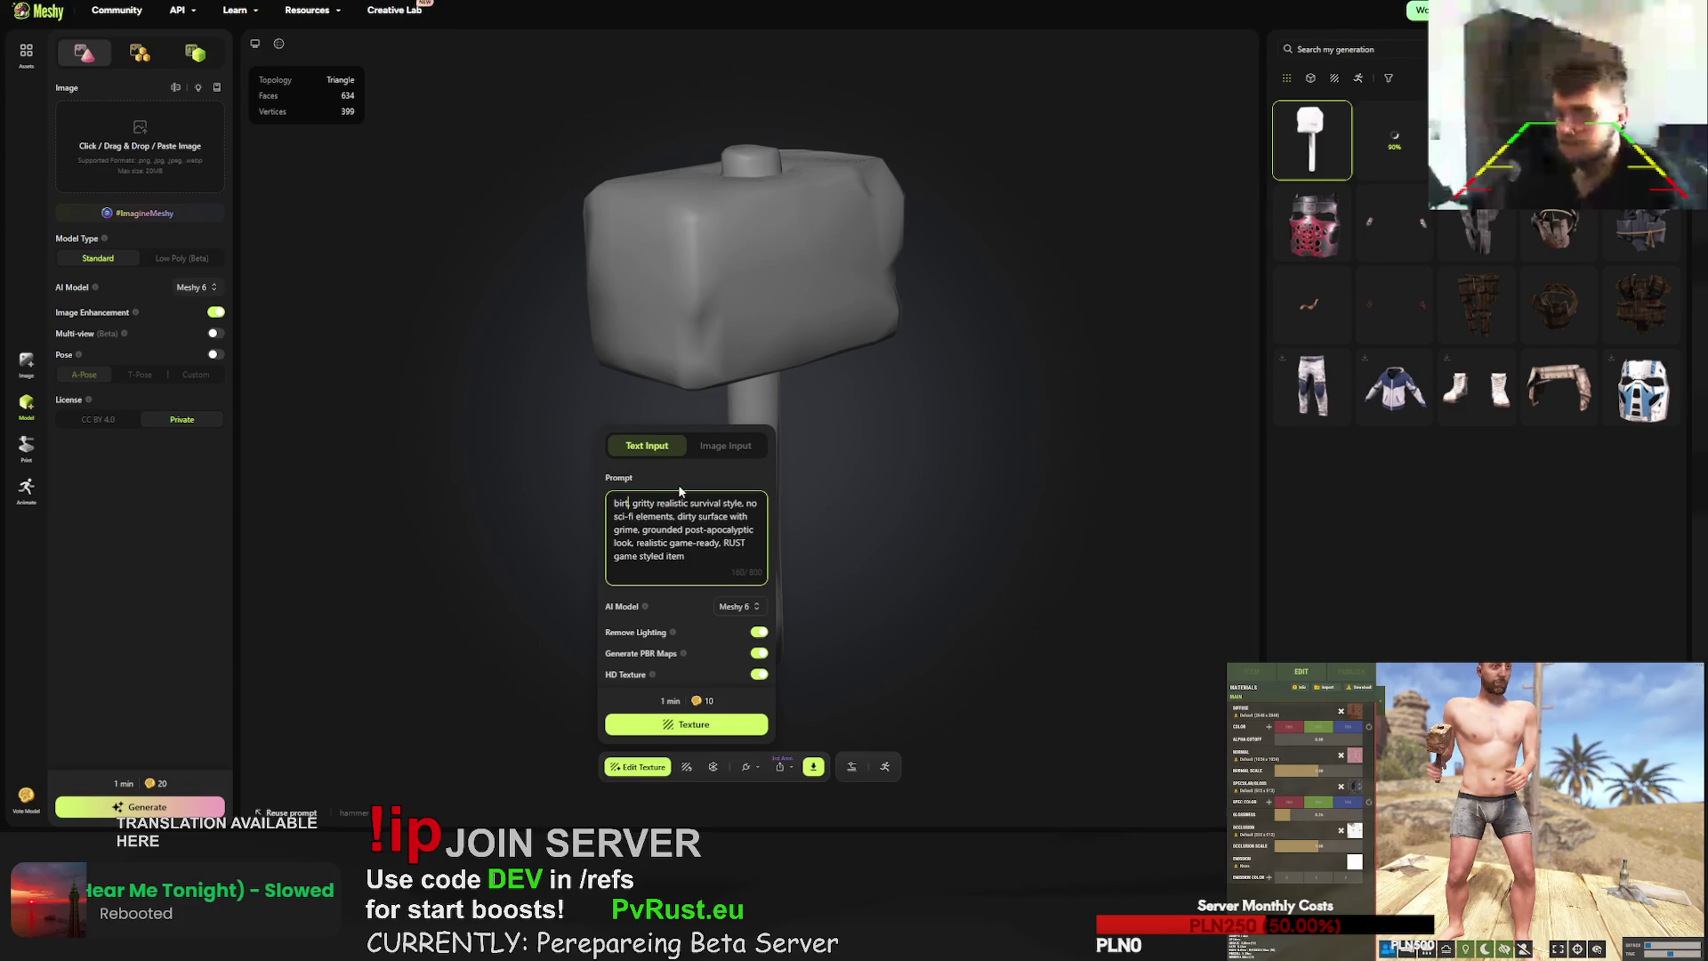
{"action": "type", "text": "e"}
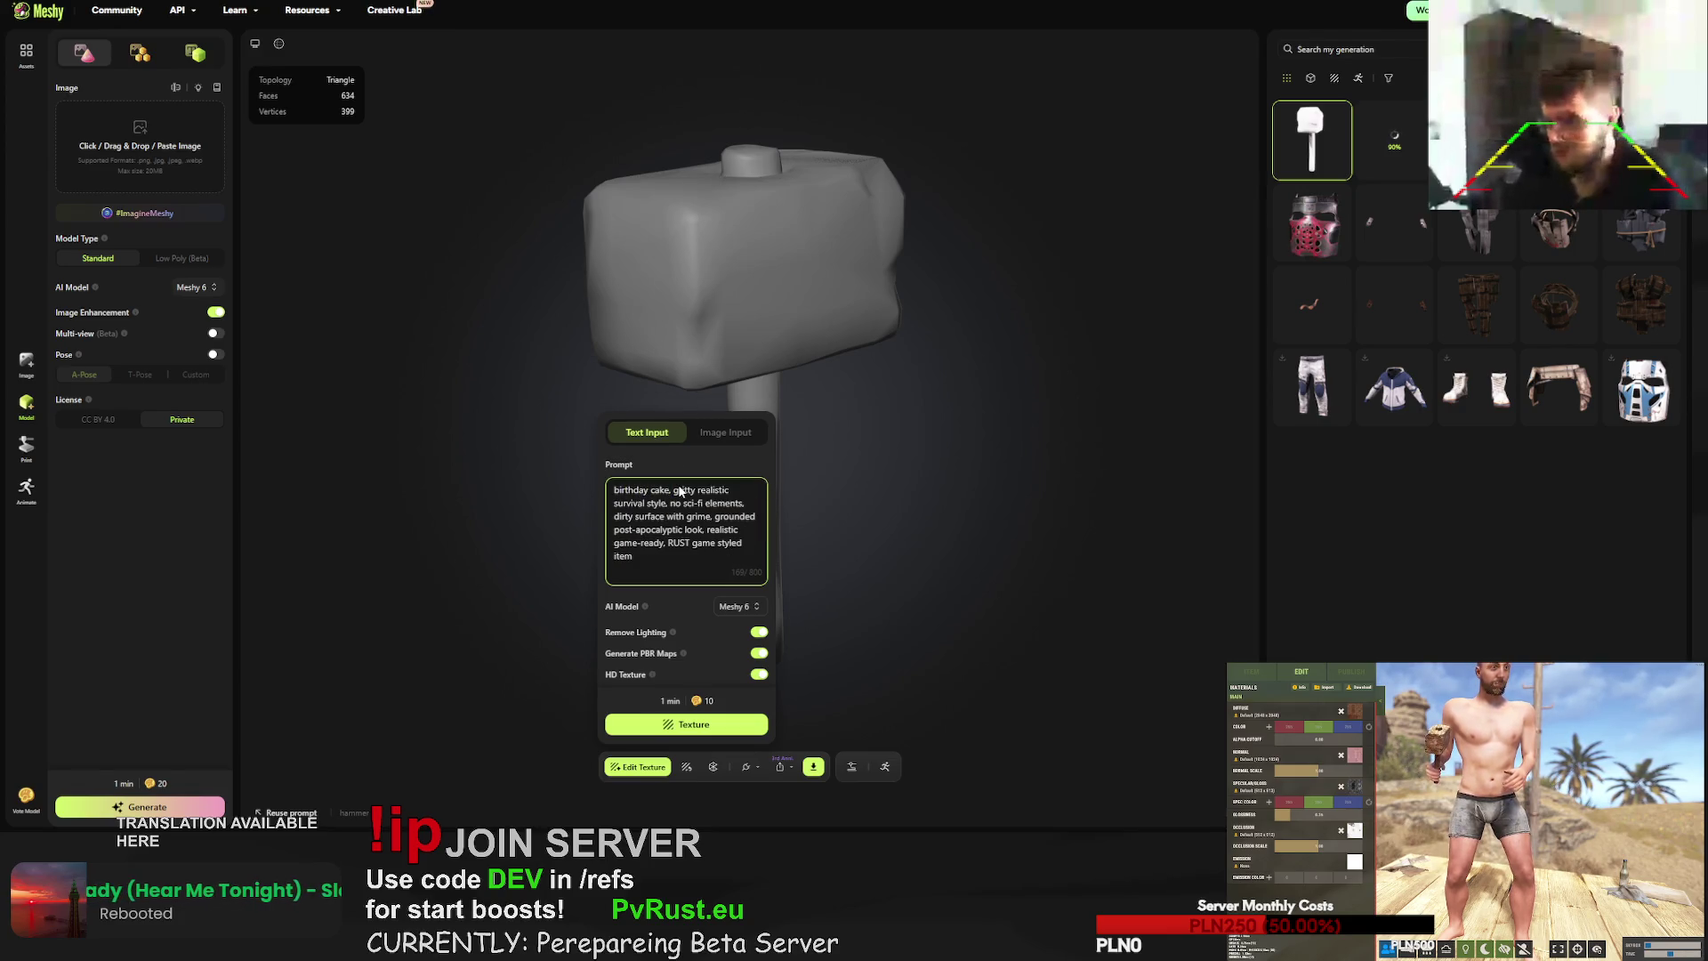
{"action": "type", "text": "stylized "}
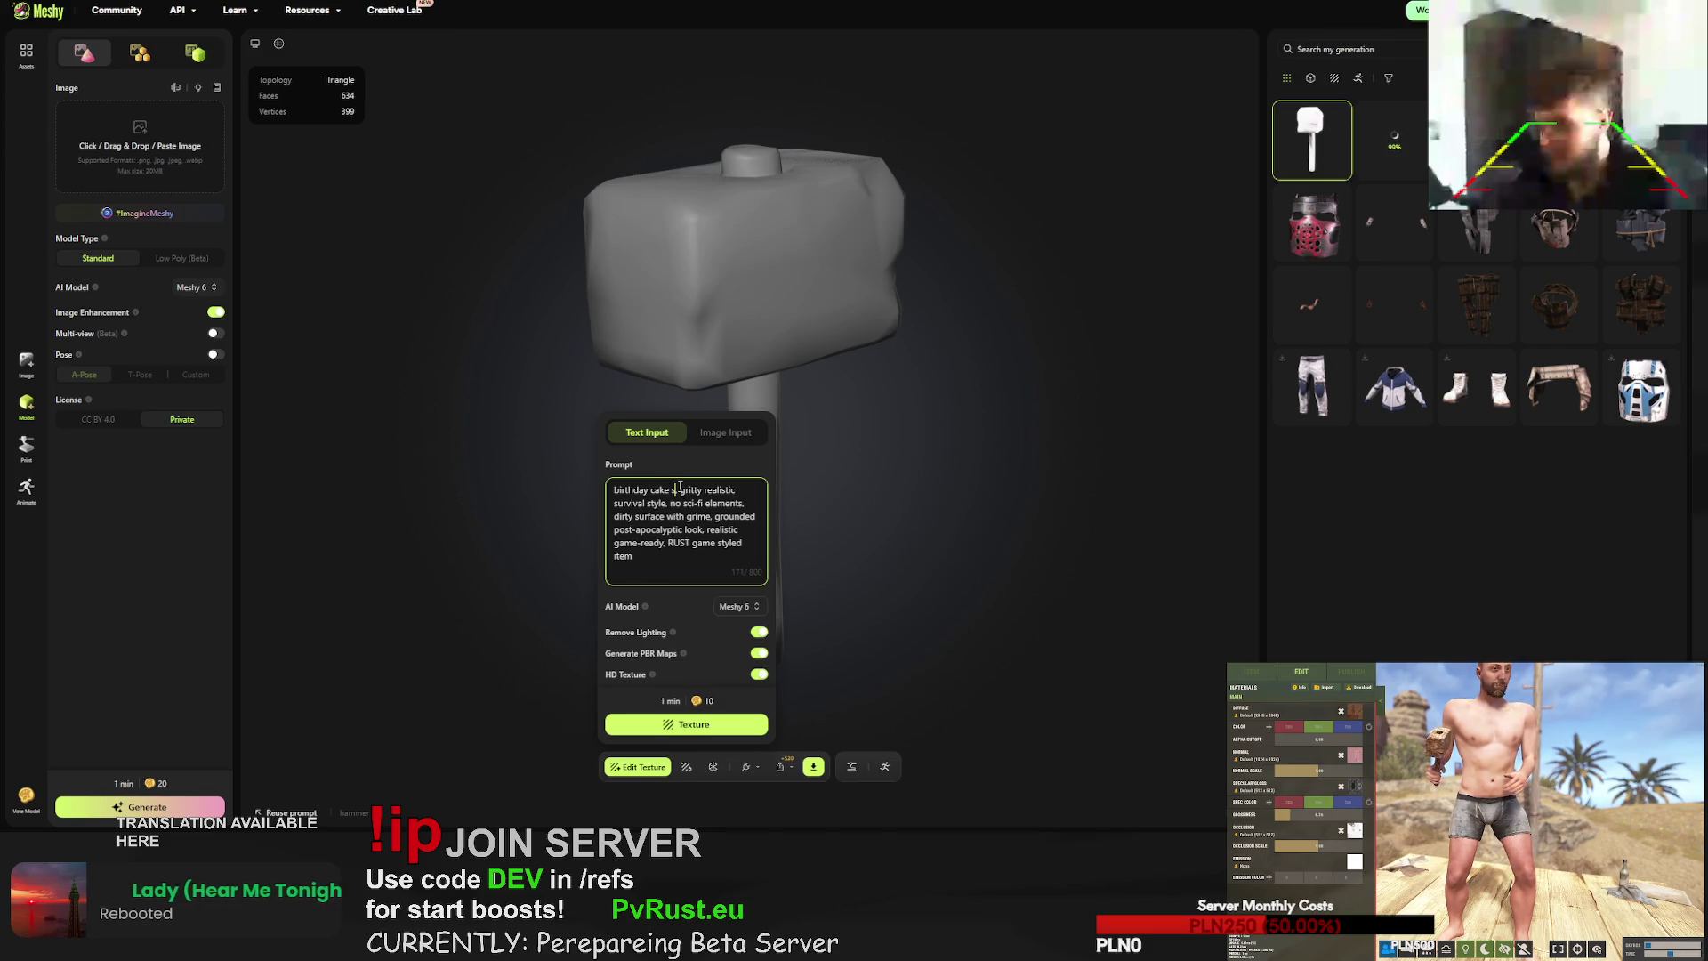
{"action": "type", "text": "hamm"}
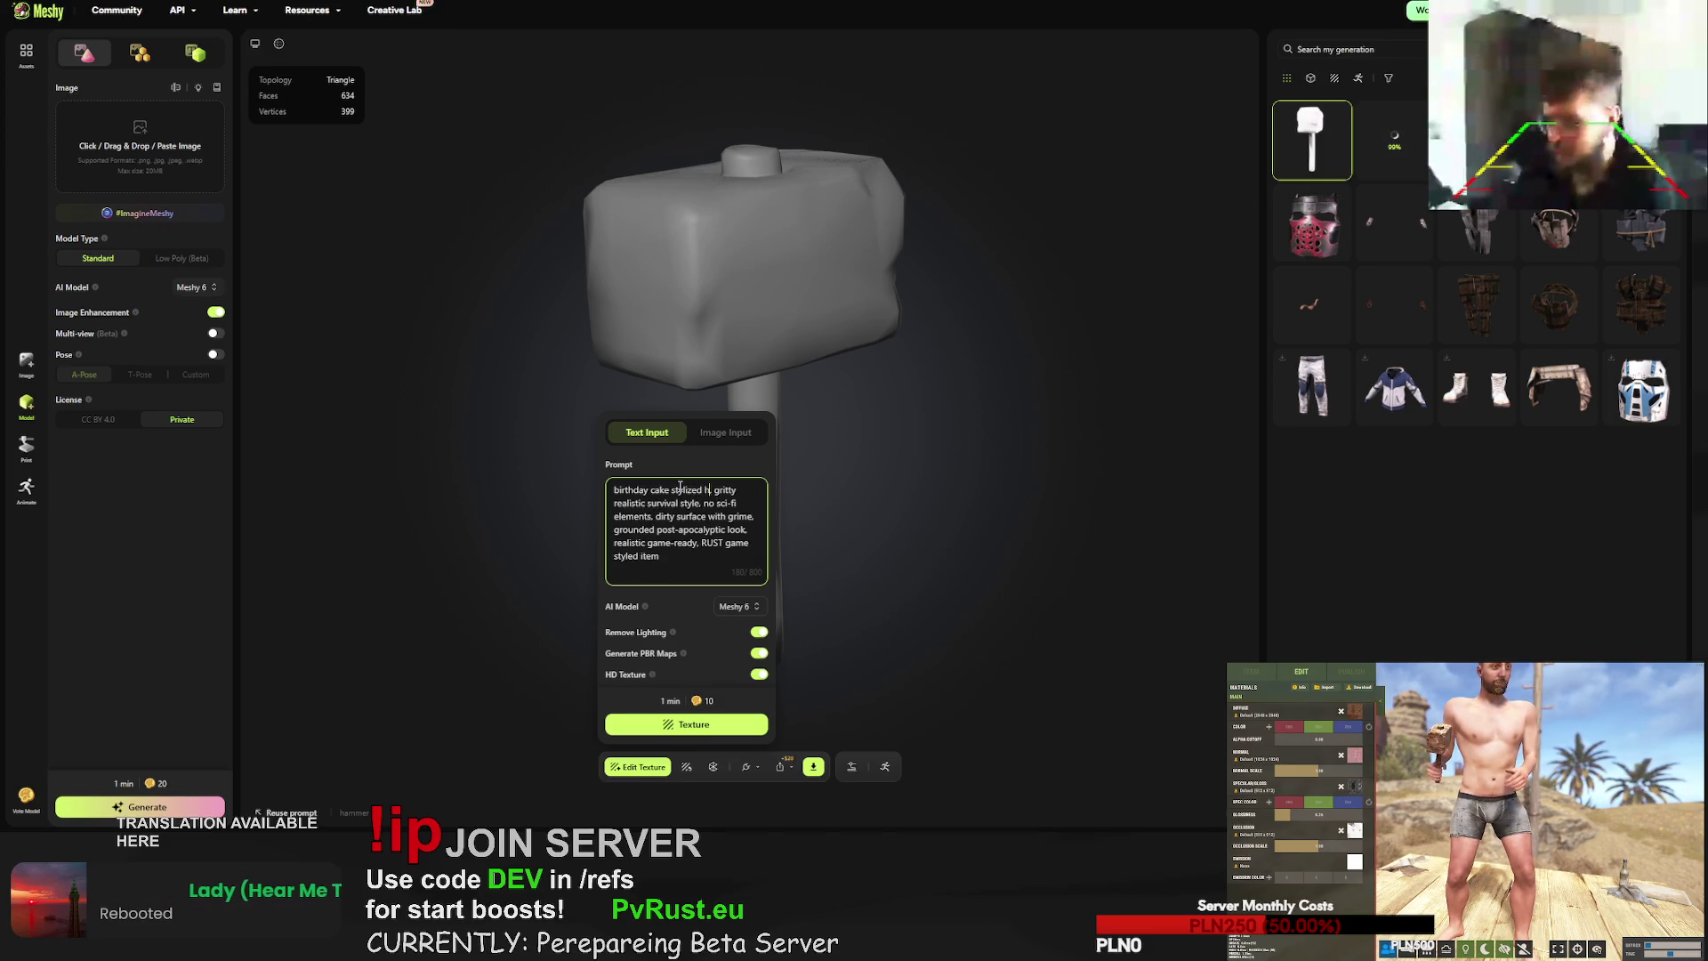
{"action": "type", "text": "er"}
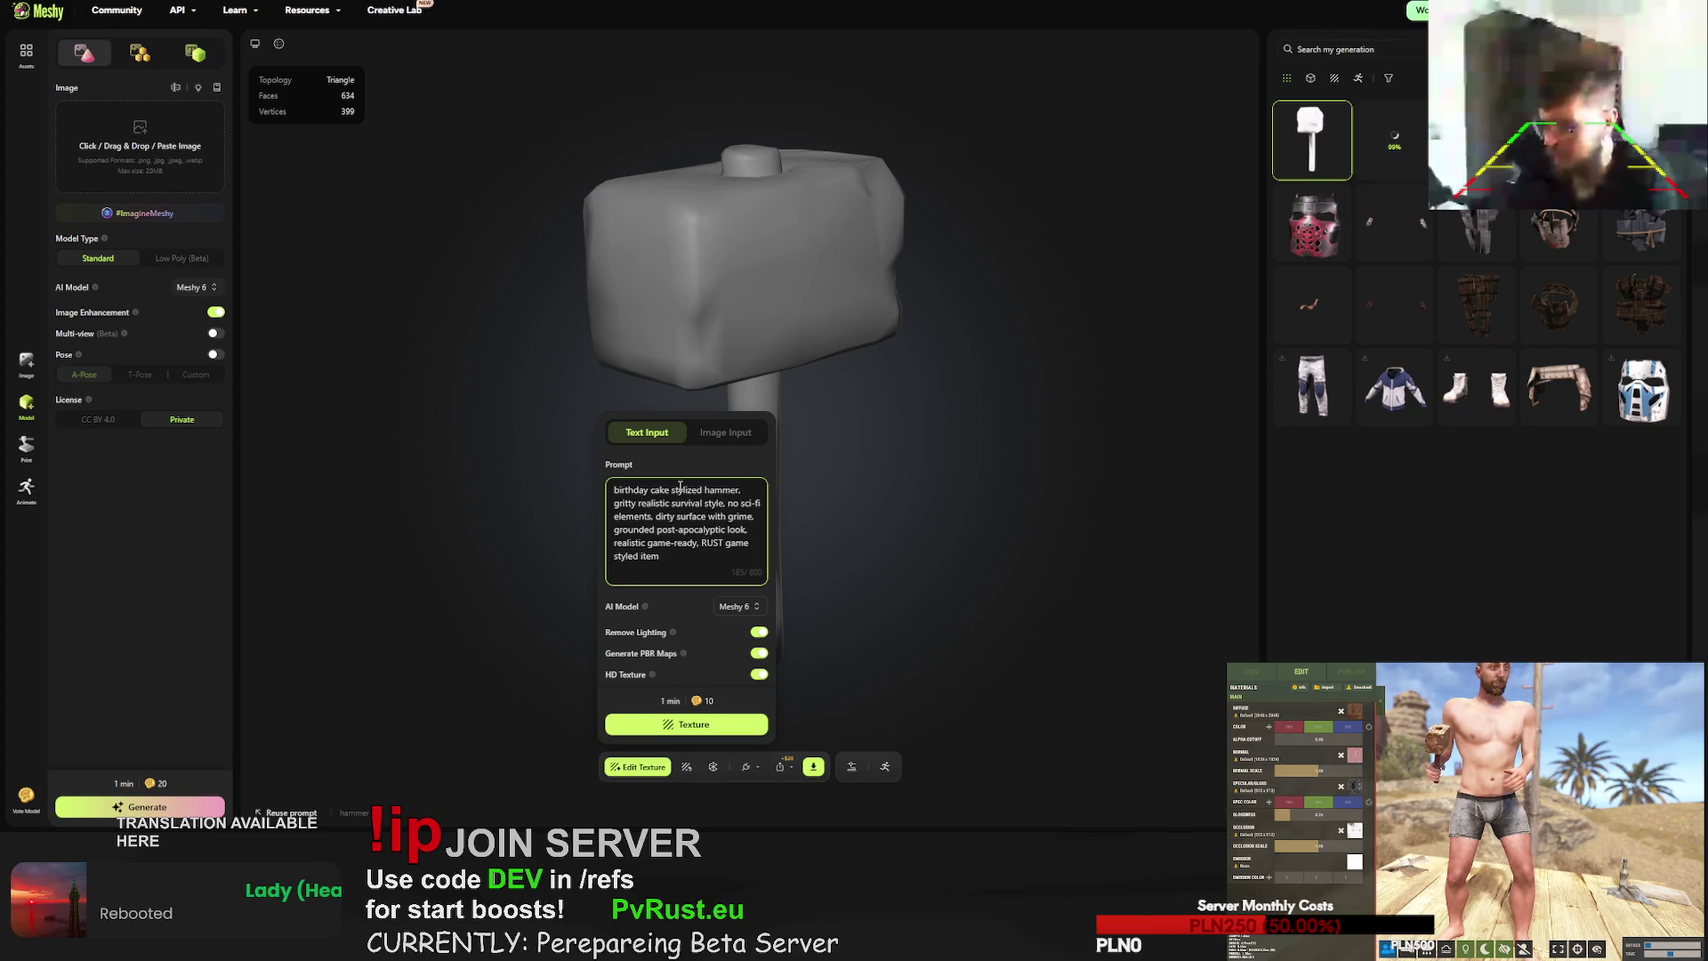
{"action": "type", "text": ","}
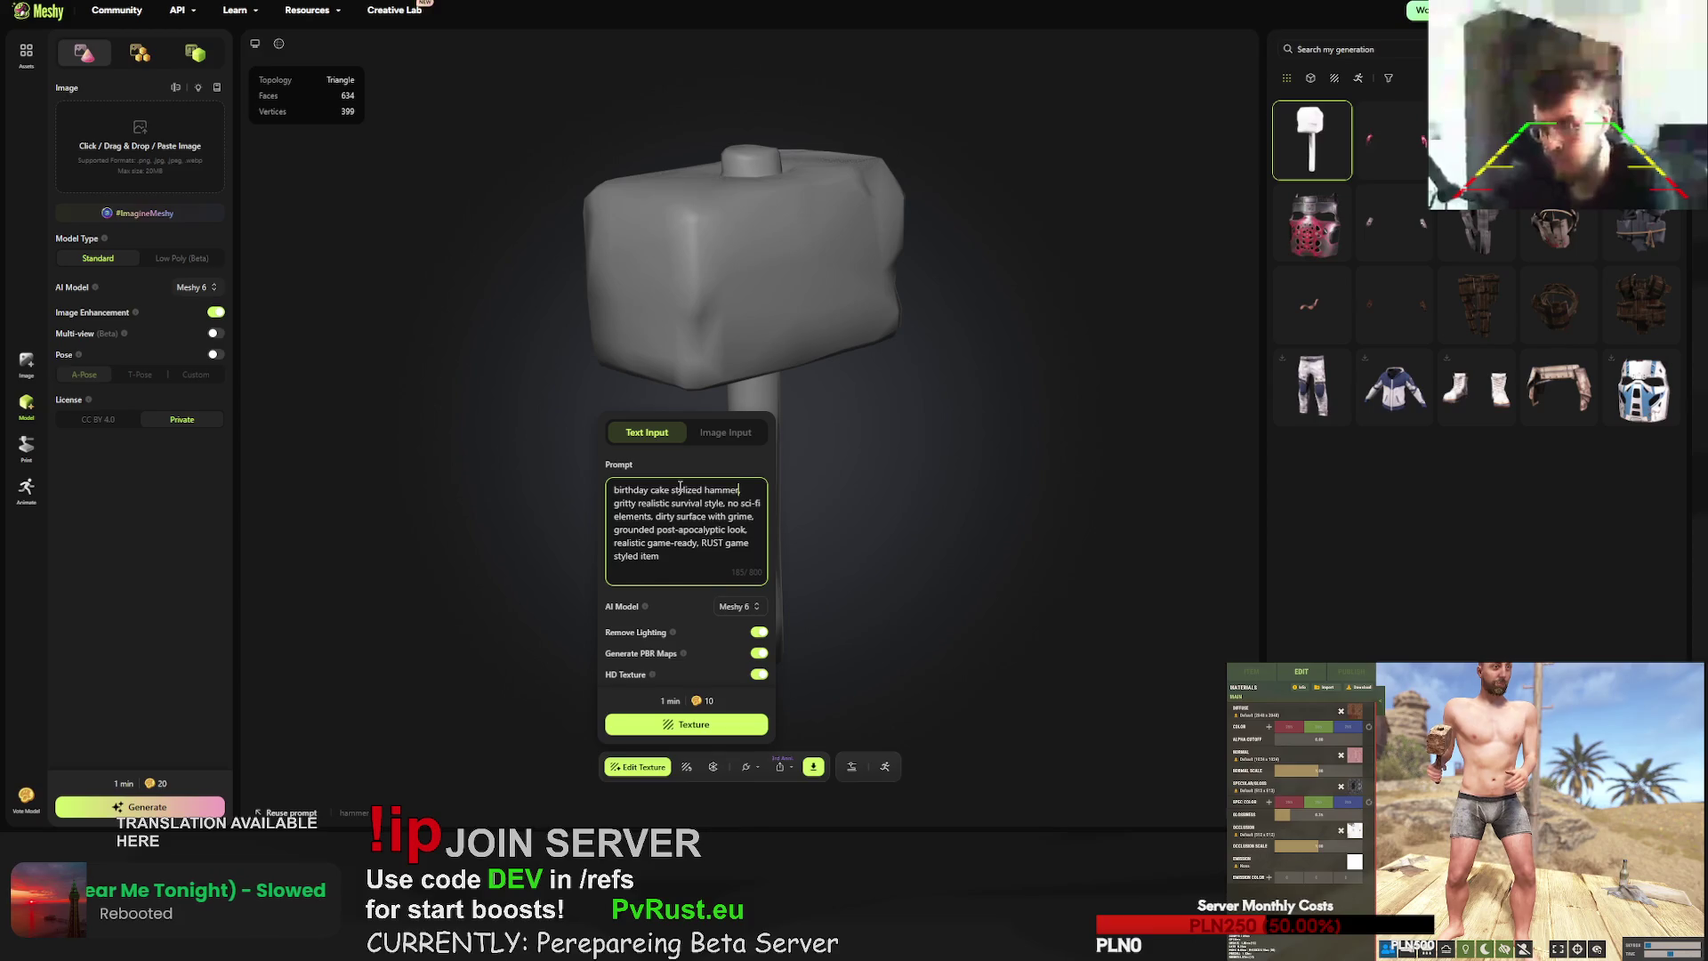
{"action": "type", "text": "gingerbread handle"}
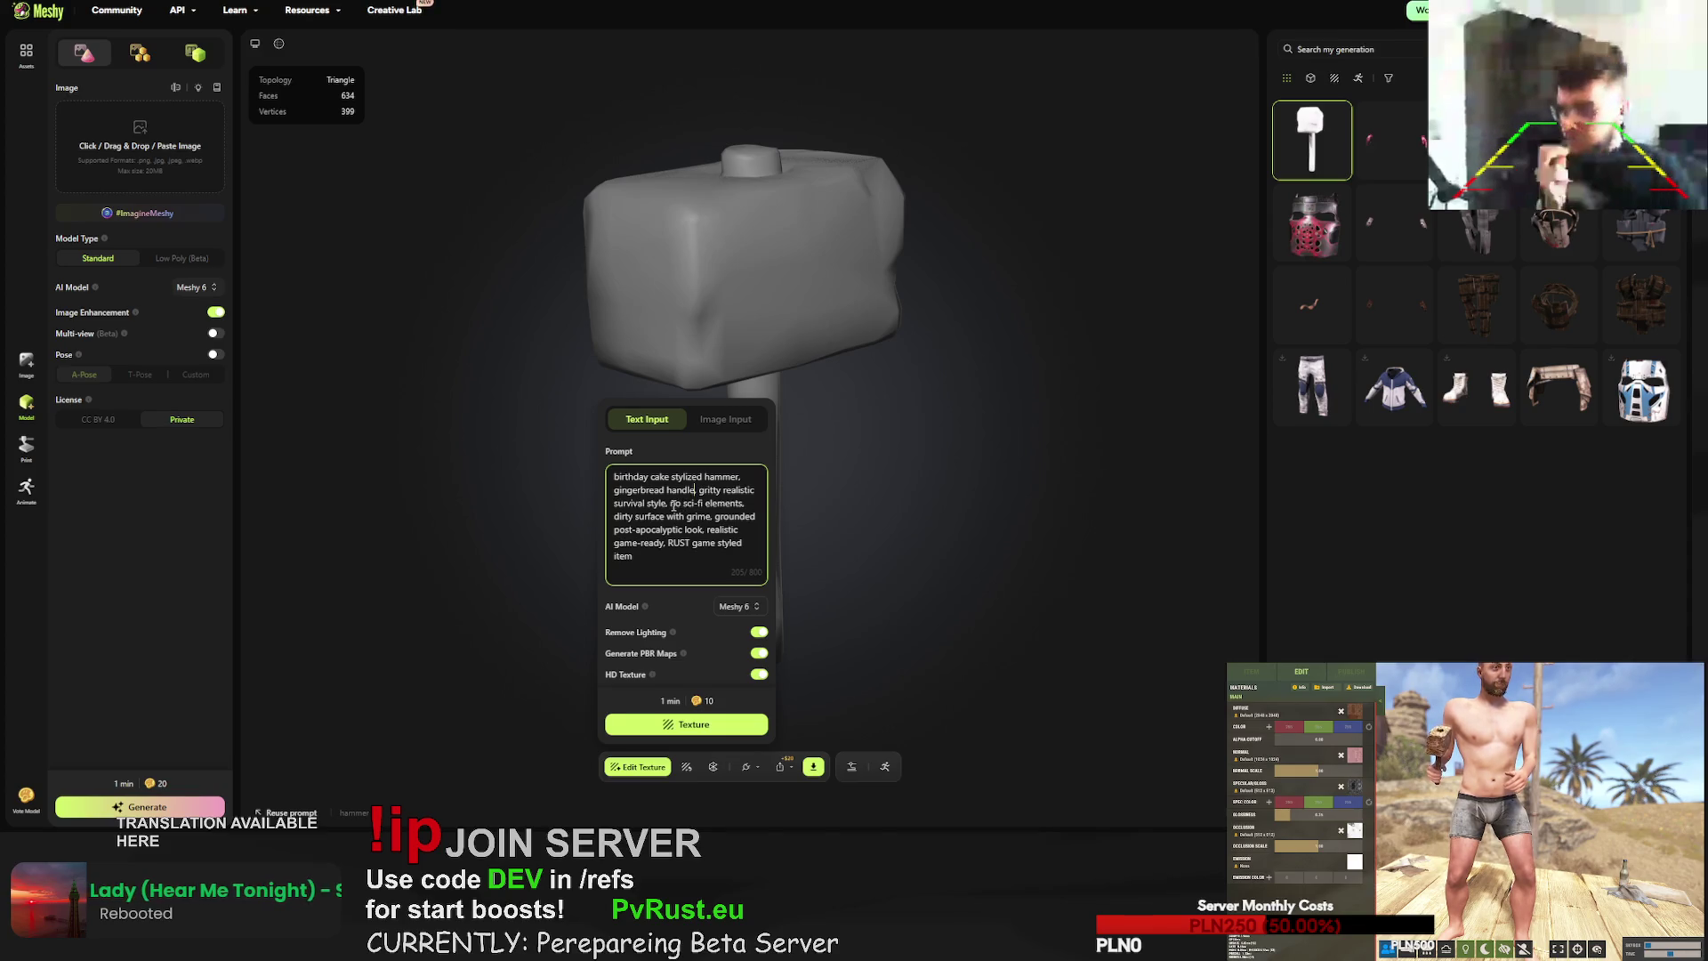
{"action": "mouse_move", "coordinate": [670, 504]}
{"action": "left_mouse_down"}
{"action": "mouse_move", "coordinate": [742, 504]}
{"action": "mouse_move", "coordinate": [705, 531]}
{"action": "left_mouse_up"}
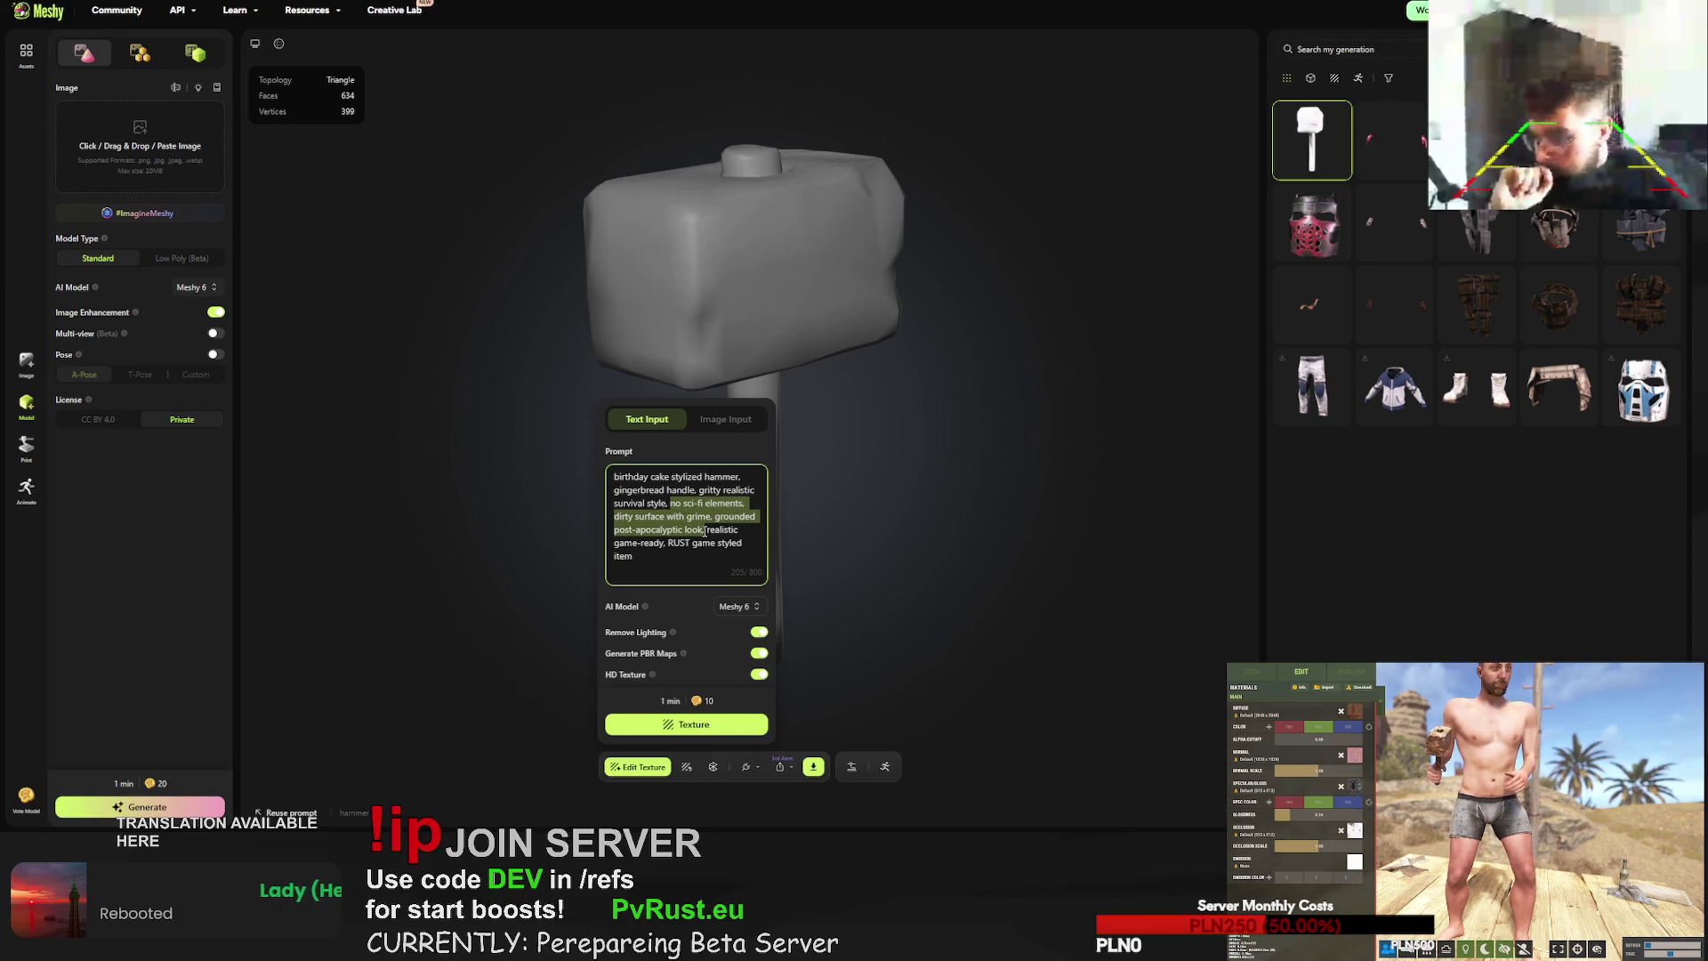
{"action": "key", "text": "BackSpace"}
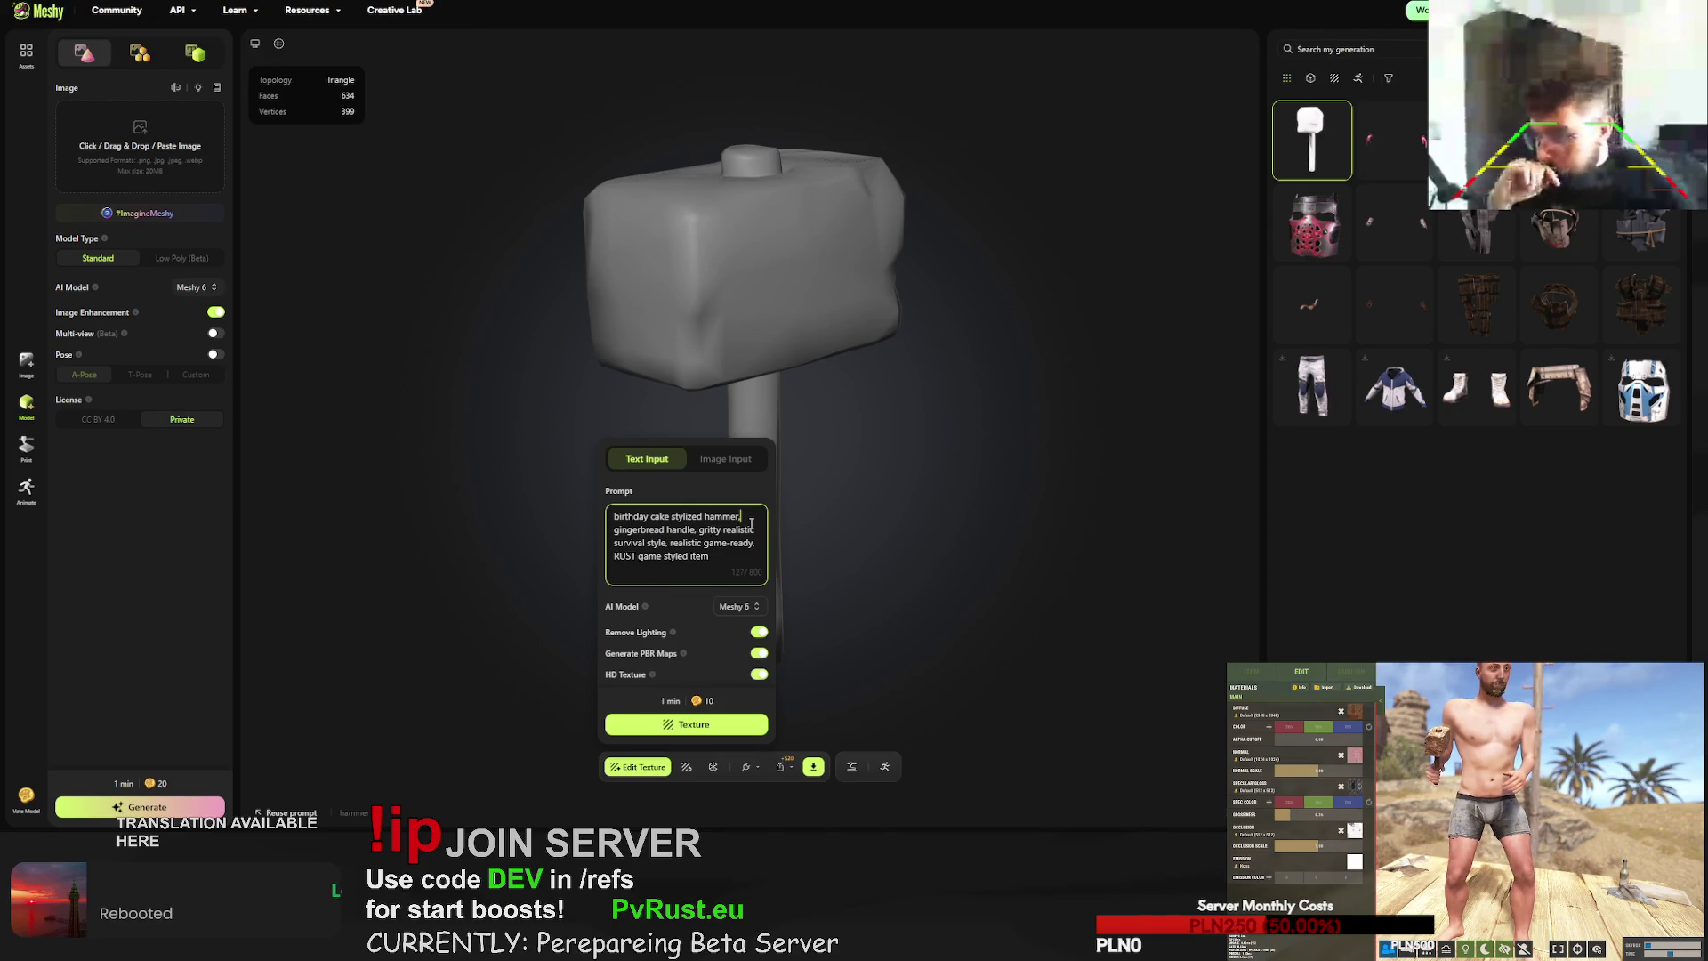
{"action": "type", "text": "with"}
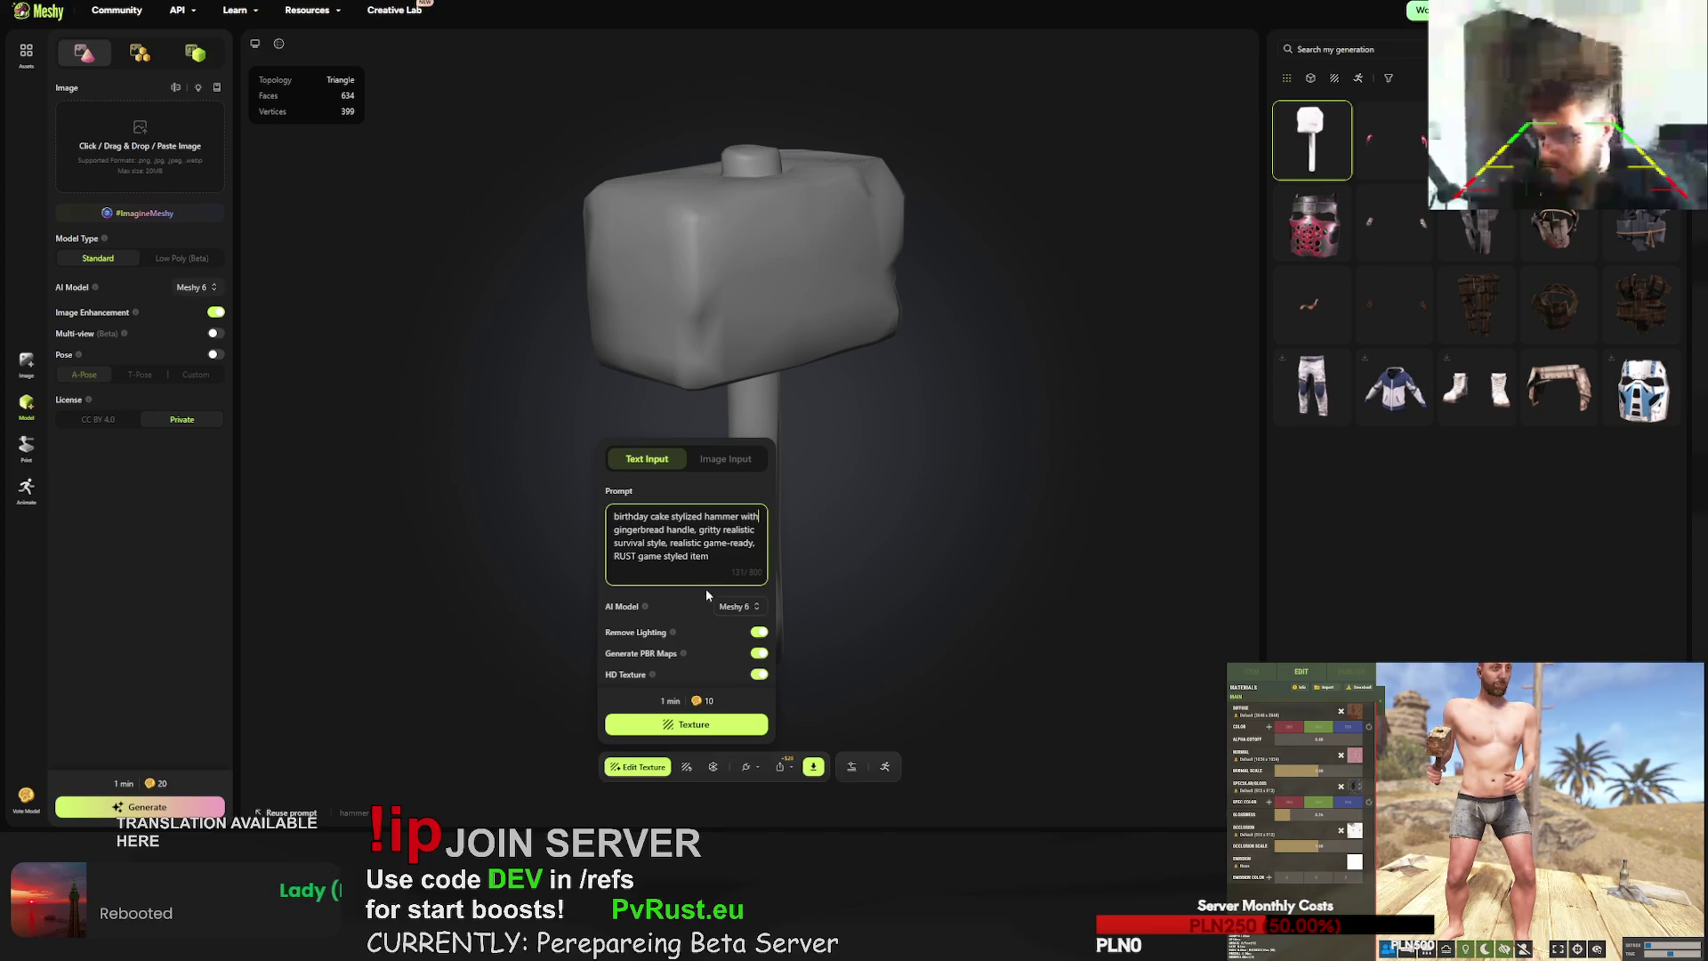
{"action": "left_click", "coordinate": [727, 719]}
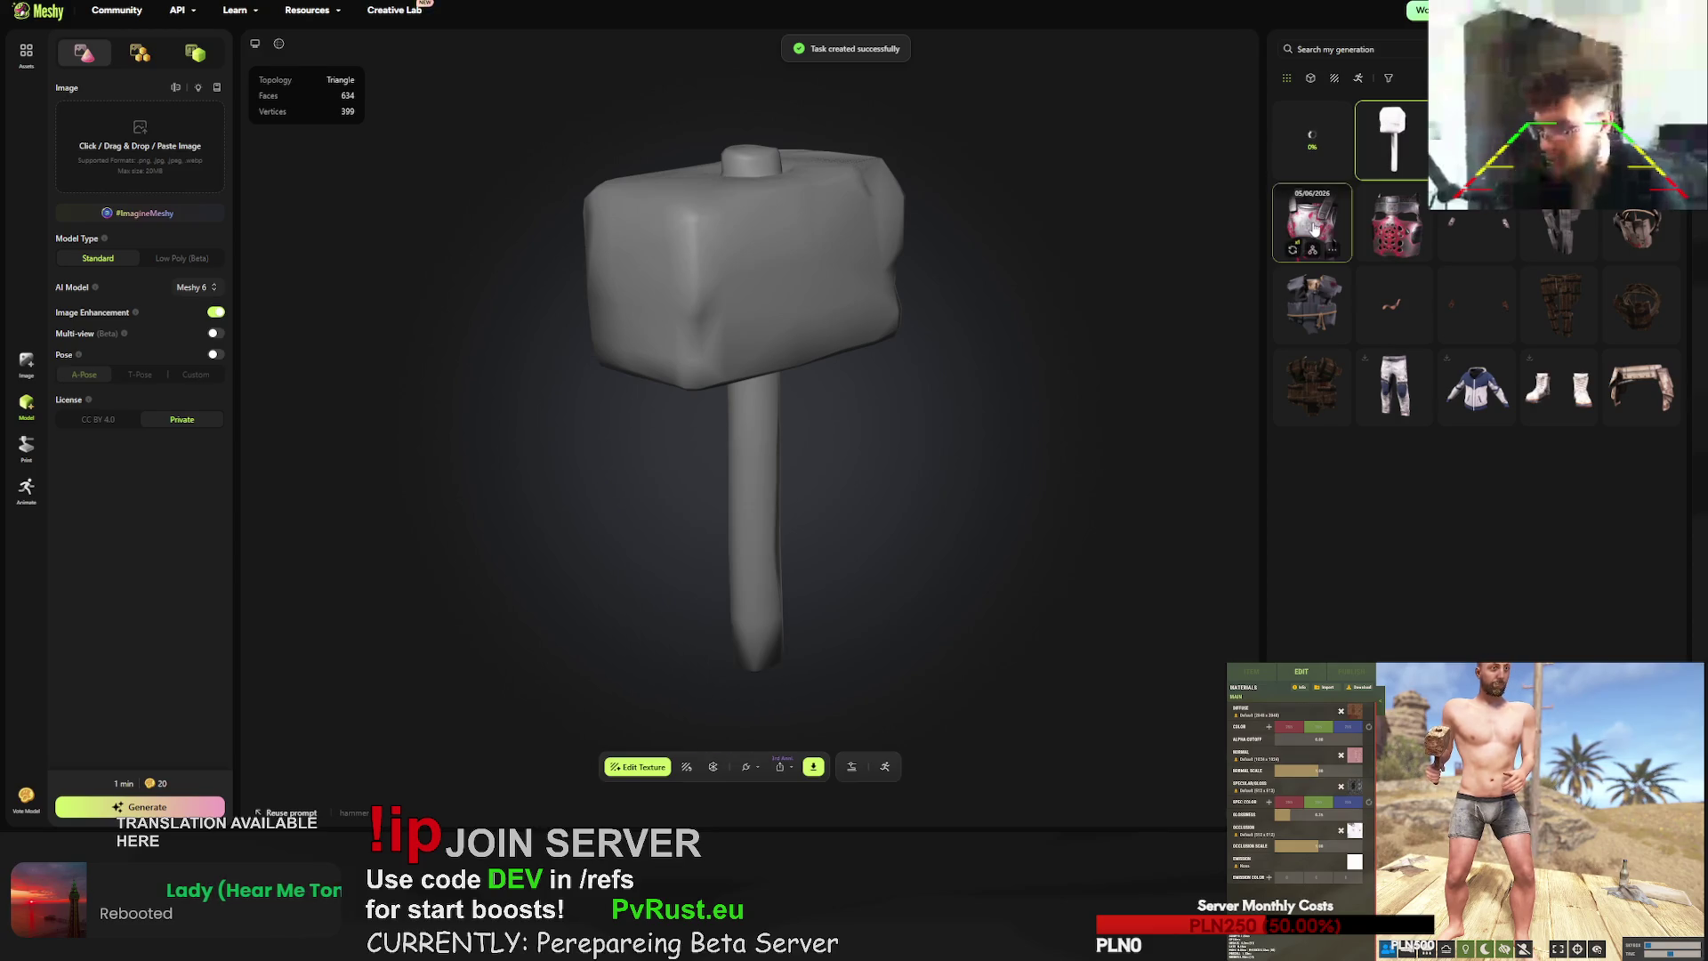
{"action": "left_click", "coordinate": [1314, 230]}
- Inspect the armour vest, facemask and red gloves, then download the gloves as FBX
{"action": "mouse_move", "coordinate": [830, 478]}
{"action": "left_mouse_down"}
{"action": "mouse_move", "coordinate": [930, 418]}
{"action": "mouse_move", "coordinate": [842, 457]}
{"action": "mouse_move", "coordinate": [685, 450]}
{"action": "mouse_move", "coordinate": [528, 439]}
{"action": "mouse_move", "coordinate": [498, 430]}
{"action": "mouse_move", "coordinate": [487, 392]}
{"action": "mouse_move", "coordinate": [751, 469]}
{"action": "mouse_move", "coordinate": [684, 423]}
{"action": "mouse_move", "coordinate": [789, 388]}
{"action": "mouse_move", "coordinate": [765, 336]}
{"action": "mouse_move", "coordinate": [749, 331]}
{"action": "mouse_move", "coordinate": [728, 409]}
{"action": "mouse_move", "coordinate": [820, 514]}
{"action": "mouse_move", "coordinate": [646, 488]}
{"action": "left_mouse_up"}
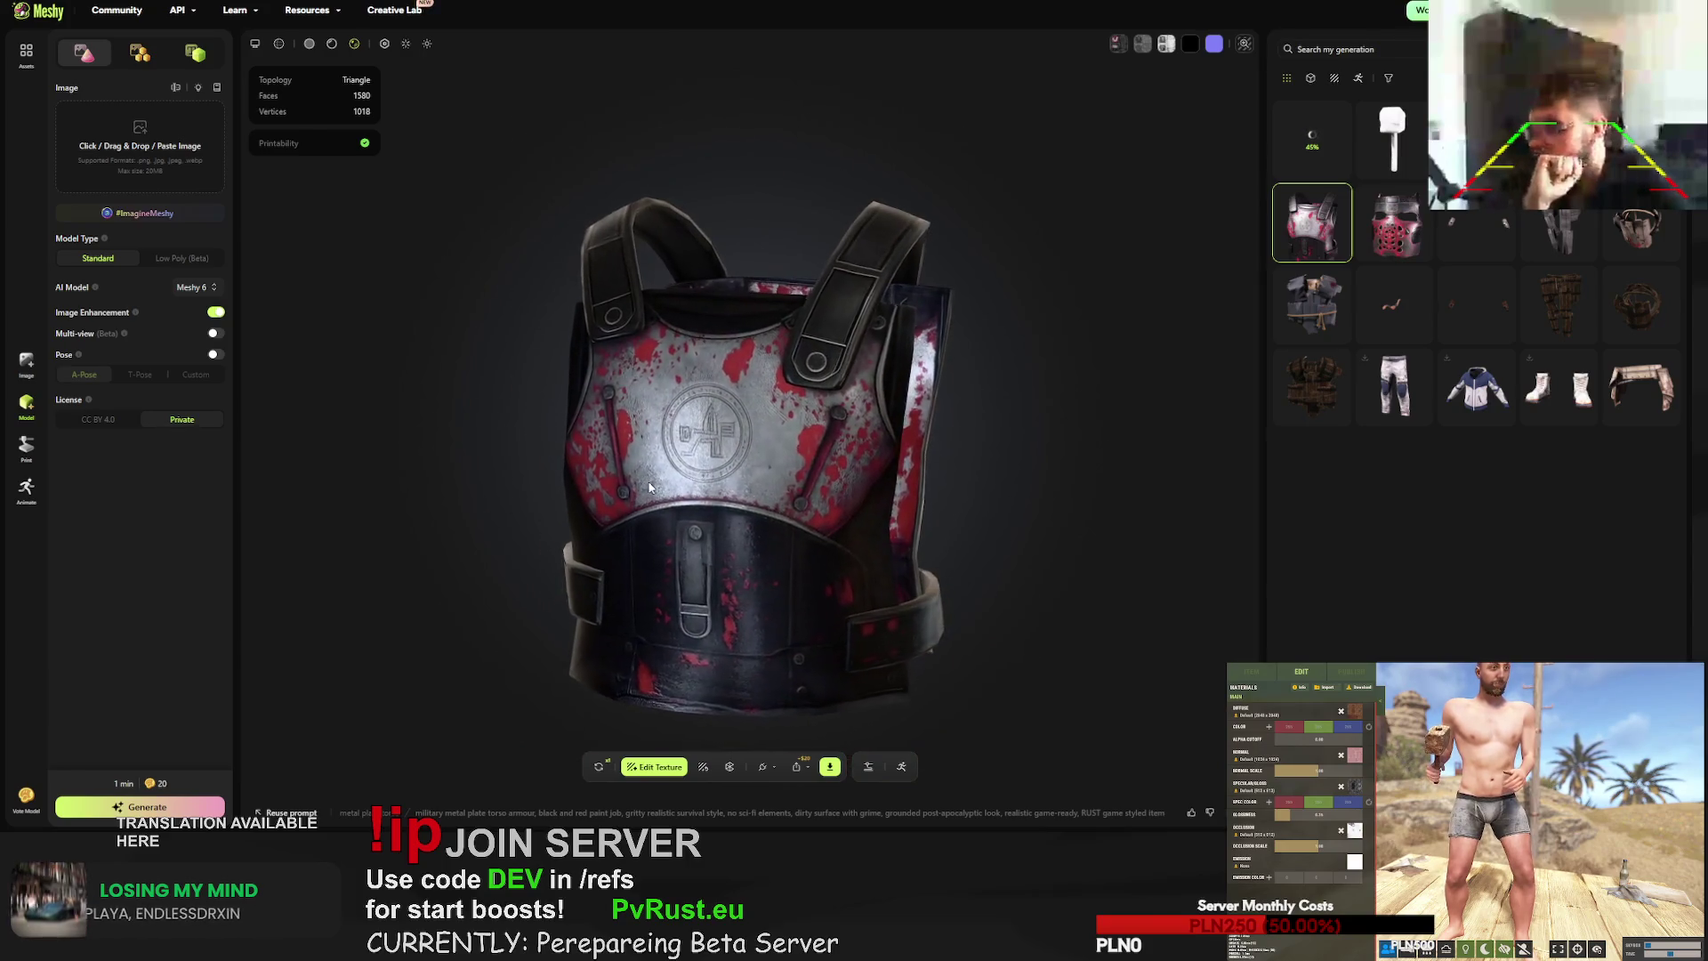
{"action": "left_click", "coordinate": [1395, 224]}
{"action": "left_click", "coordinate": [1313, 222]}
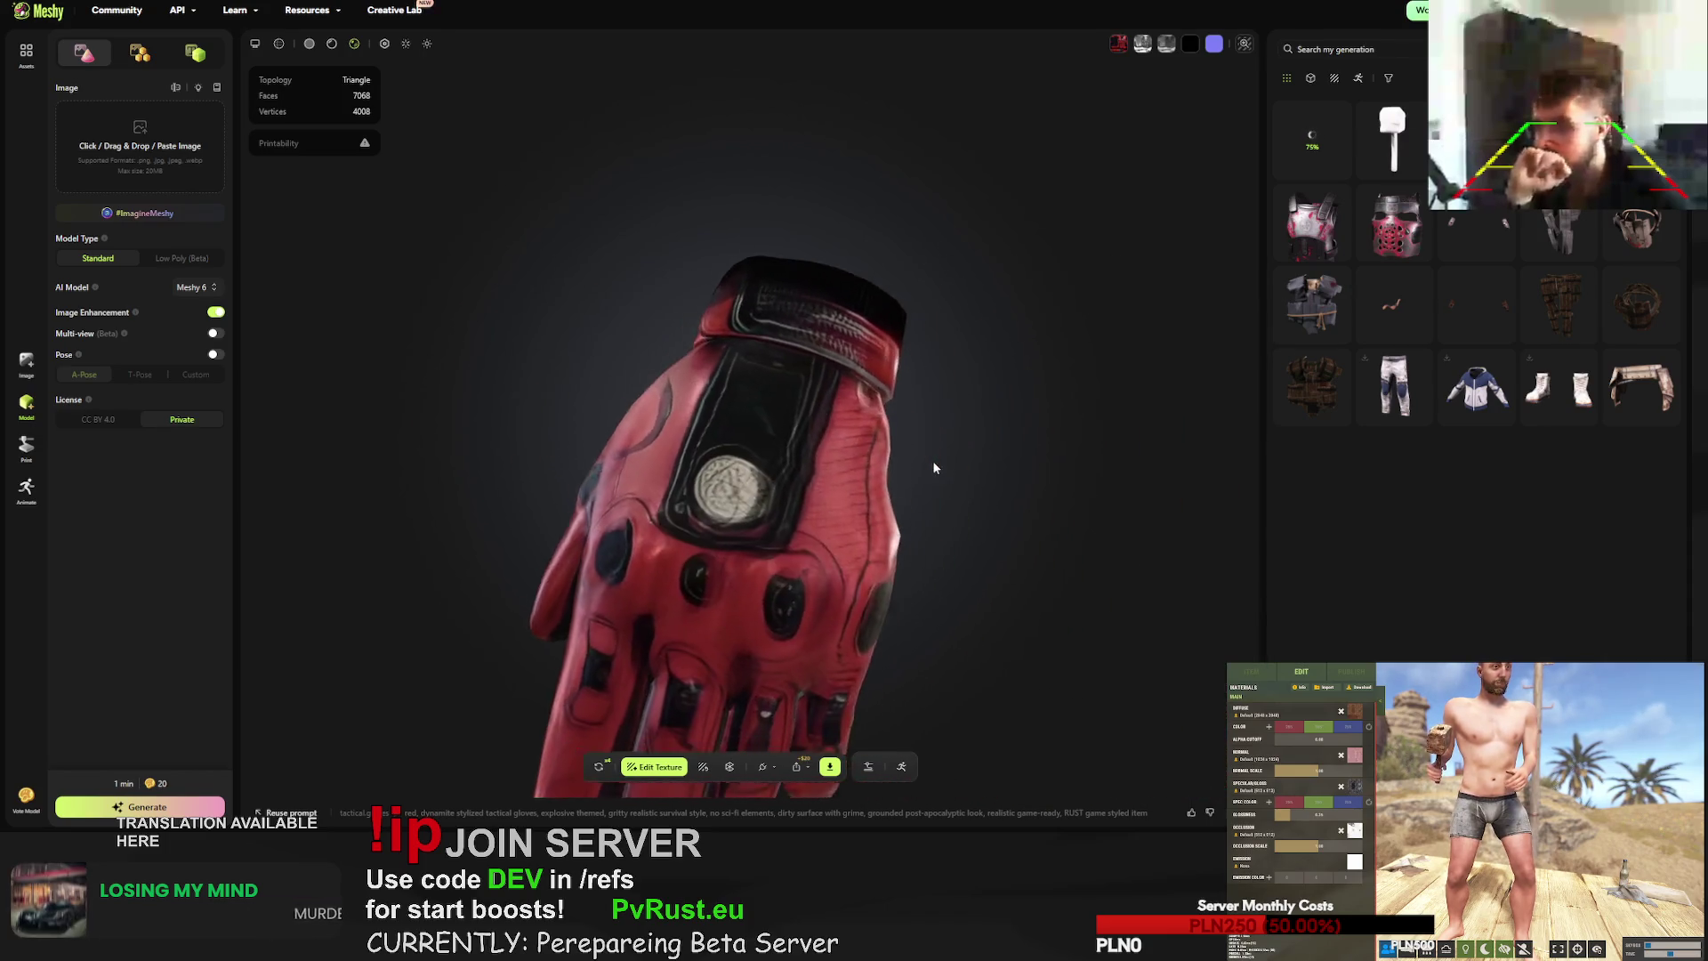
{"action": "left_click", "coordinate": [830, 768]}
{"action": "left_click", "coordinate": [826, 723]}
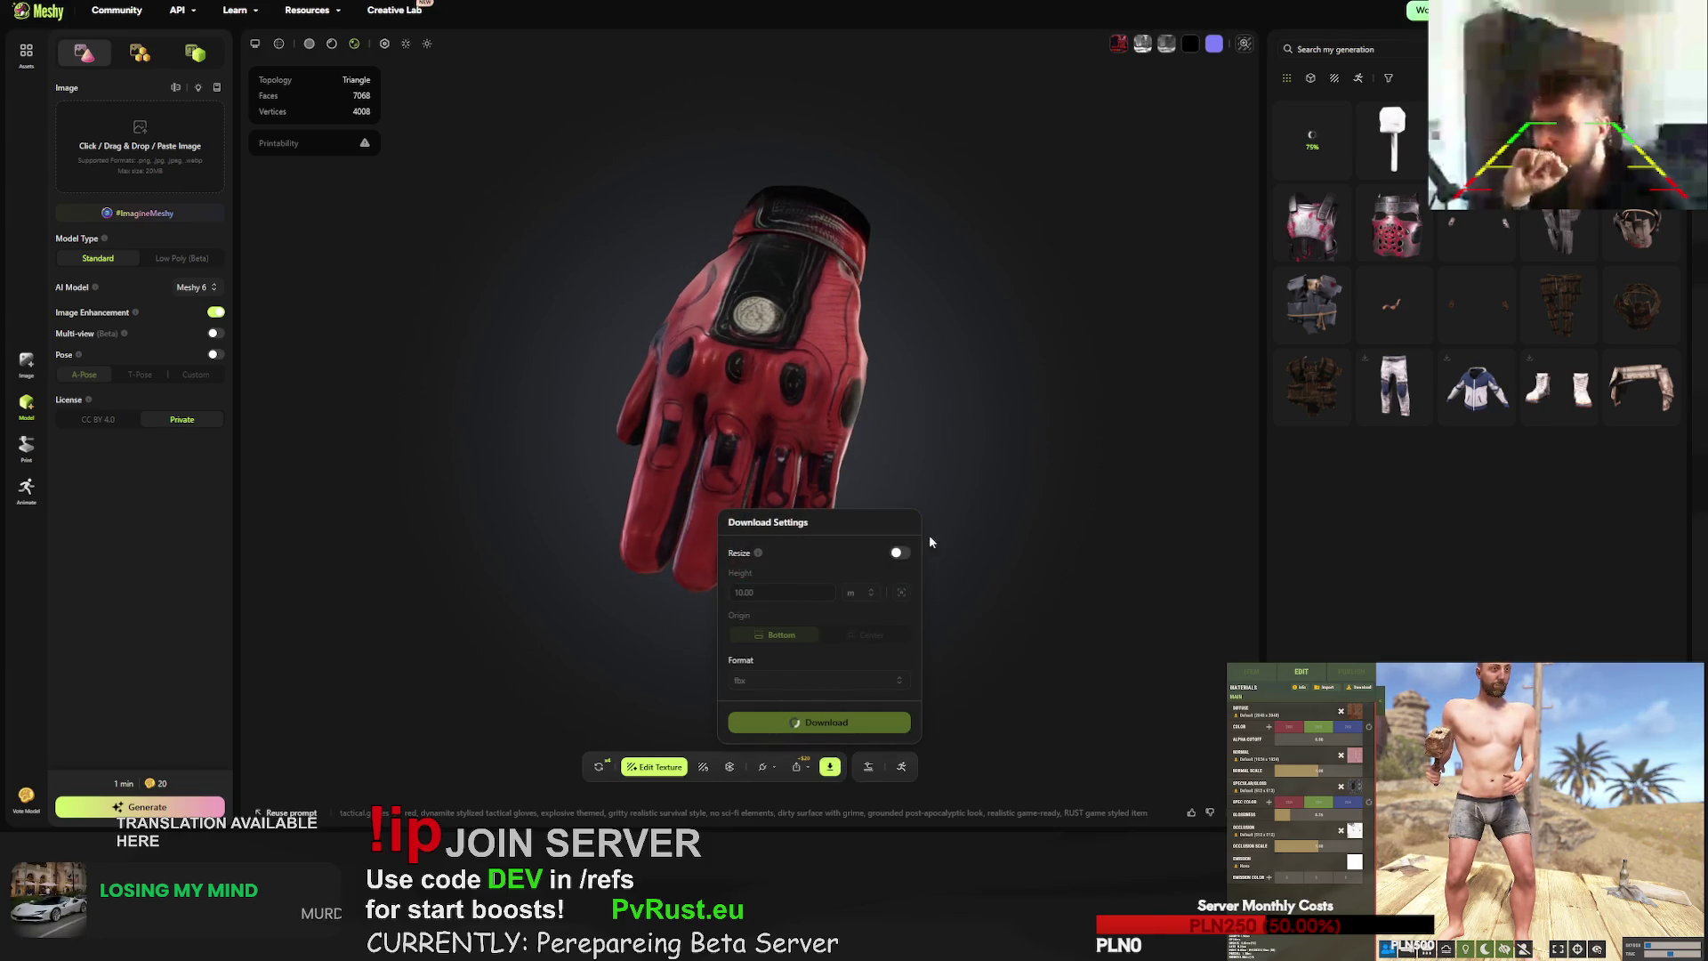
- Retry the red gloves generation three times, then view the birthday cake hammer result
{"action": "left_click", "coordinate": [602, 767]}
{"action": "left_click", "coordinate": [988, 461]}
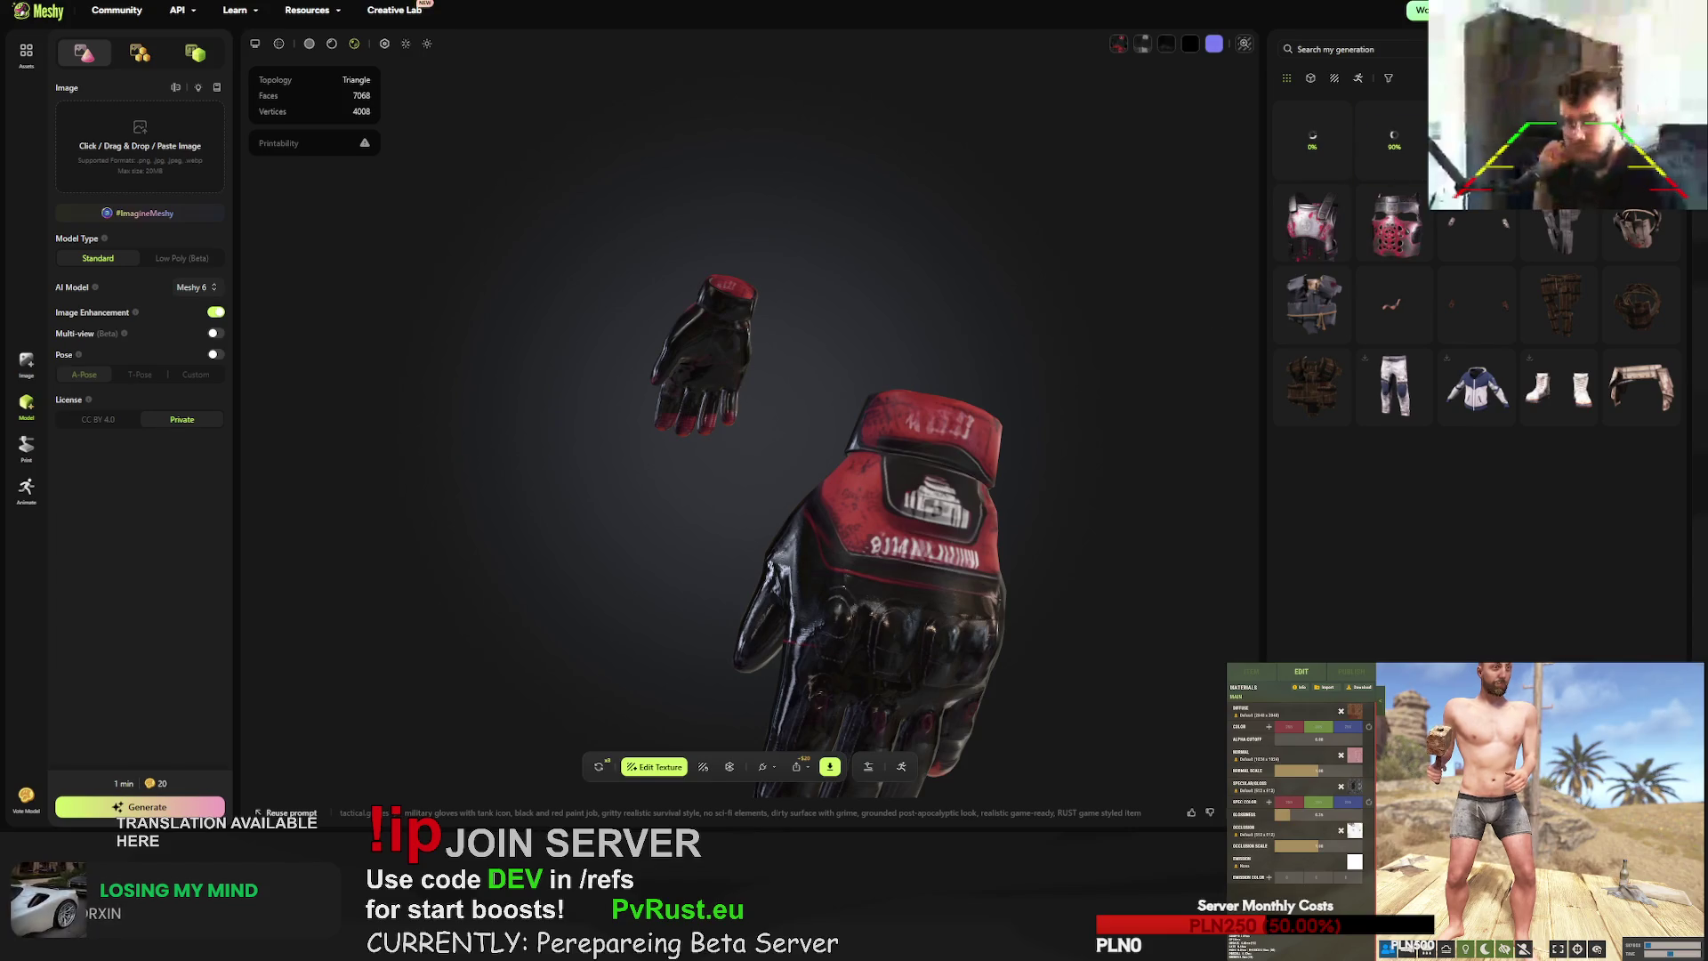
{"action": "left_click", "coordinate": [599, 770]}
{"action": "left_click", "coordinate": [990, 460]}
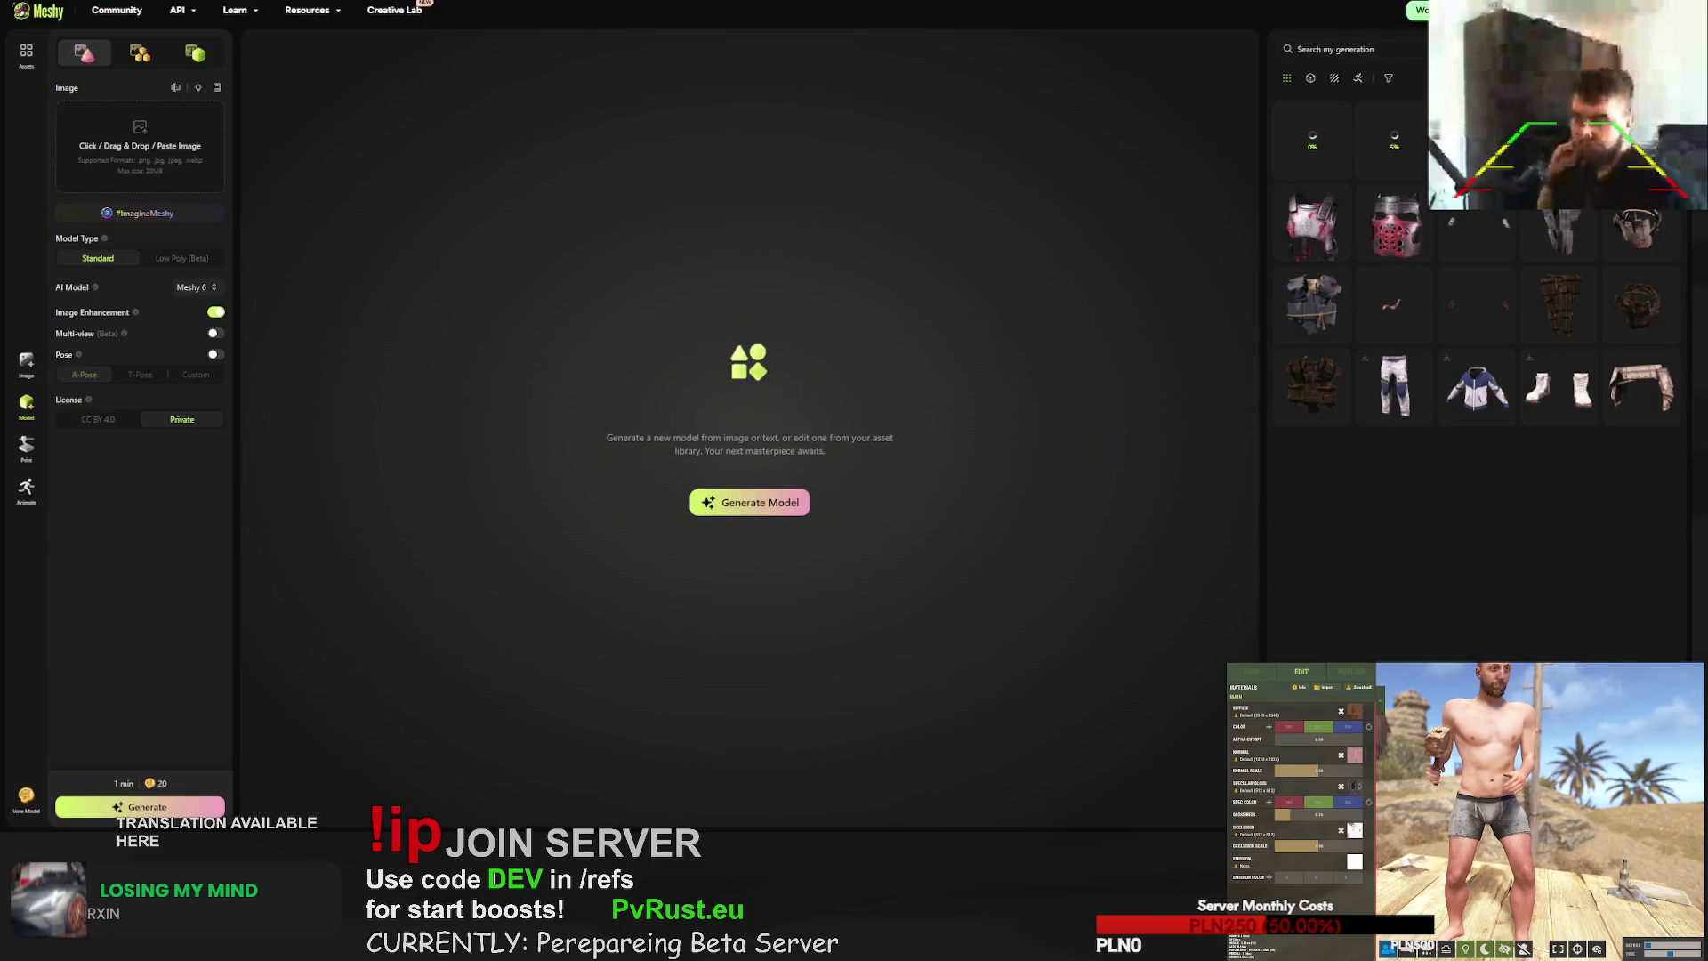
{"action": "left_click", "coordinate": [830, 767]}
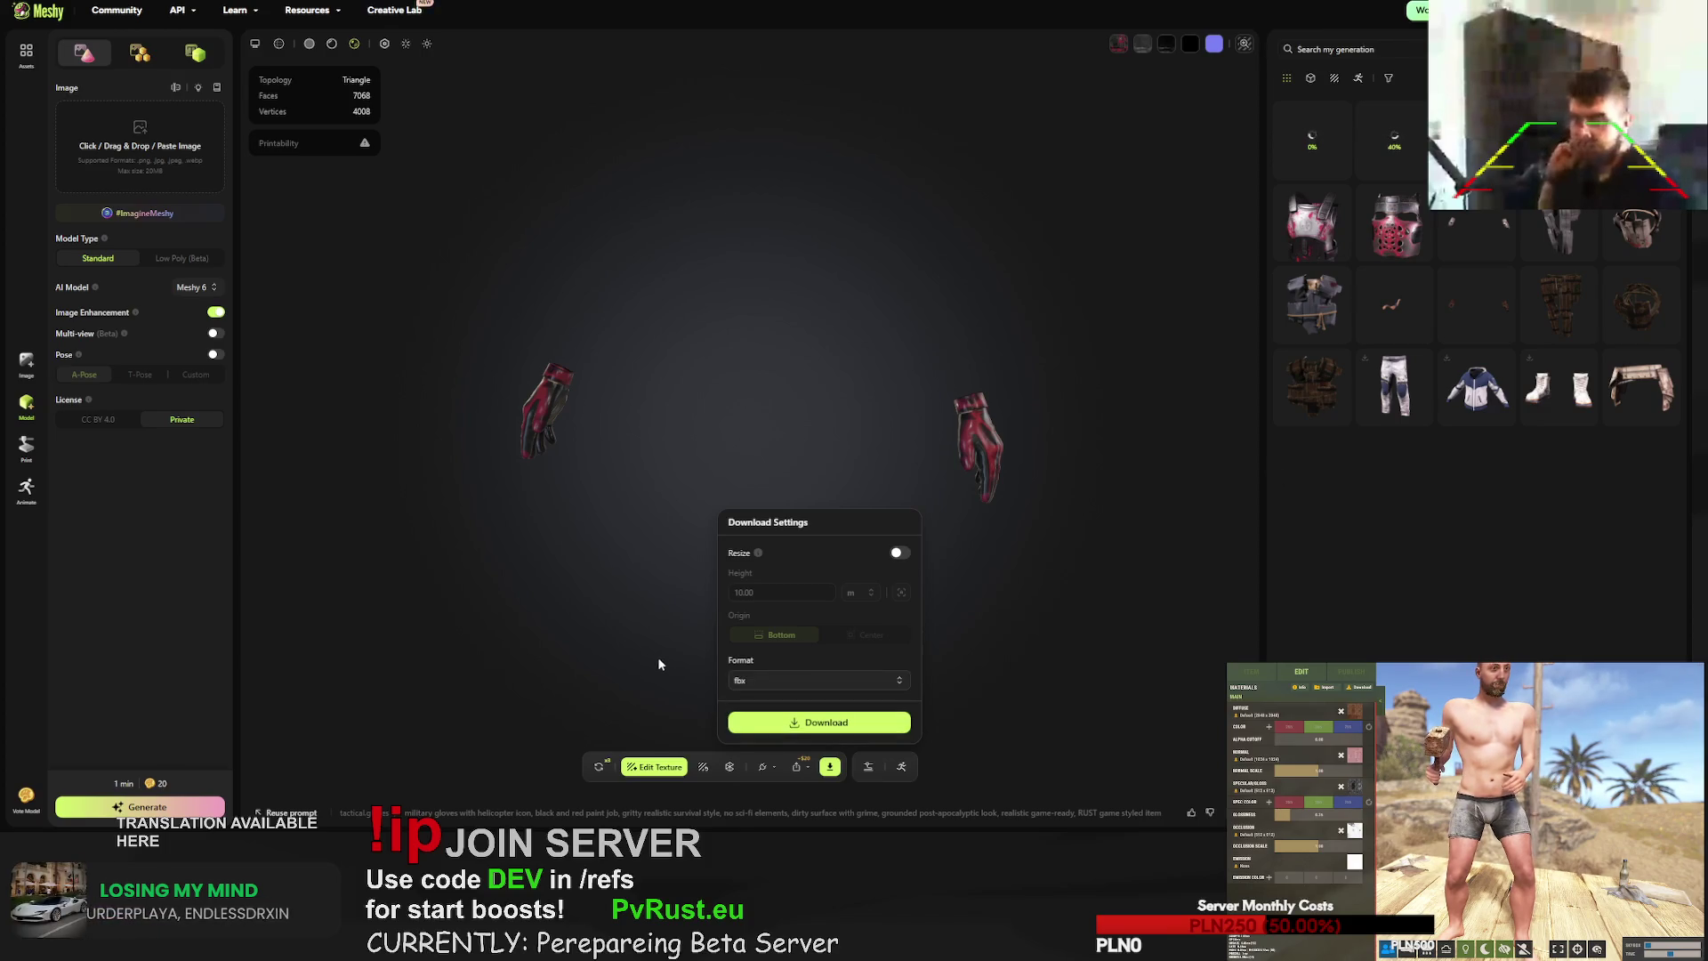
{"action": "left_click", "coordinate": [599, 767]}
{"action": "left_click", "coordinate": [986, 458]}
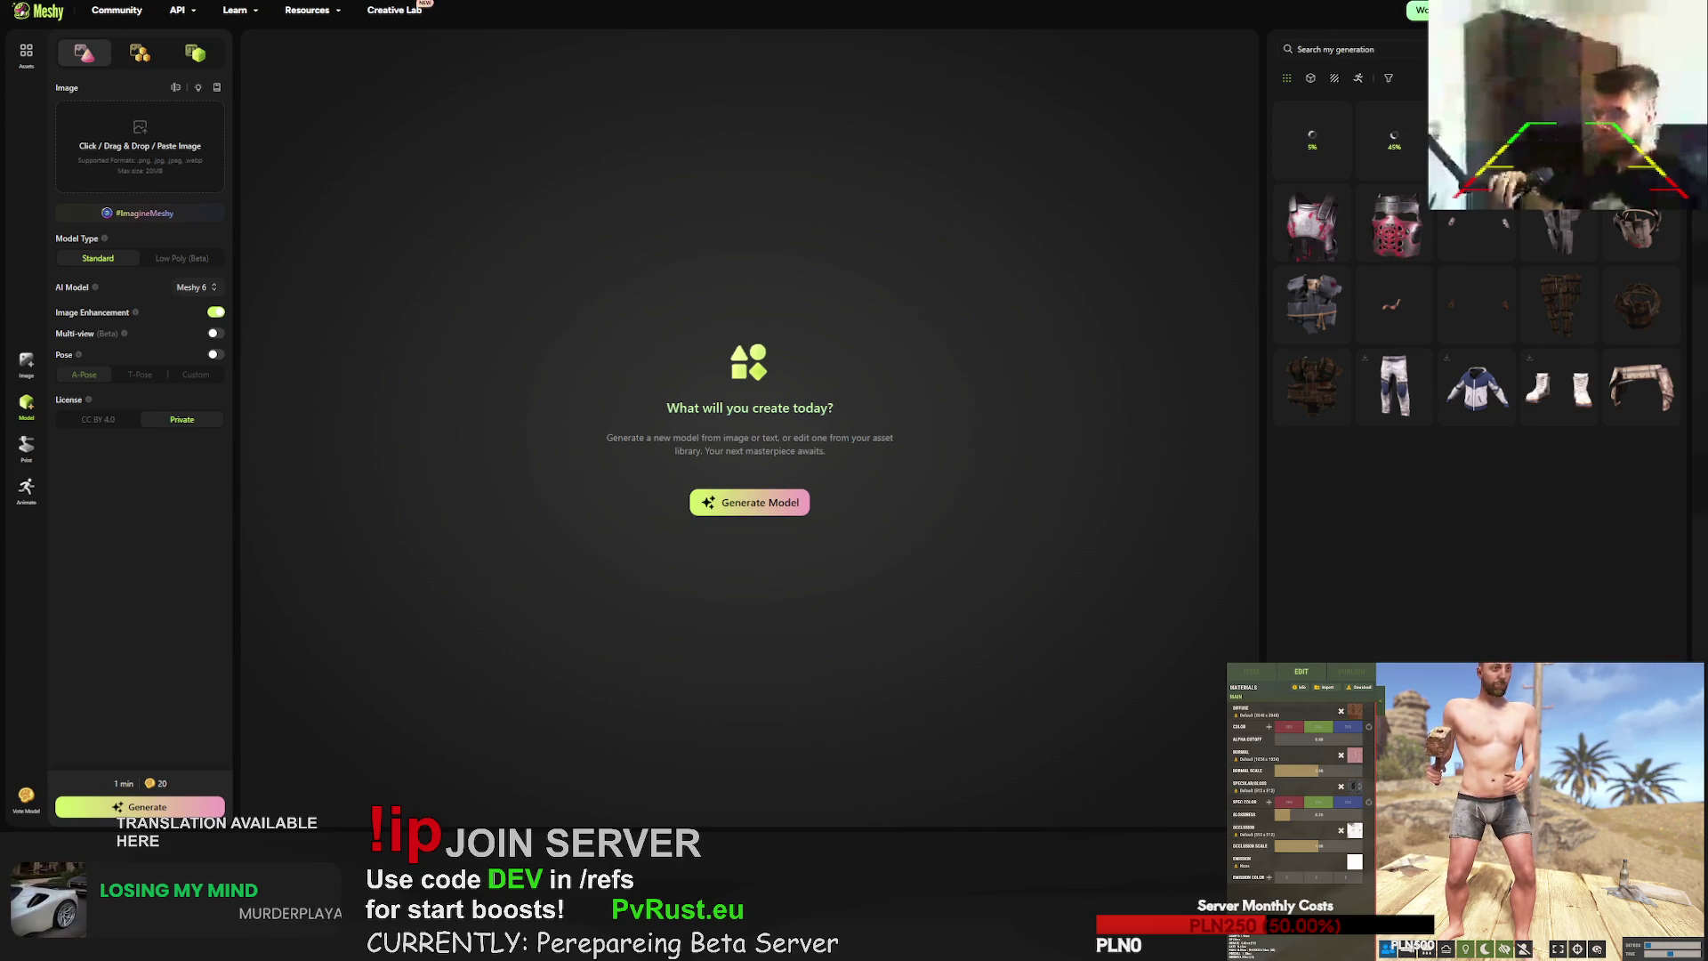
{"action": "left_click", "coordinate": [1395, 227]}
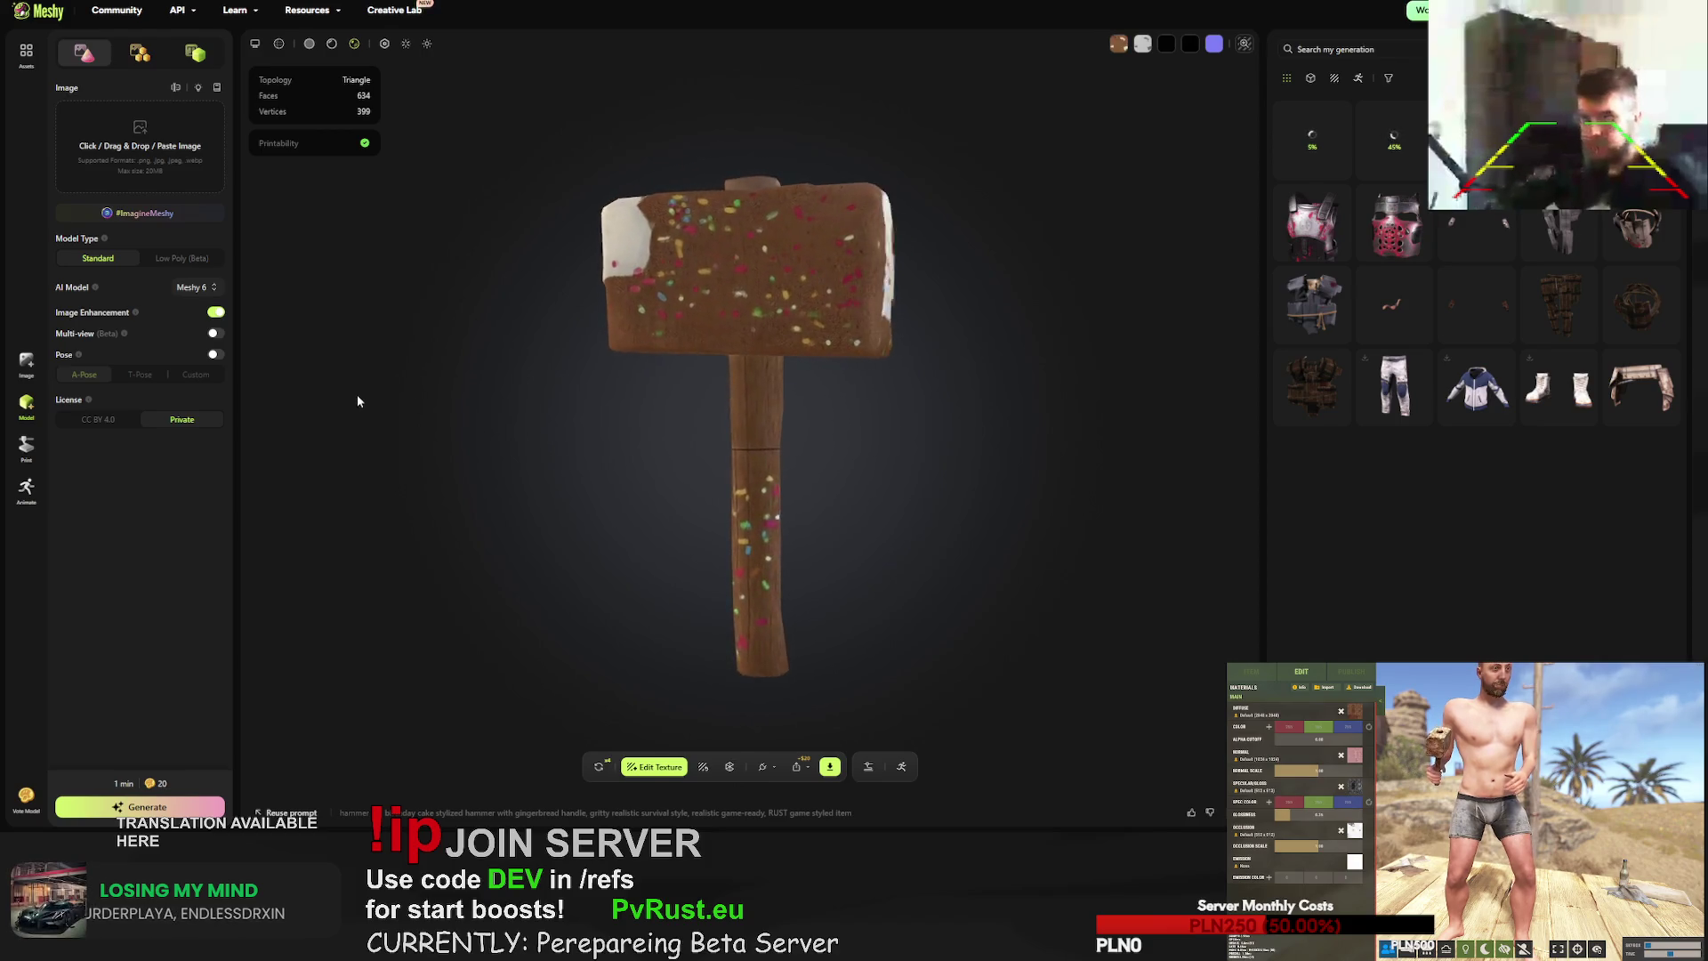
- View the gingerbread hammer's head from below and download it as FBX
{"action": "scroll", "coordinate": [765, 442], "scroll_direction": "up", "scroll_amount": 5}
{"action": "mouse_move", "coordinate": [765, 443]}
{"action": "left_mouse_down"}
{"action": "mouse_move", "coordinate": [797, 499]}
{"action": "mouse_move", "coordinate": [930, 374]}
{"action": "mouse_move", "coordinate": [911, 453]}
{"action": "mouse_move", "coordinate": [924, 527]}
{"action": "mouse_move", "coordinate": [896, 523]}
{"action": "left_mouse_up"}
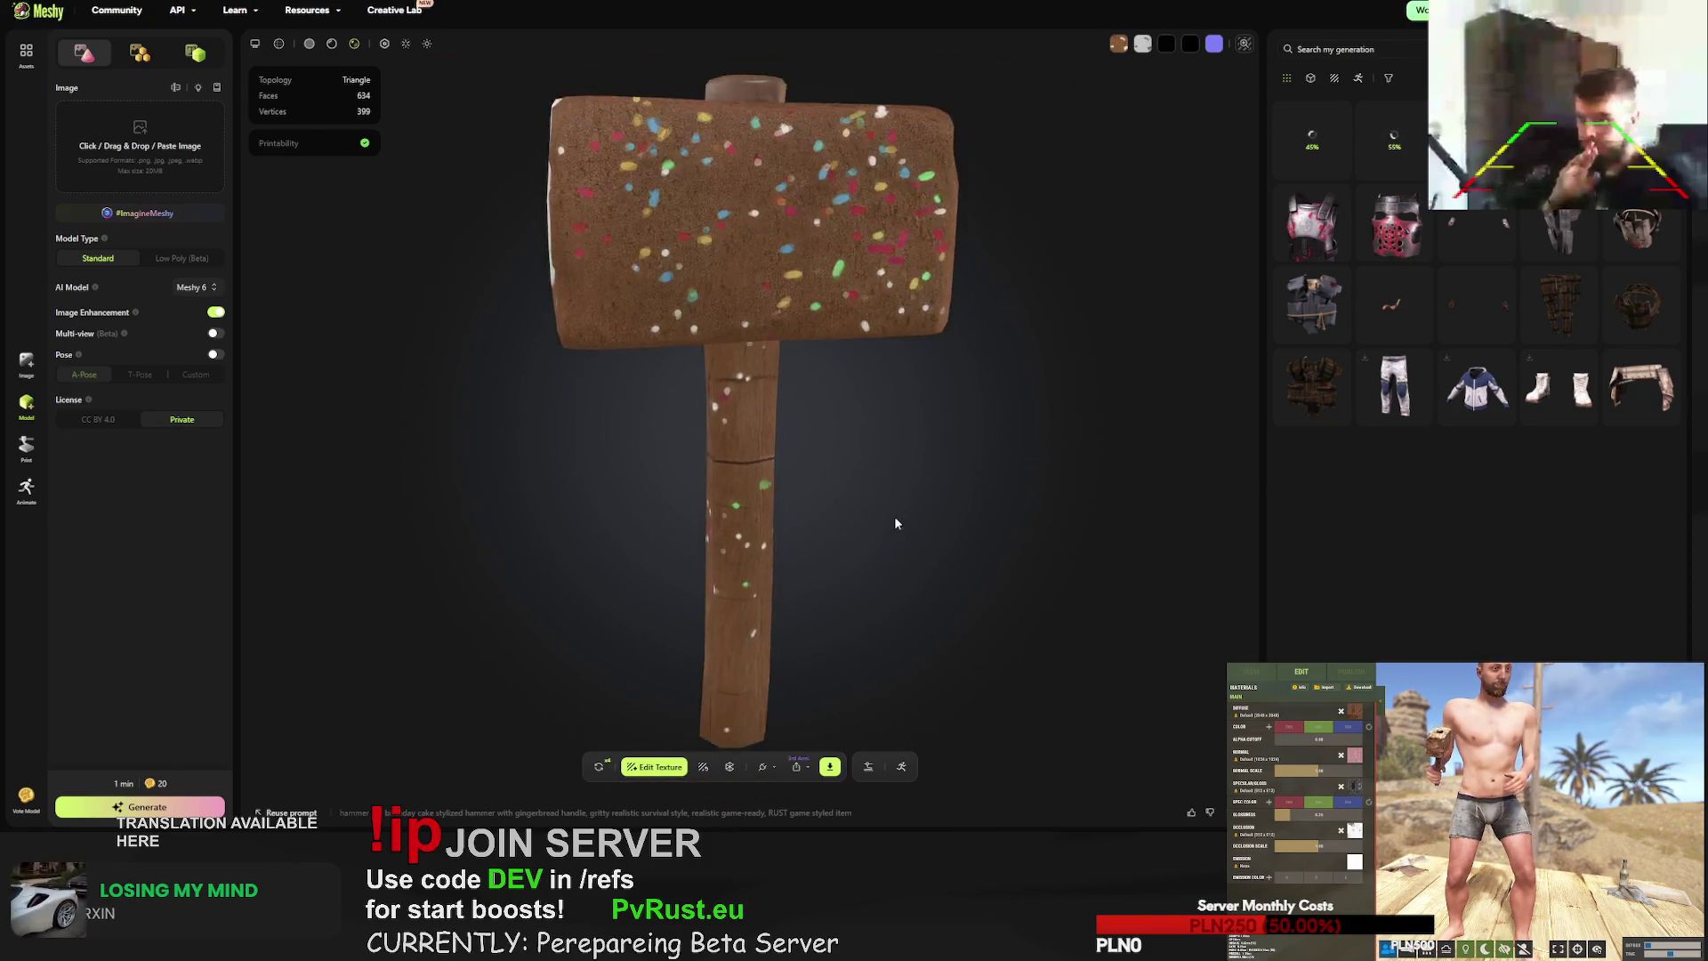
{"action": "left_click", "coordinate": [831, 767]}
{"action": "left_click", "coordinate": [819, 723]}
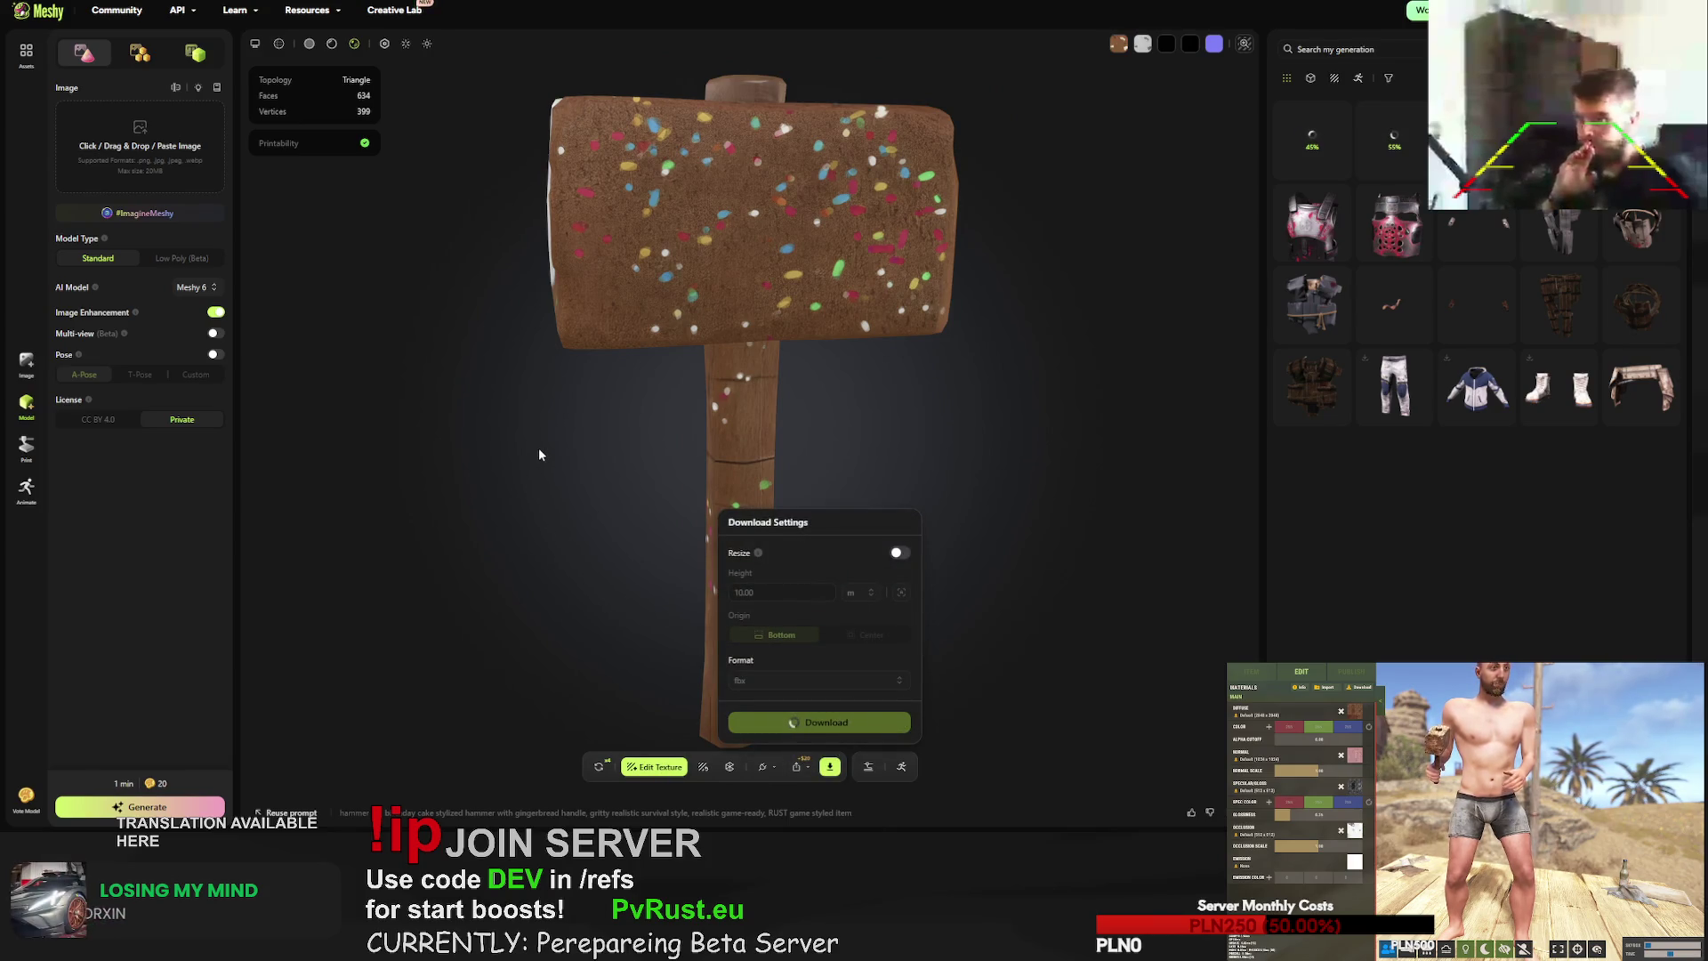
- Check the hammer's white icing side, then confirm a texture retry of the hammer
{"action": "mouse_move", "coordinate": [555, 423]}
{"action": "left_mouse_down"}
{"action": "mouse_move", "coordinate": [652, 426]}
{"action": "mouse_move", "coordinate": [629, 423]}
{"action": "left_mouse_up"}
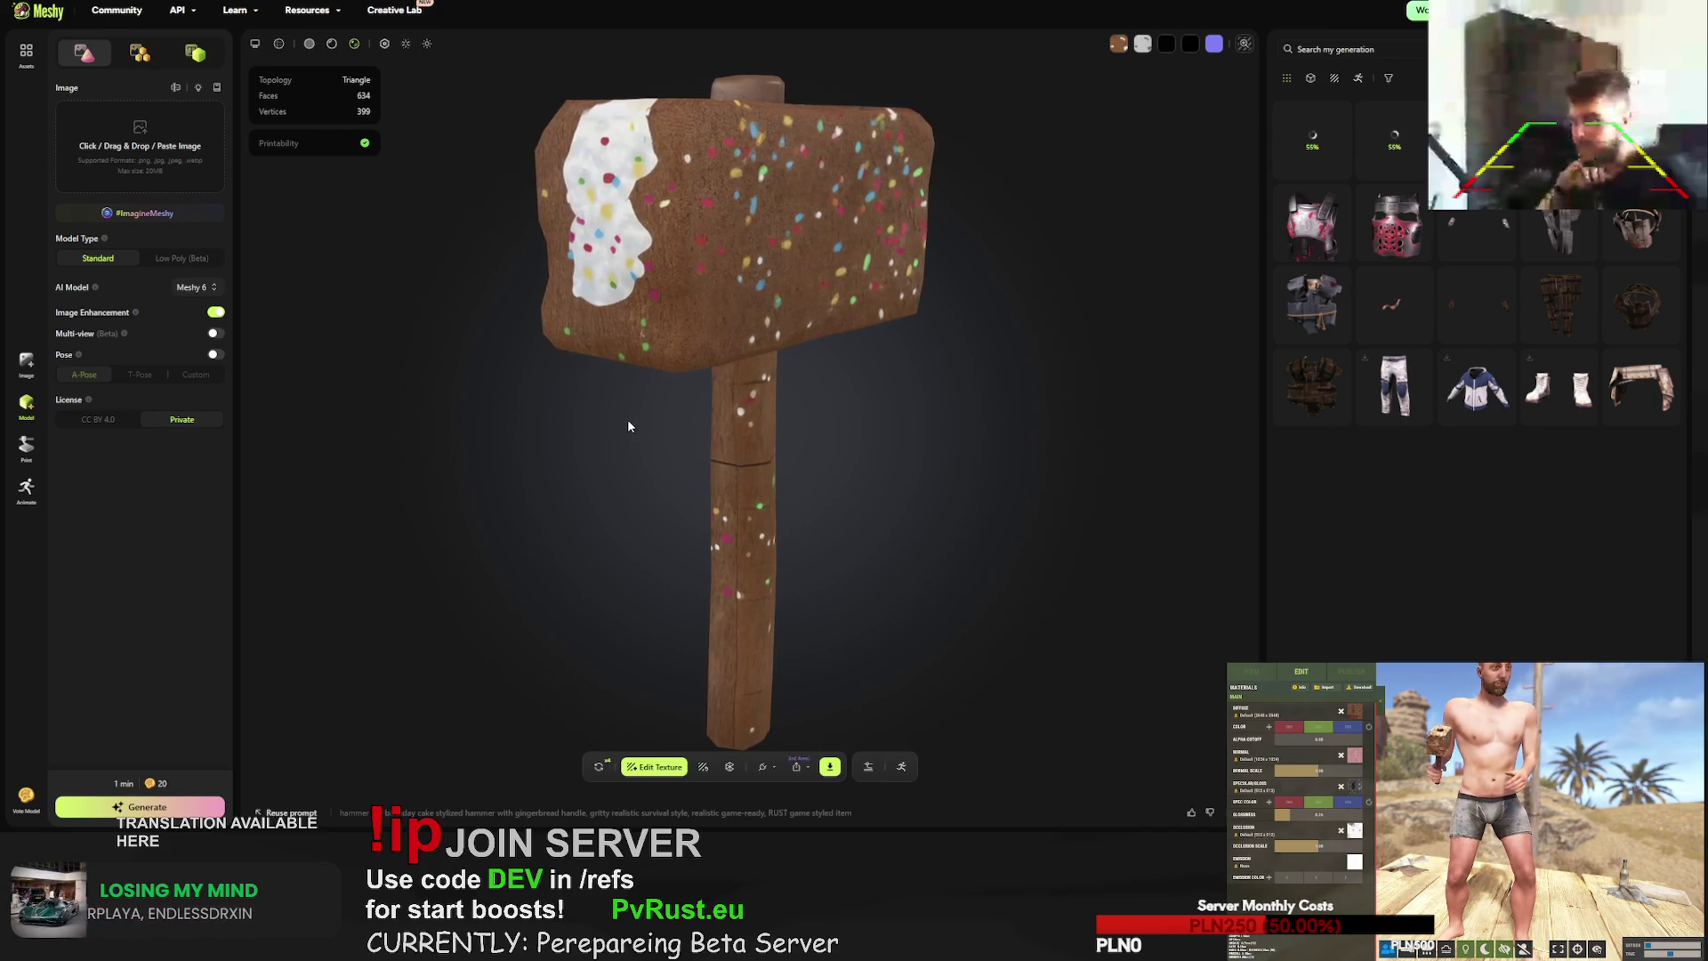
{"action": "left_click", "coordinate": [830, 766]}
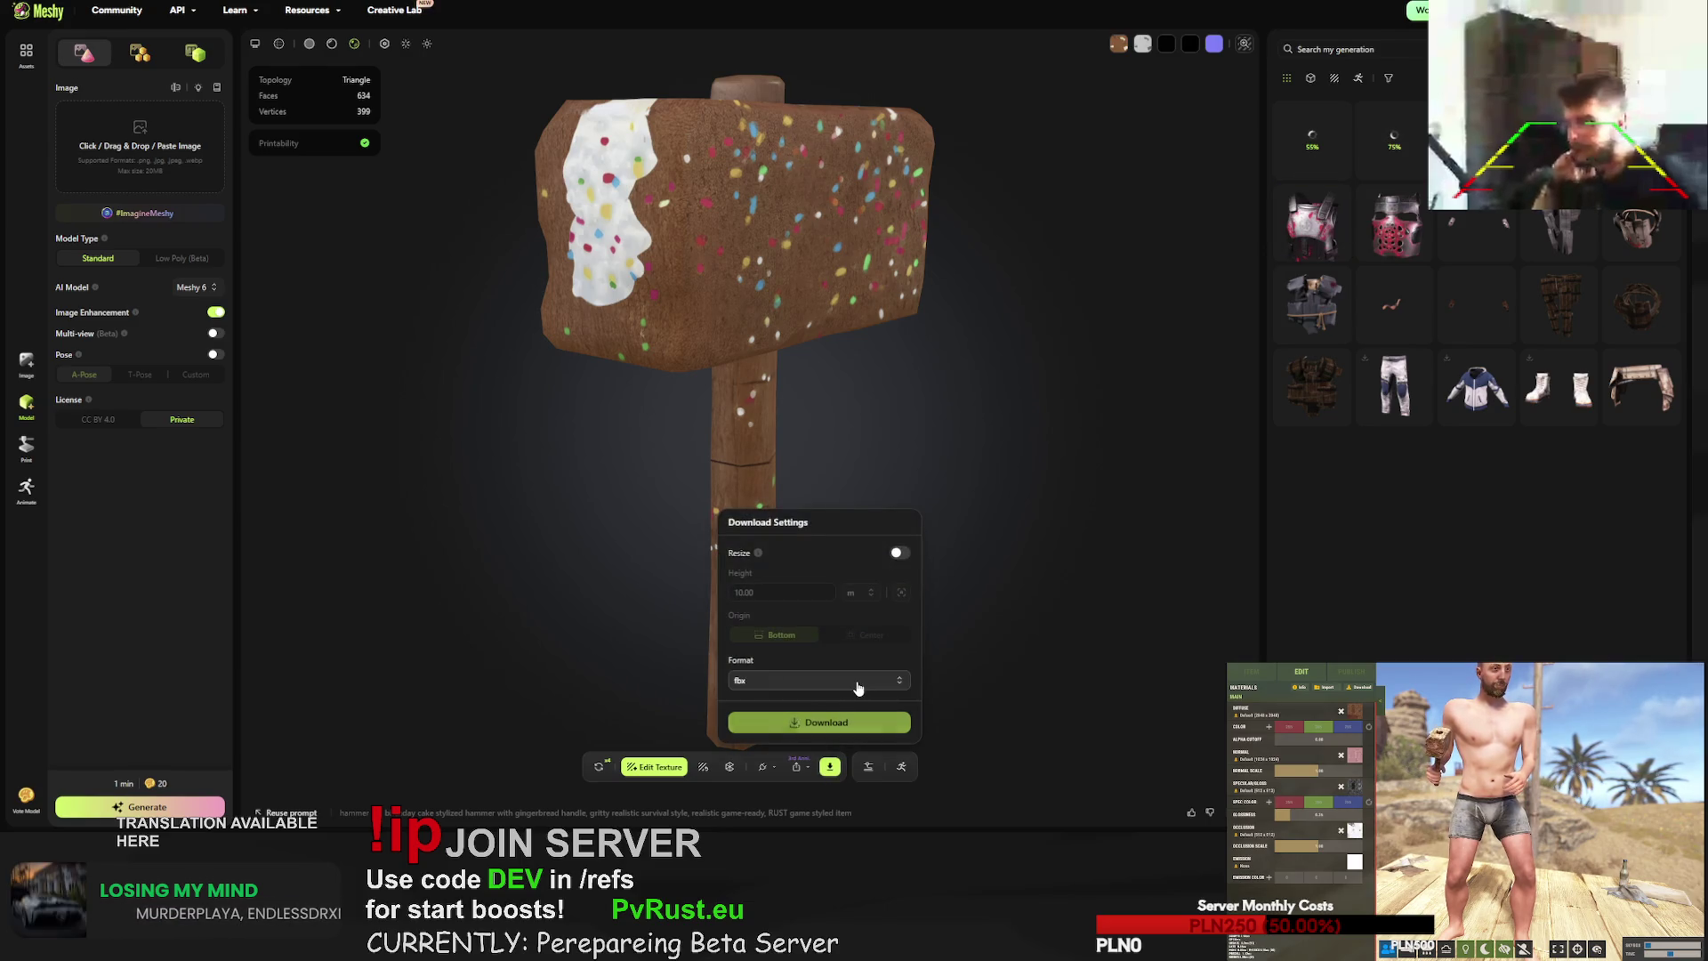
{"action": "left_click", "coordinate": [596, 632]}
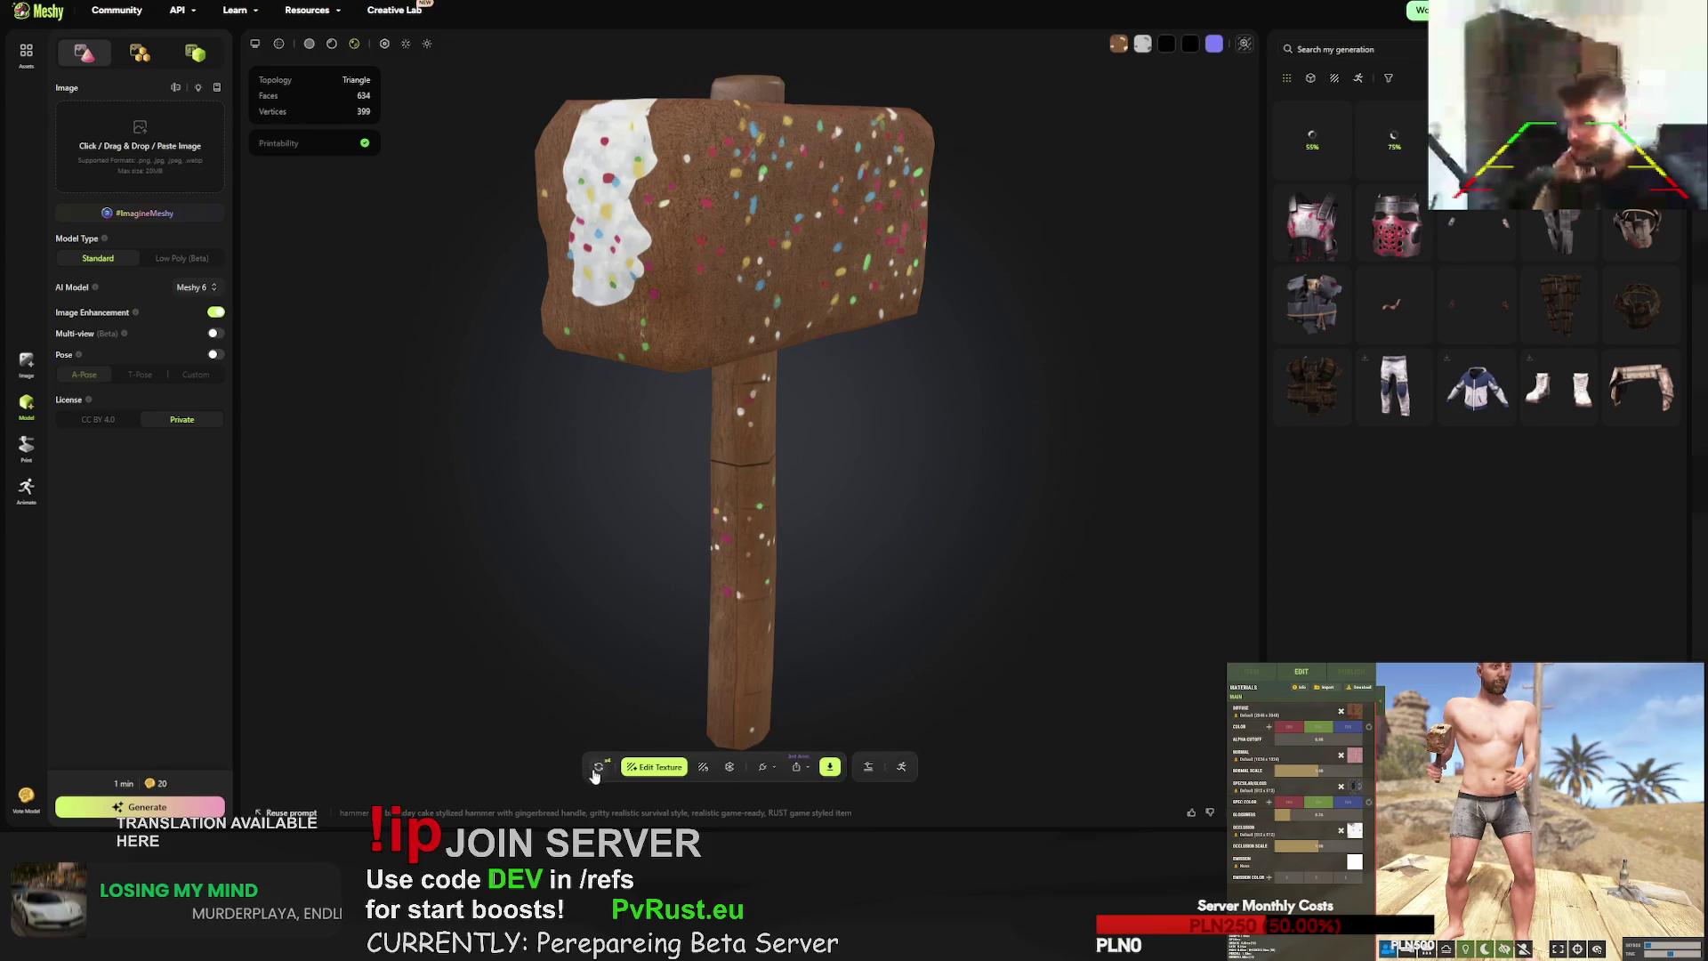
{"action": "left_click", "coordinate": [599, 766]}
{"action": "left_click", "coordinate": [1008, 461]}
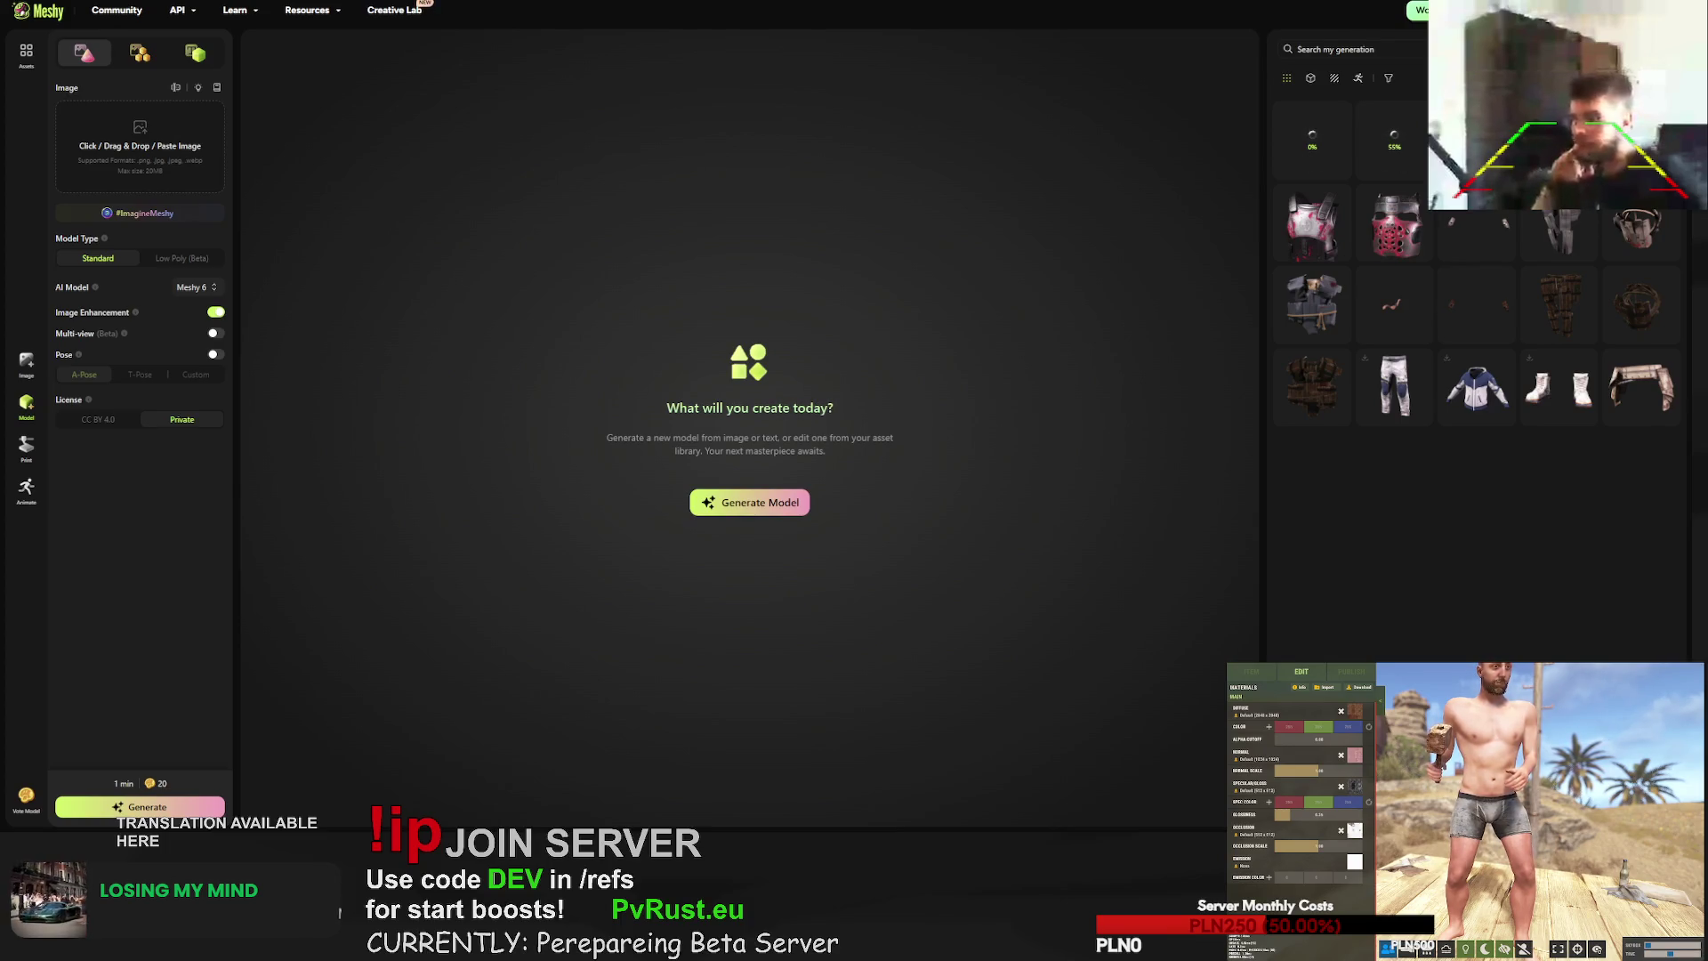
- Set the AI model to Meshy 5, briefly trying Low Poly before returning to Standard
{"action": "left_click", "coordinate": [1549, 10]}
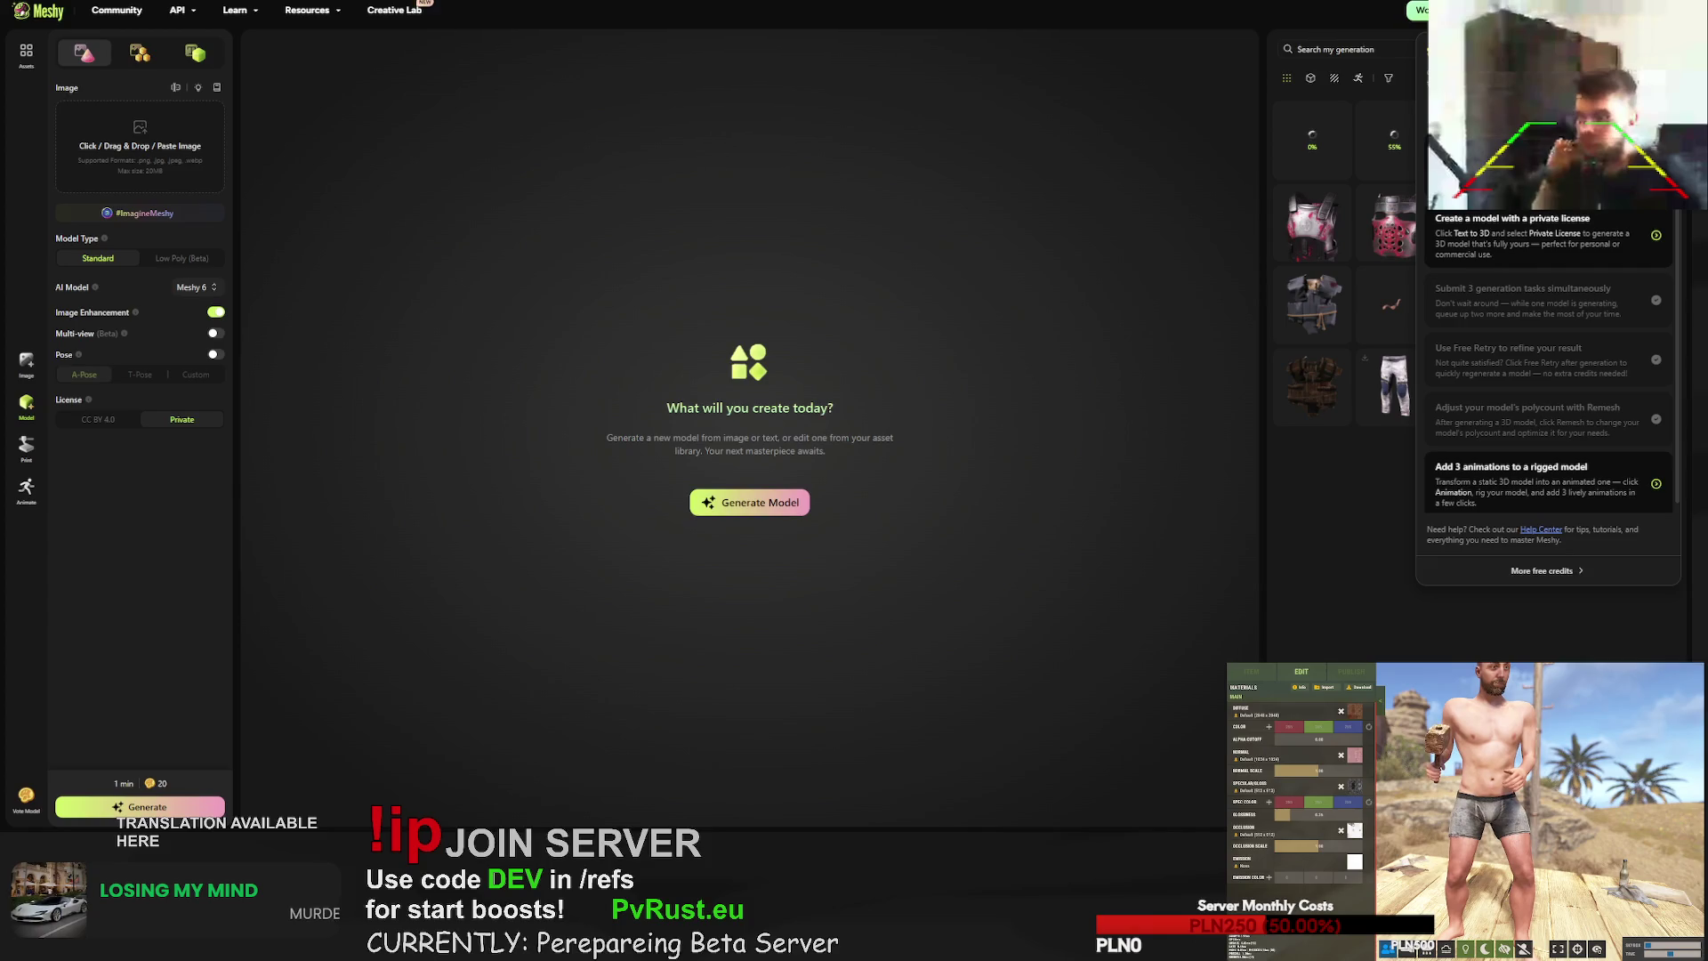
{"action": "key", "text": "Escape"}
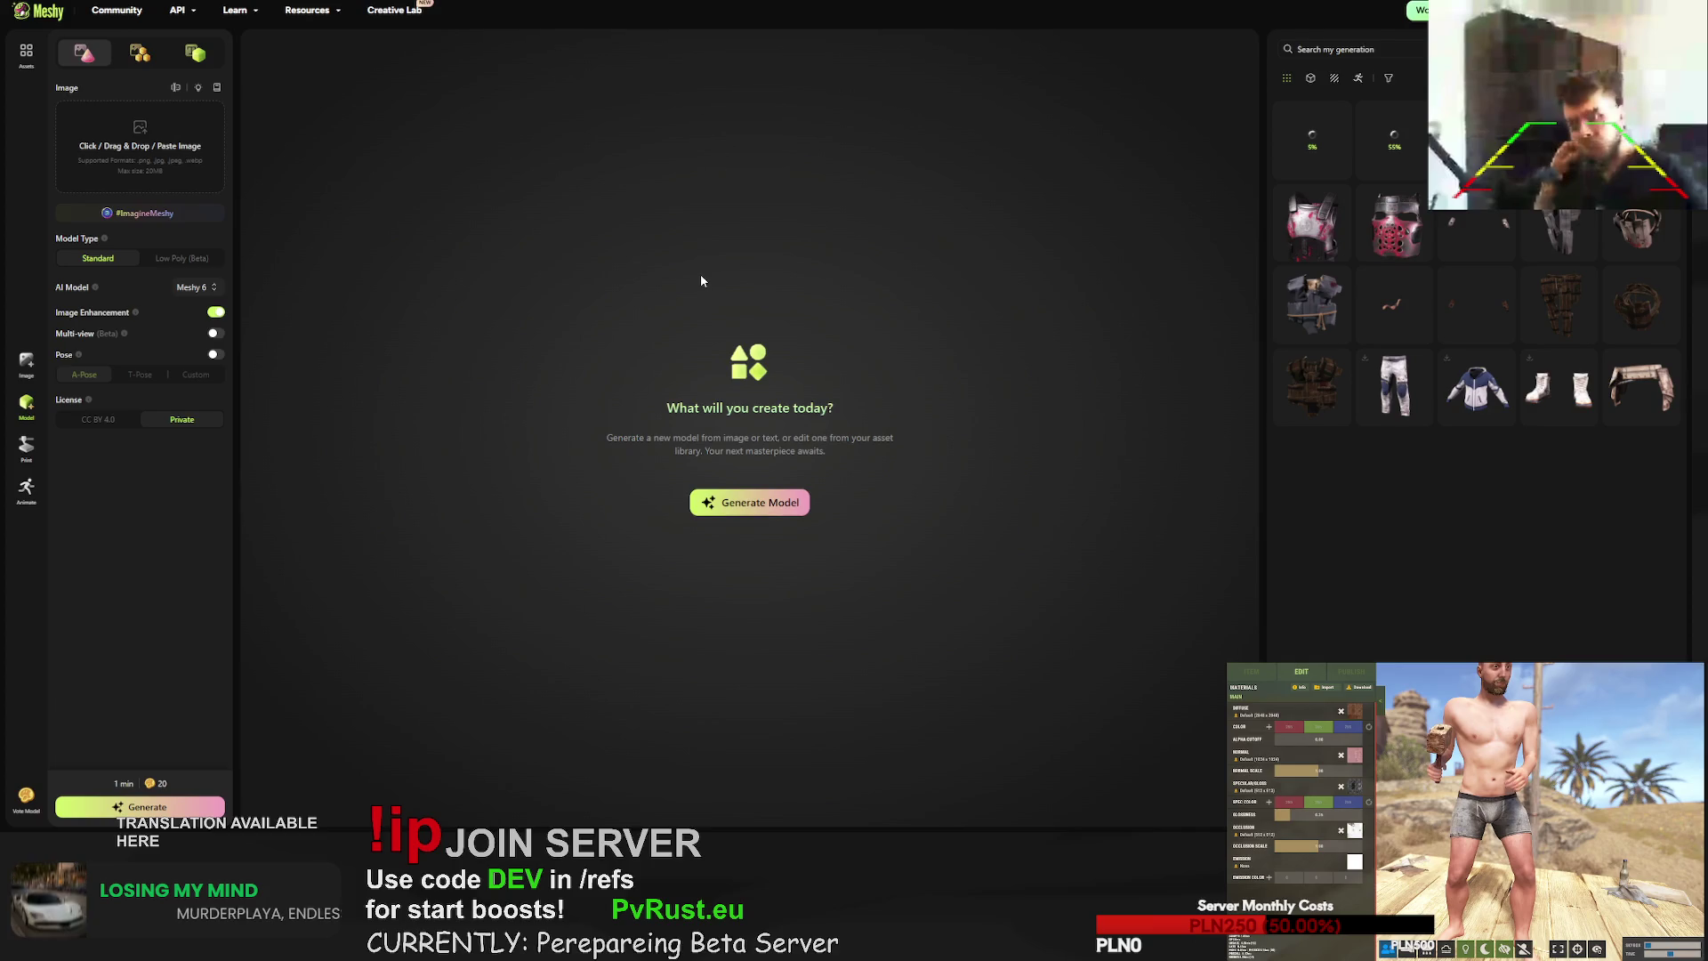
{"action": "left_click", "coordinate": [196, 287]}
{"action": "left_click", "coordinate": [195, 324]}
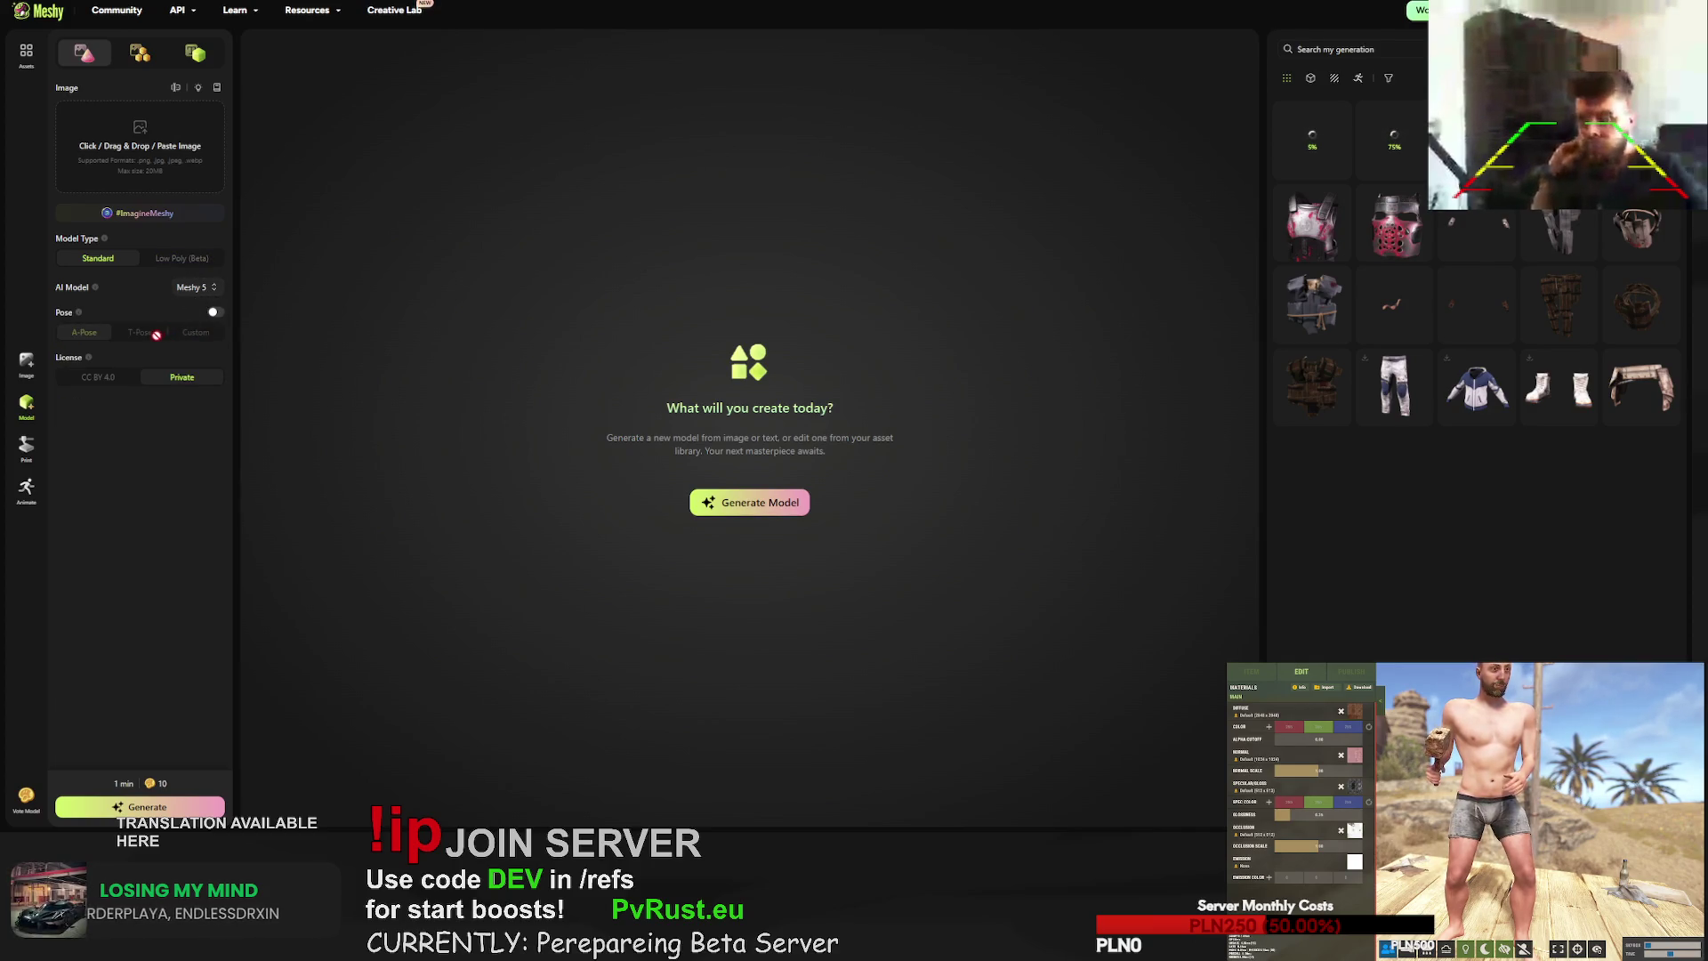
{"action": "left_click", "coordinate": [171, 259]}
{"action": "left_click", "coordinate": [103, 260]}
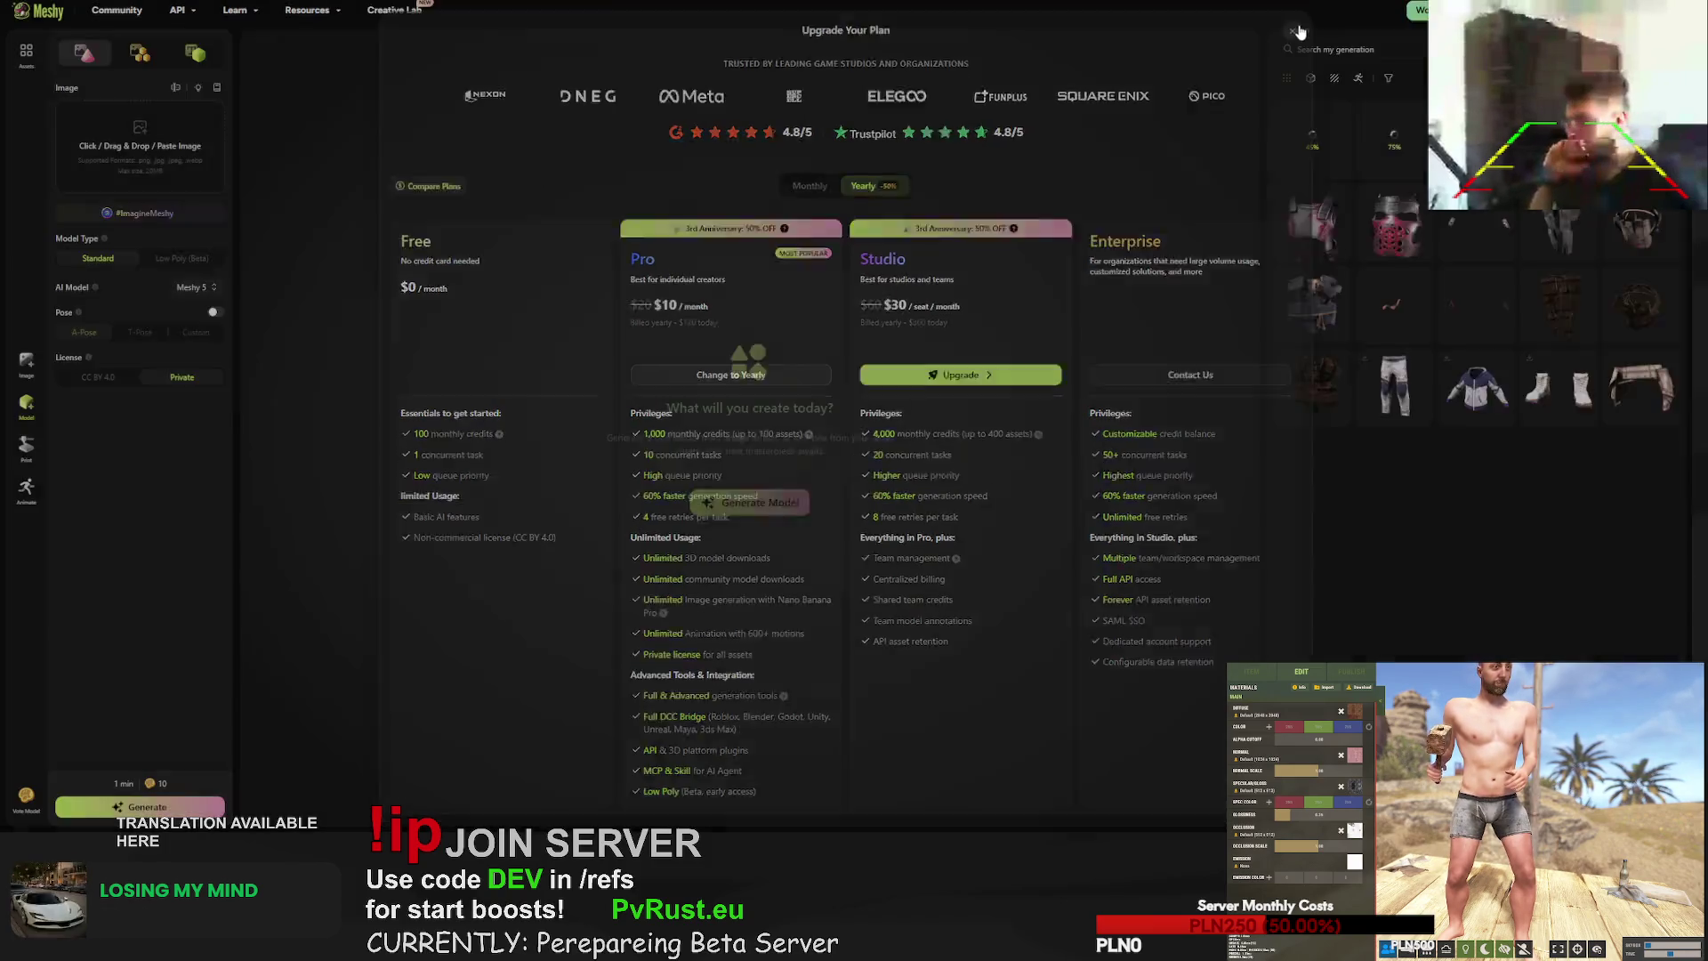
{"action": "key", "text": "Escape"}
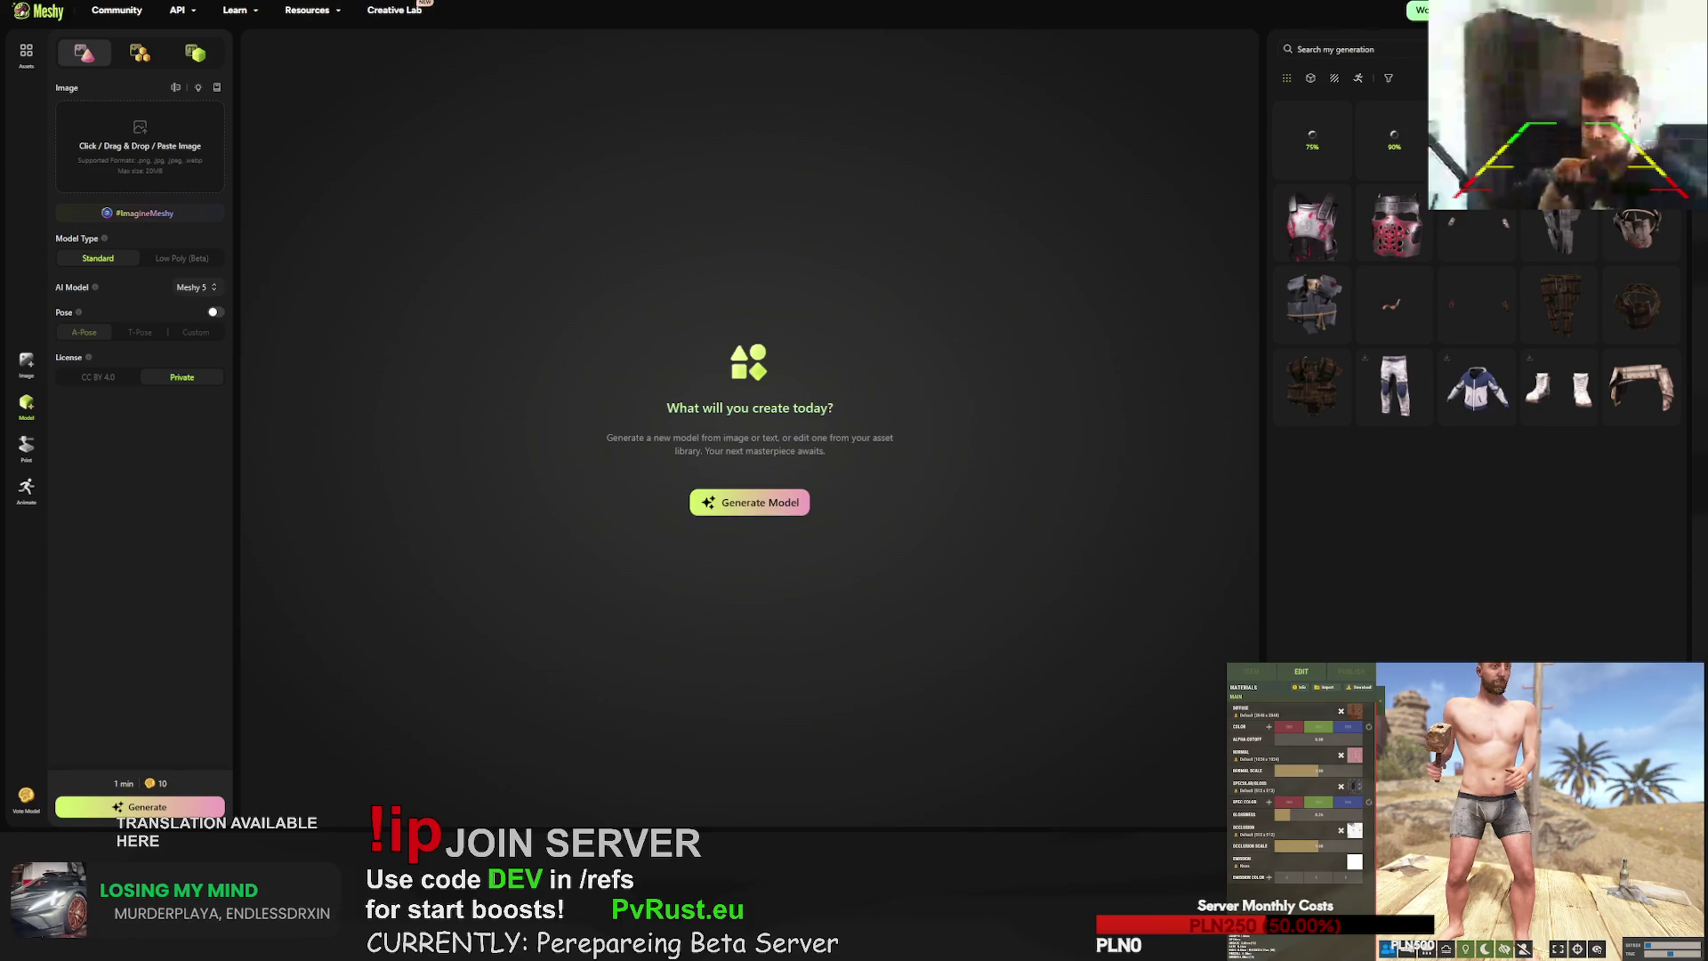
- Compare the gold miner hat with the untextured grey hat_miner, ending on the grey one
{"action": "scroll", "coordinate": [1478, 267], "scroll_direction": "down", "scroll_amount": 5}
{"action": "scroll", "coordinate": [1477, 267], "scroll_direction": "down", "scroll_amount": 5}
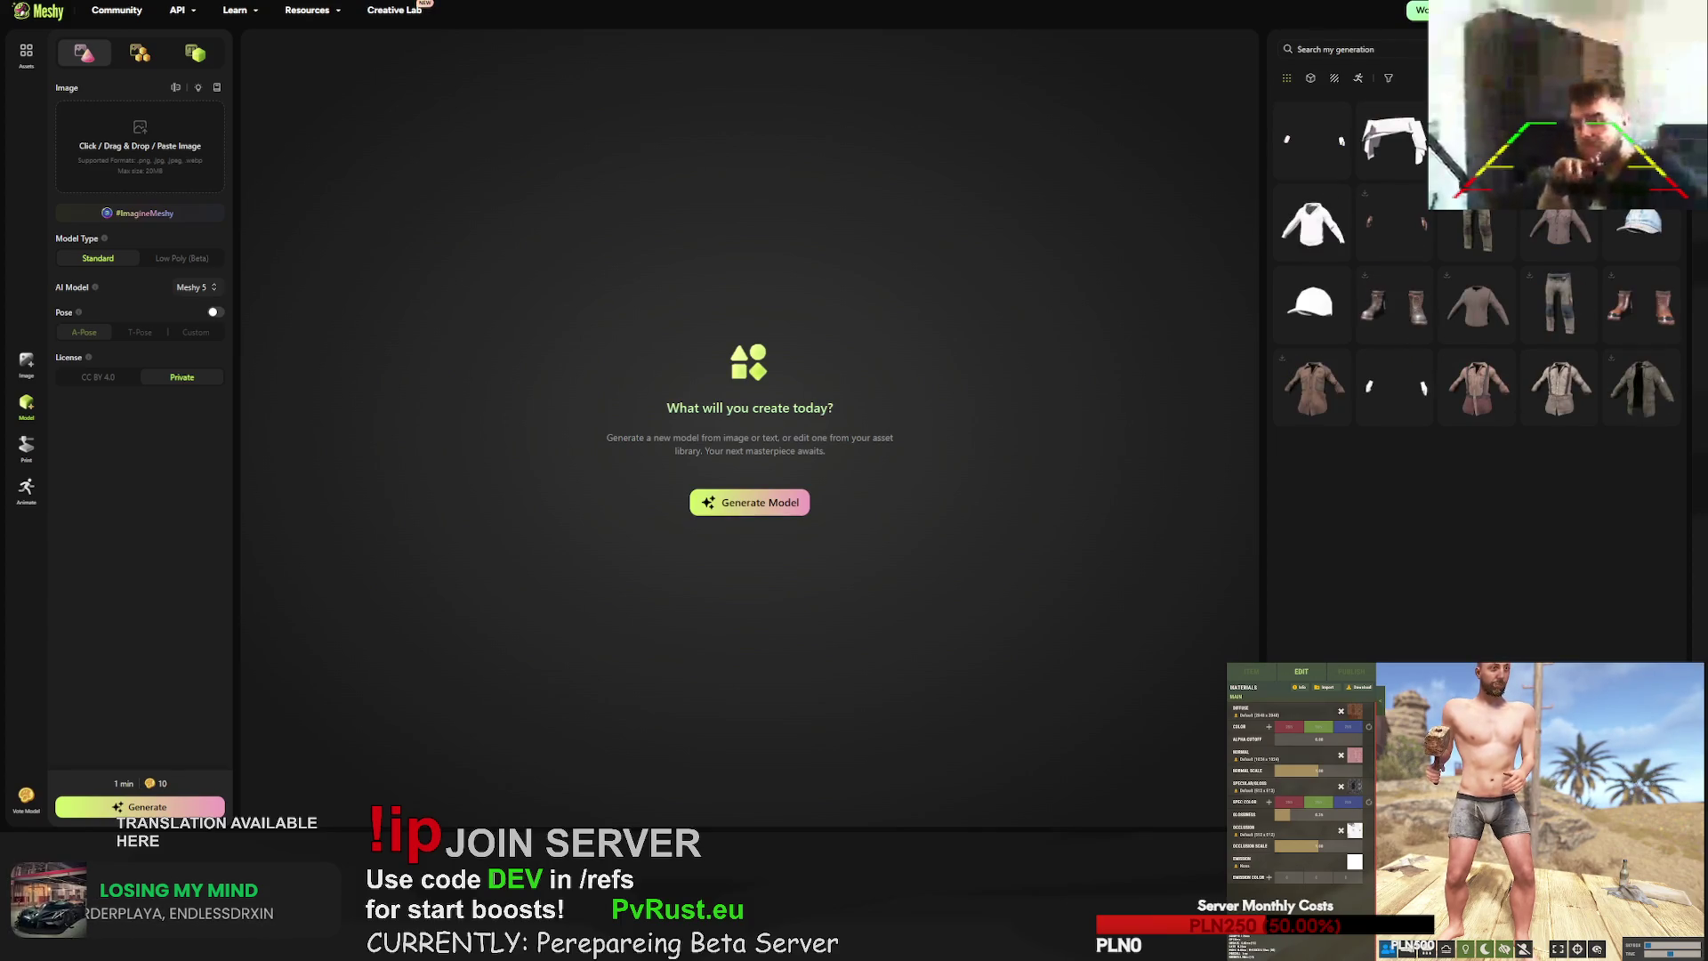
{"action": "scroll", "coordinate": [1311, 267], "scroll_direction": "up", "scroll_amount": 5}
{"action": "left_click", "coordinate": [1311, 223]}
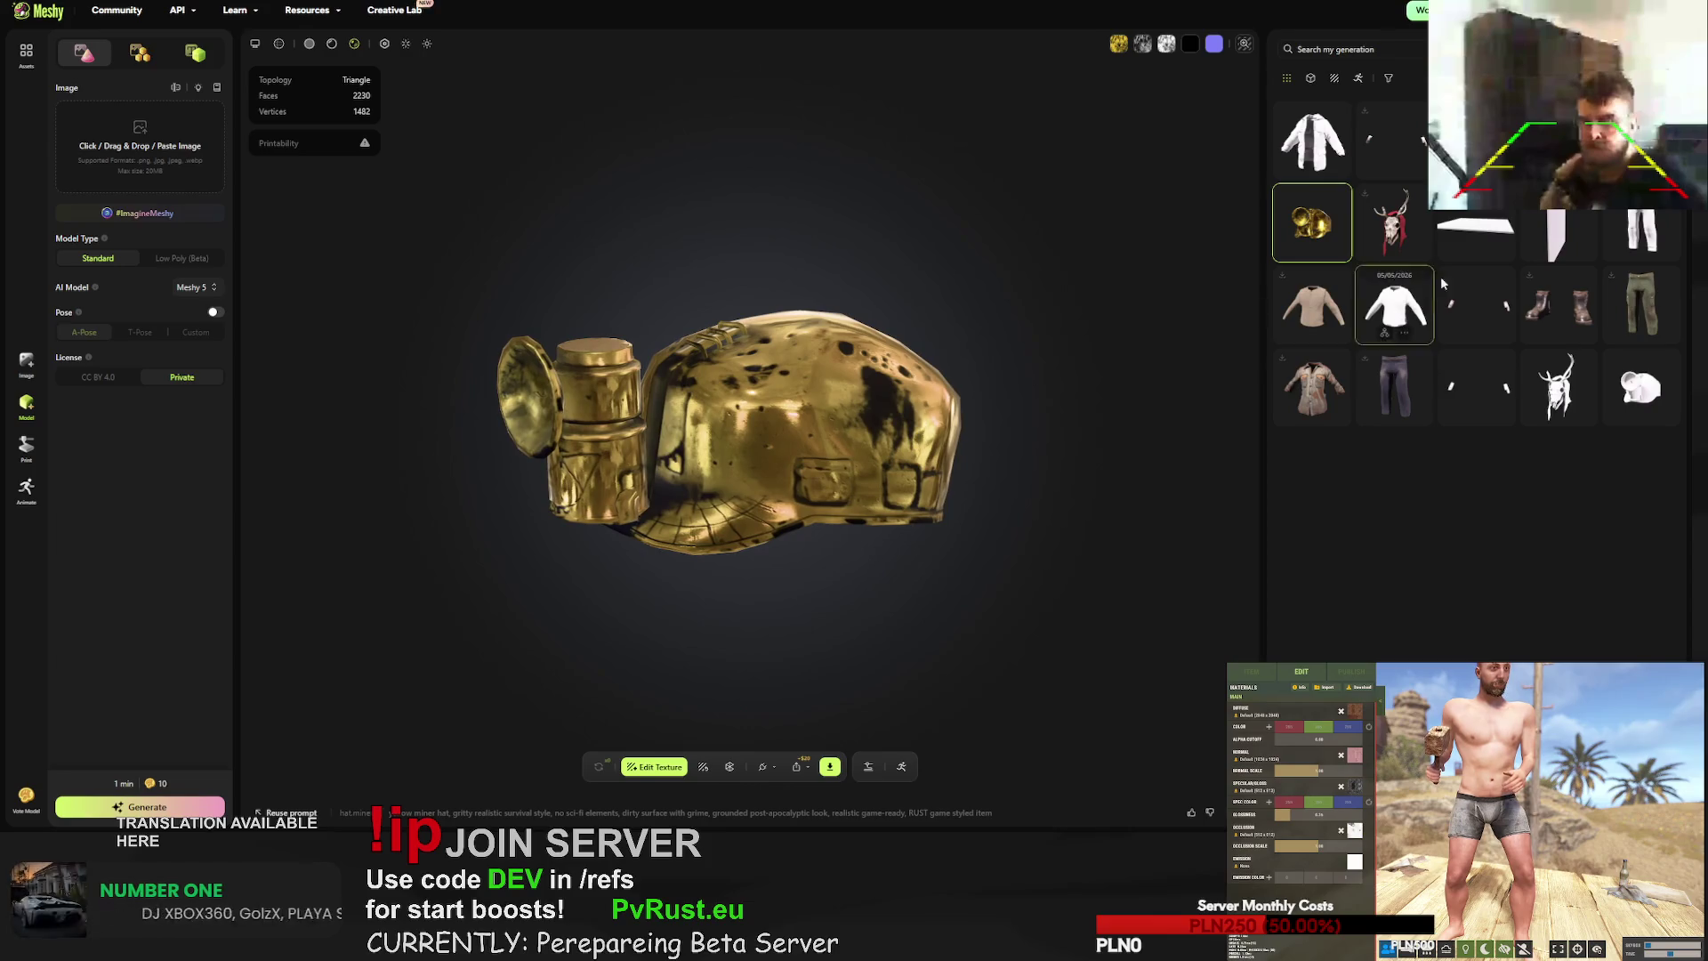
{"action": "left_click", "coordinate": [1615, 377]}
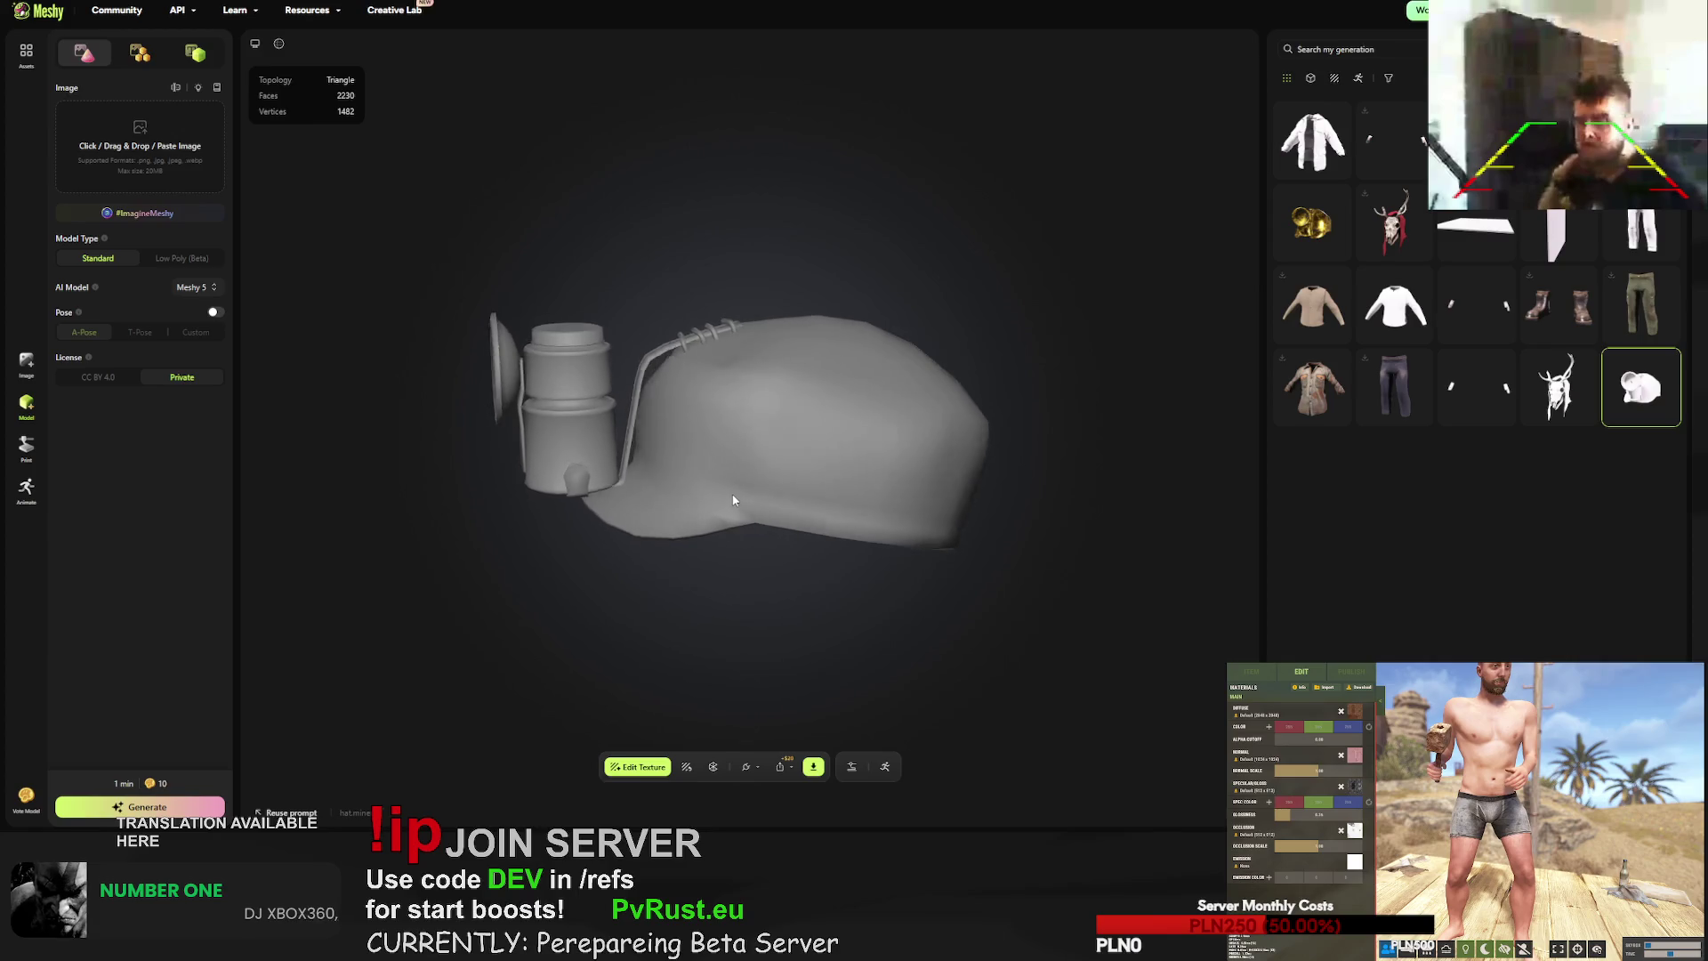
{"action": "left_click_drag", "start_coordinate": [731, 499], "coordinate": [790, 502]}
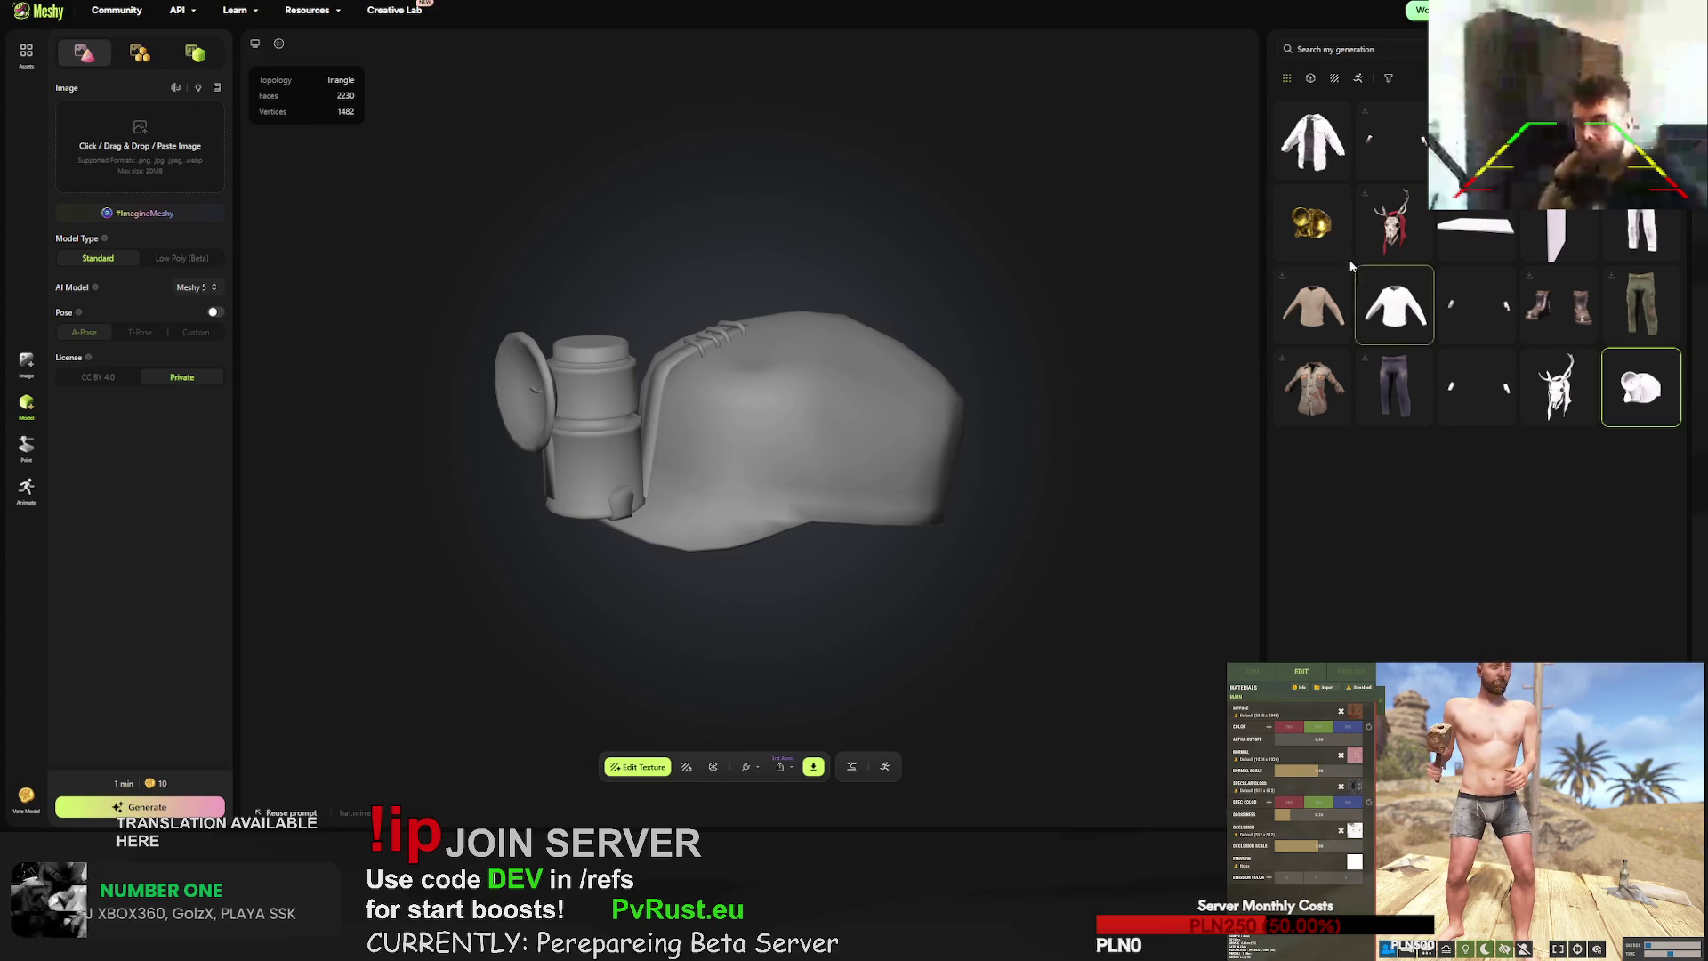
{"action": "left_click", "coordinate": [1313, 222]}
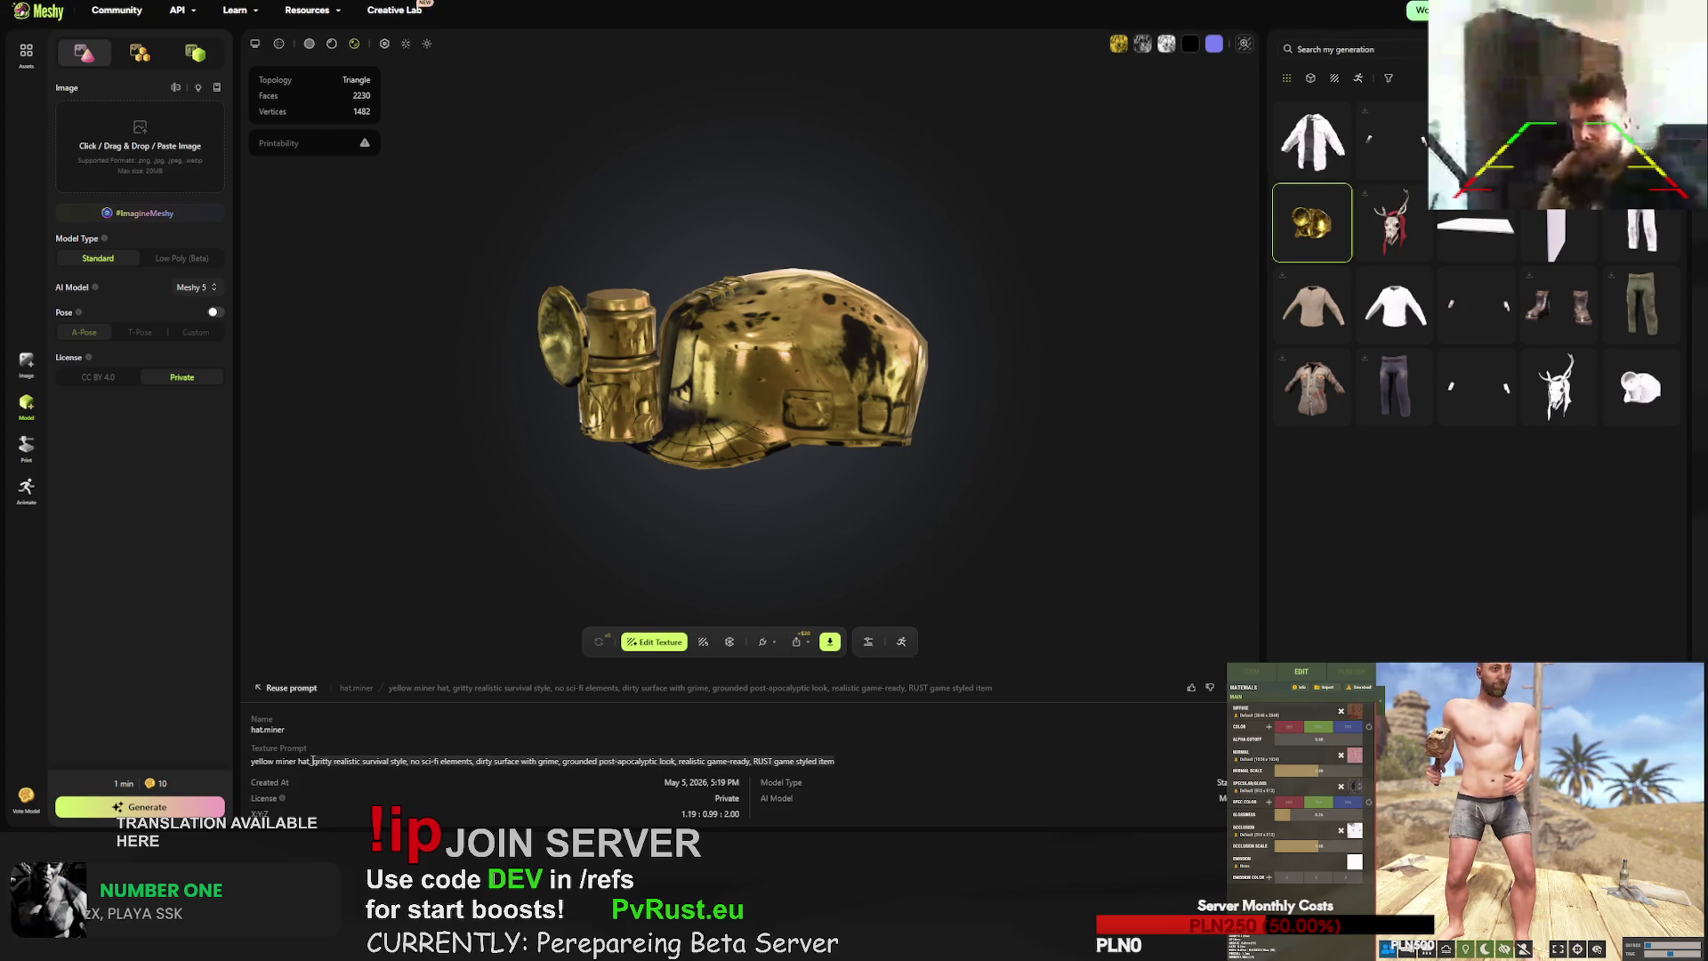
{"action": "left_click", "coordinate": [1642, 387]}
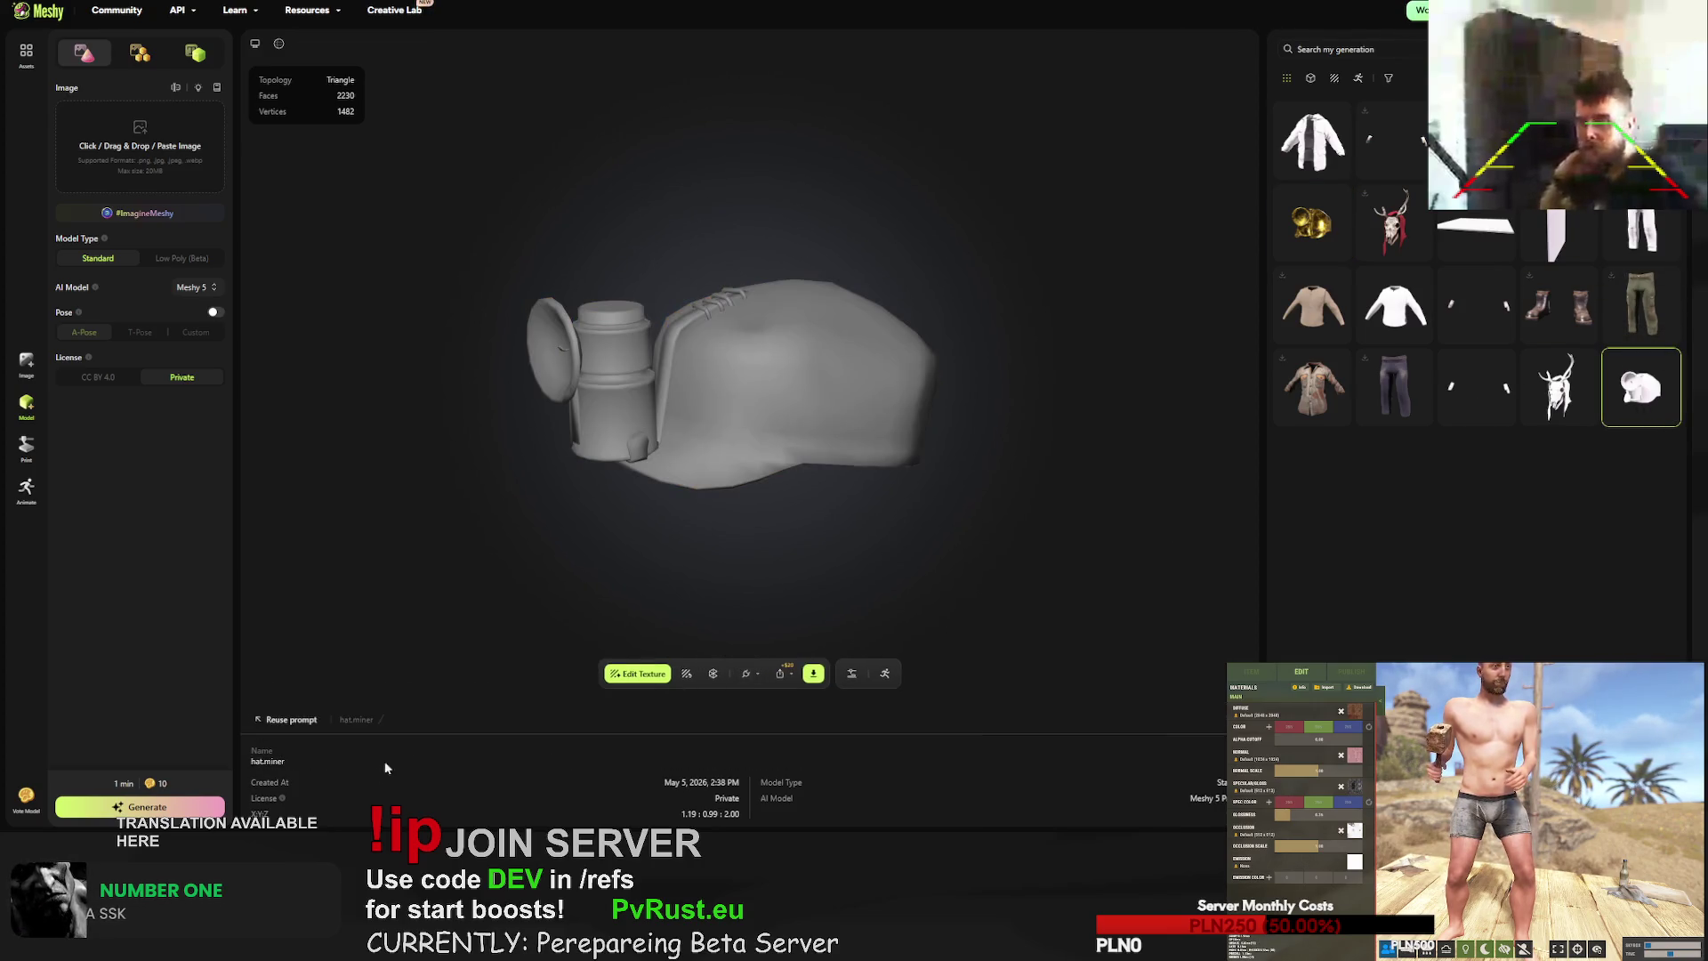
- Texture the hat with prompt 'yellow plastic builder hat with light source' plus the pasted Rust style
{"action": "left_click", "coordinate": [688, 675]}
{"action": "triple_click", "coordinate": [611, 440]}
{"action": "type", "text": "er hat with "}
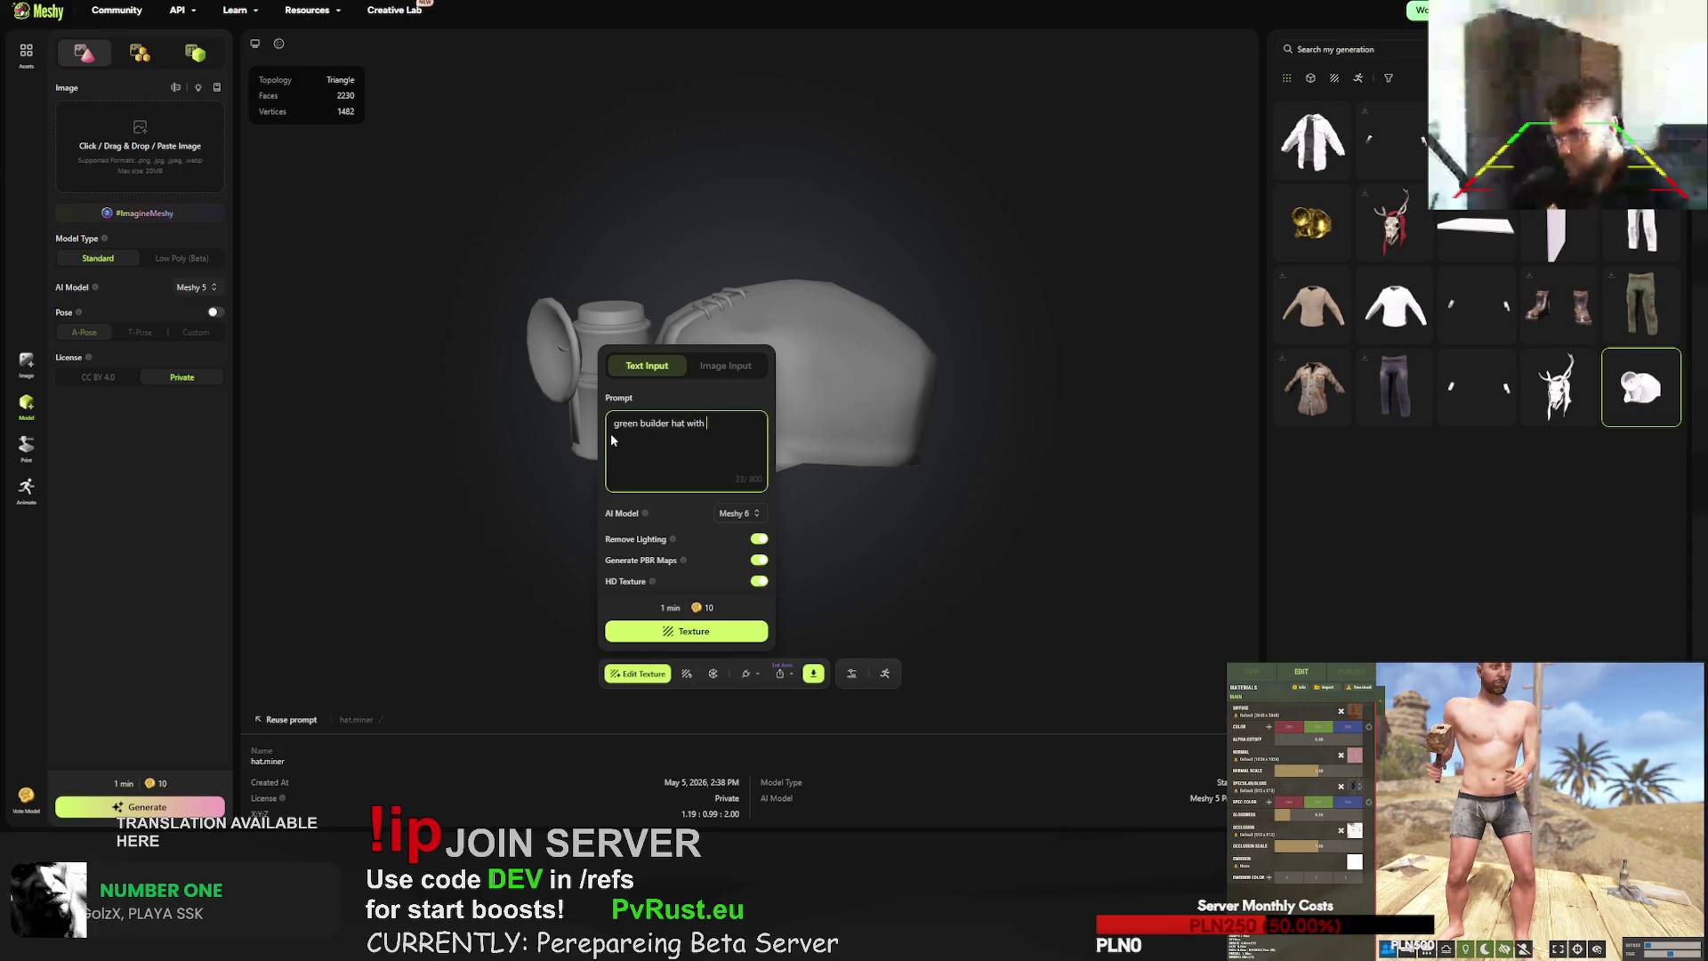
{"action": "type", "text": "light source,"}
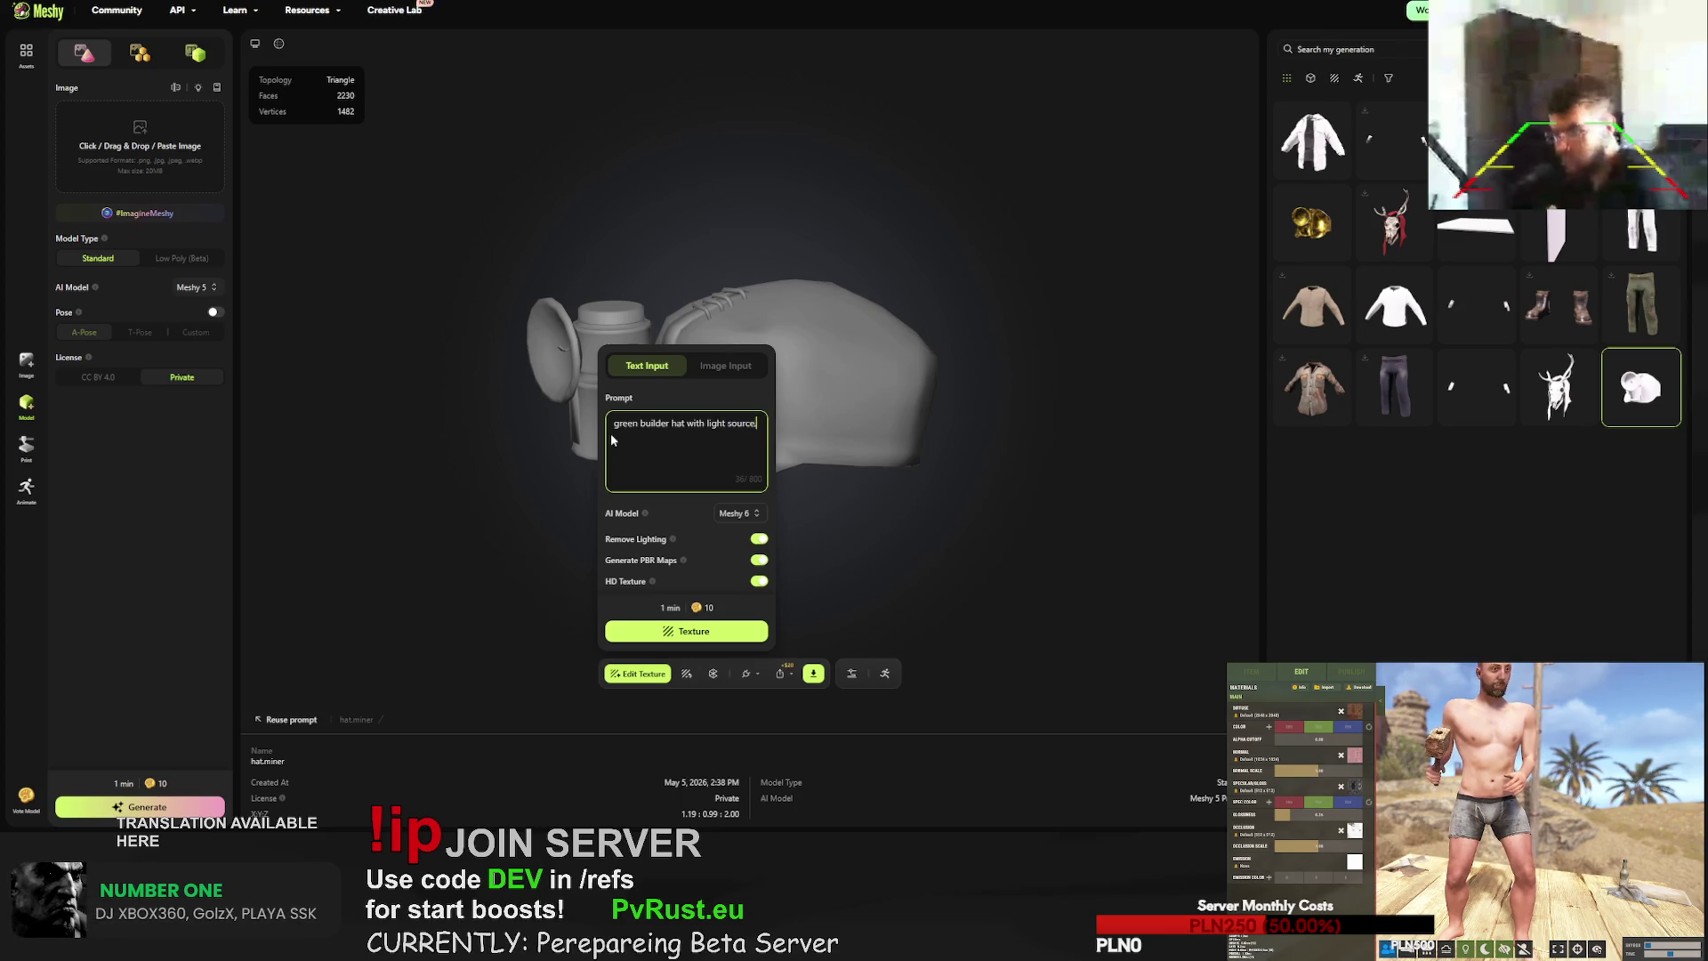
{"action": "key", "text": "ctrl+v"}
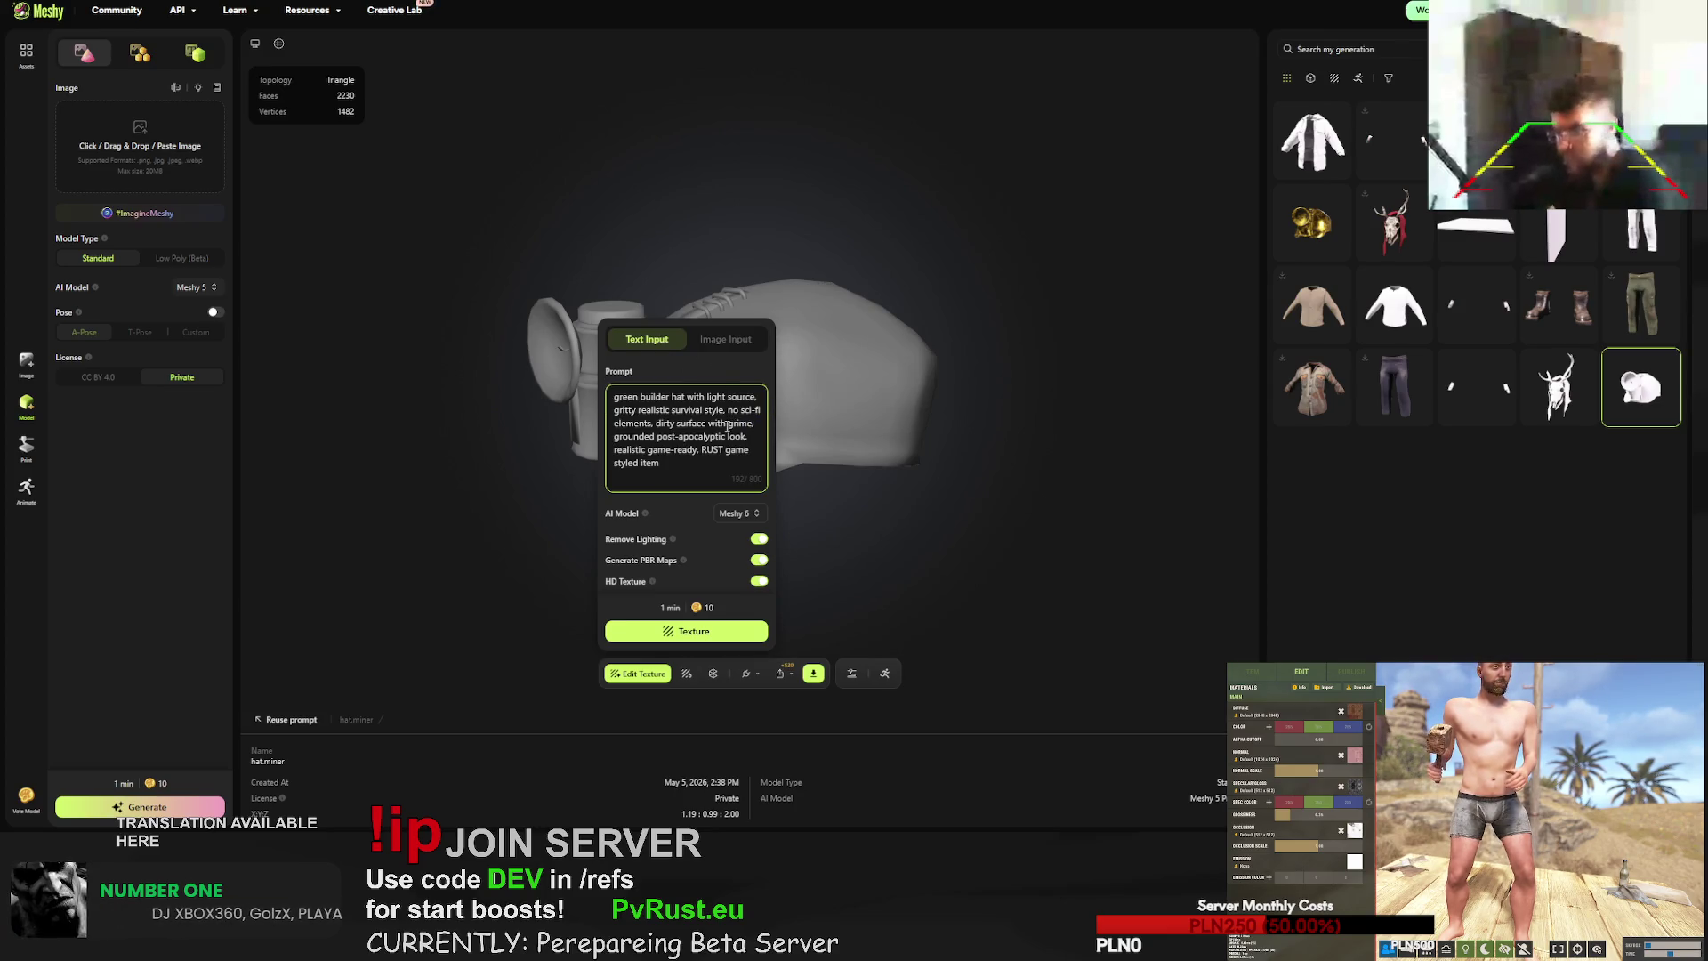
{"action": "double_click", "coordinate": [628, 397]}
{"action": "type", "text": "yellow"}
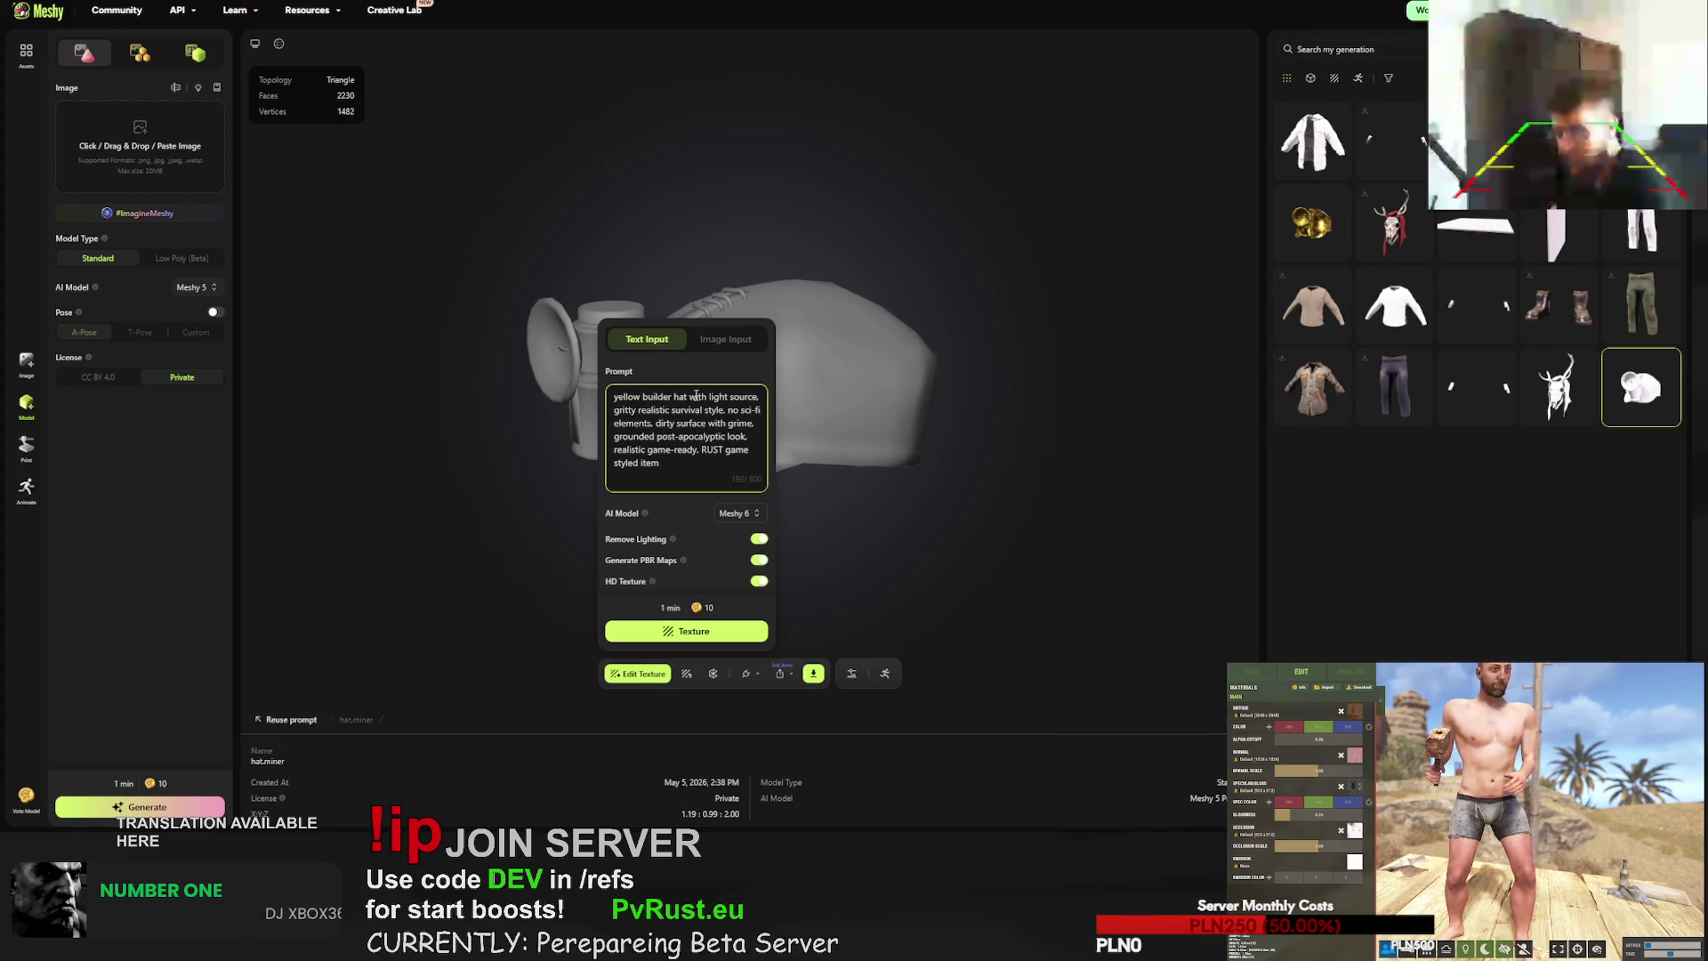
{"action": "type", "text": " plastic"}
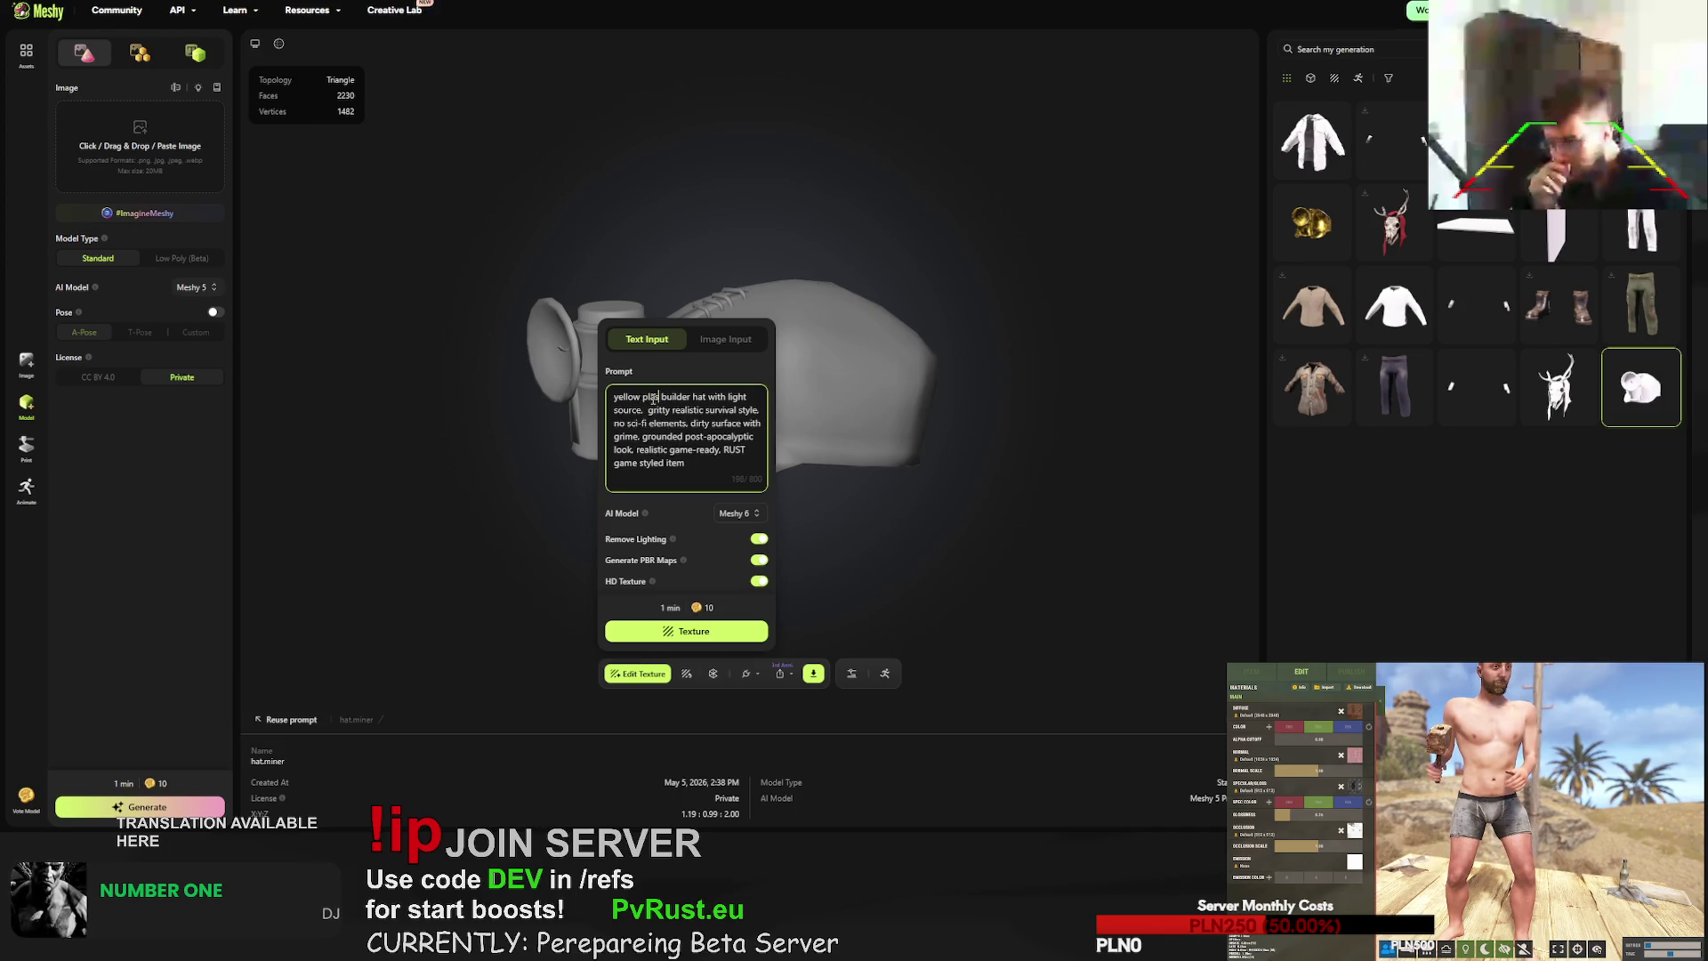
{"action": "left_click", "coordinate": [702, 634]}
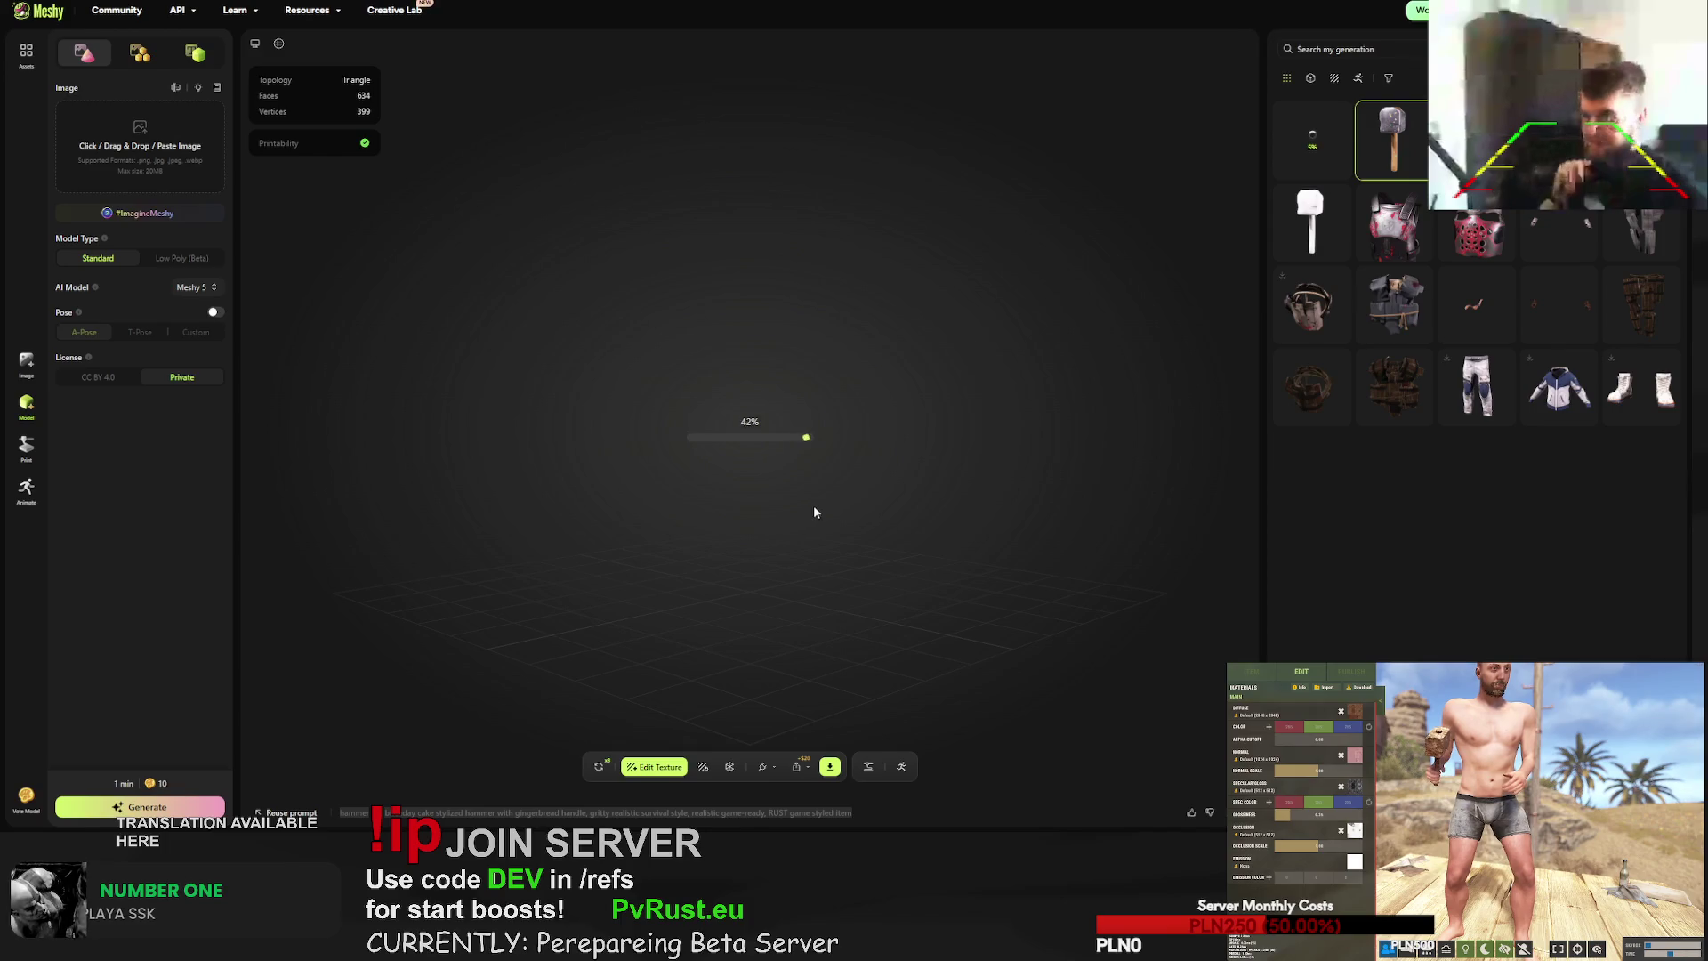
- Inspect the hammer's head from above, save it as FBX, and confirm a Retry
{"action": "mouse_move", "coordinate": [655, 477]}
{"action": "left_mouse_down"}
{"action": "mouse_move", "coordinate": [659, 525]}
{"action": "mouse_move", "coordinate": [676, 361]}
{"action": "left_mouse_up"}
{"action": "scroll", "coordinate": [756, 518], "scroll_direction": "up", "scroll_amount": 5}
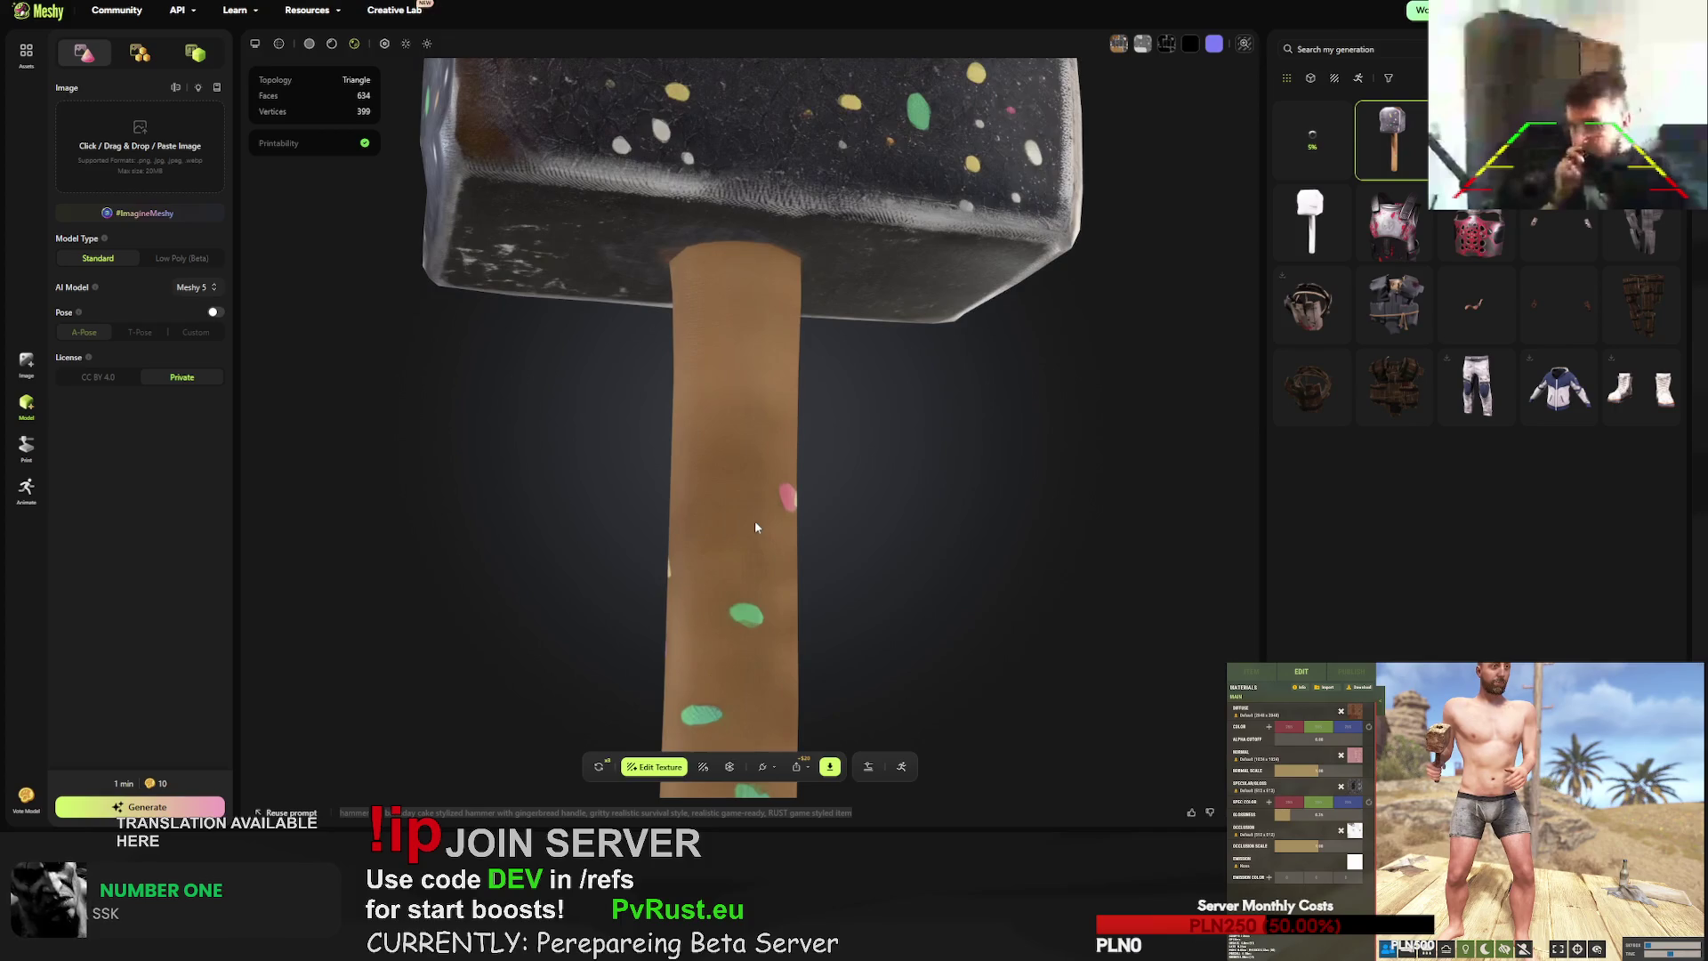
{"action": "mouse_move", "coordinate": [763, 511]}
{"action": "left_mouse_down"}
{"action": "mouse_move", "coordinate": [669, 461]}
{"action": "mouse_move", "coordinate": [750, 427]}
{"action": "mouse_move", "coordinate": [669, 494]}
{"action": "mouse_move", "coordinate": [716, 445]}
{"action": "mouse_move", "coordinate": [827, 451]}
{"action": "mouse_move", "coordinate": [818, 404]}
{"action": "mouse_move", "coordinate": [622, 395]}
{"action": "mouse_move", "coordinate": [690, 246]}
{"action": "mouse_move", "coordinate": [820, 328]}
{"action": "mouse_move", "coordinate": [862, 274]}
{"action": "mouse_move", "coordinate": [866, 336]}
{"action": "left_mouse_up"}
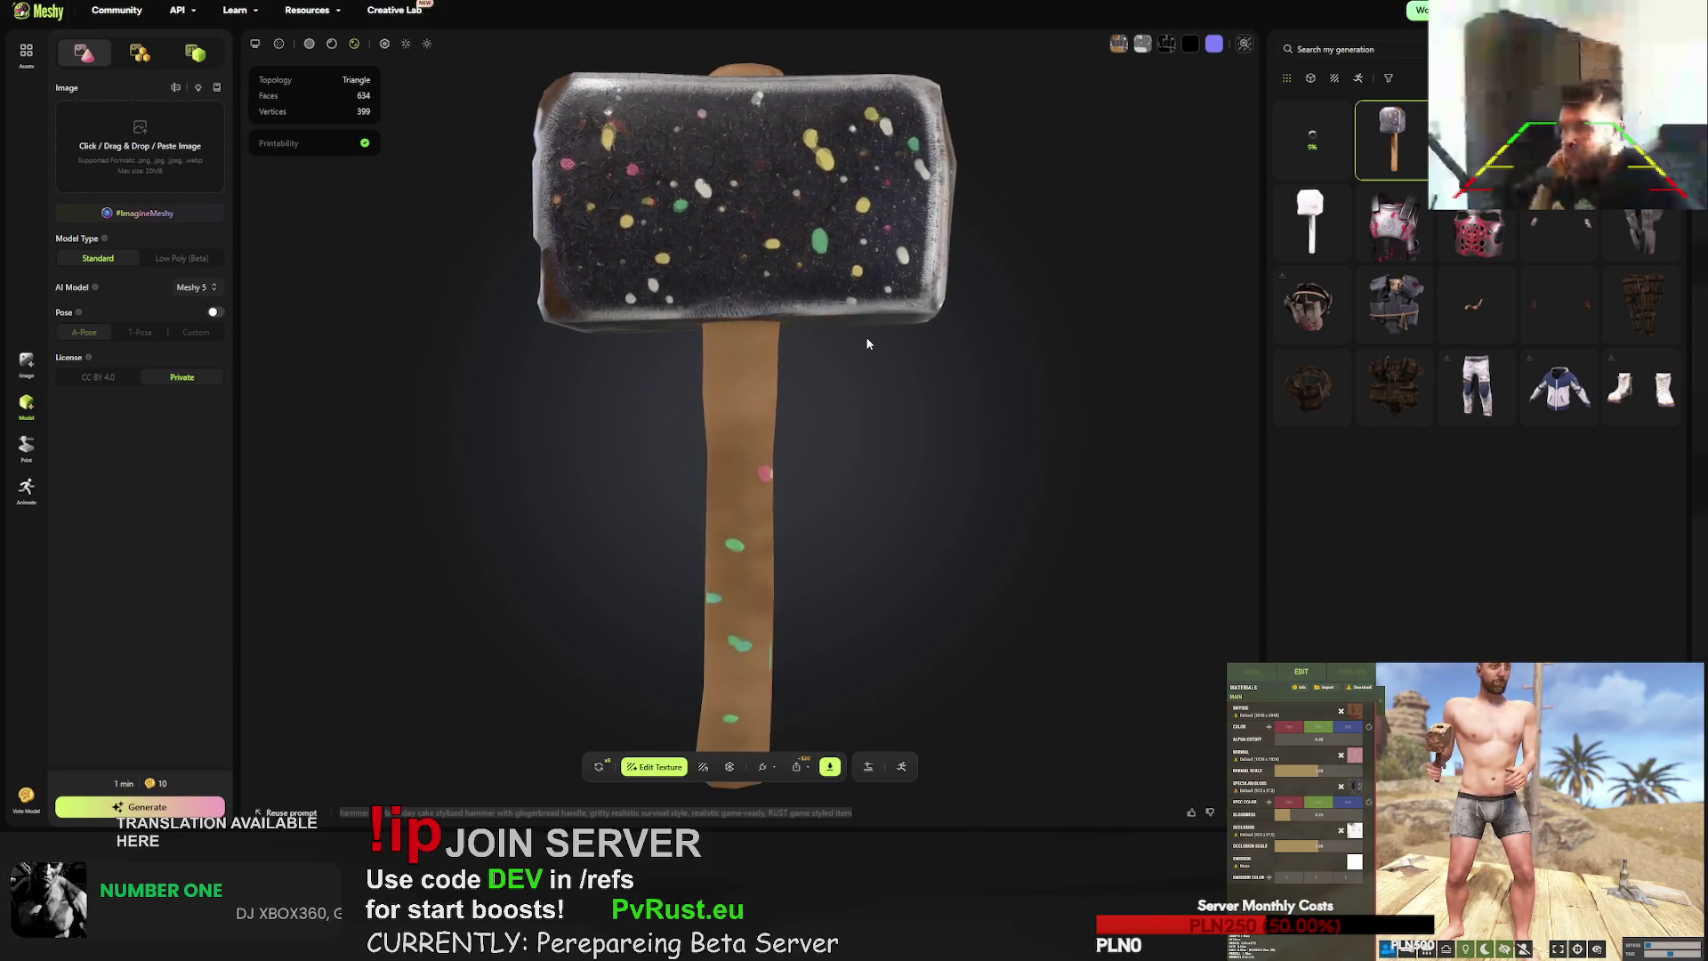
{"action": "left_click", "coordinate": [829, 768]}
{"action": "left_click", "coordinate": [839, 721]}
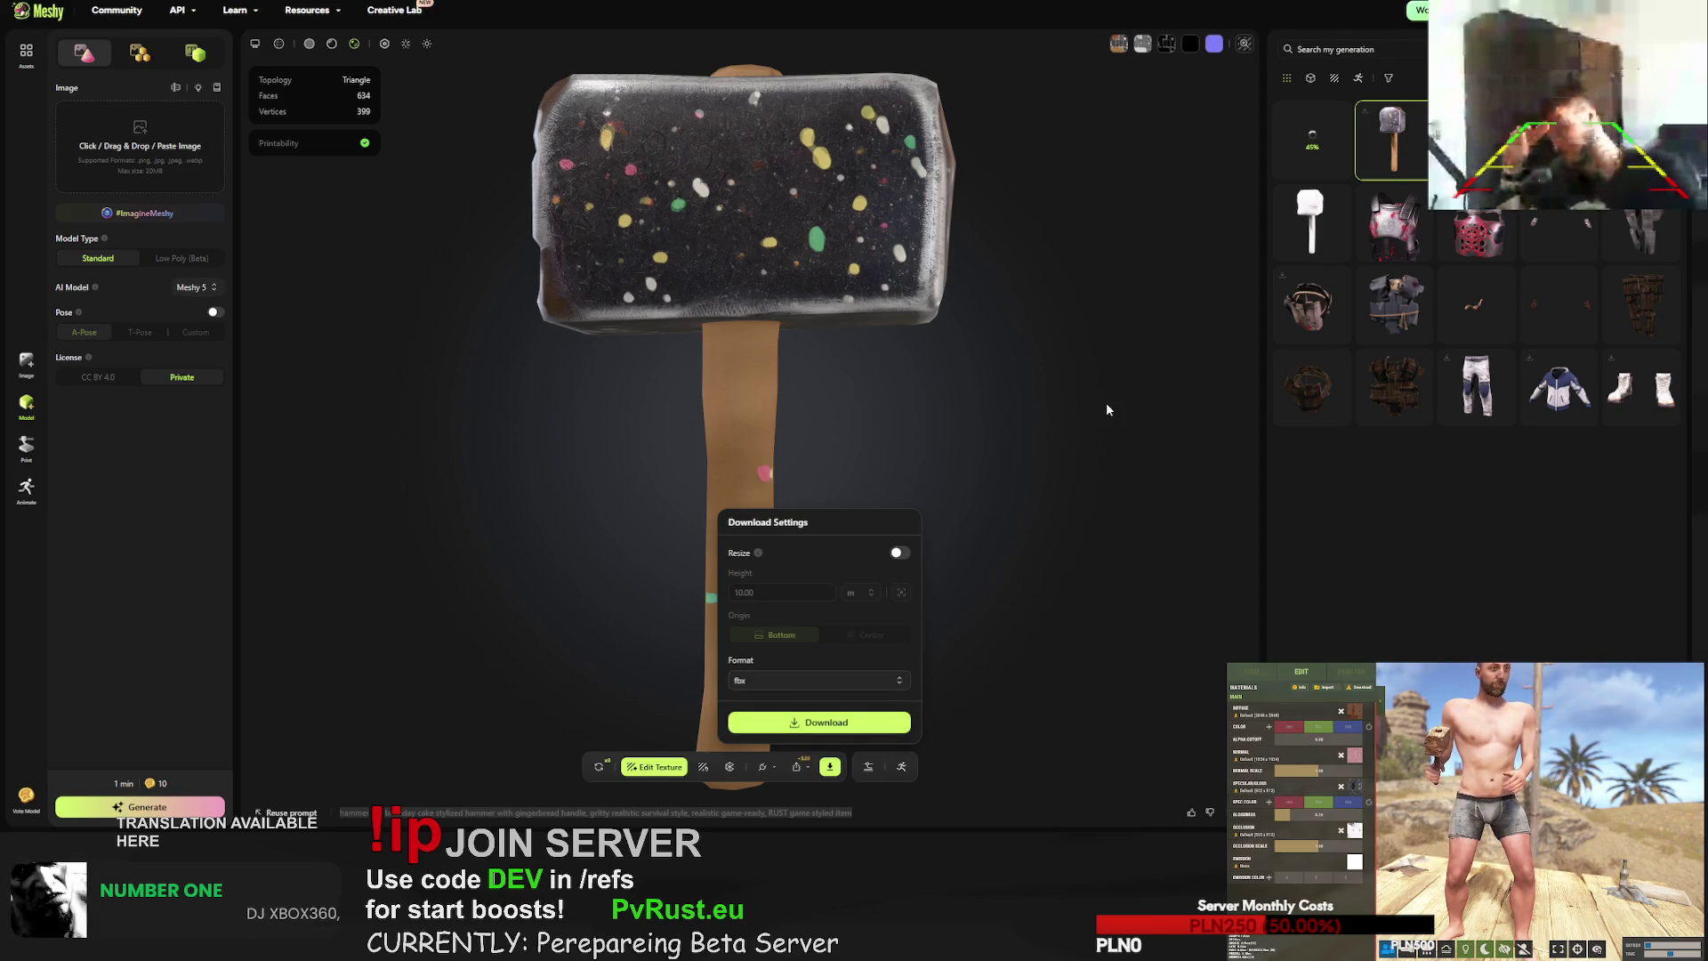
{"action": "left_click", "coordinate": [599, 767]}
{"action": "left_click", "coordinate": [991, 462]}
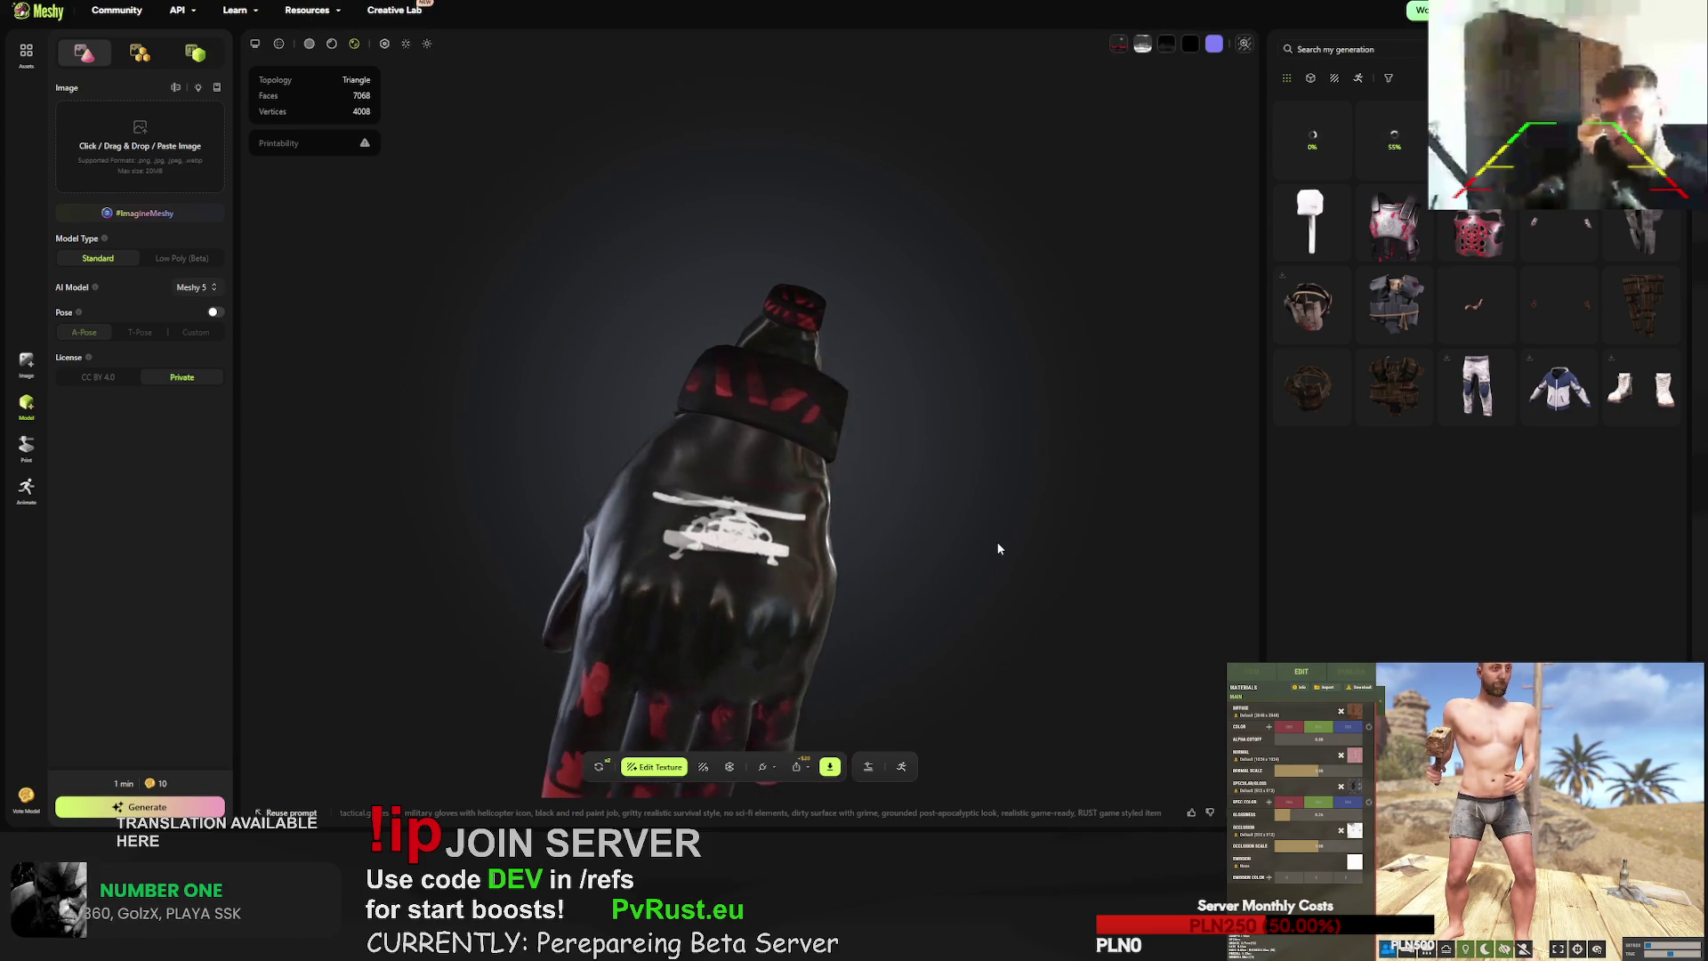
- Inspect both red explosive gloves, save them as FBX, then request a retry of the helicopter gloves
{"action": "left_click_drag", "start_coordinate": [999, 549], "coordinate": [878, 571]}
{"action": "mouse_move", "coordinate": [657, 561]}
{"action": "left_mouse_down"}
{"action": "mouse_move", "coordinate": [852, 527]}
{"action": "mouse_move", "coordinate": [547, 519]}
{"action": "left_mouse_up"}
{"action": "scroll", "coordinate": [541, 519], "scroll_direction": "up", "scroll_amount": 5}
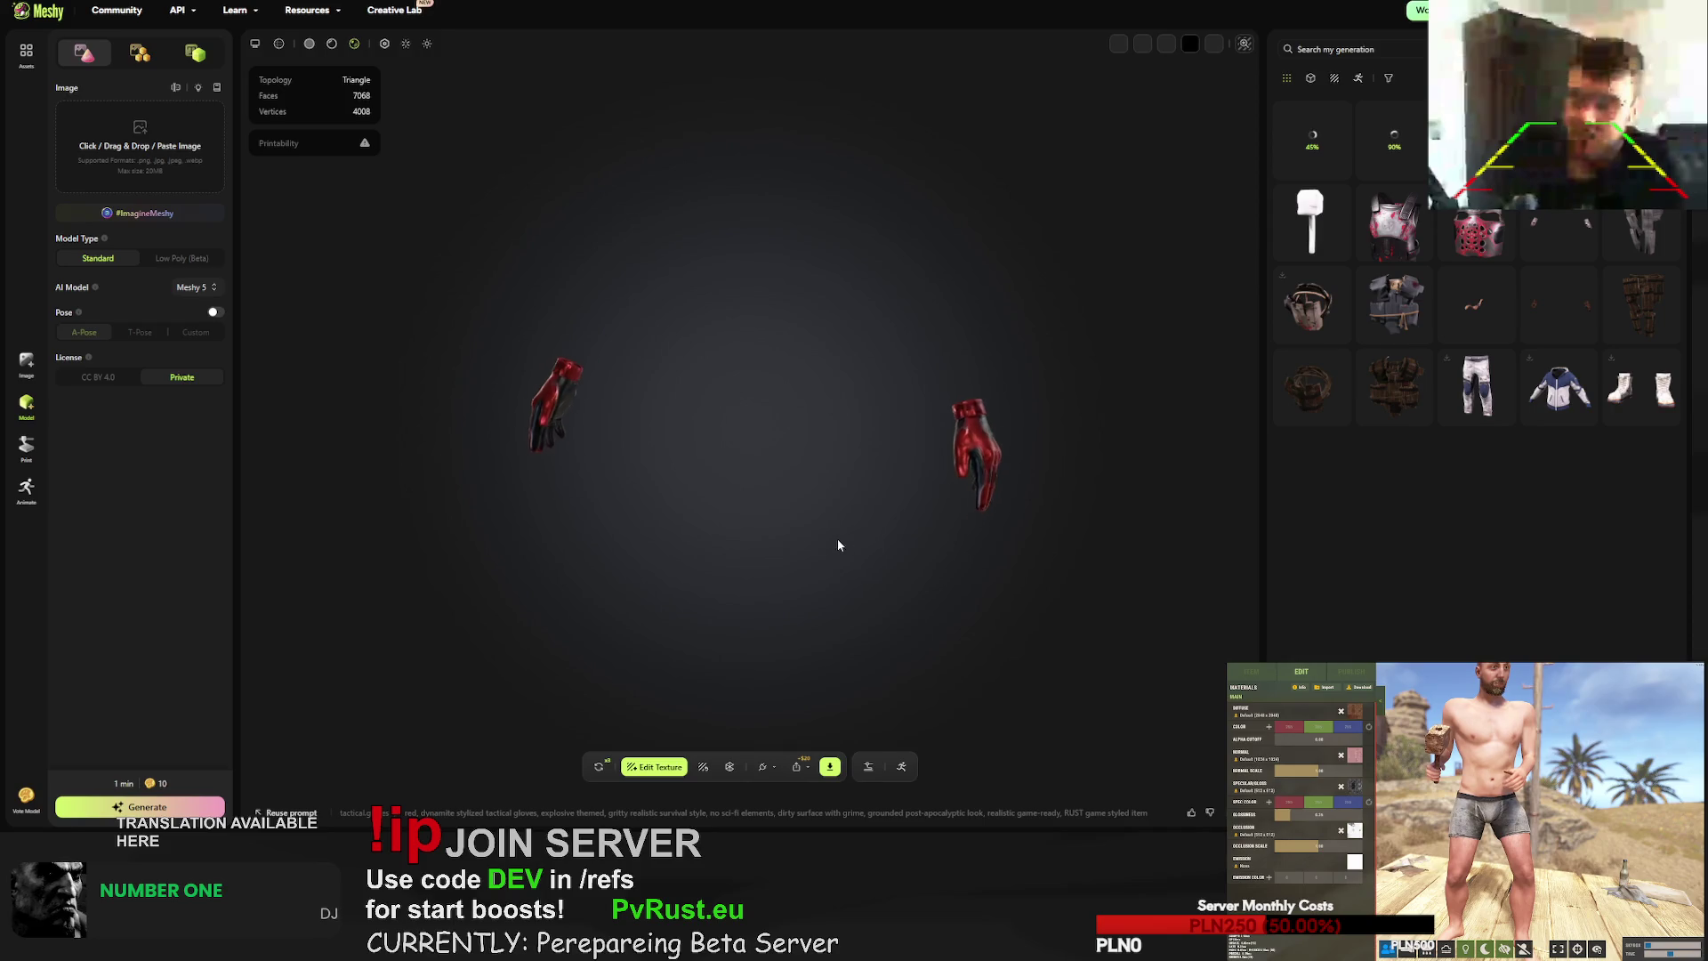
{"action": "mouse_move", "coordinate": [719, 529]}
{"action": "left_mouse_down"}
{"action": "mouse_move", "coordinate": [698, 493]}
{"action": "mouse_move", "coordinate": [963, 517]}
{"action": "mouse_move", "coordinate": [889, 516]}
{"action": "left_mouse_up"}
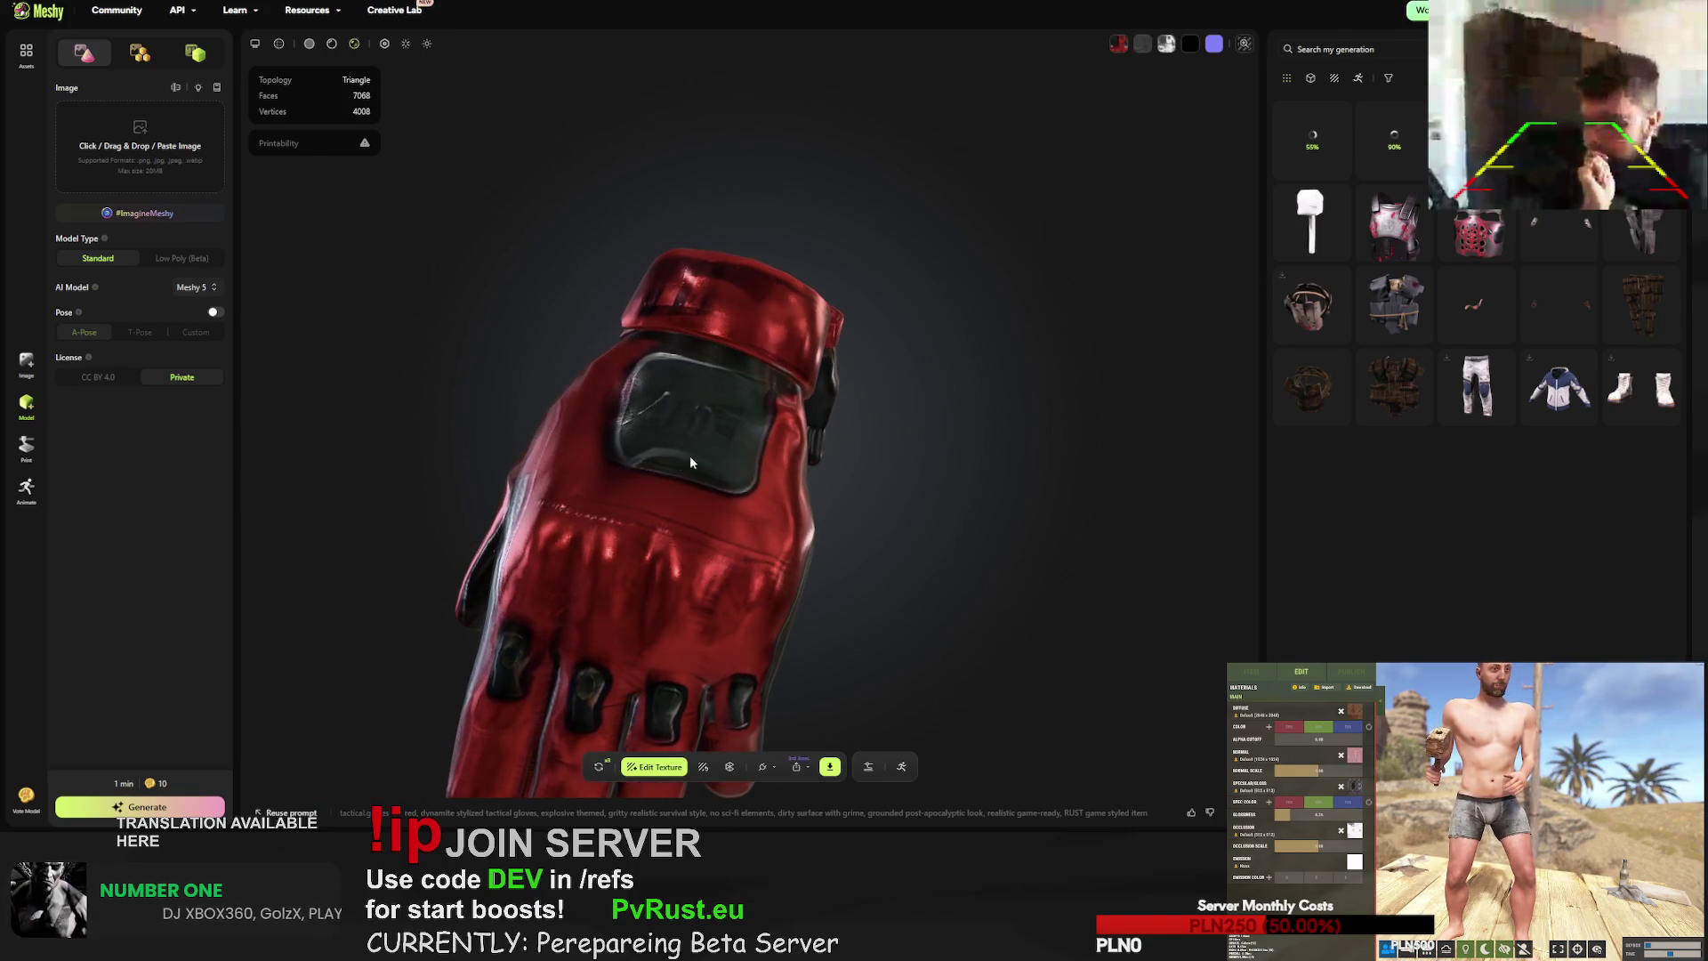
{"action": "left_click", "coordinate": [830, 767]}
{"action": "left_click", "coordinate": [840, 723]}
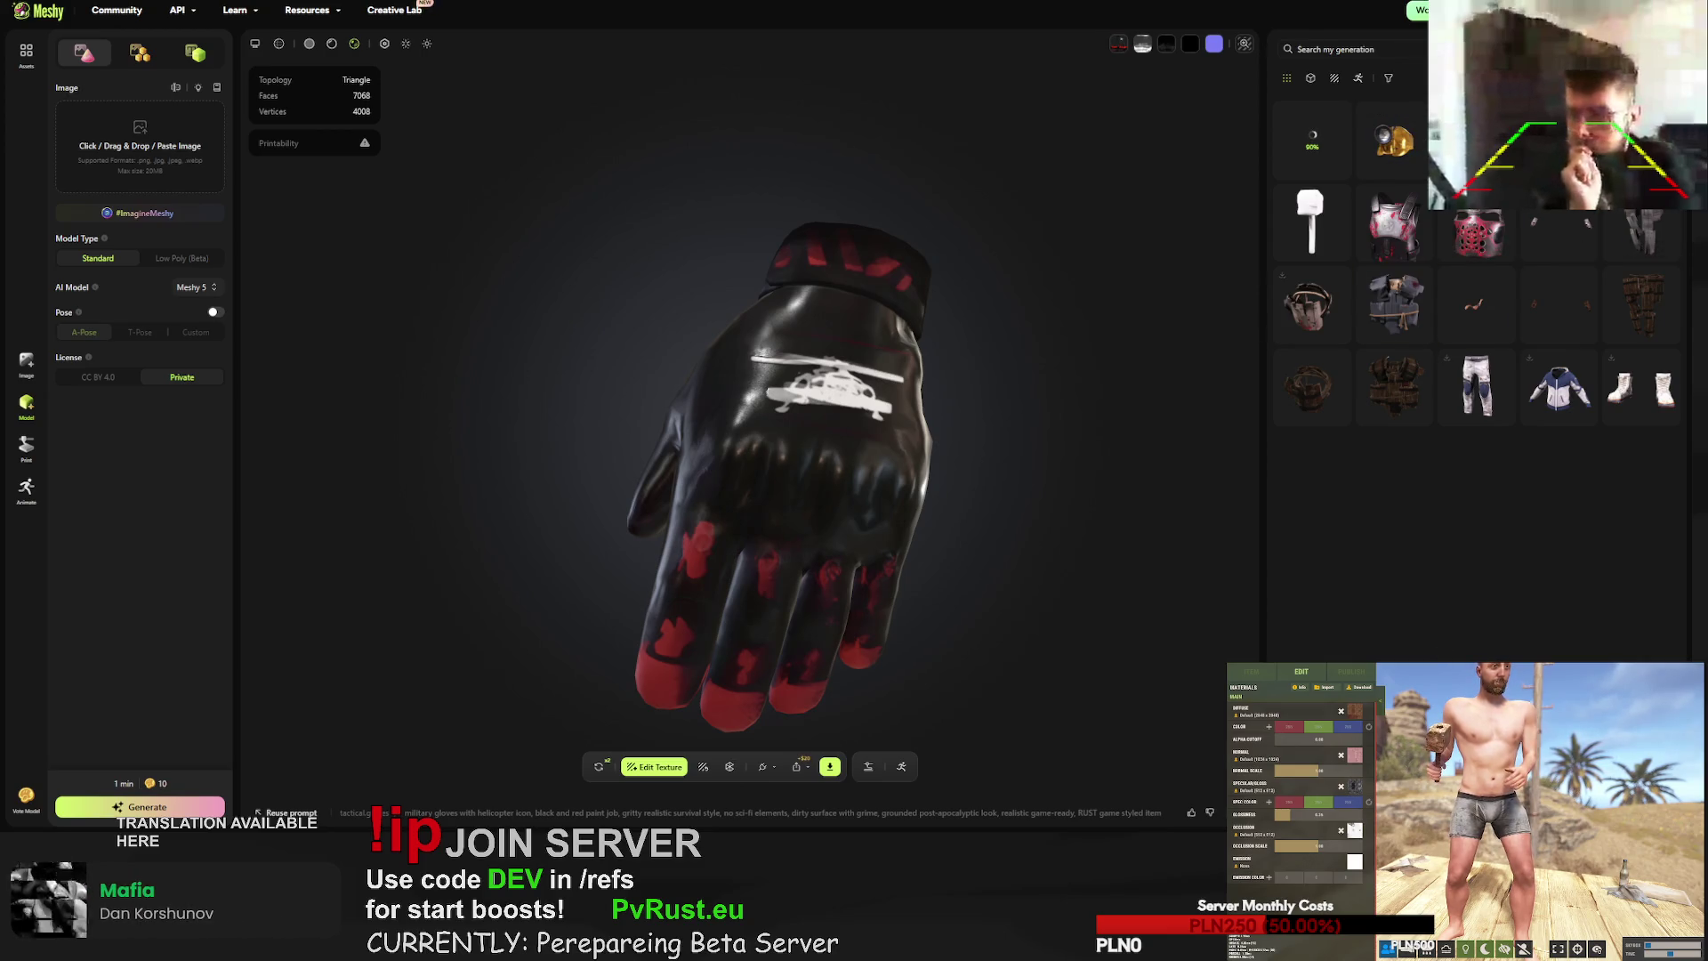
{"action": "left_click", "coordinate": [600, 767]}
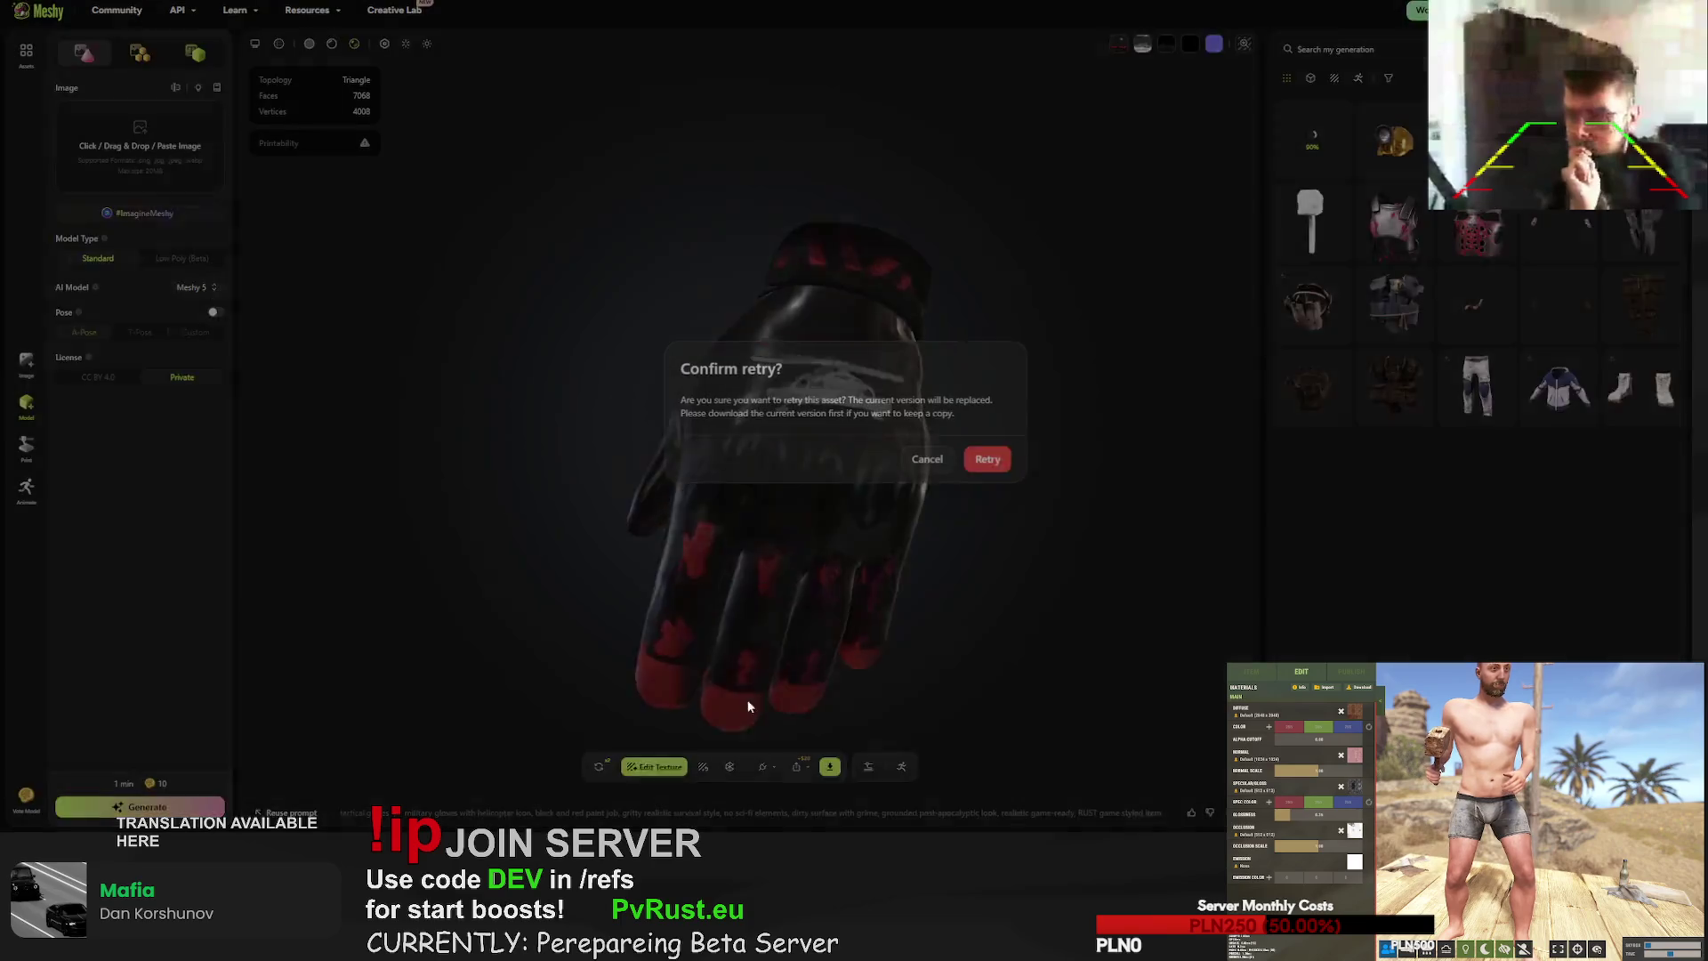
- Confirm retries for the helicopter gloves and red gloves, then request one for the golden miner hat
{"action": "key", "text": "Return"}
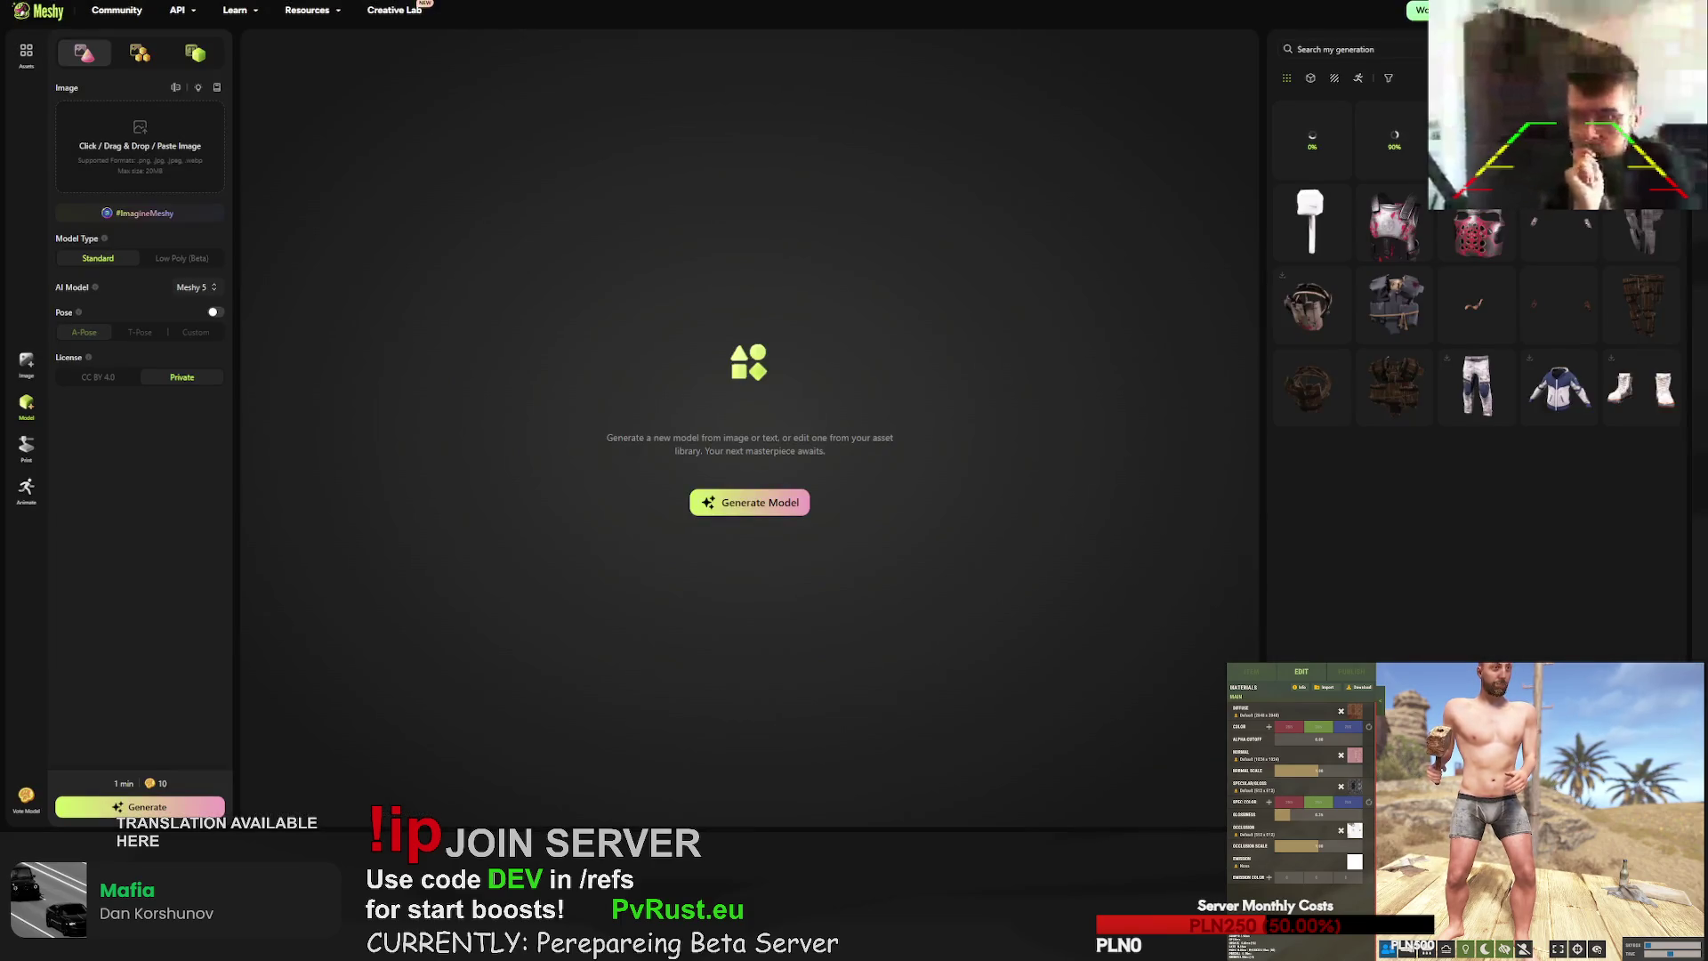
{"action": "left_click", "coordinate": [608, 769]}
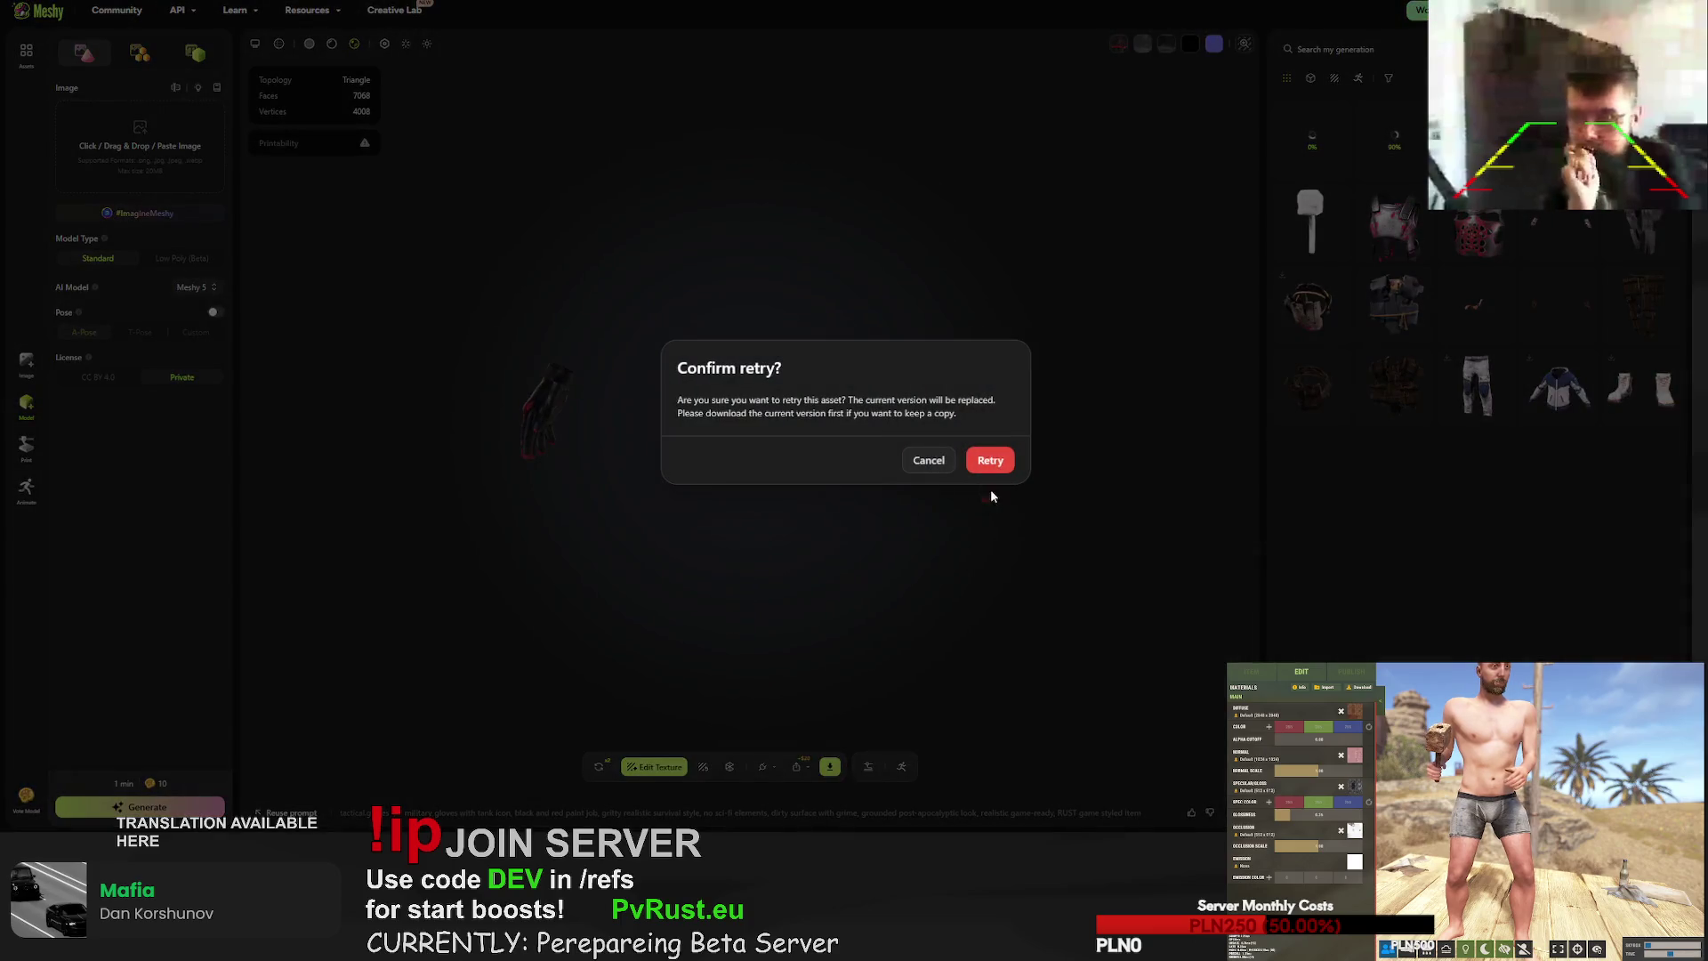
{"action": "left_click", "coordinate": [995, 469]}
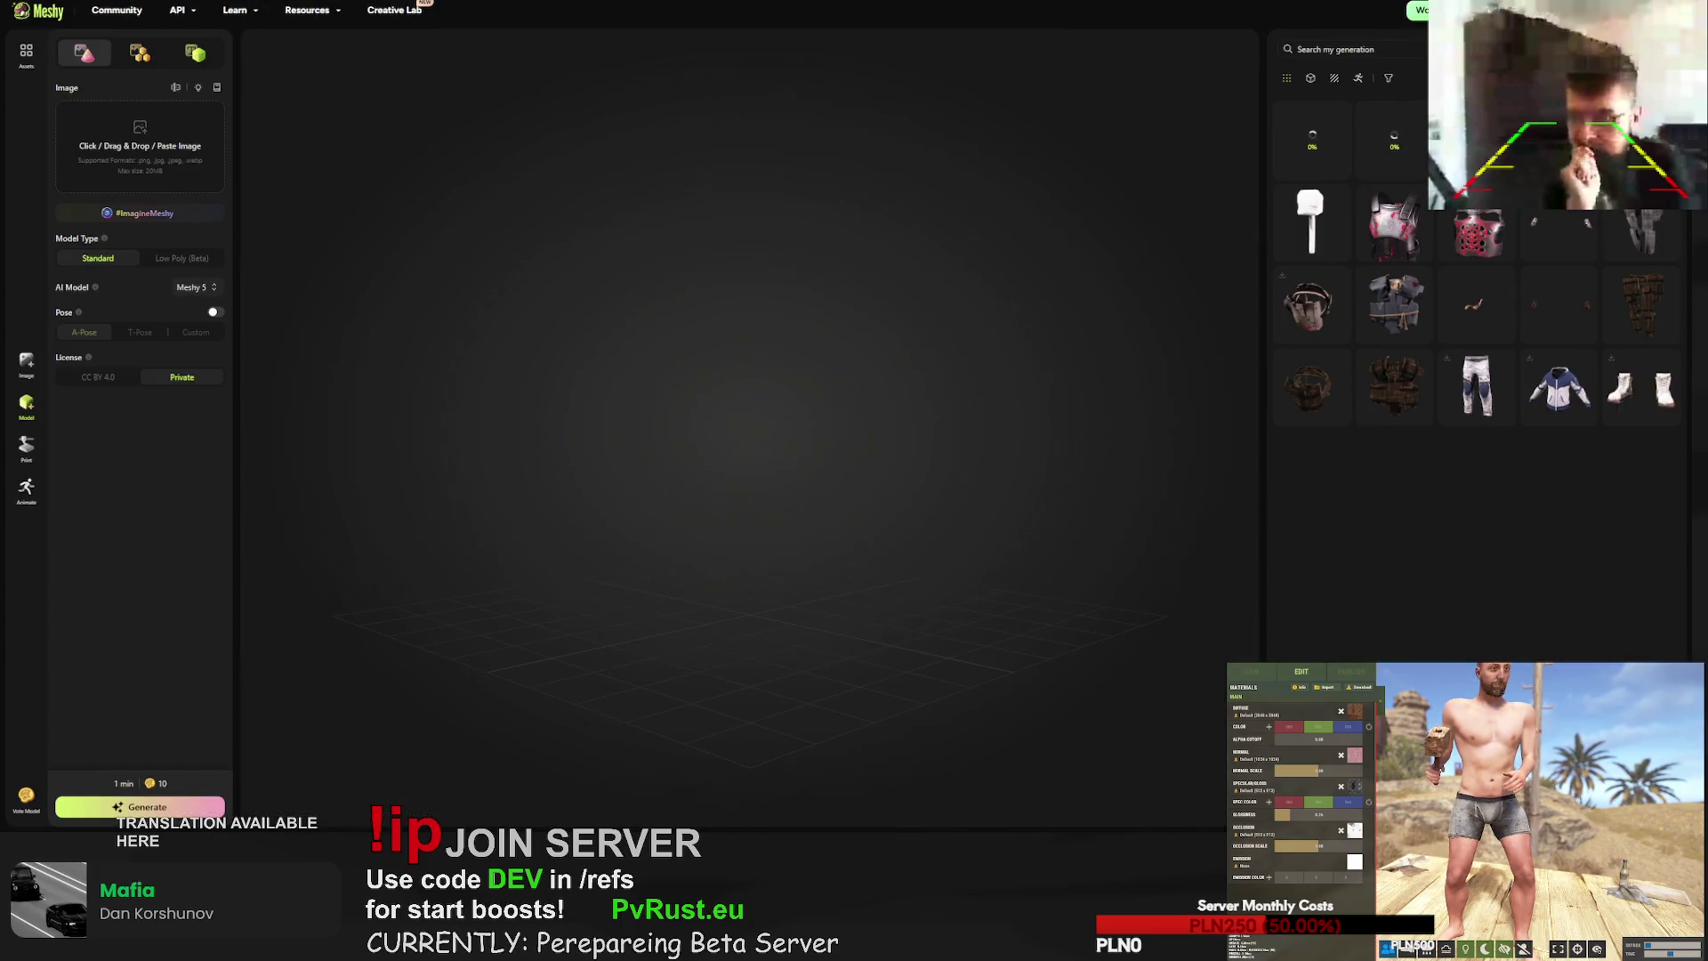
{"action": "mouse_move", "coordinate": [926, 449]}
{"action": "left_mouse_down"}
{"action": "mouse_move", "coordinate": [856, 457]}
{"action": "mouse_move", "coordinate": [902, 456]}
{"action": "mouse_move", "coordinate": [861, 511]}
{"action": "mouse_move", "coordinate": [929, 514]}
{"action": "mouse_move", "coordinate": [953, 443]}
{"action": "mouse_move", "coordinate": [847, 461]}
{"action": "left_mouse_up"}
{"action": "left_click", "coordinate": [599, 766]}
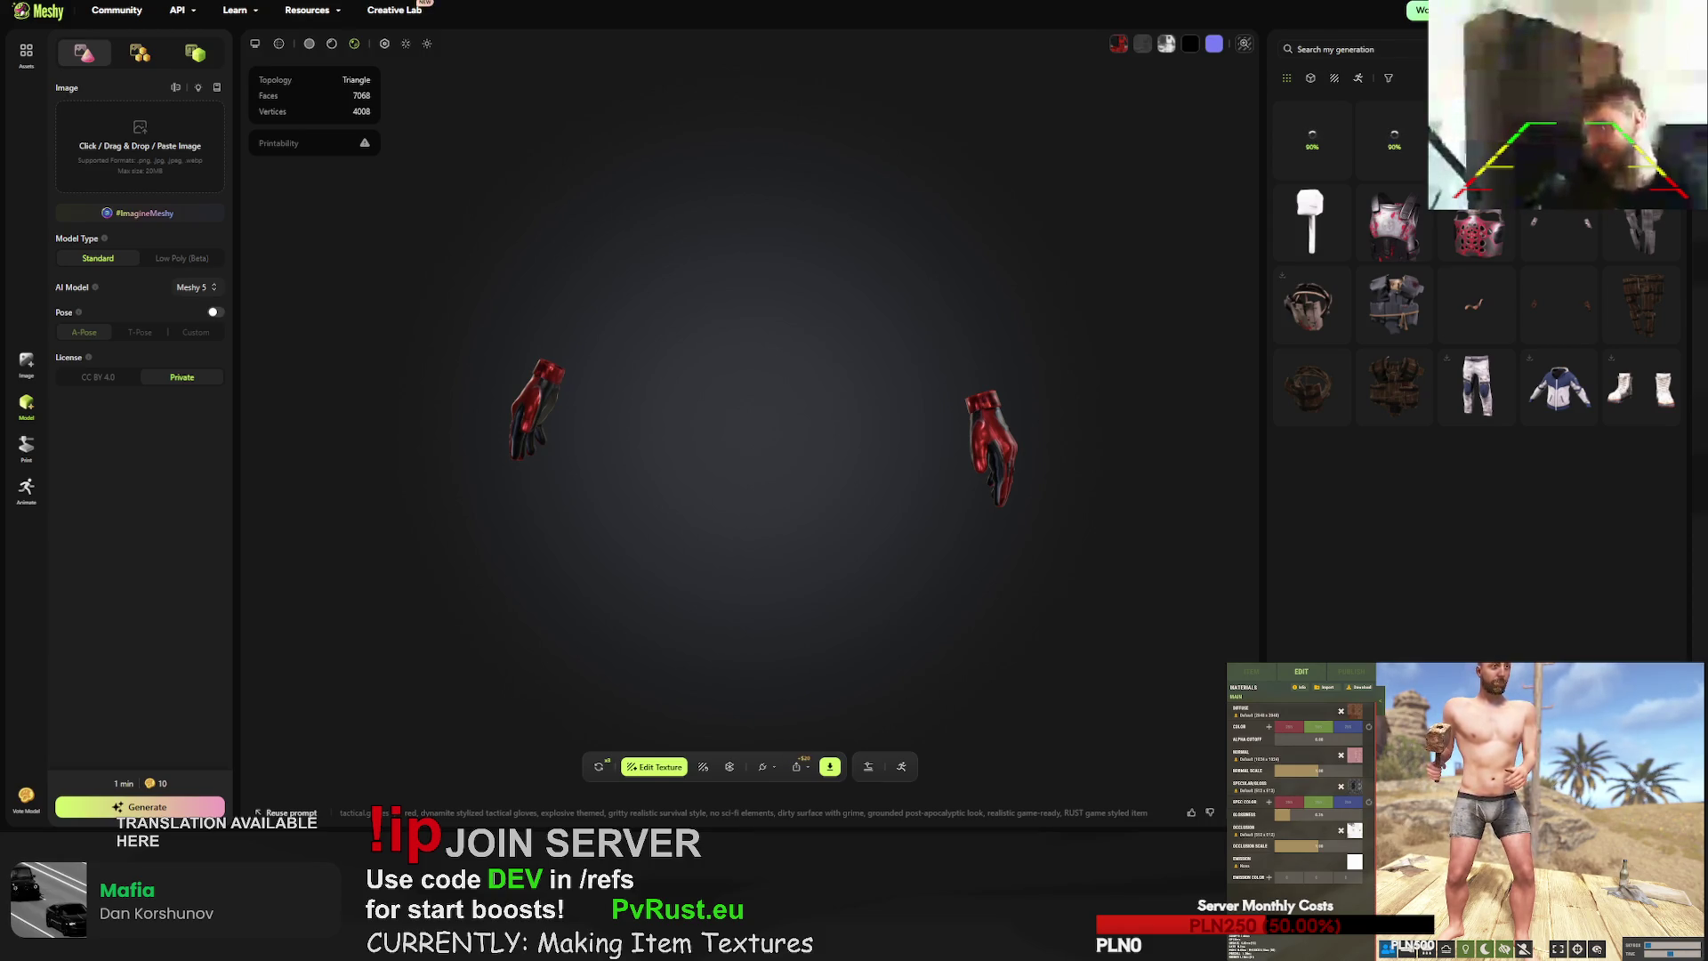
- Check the gingerbread hammer's other side, request its retry, then zoom in on one helicopter glove
{"action": "left_click", "coordinate": [1310, 223]}
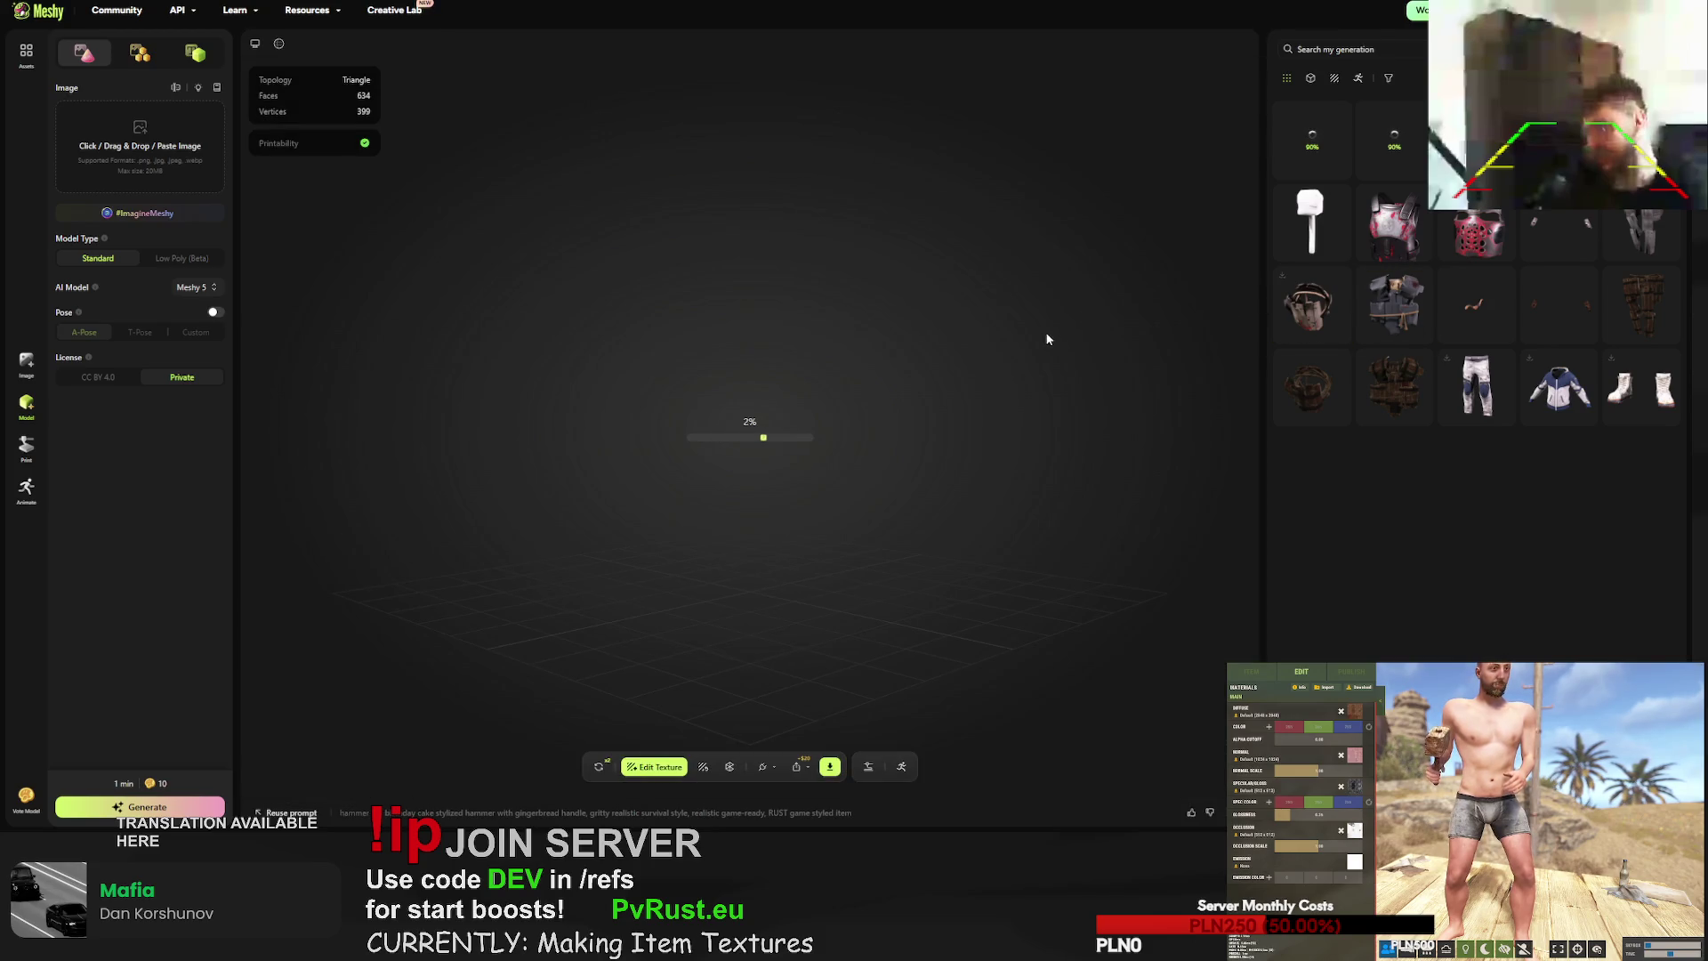
{"action": "mouse_move", "coordinate": [924, 372]}
{"action": "left_mouse_down"}
{"action": "mouse_move", "coordinate": [547, 367]}
{"action": "mouse_move", "coordinate": [755, 356]}
{"action": "mouse_move", "coordinate": [552, 362]}
{"action": "mouse_move", "coordinate": [654, 358]}
{"action": "left_mouse_up"}
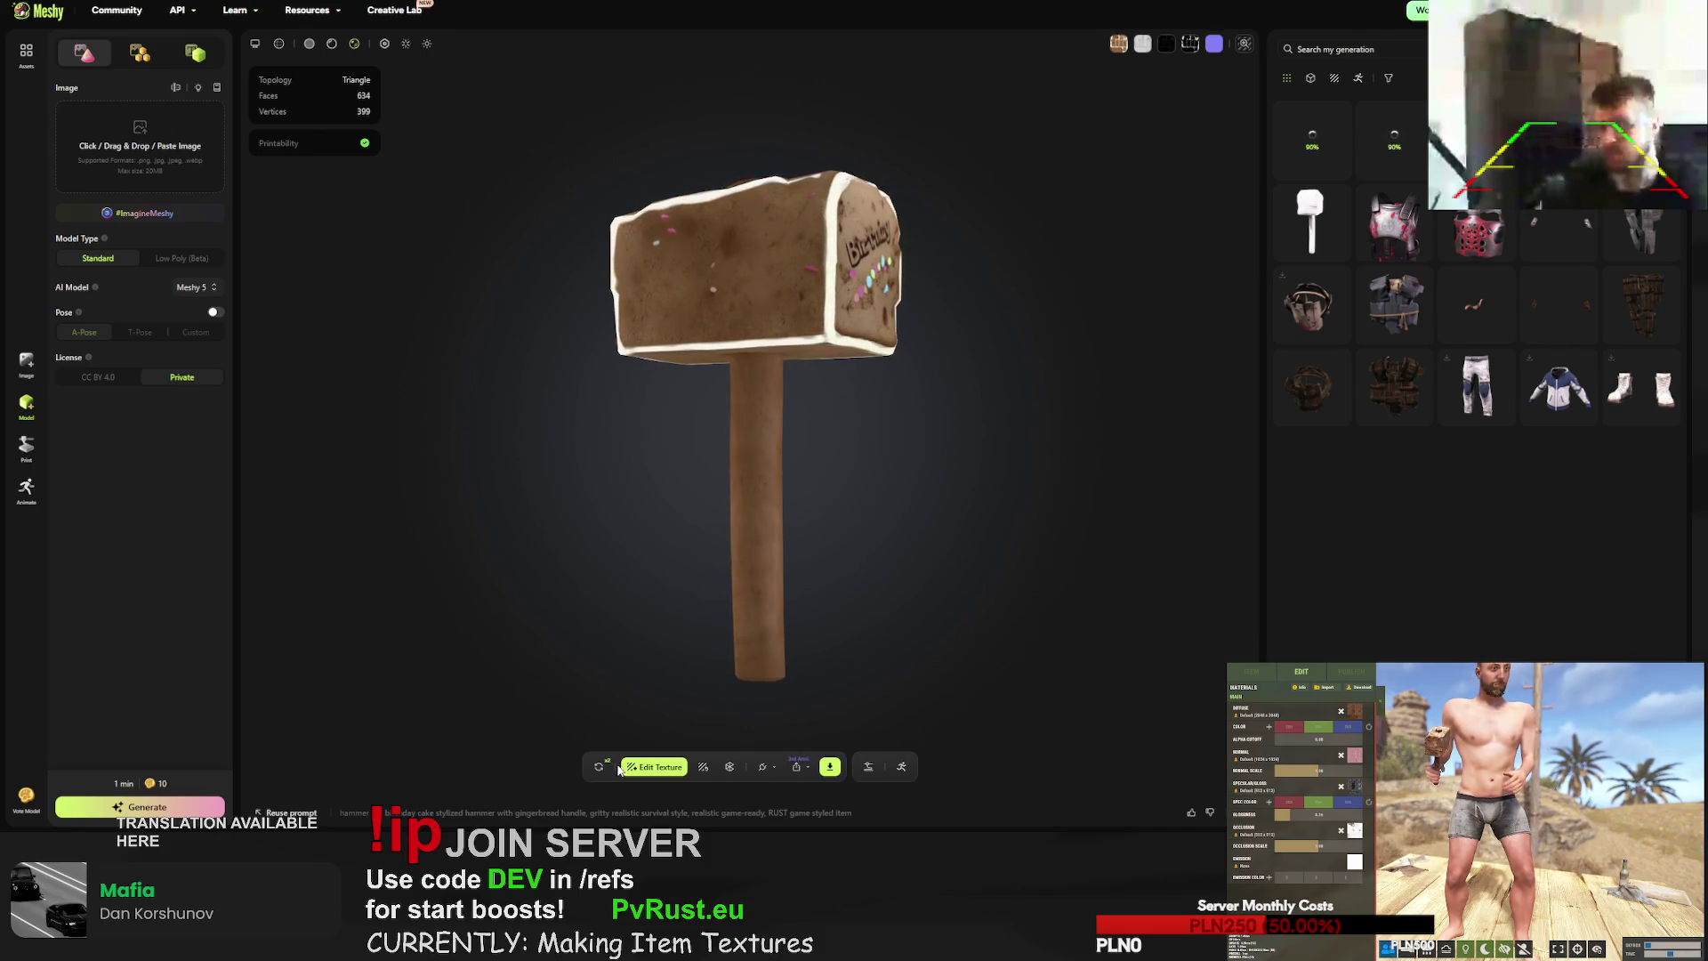
{"action": "left_click", "coordinate": [600, 767]}
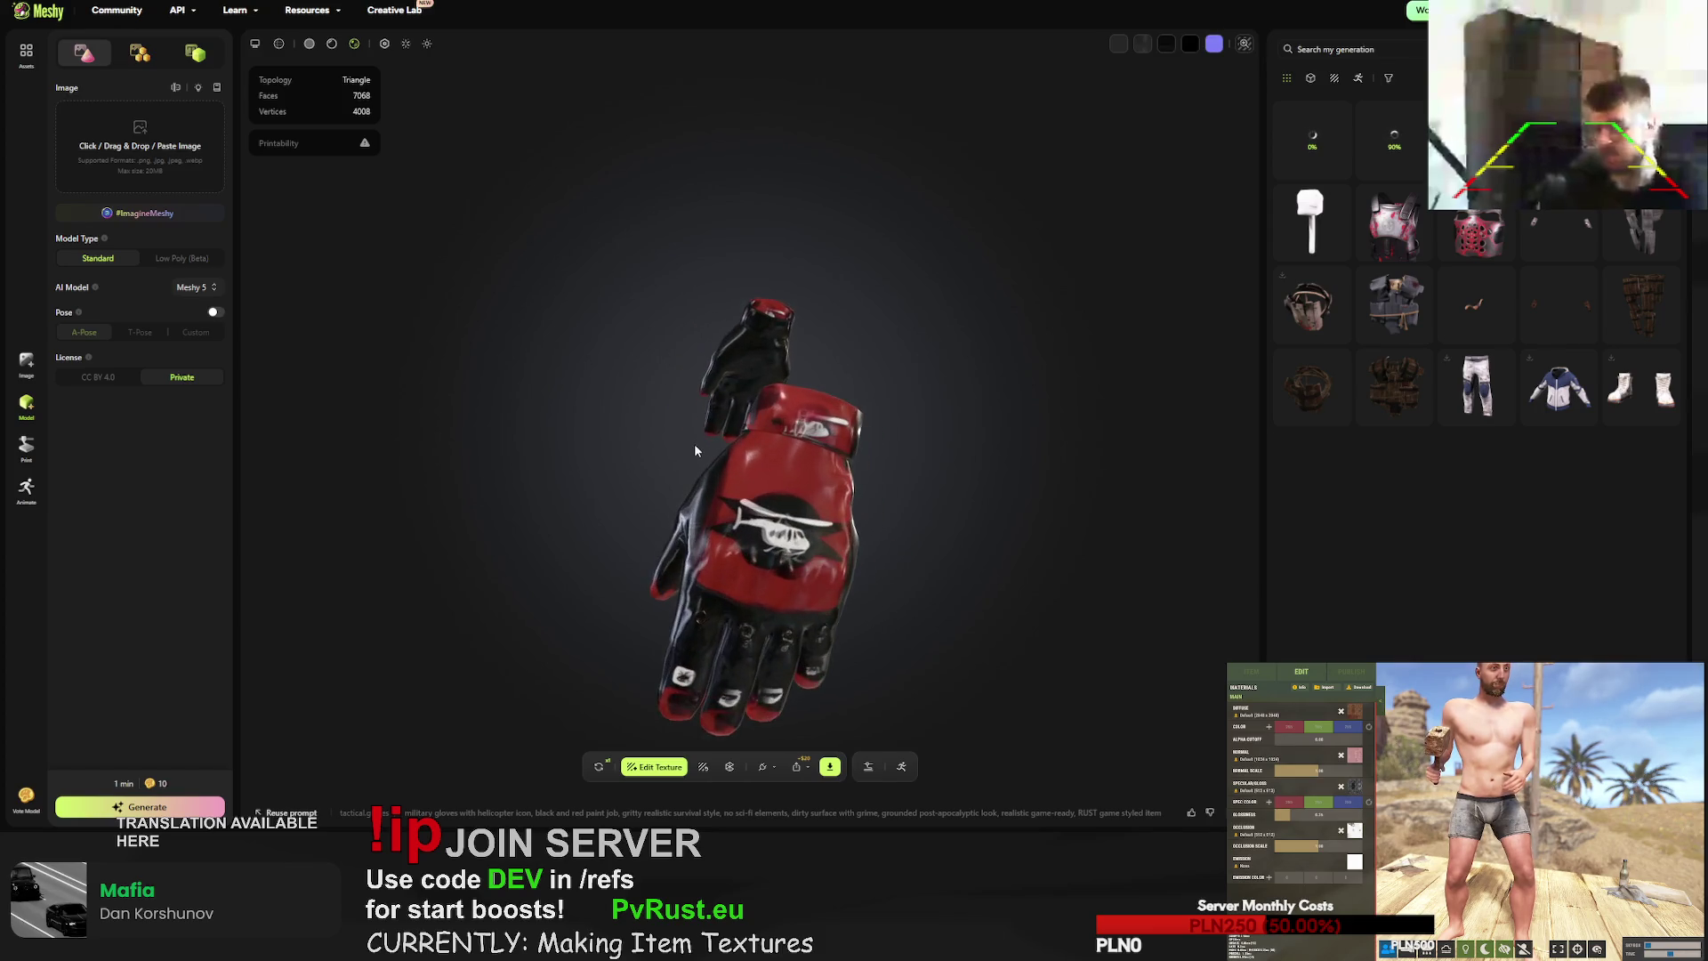
{"action": "left_click_drag", "start_coordinate": [675, 447], "coordinate": [628, 456]}
{"action": "scroll", "coordinate": [629, 456], "scroll_direction": "up", "scroll_amount": 5}
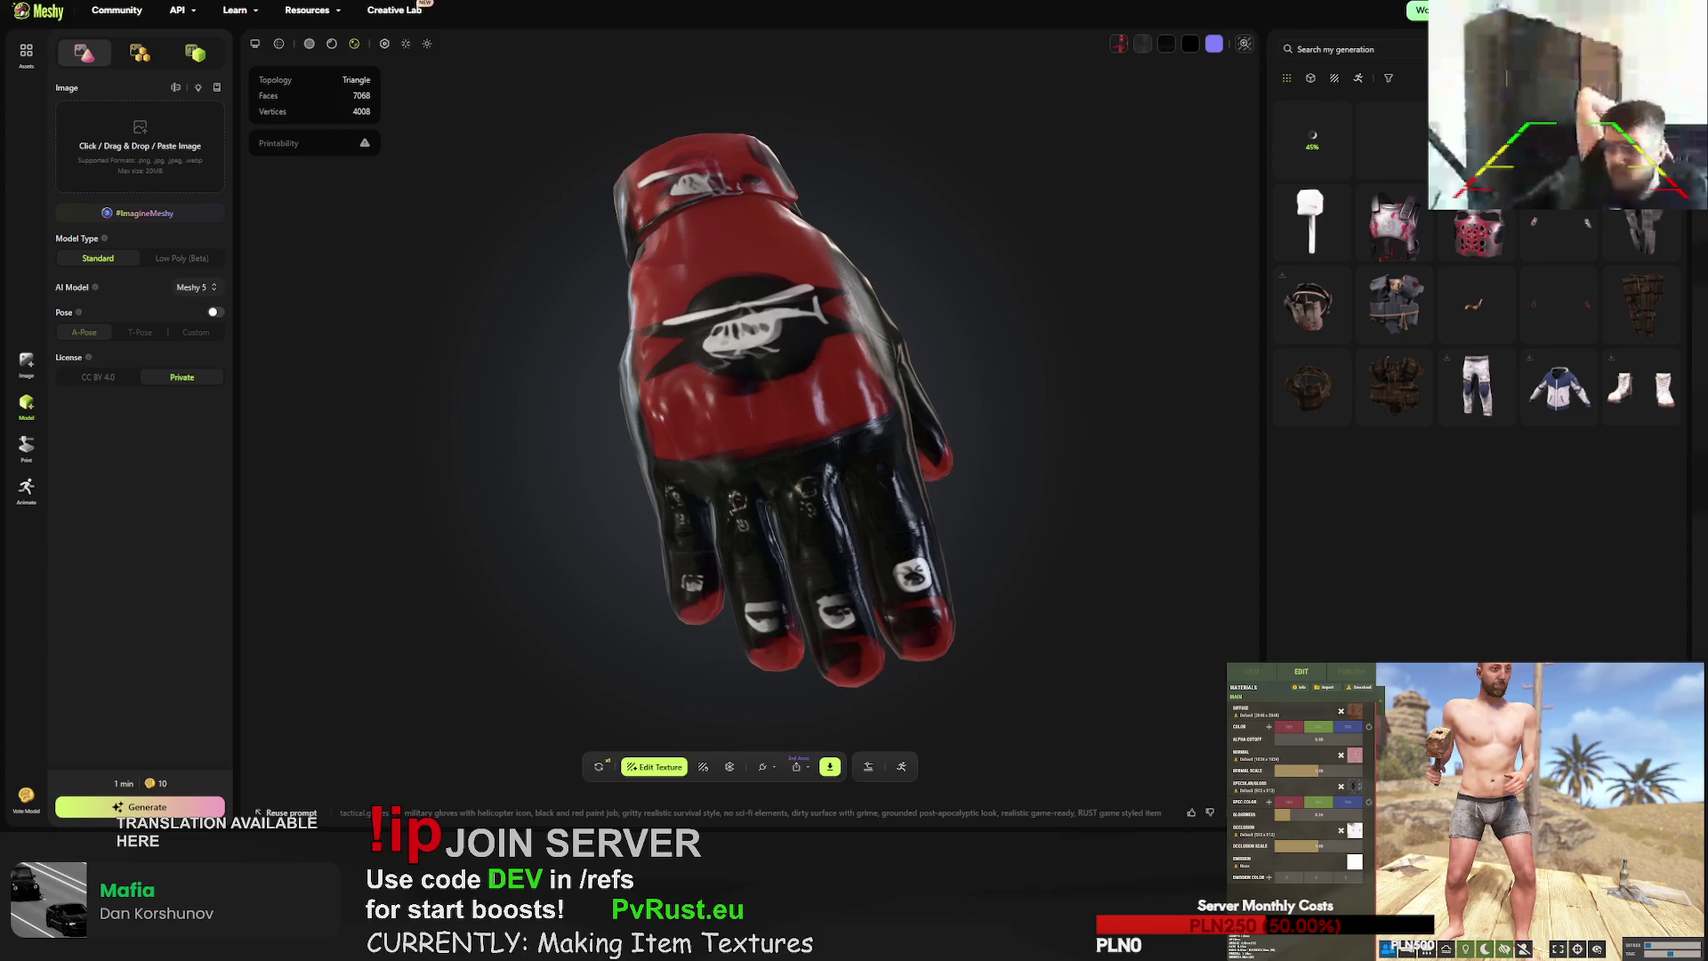
- Confirm a retry of the gold miner hat, then open the red-and-black gloves' download settings
{"action": "left_click", "coordinate": [1397, 139]}
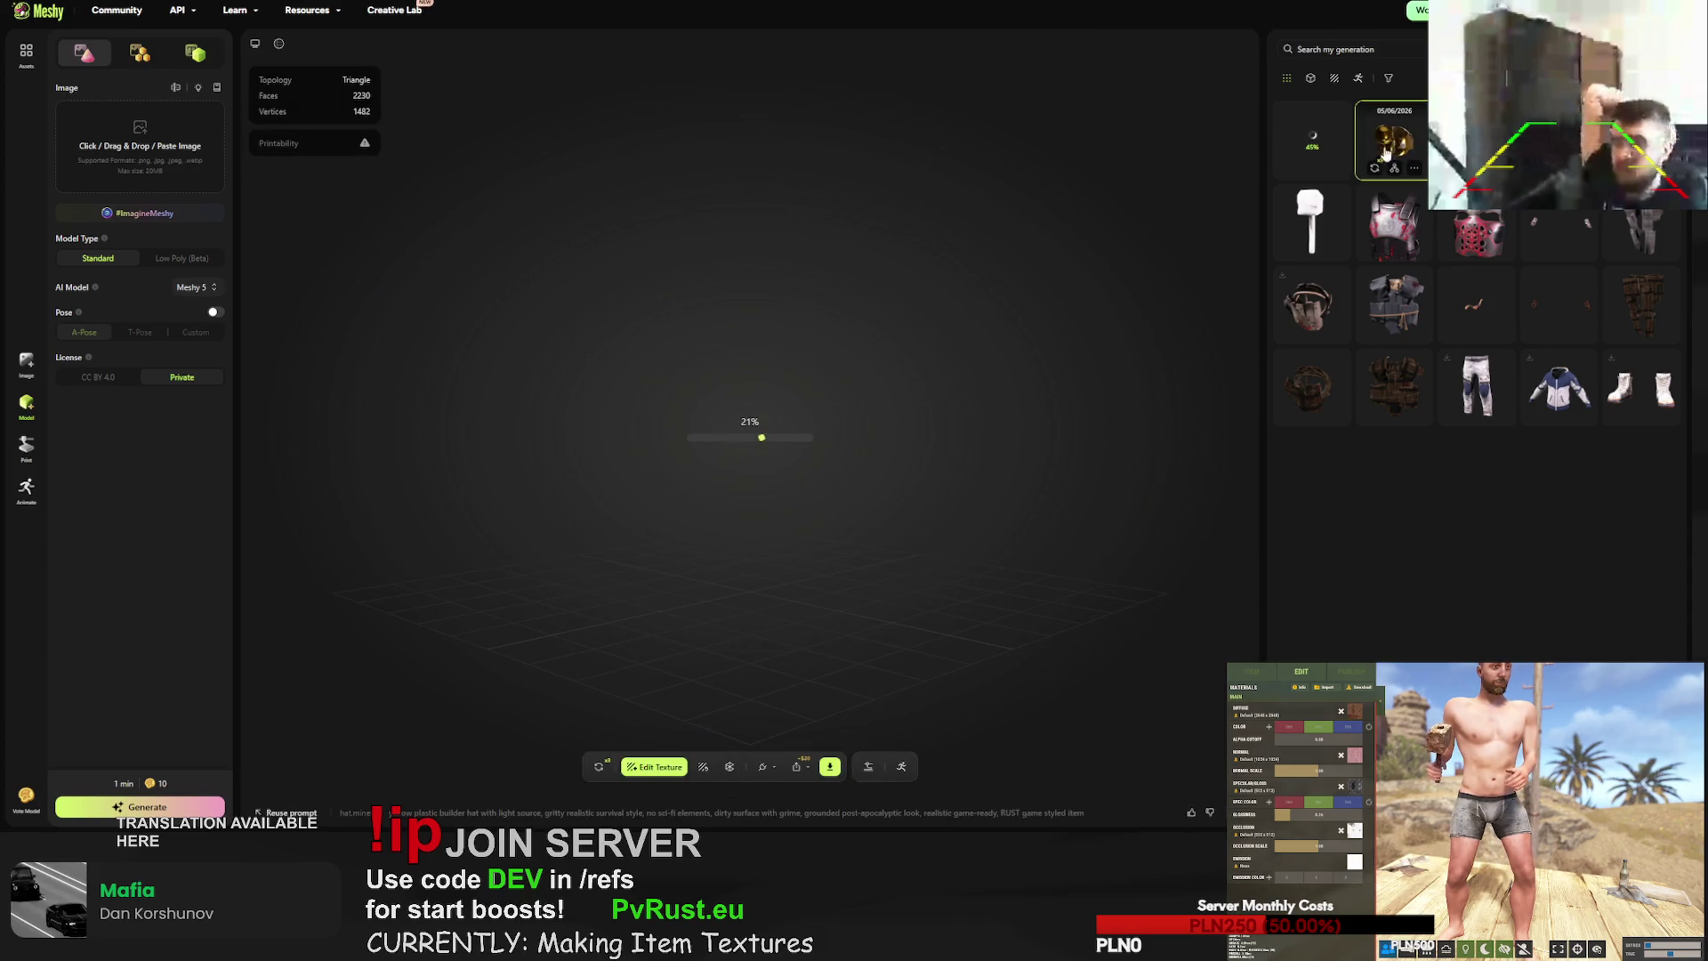
{"action": "mouse_move", "coordinate": [795, 545]}
{"action": "left_mouse_down"}
{"action": "mouse_move", "coordinate": [549, 484]}
{"action": "mouse_move", "coordinate": [504, 489]}
{"action": "mouse_move", "coordinate": [464, 577]}
{"action": "mouse_move", "coordinate": [762, 559]}
{"action": "mouse_move", "coordinate": [894, 612]}
{"action": "mouse_move", "coordinate": [649, 495]}
{"action": "left_mouse_up"}
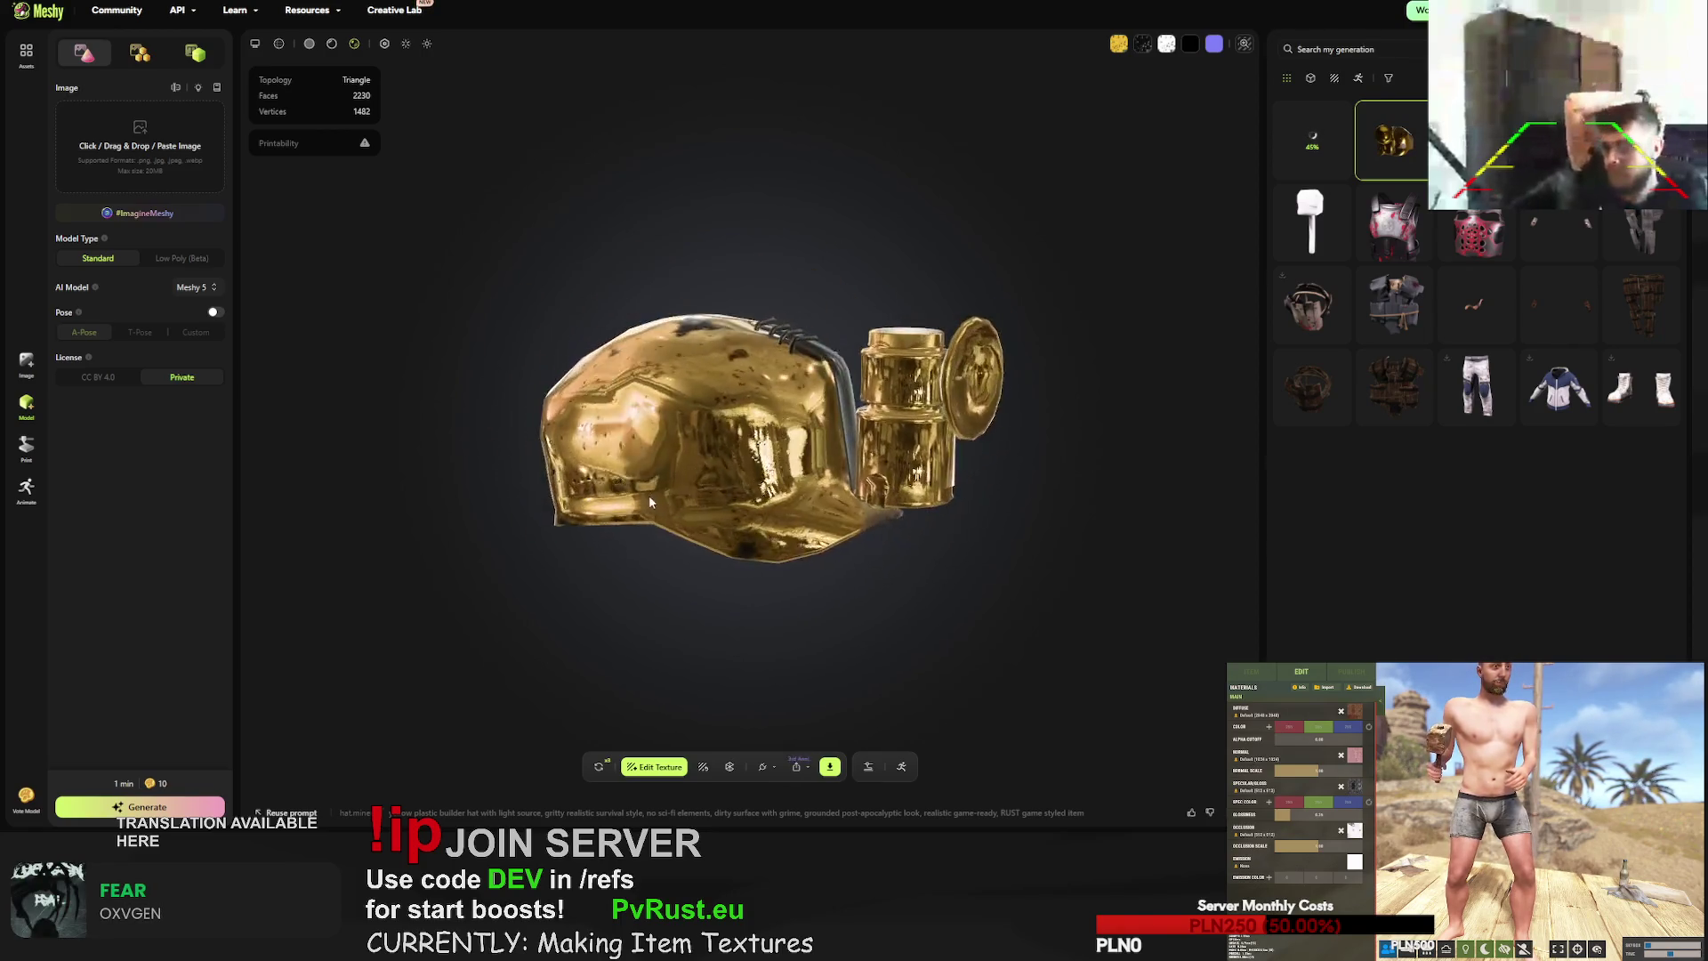
{"action": "left_click", "coordinate": [599, 766]}
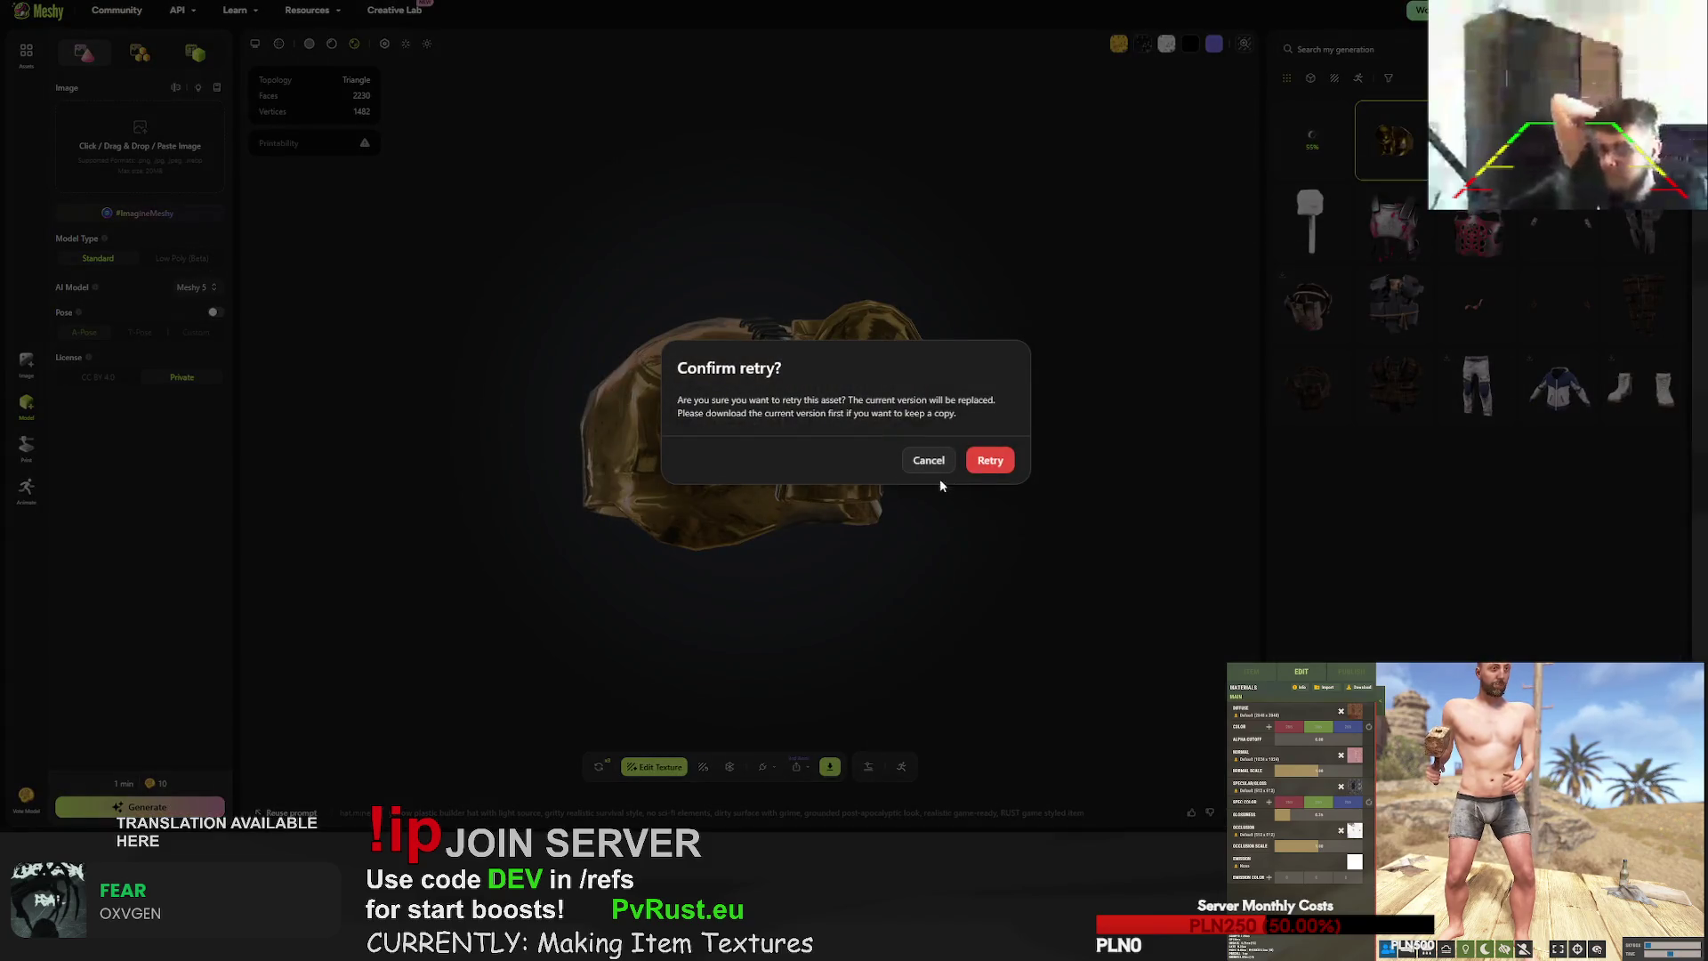
{"action": "left_click", "coordinate": [990, 460]}
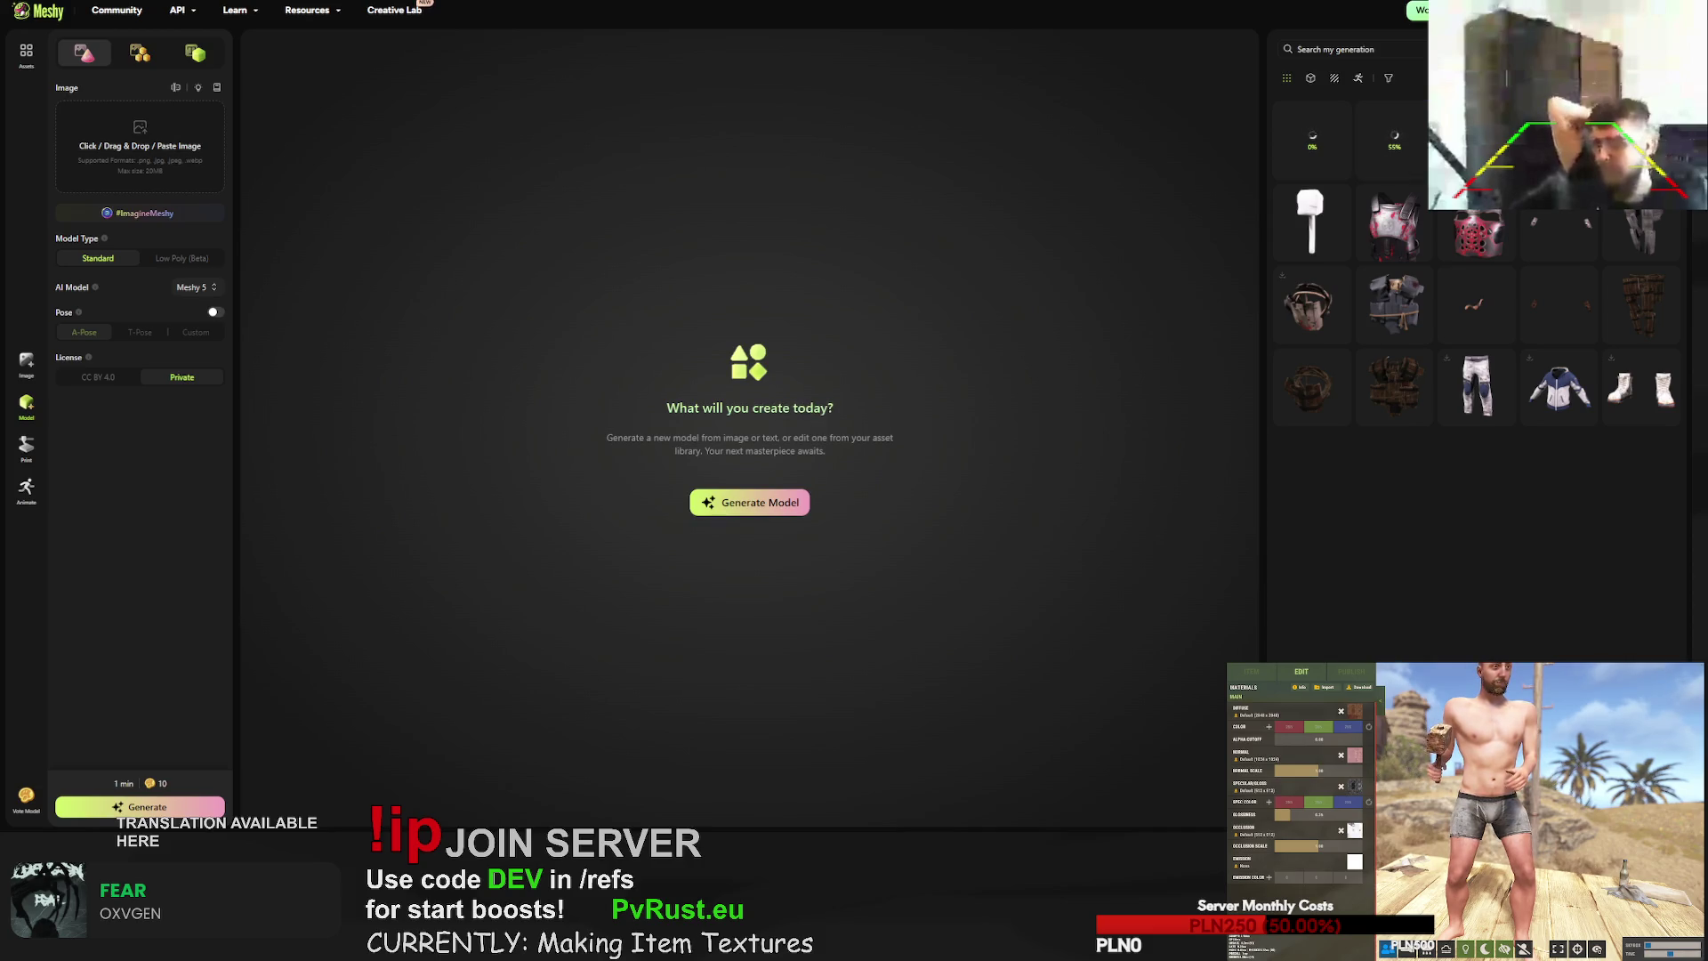
{"action": "left_click", "coordinate": [1561, 303]}
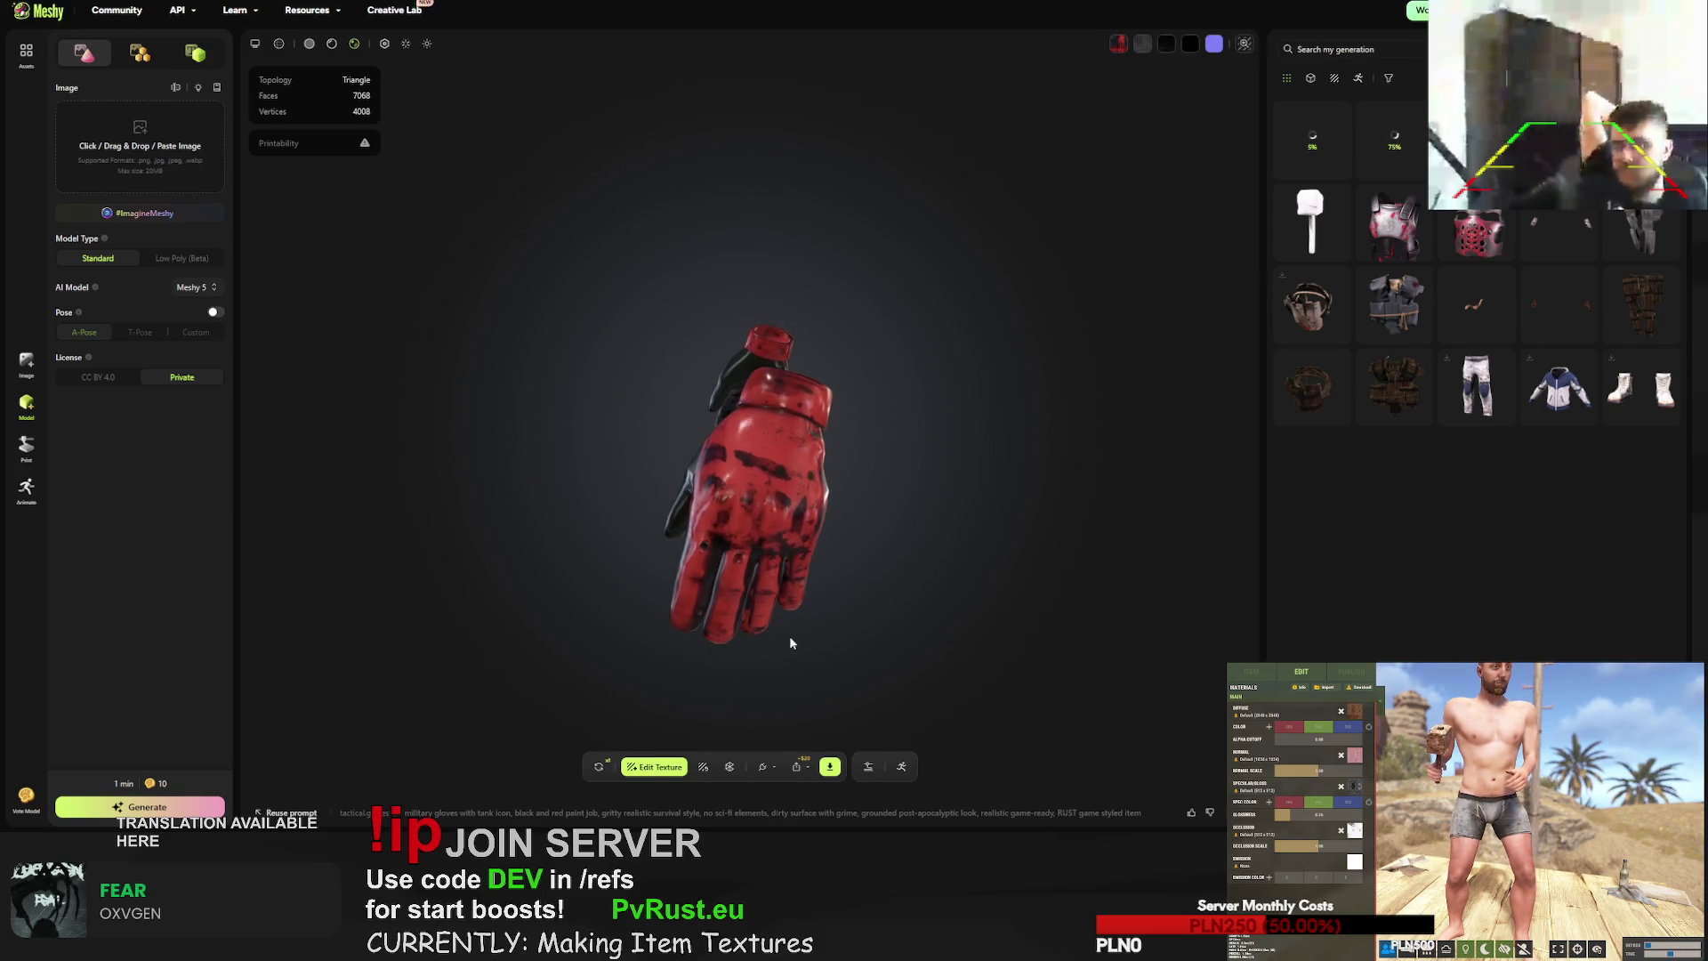
{"action": "left_click", "coordinate": [831, 767]}
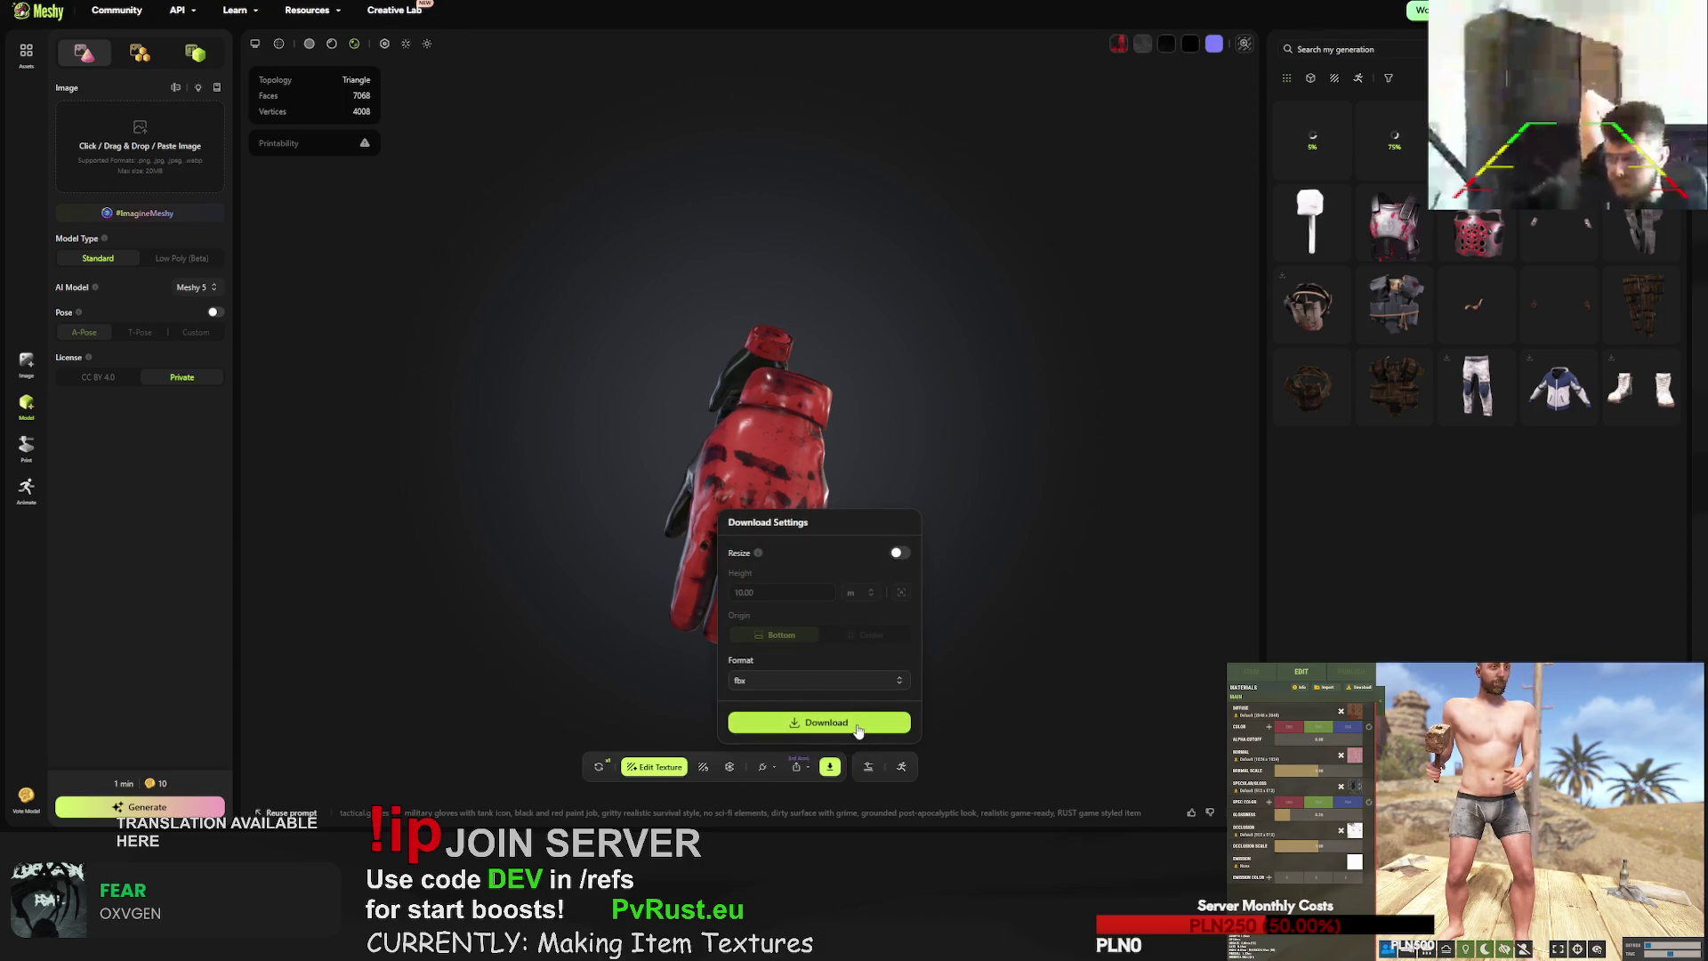
- Save the red-and-black tactical gloves as an fbx file and close the download popover
{"action": "left_click", "coordinate": [860, 730]}
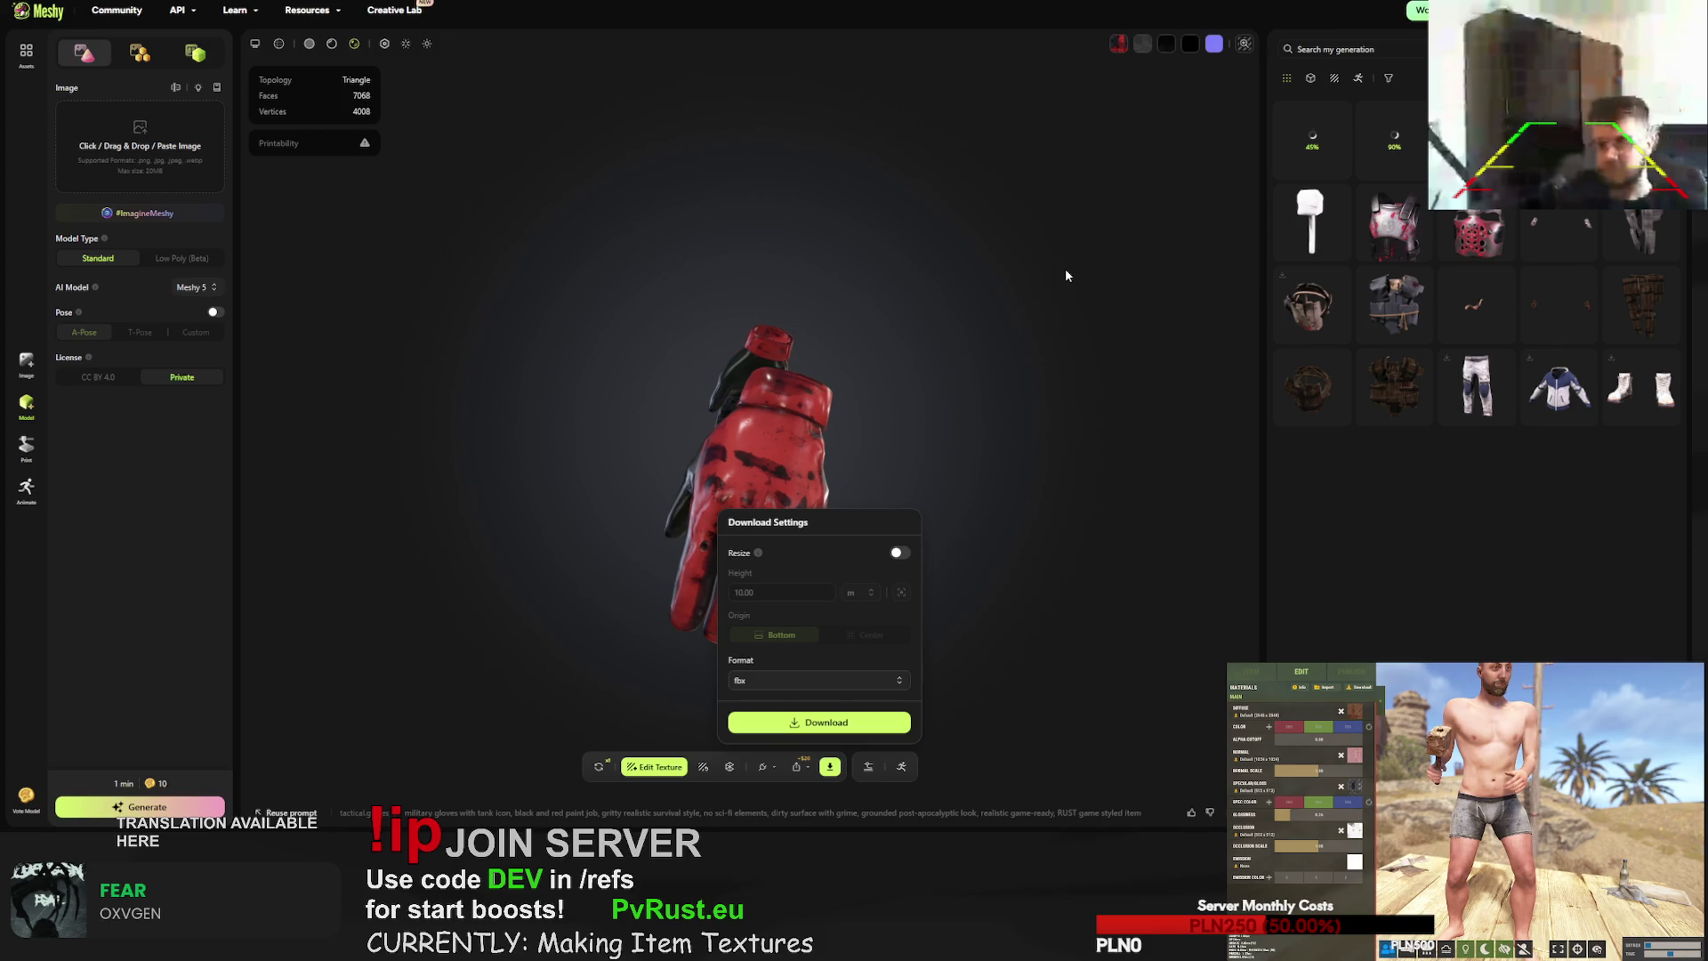
{"action": "left_click", "coordinate": [1384, 136]}
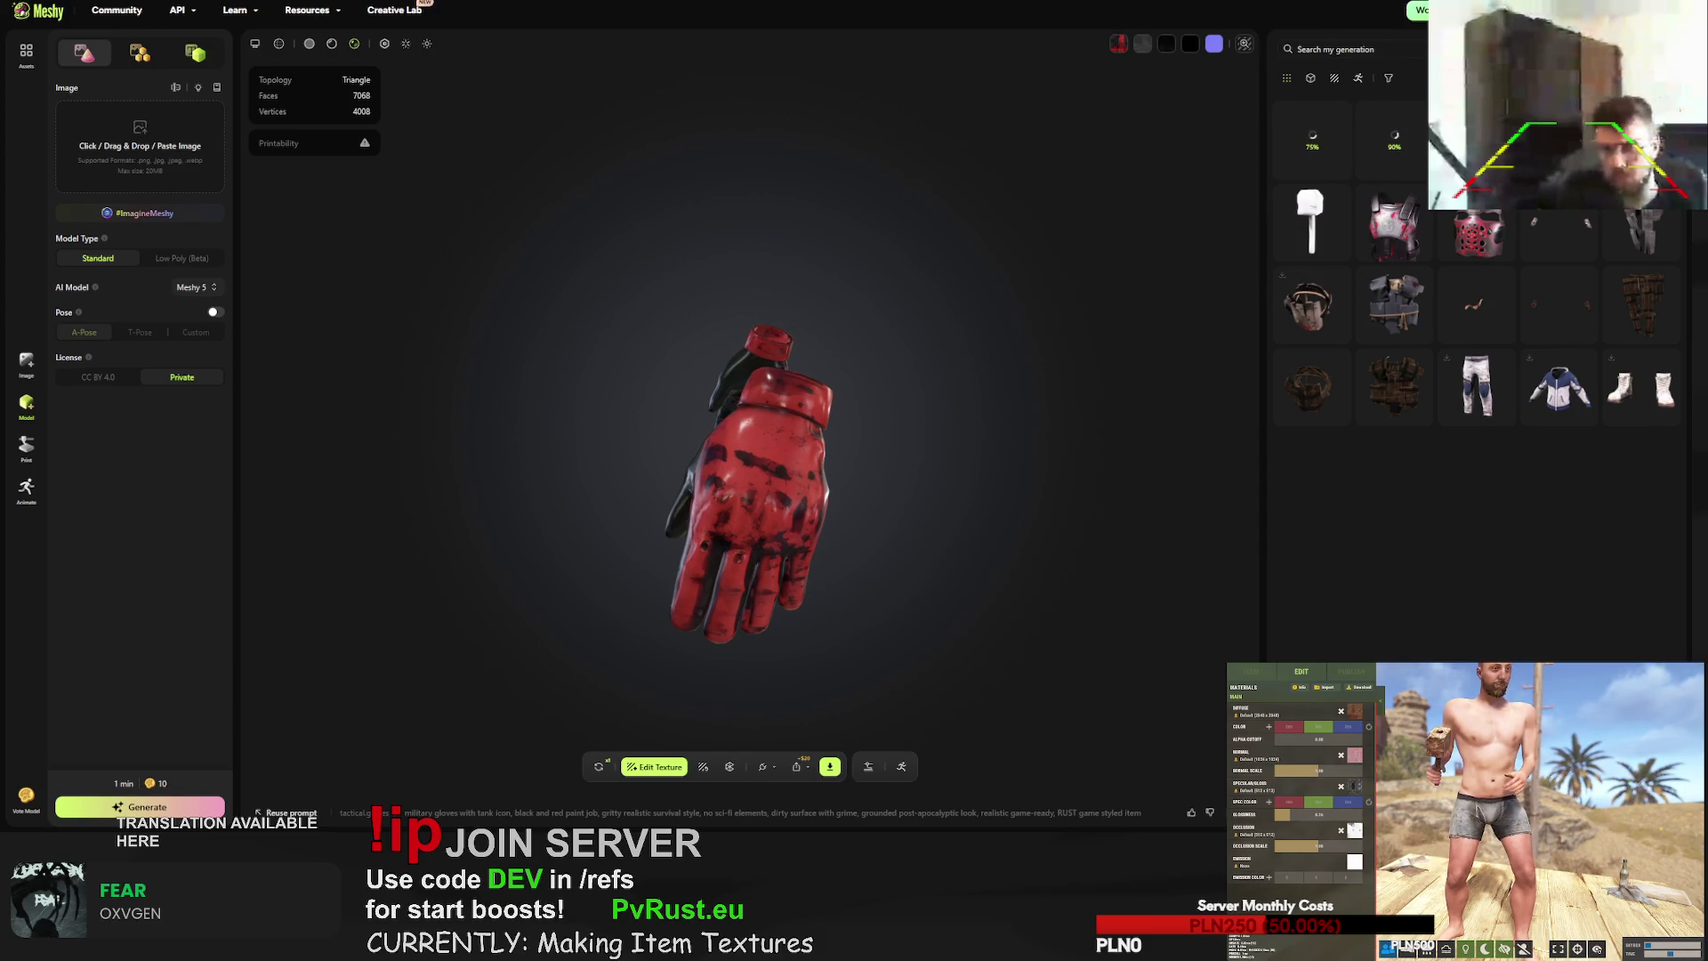
{"action": "mouse_move", "coordinate": [1393, 143]}
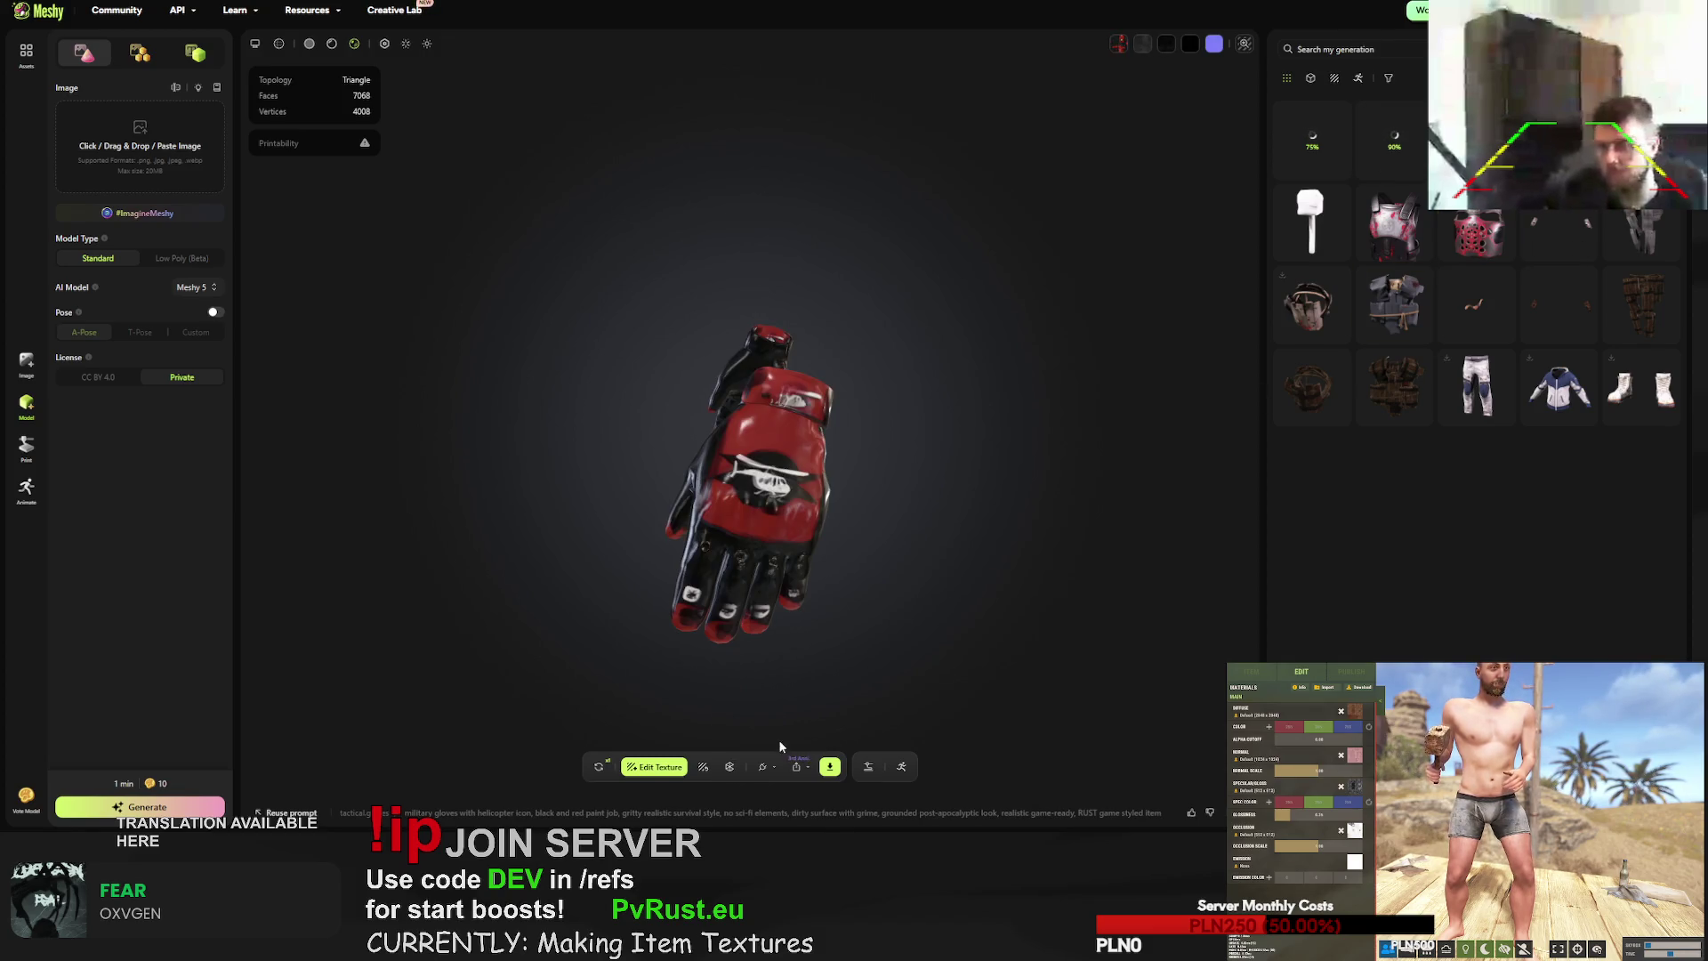
- Retry the tactical gloves' texture twice, confirming each retry
{"action": "left_click", "coordinate": [598, 766]}
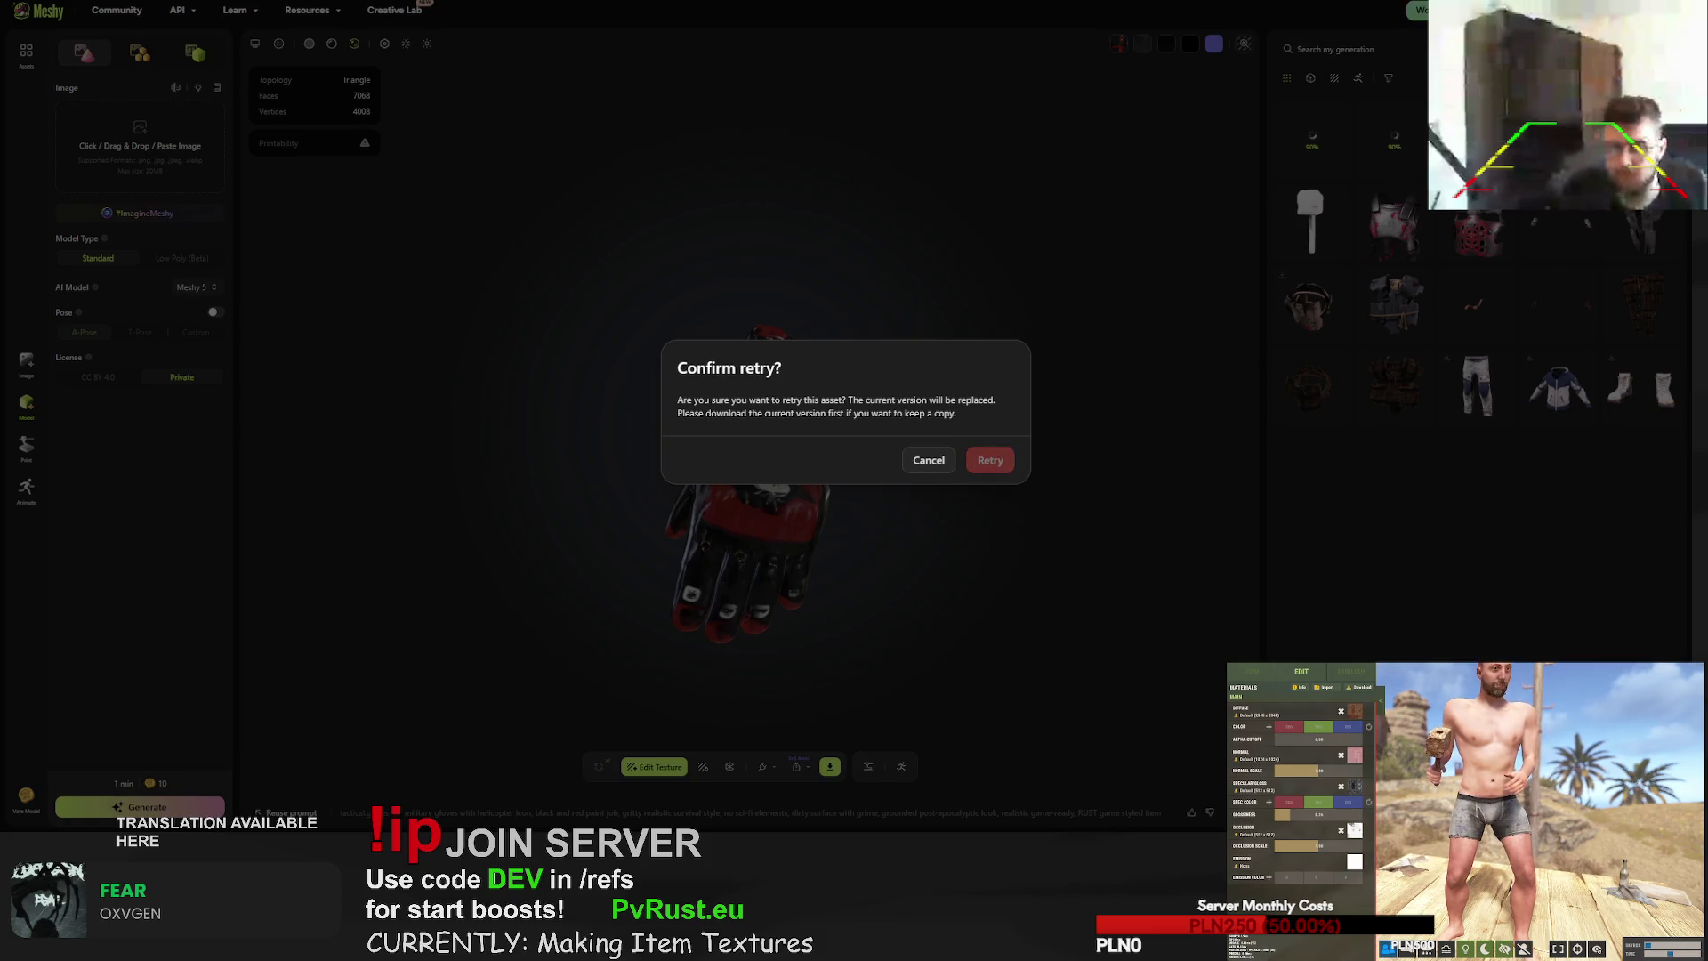
{"action": "left_click", "coordinate": [990, 460]}
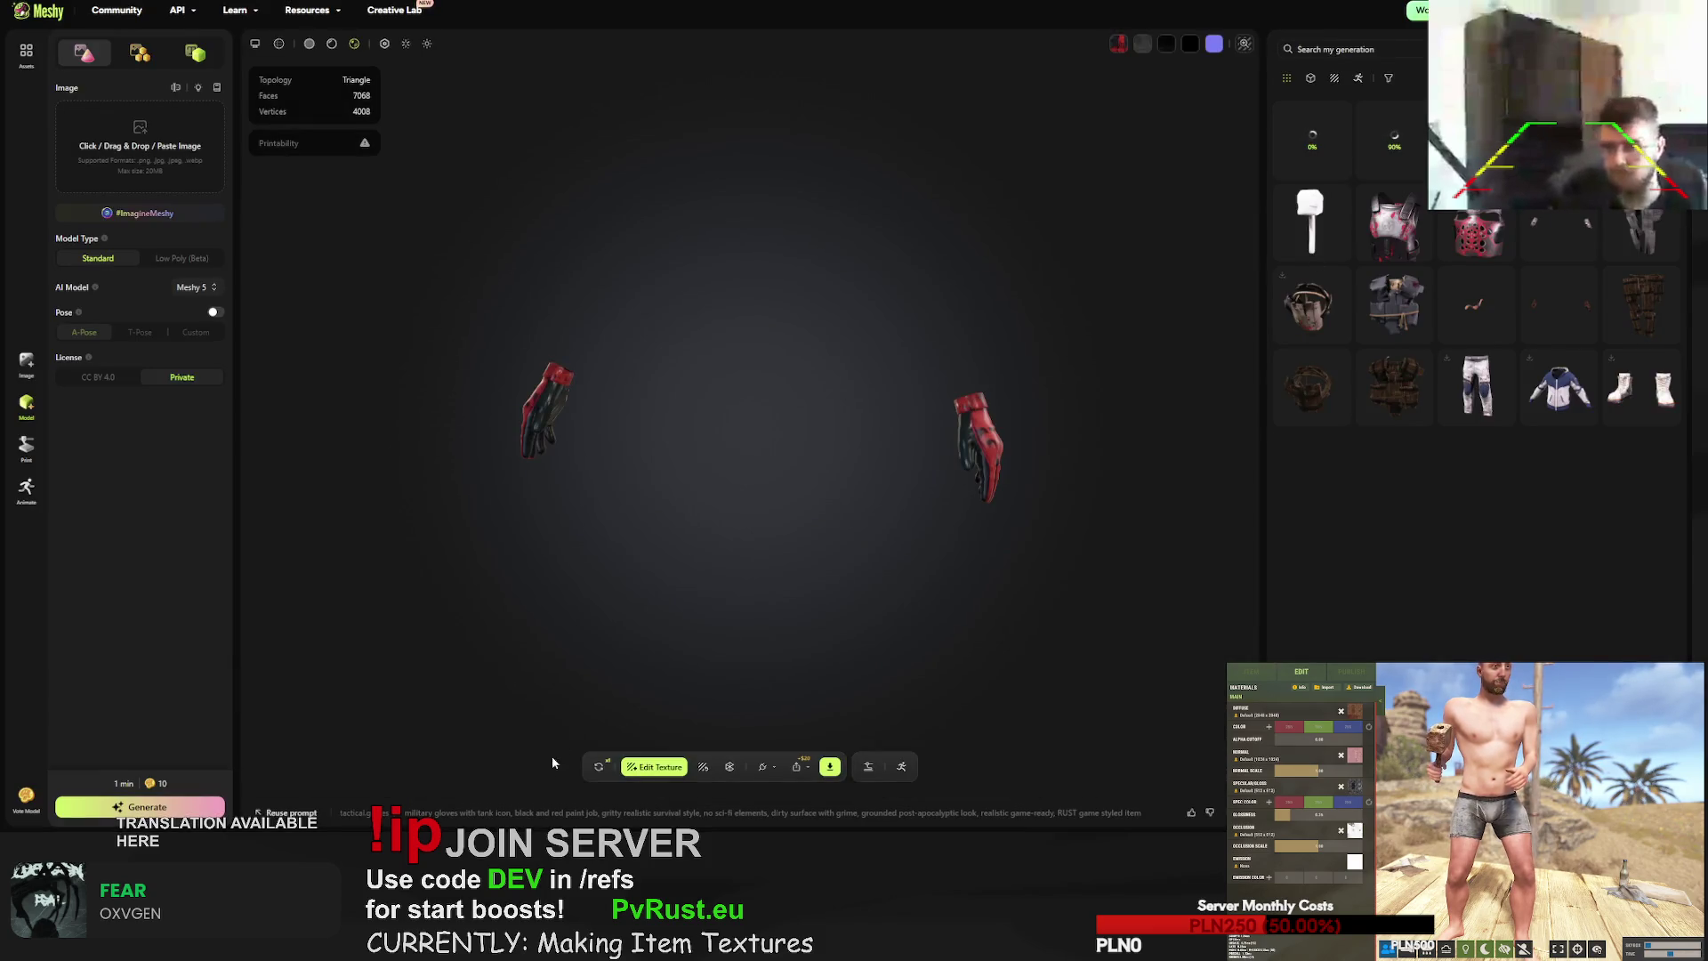
{"action": "left_click", "coordinate": [598, 766]}
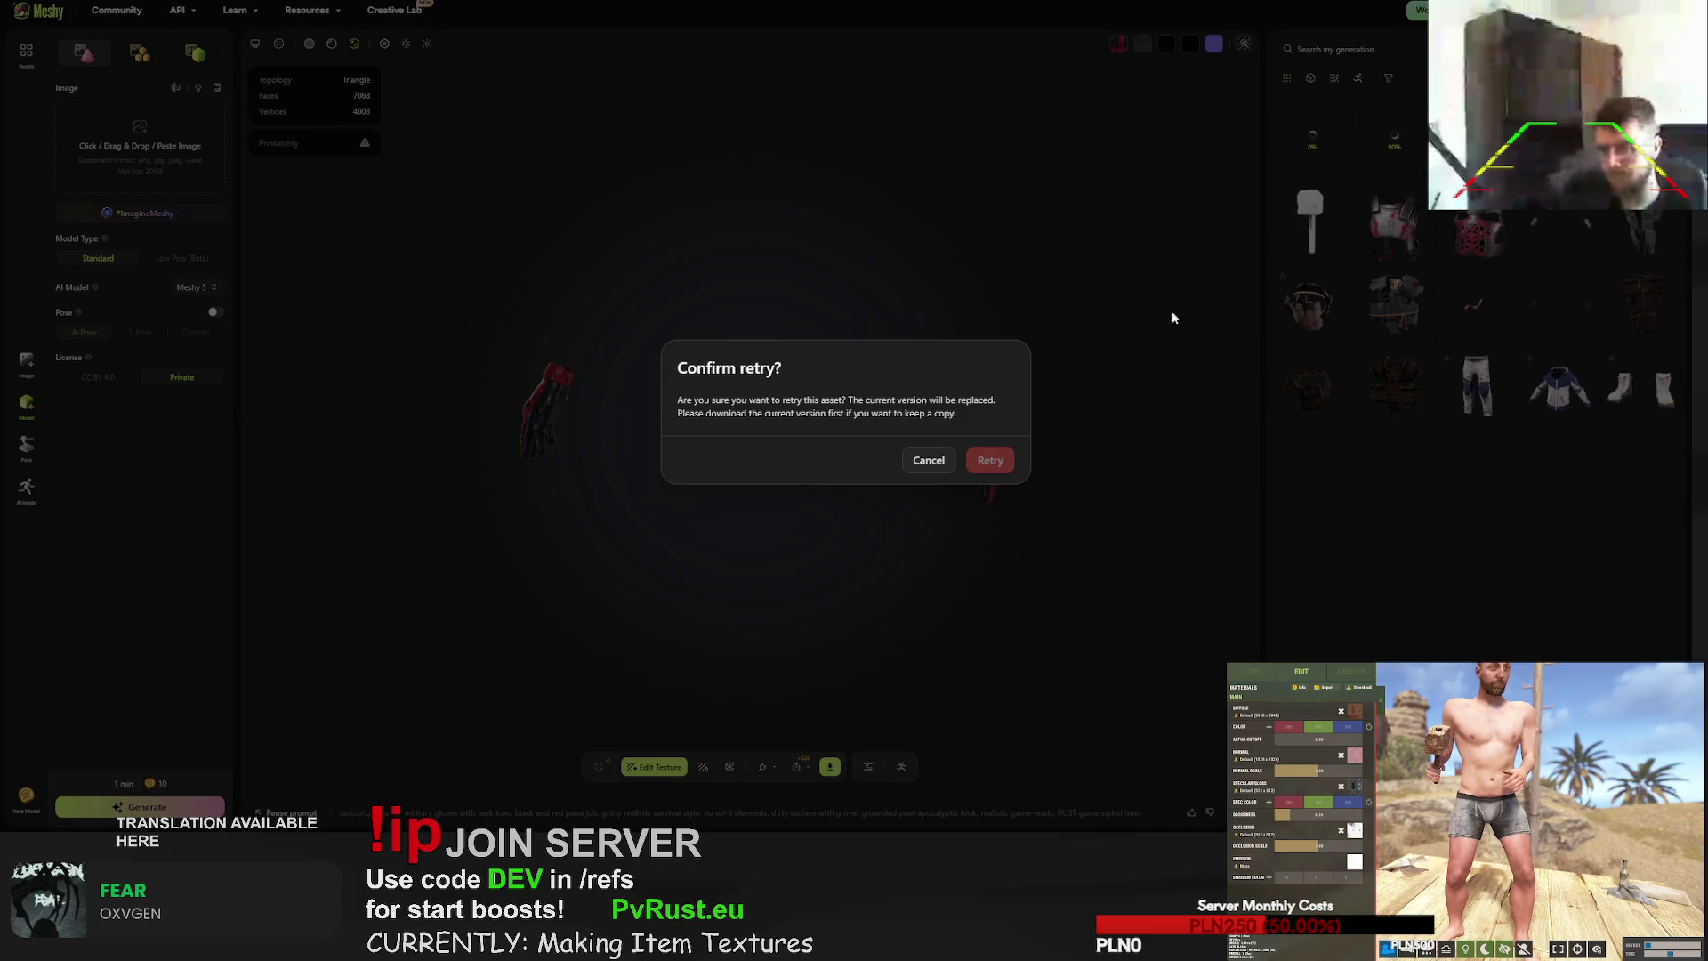
{"action": "key", "text": "Return"}
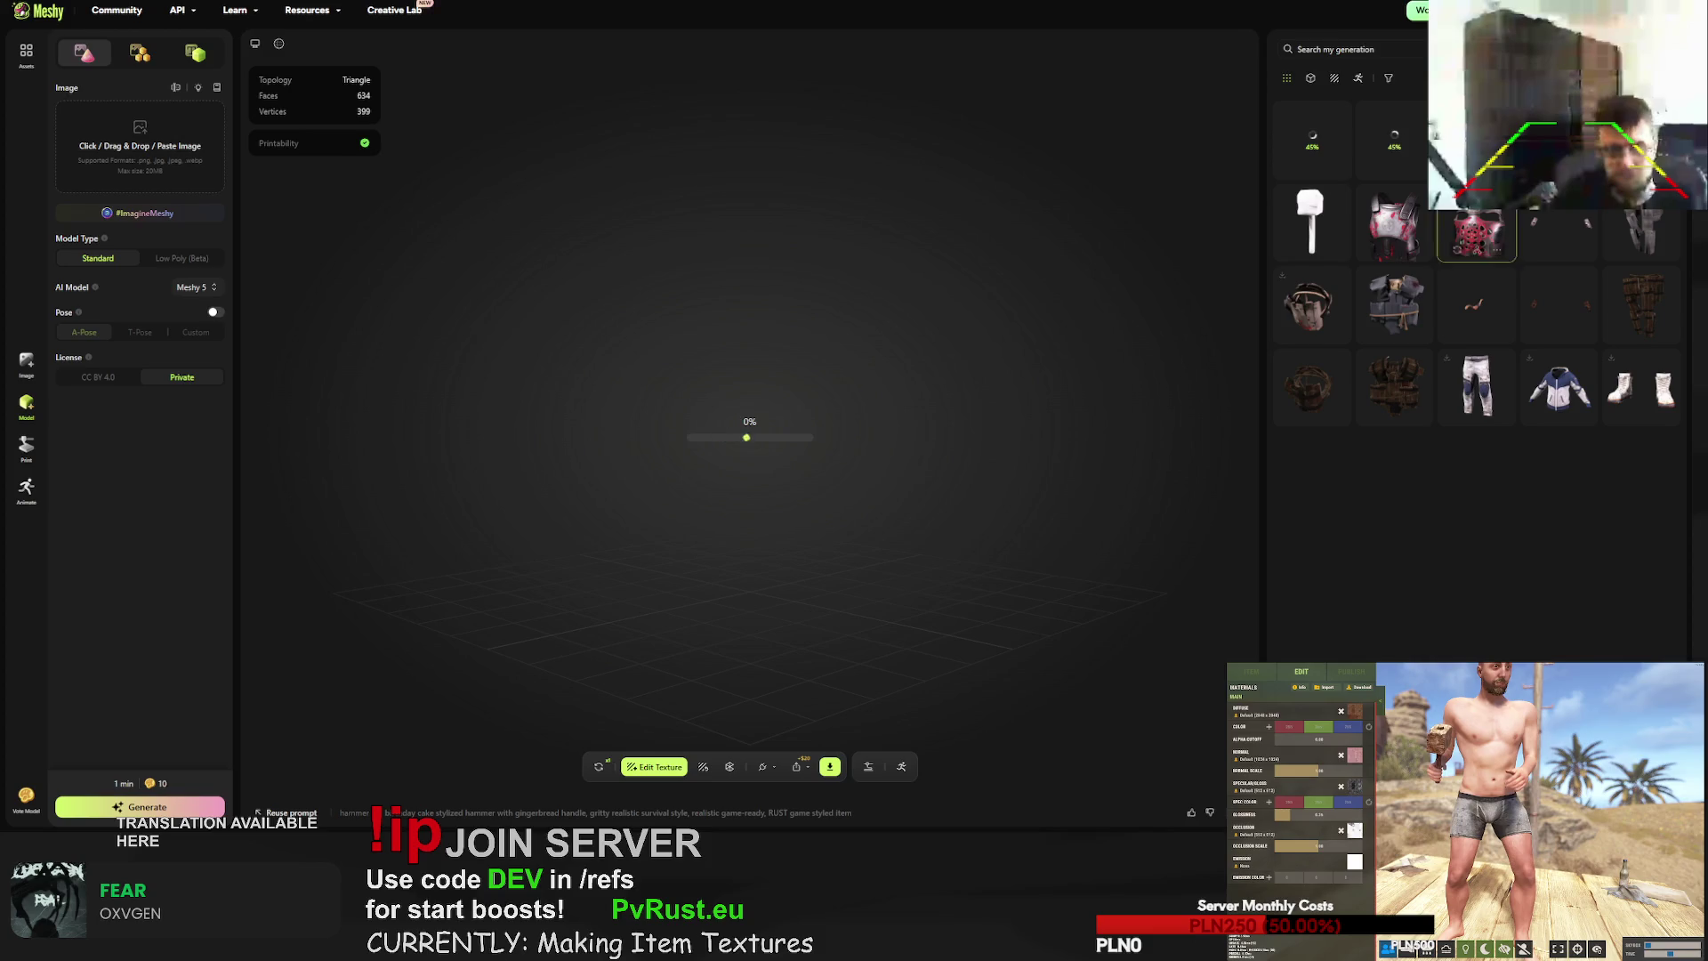
- Inspect the textured hammer from several angles, retry its texture, then open the gold builder hat
{"action": "mouse_move", "coordinate": [818, 331]}
{"action": "left_mouse_down"}
{"action": "mouse_move", "coordinate": [606, 323]}
{"action": "mouse_move", "coordinate": [712, 307]}
{"action": "mouse_move", "coordinate": [758, 331]}
{"action": "mouse_move", "coordinate": [774, 307]}
{"action": "mouse_move", "coordinate": [801, 324]}
{"action": "mouse_move", "coordinate": [797, 294]}
{"action": "mouse_move", "coordinate": [949, 267]}
{"action": "left_mouse_up"}
{"action": "scroll", "coordinate": [758, 332], "scroll_direction": "up", "scroll_amount": 3}
{"action": "mouse_move", "coordinate": [797, 251]}
{"action": "left_mouse_down"}
{"action": "mouse_move", "coordinate": [757, 258]}
{"action": "mouse_move", "coordinate": [846, 267]}
{"action": "mouse_move", "coordinate": [801, 285]}
{"action": "left_mouse_up"}
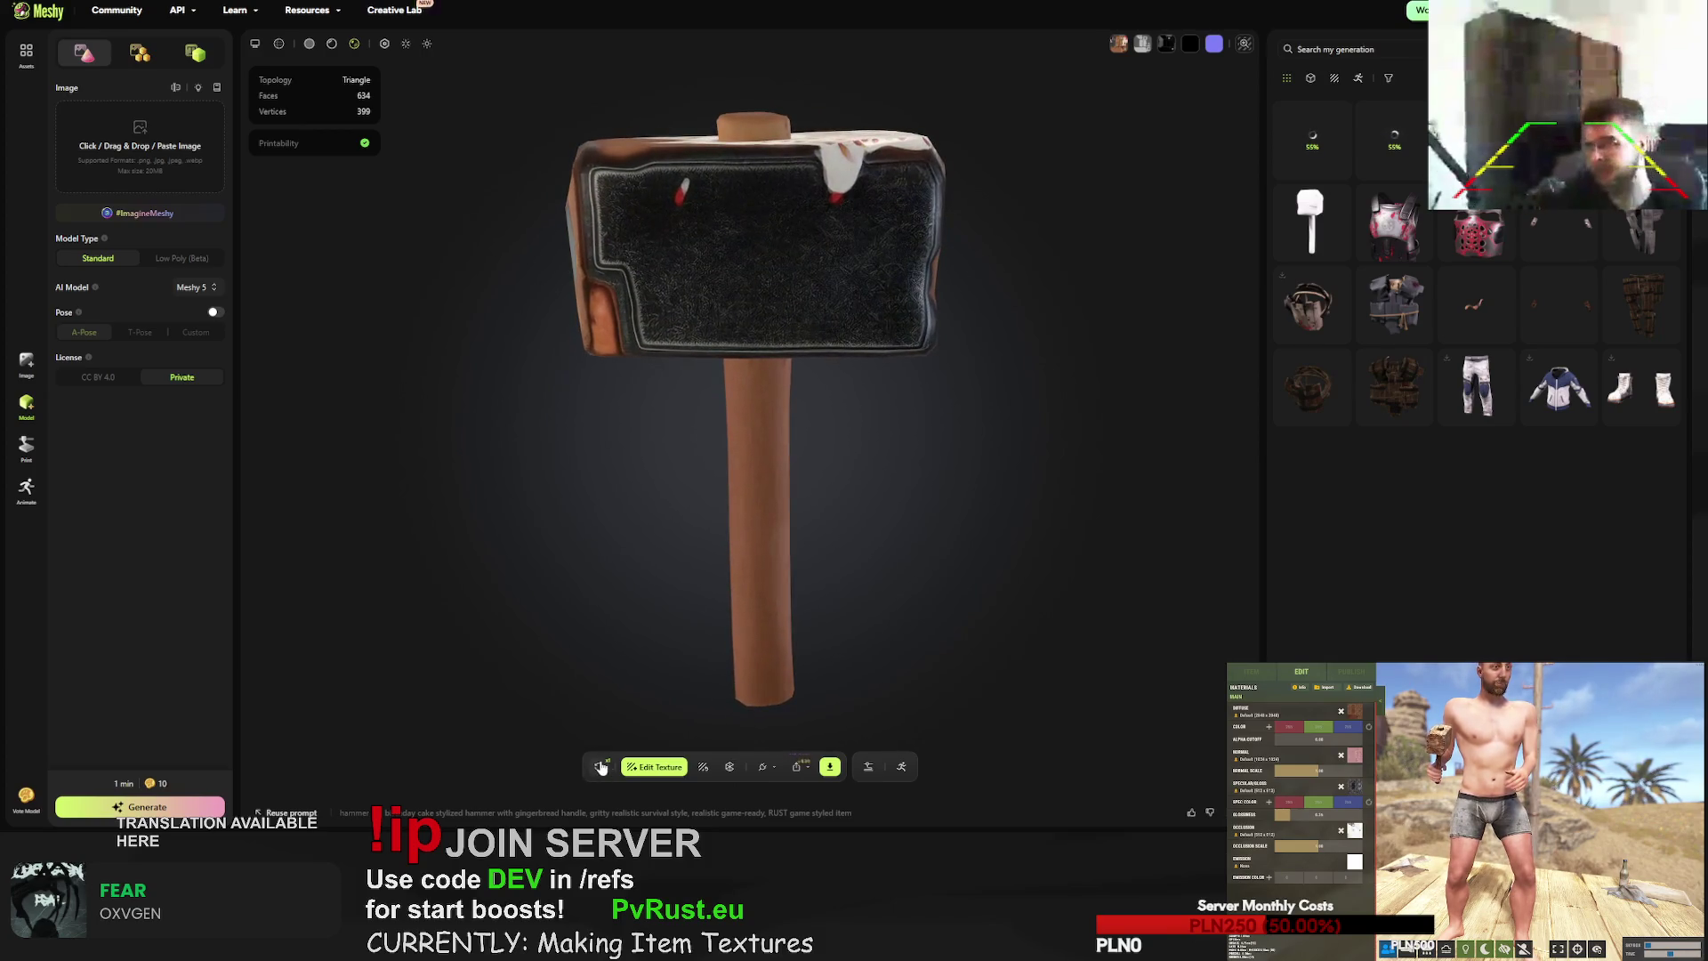
{"action": "left_click", "coordinate": [599, 767]}
{"action": "left_click", "coordinate": [990, 459]}
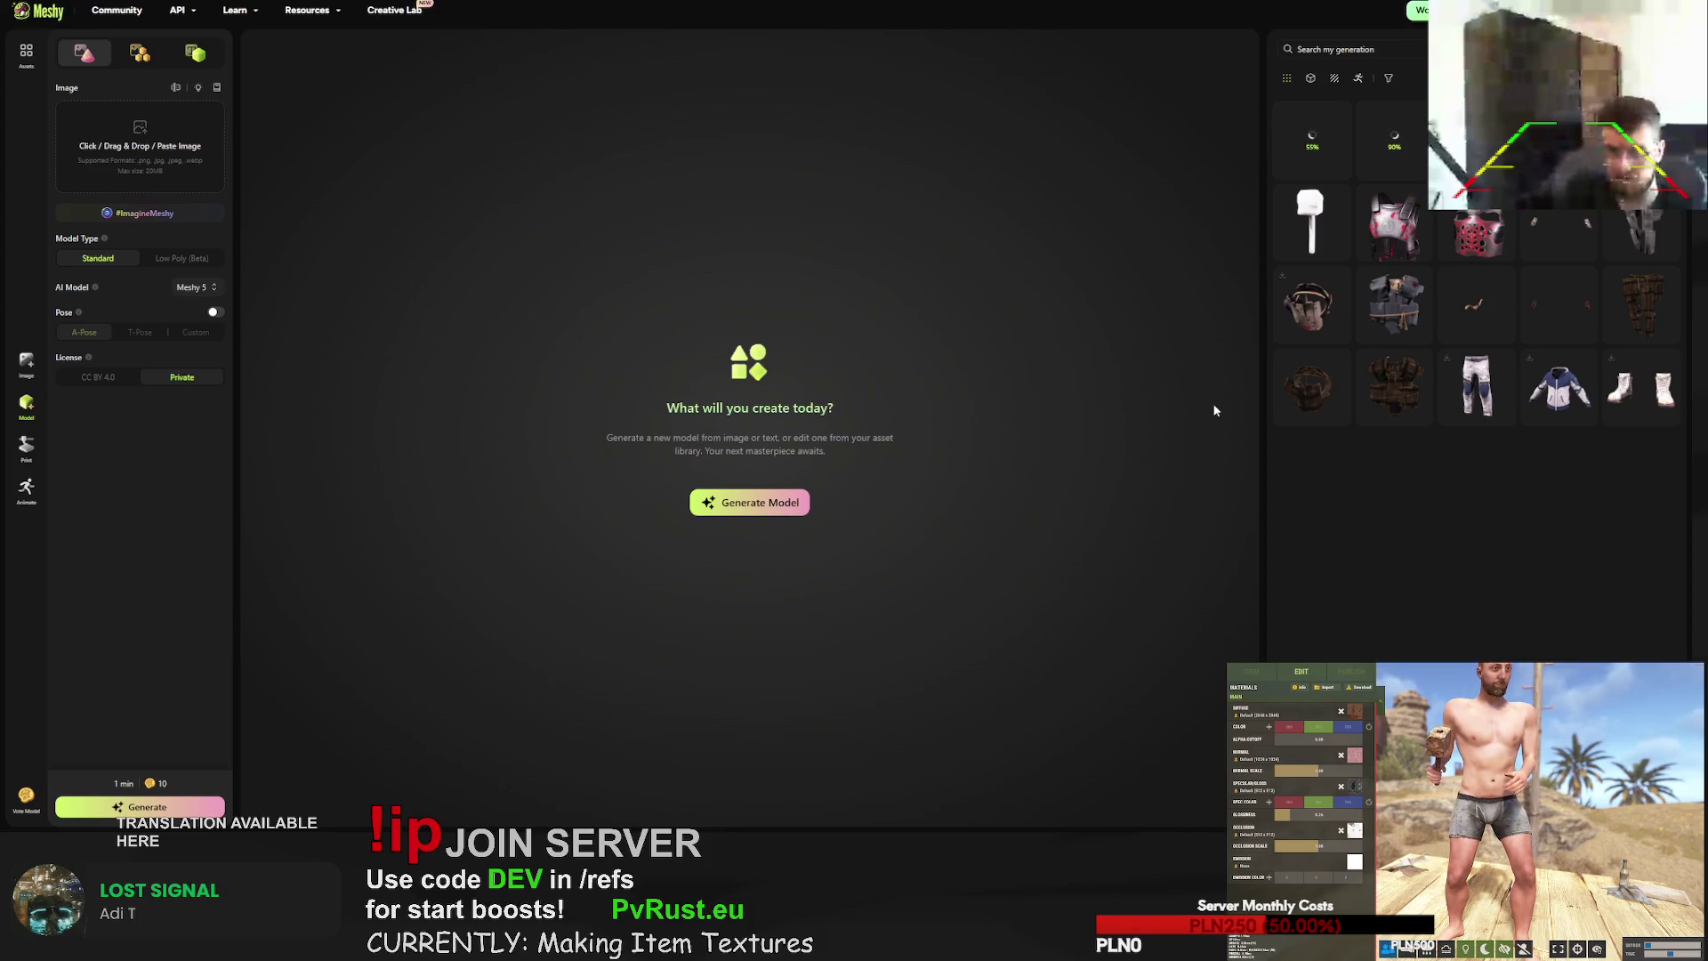
{"action": "left_click", "coordinate": [1479, 233]}
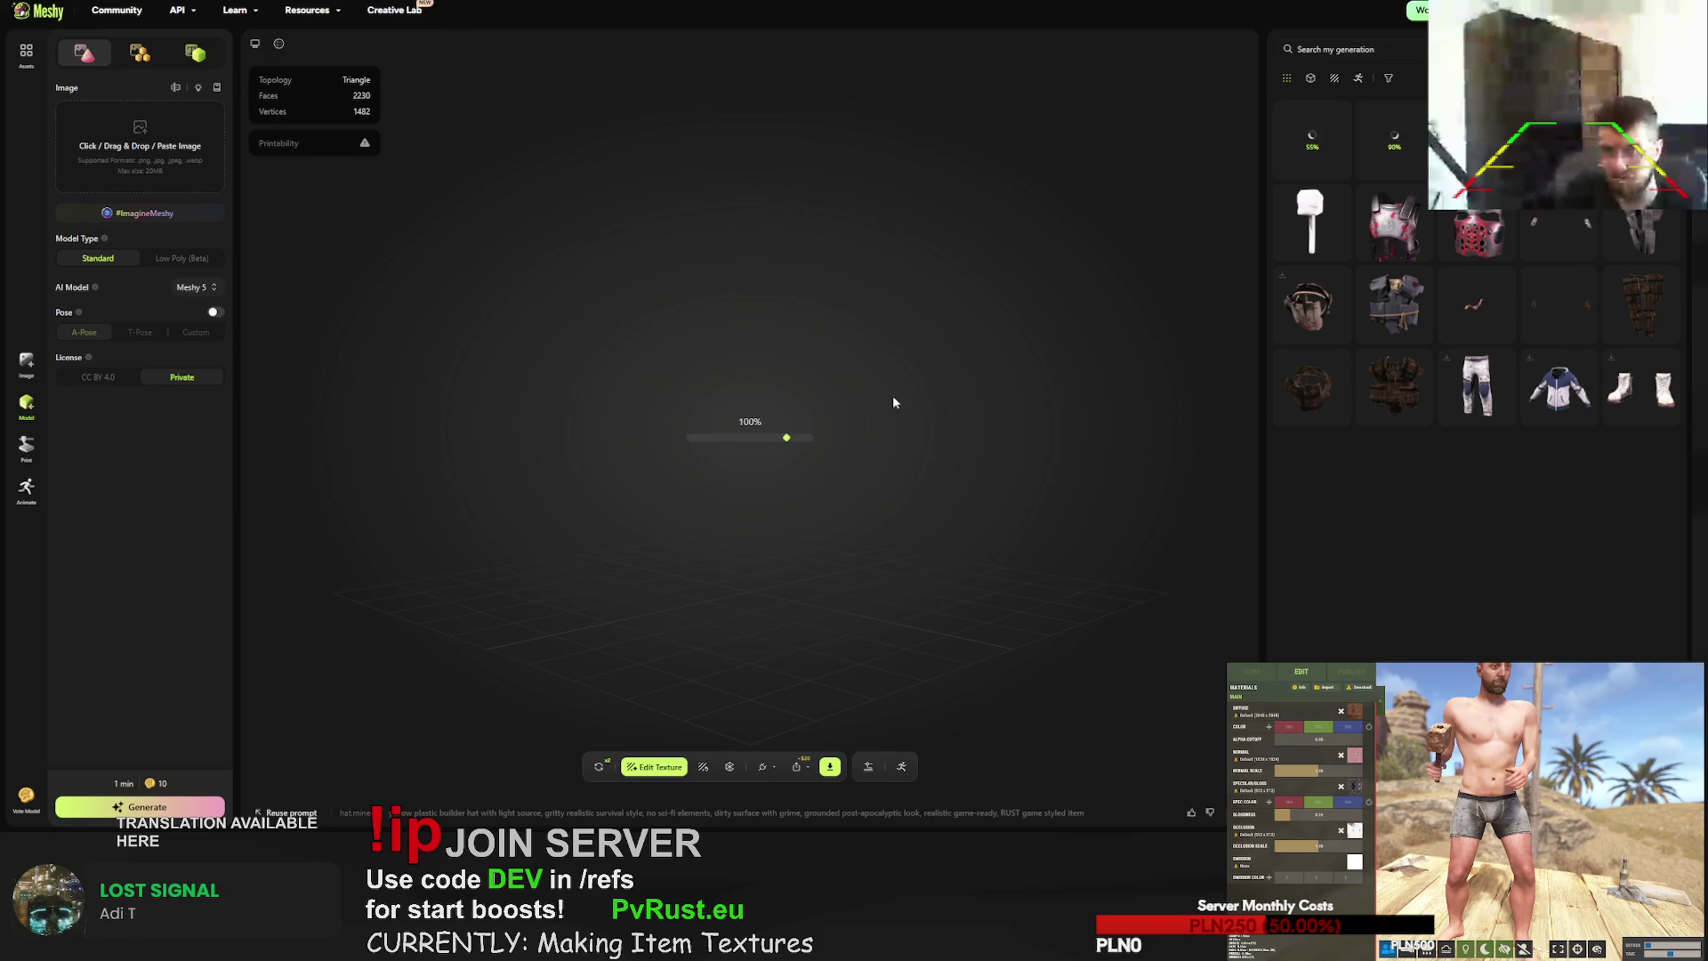
- Inspect the gold builder hat up close, retry its texture, then open the red gloves
{"action": "left_click_drag", "start_coordinate": [557, 429], "coordinate": [812, 454]}
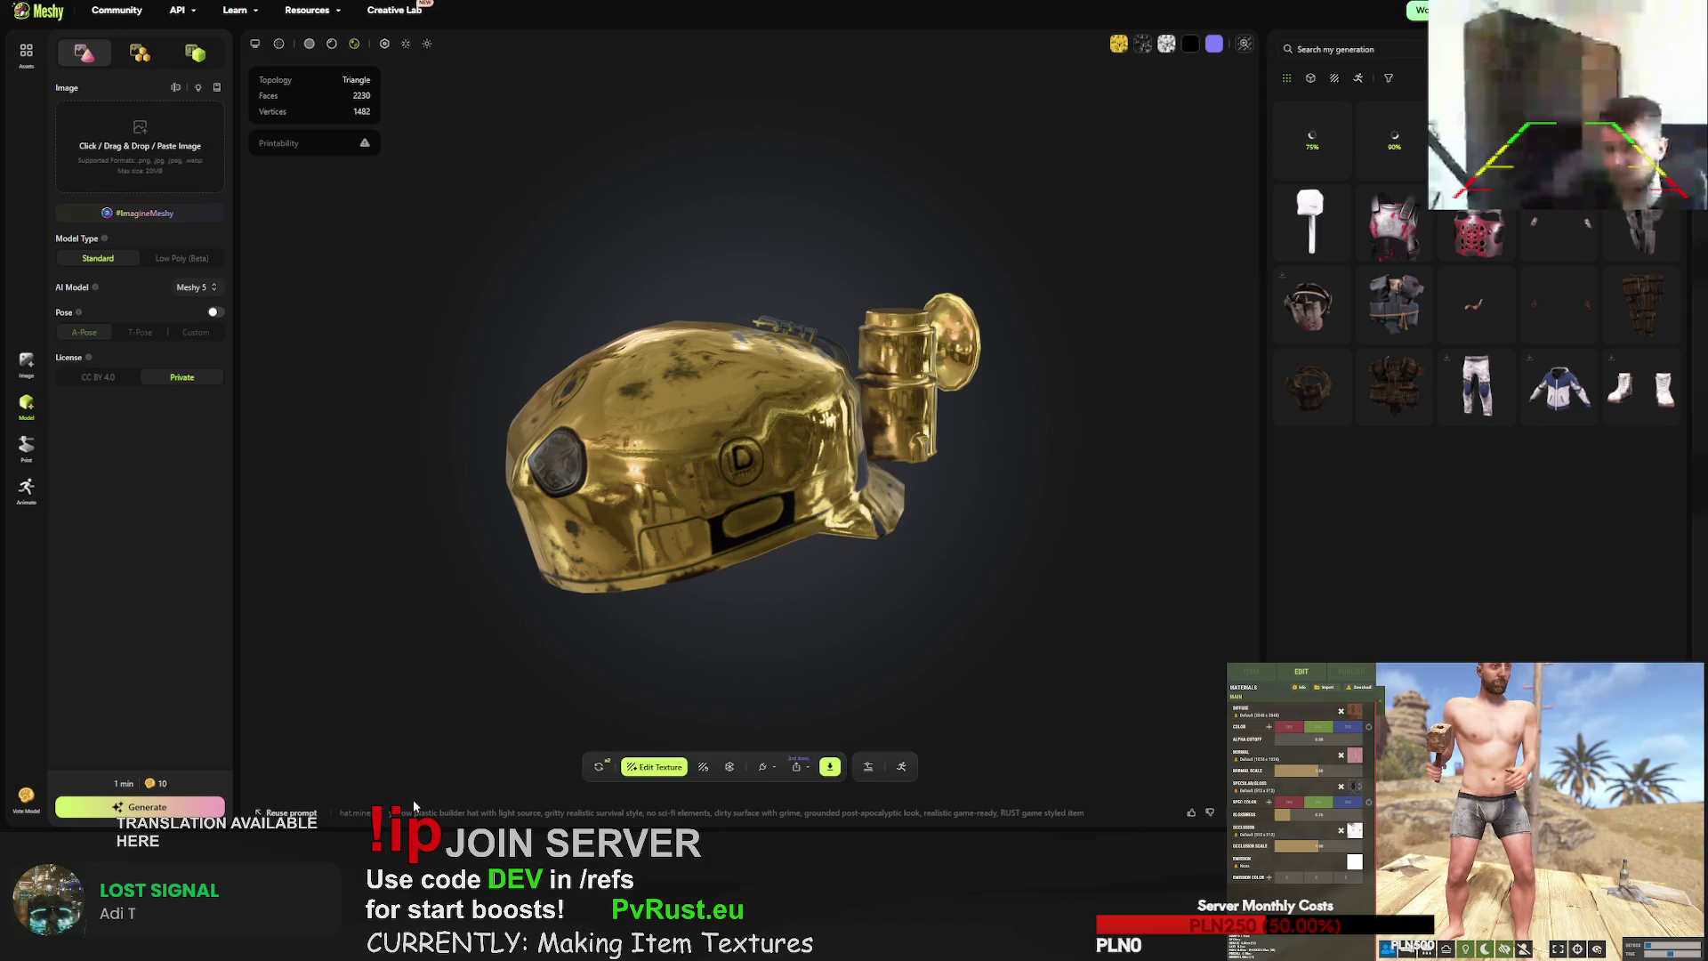
{"action": "left_click_drag", "start_coordinate": [710, 636], "coordinate": [679, 484]}
{"action": "scroll", "coordinate": [671, 489], "scroll_direction": "up", "scroll_amount": 3}
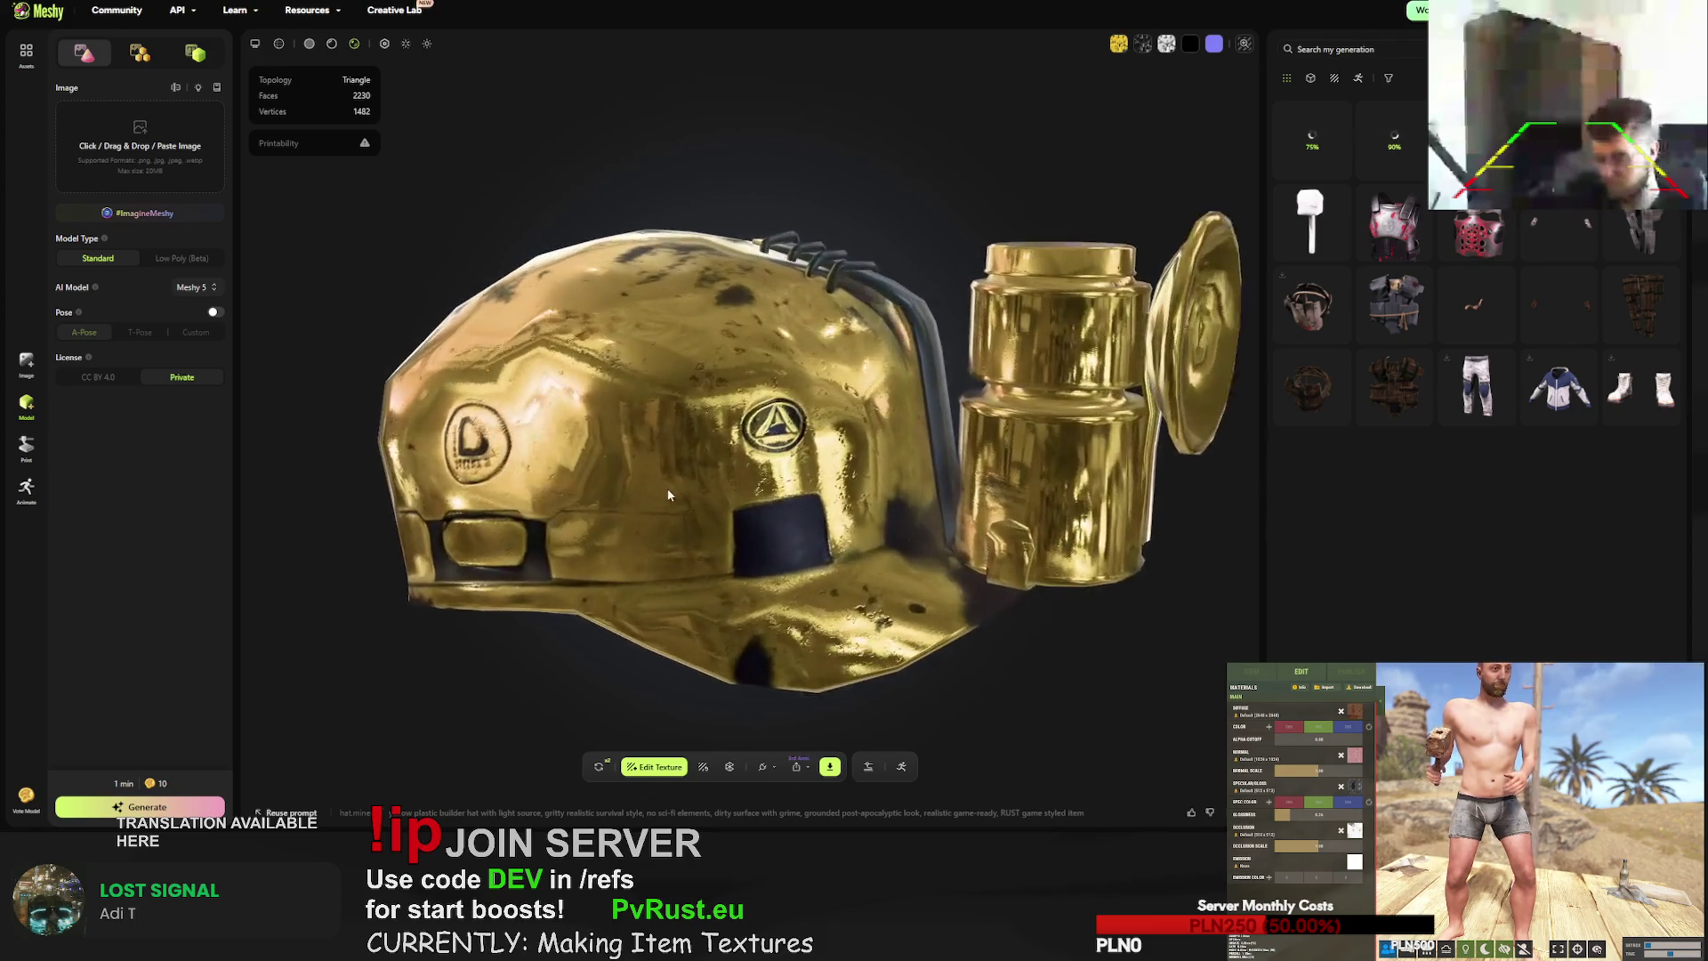
{"action": "left_click", "coordinate": [599, 767]}
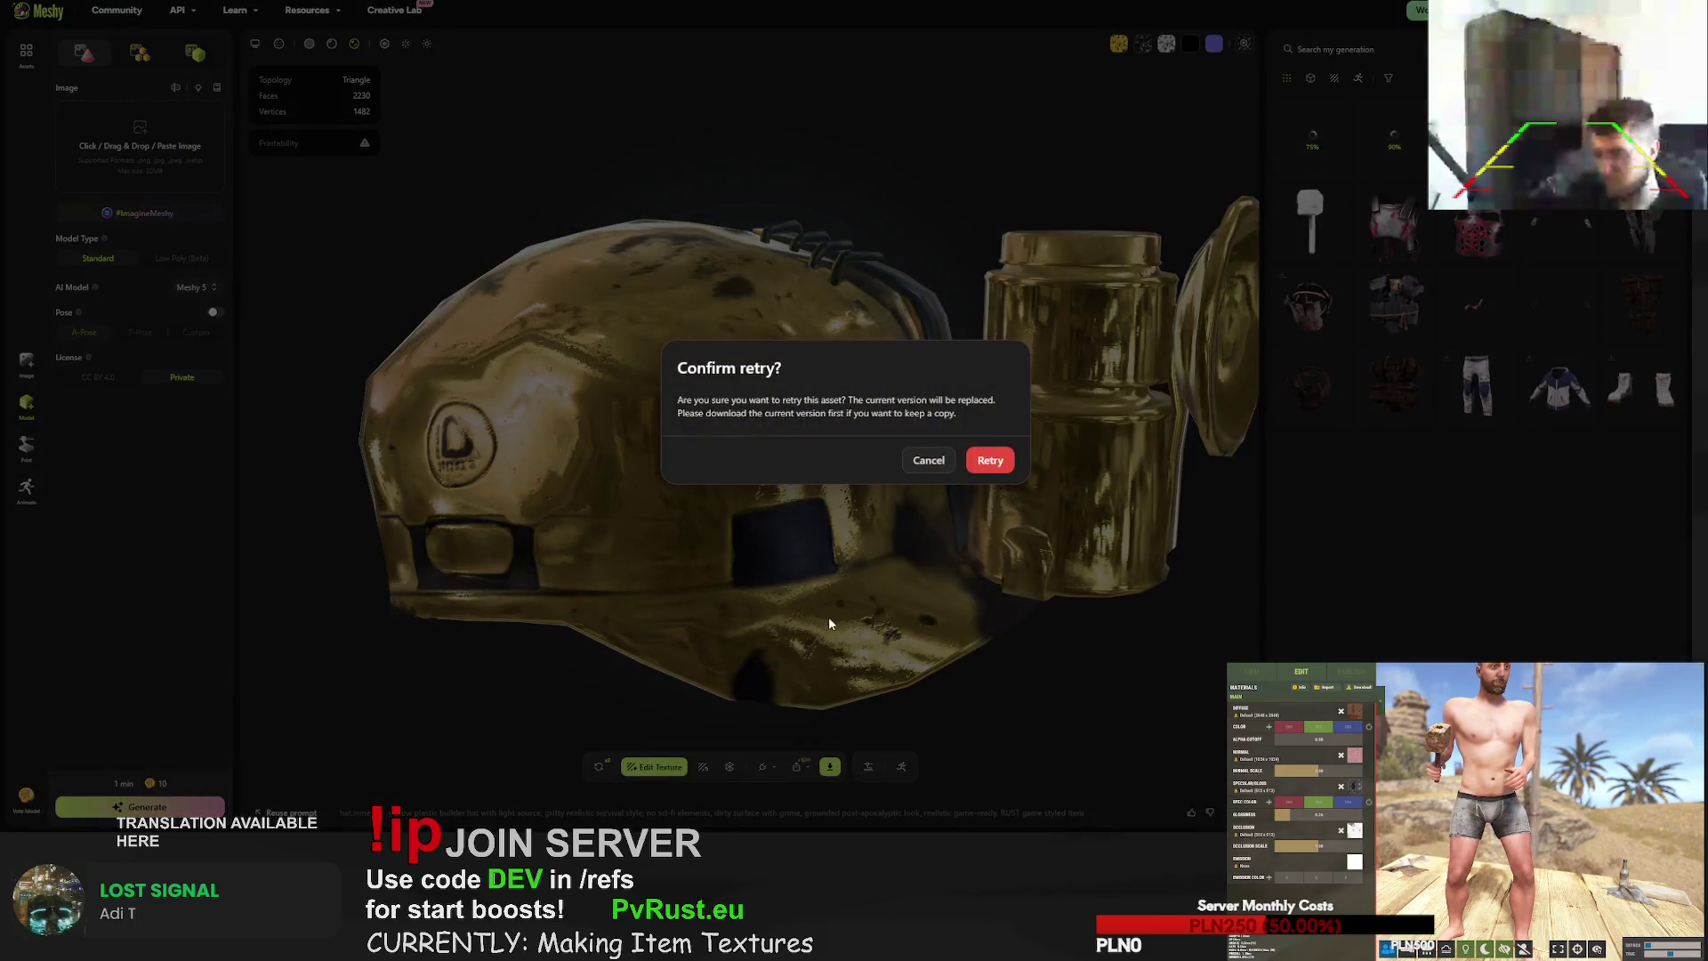
{"action": "left_click", "coordinate": [987, 460]}
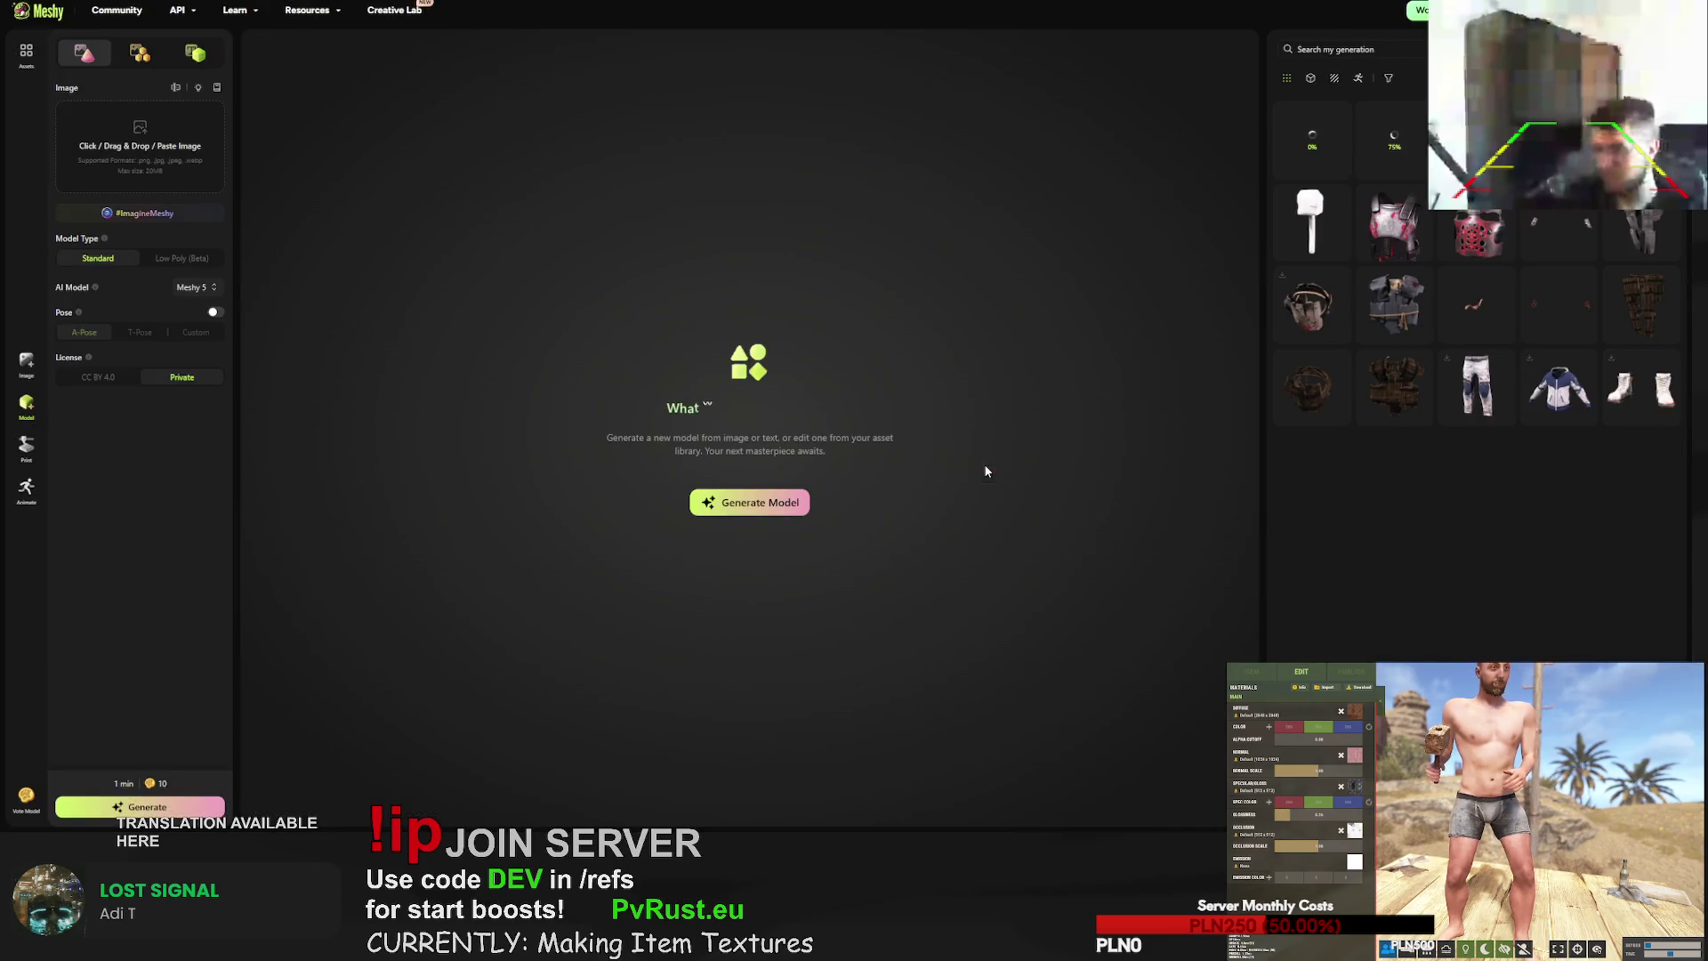
{"action": "left_click", "coordinate": [1312, 129]}
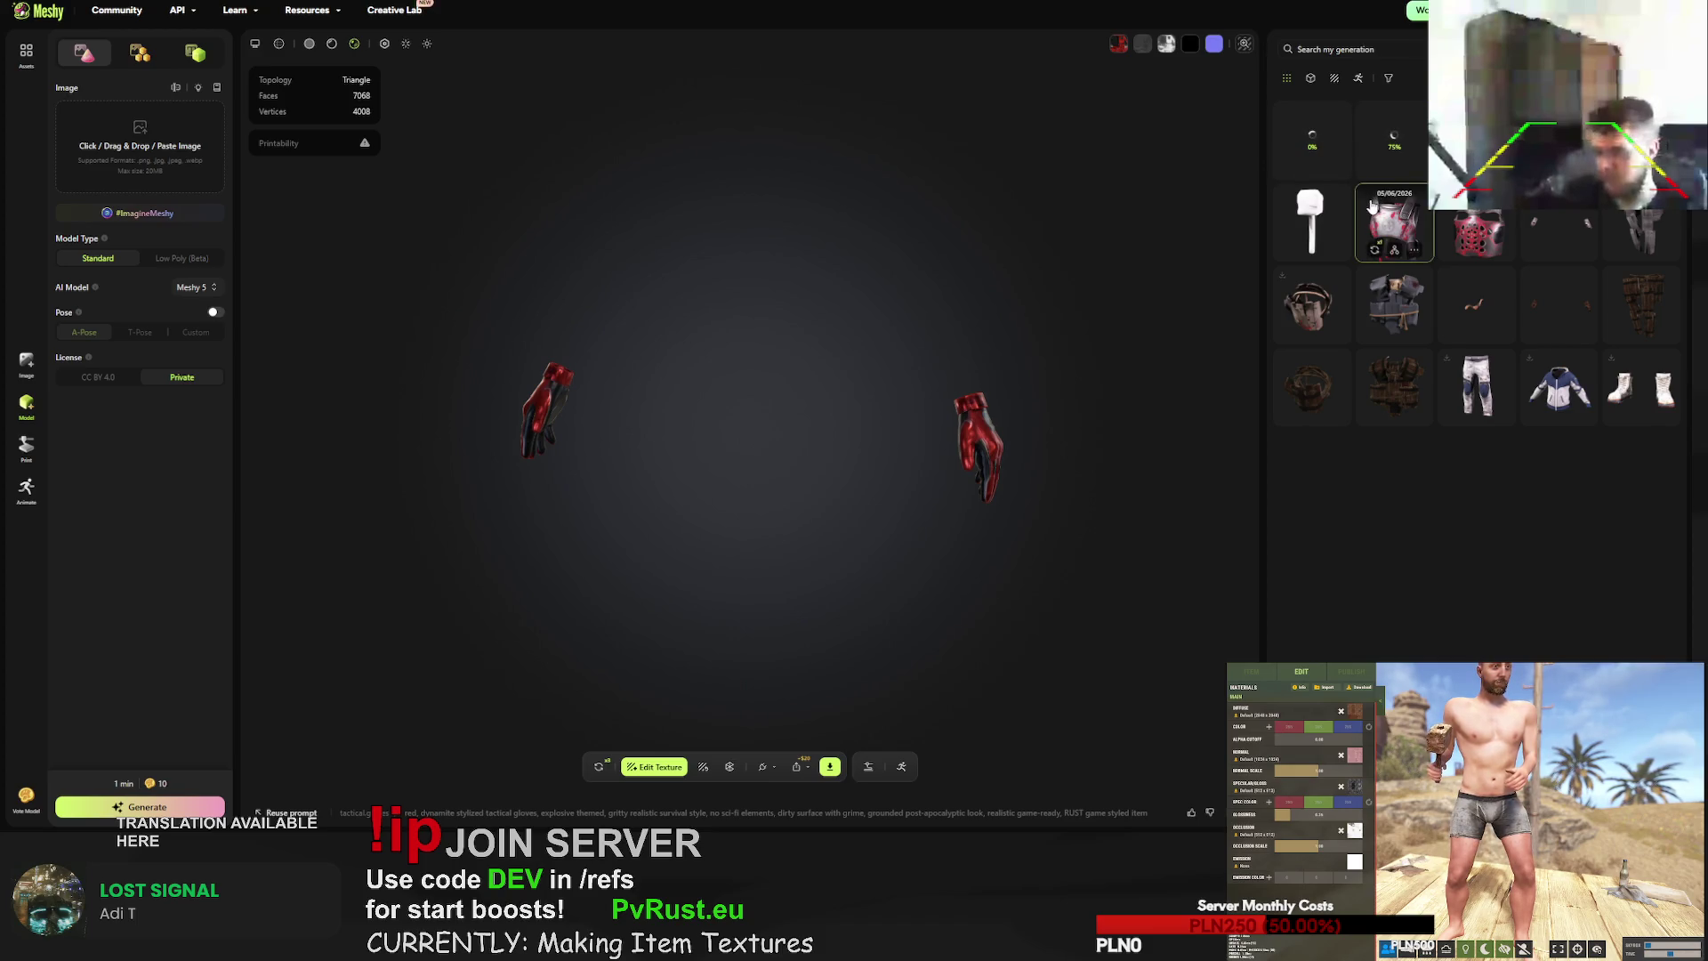
- Zoom in on another tactical gloves version, then switch to the gingerbread cake hammer
{"action": "left_click", "coordinate": [1344, 215]}
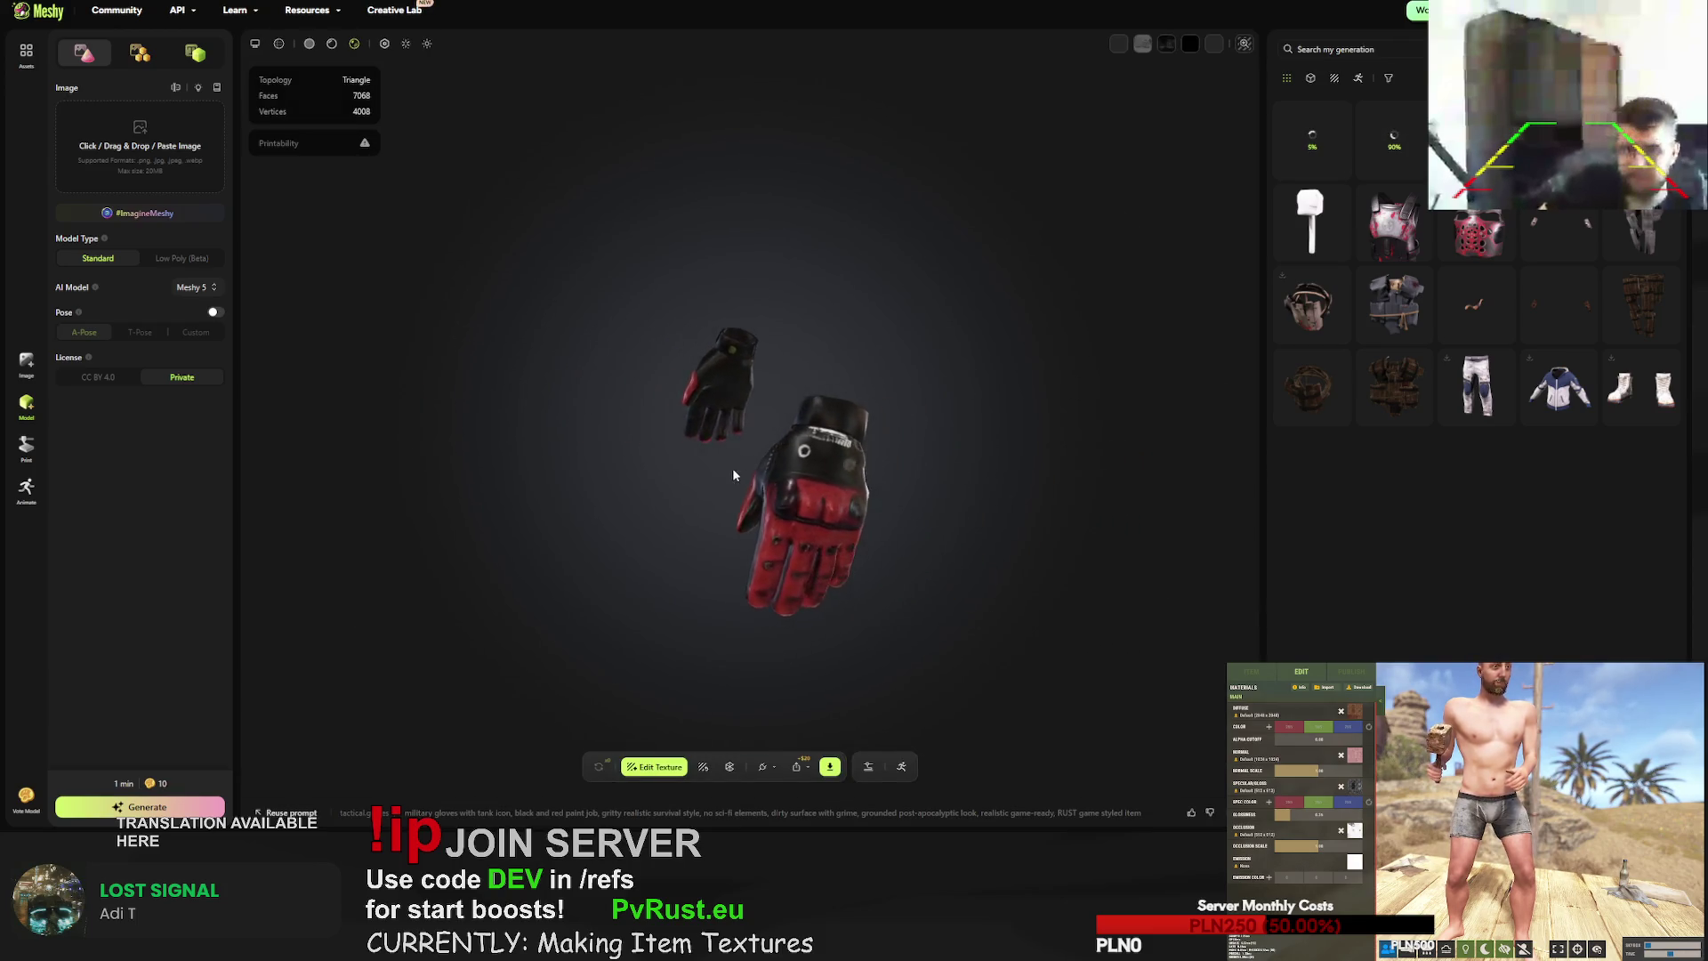
{"action": "scroll", "coordinate": [717, 467], "scroll_direction": "up", "scroll_amount": 5}
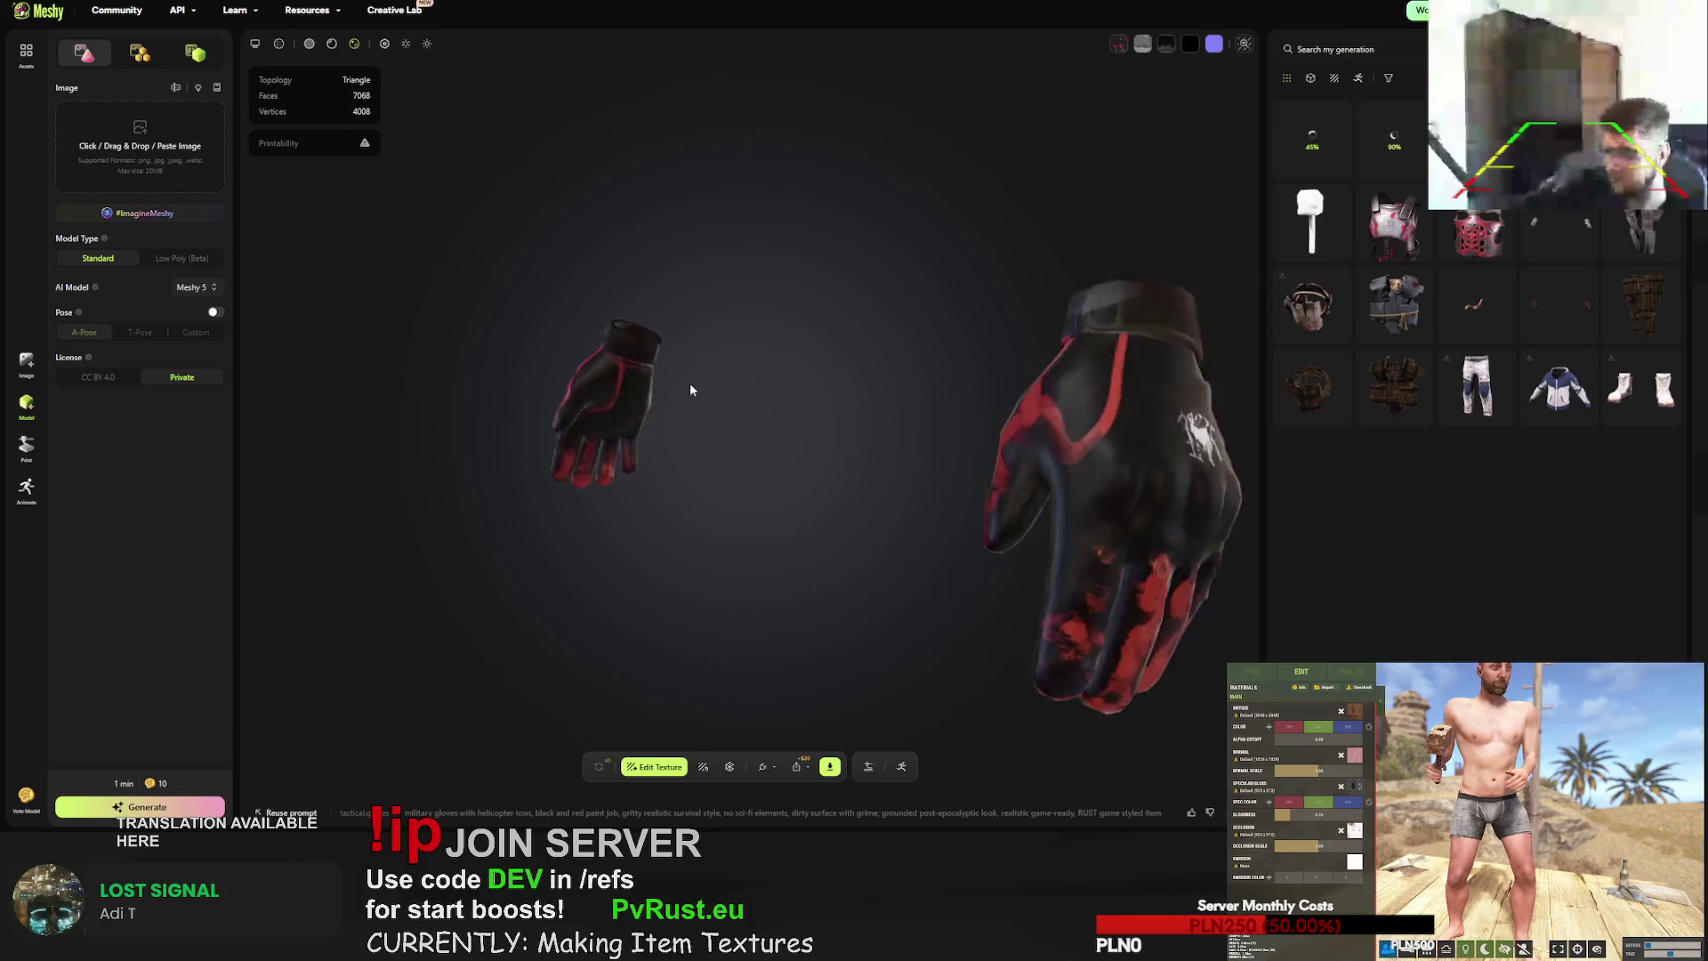
{"action": "left_click", "coordinate": [1394, 139]}
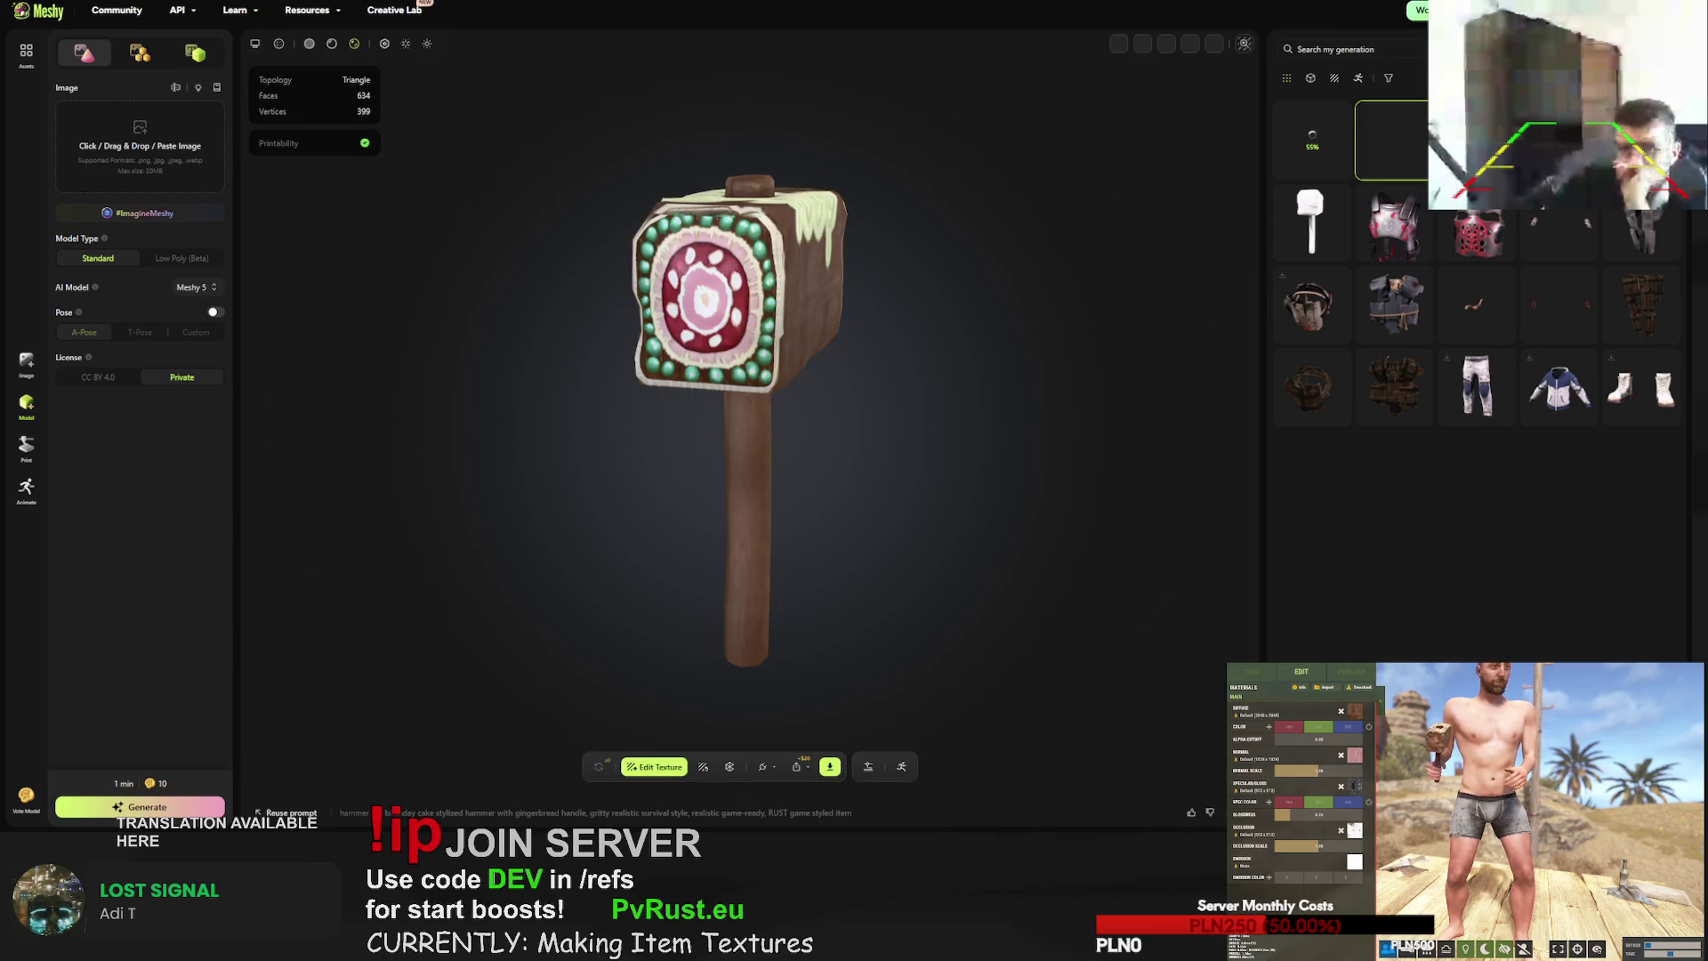
{"action": "mouse_move", "coordinate": [1099, 347]}
{"action": "left_mouse_down"}
{"action": "mouse_move", "coordinate": [991, 465]}
{"action": "mouse_move", "coordinate": [945, 469]}
{"action": "mouse_move", "coordinate": [844, 239]}
{"action": "mouse_move", "coordinate": [648, 372]}
{"action": "mouse_move", "coordinate": [820, 407]}
{"action": "mouse_move", "coordinate": [708, 267]}
{"action": "left_mouse_up"}
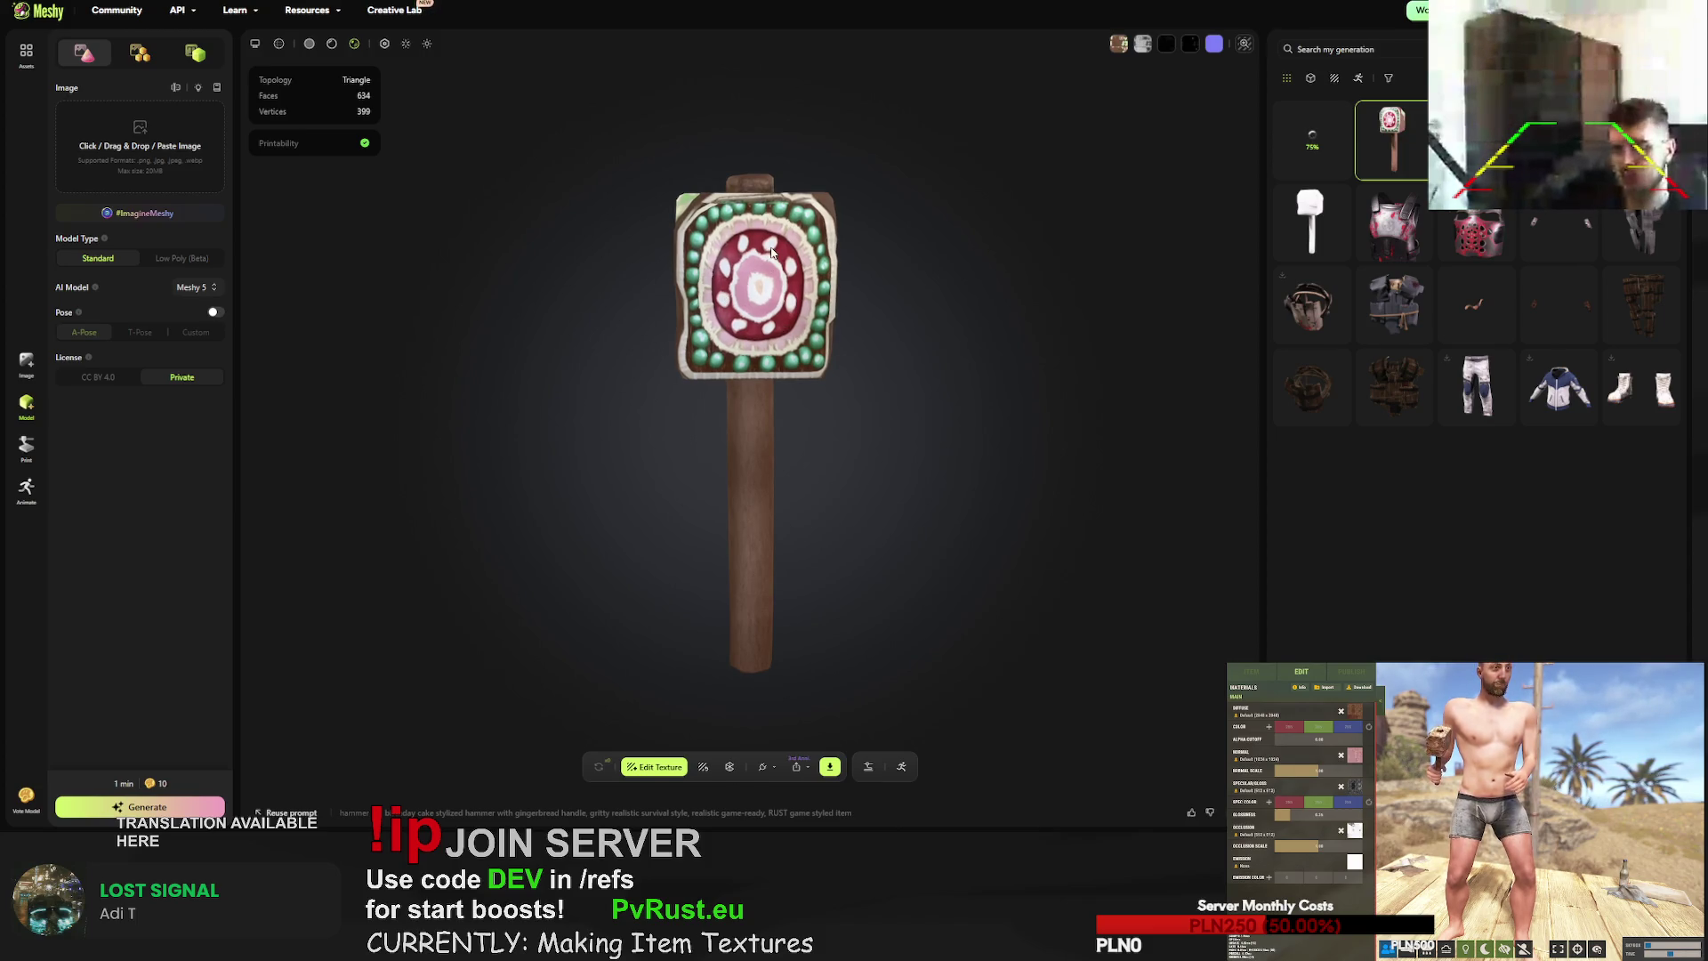
{"action": "mouse_move", "coordinate": [968, 308]}
{"action": "left_mouse_down"}
{"action": "mouse_move", "coordinate": [881, 377]}
{"action": "mouse_move", "coordinate": [800, 389]}
{"action": "mouse_move", "coordinate": [904, 431]}
{"action": "mouse_move", "coordinate": [919, 397]}
{"action": "mouse_move", "coordinate": [1086, 332]}
{"action": "left_mouse_up"}
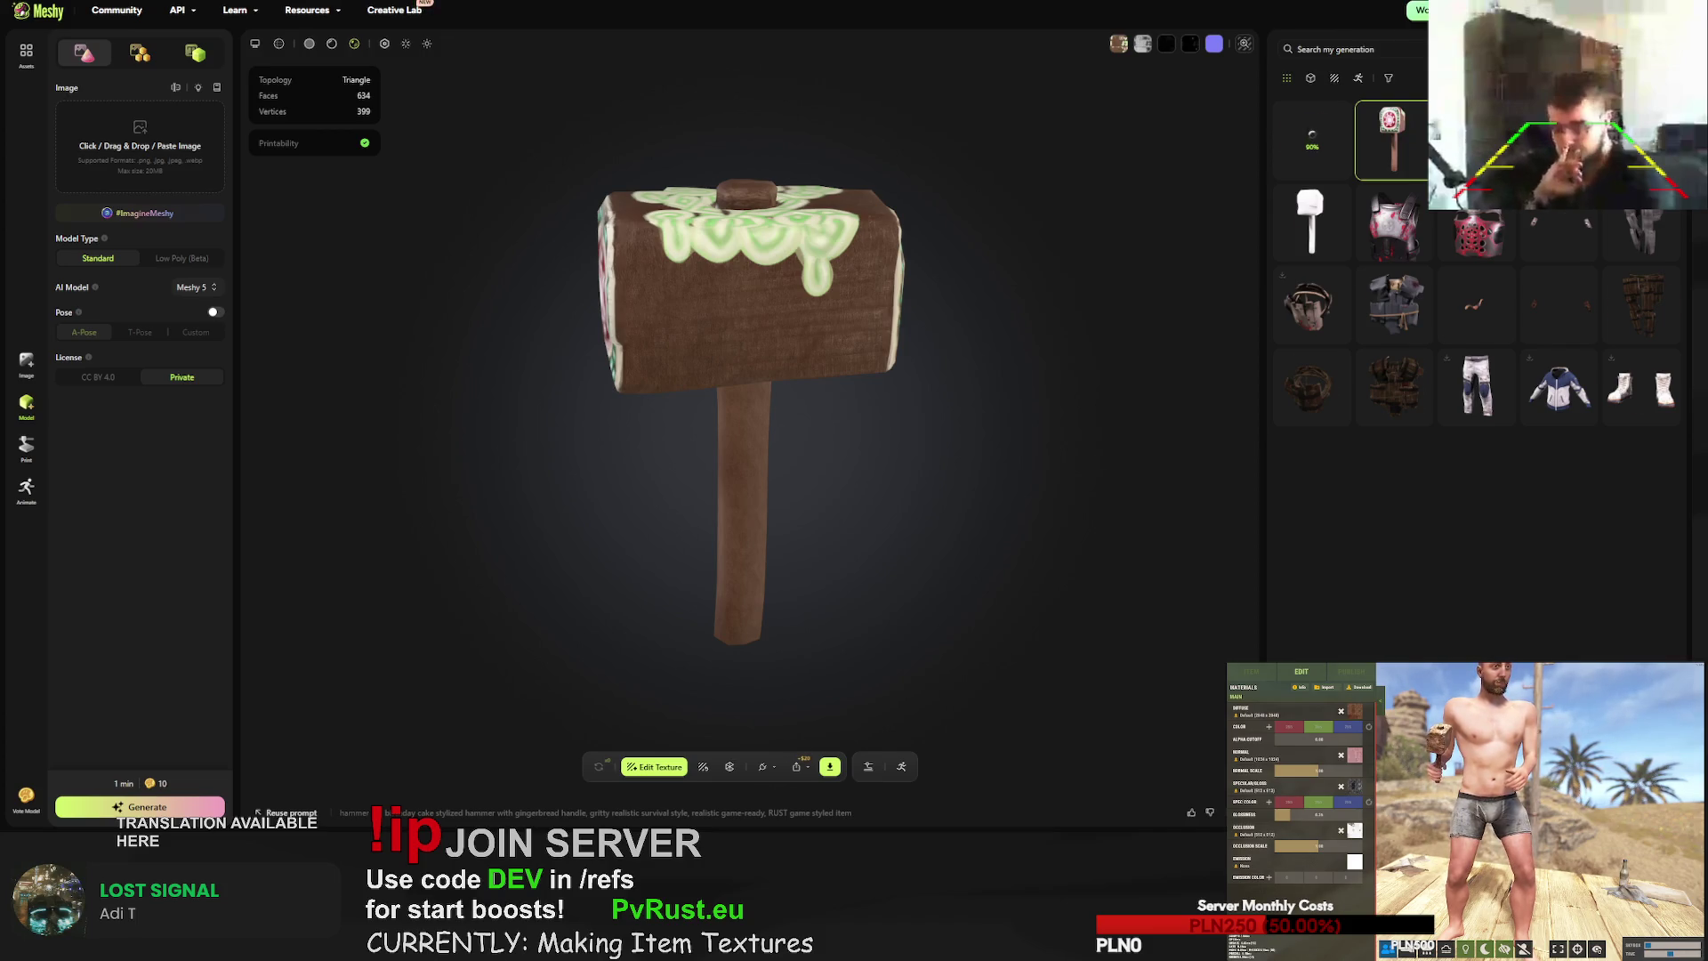
{"action": "scroll", "coordinate": [1477, 303], "scroll_direction": "down", "scroll_amount": 5}
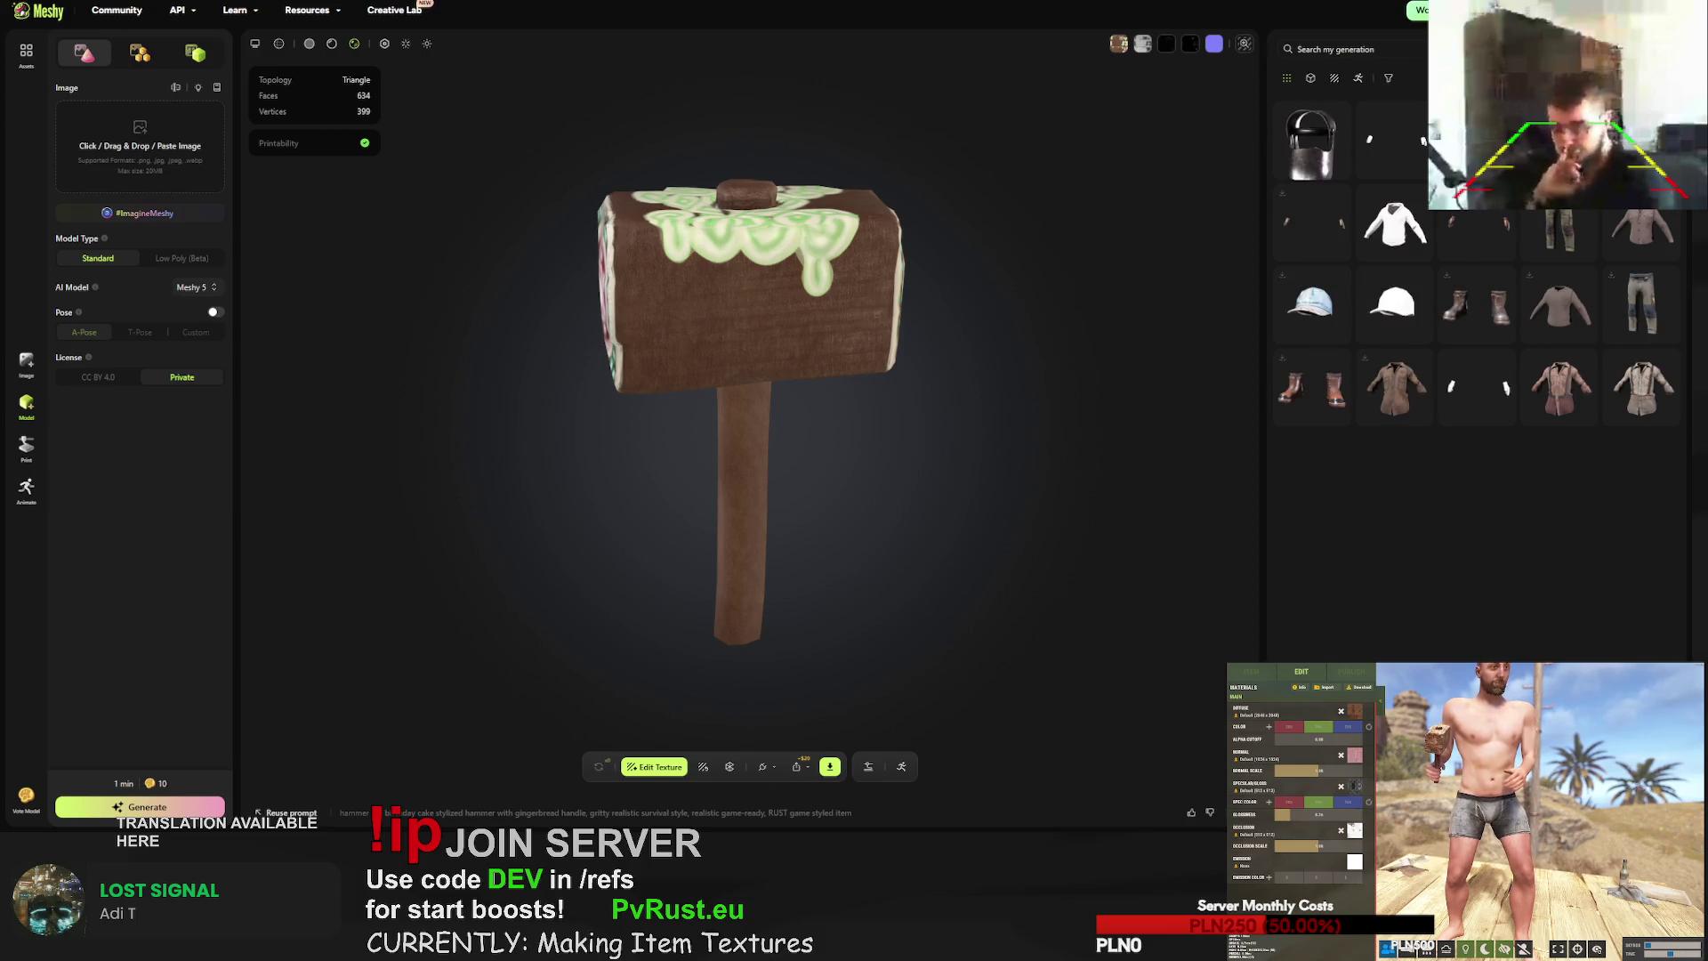
{"action": "scroll", "coordinate": [1478, 267], "scroll_direction": "down", "scroll_amount": 5}
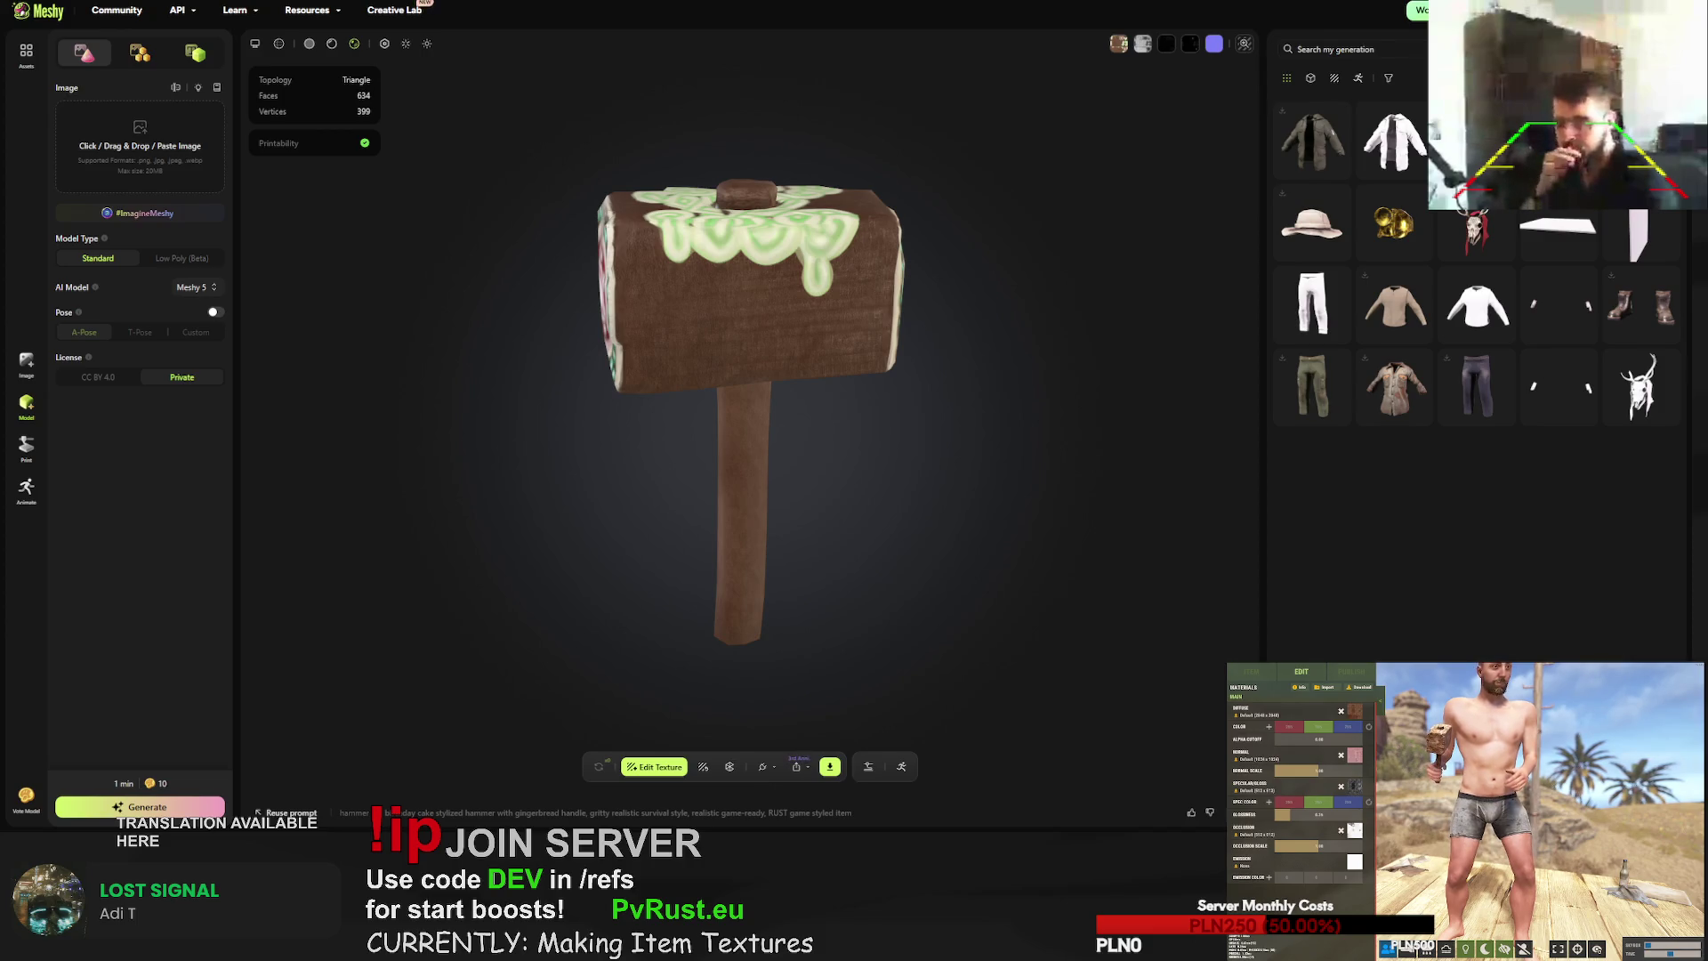
- Filter the game preview's item list by 'hat', try several hats, and equip the Boonie Hat
{"action": "left_click", "coordinate": [1251, 671]}
{"action": "left_click", "coordinate": [1297, 709]}
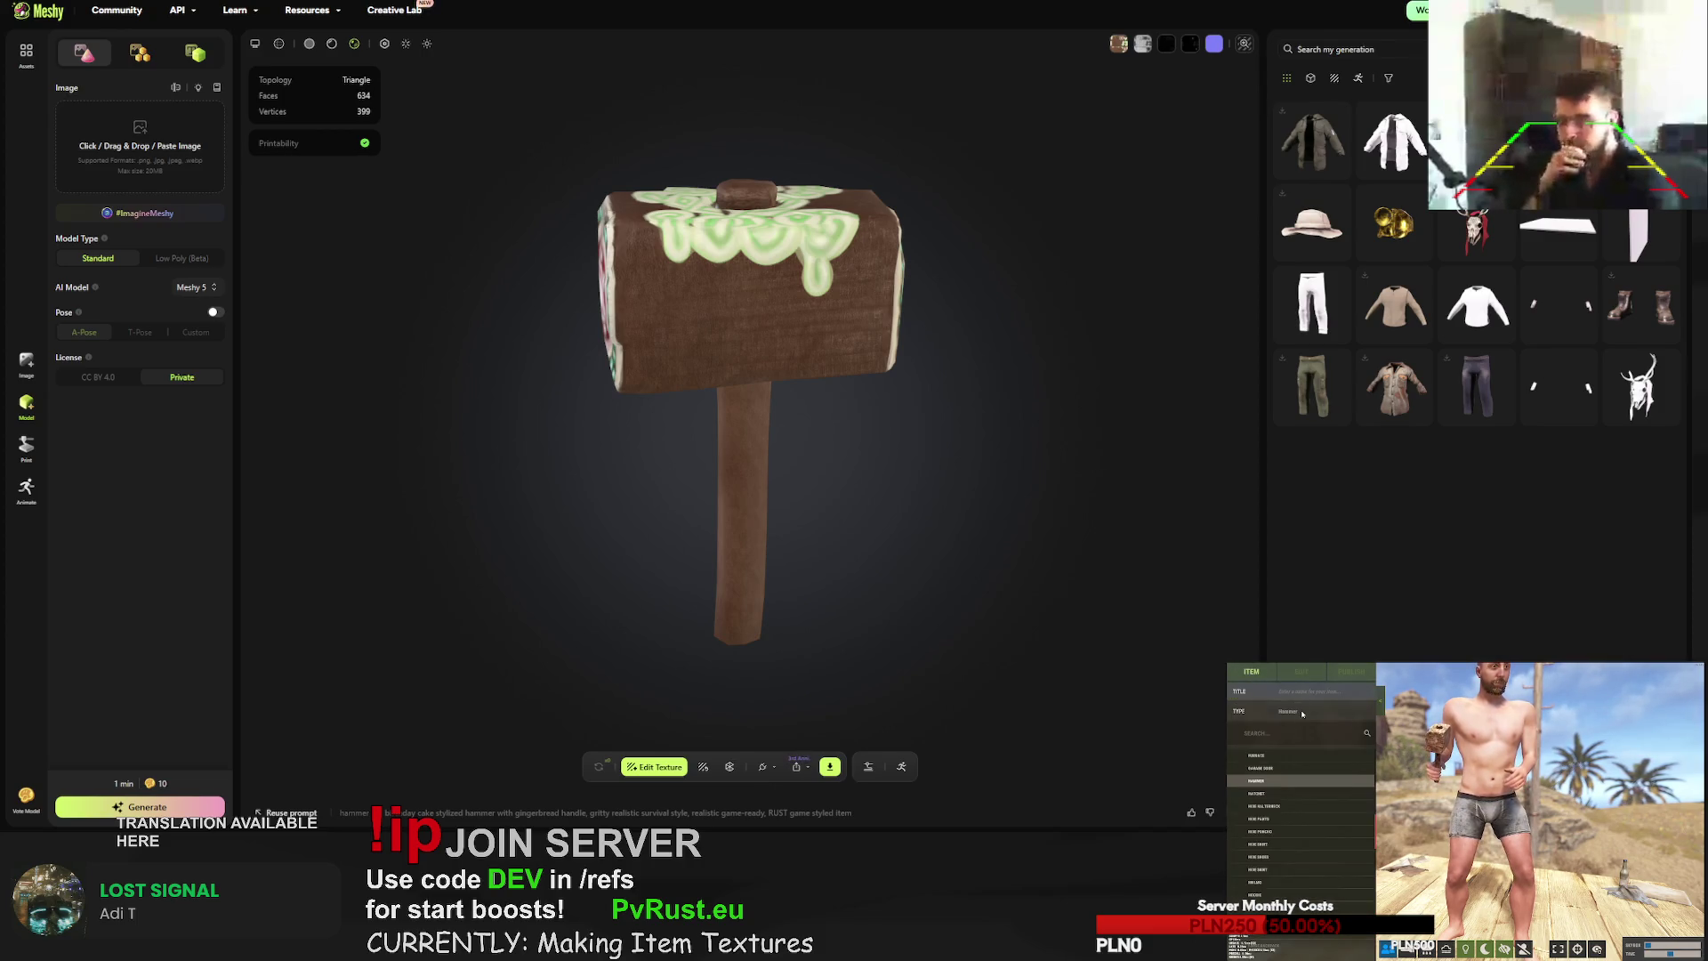
{"action": "type", "text": "hat"}
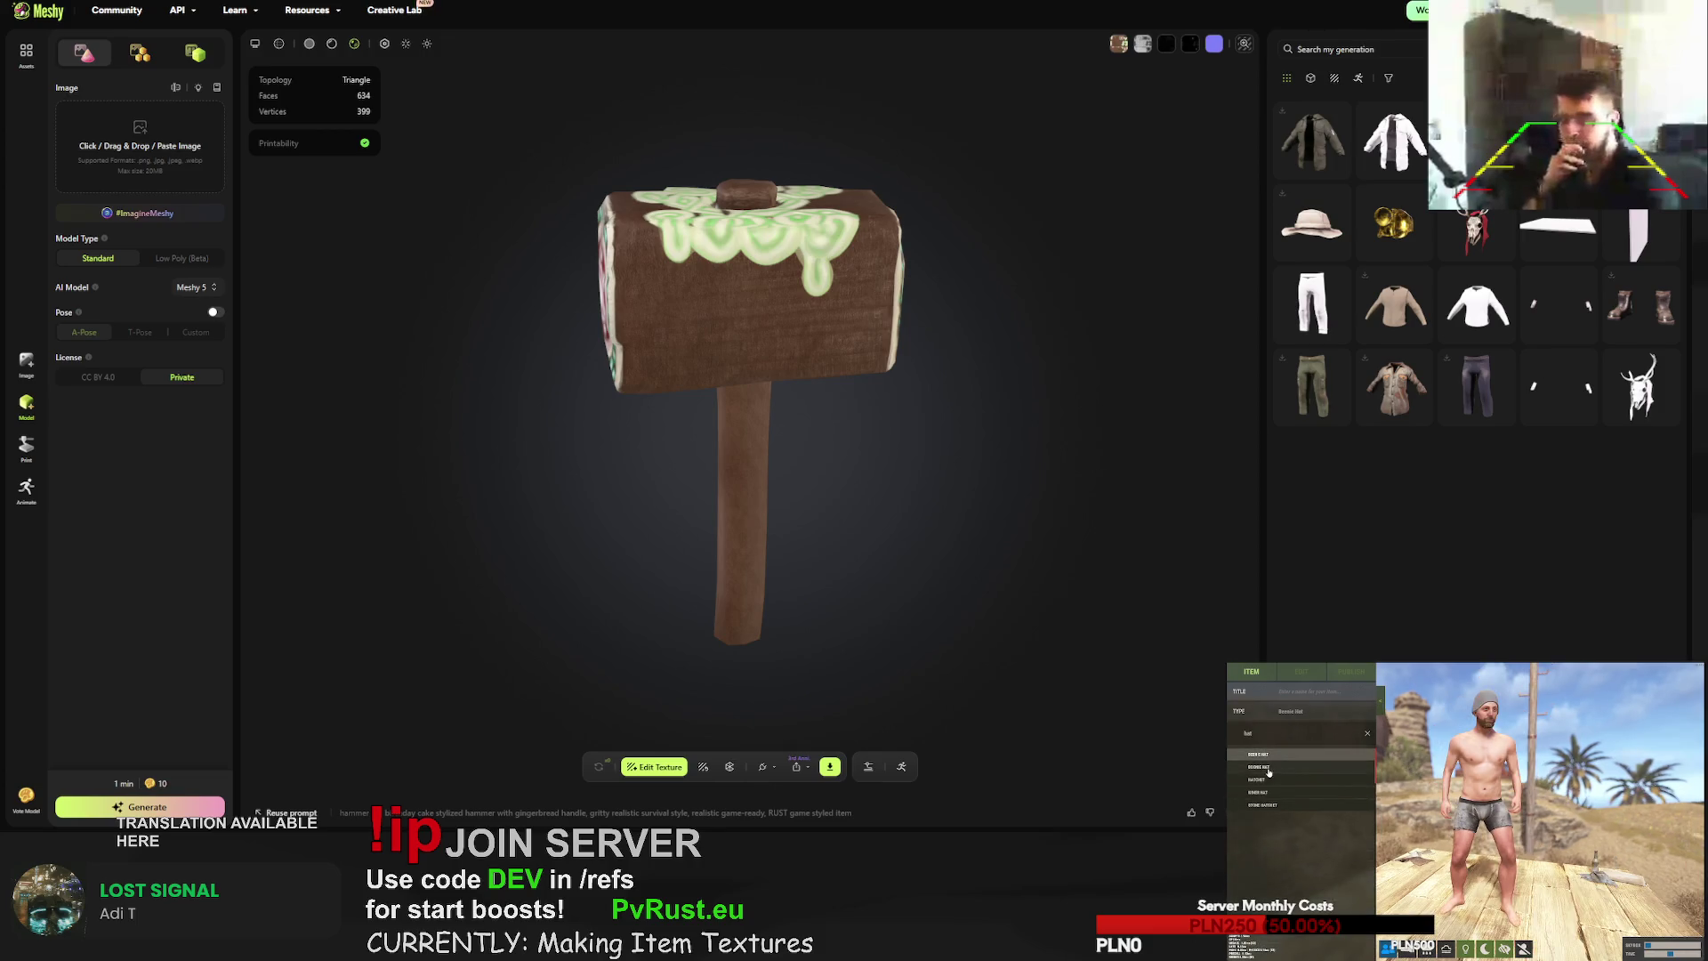
{"action": "left_click", "coordinate": [1258, 792]}
{"action": "left_click", "coordinate": [1264, 805]}
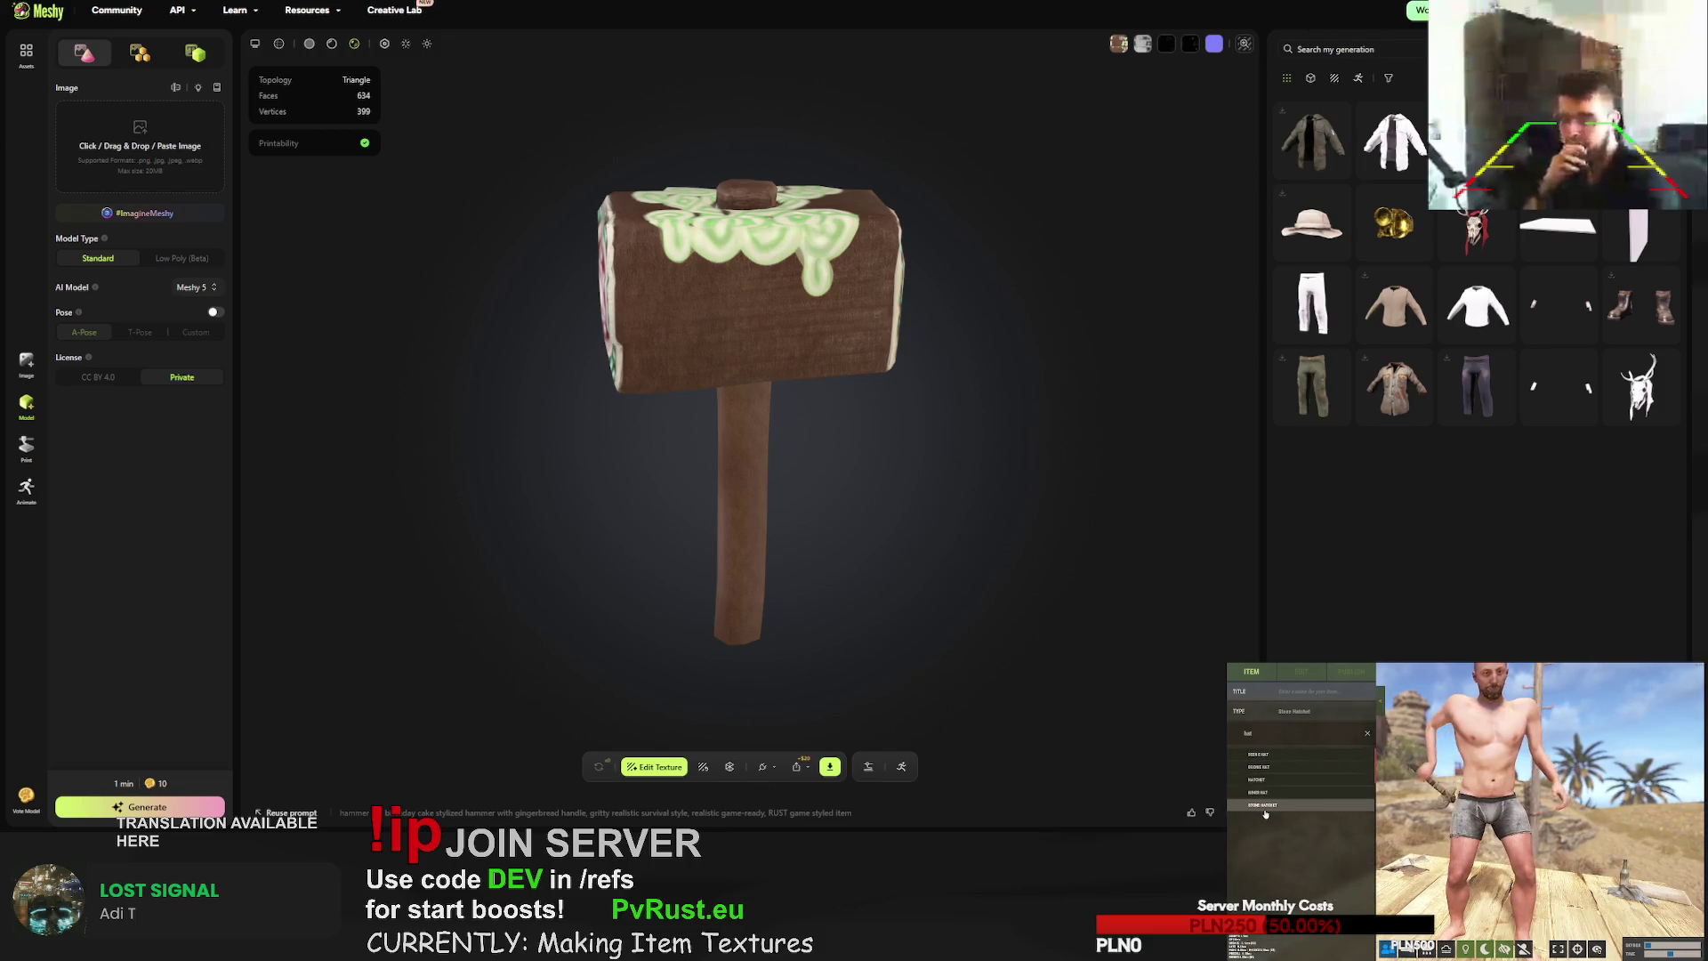
{"action": "left_click", "coordinate": [1260, 767]}
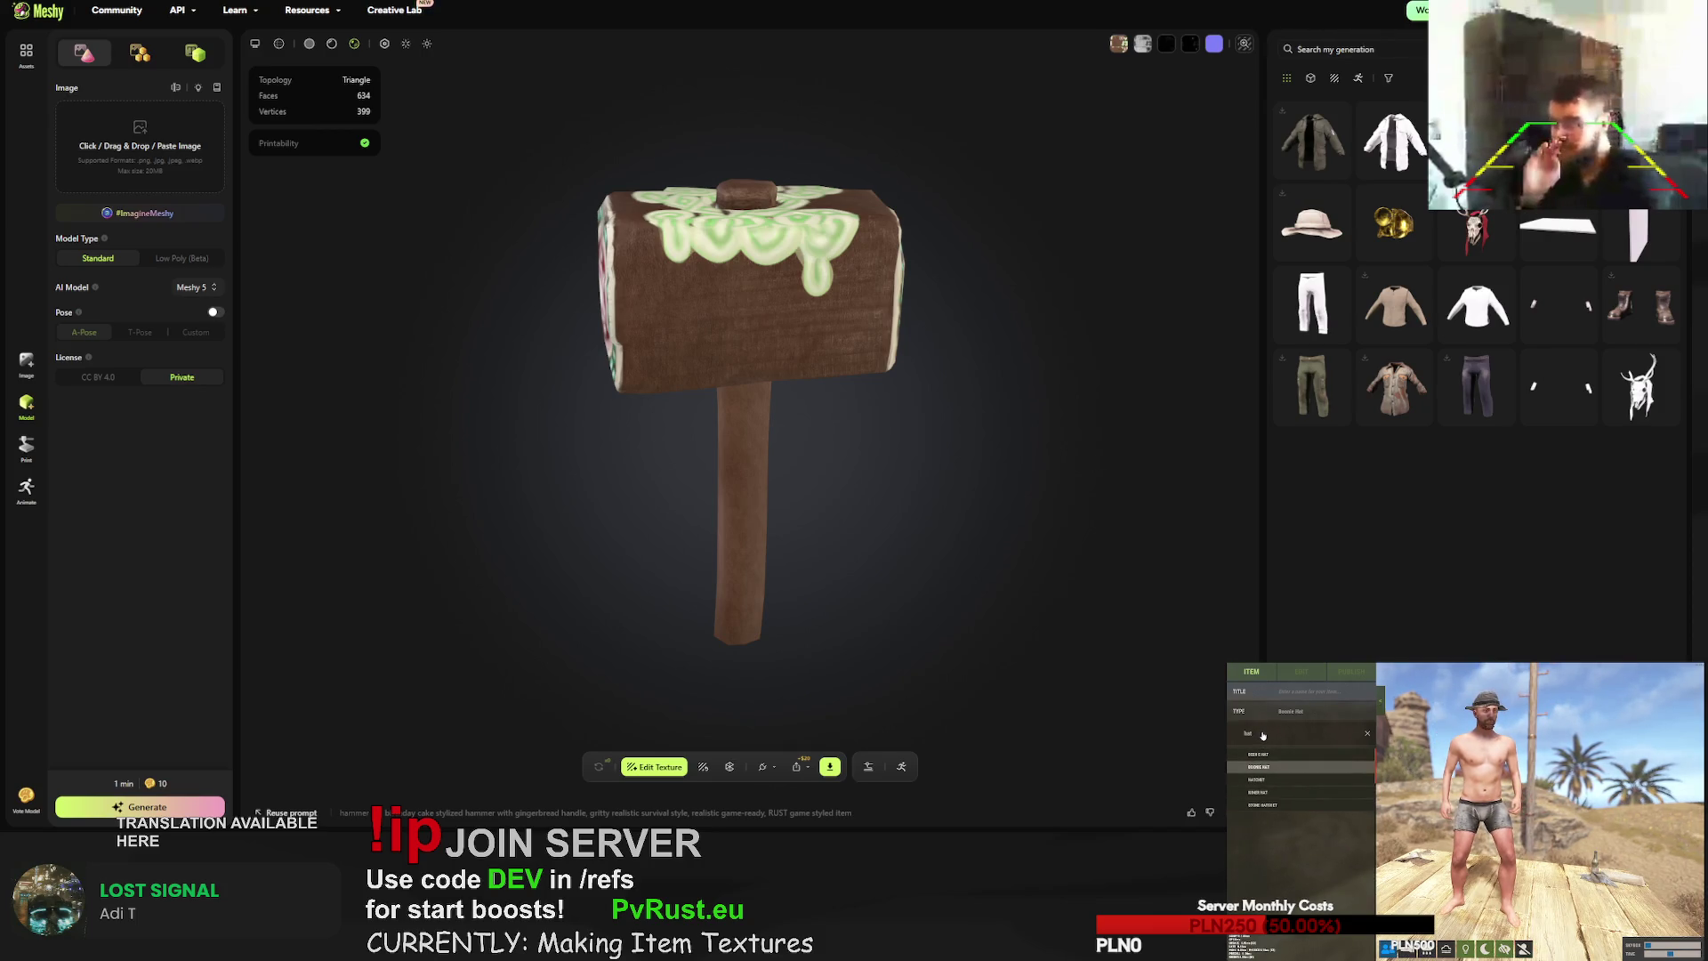
{"action": "left_click", "coordinate": [1261, 757]}
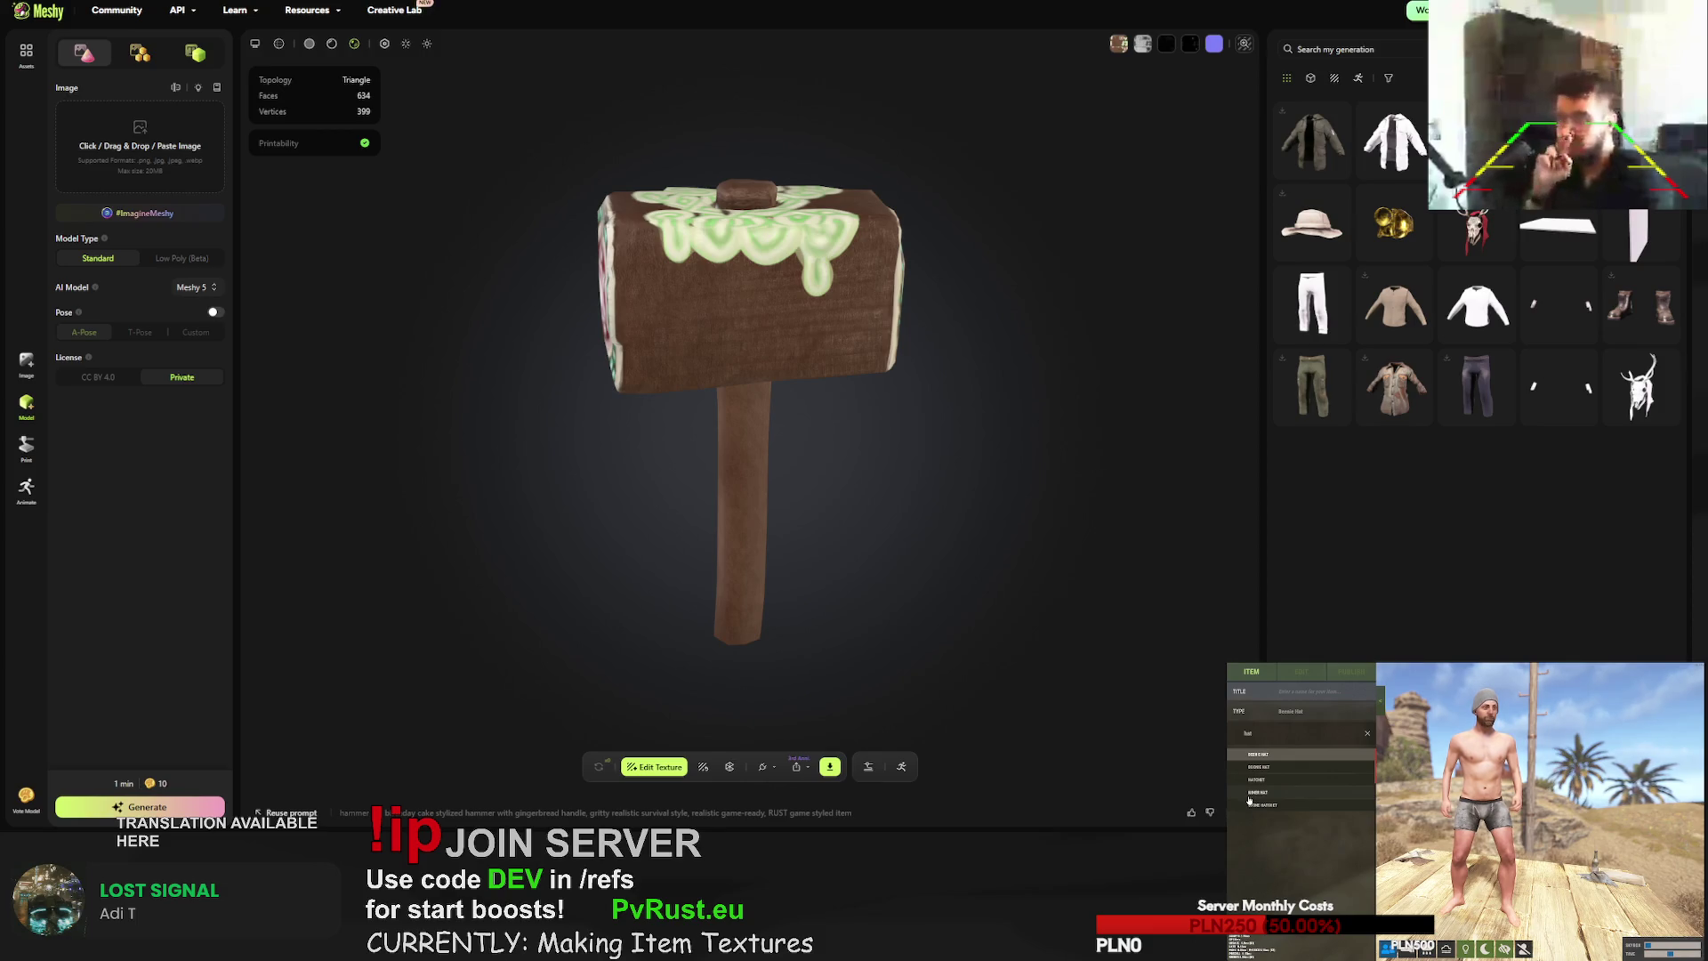
{"action": "left_click", "coordinate": [1261, 767]}
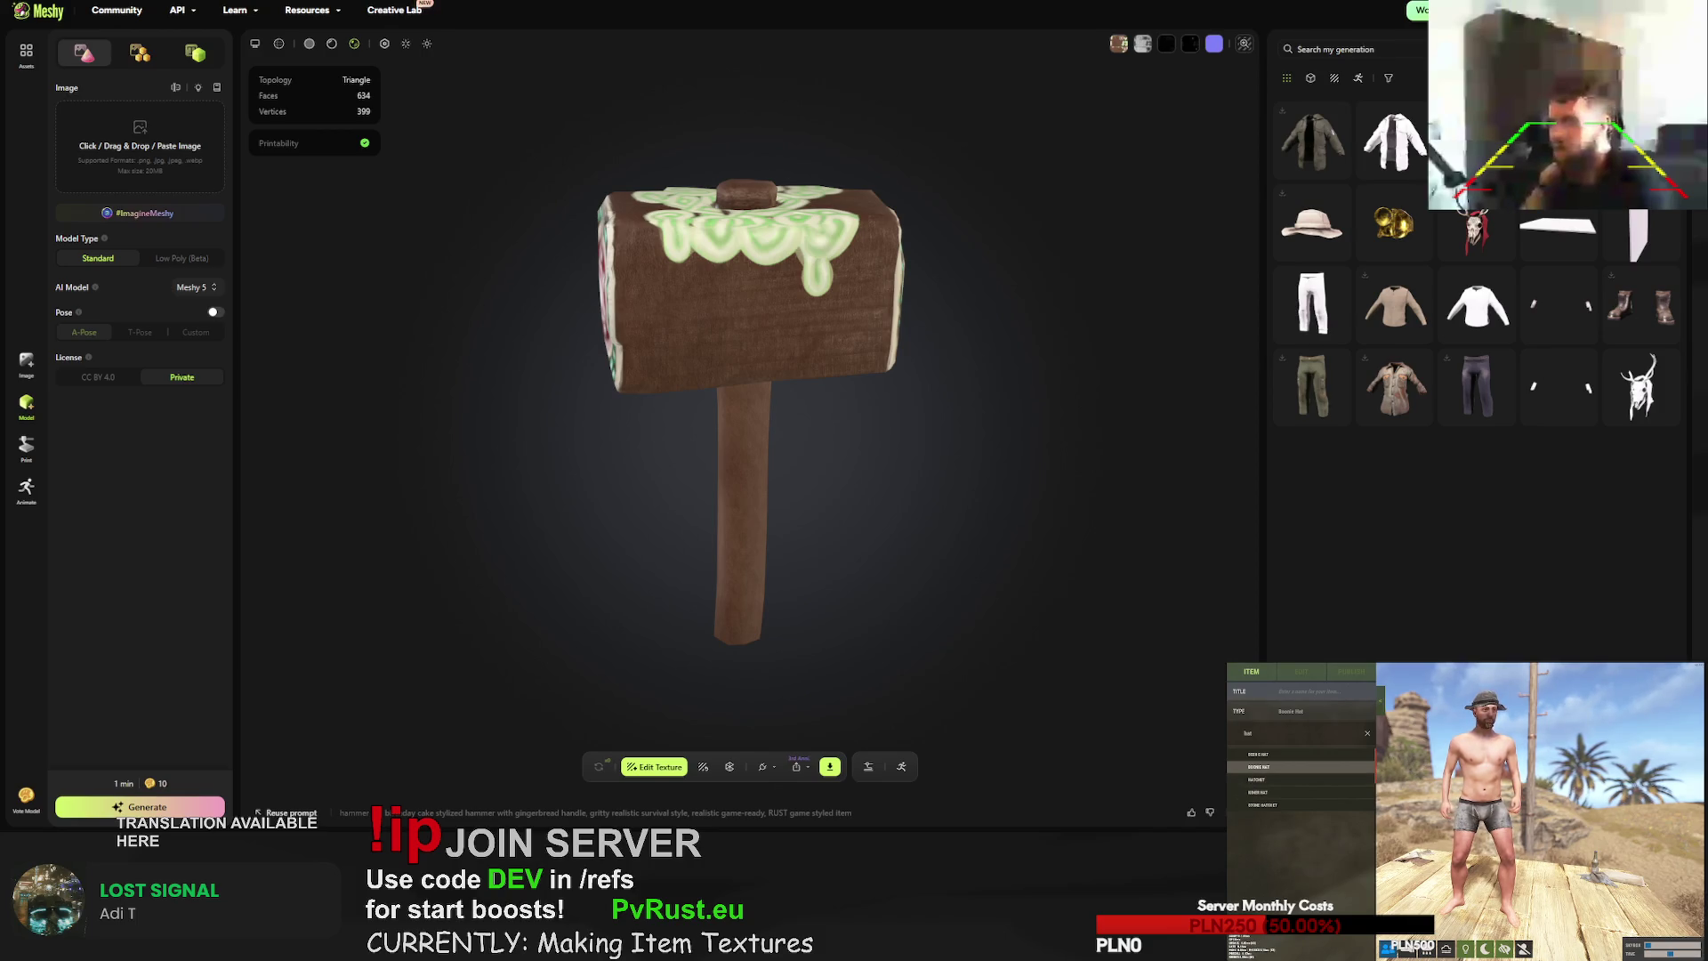
{"action": "key", "text": "ctrl+t"}
- Search Google for 'inventor hat' and browse the image results for reference
{"action": "type", "text": "inventor"}
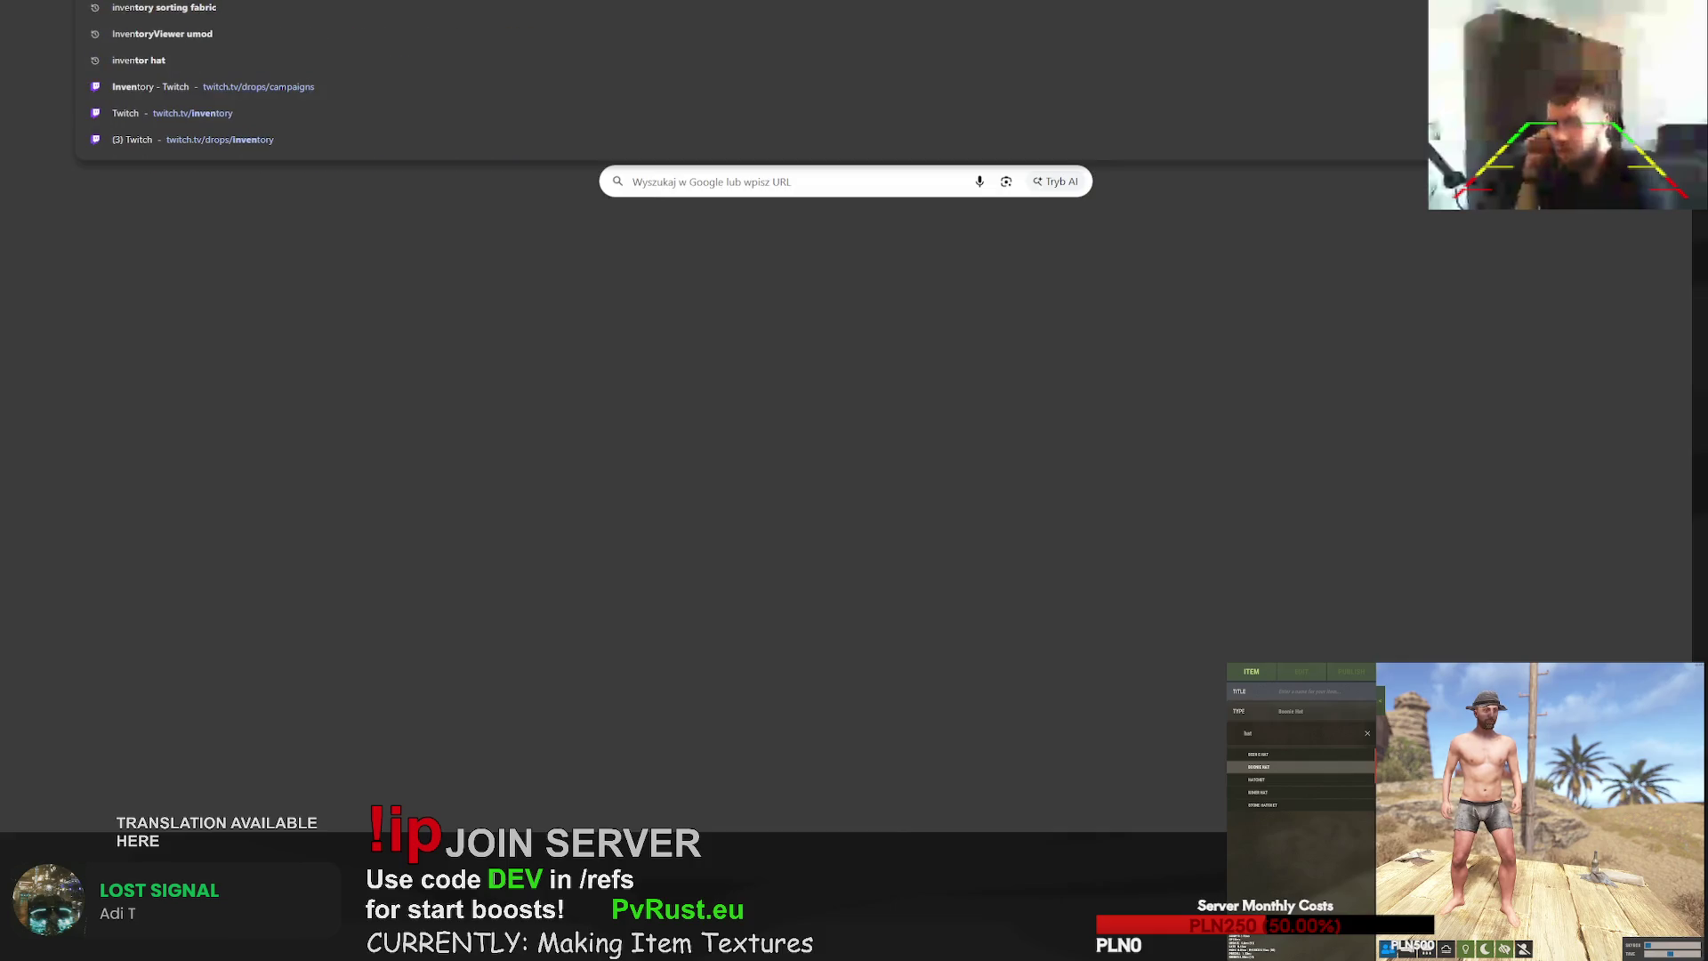
{"action": "key", "text": "Return"}
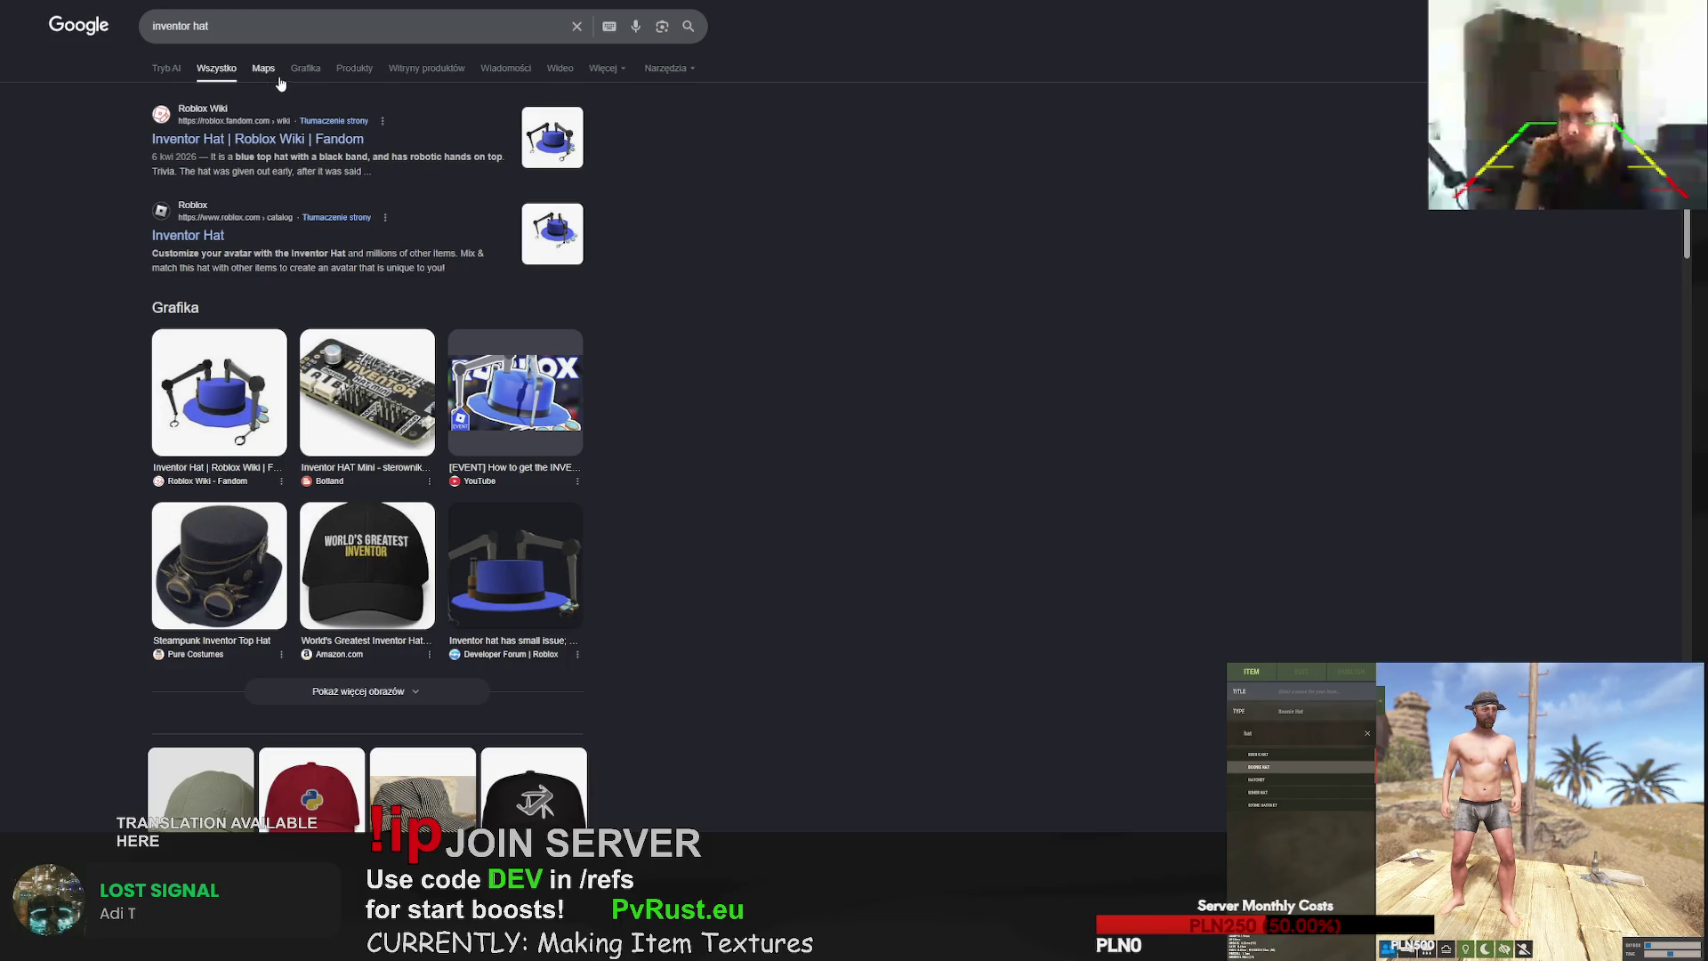
{"action": "left_click", "coordinate": [305, 69]}
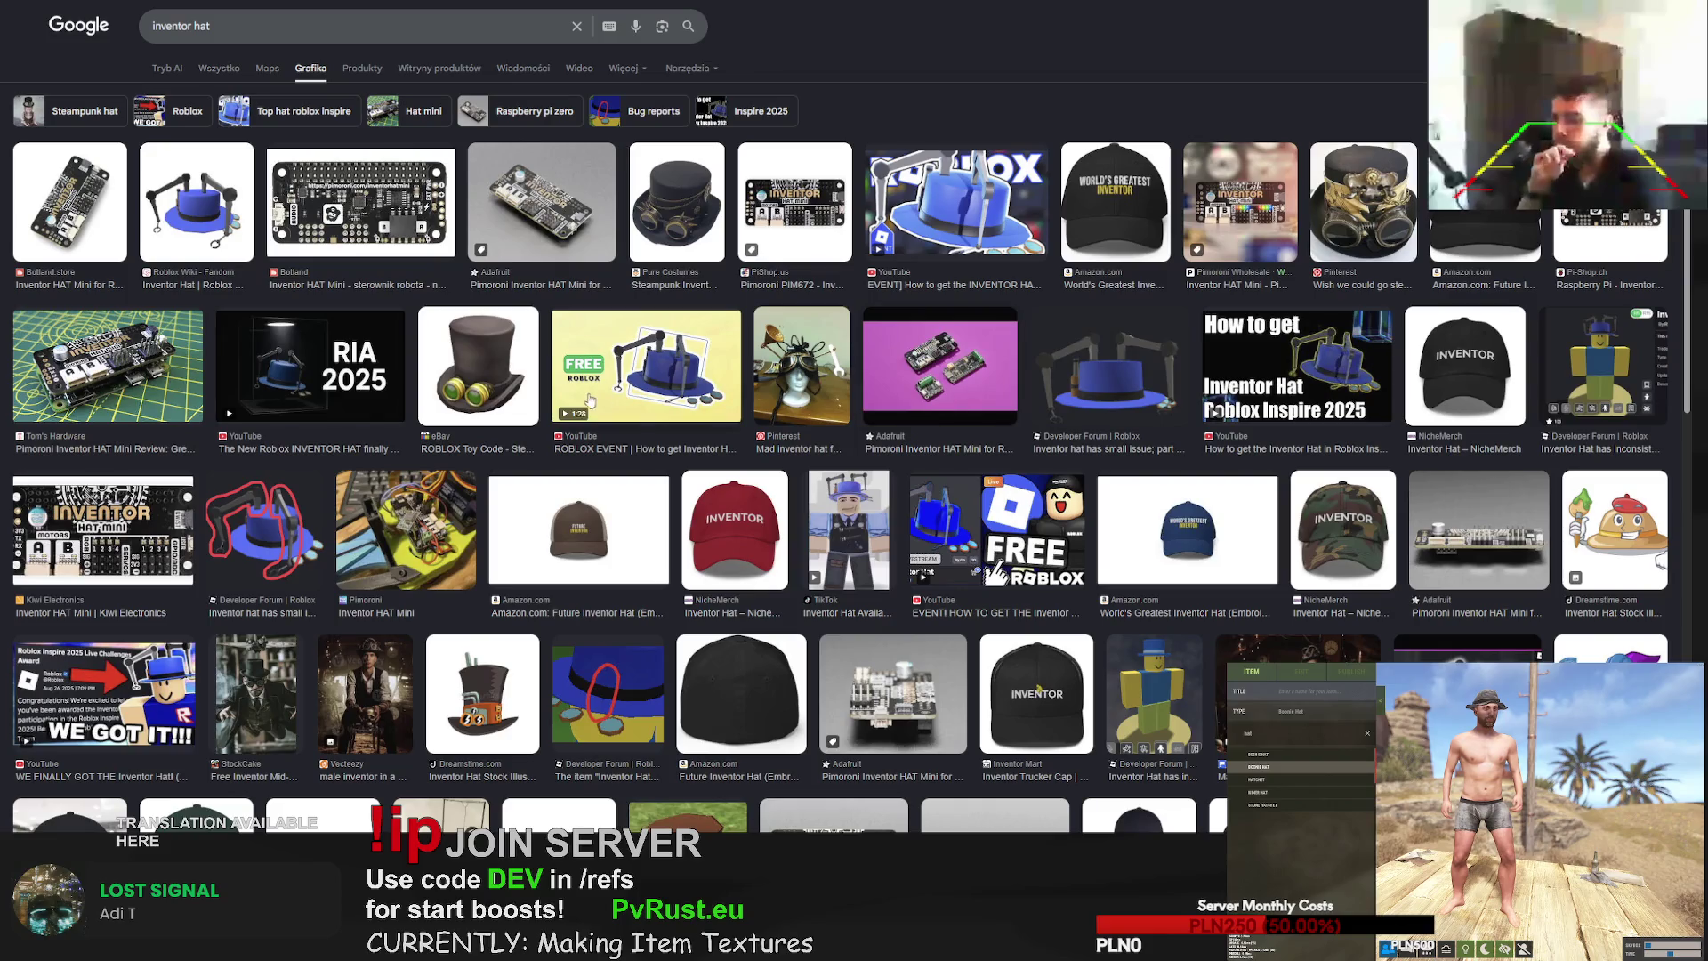
{"action": "scroll", "coordinate": [545, 422], "scroll_direction": "down", "scroll_amount": 2}
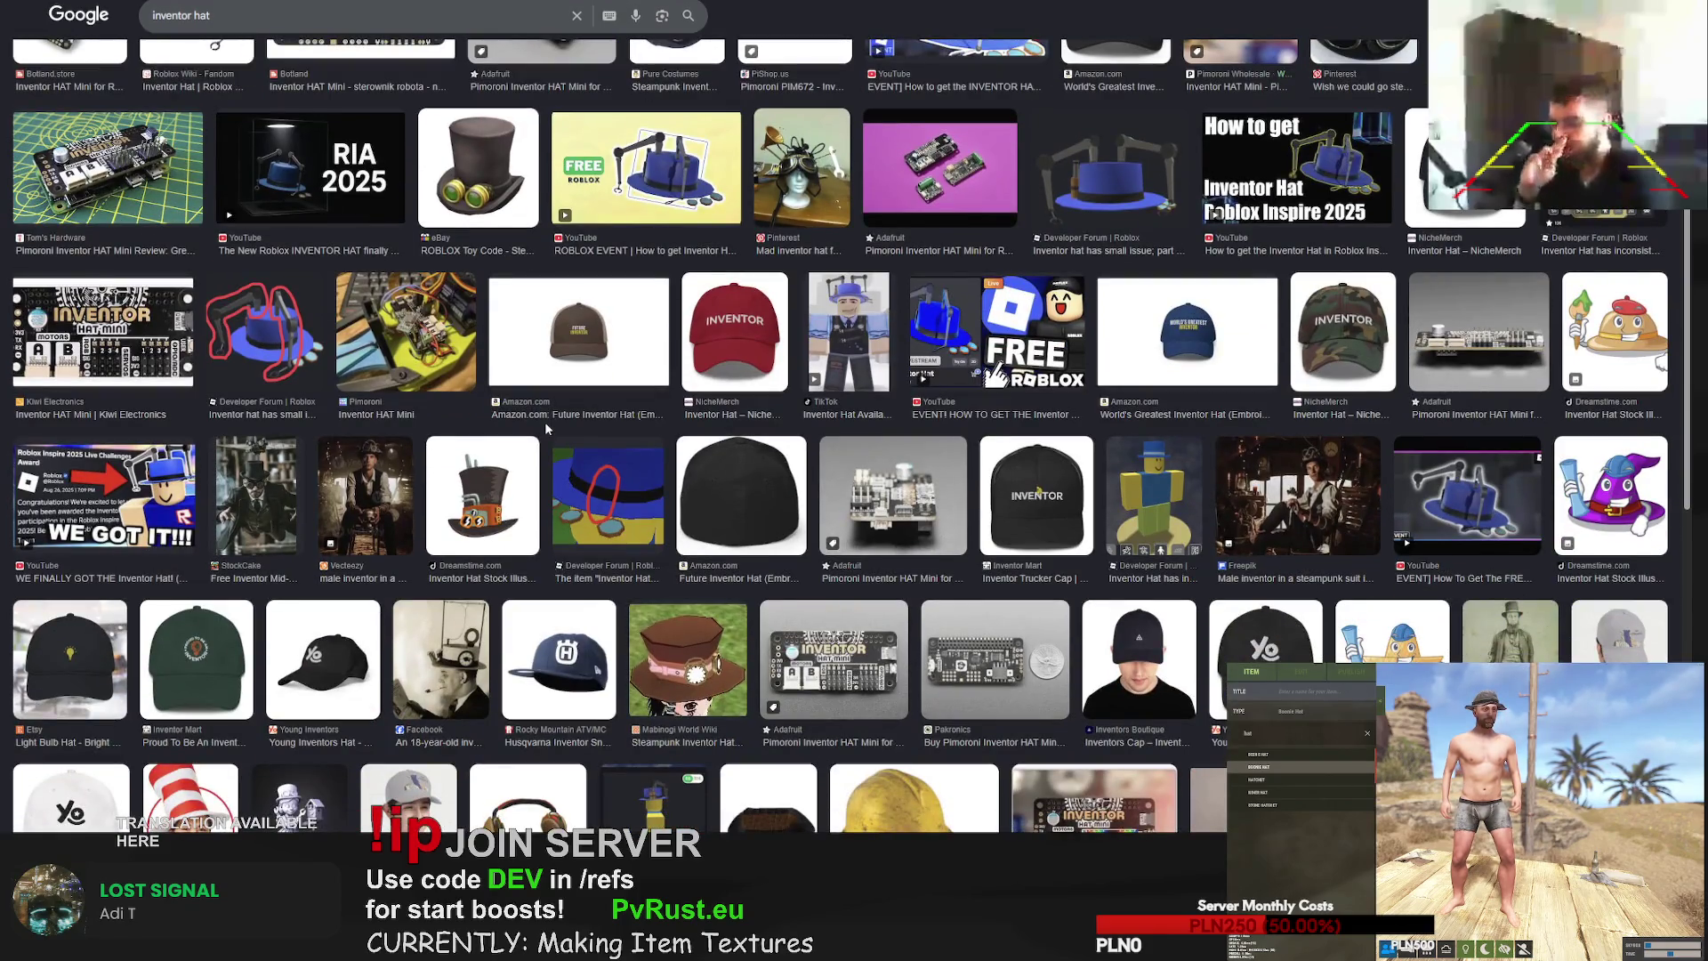
{"action": "key", "text": "ctrl+Tab"}
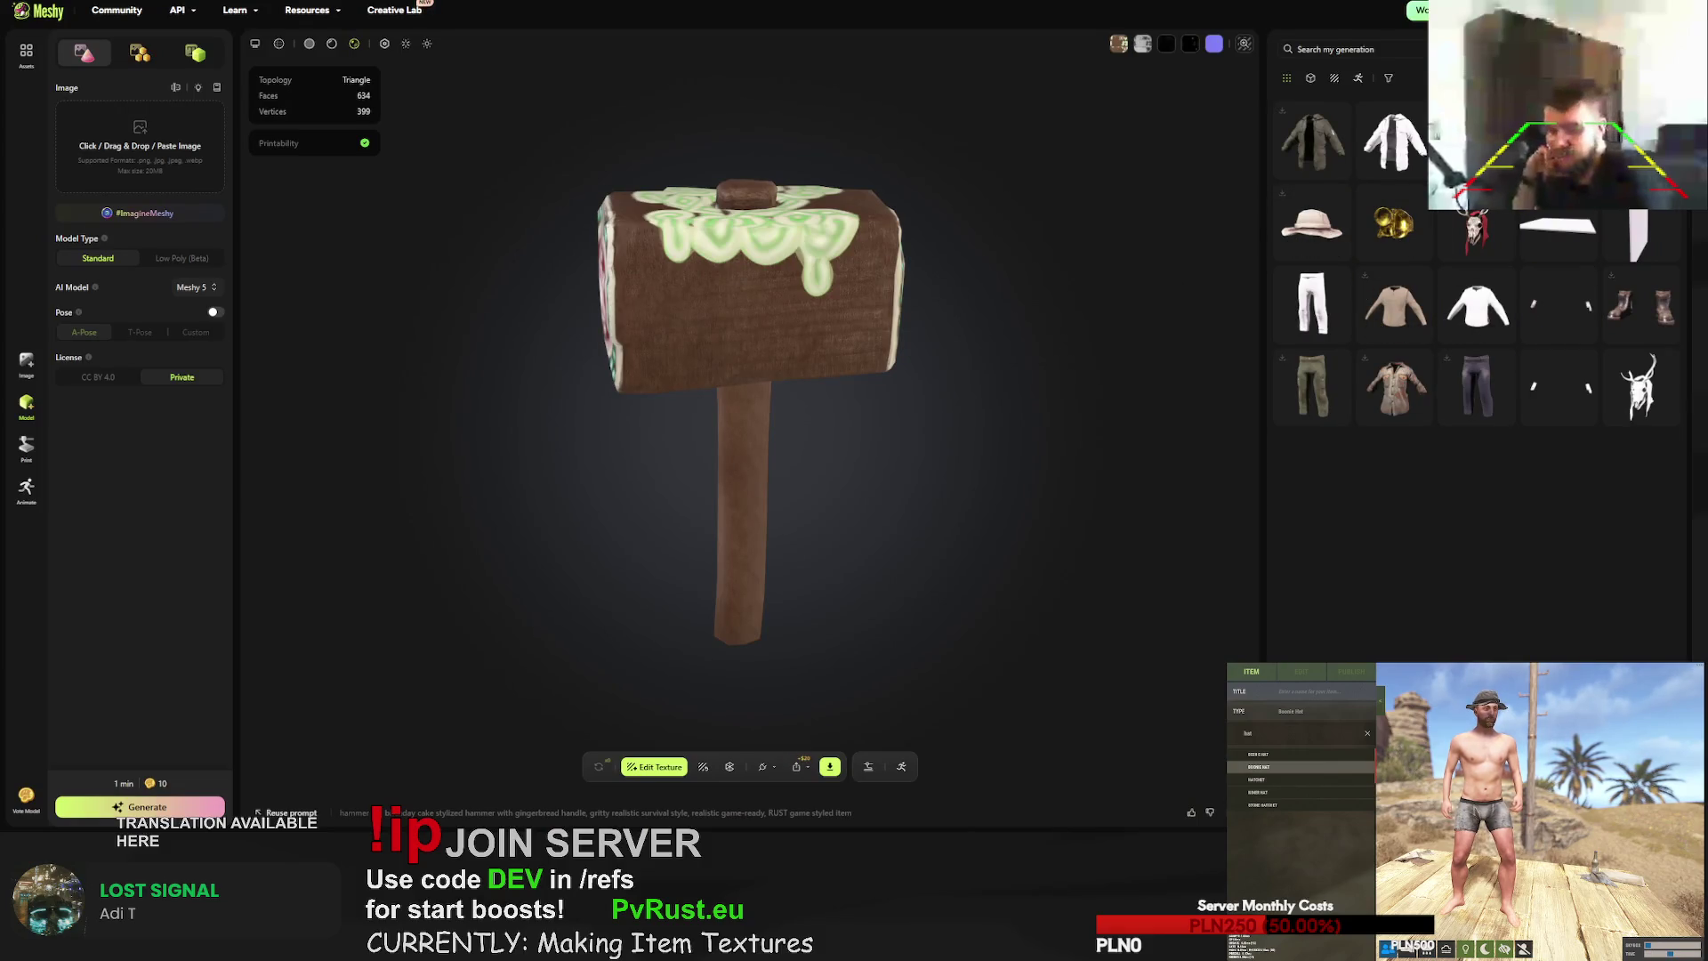
- Inspect the gold builder hat and retry its texture, then open the white boonie hat
{"action": "scroll", "coordinate": [1477, 267], "scroll_direction": "down", "scroll_amount": 5}
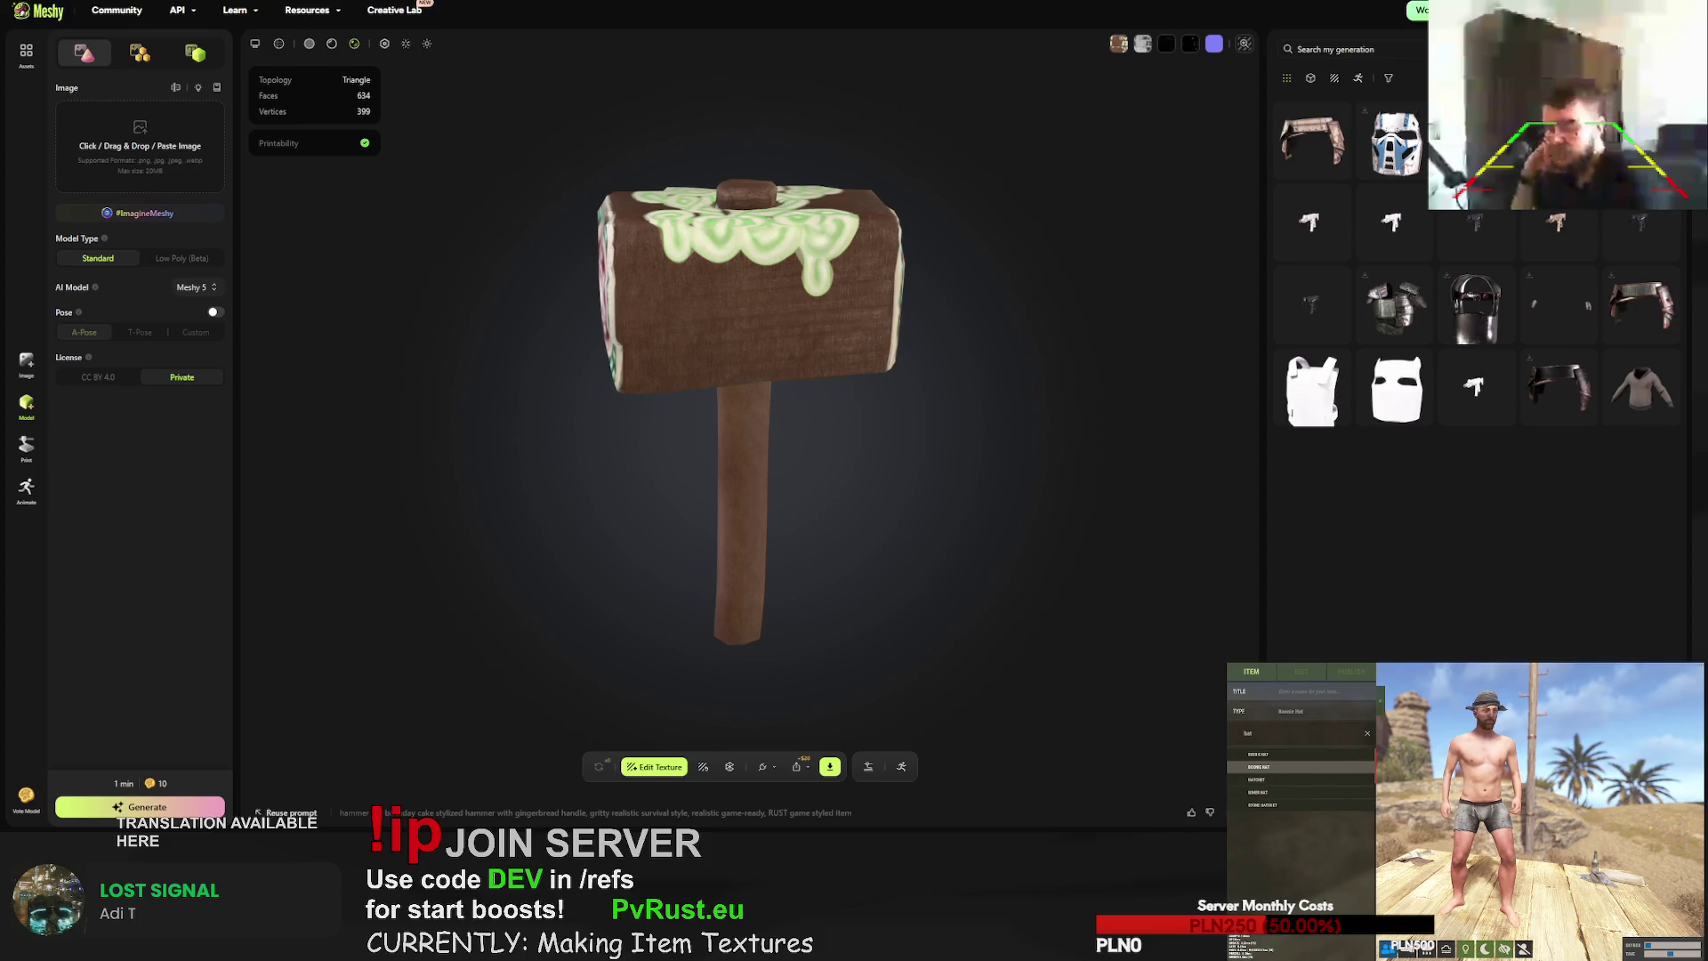
{"action": "scroll", "coordinate": [1477, 267], "scroll_direction": "up", "scroll_amount": 5}
{"action": "left_click", "coordinate": [1312, 141]}
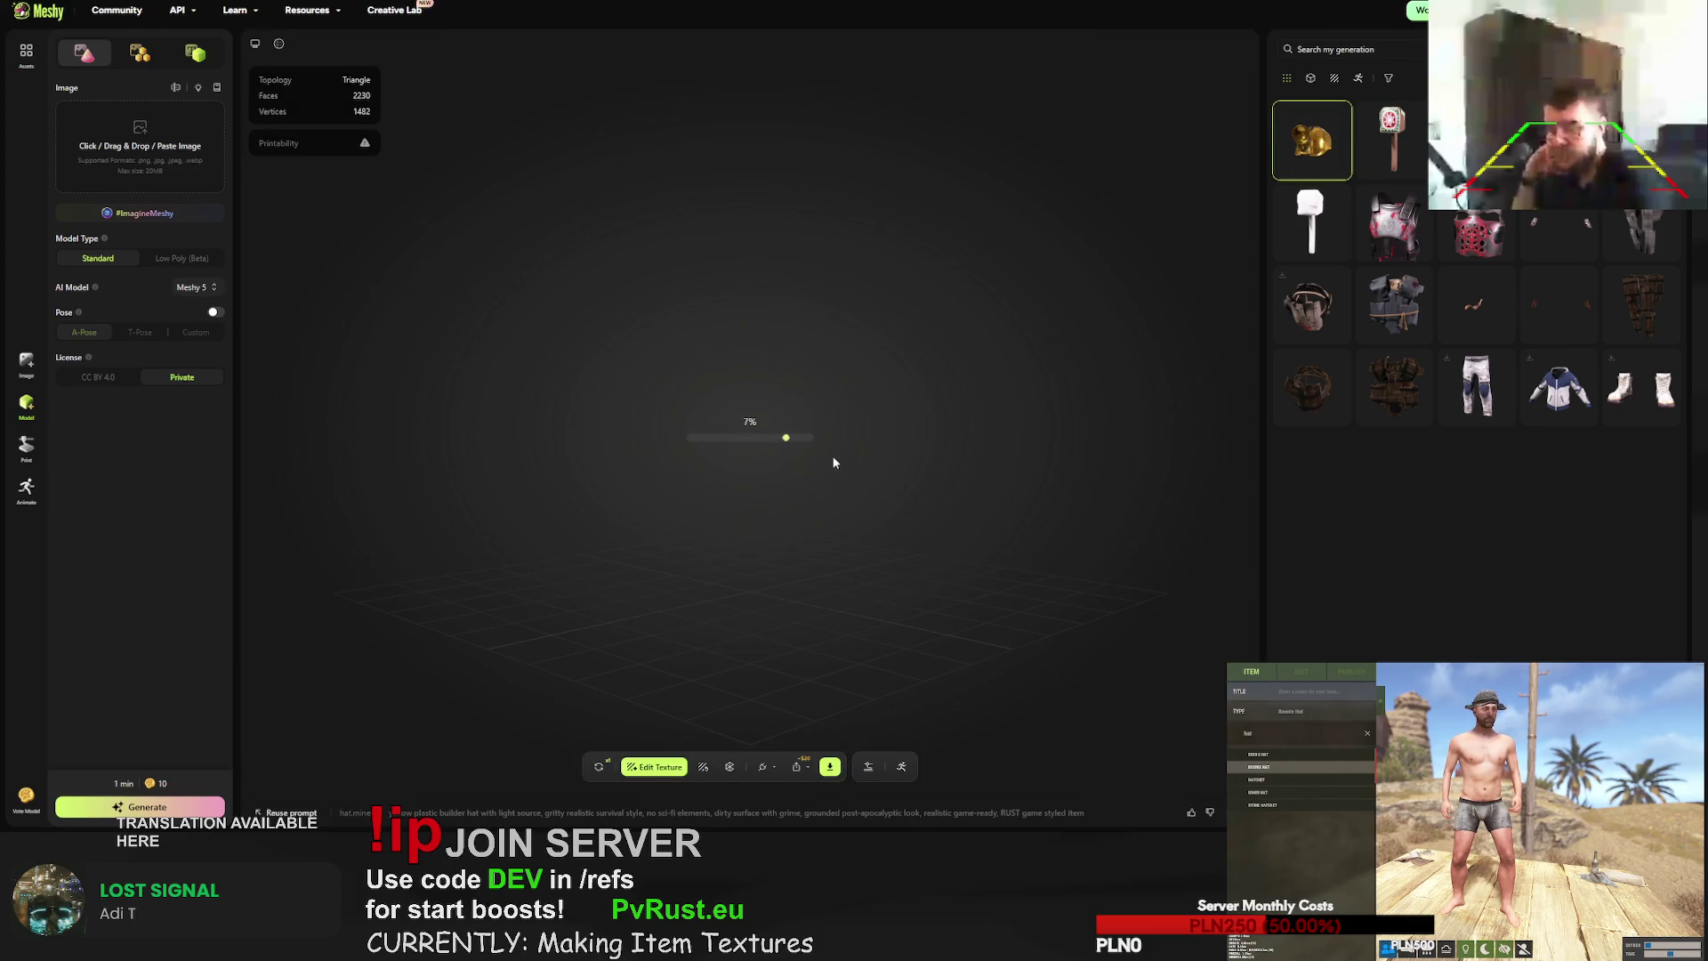
{"action": "mouse_move", "coordinate": [750, 440]}
{"action": "left_mouse_down"}
{"action": "mouse_move", "coordinate": [640, 480]}
{"action": "mouse_move", "coordinate": [676, 534]}
{"action": "left_mouse_up"}
{"action": "left_click", "coordinate": [599, 766]}
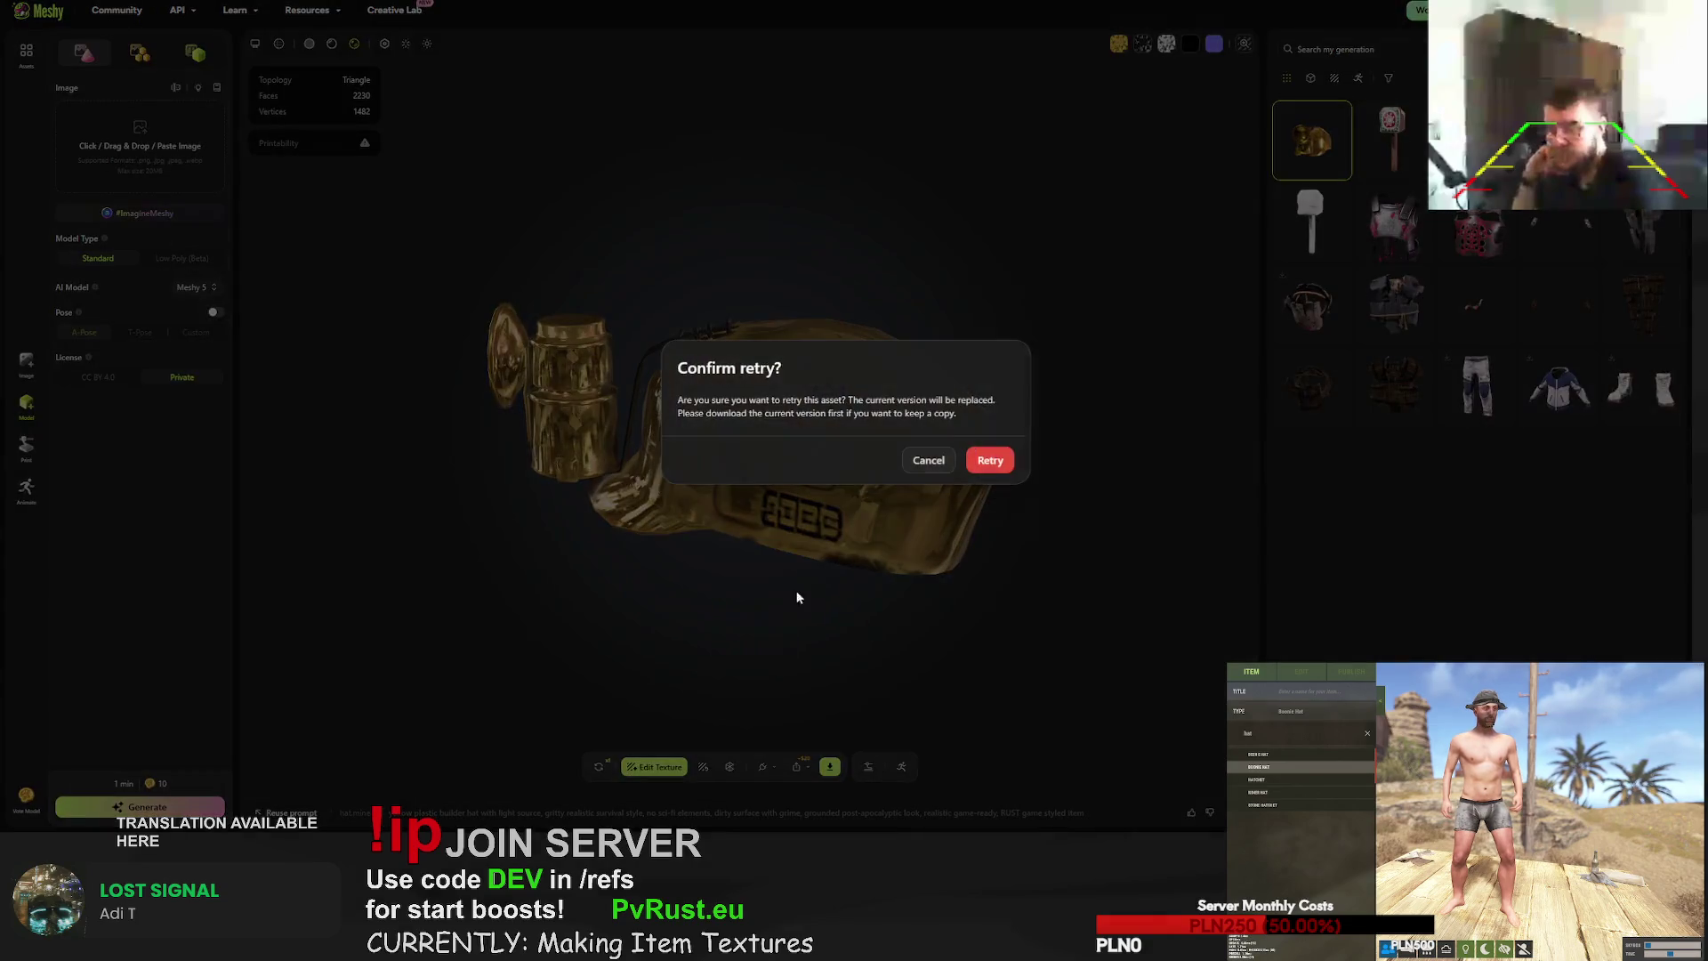
{"action": "left_click", "coordinate": [990, 460]}
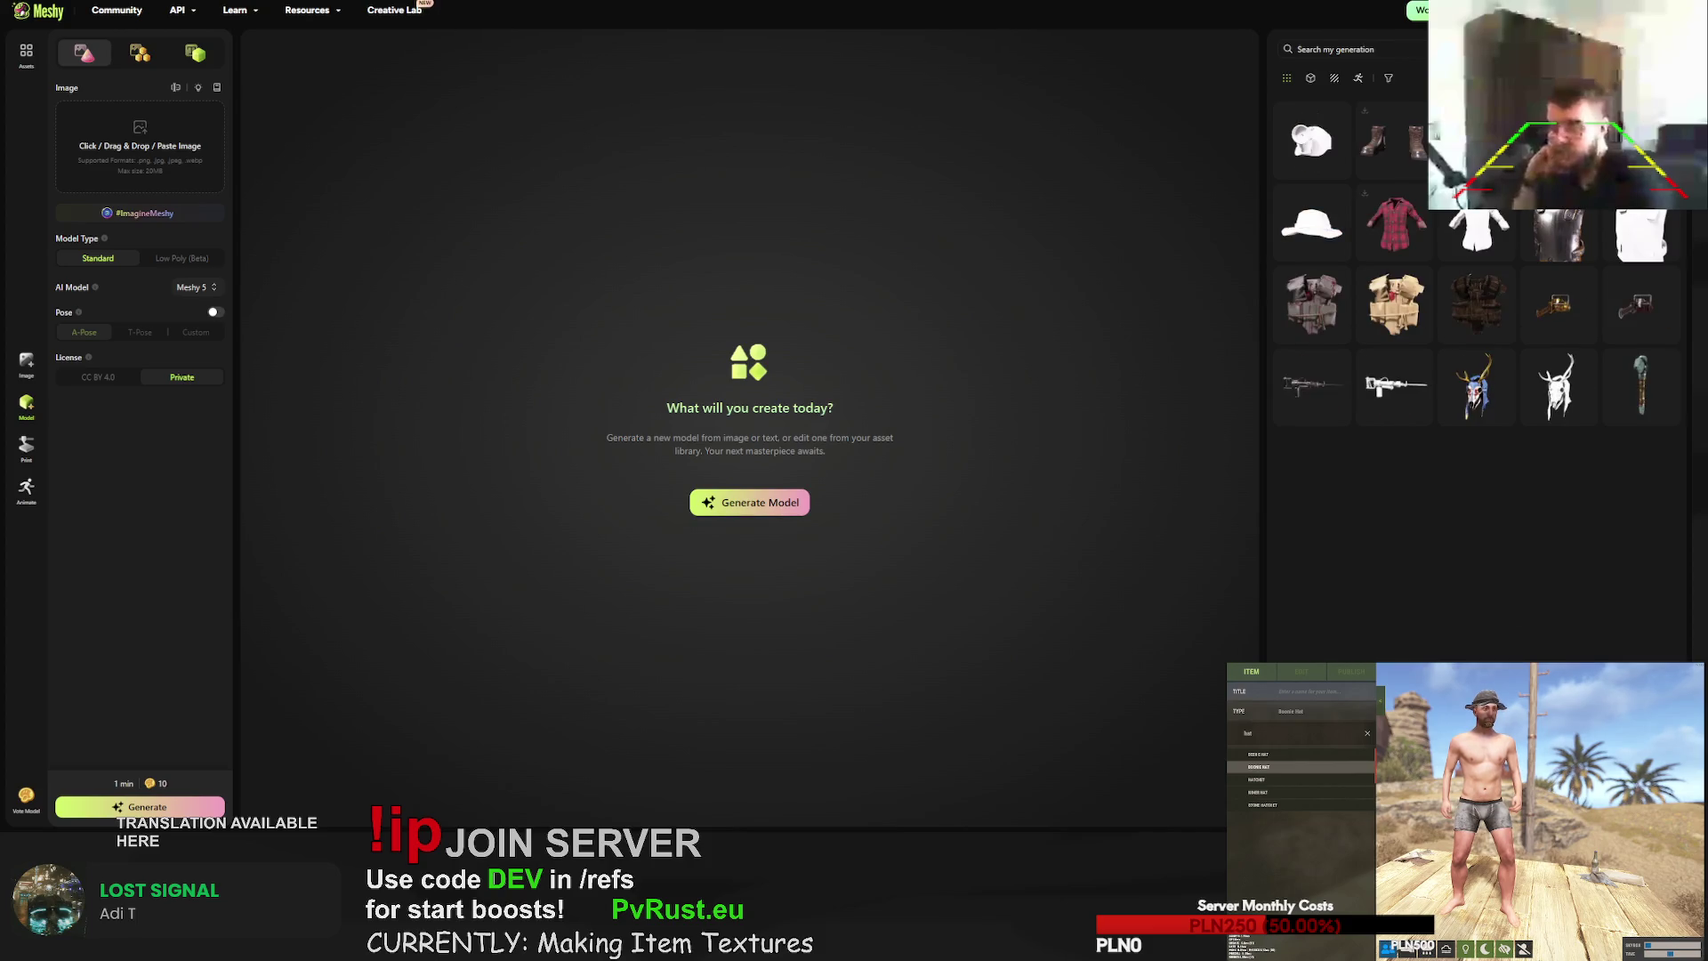
{"action": "left_click", "coordinate": [1312, 227]}
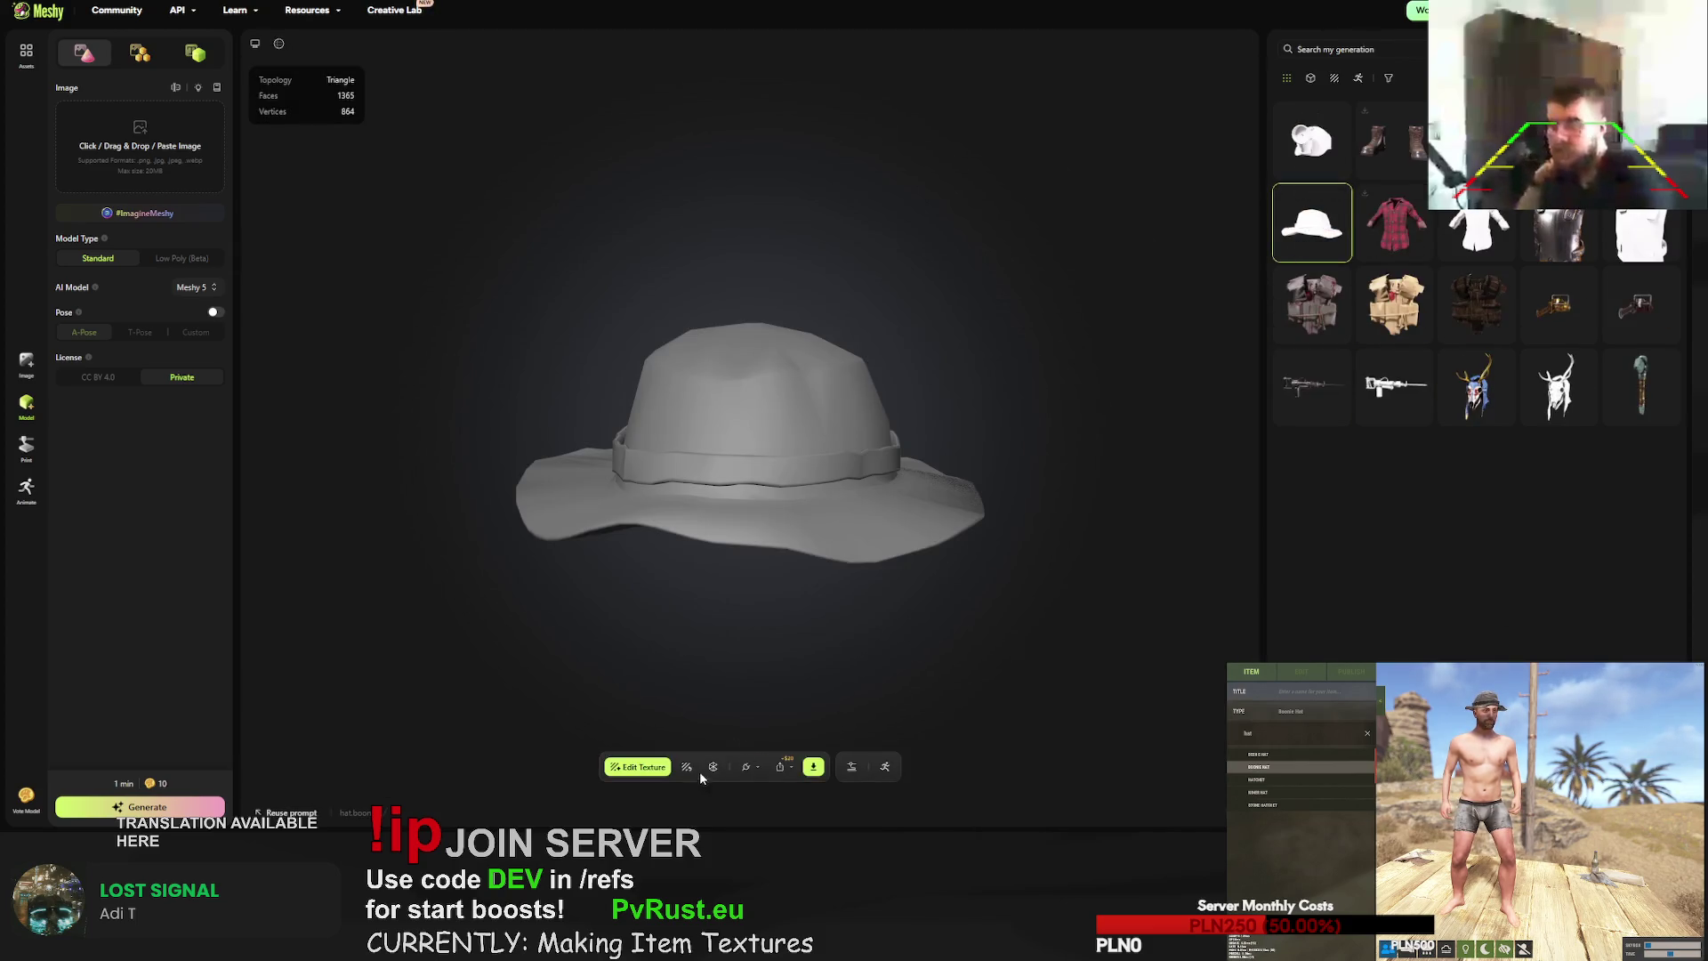
- Clear the hat's texture prompt and copy the red lumberjack shirt's RUST-style prompt
{"action": "left_click", "coordinate": [687, 767]}
{"action": "left_click", "coordinate": [611, 518]}
{"action": "key", "text": "ctrl+a"}
{"action": "type", "text": "X"}
{"action": "left_click", "coordinate": [1394, 224]}
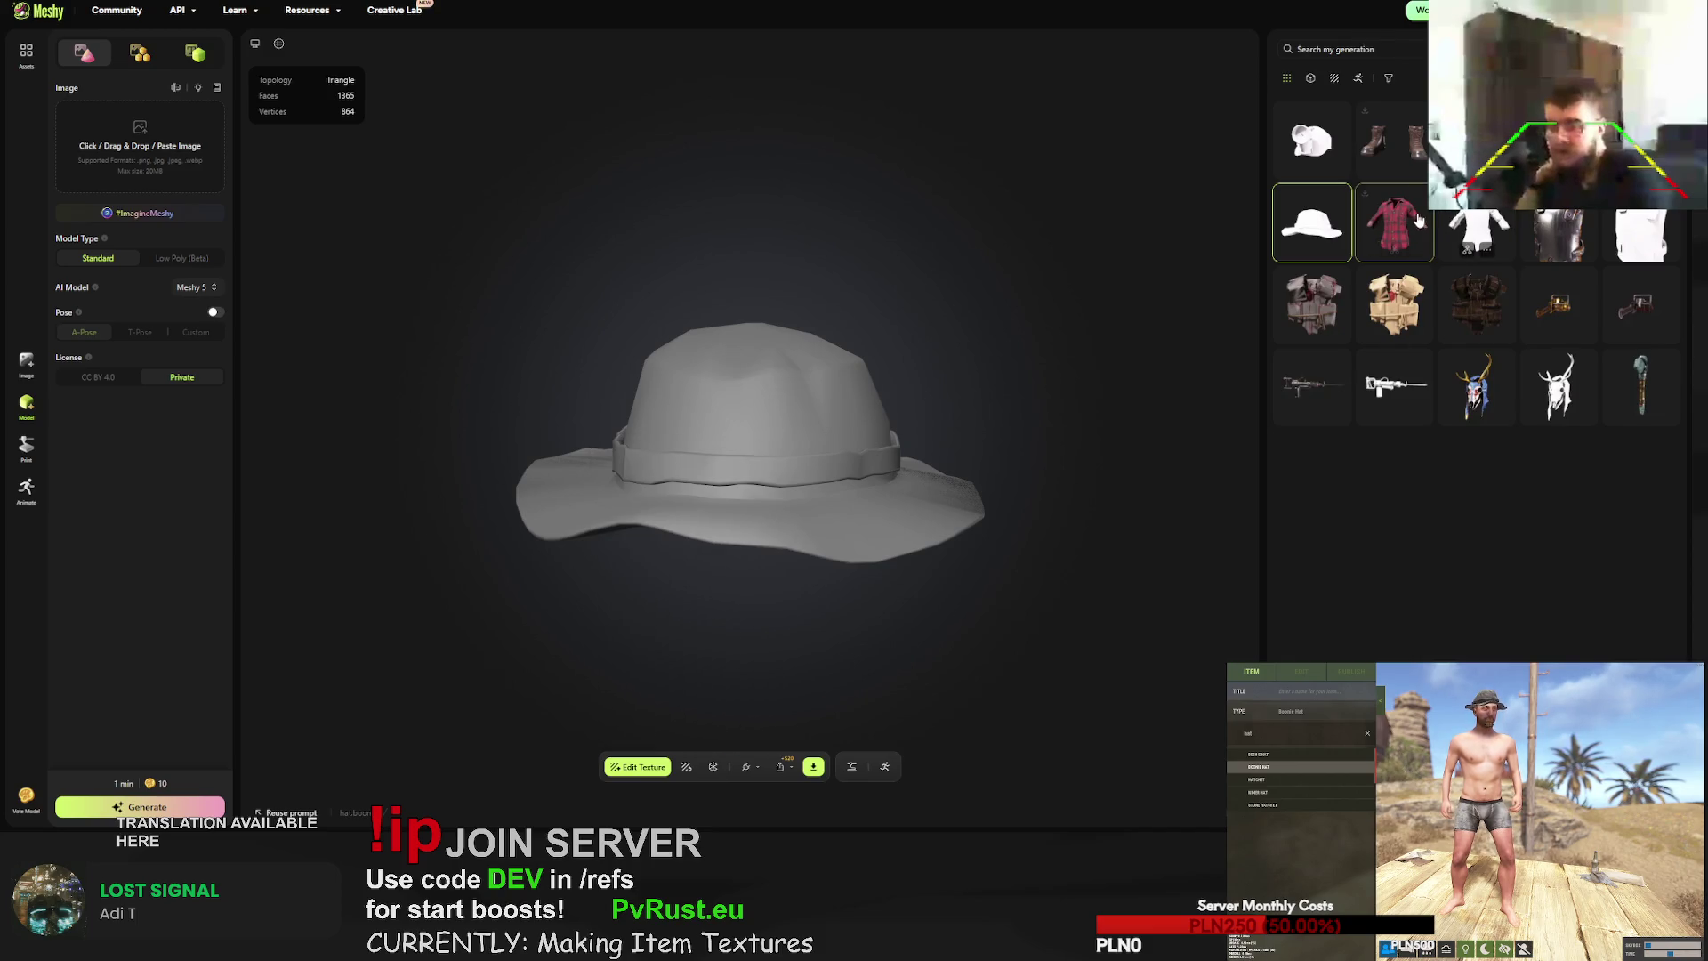
{"action": "left_click_drag", "start_coordinate": [876, 761], "coordinate": [376, 762]}
{"action": "triple_click", "coordinate": [352, 765]}
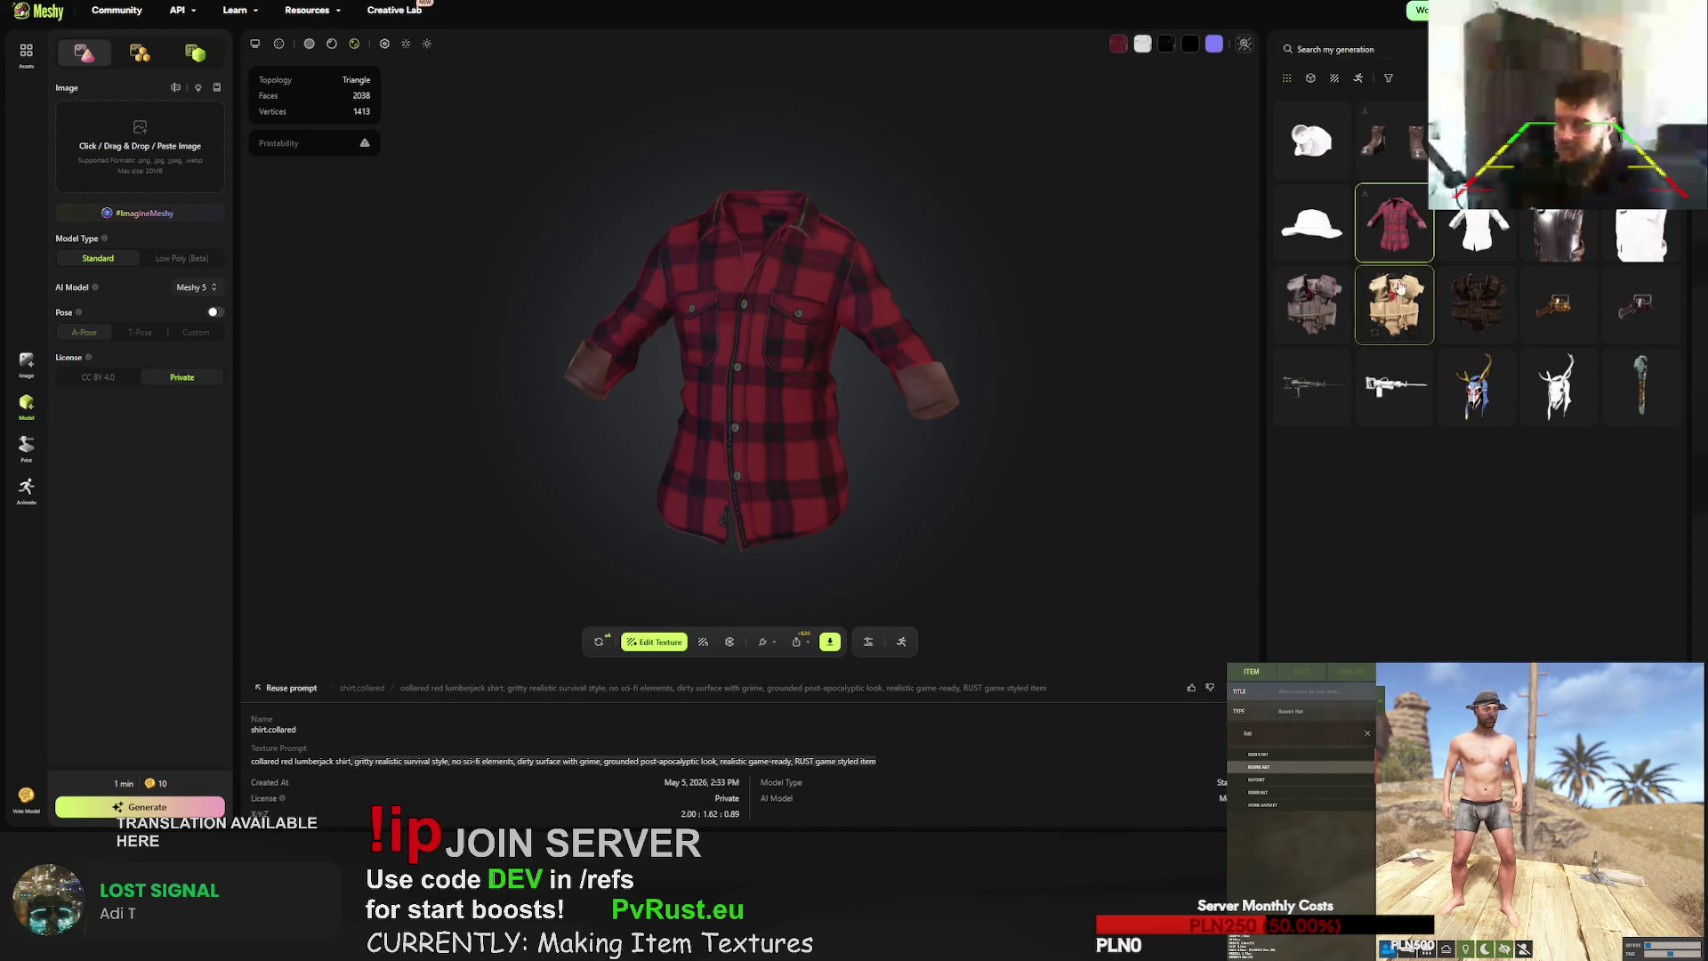
- Retexture the boonie hat with the pasted prompt prefixed 'black inventor hat with metal goggles'
{"action": "left_click", "coordinate": [1312, 223]}
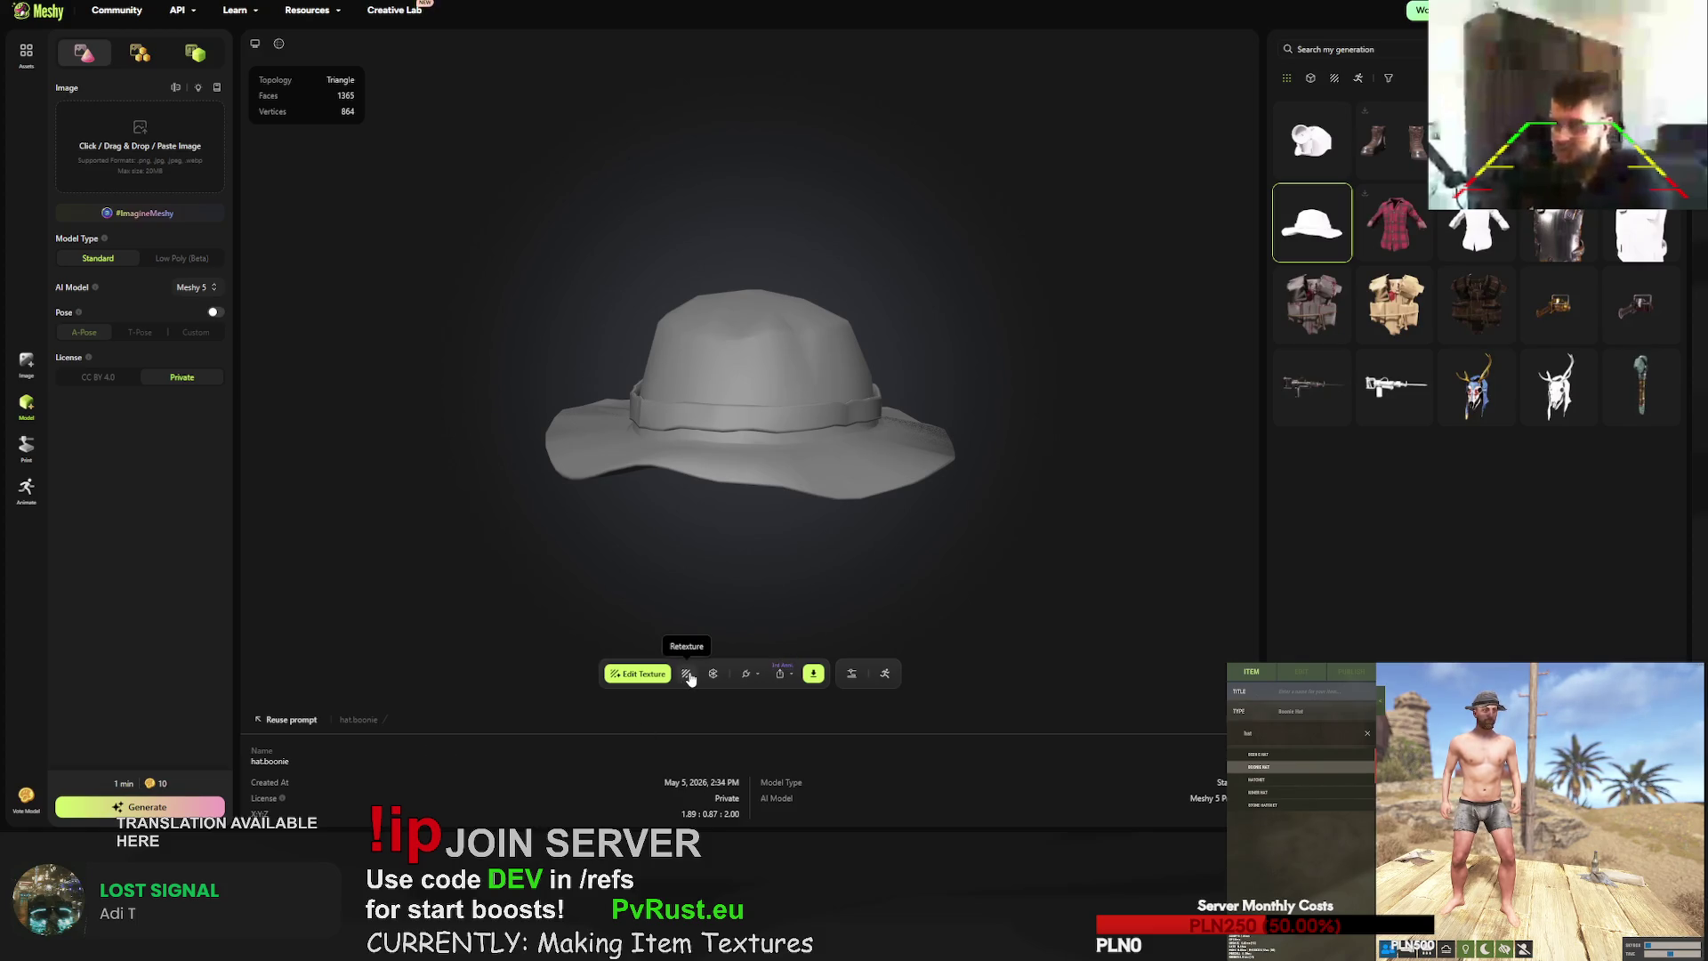
{"action": "left_click", "coordinate": [687, 673]}
{"action": "left_click", "coordinate": [620, 414]}
{"action": "type", "text": "gritty realistic survival style, no sci-fi elements, dirty surface with grime, grounded post-apocalyptic look, realistic game-ready. RUST game styled item"}
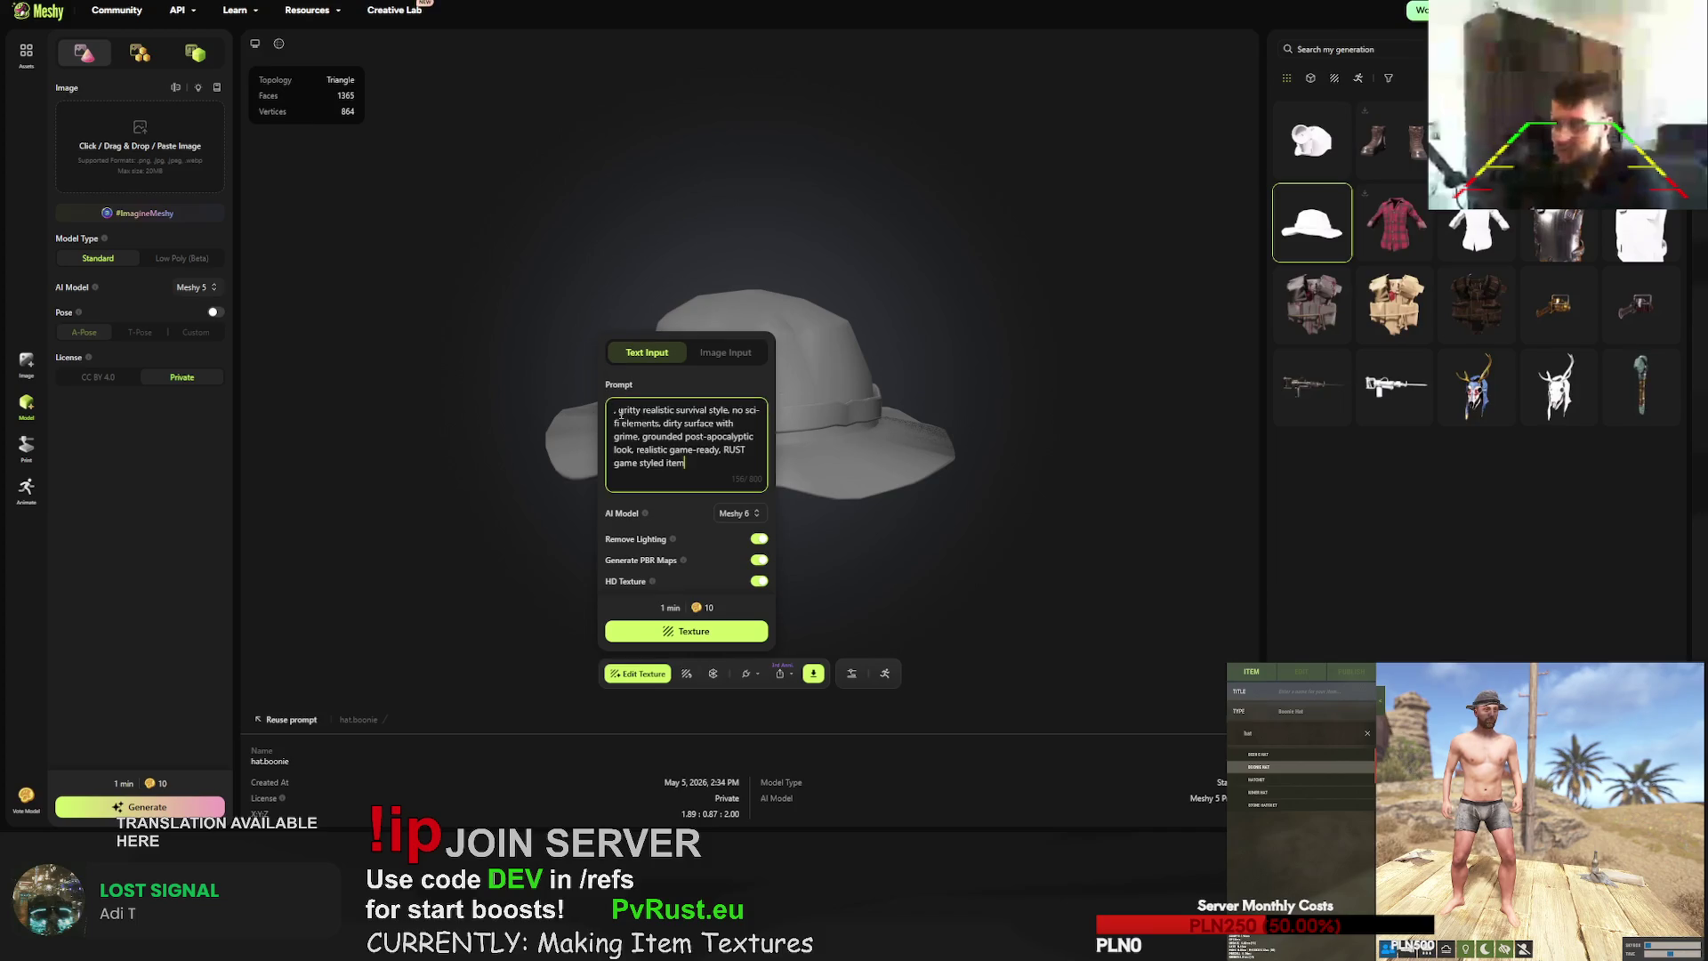
{"action": "type", "text": "black inventor hat with go"}
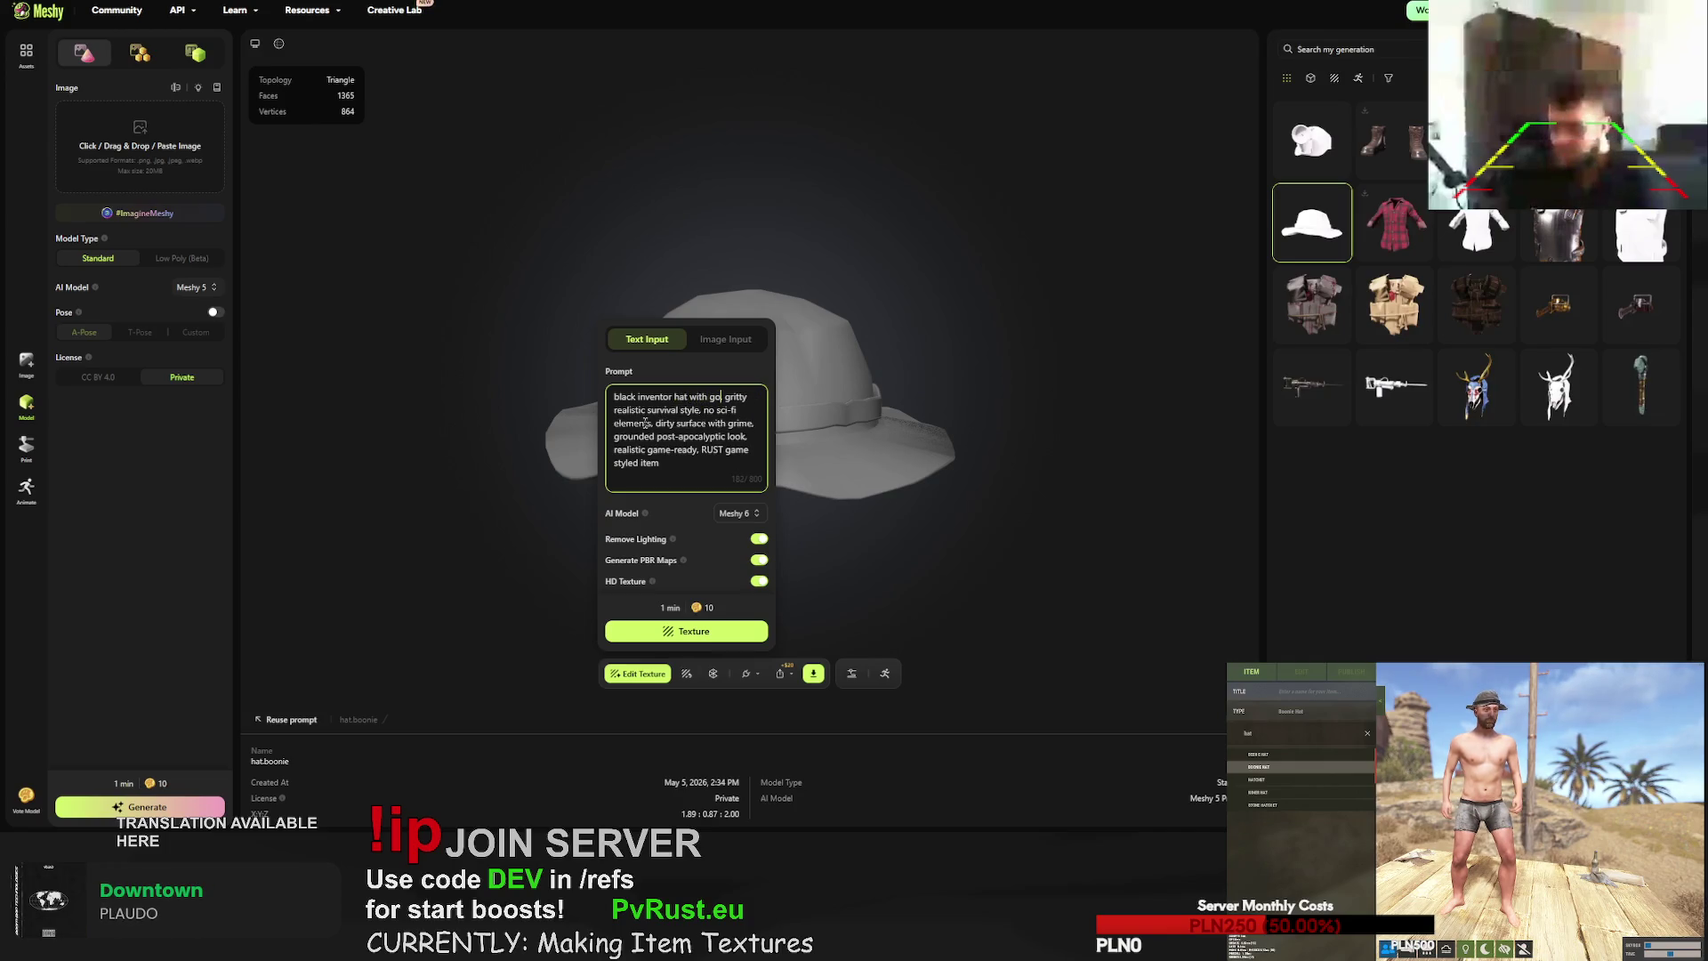
{"action": "type", "text": "es"}
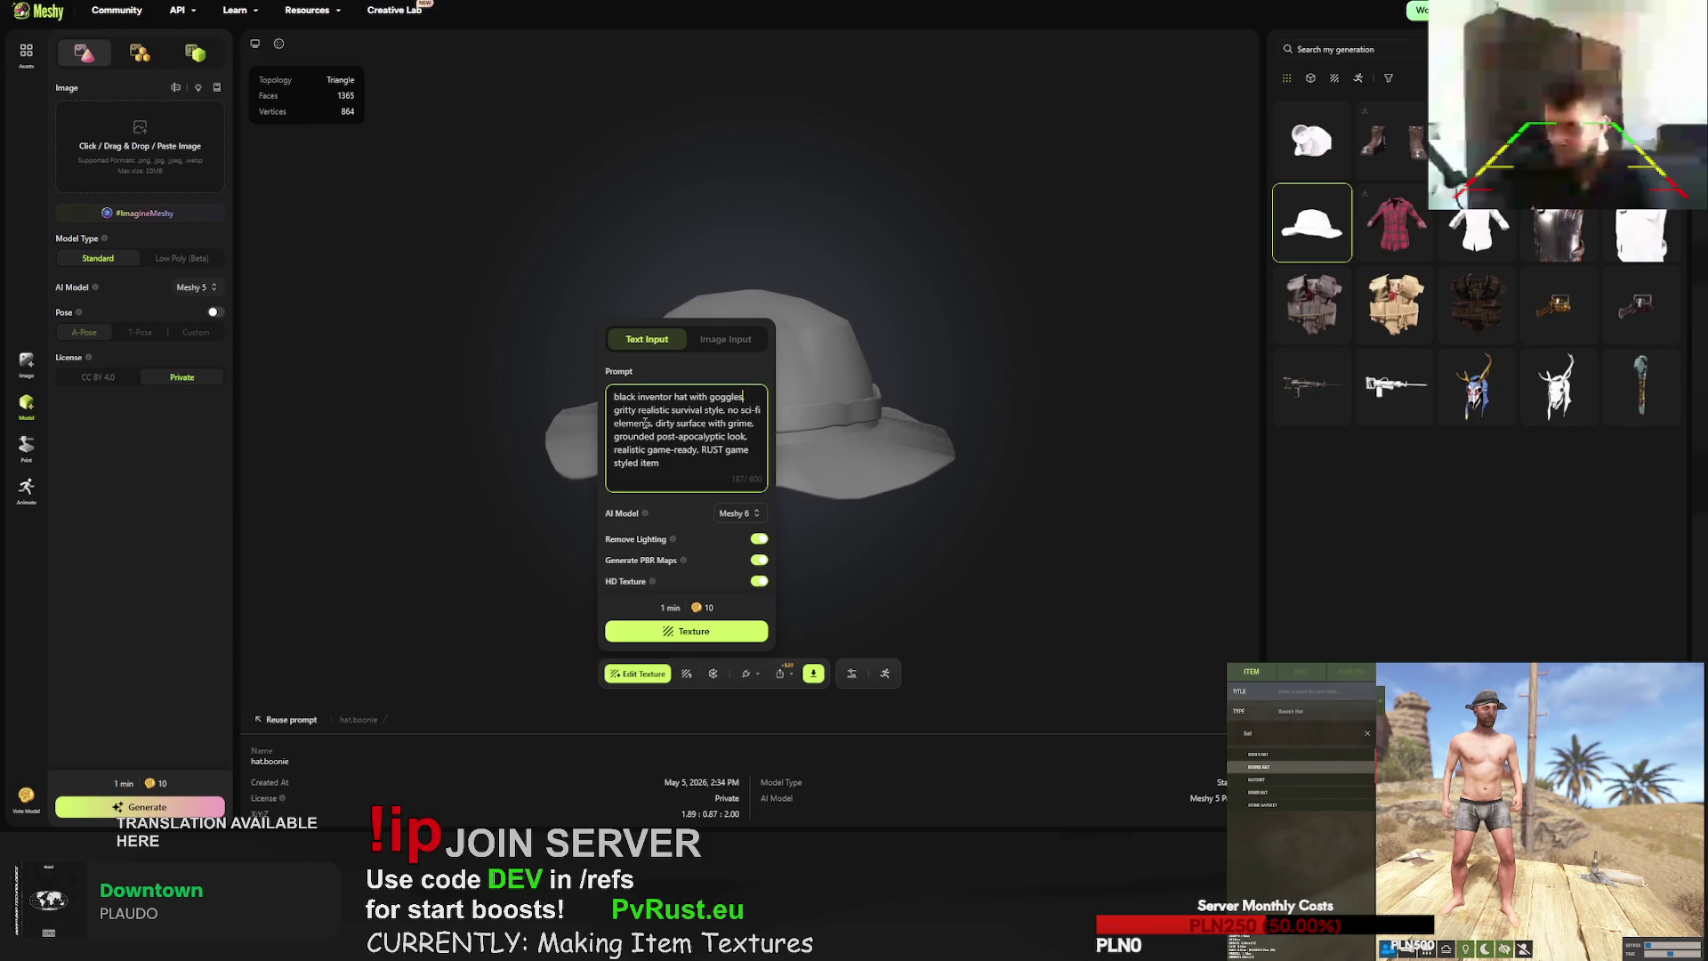
{"action": "type", "text": "metal"}
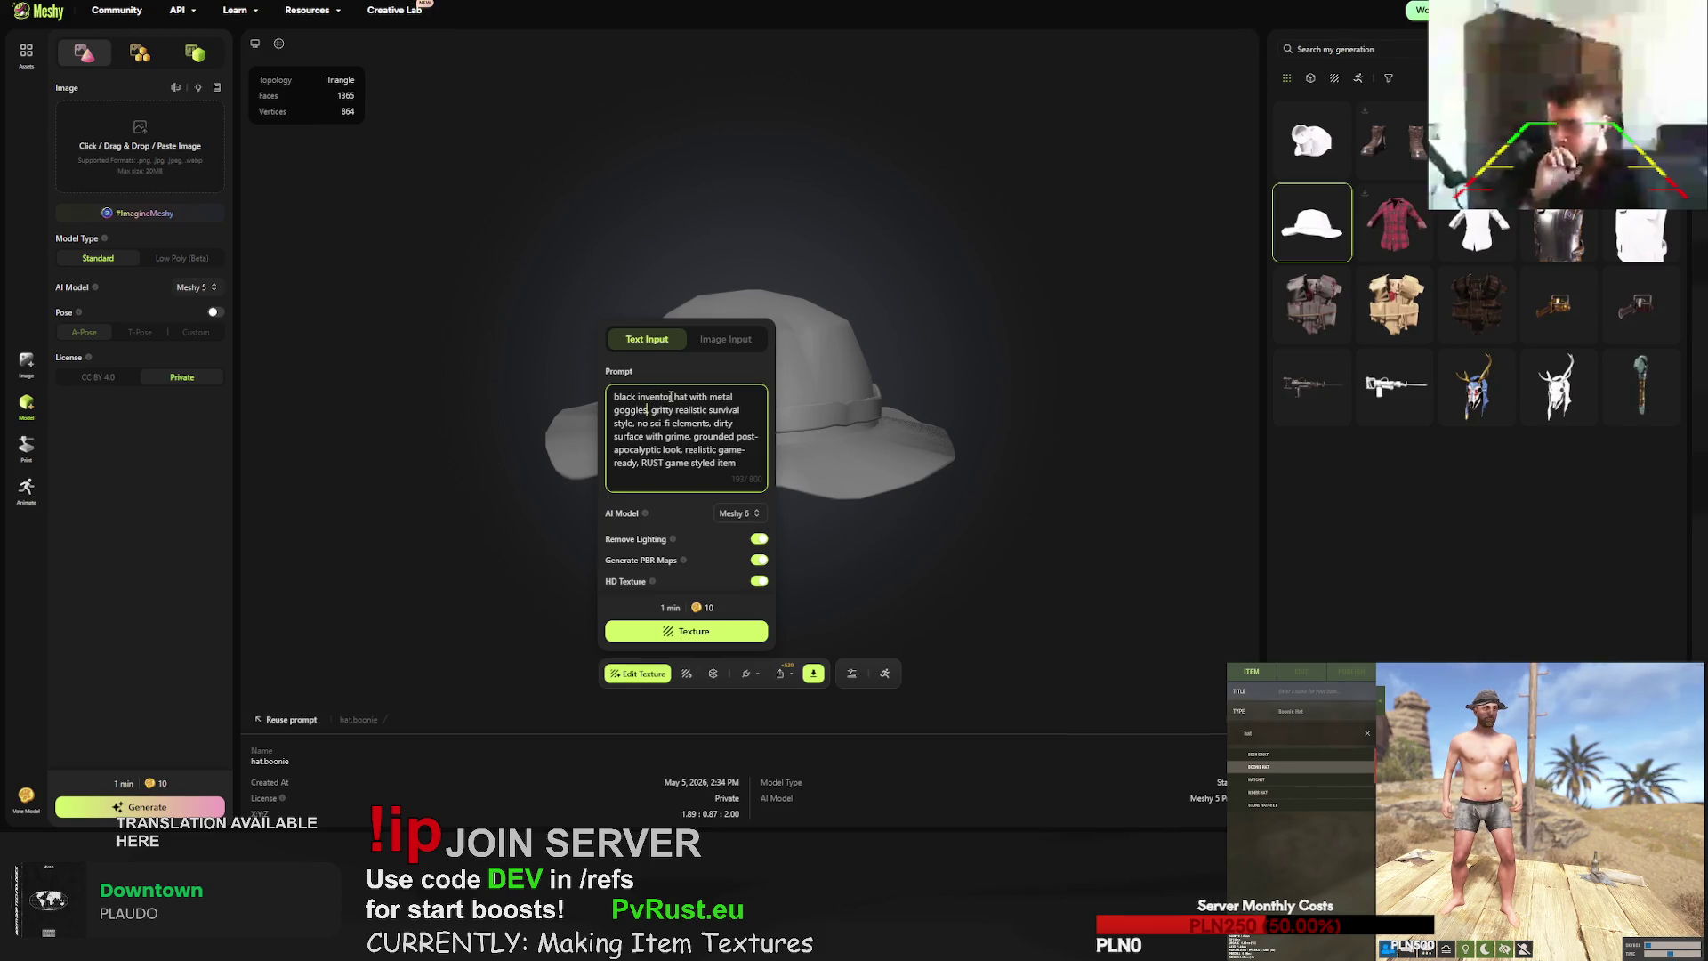
{"action": "left_click", "coordinate": [694, 631]}
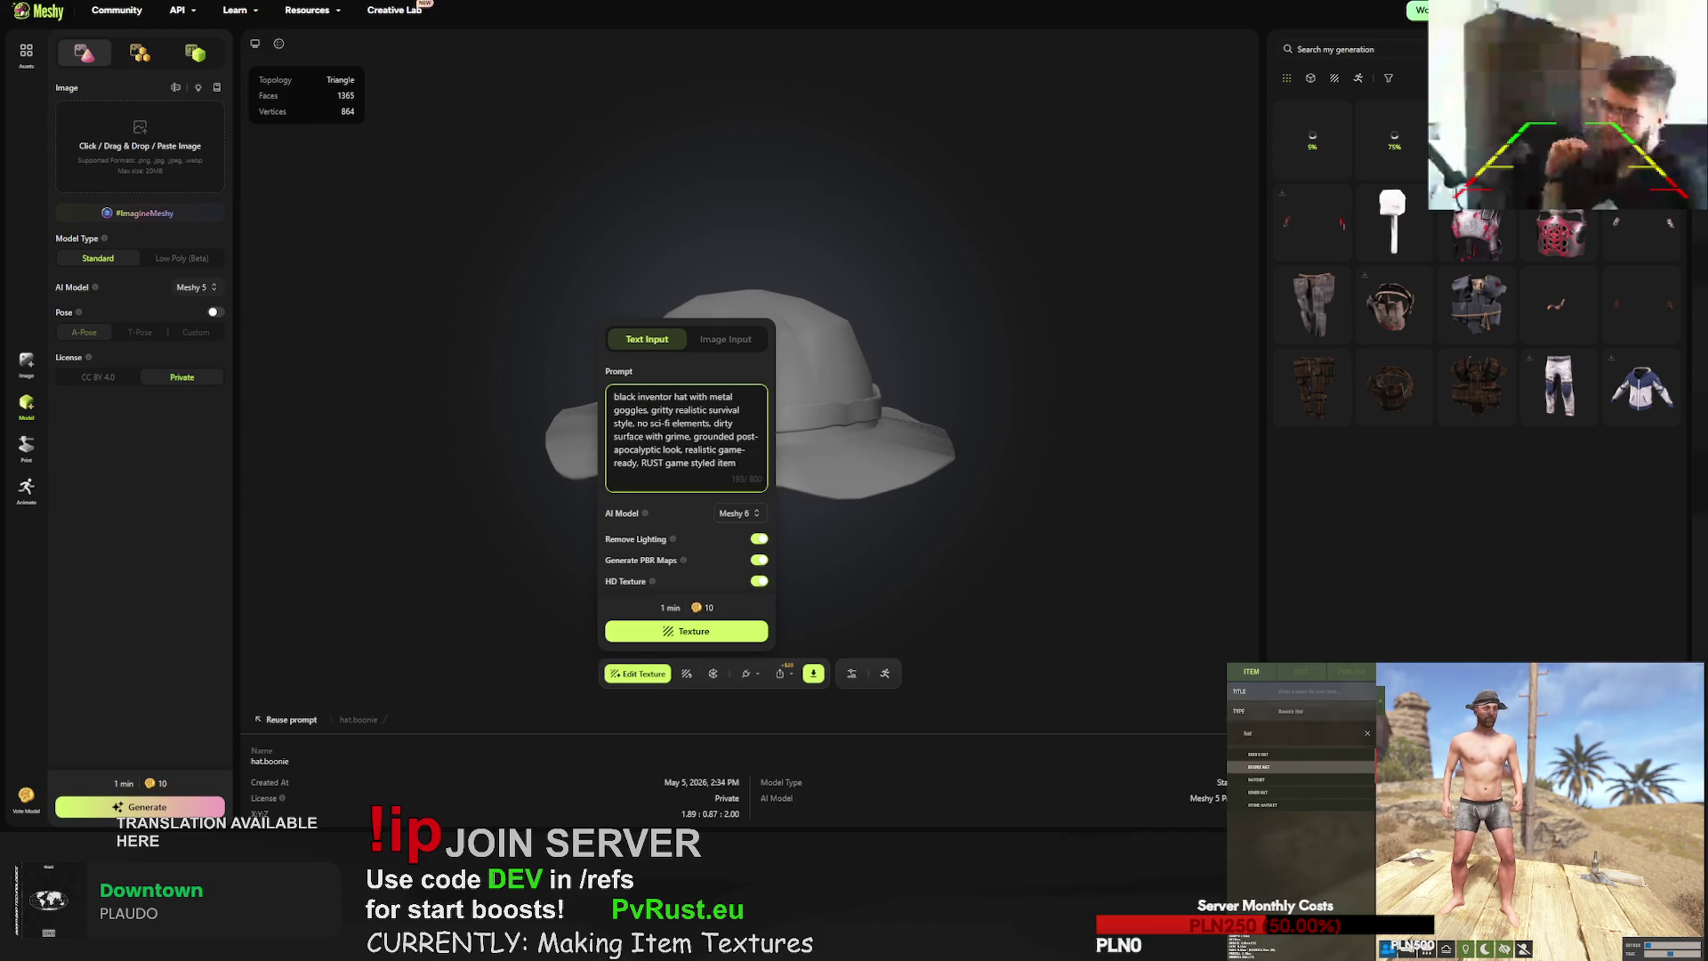
{"action": "left_click", "coordinate": [1171, 725]}
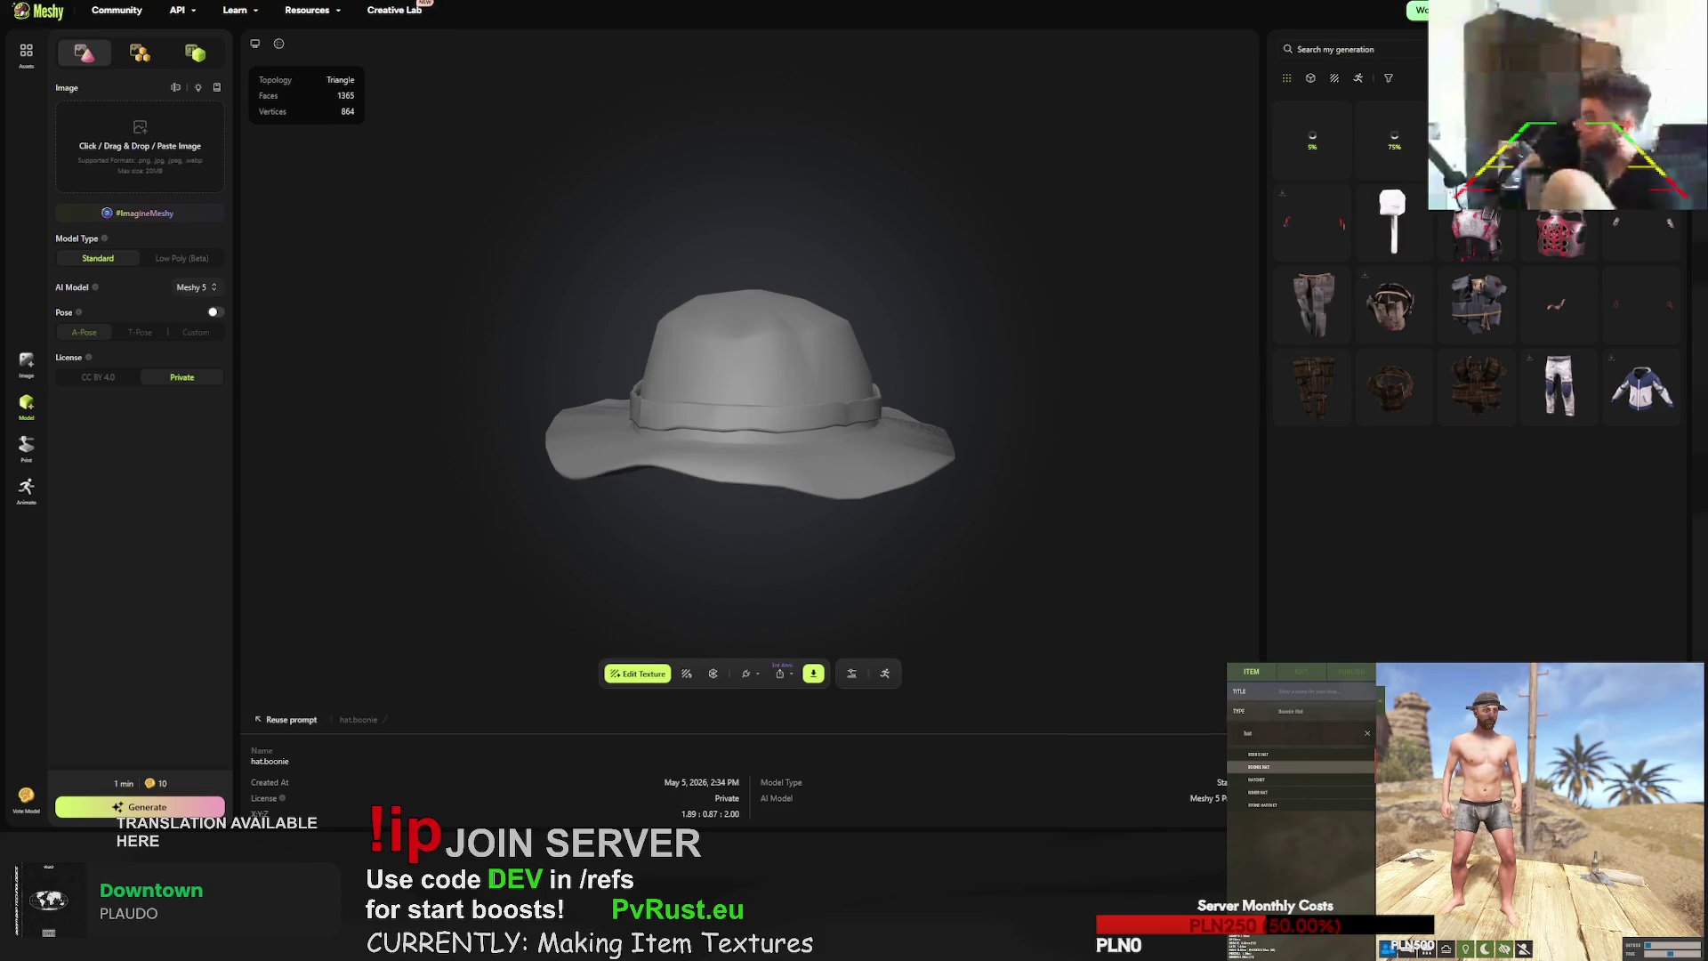
- Upload rocket.launcher.obj with Keep Original Texture and UV enabled
{"action": "left_click", "coordinate": [1220, 138]}
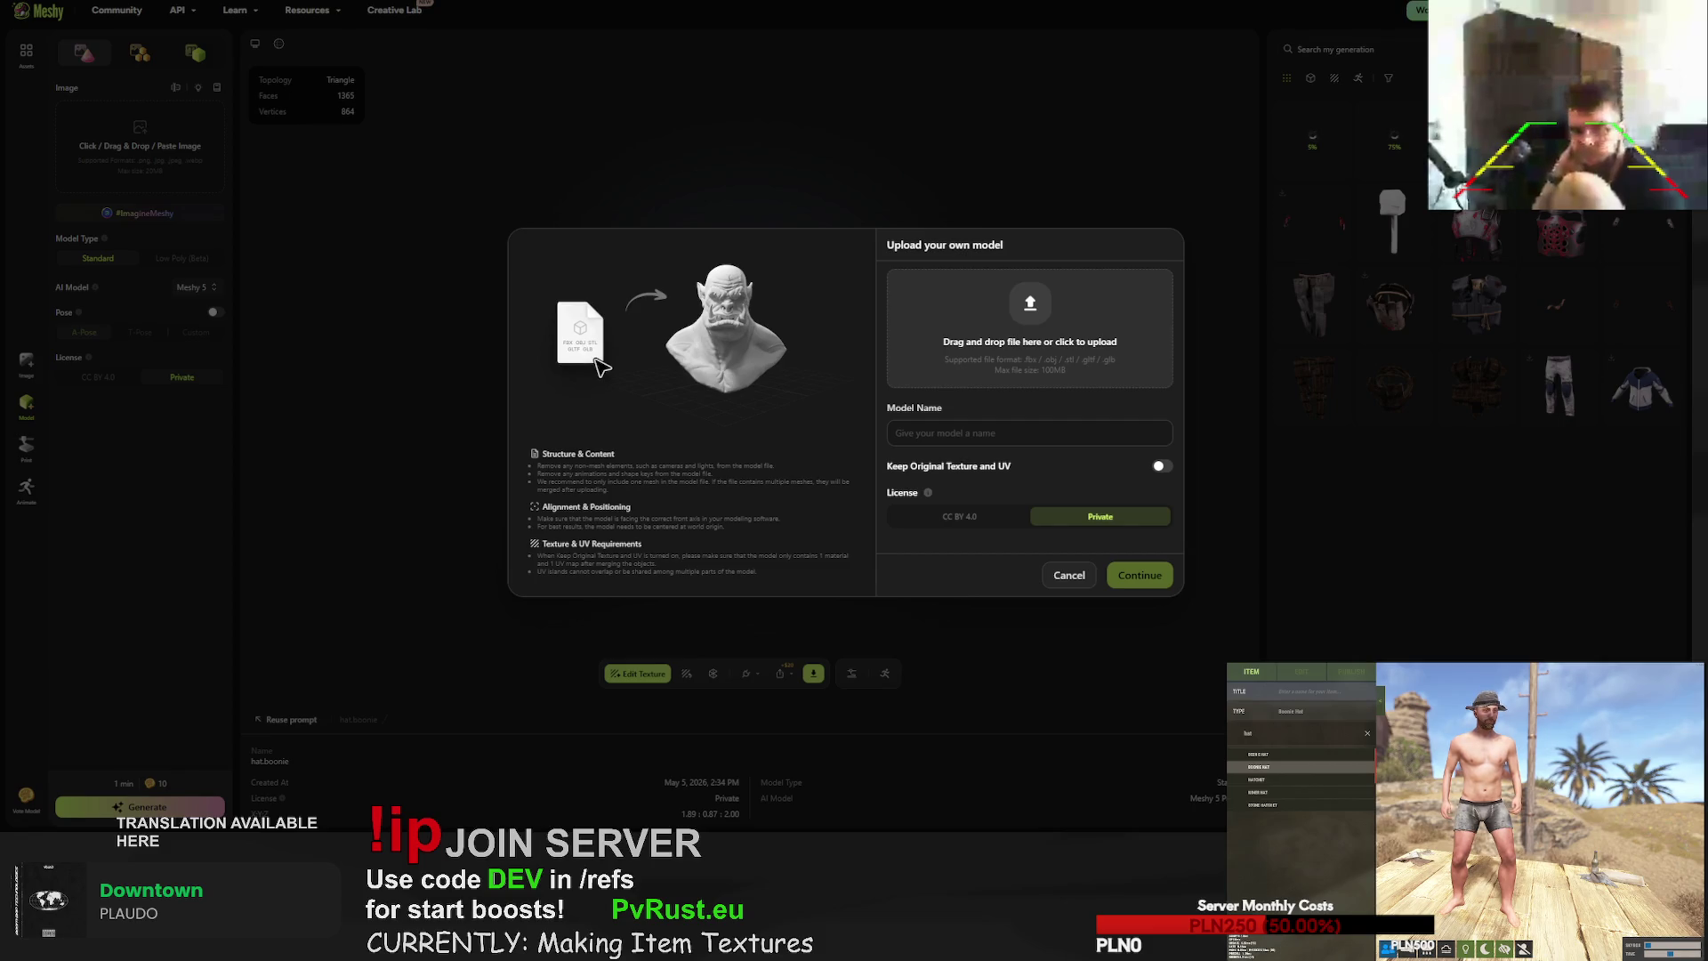
{"action": "left_click", "coordinate": [1161, 467]}
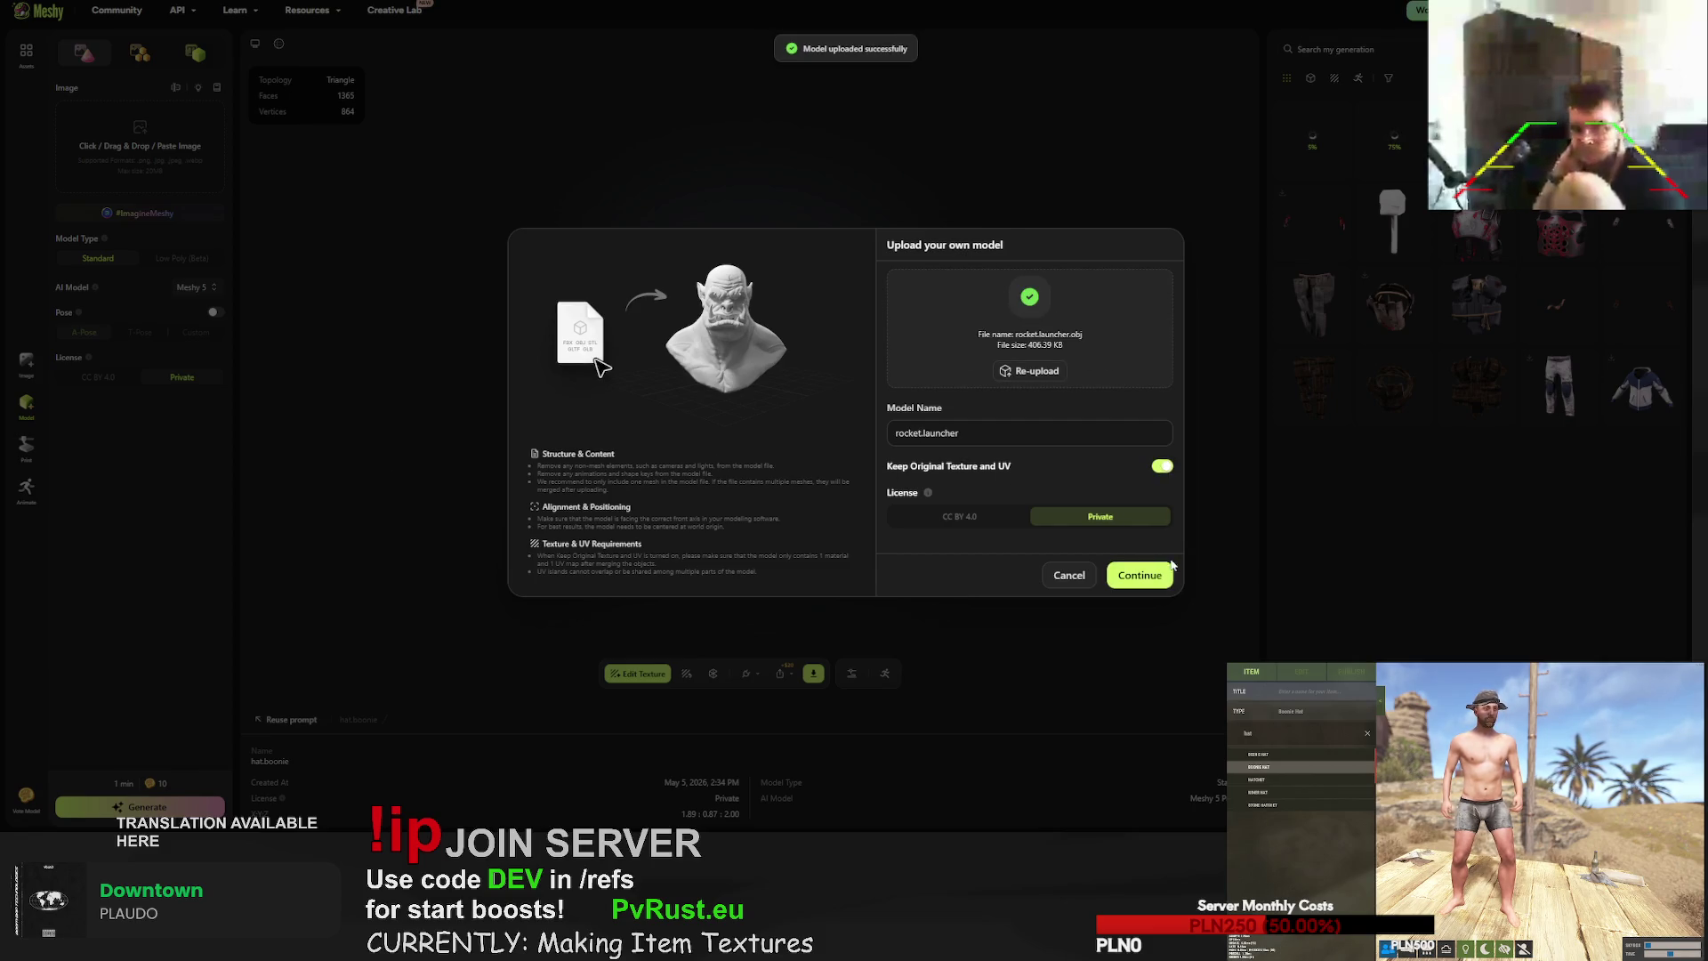
{"action": "left_click", "coordinate": [1150, 578]}
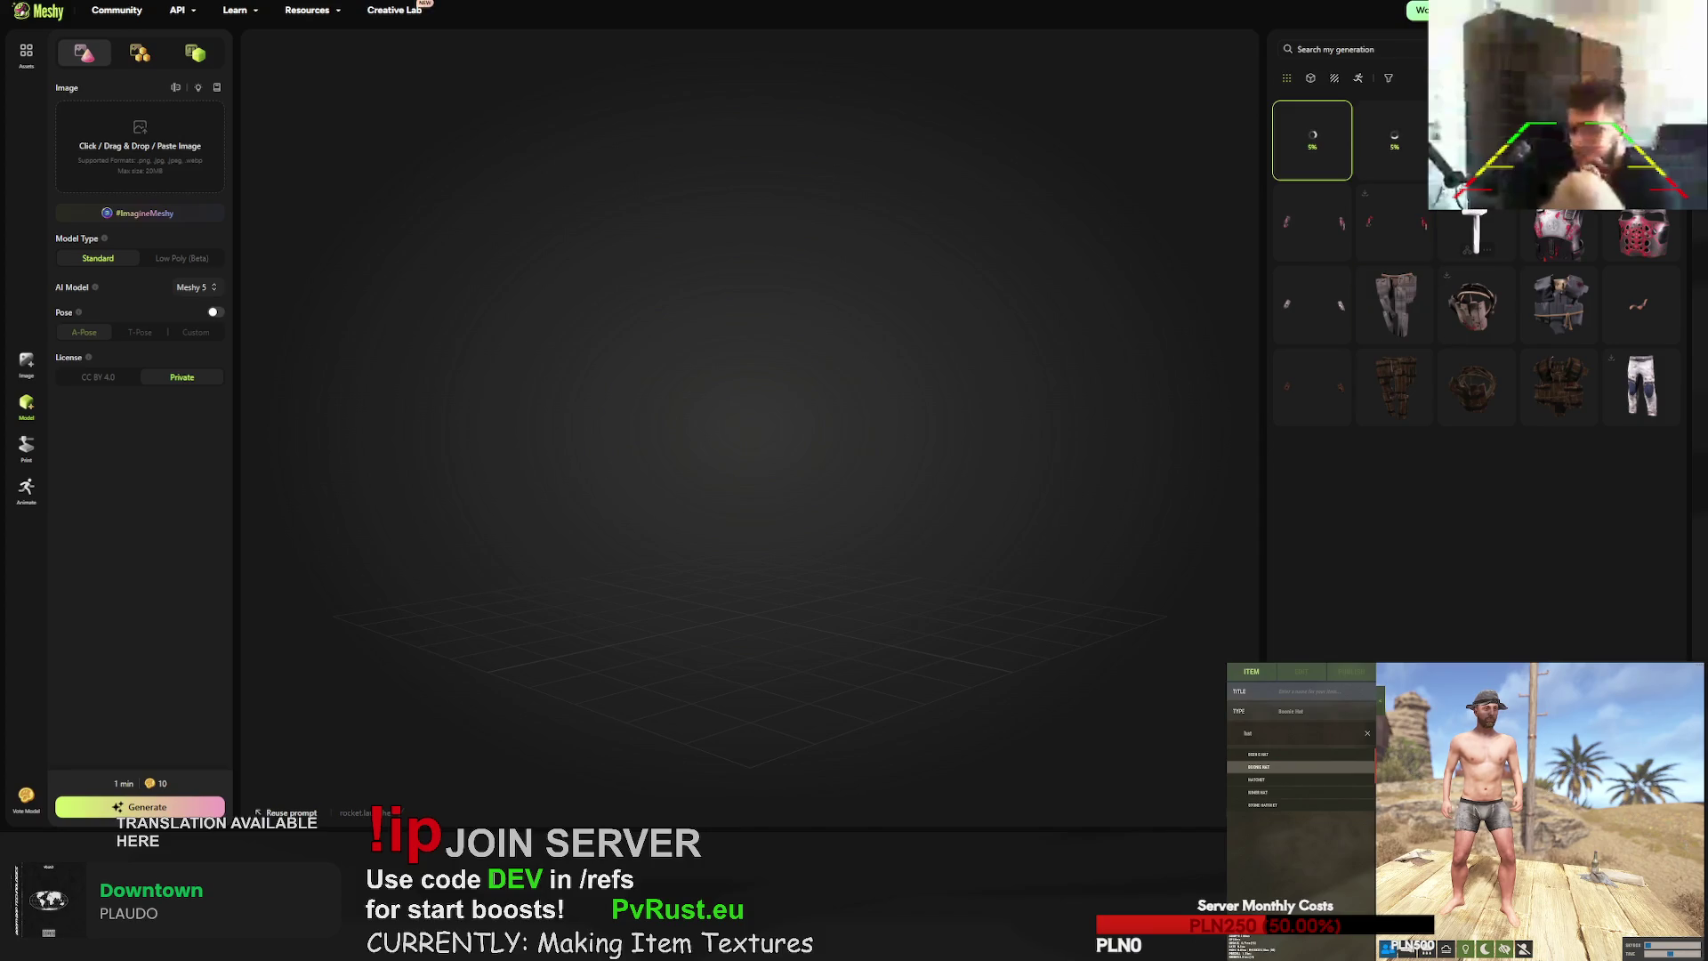
{"action": "left_click", "coordinate": [1559, 222]}
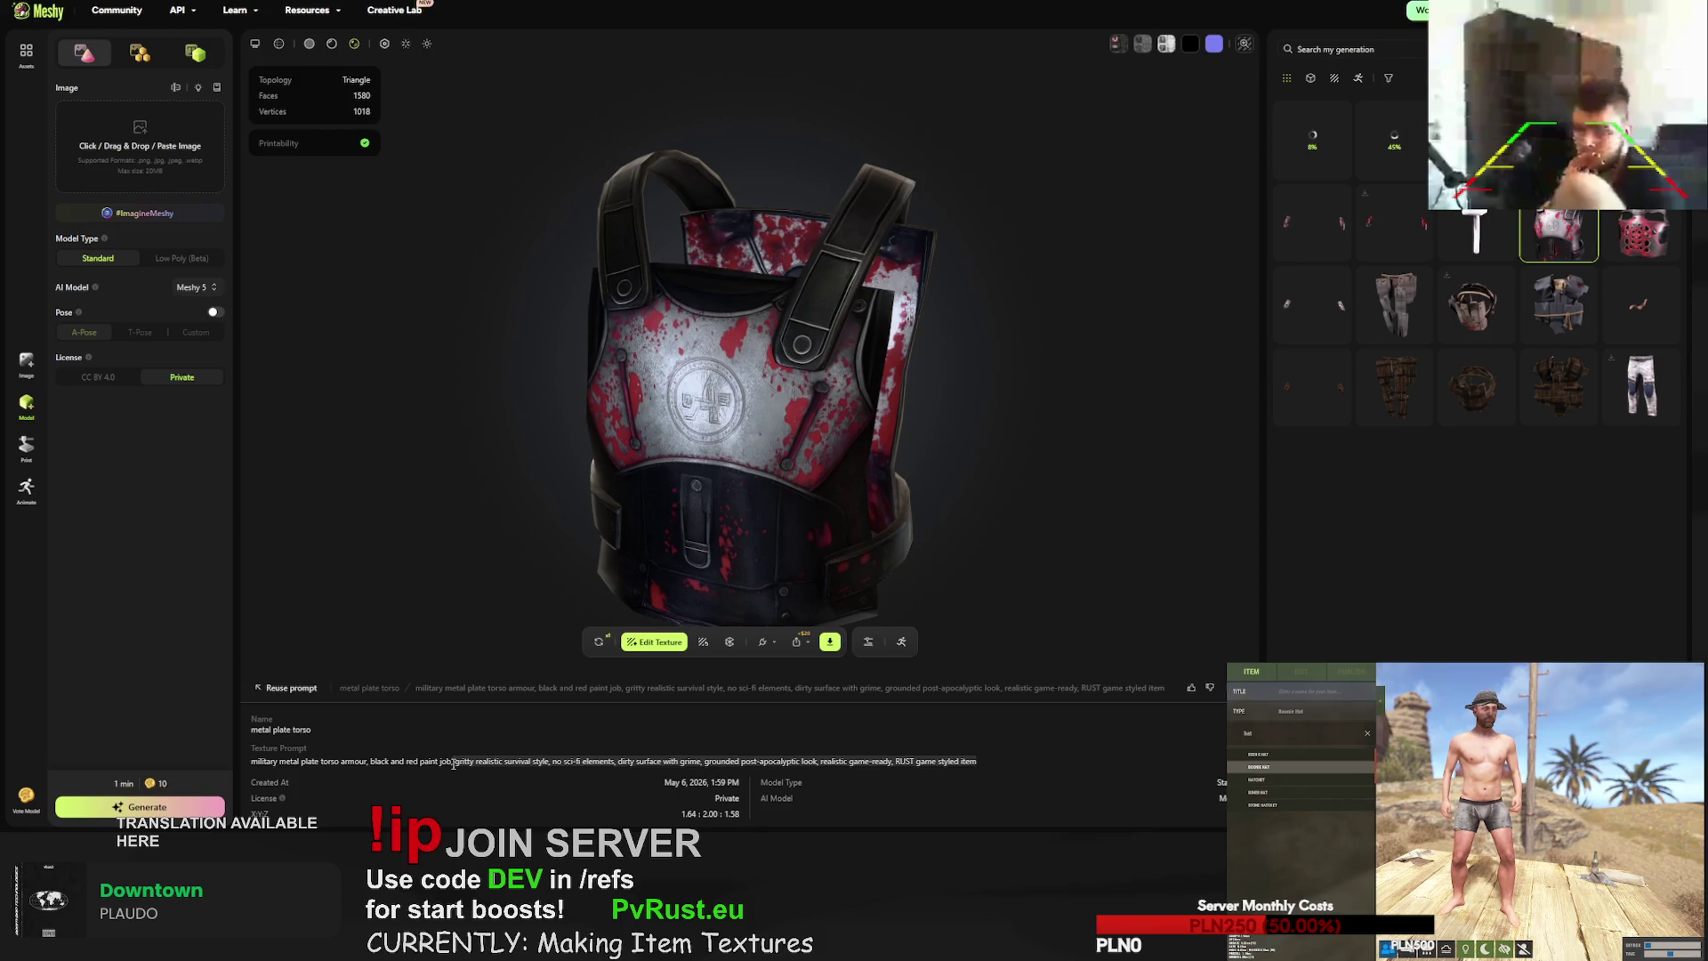
- Retexture the rocket launcher with the RUST prompt, starting 'hi-tech military missile launcher'
{"action": "left_click", "coordinate": [1313, 131]}
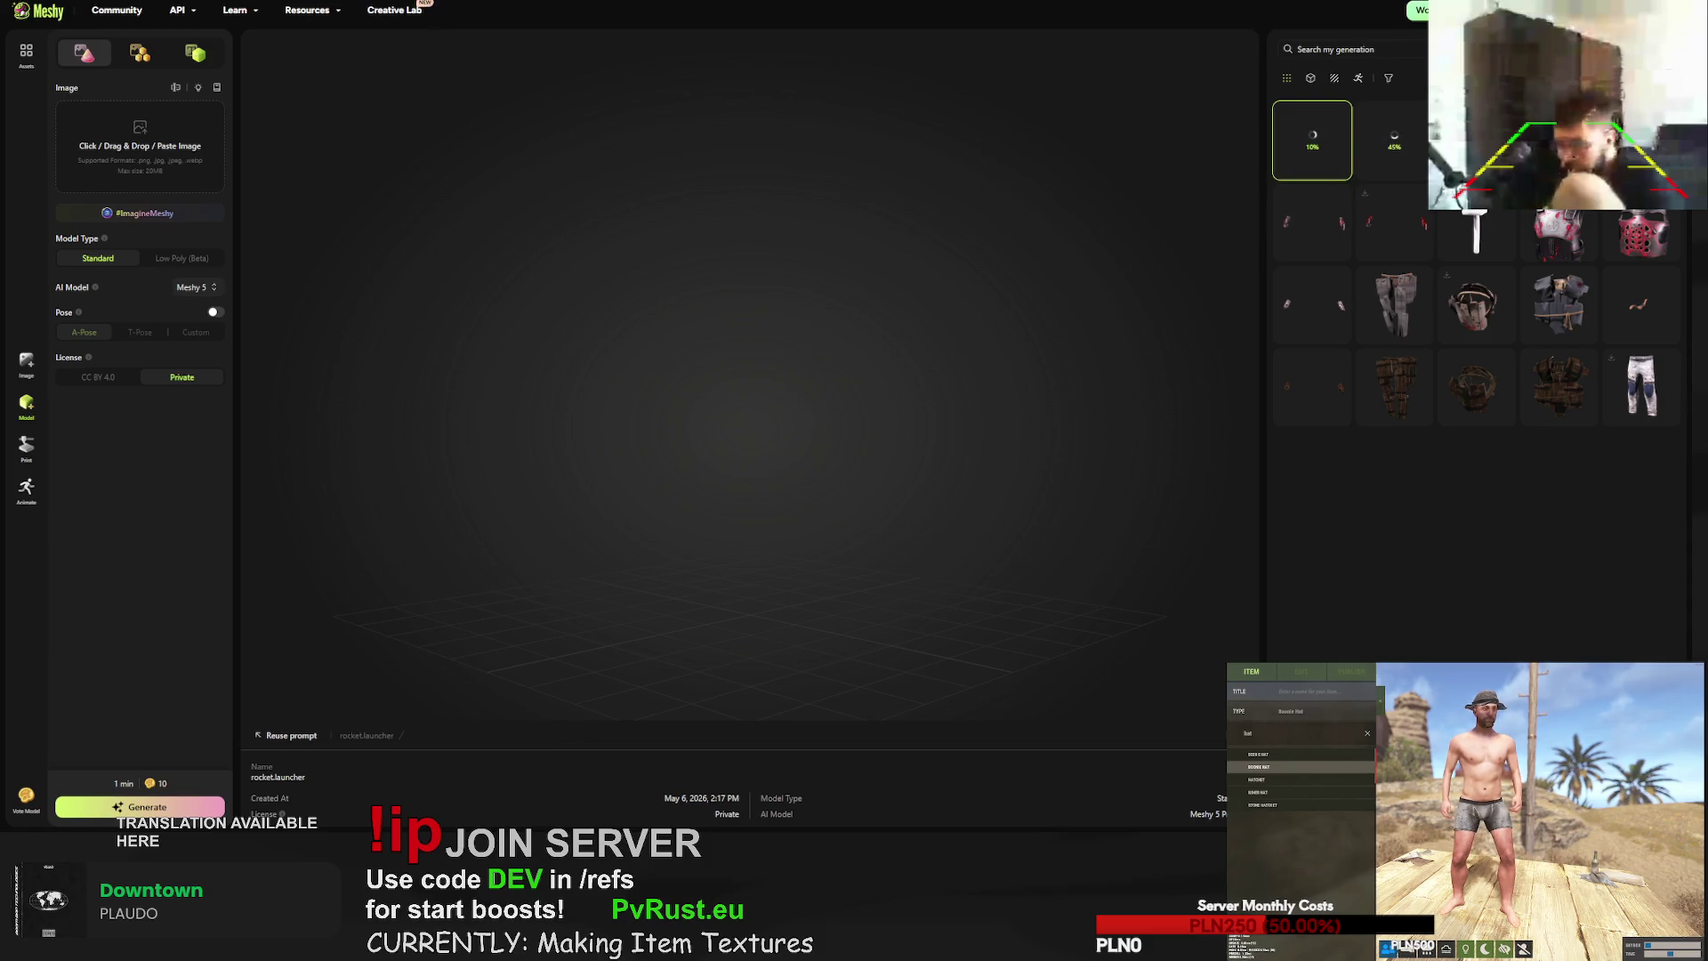
{"action": "mouse_move", "coordinate": [1413, 178]}
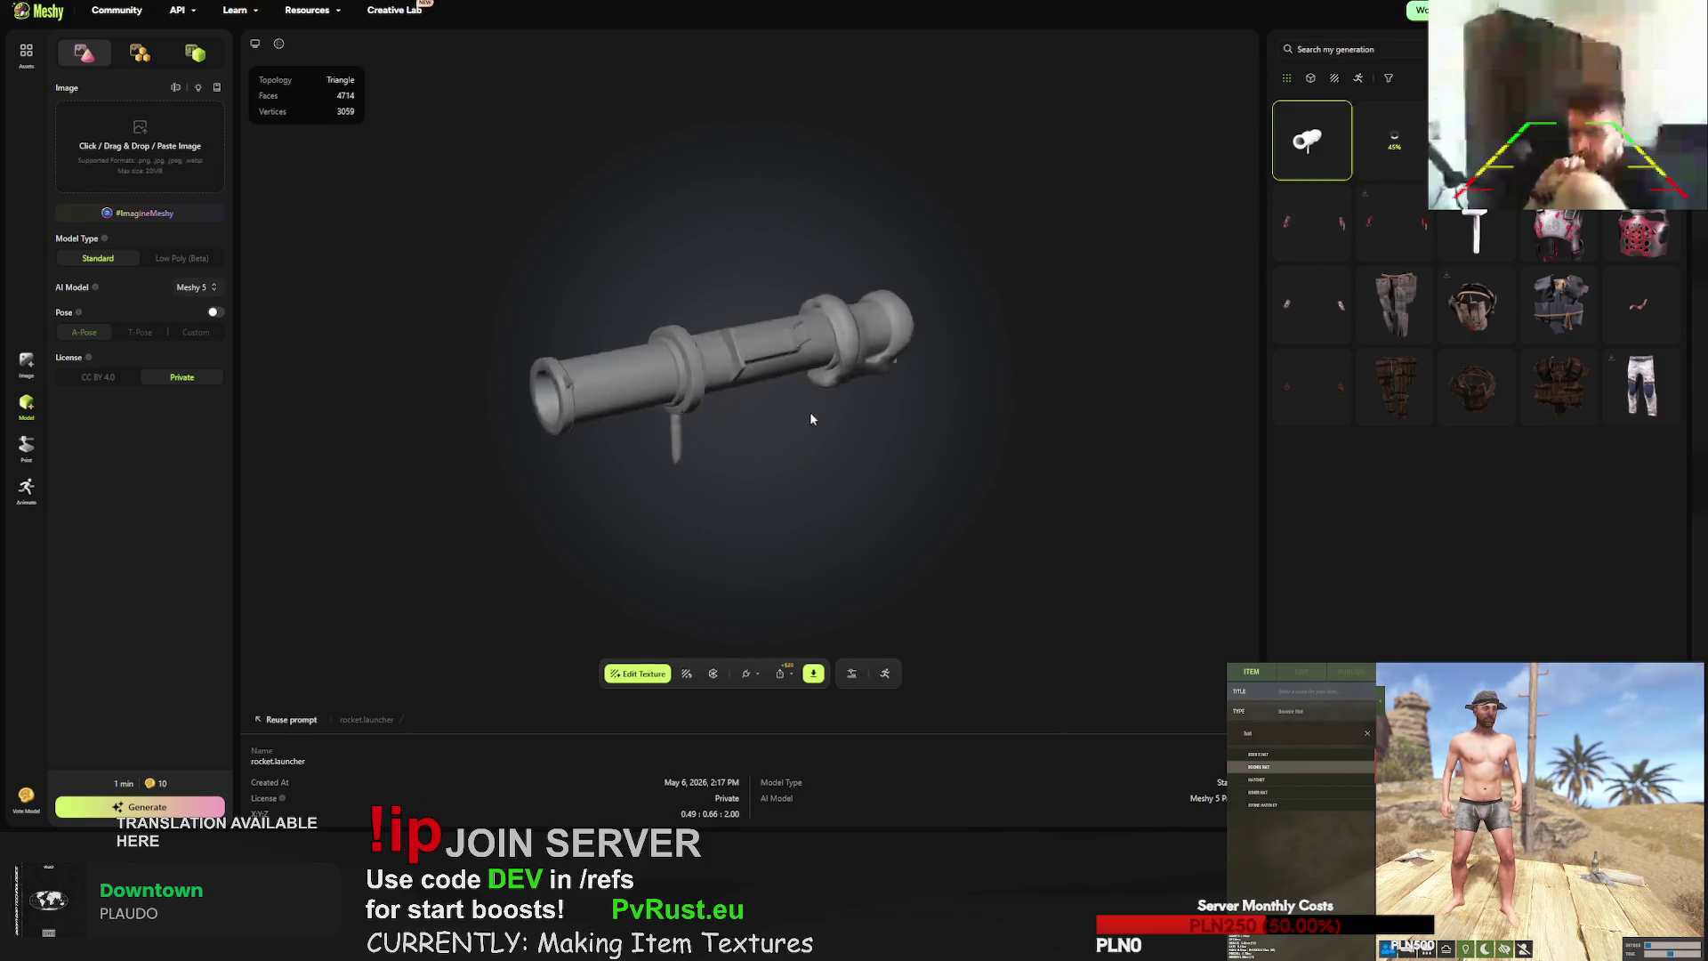
{"action": "left_click", "coordinate": [686, 674]}
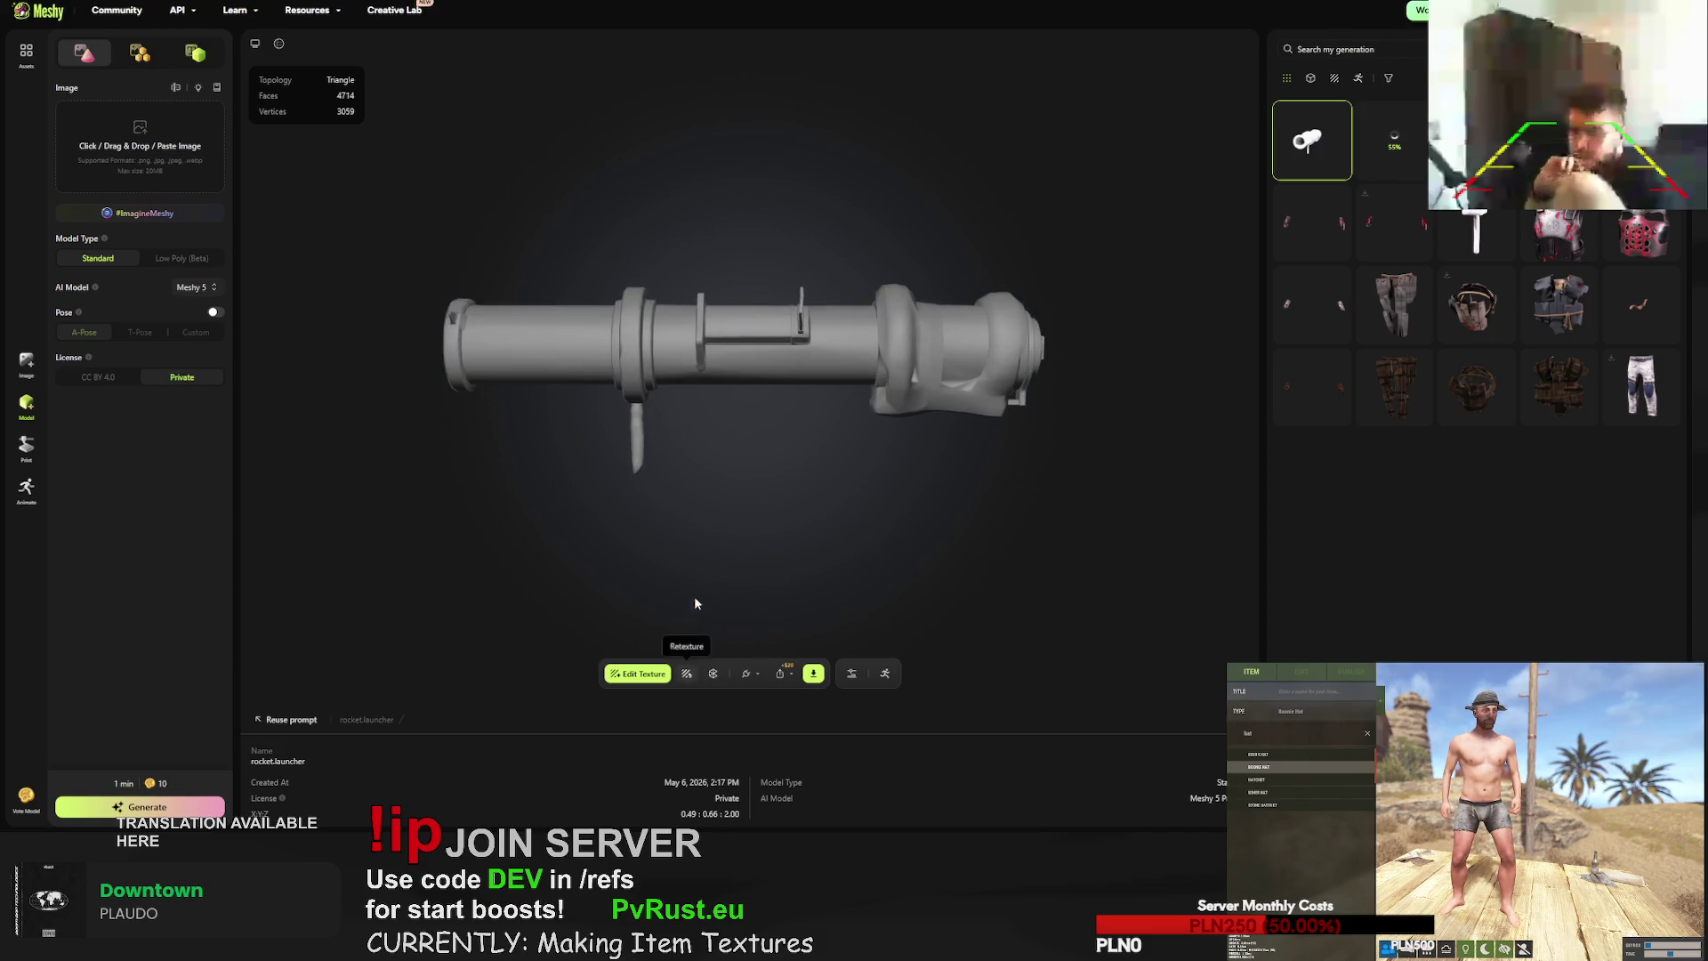
{"action": "double_click", "coordinate": [628, 420]}
{"action": "type", "text": "gritty realistic survival style, no sci-fi elements, dirty surface with grime, grounded post-apocalyptic look, realistic game-ready. RUST game styled item"}
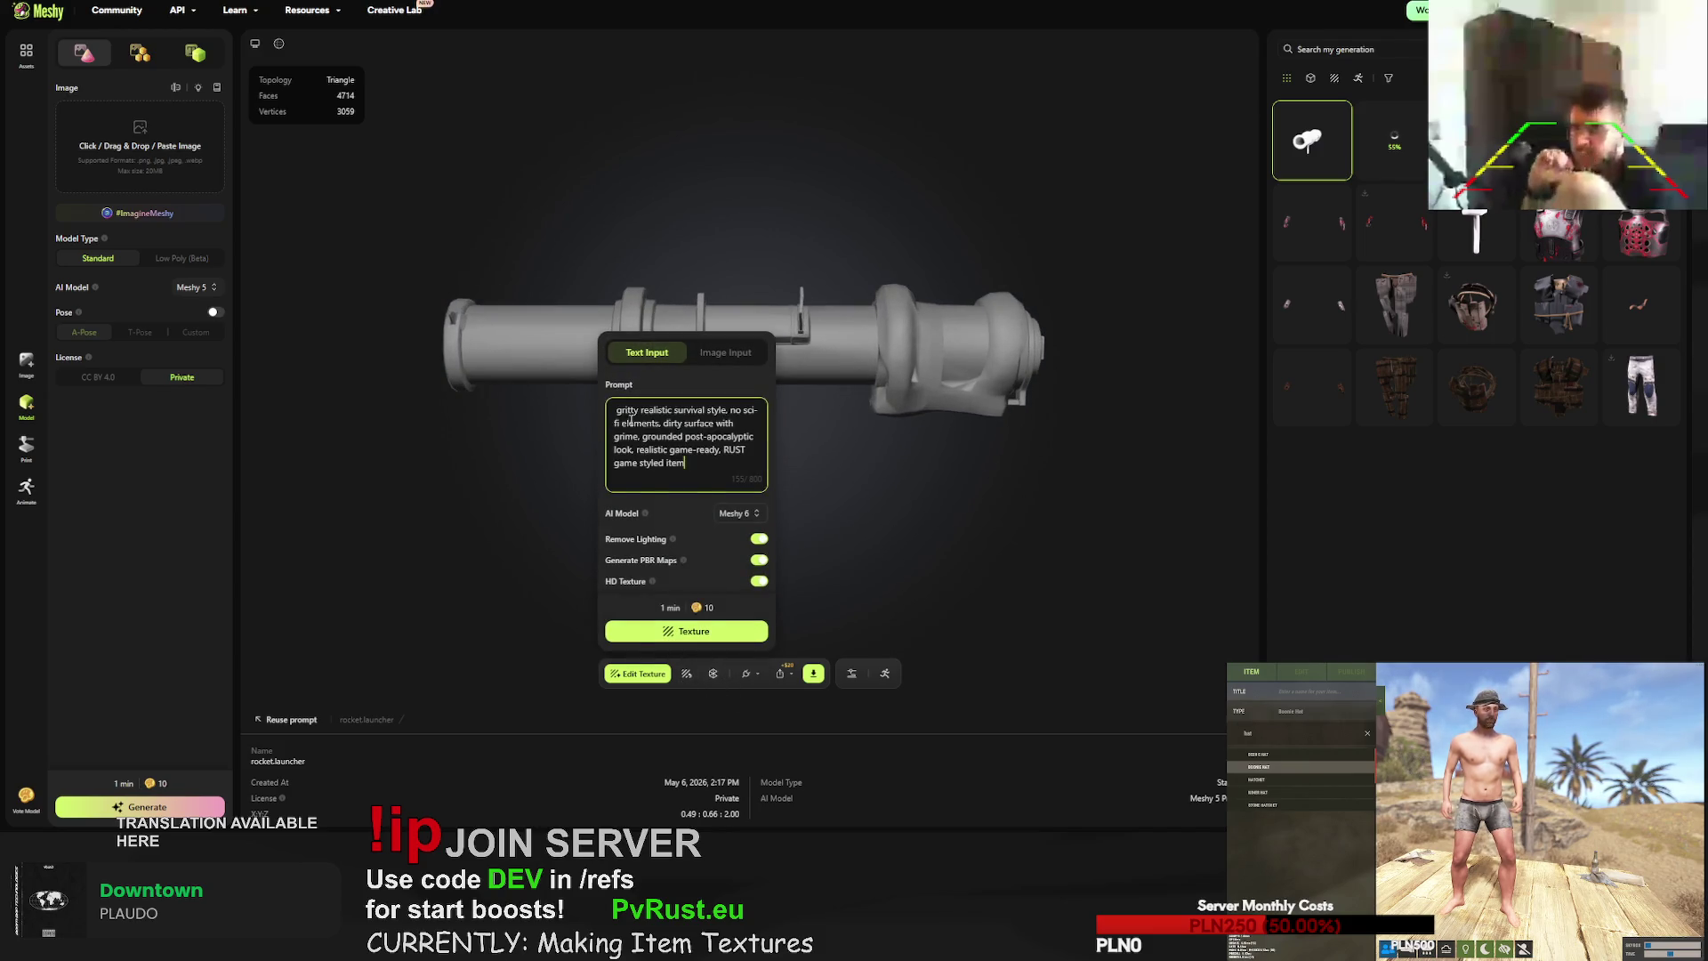
{"action": "type", "text": "hi-tech mi"}
{"action": "type", "text": "l"}
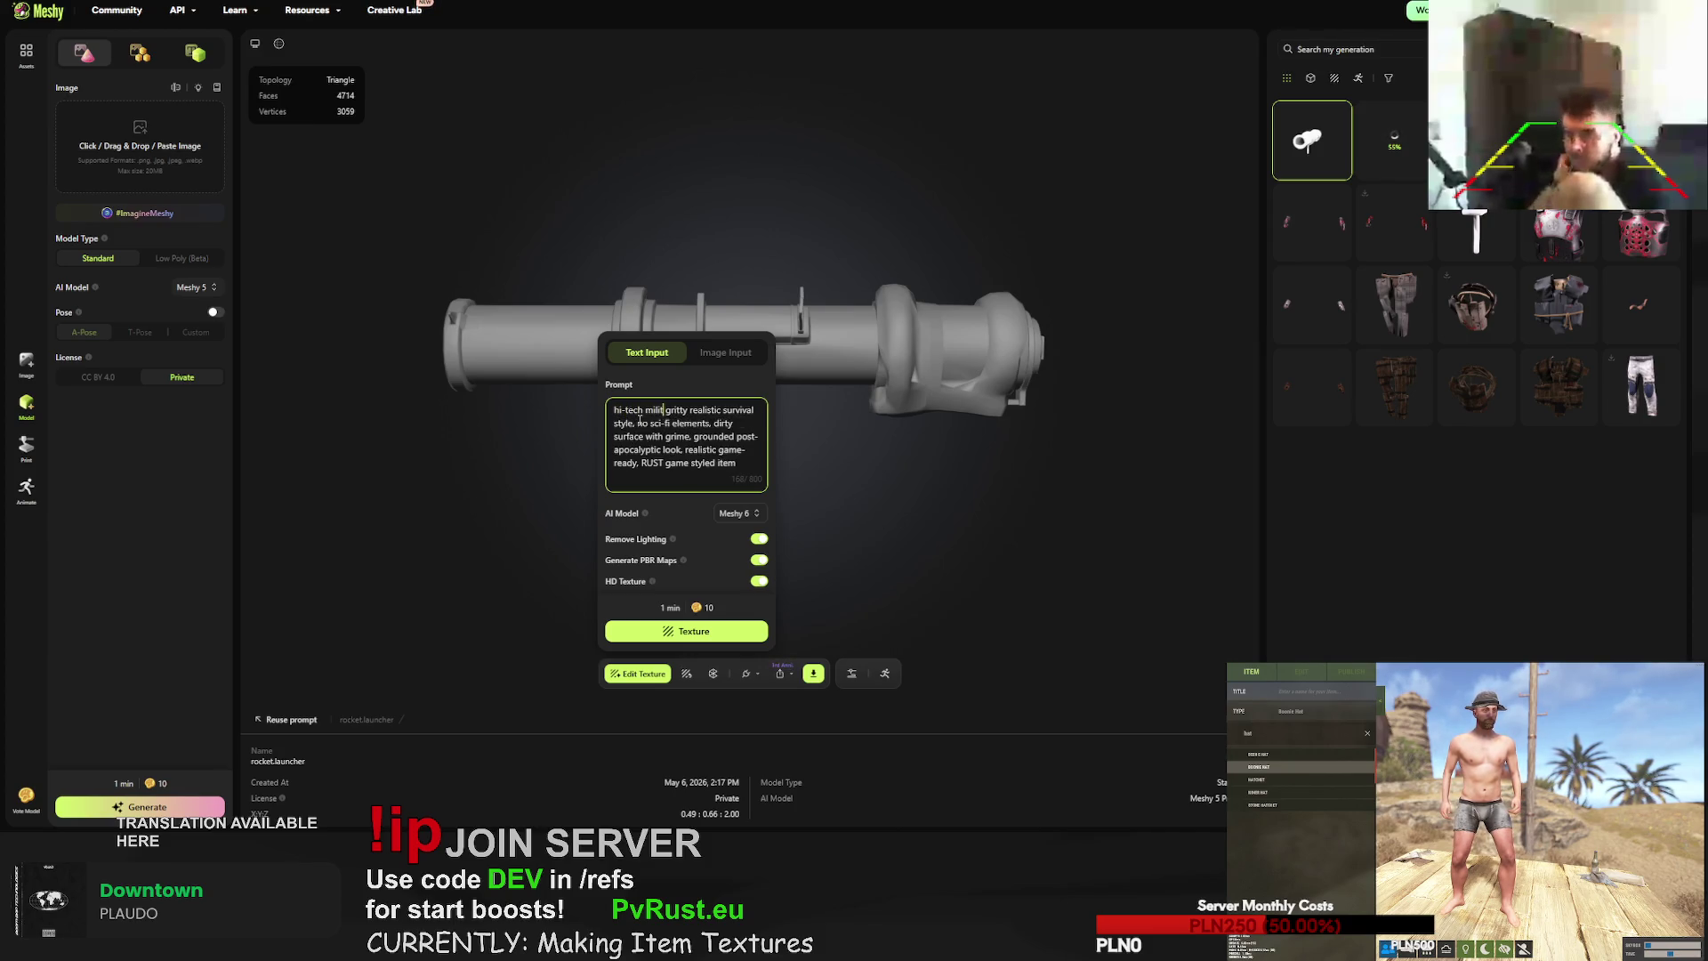
{"action": "type", "text": "itary m"}
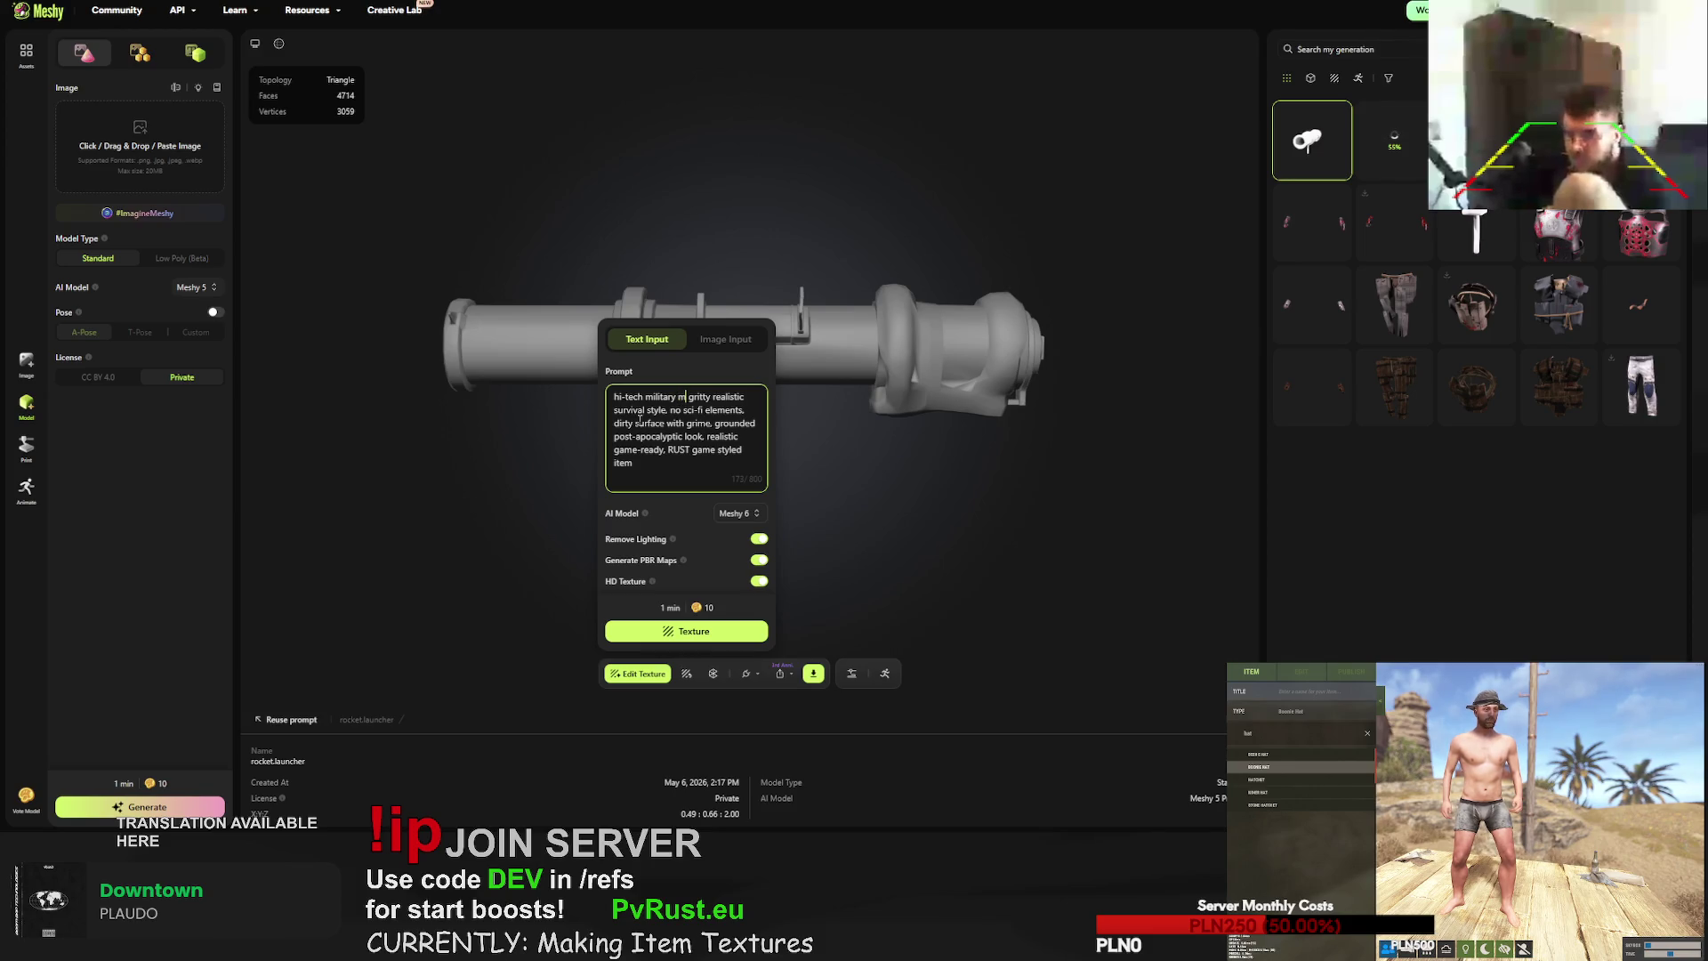
{"action": "type", "text": "issile "}
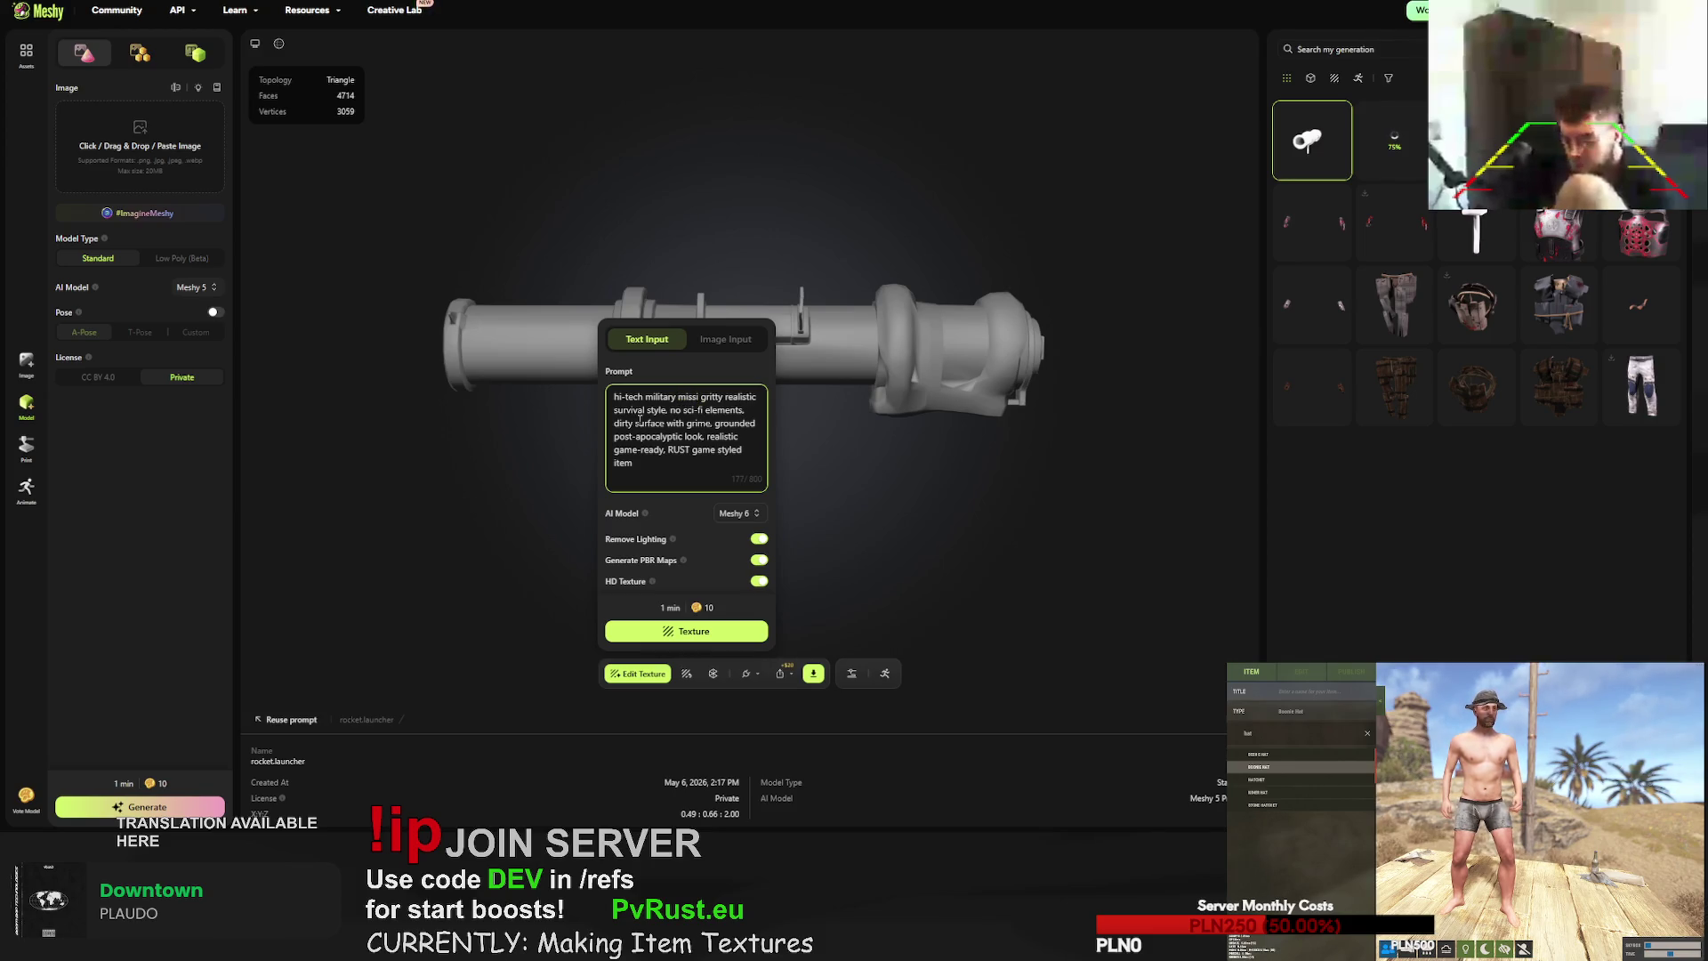
{"action": "type", "text": "raauncher,"}
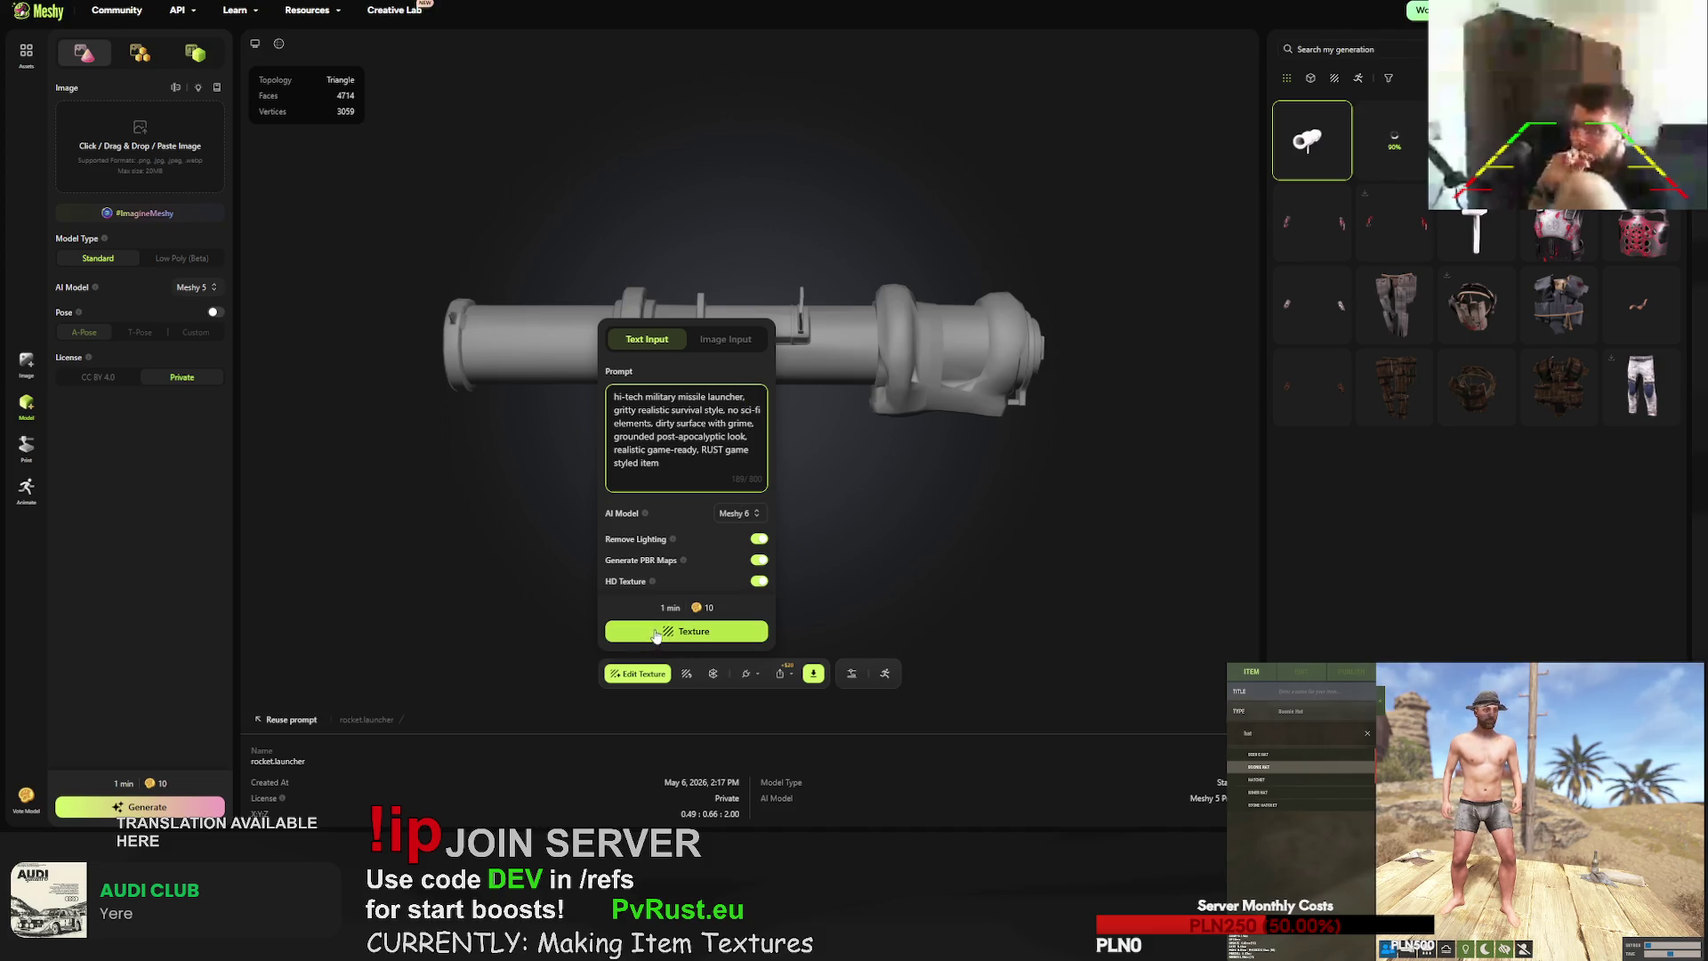
{"action": "left_click", "coordinate": [688, 633]}
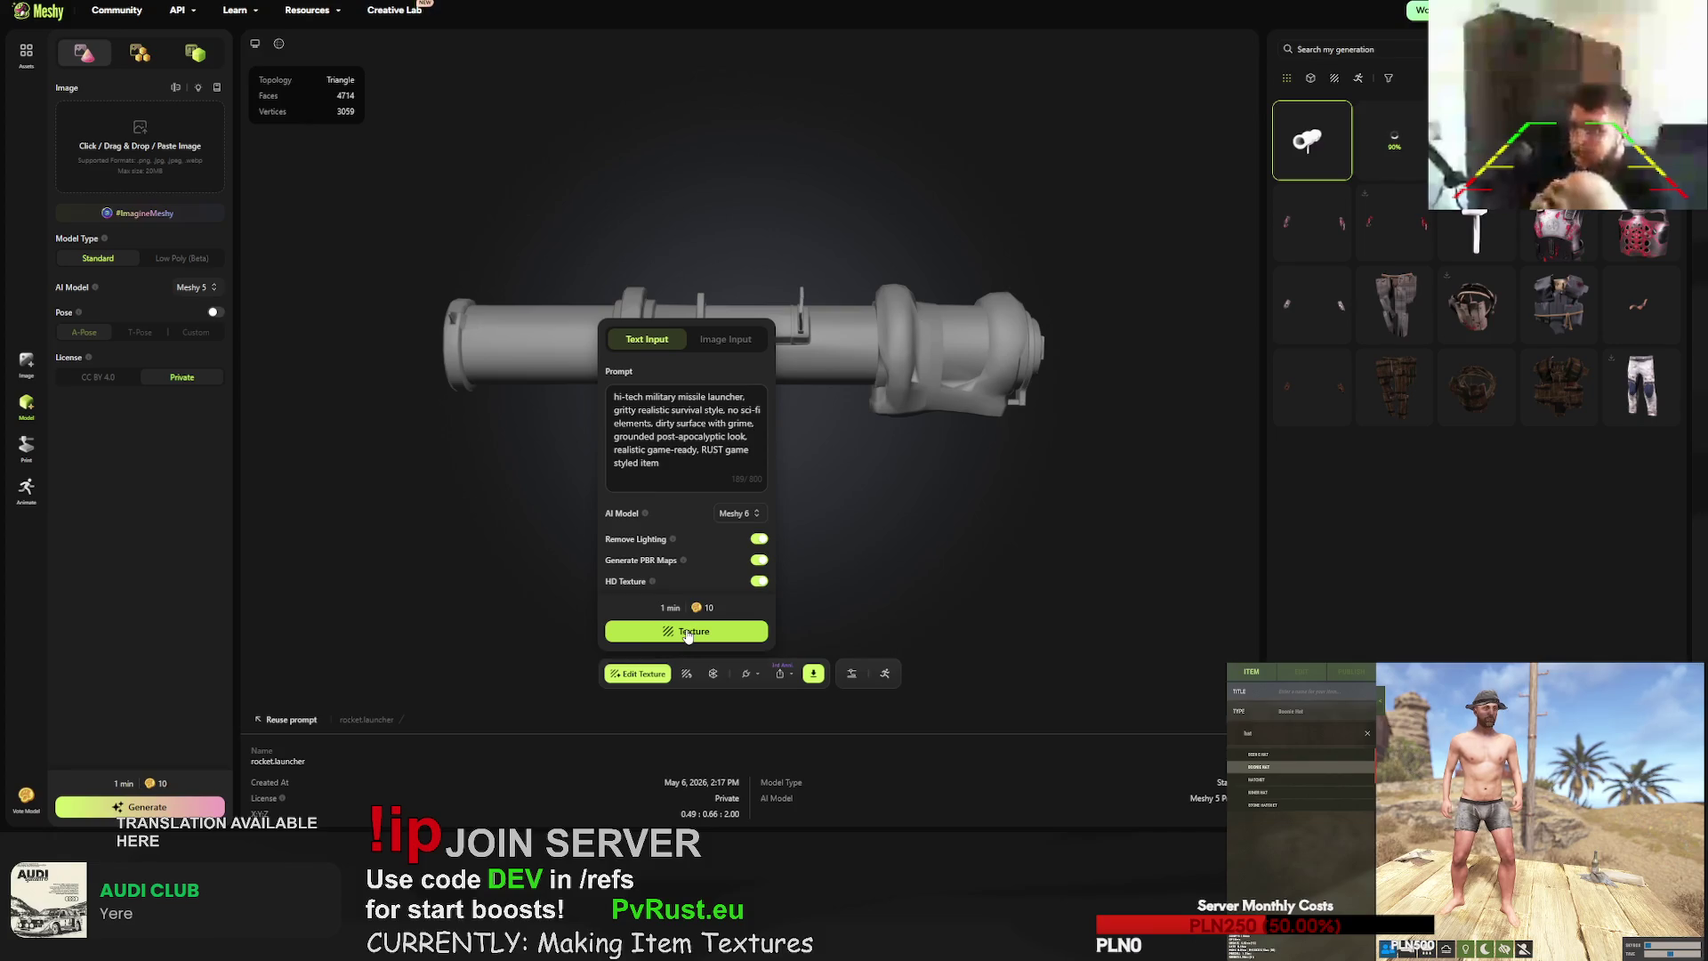
{"action": "left_click", "coordinate": [688, 634]}
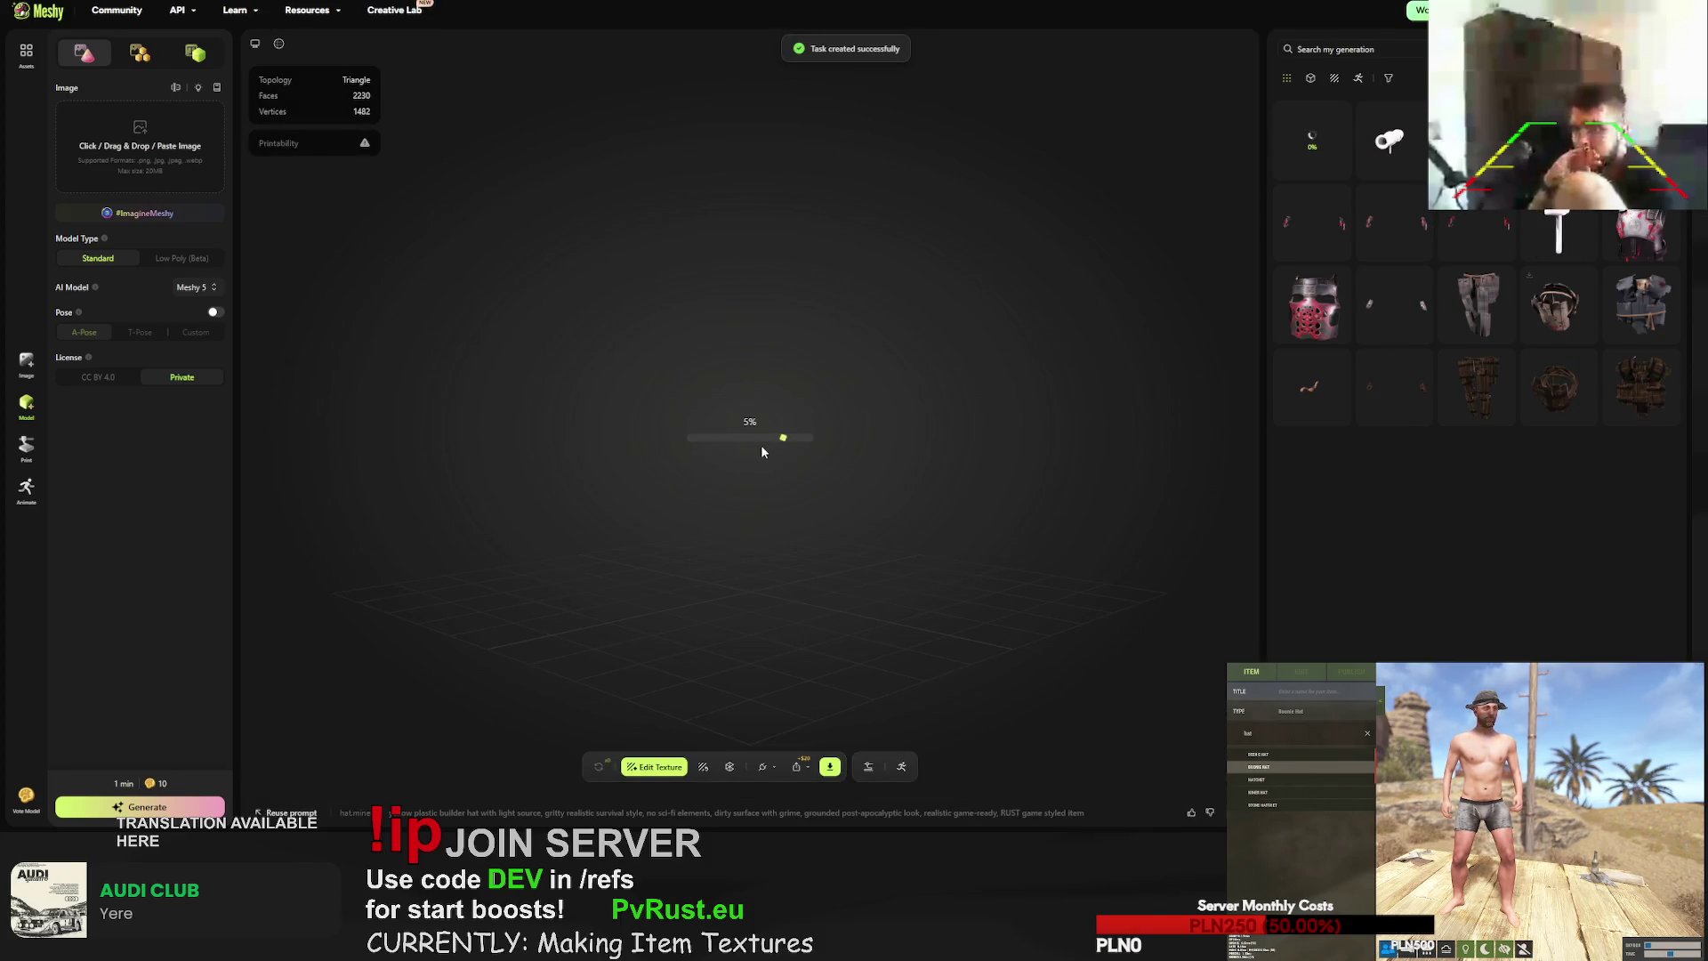
- Make the builder hat matte by setting Metalness to 0 and switching to Roughness
{"action": "mouse_move", "coordinate": [774, 442]}
{"action": "left_mouse_down"}
{"action": "mouse_move", "coordinate": [746, 427]}
{"action": "mouse_move", "coordinate": [771, 463]}
{"action": "mouse_move", "coordinate": [655, 452]}
{"action": "left_mouse_up"}
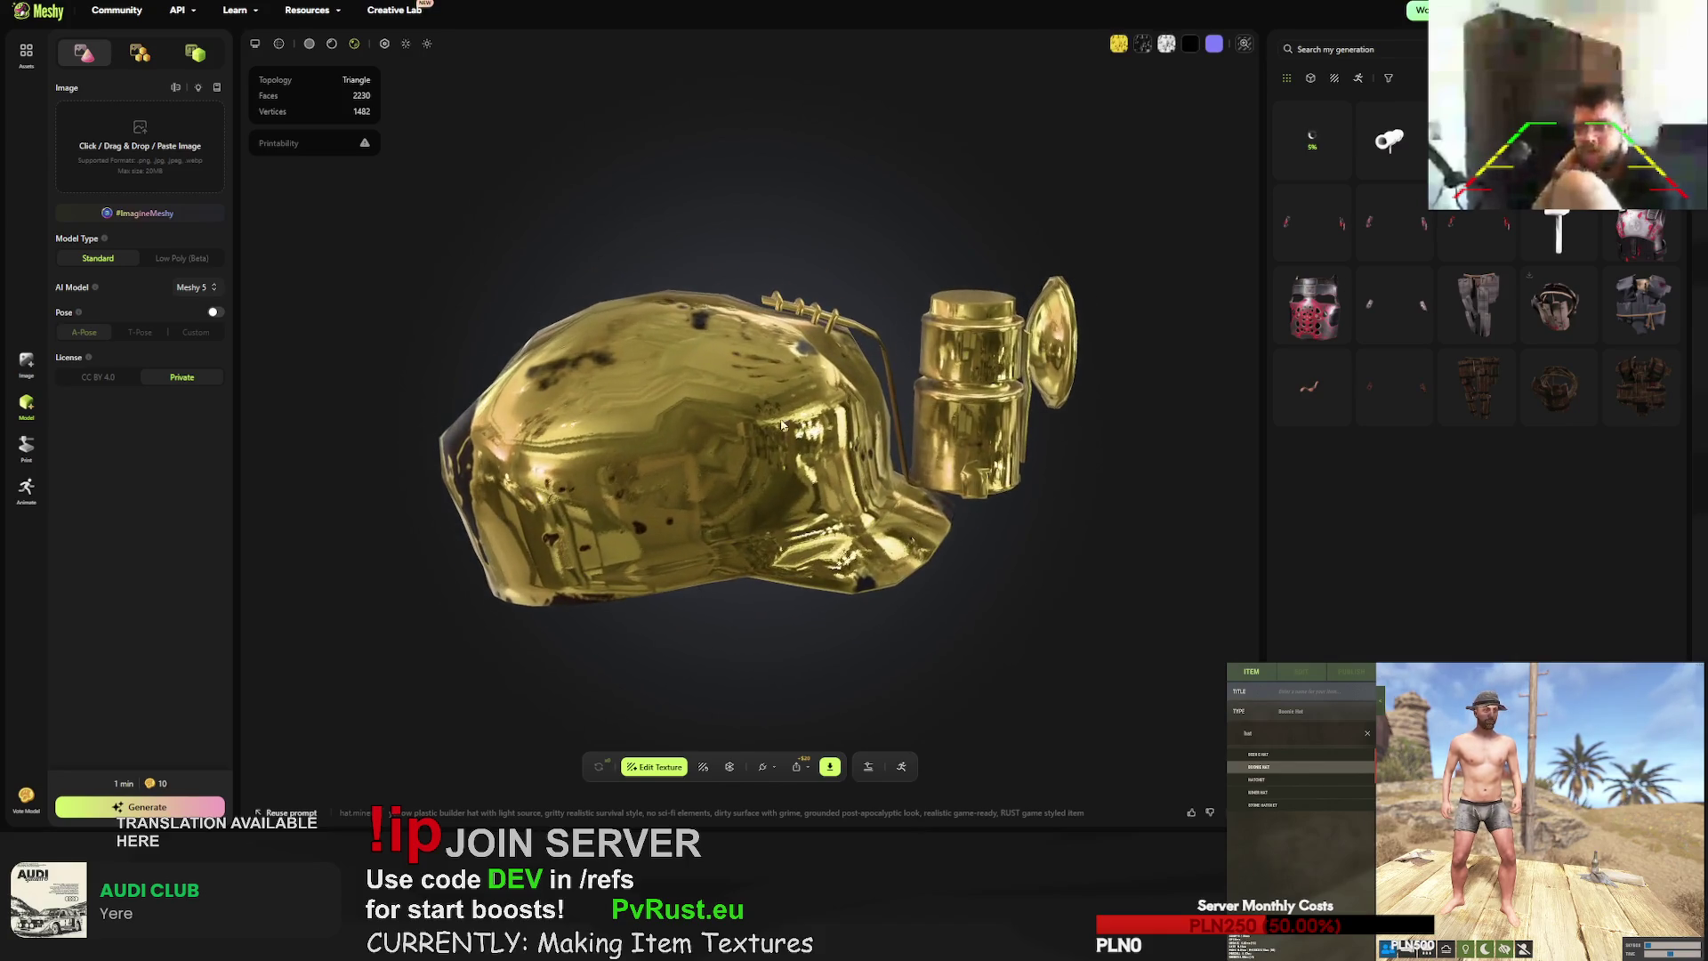
{"action": "left_click", "coordinate": [384, 44]}
{"action": "mouse_move", "coordinate": [383, 160]}
{"action": "left_mouse_down"}
{"action": "mouse_move", "coordinate": [181, 168]}
{"action": "mouse_move", "coordinate": [267, 160]}
{"action": "mouse_move", "coordinate": [294, 203]}
{"action": "mouse_move", "coordinate": [248, 207]}
{"action": "mouse_move", "coordinate": [367, 210]}
{"action": "mouse_move", "coordinate": [230, 222]}
{"action": "left_mouse_up"}
{"action": "left_click", "coordinate": [340, 115]}
- Download the matte yellow builder hat as an FBX file
{"action": "mouse_move", "coordinate": [335, 256]}
{"action": "left_mouse_down"}
{"action": "mouse_move", "coordinate": [555, 369]}
{"action": "mouse_move", "coordinate": [629, 372]}
{"action": "mouse_move", "coordinate": [613, 360]}
{"action": "mouse_move", "coordinate": [591, 351]}
{"action": "mouse_move", "coordinate": [800, 508]}
{"action": "left_mouse_up"}
{"action": "left_click", "coordinate": [830, 767]}
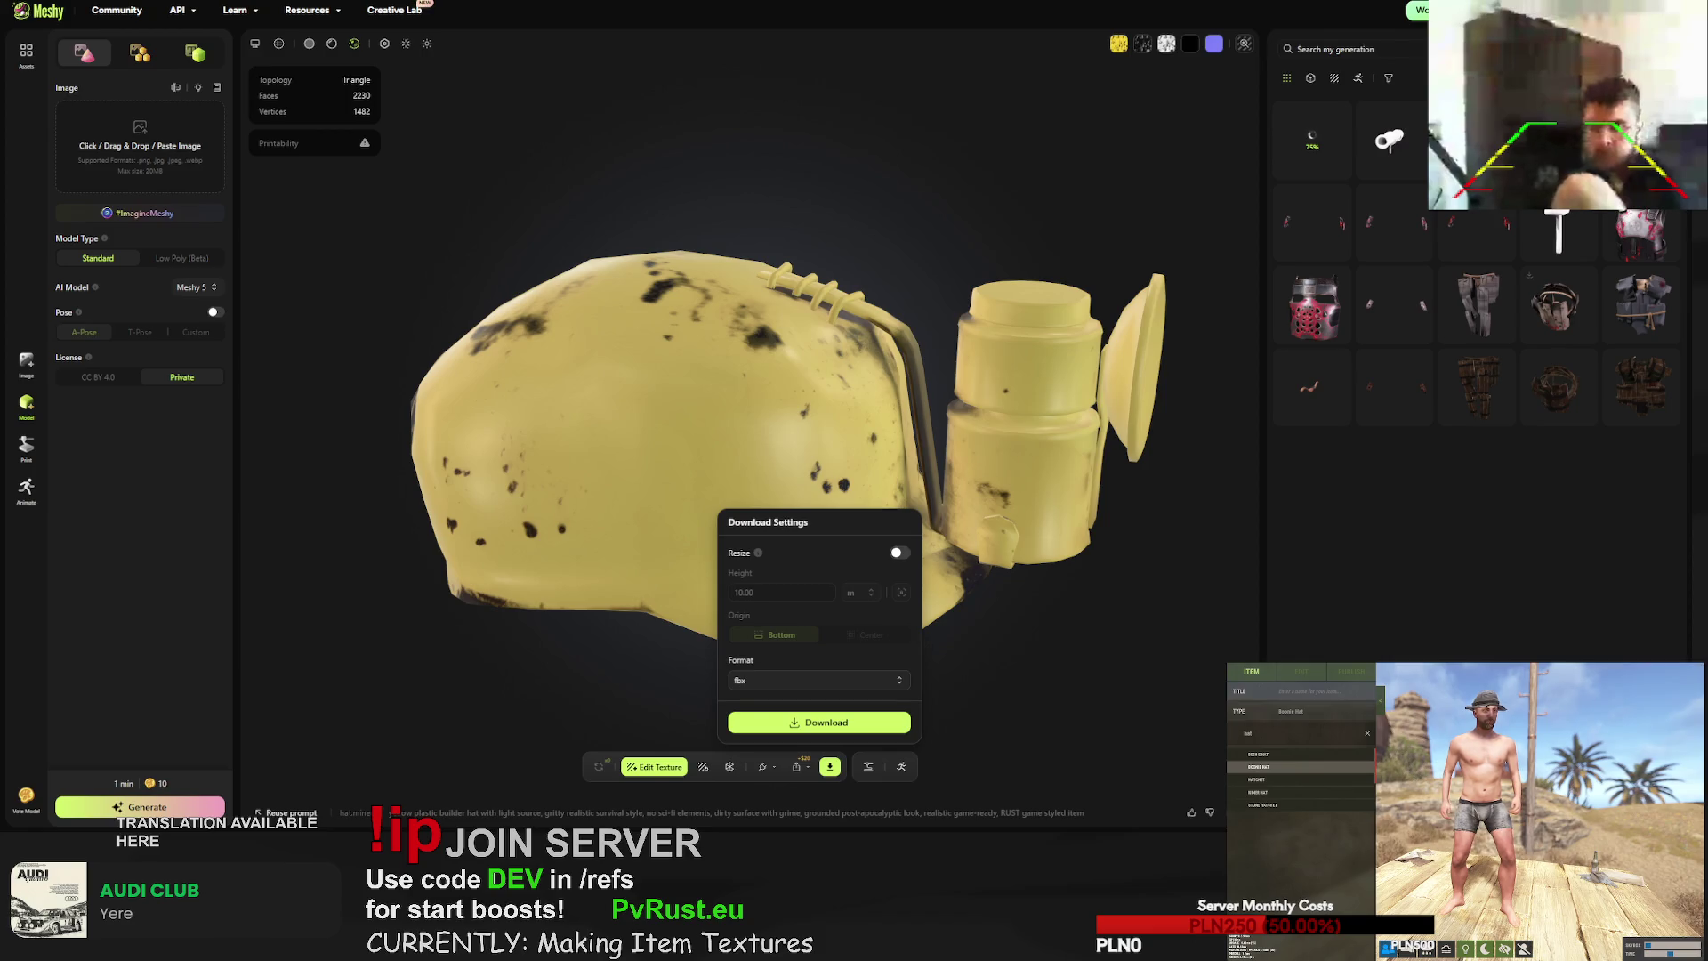
{"action": "left_click", "coordinate": [1313, 138]}
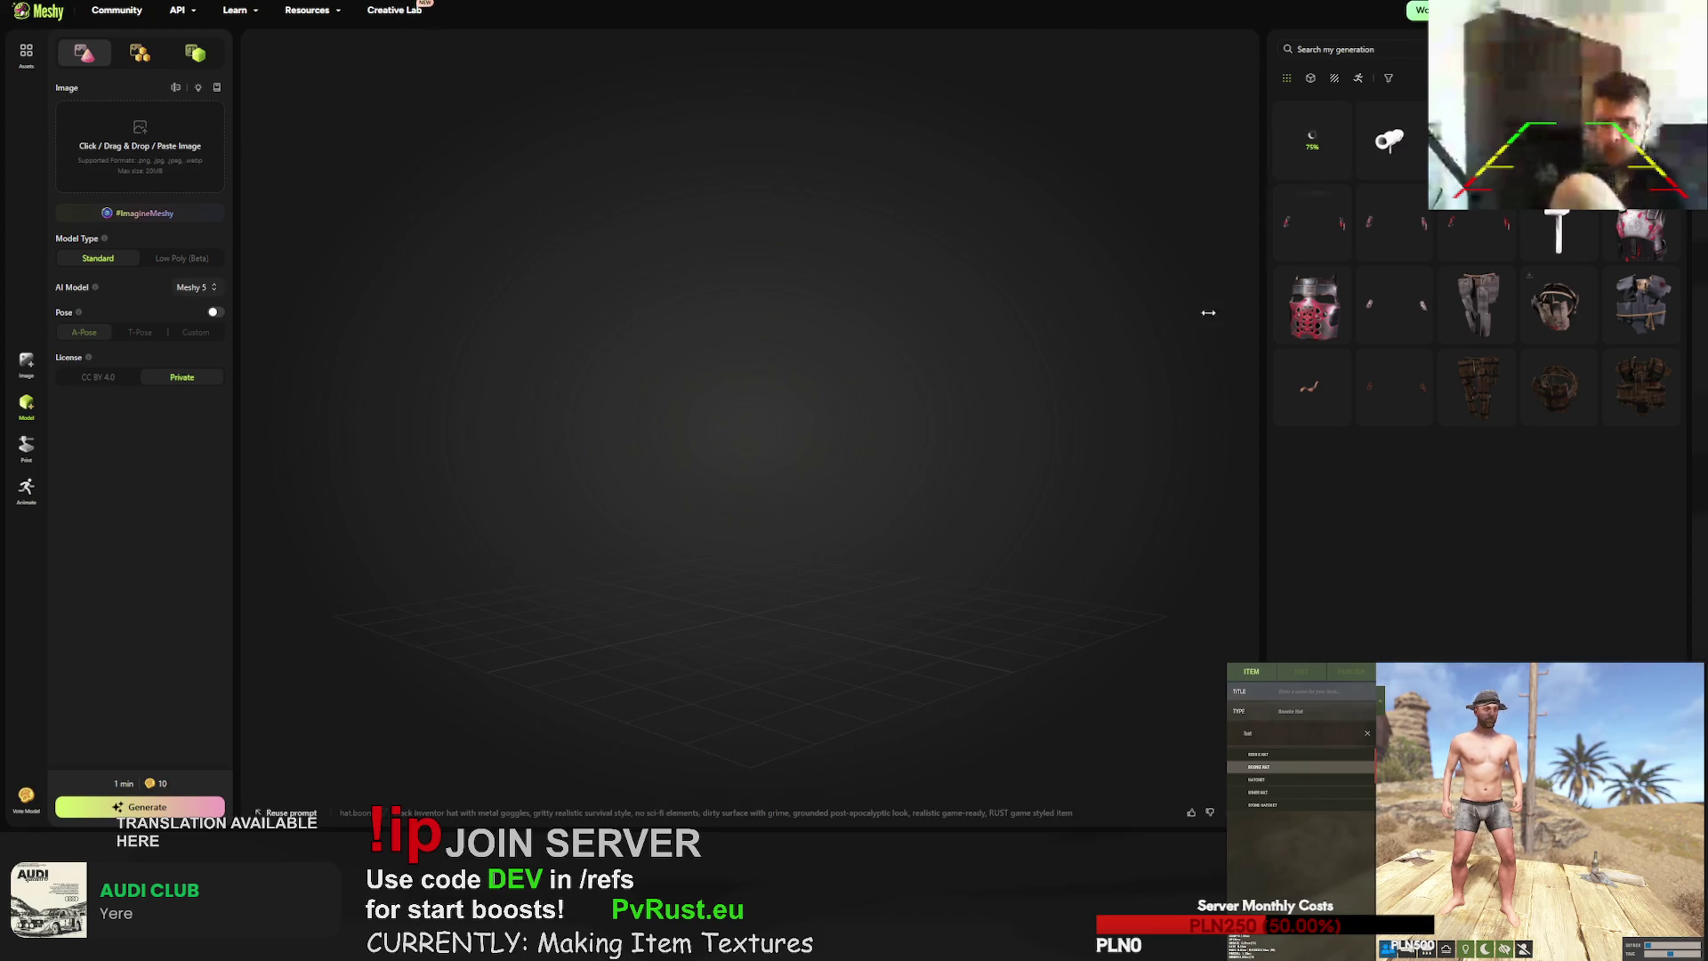
- Check the nearly finished rocket launcher generation and its prompt details
{"action": "left_click", "coordinate": [1386, 163]}
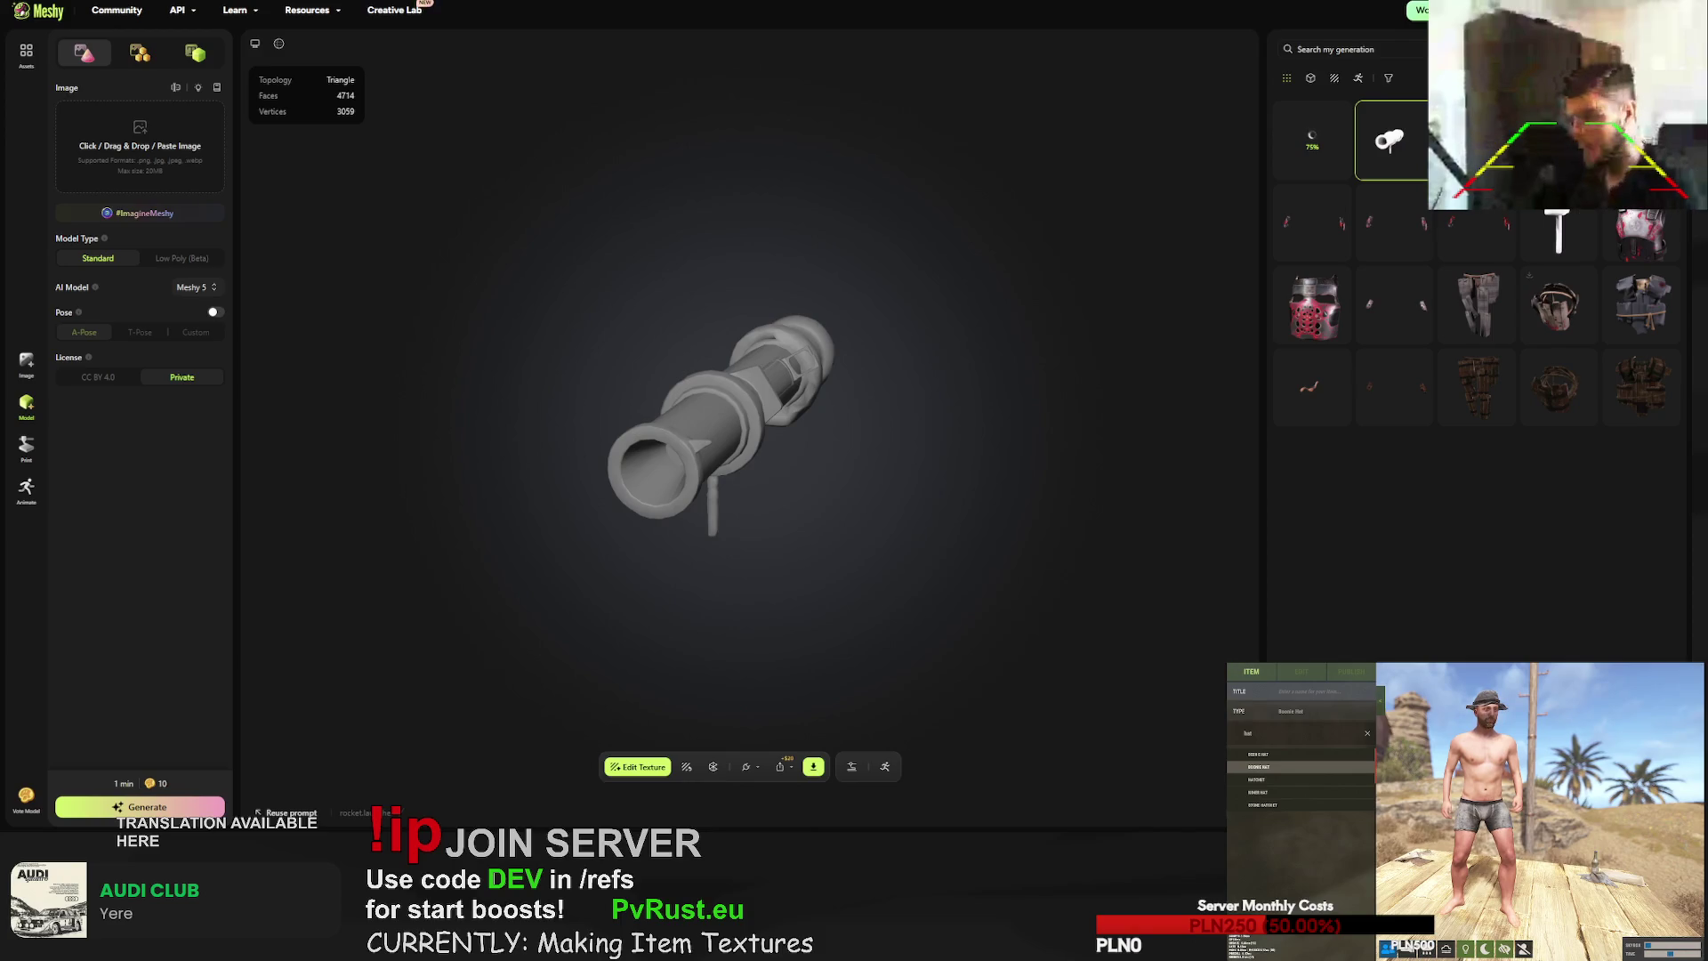
{"action": "left_click", "coordinate": [1313, 140]}
{"action": "left_click", "coordinate": [614, 821]}
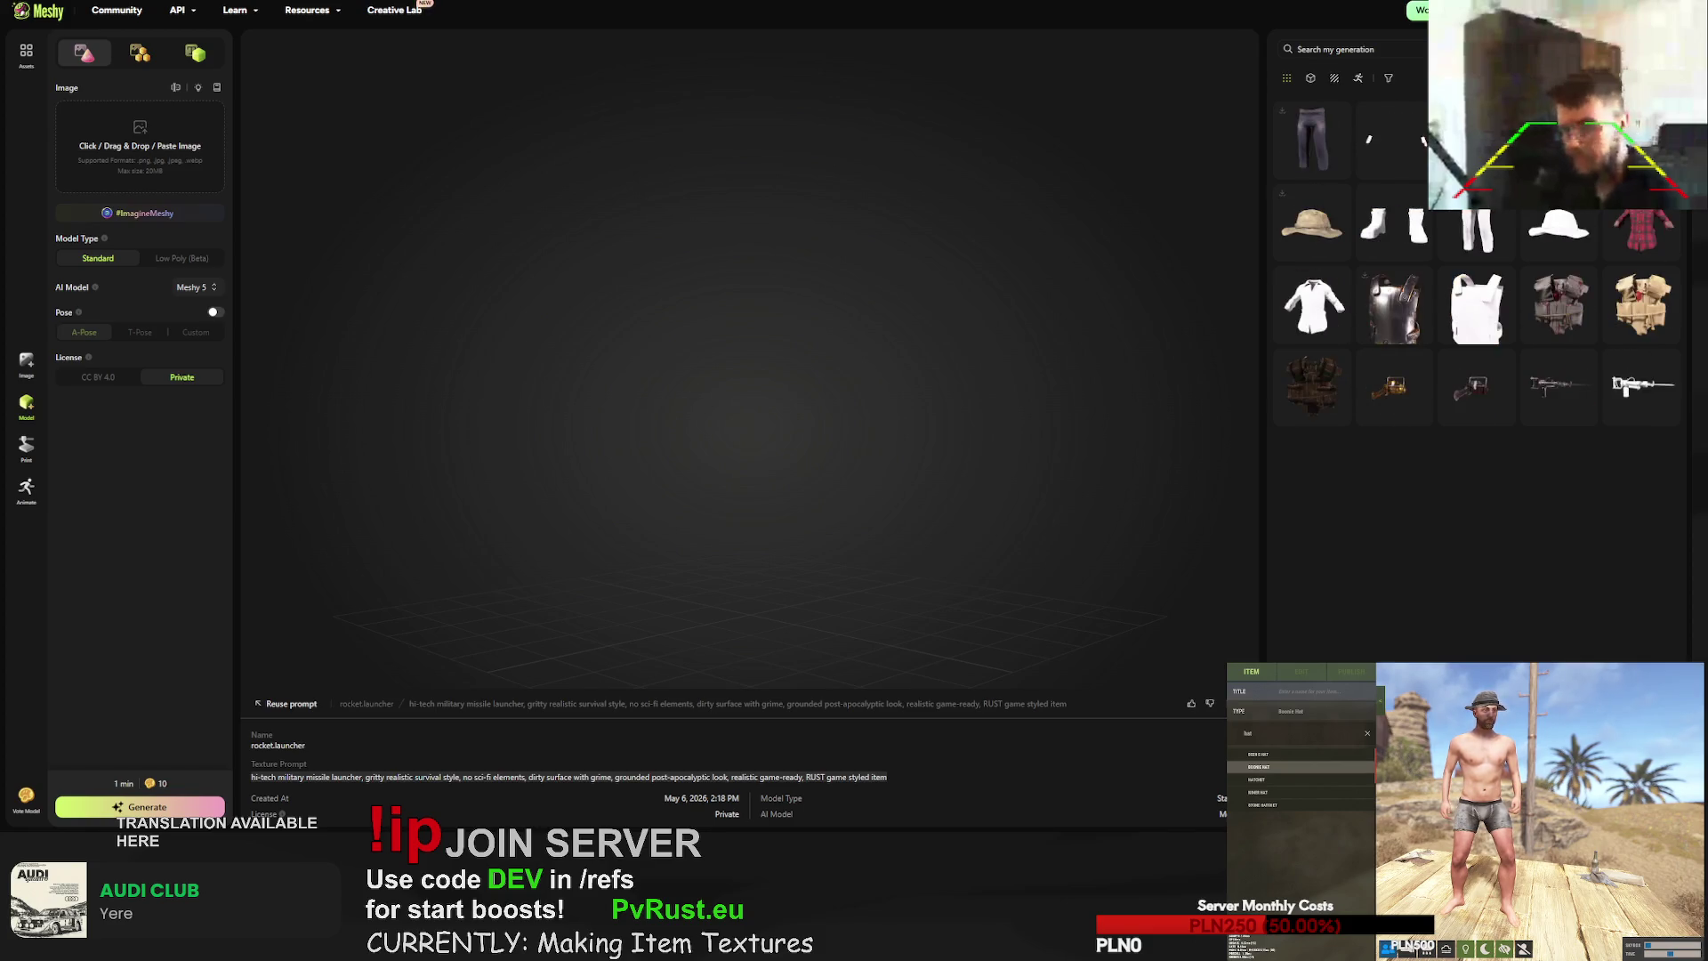
- Texture the boots with the RUST prompt reworded to 'white angel themed boots with feathers design, light colours'
{"action": "left_click", "coordinate": [1394, 224]}
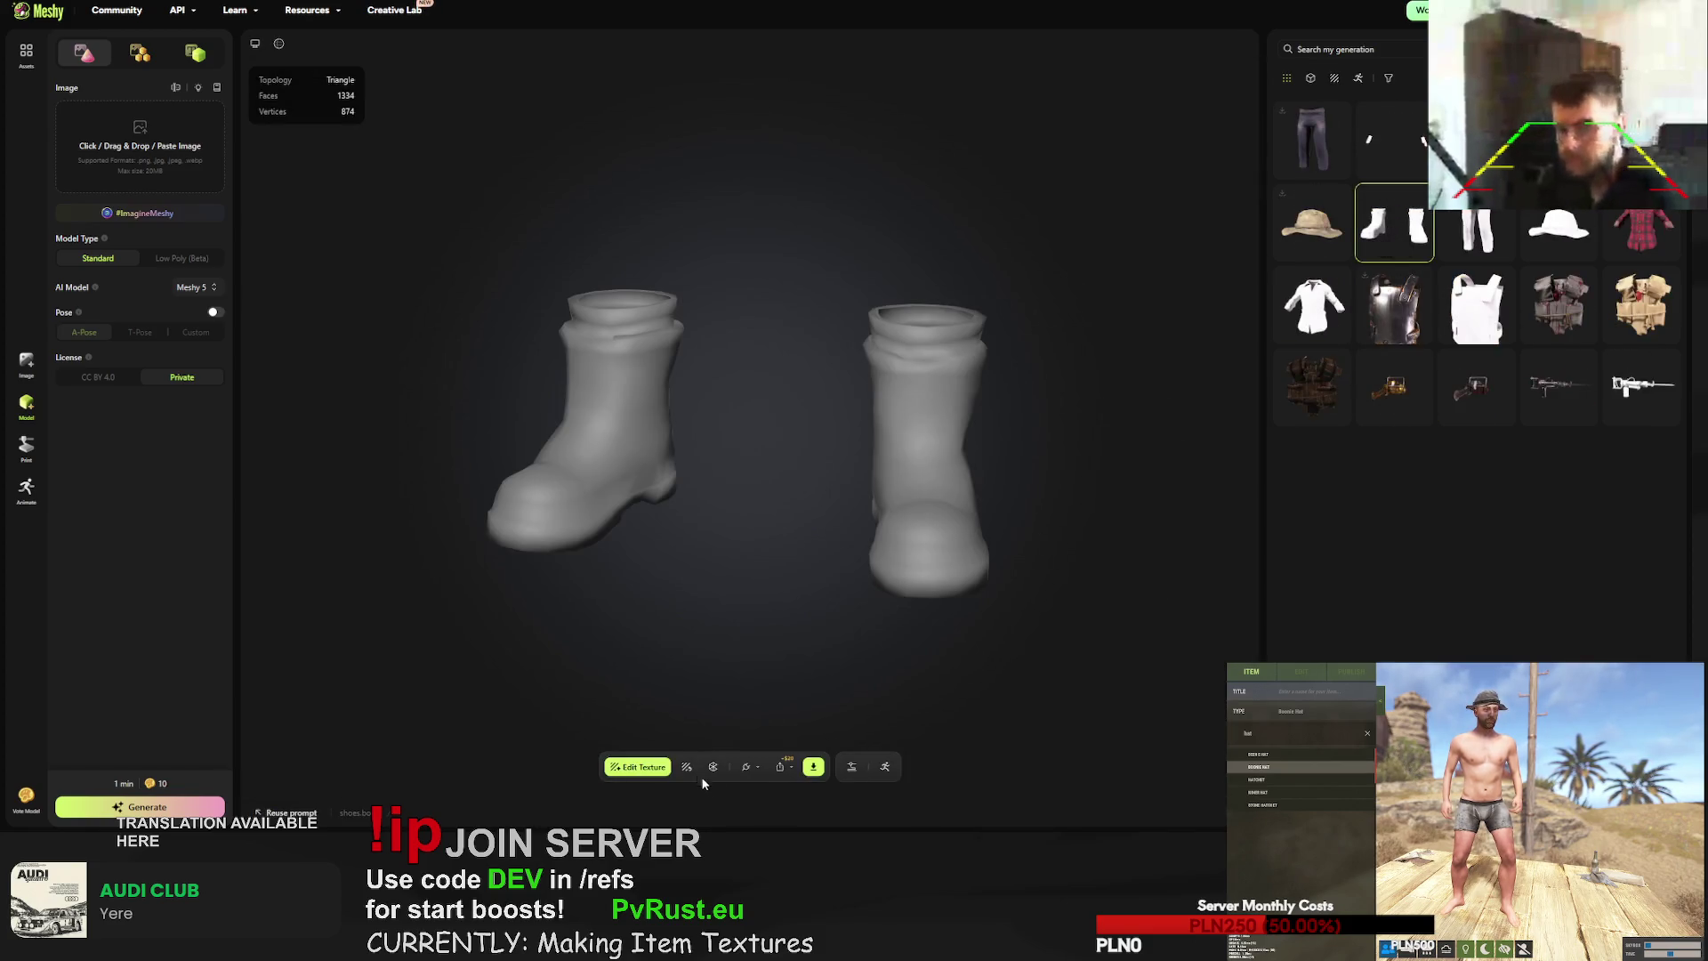
{"action": "left_click", "coordinate": [682, 767]}
{"action": "triple_click", "coordinate": [617, 515]}
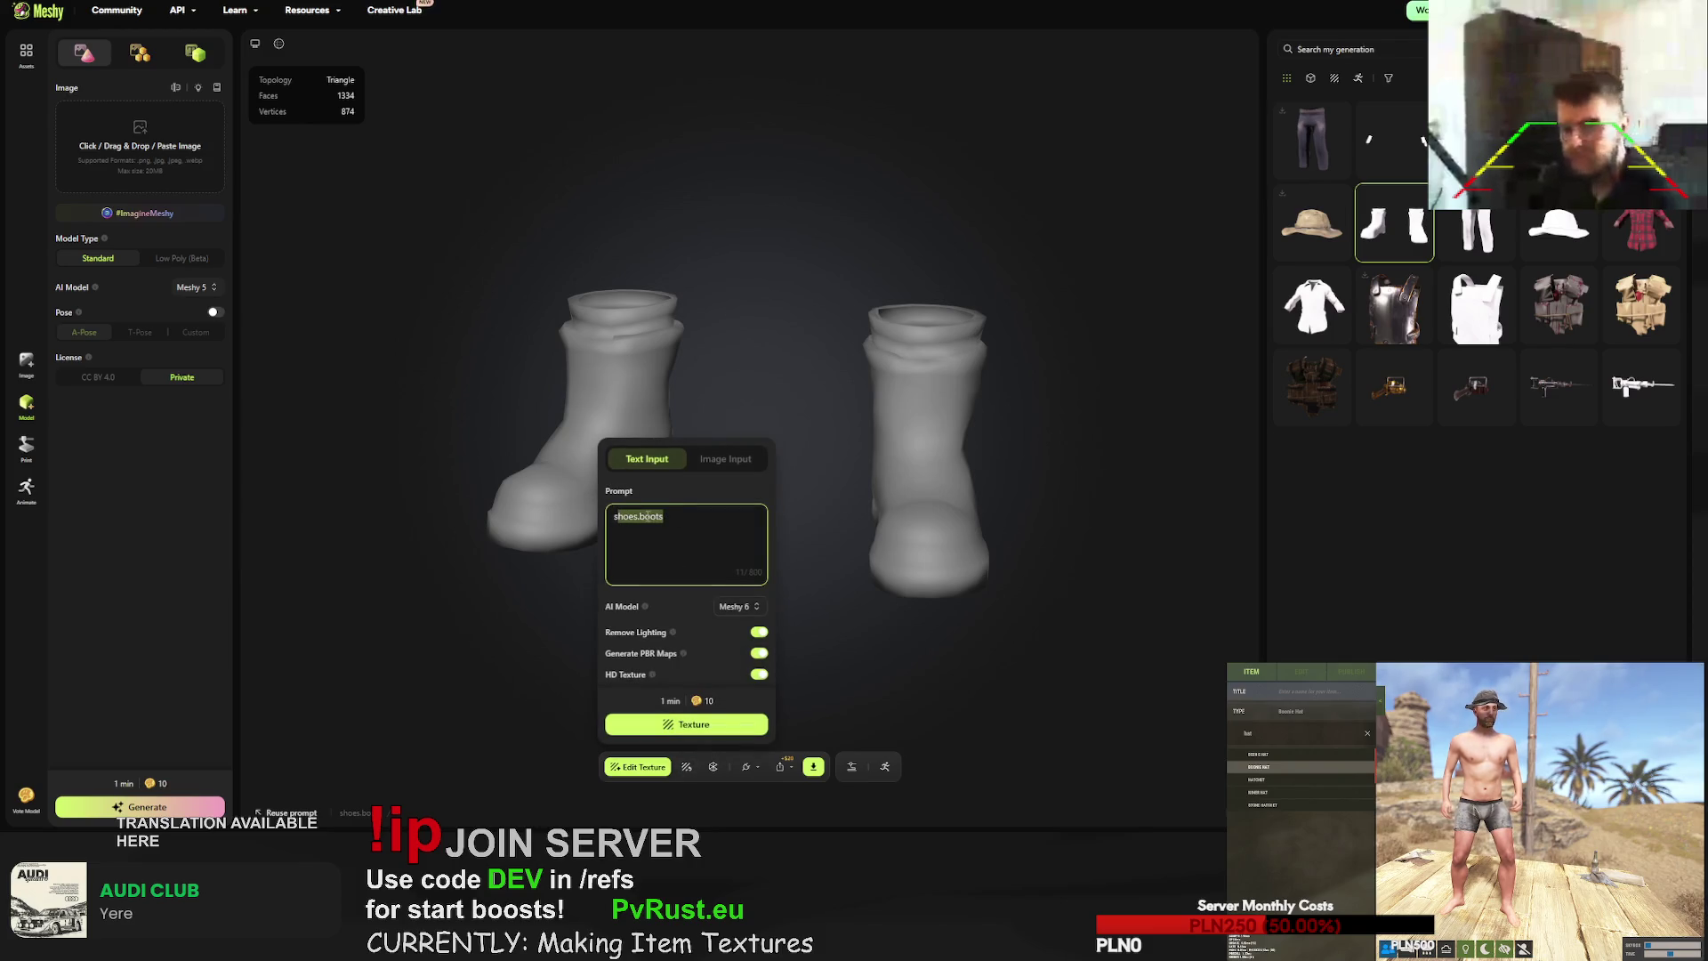
{"action": "type", "text": "hi-tech military missile launcher, gritty realistic survival style, no sci-fi elements, dirty surface with grime, grounded post-apocalyptic look, realistic game-ready, RUST game styled item"}
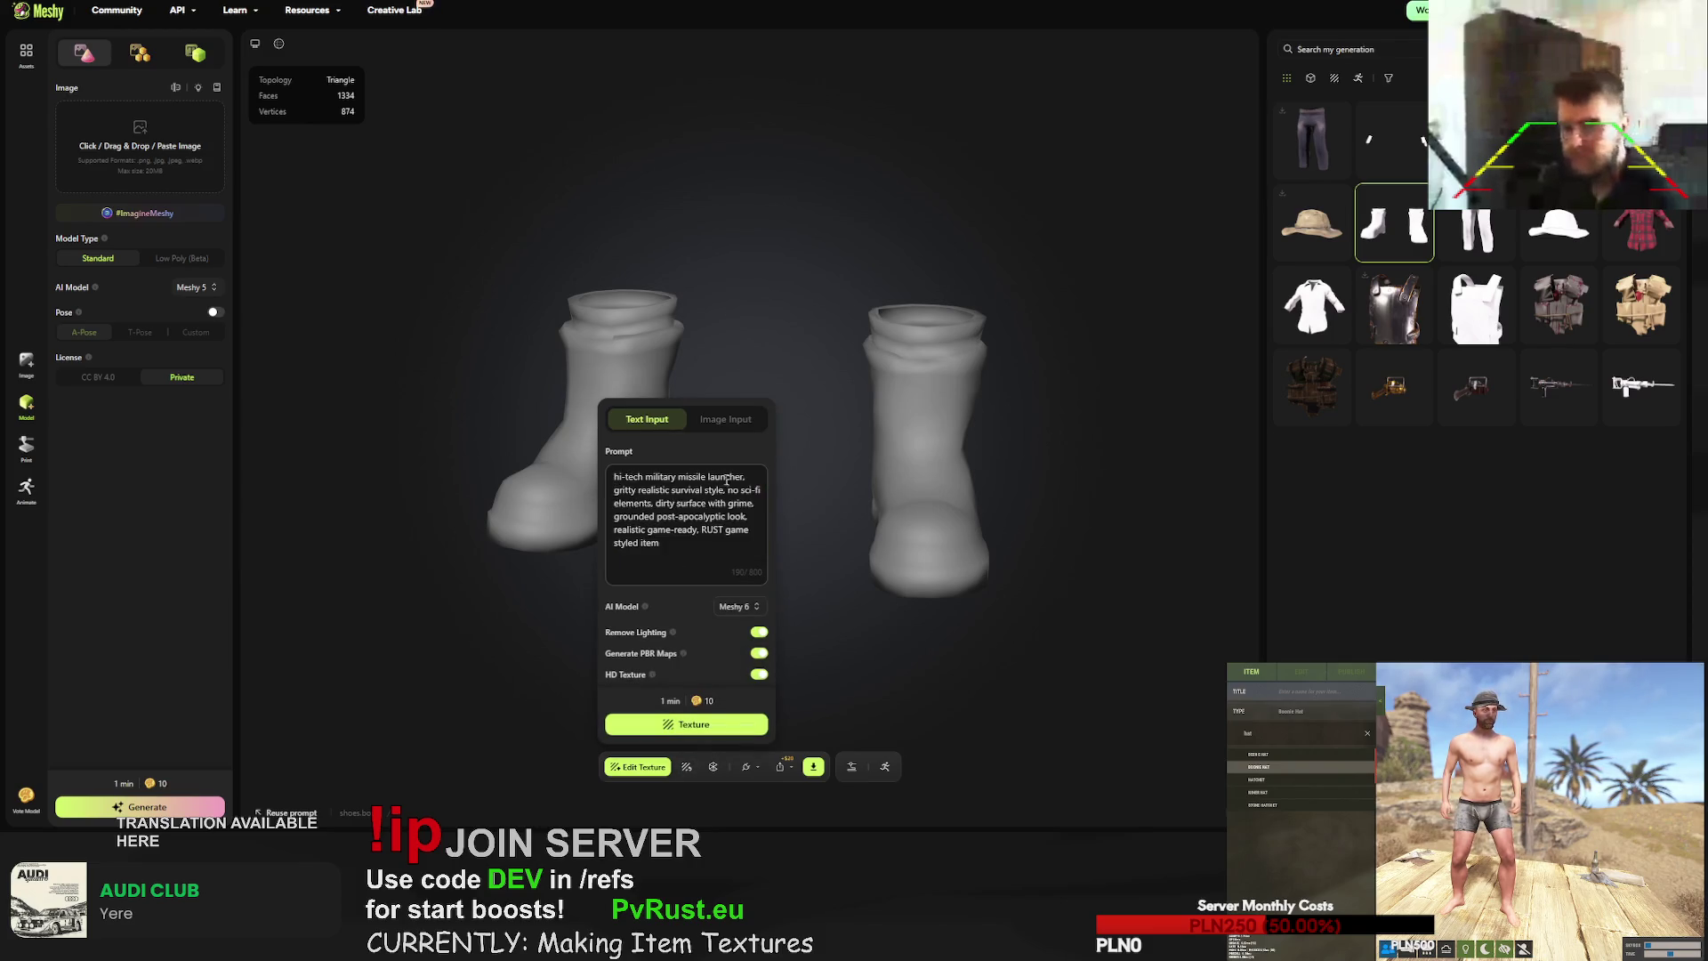
{"action": "left_click_drag", "start_coordinate": [745, 477], "coordinate": [614, 476]}
{"action": "type", "text": "white angel "}
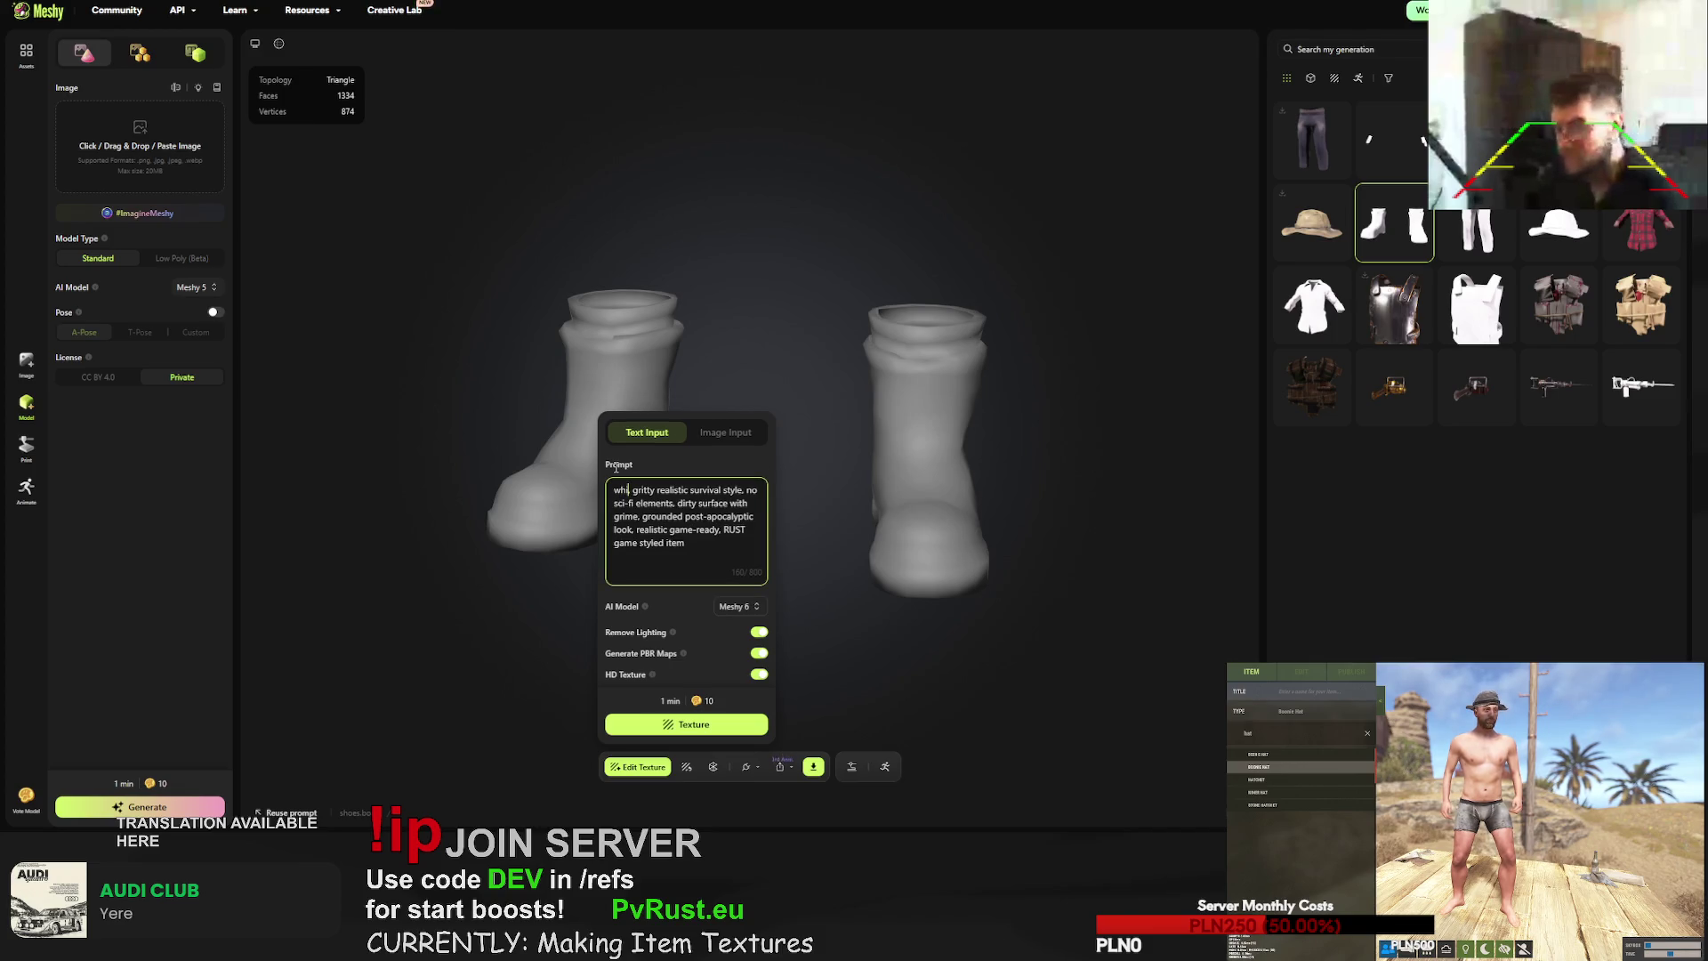
{"action": "type", "text": "themed boots"}
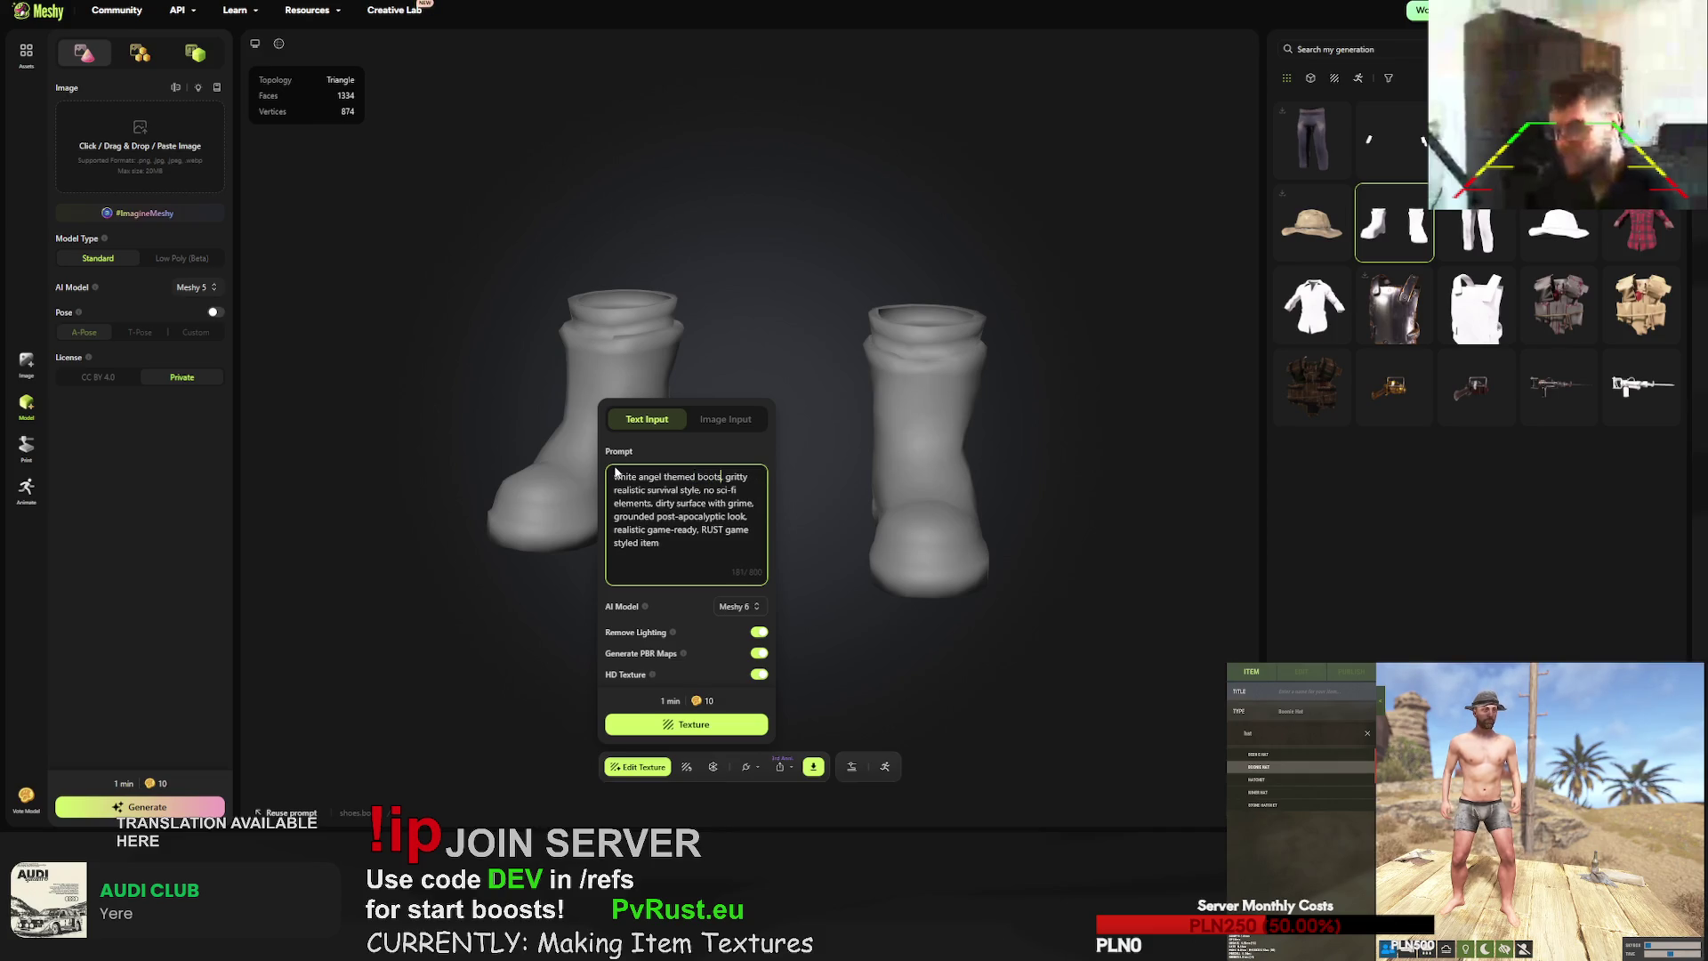
{"action": "type", "text": " with feather"}
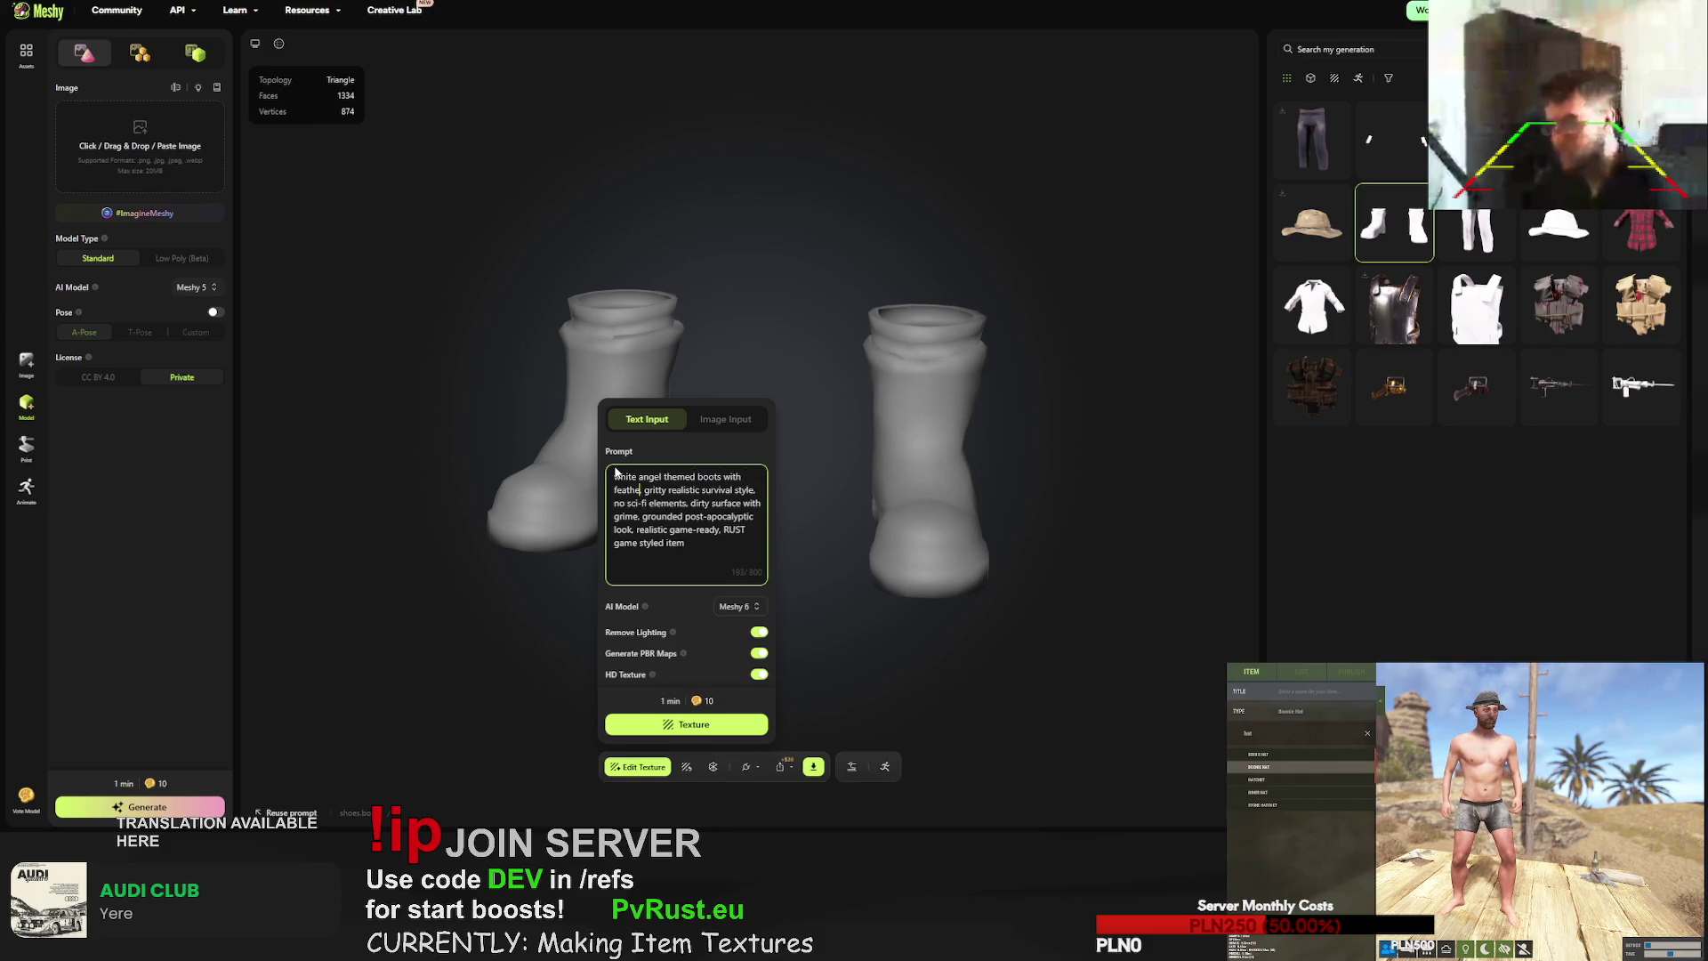
{"action": "key", "text": "BackSpace"}
{"action": "type", "text": "s design"}
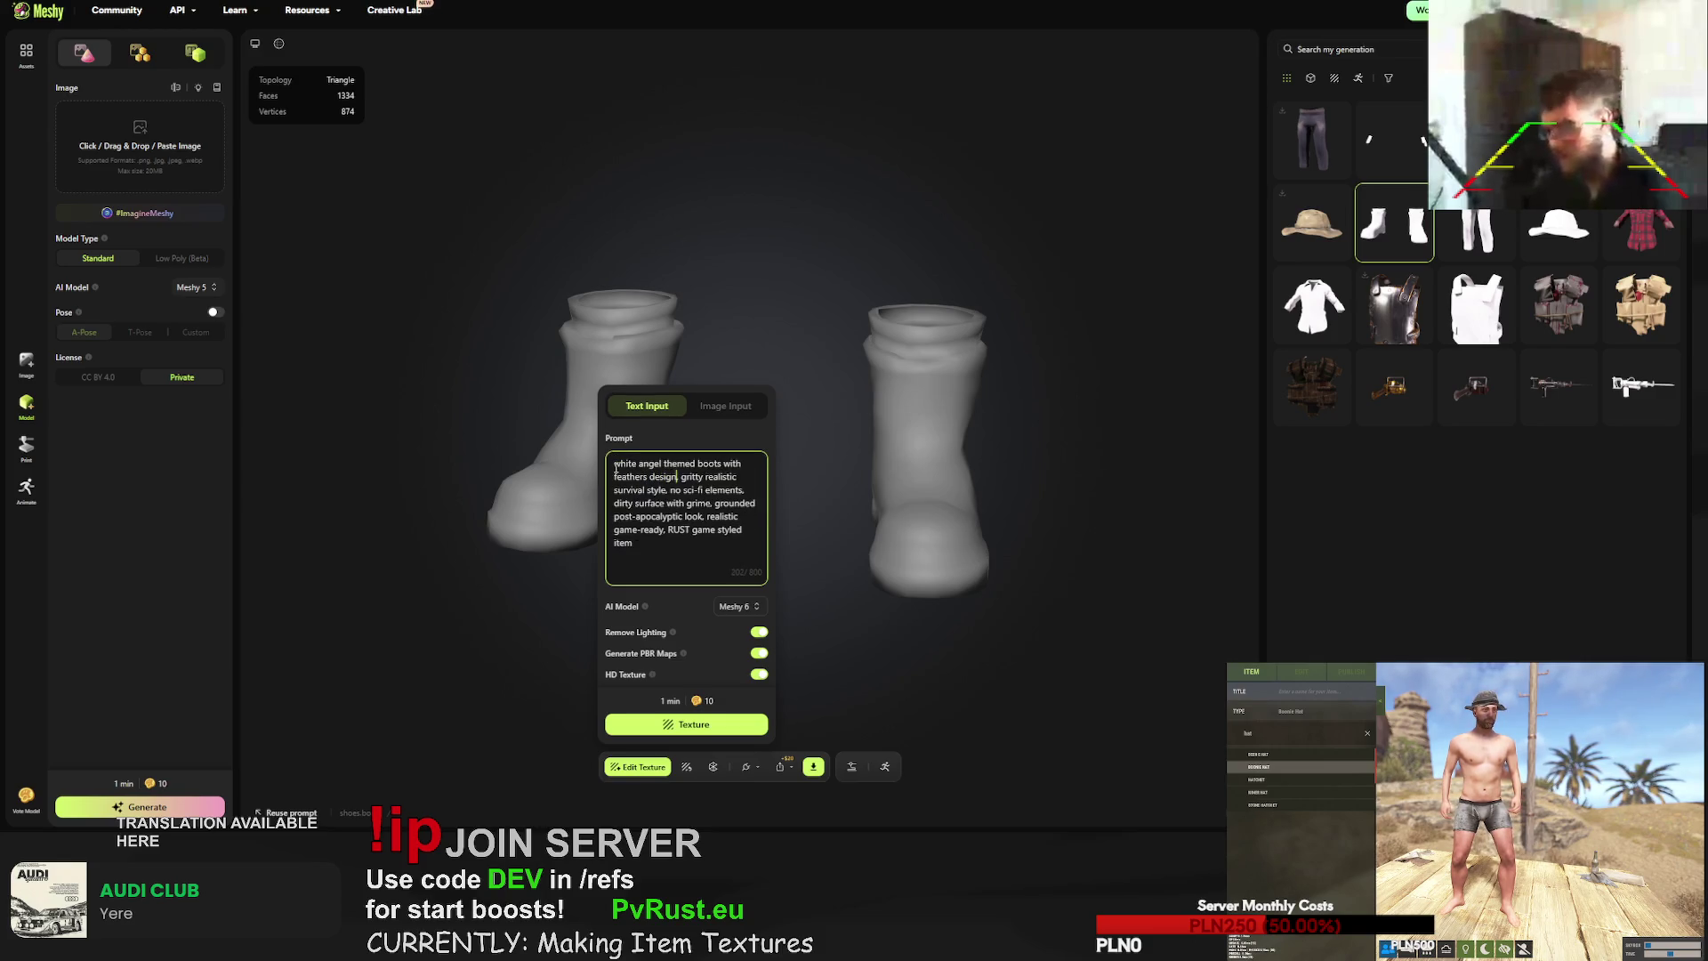
{"action": "type", "text": ", light colours,"}
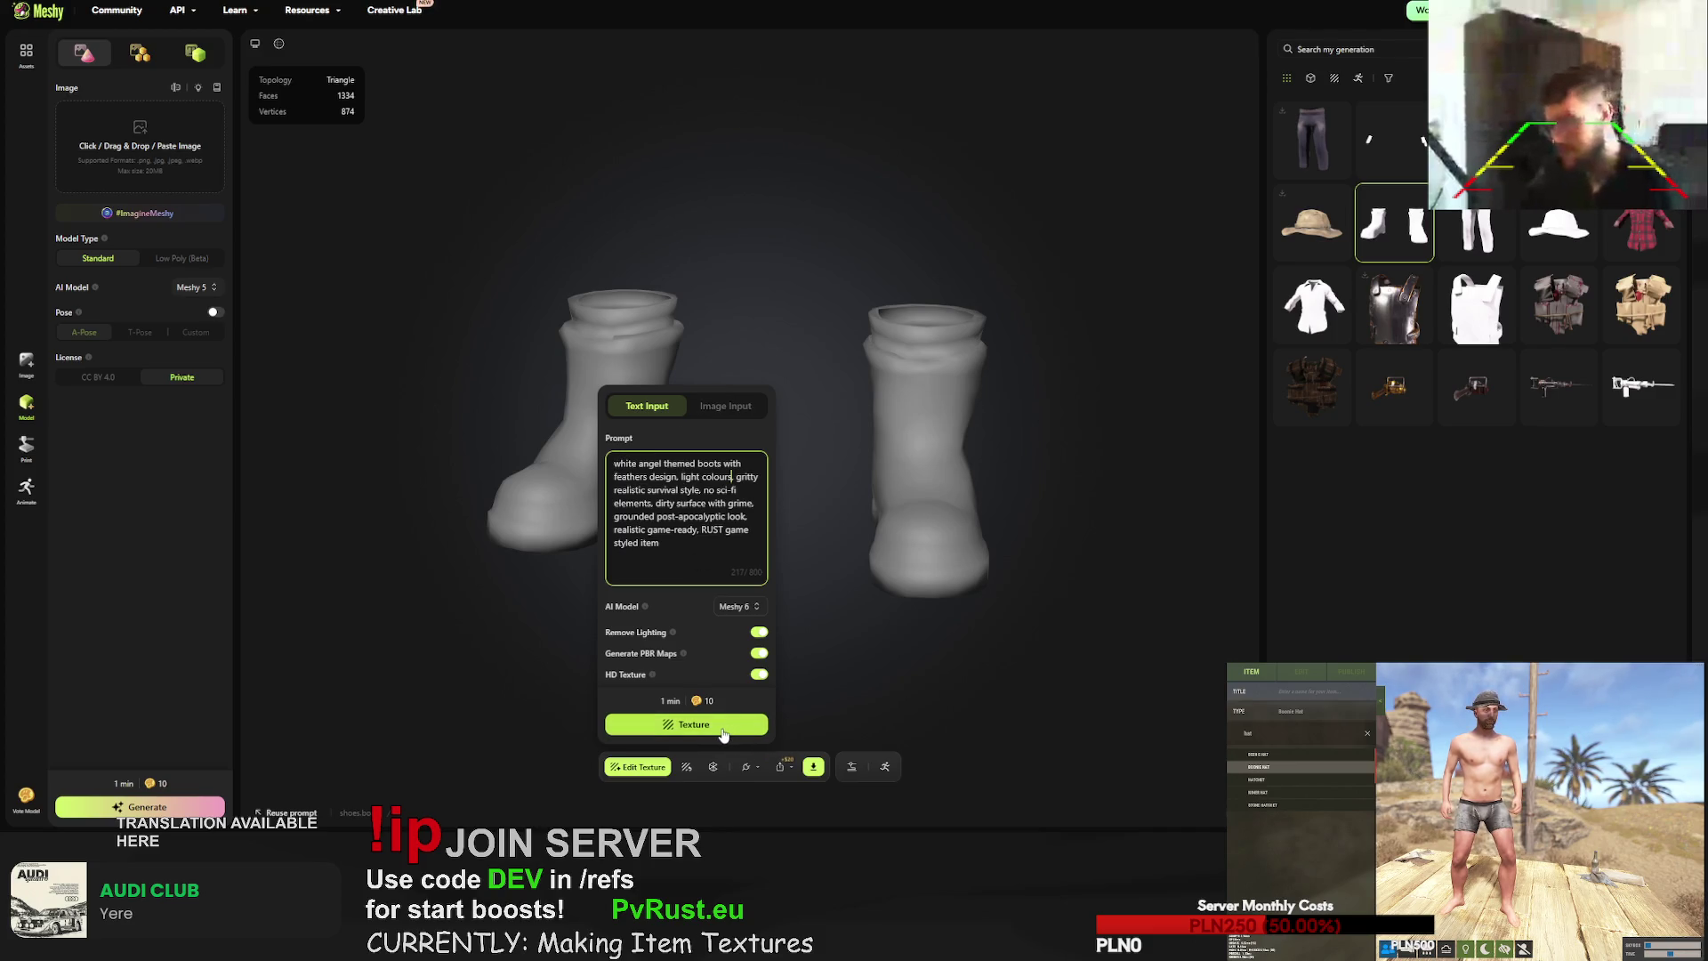
{"action": "left_click", "coordinate": [722, 724]}
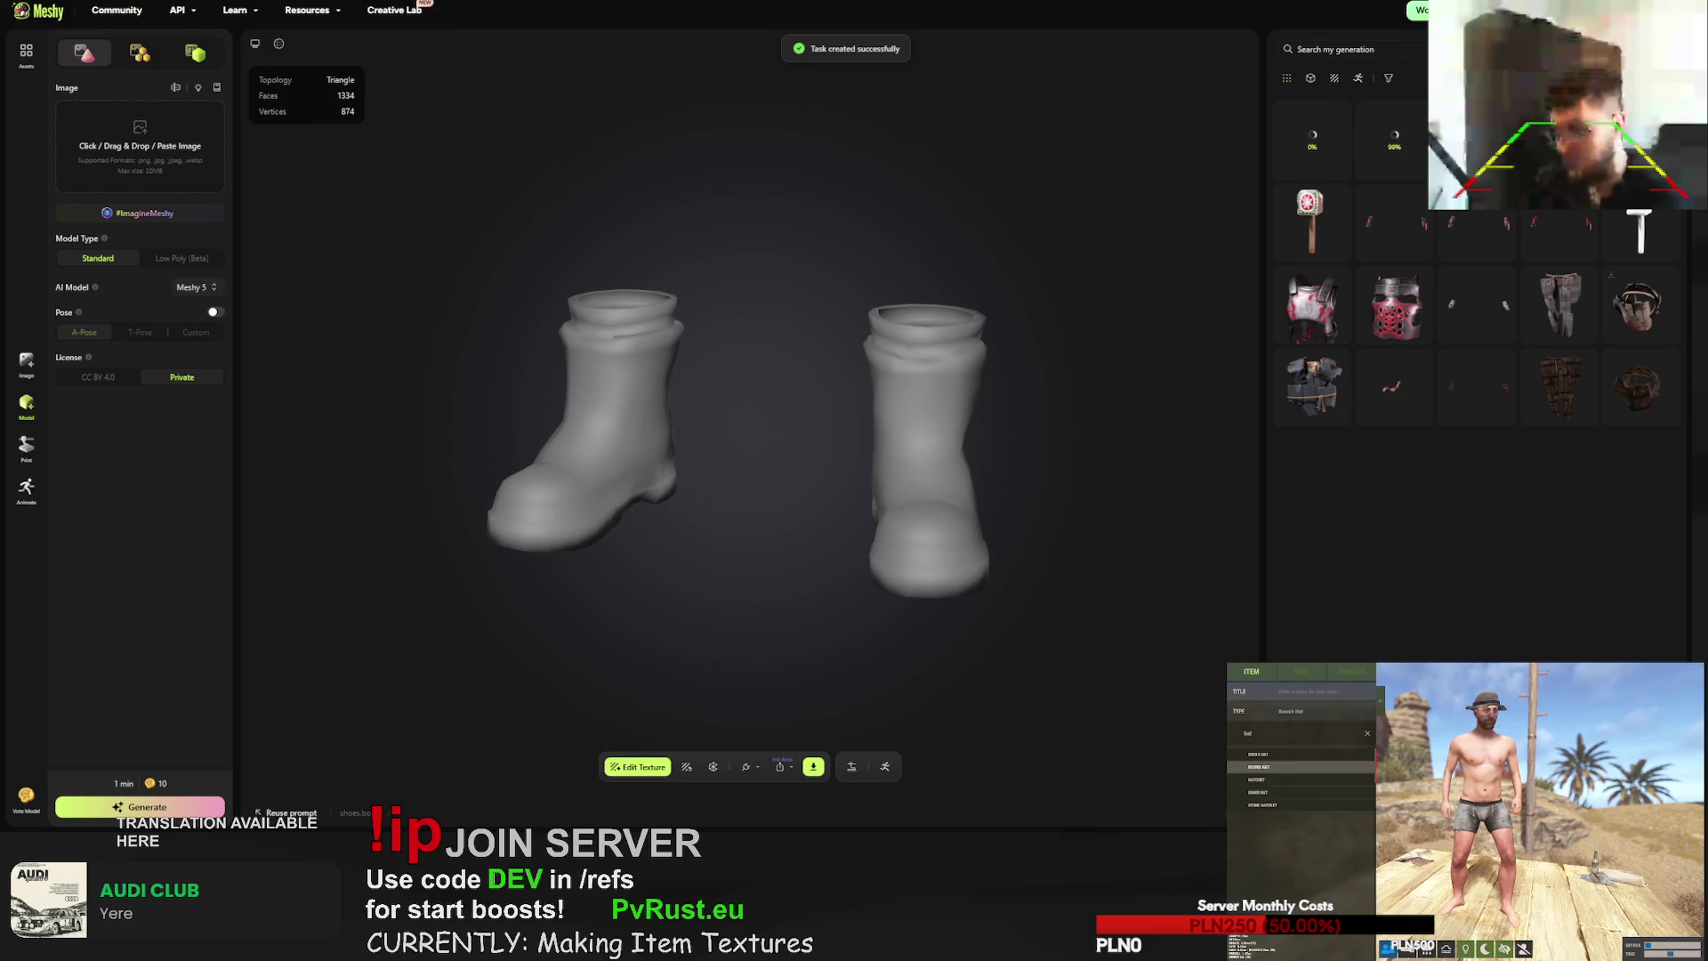
- Upload rifle.l96.obj with Keep Original Texture and UV enabled
{"action": "left_click", "coordinate": [780, 766]}
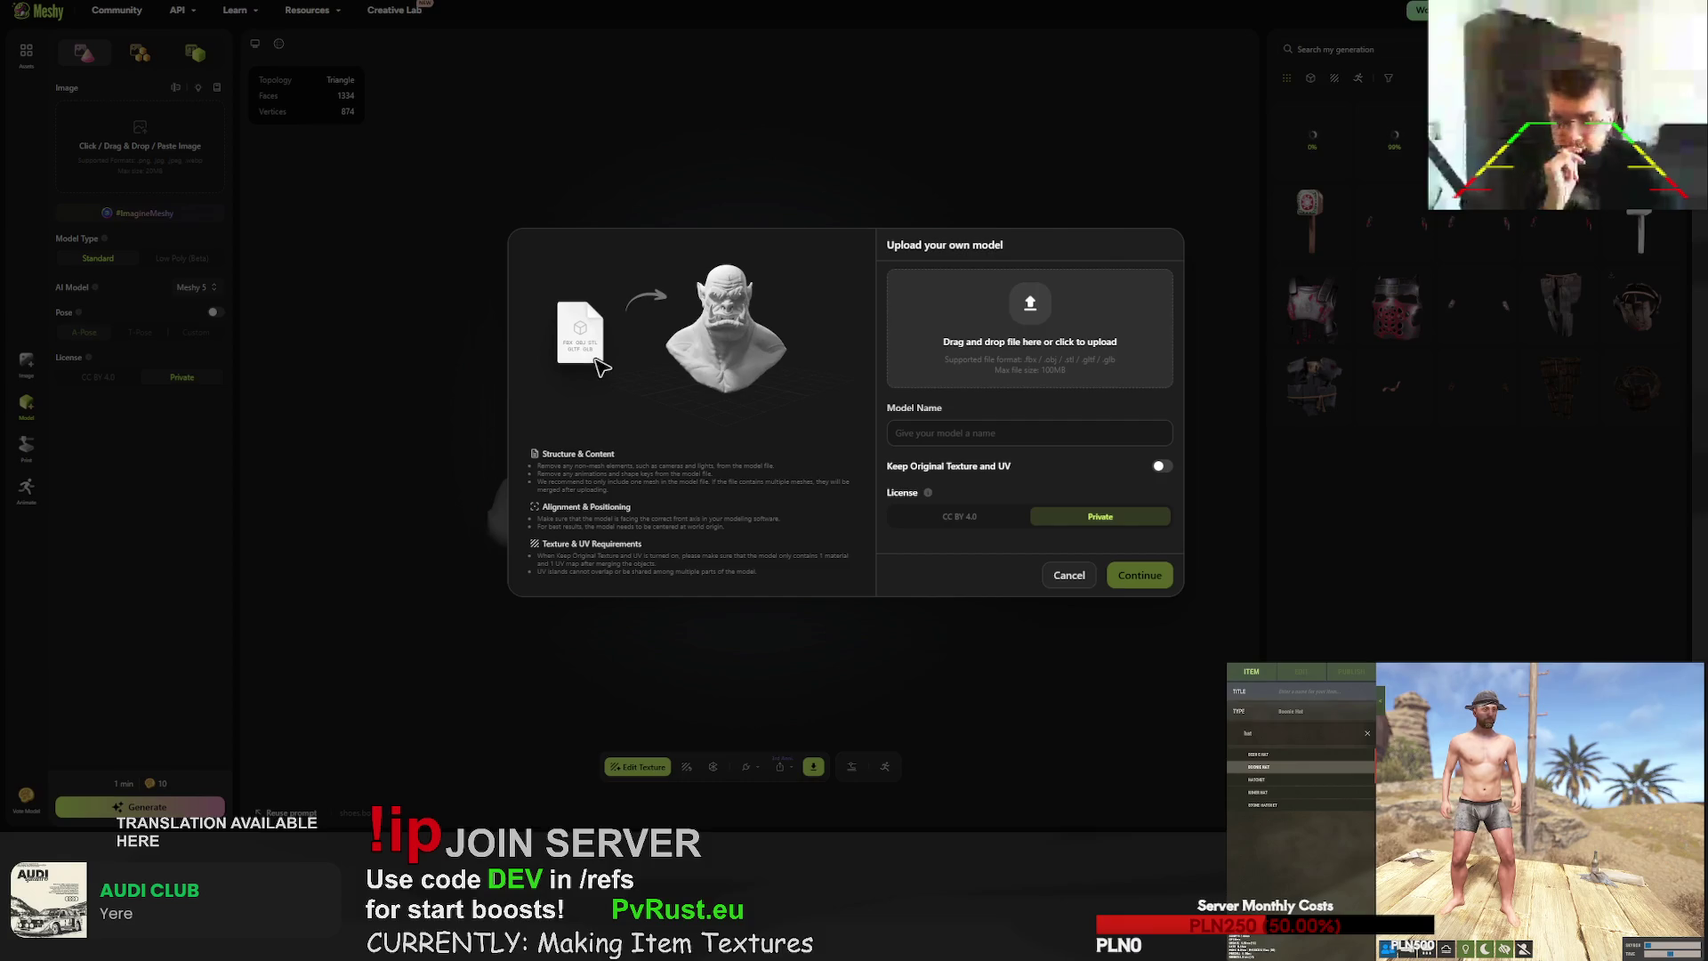
{"action": "left_click", "coordinate": [1162, 466]}
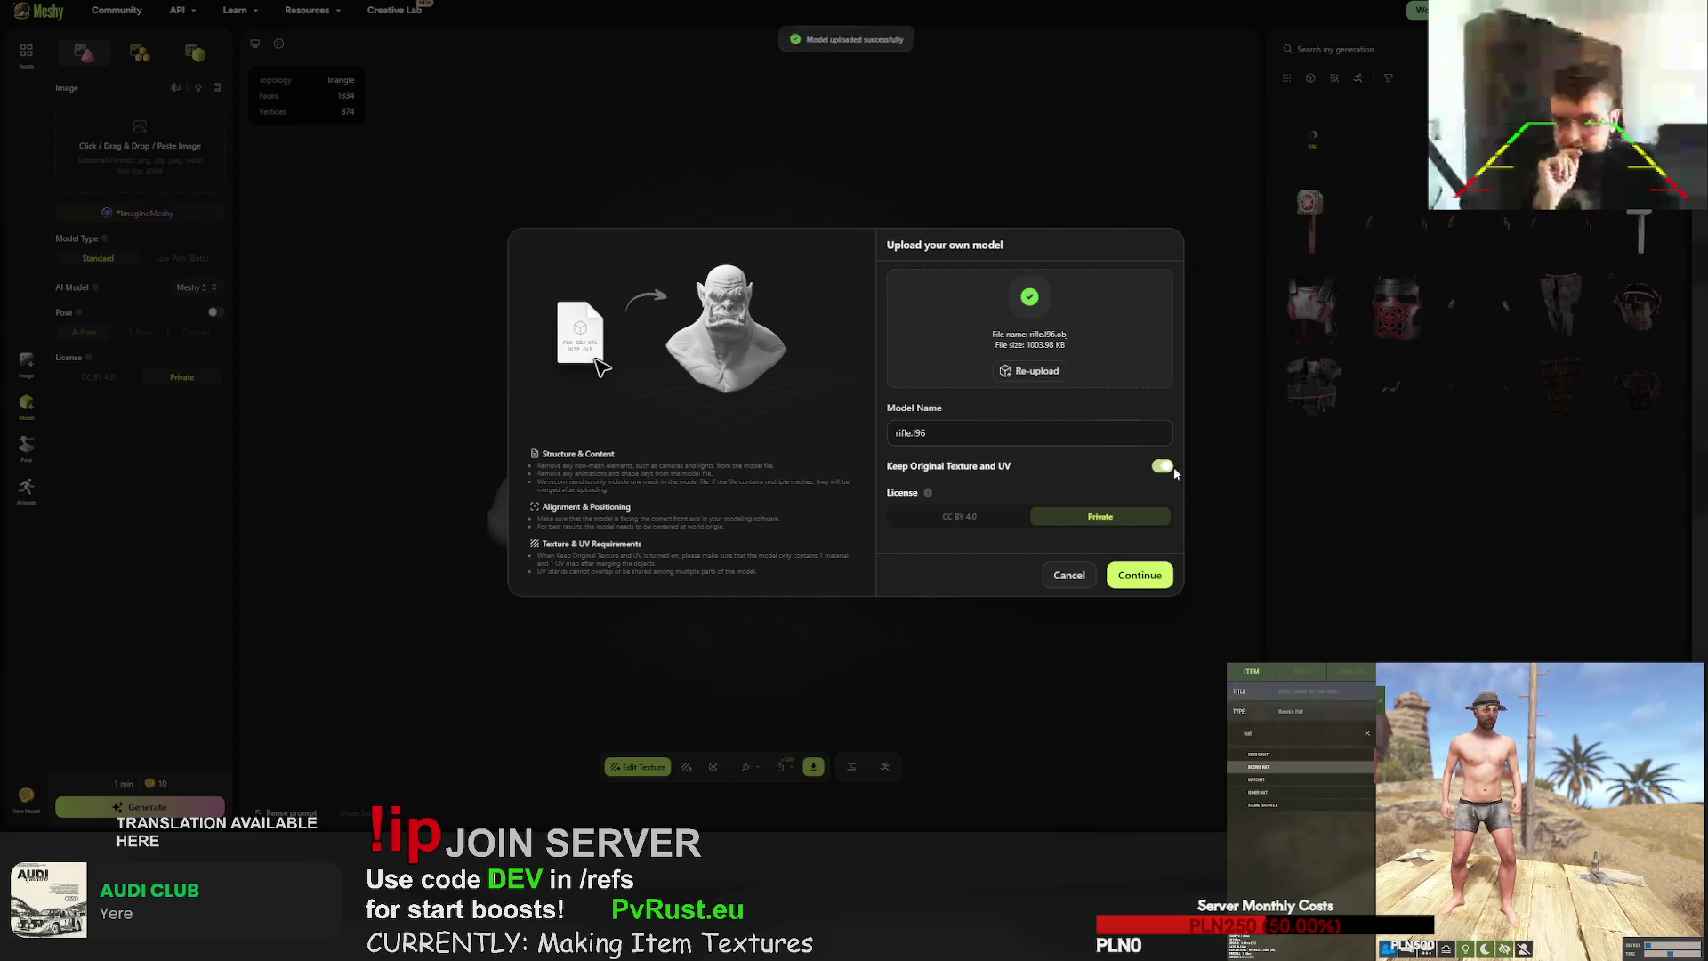
{"action": "left_click", "coordinate": [1140, 575]}
- Send the textured rocket launcher for a retry, then open the uploaded rifle model
{"action": "left_click", "coordinate": [1438, 253]}
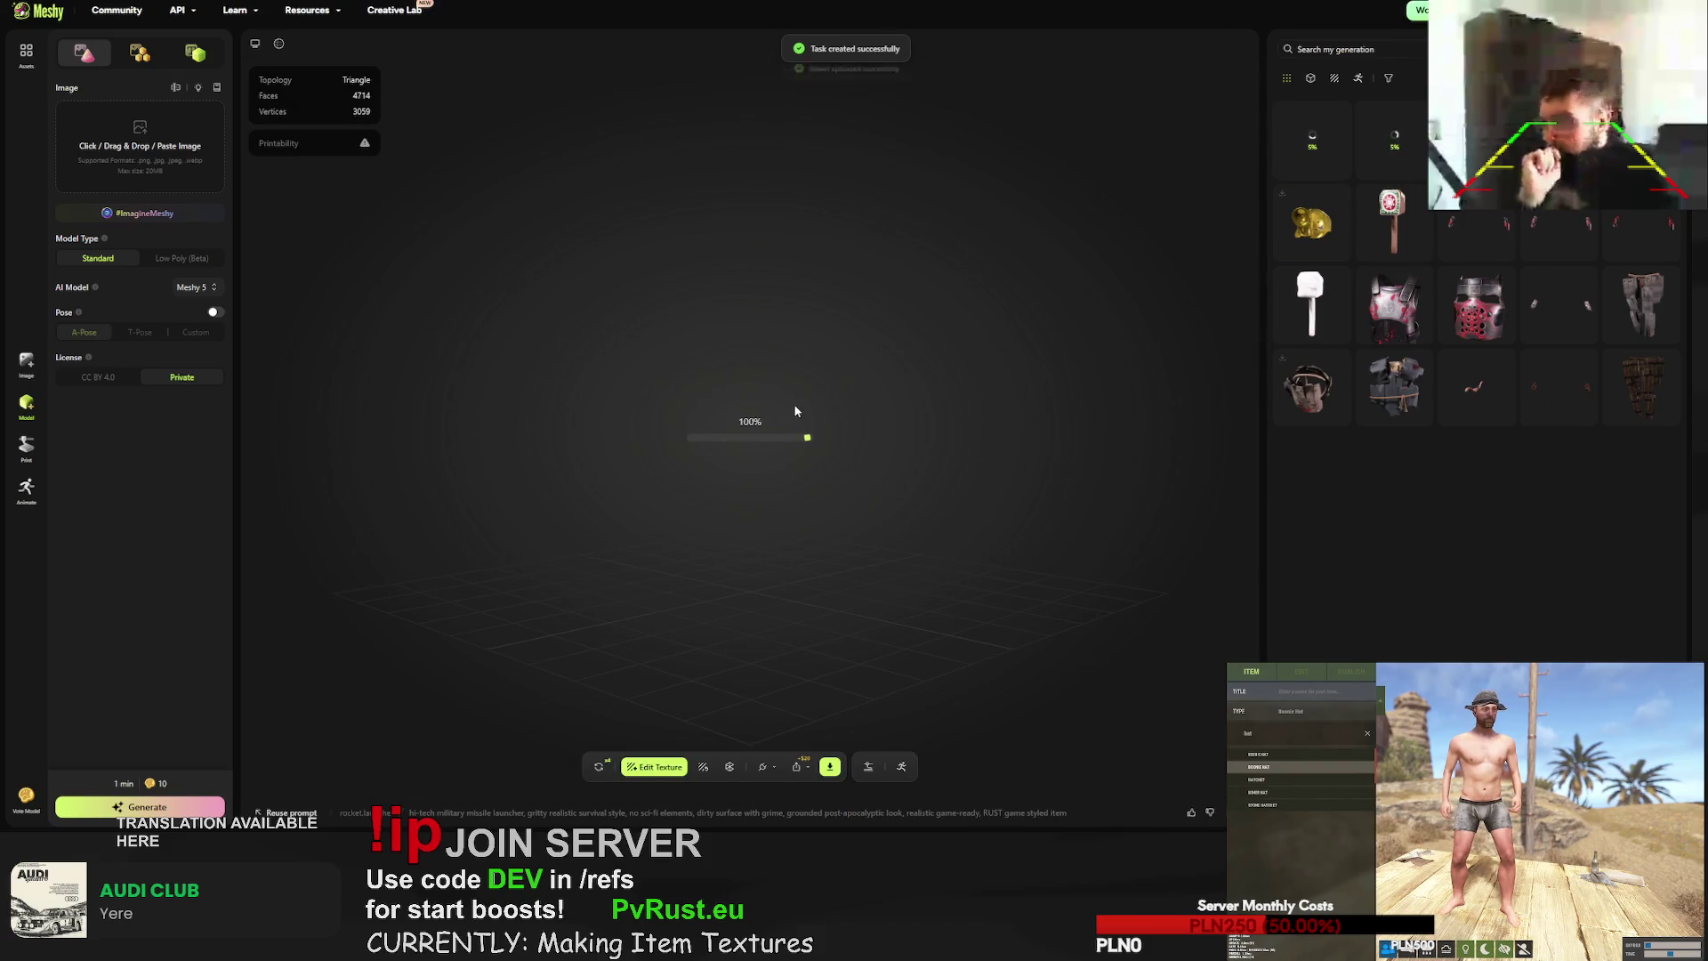
{"action": "mouse_move", "coordinate": [728, 419]}
{"action": "left_mouse_down"}
{"action": "mouse_move", "coordinate": [744, 386]}
{"action": "mouse_move", "coordinate": [739, 266]}
{"action": "mouse_move", "coordinate": [741, 340]}
{"action": "mouse_move", "coordinate": [669, 550]}
{"action": "left_mouse_up"}
{"action": "left_click", "coordinate": [603, 768]}
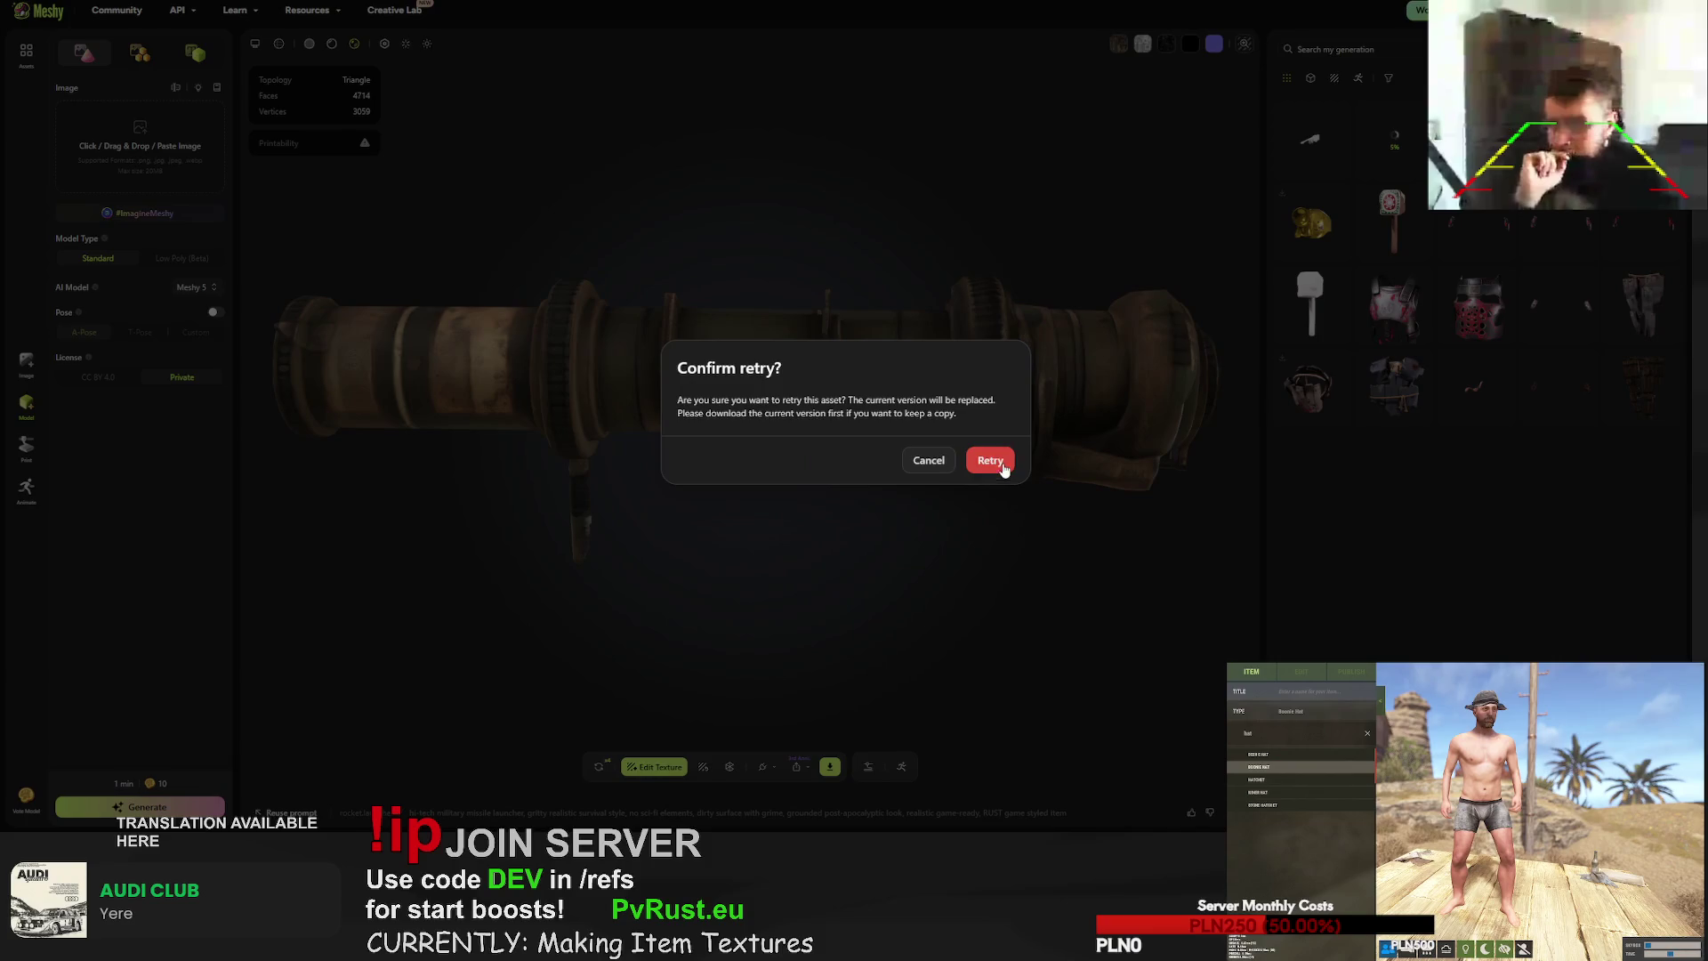
{"action": "left_click", "coordinate": [993, 459]}
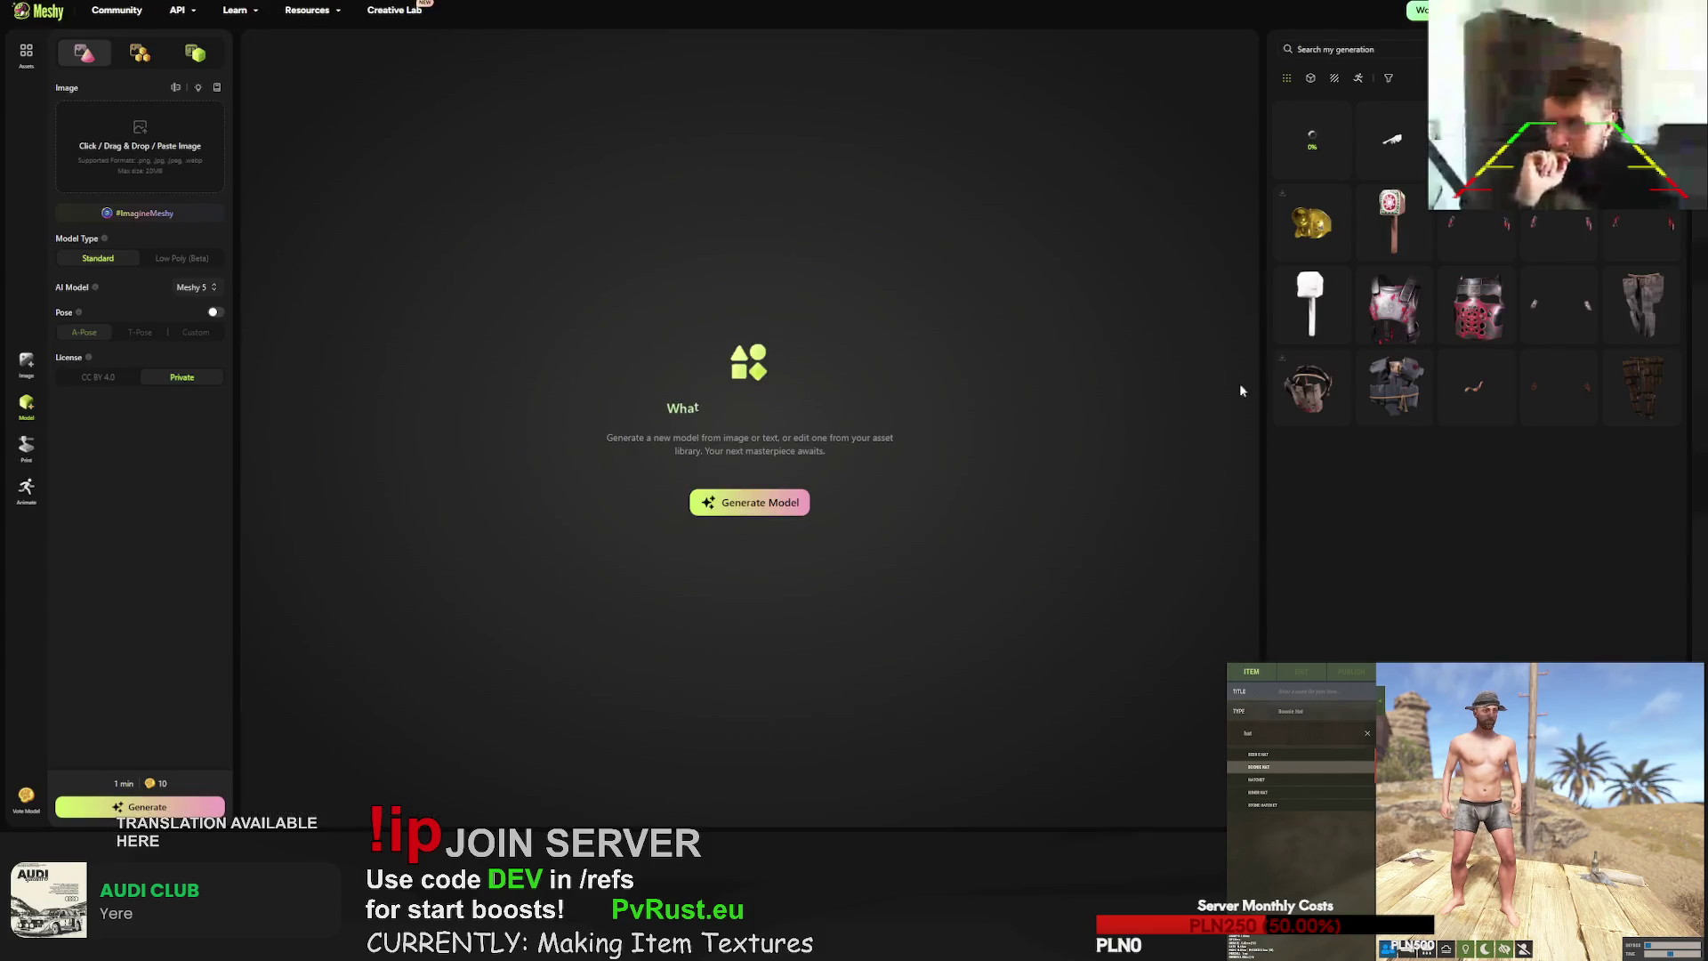
{"action": "mouse_move", "coordinate": [1322, 136]}
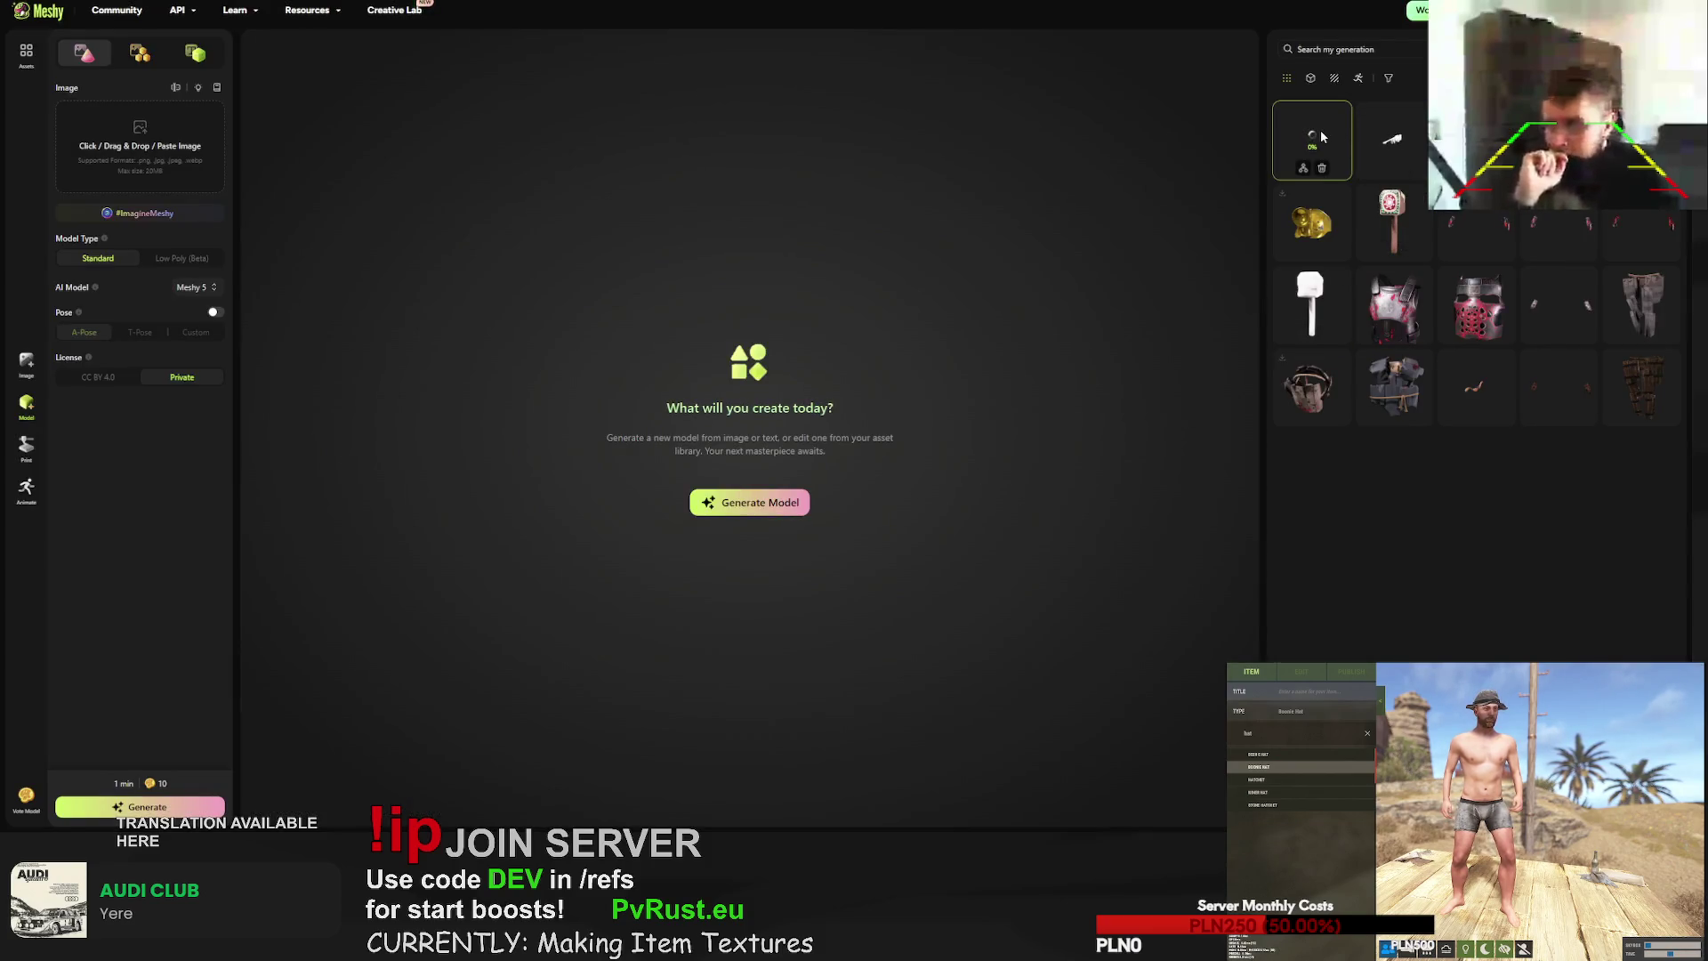
{"action": "left_click", "coordinate": [1392, 140]}
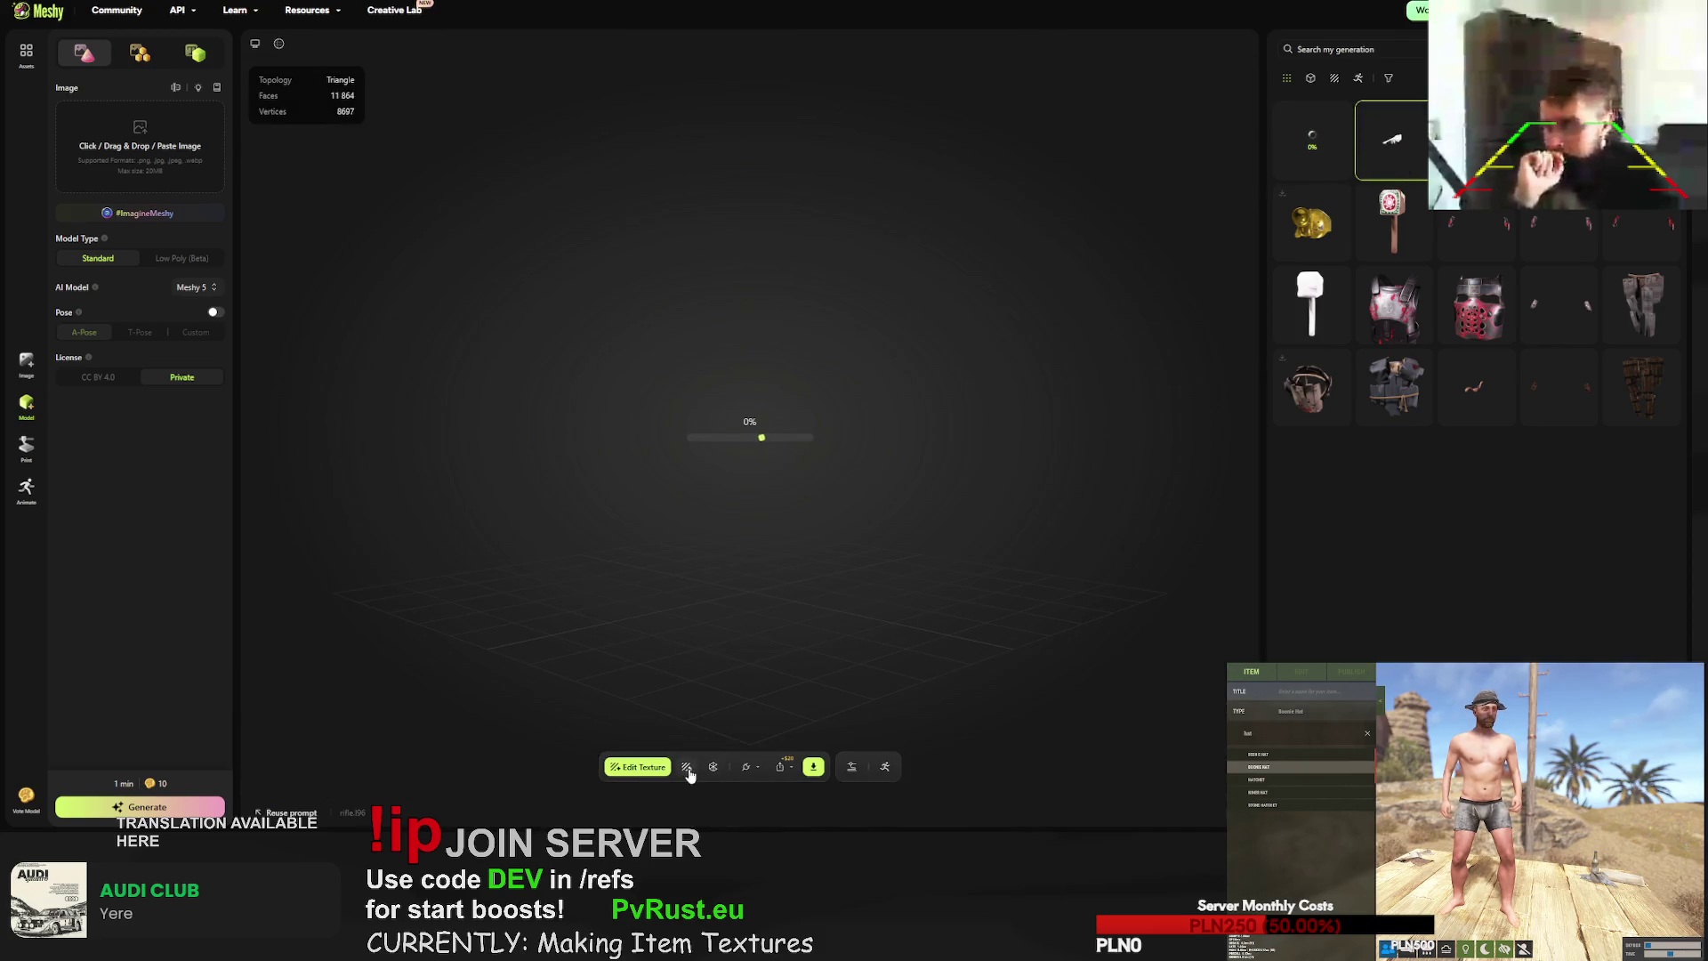
- Texture the rifle with the RUST prompt reworded to 'wildlife hunter sniper rifle', then close the panel
{"action": "left_click", "coordinate": [686, 767]}
{"action": "left_click", "coordinate": [677, 514]}
{"action": "key", "text": "ctrl+a"}
{"action": "type", "text": "hi-tech military missile launcher, gritty realistic survival style, no sci-fi elements, dirty surface with grime, grounded post-apocalyptic look, realistic game-ready, RUST game styled item"}
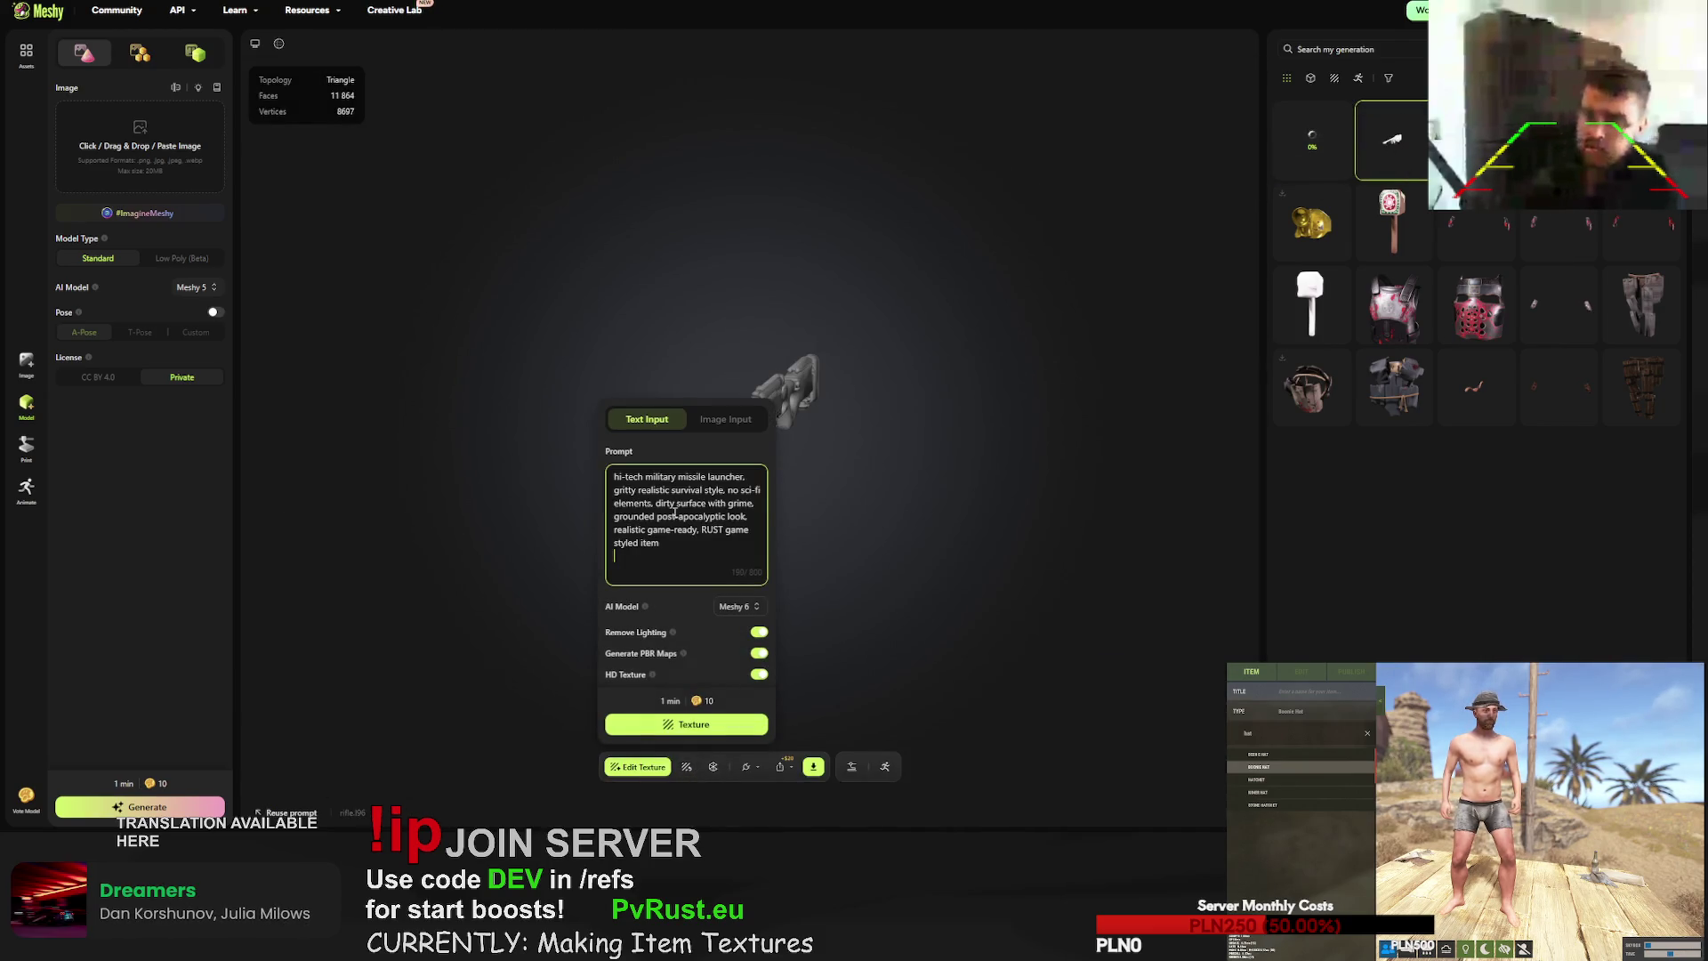
{"action": "left_click_drag", "start_coordinate": [746, 478], "coordinate": [613, 478]}
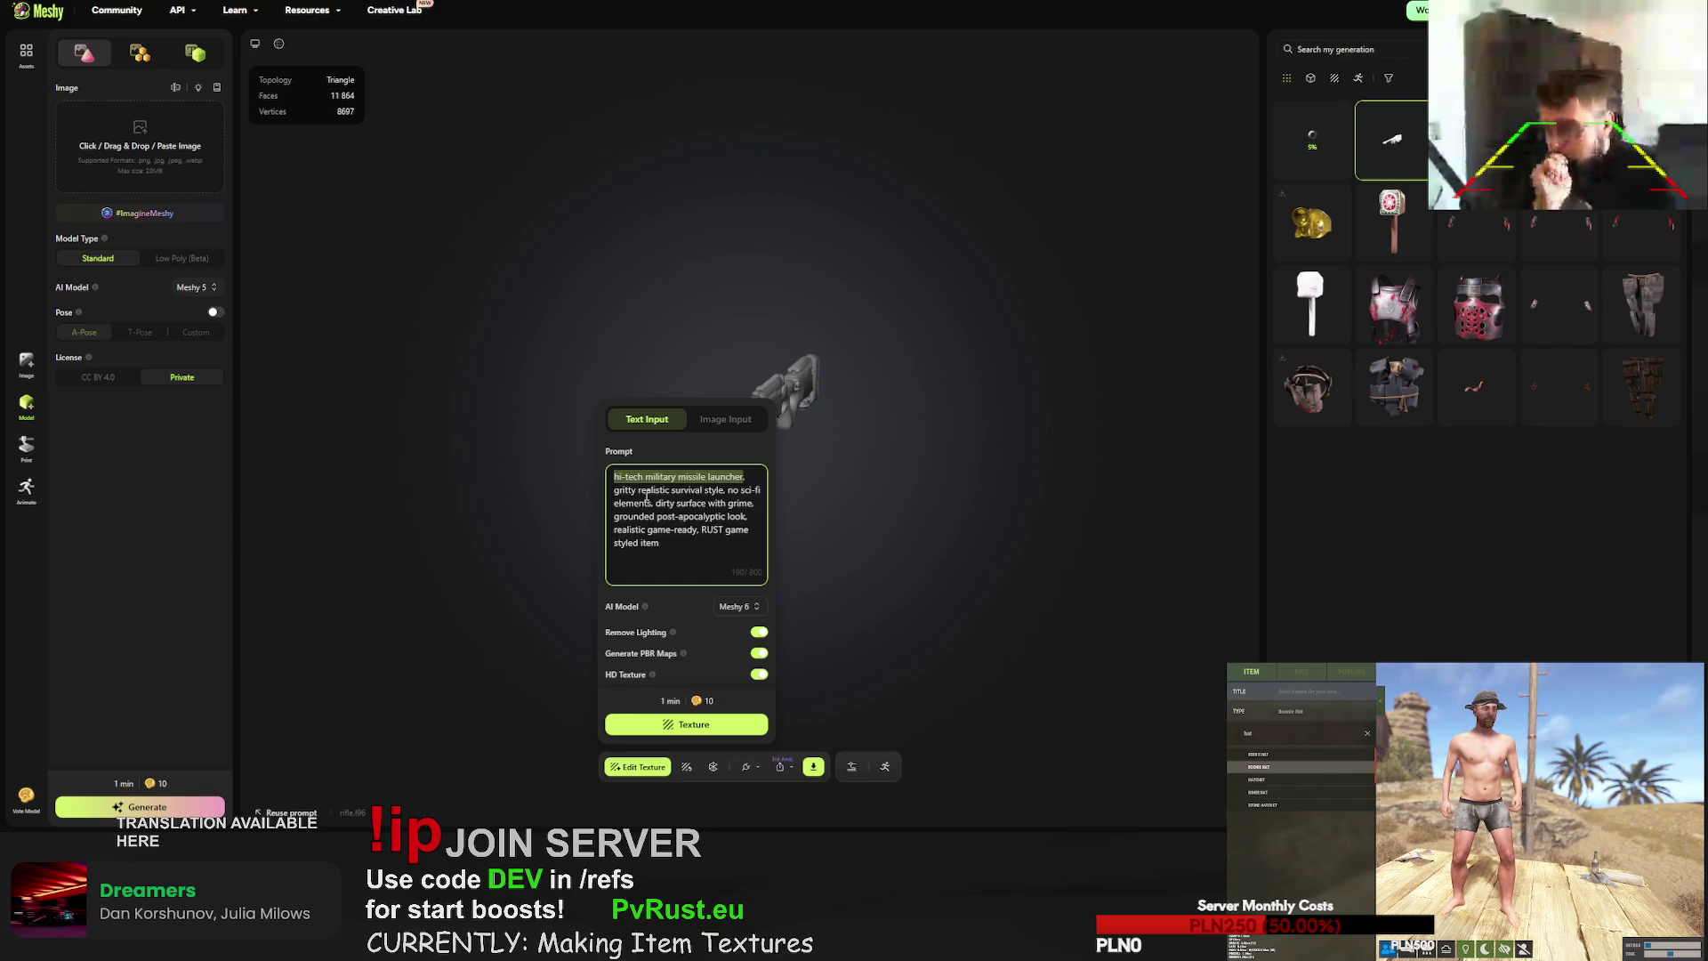
{"action": "type", "text": "wild,ilife hunter sniper rifle, gritty"}
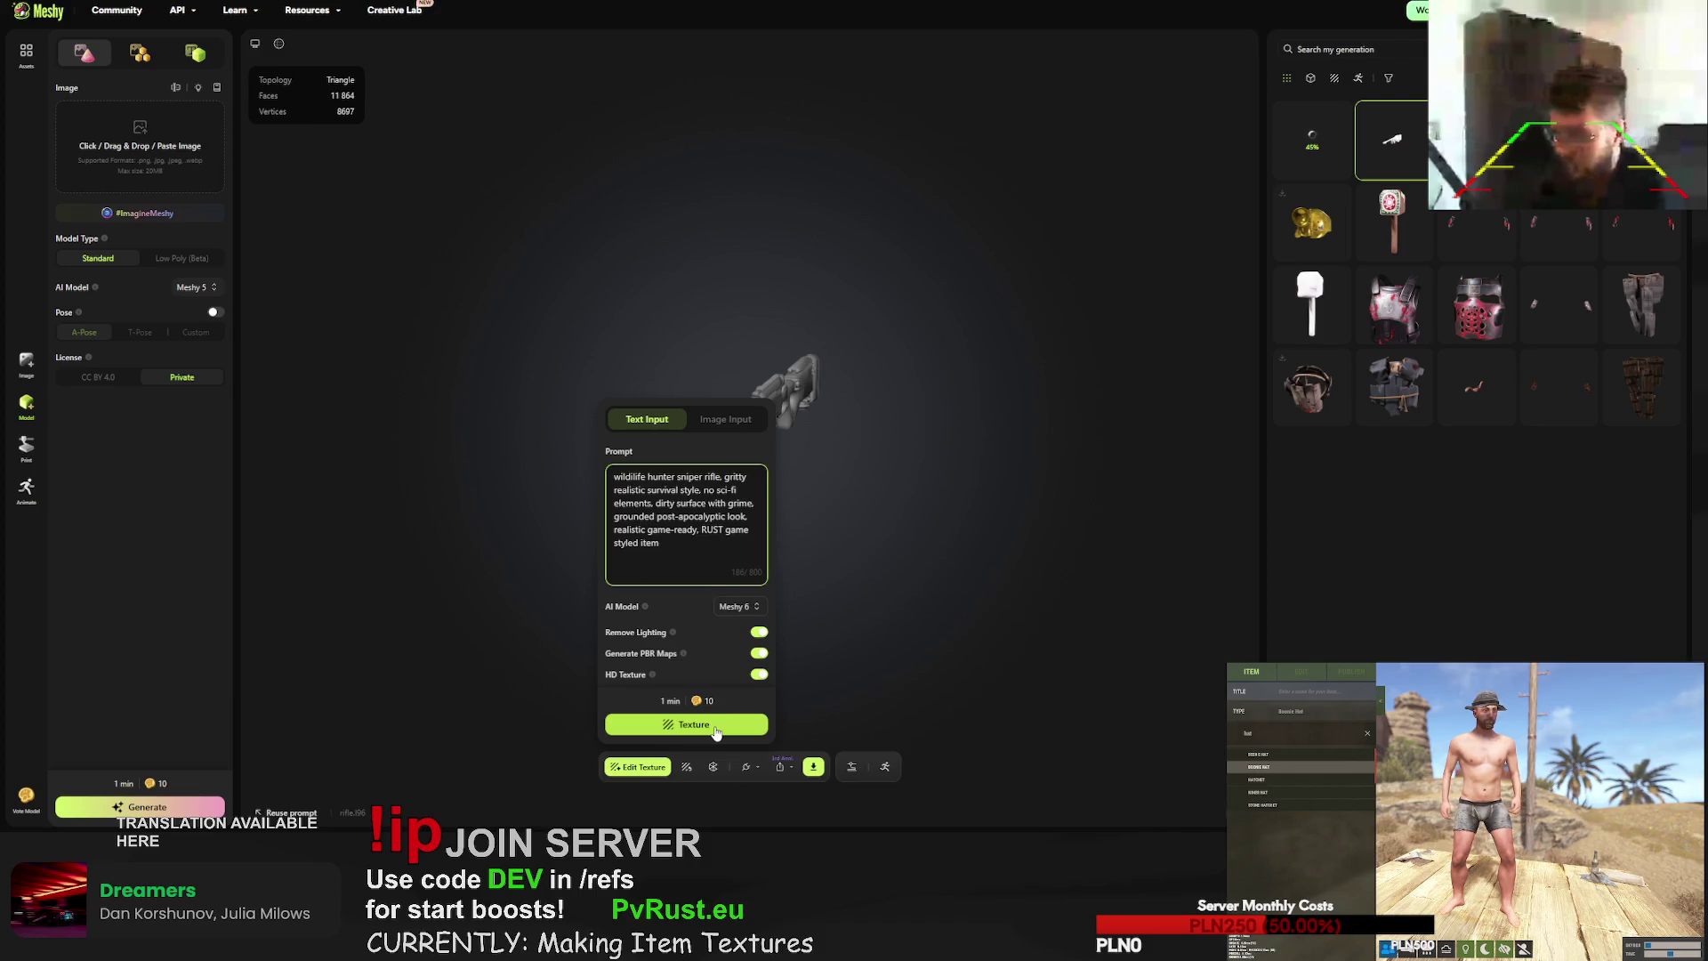
{"action": "left_click", "coordinate": [634, 478]}
{"action": "key", "text": "BackSpace"}
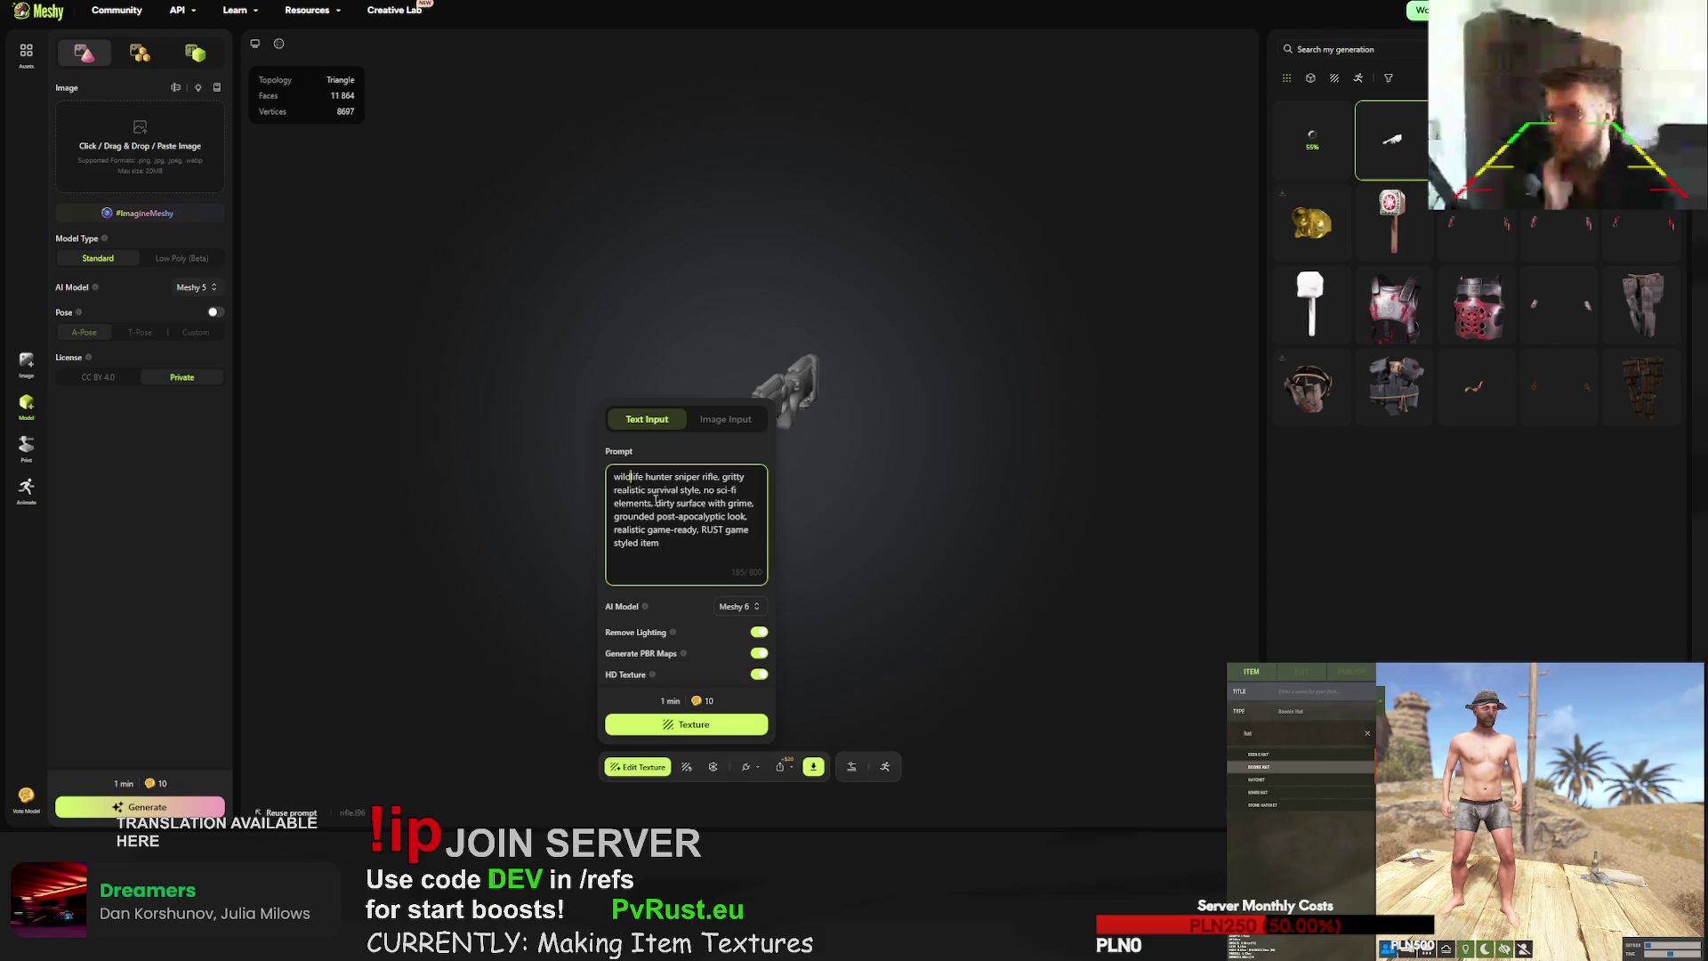
{"action": "left_click", "coordinate": [686, 724]}
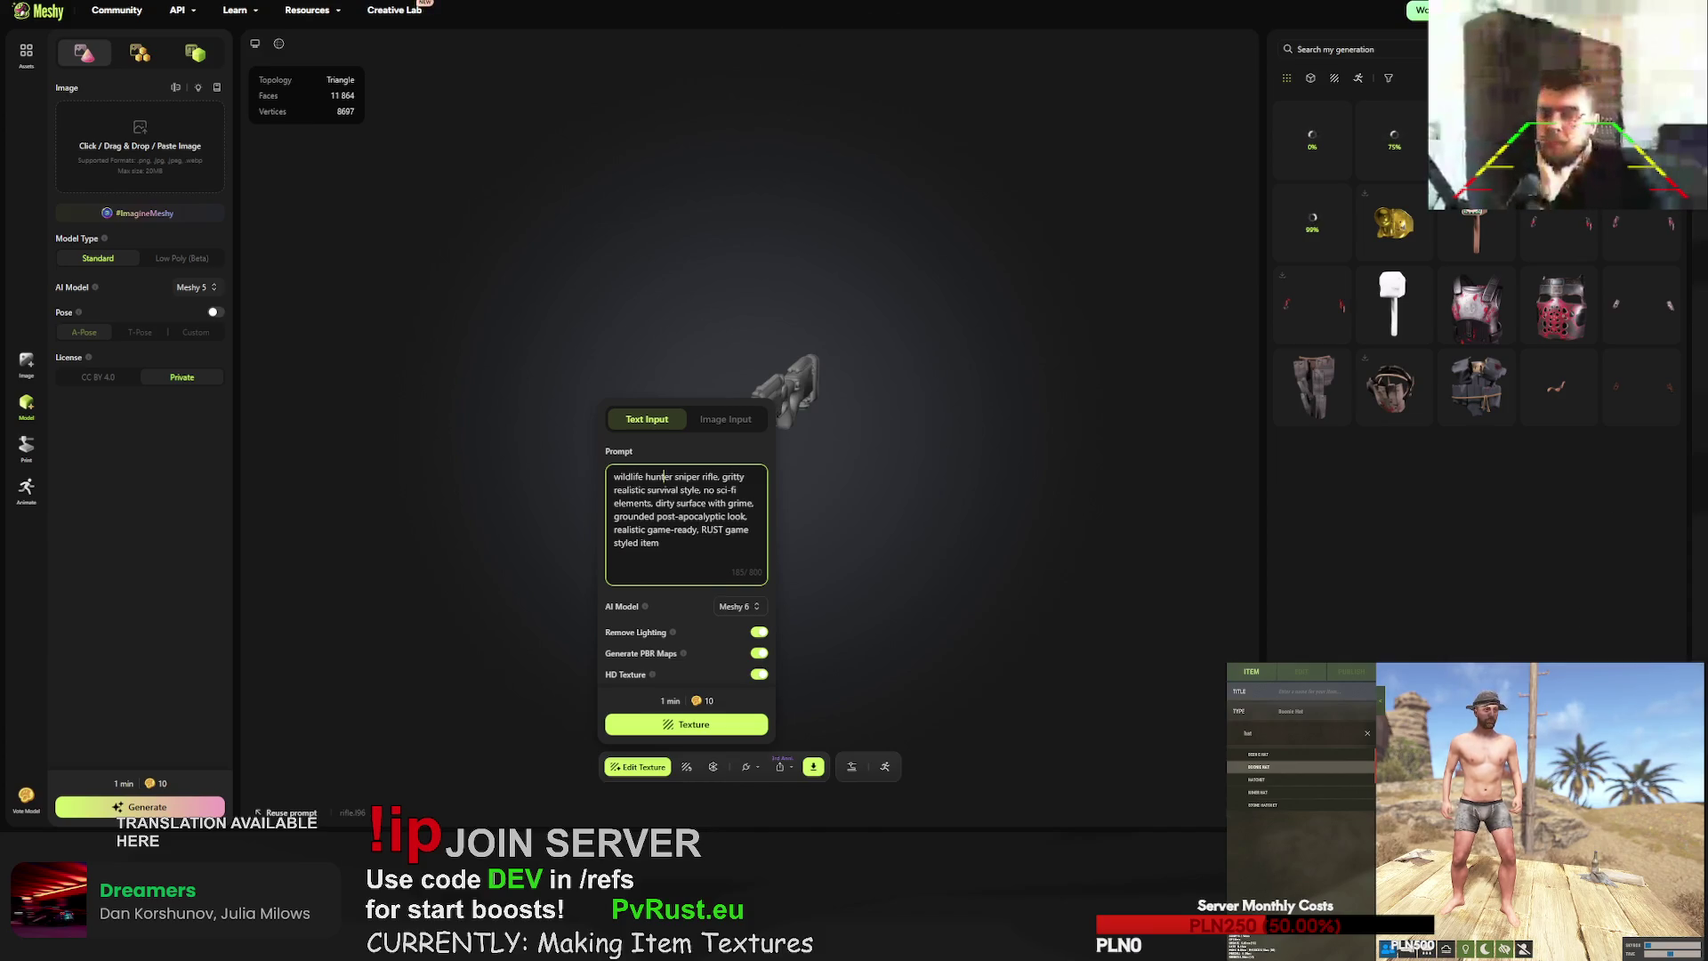
{"action": "key", "text": "Escape"}
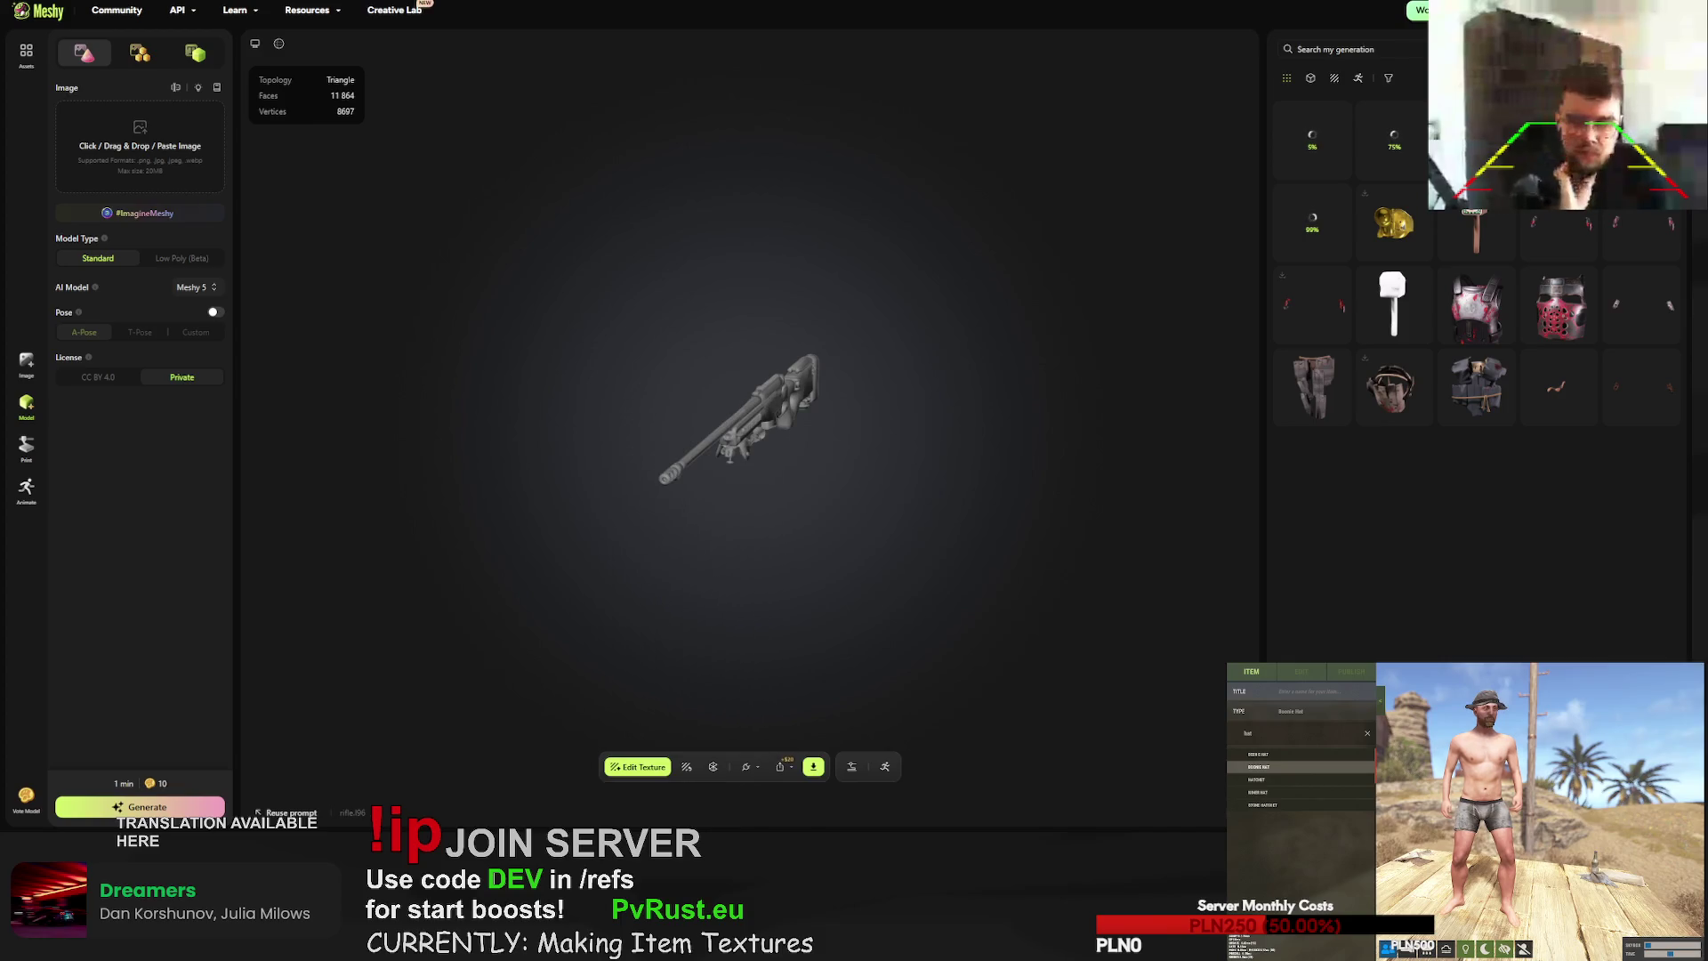
- Find and open the white boots model in My generations
{"action": "scroll", "coordinate": [1477, 285], "scroll_direction": "down", "scroll_amount": 3}
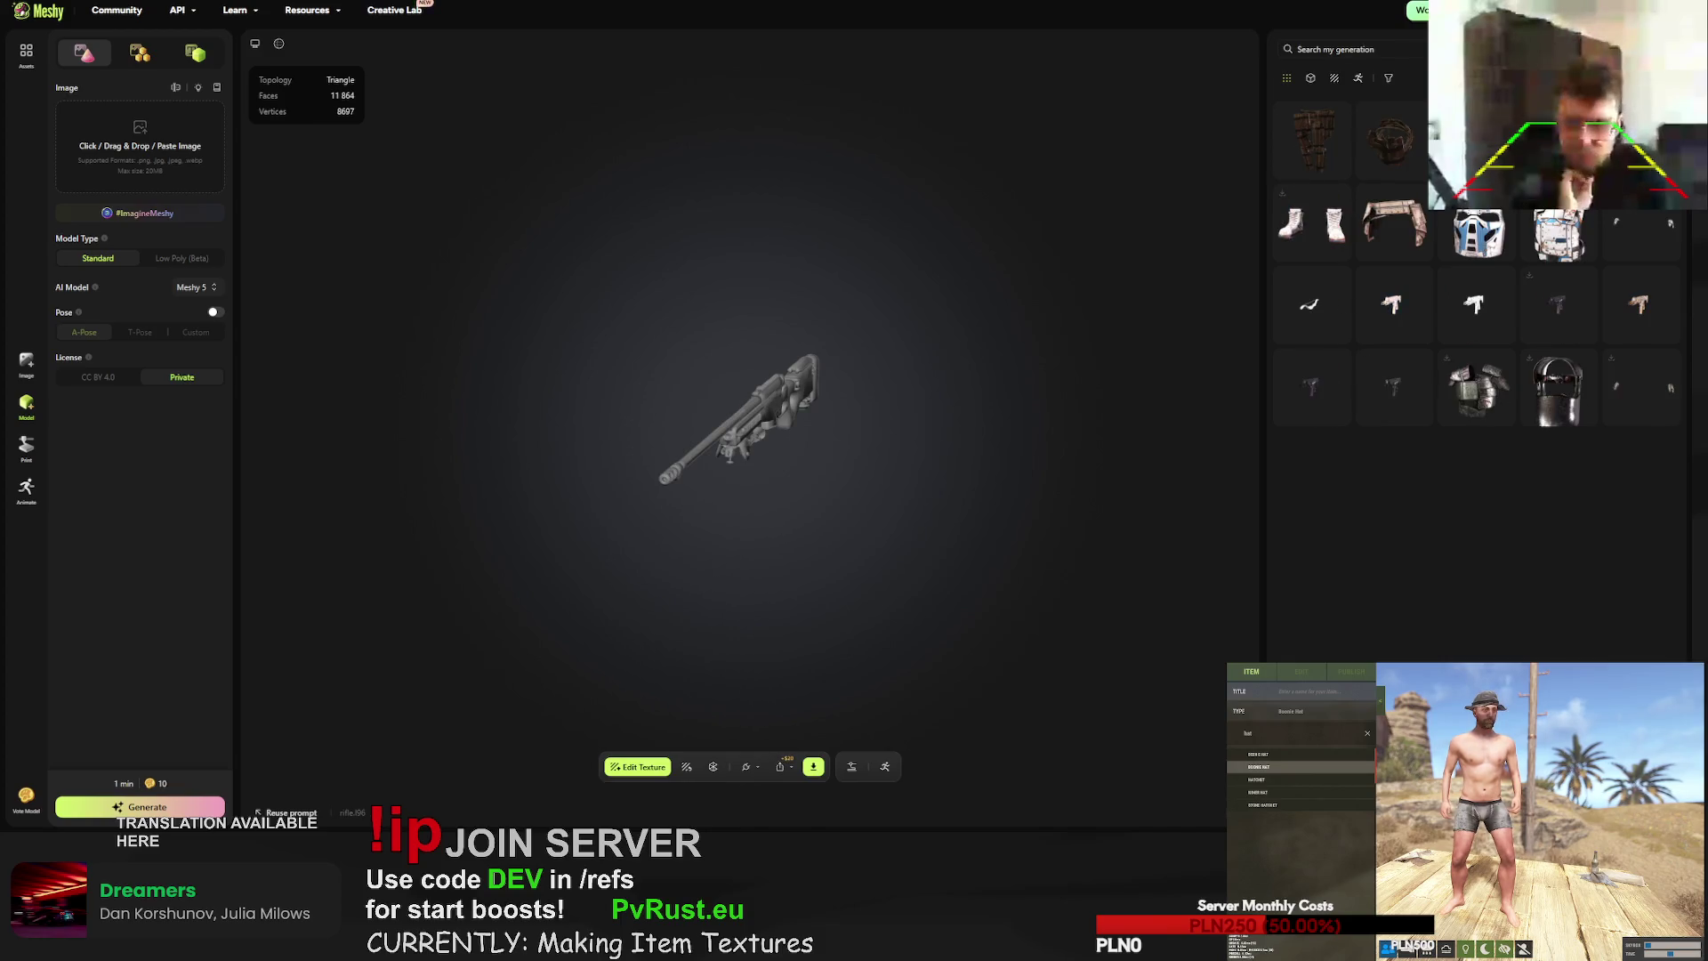
{"action": "scroll", "coordinate": [1477, 267], "scroll_direction": "down", "scroll_amount": 3}
{"action": "scroll", "coordinate": [1477, 267], "scroll_direction": "down", "scroll_amount": 3}
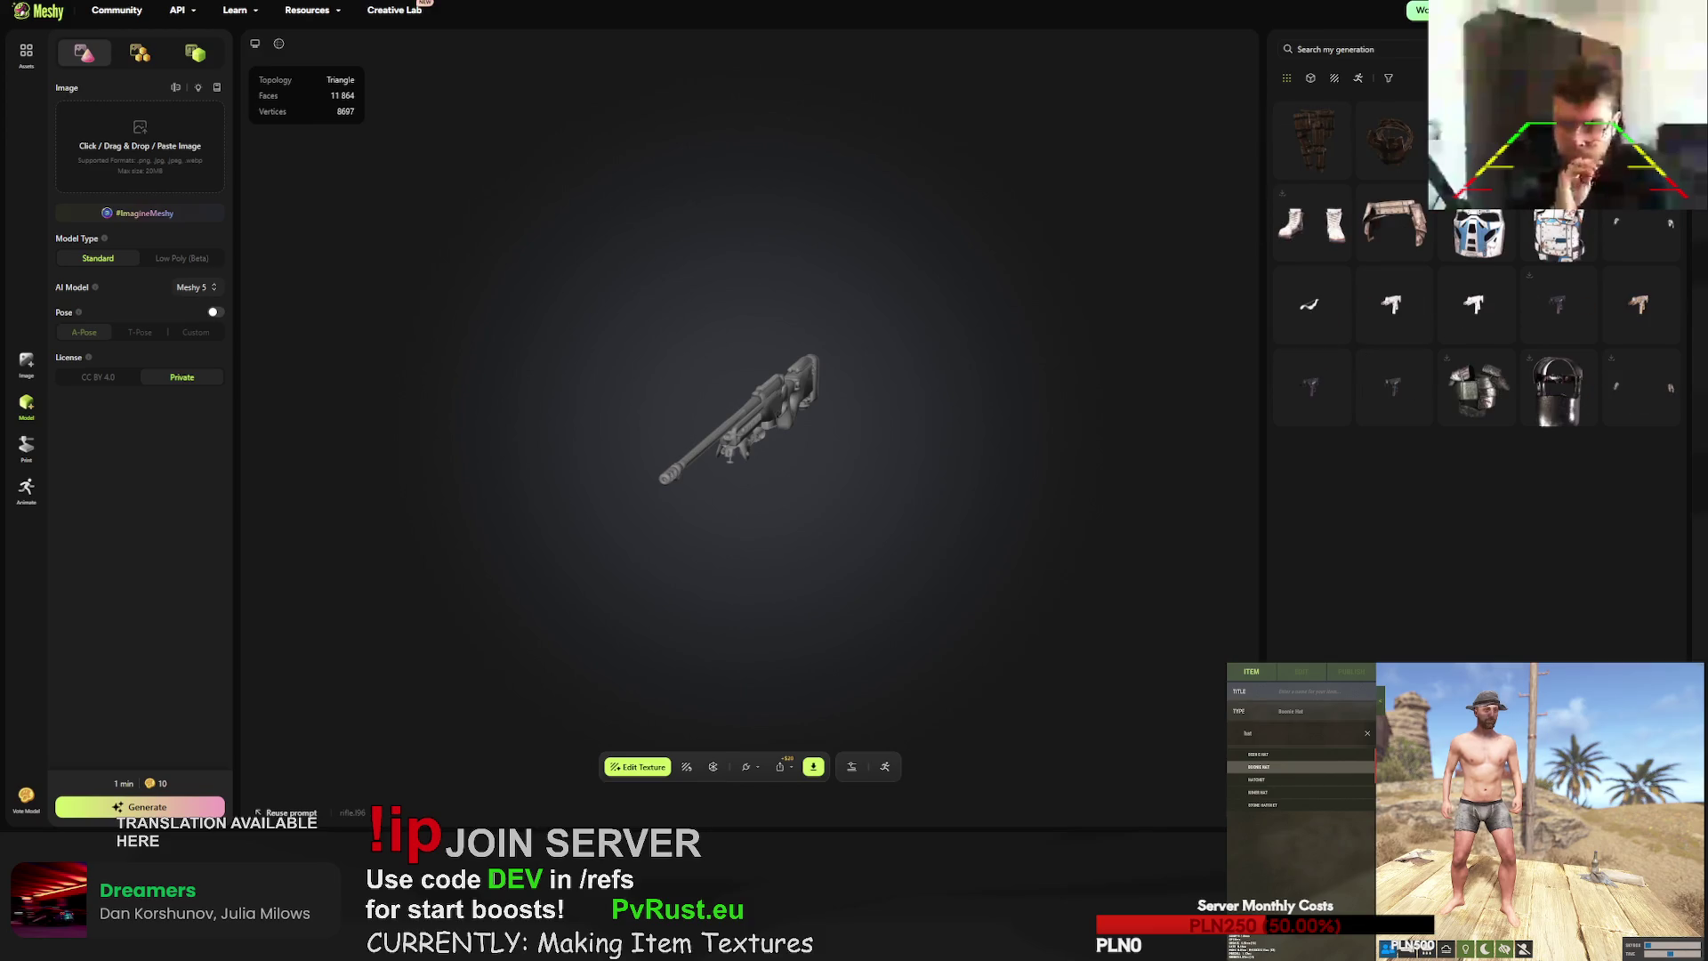
{"action": "scroll", "coordinate": [1477, 267], "scroll_direction": "down", "scroll_amount": 3}
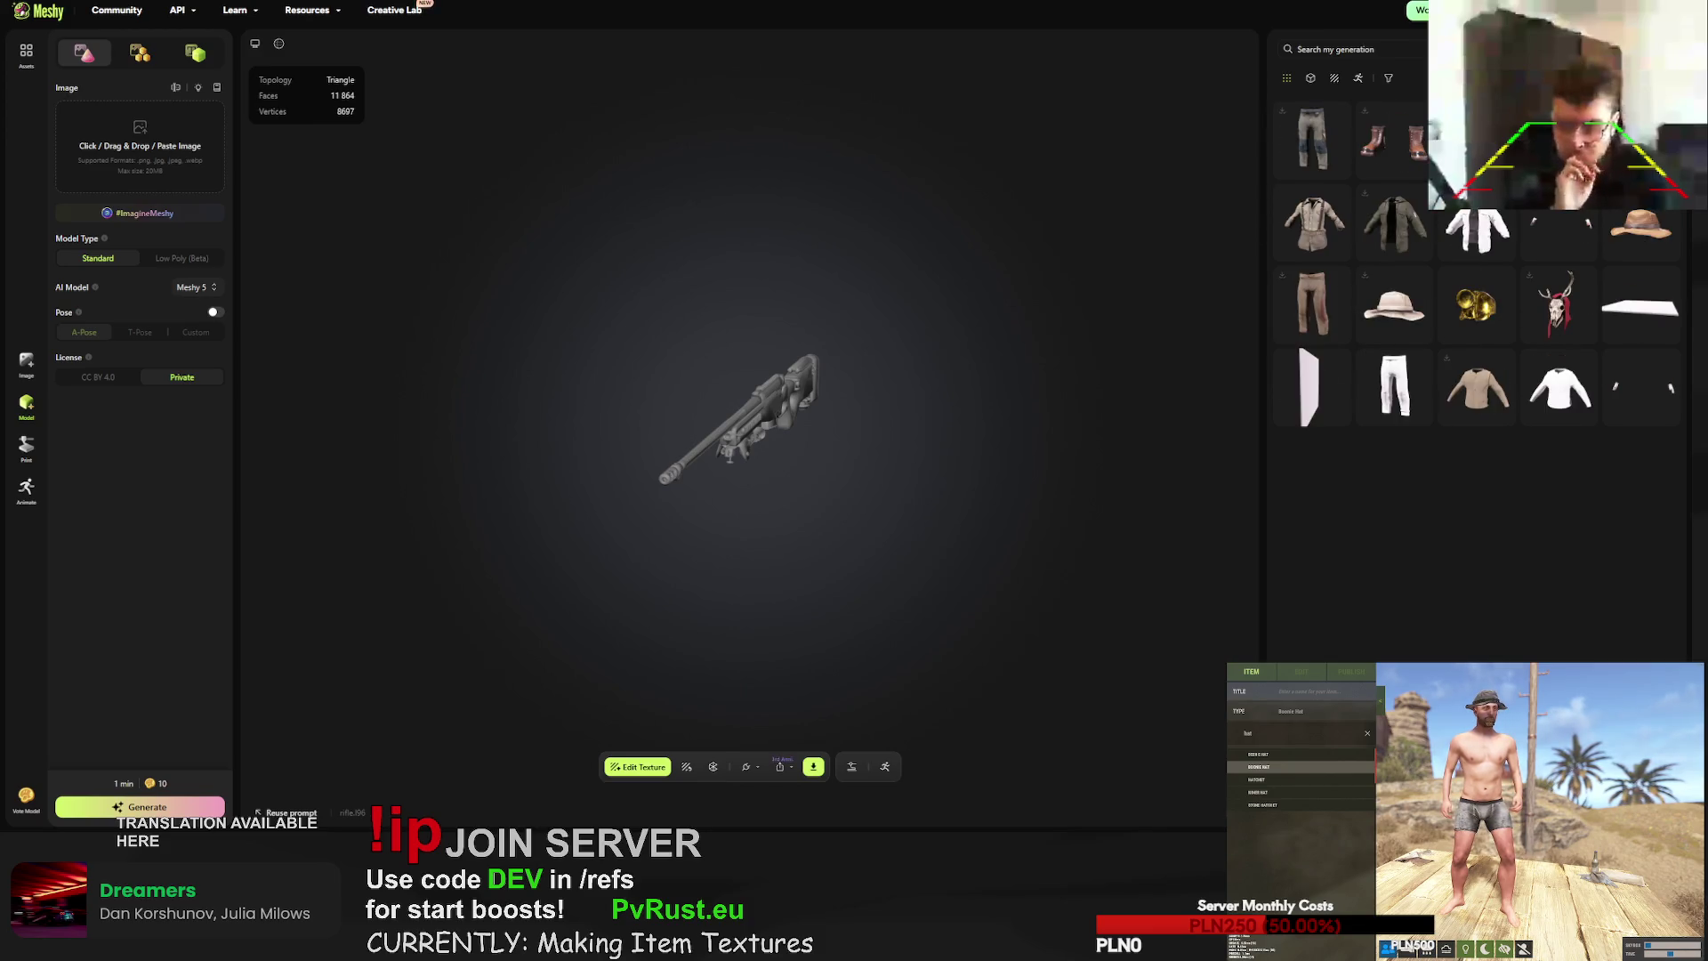
{"action": "scroll", "coordinate": [1584, 549], "scroll_direction": "down", "scroll_amount": 3}
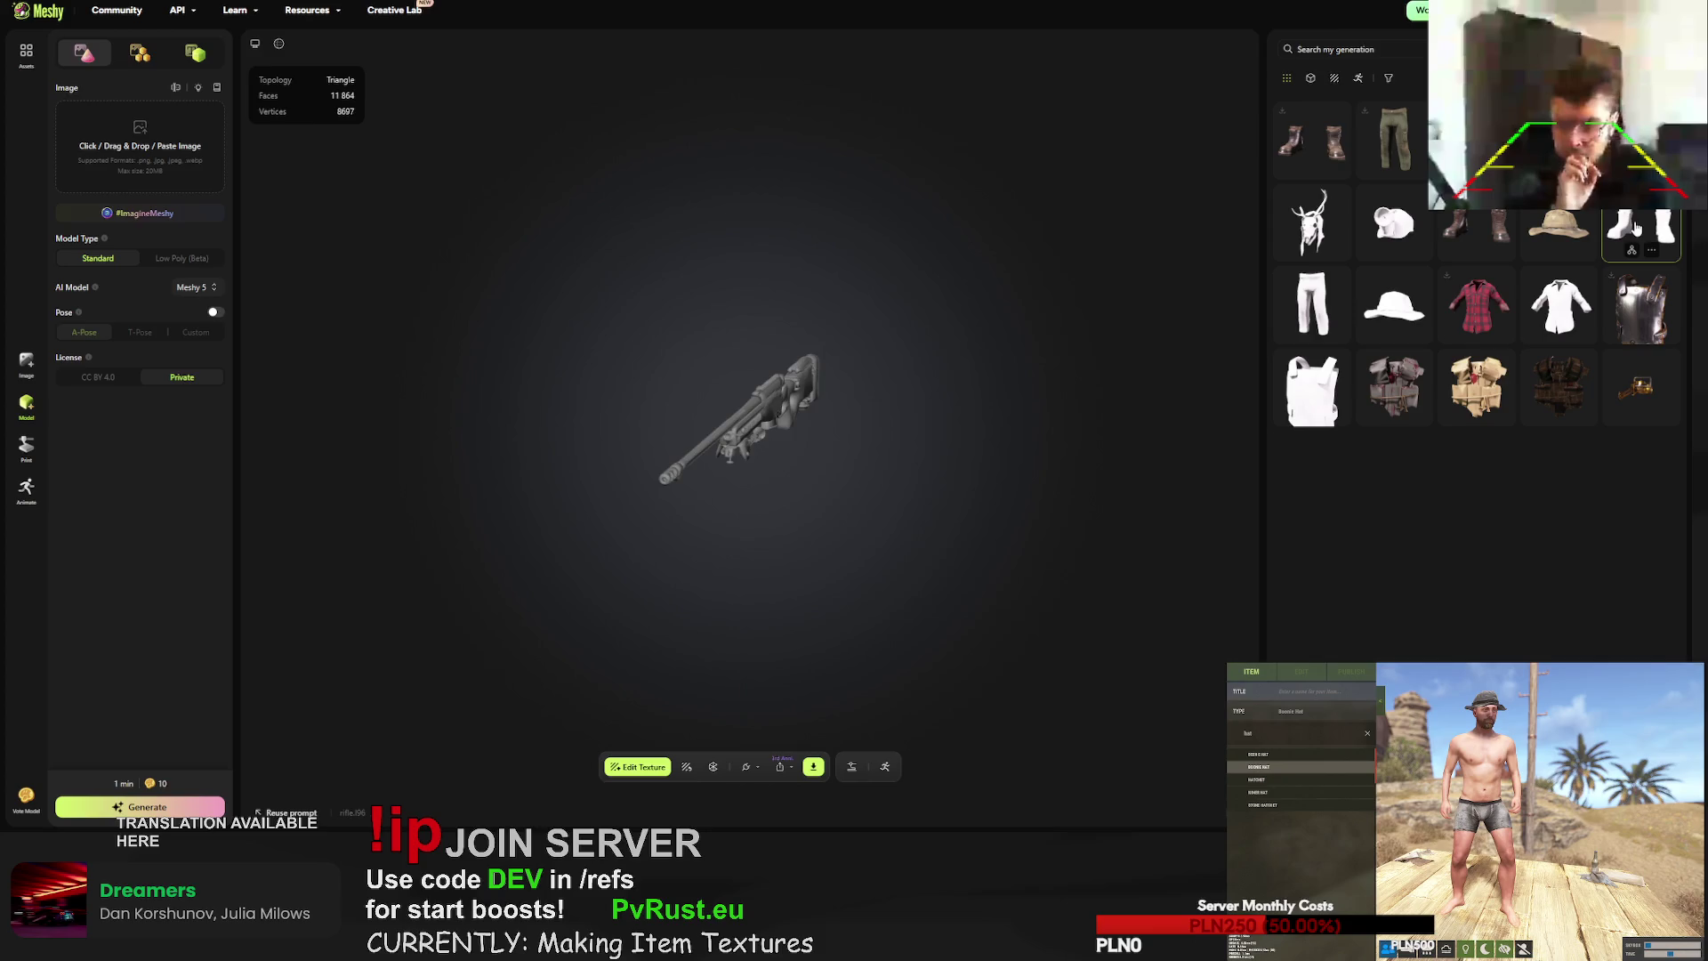
{"action": "left_click", "coordinate": [1636, 230]}
- Texture the boots as military-styled sapper anti-landmine boots with yellow paintjob elements
{"action": "left_click", "coordinate": [686, 767]}
{"action": "double_click", "coordinate": [612, 529]}
{"action": "type", "text": "hi-tech military missile launcher, gritty realistic survival style, no sci-fi elements, dirty surface with grime, grounded post-apocalyptic look, realistic game-ready, RUST game styled item"}
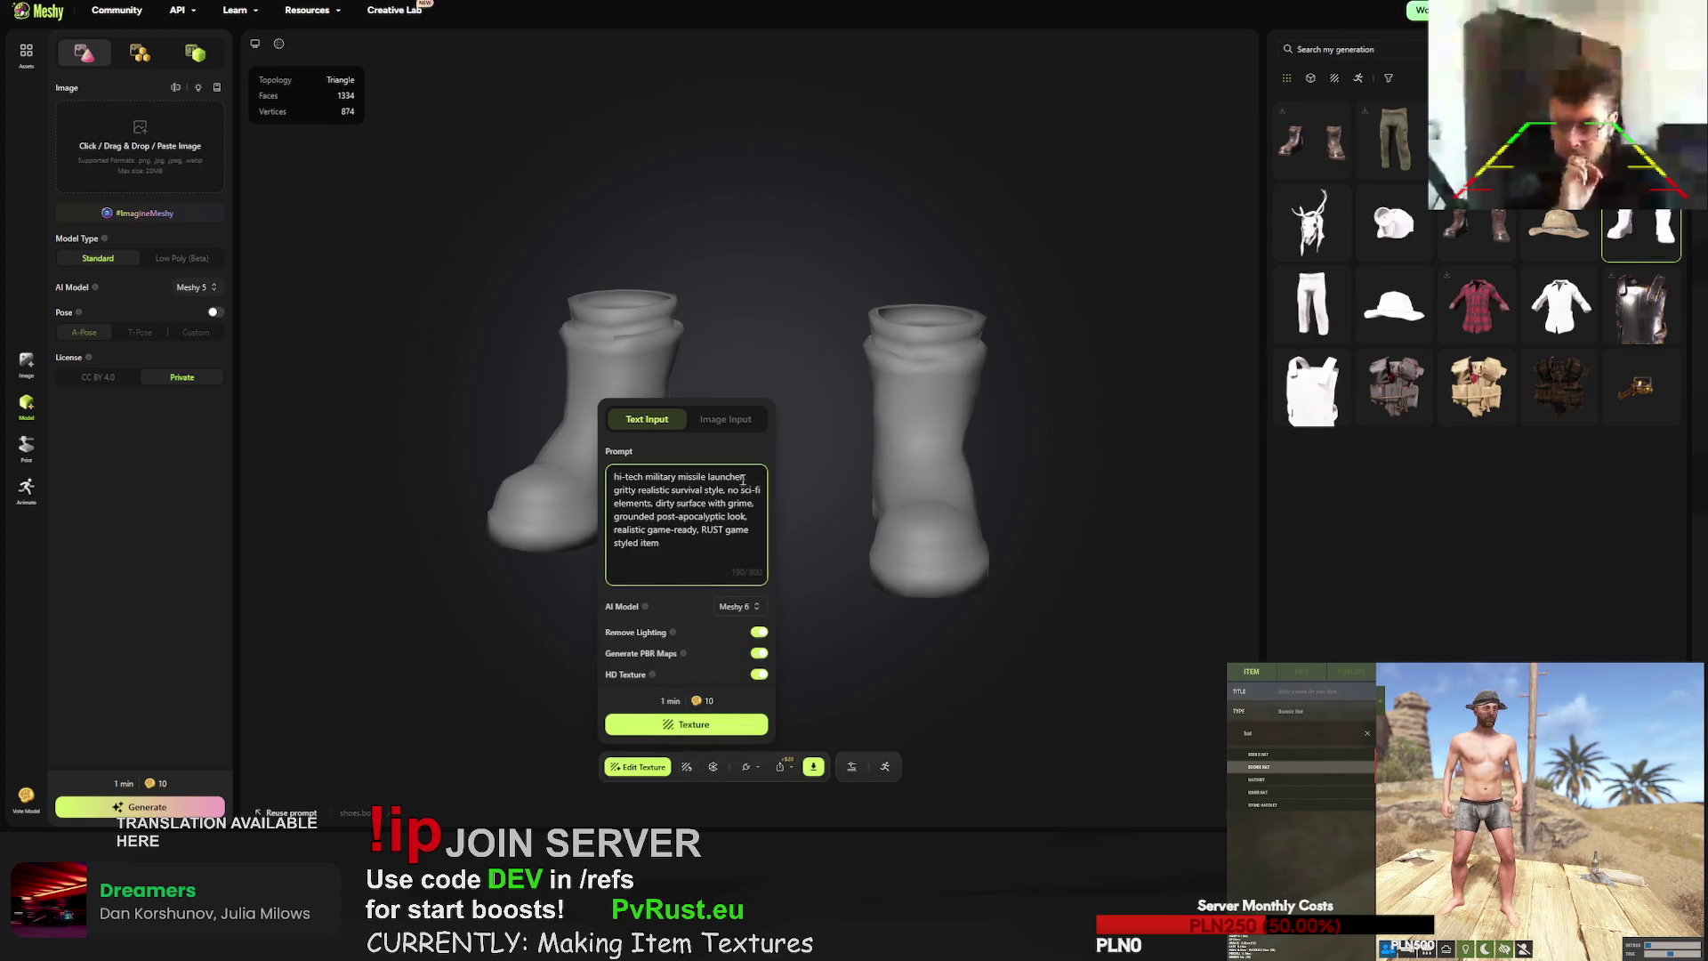
{"action": "left_click_drag", "start_coordinate": [626, 484], "coordinate": [612, 481]}
{"action": "type", "text": "sapper"}
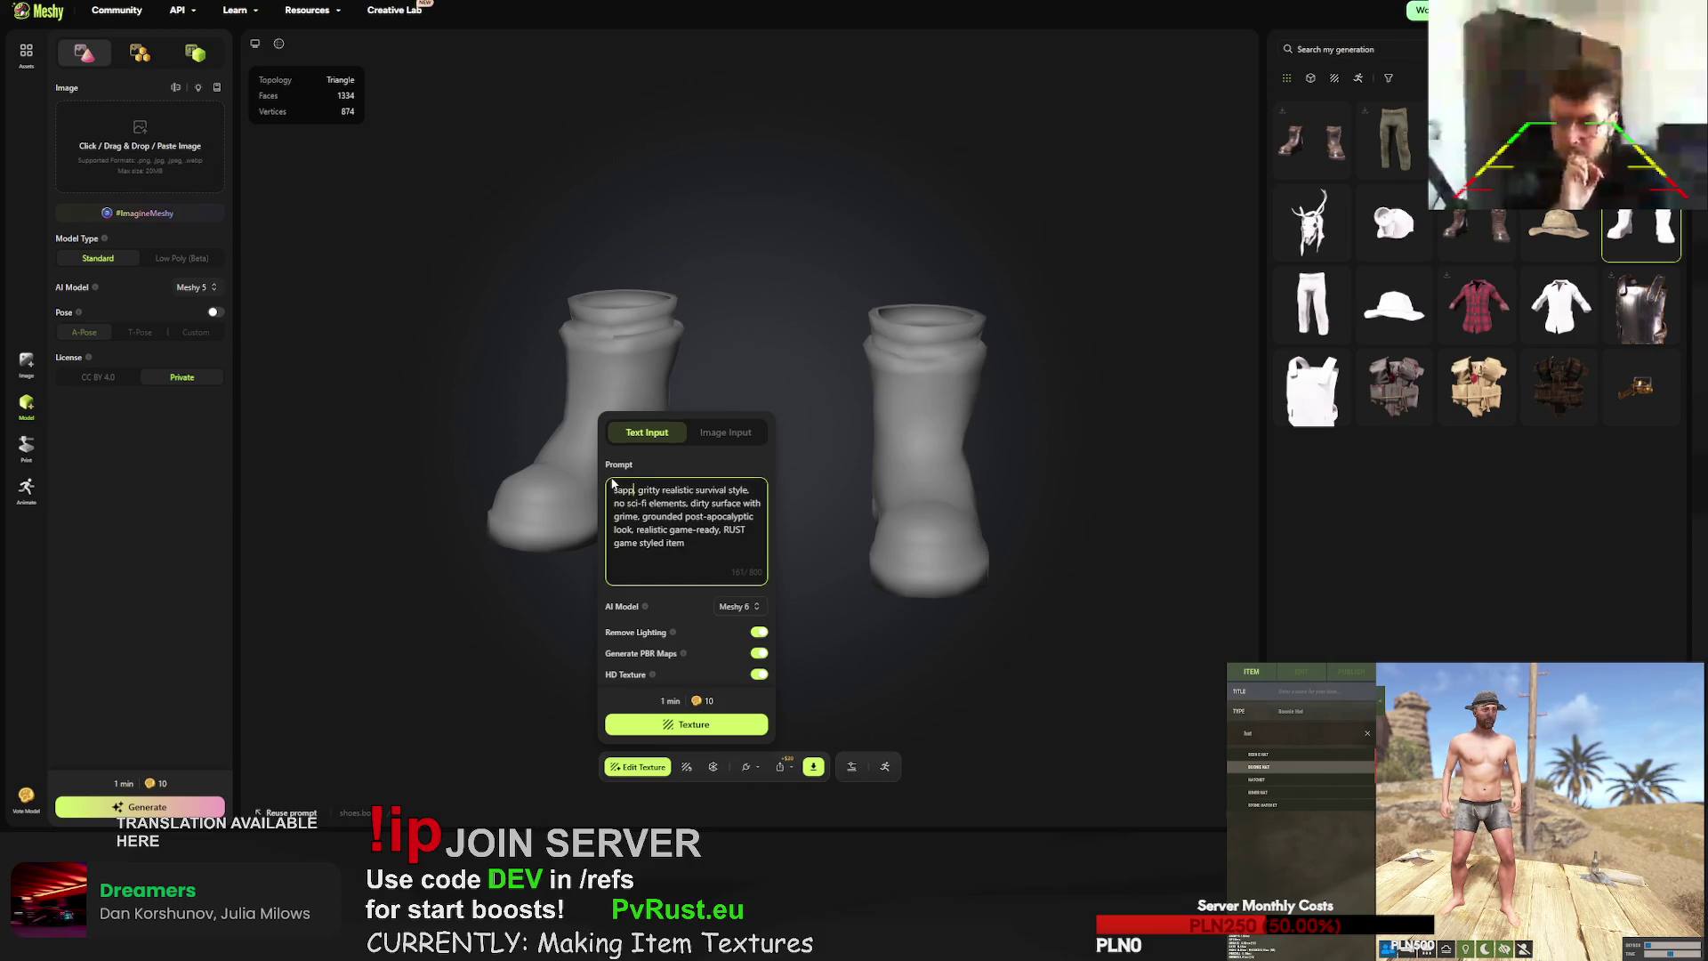
{"action": "type", "text": " boots, anti landm"}
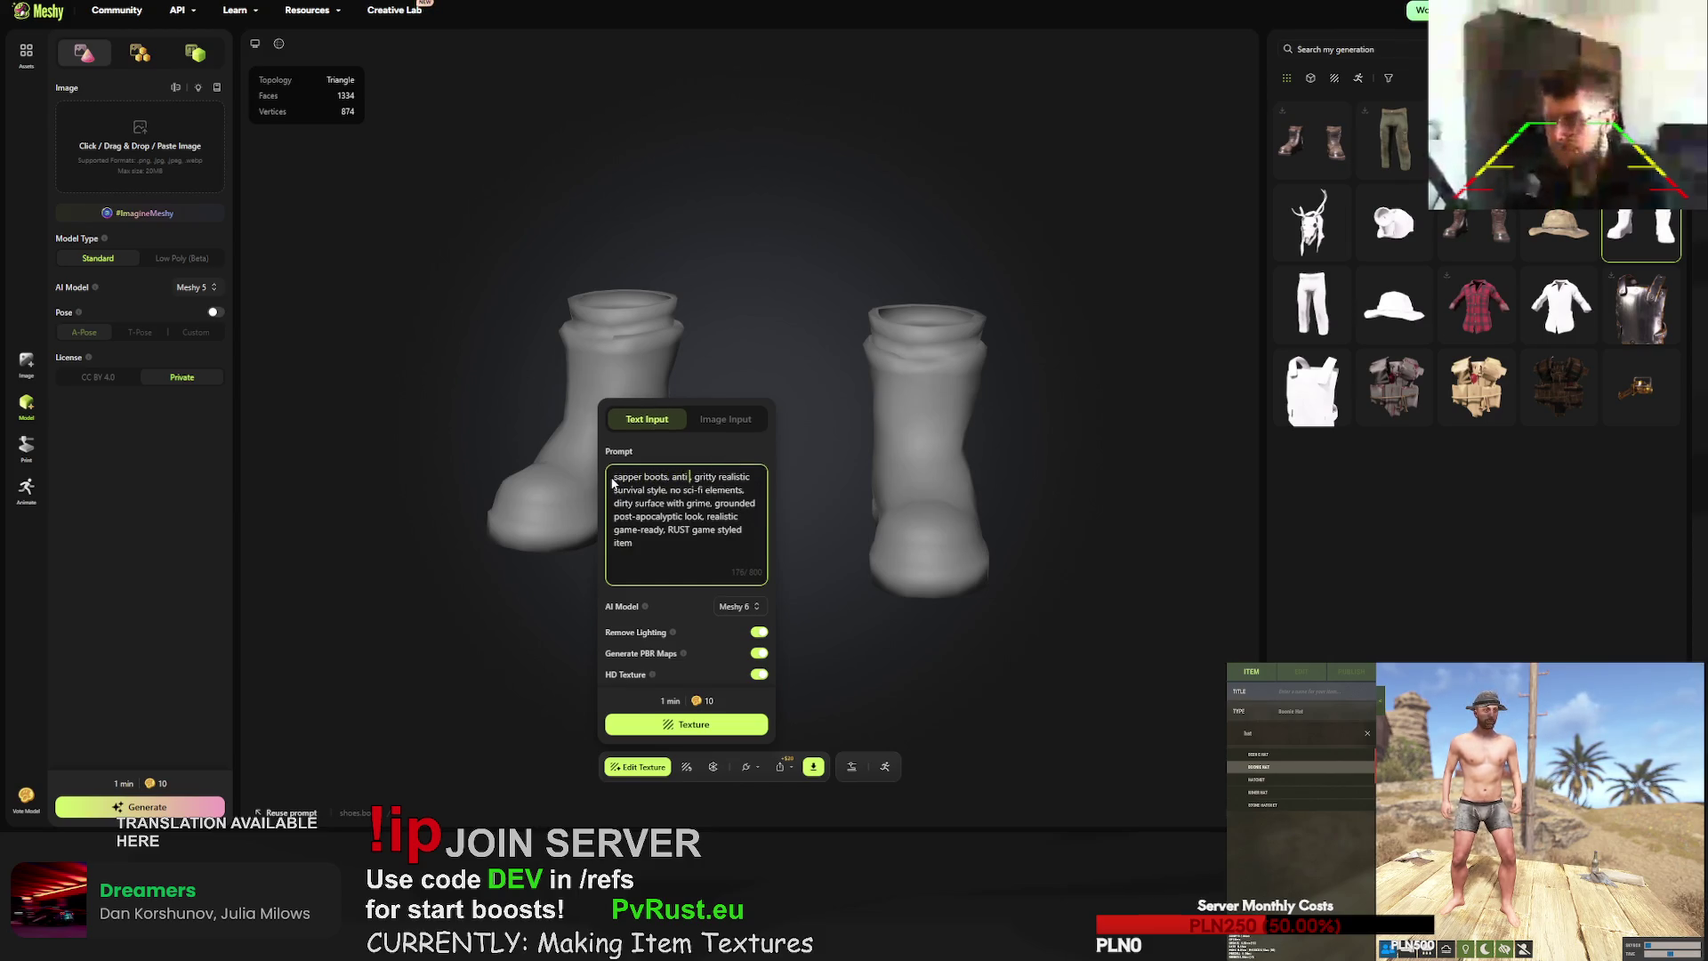
{"action": "type", "text": "ine boots"}
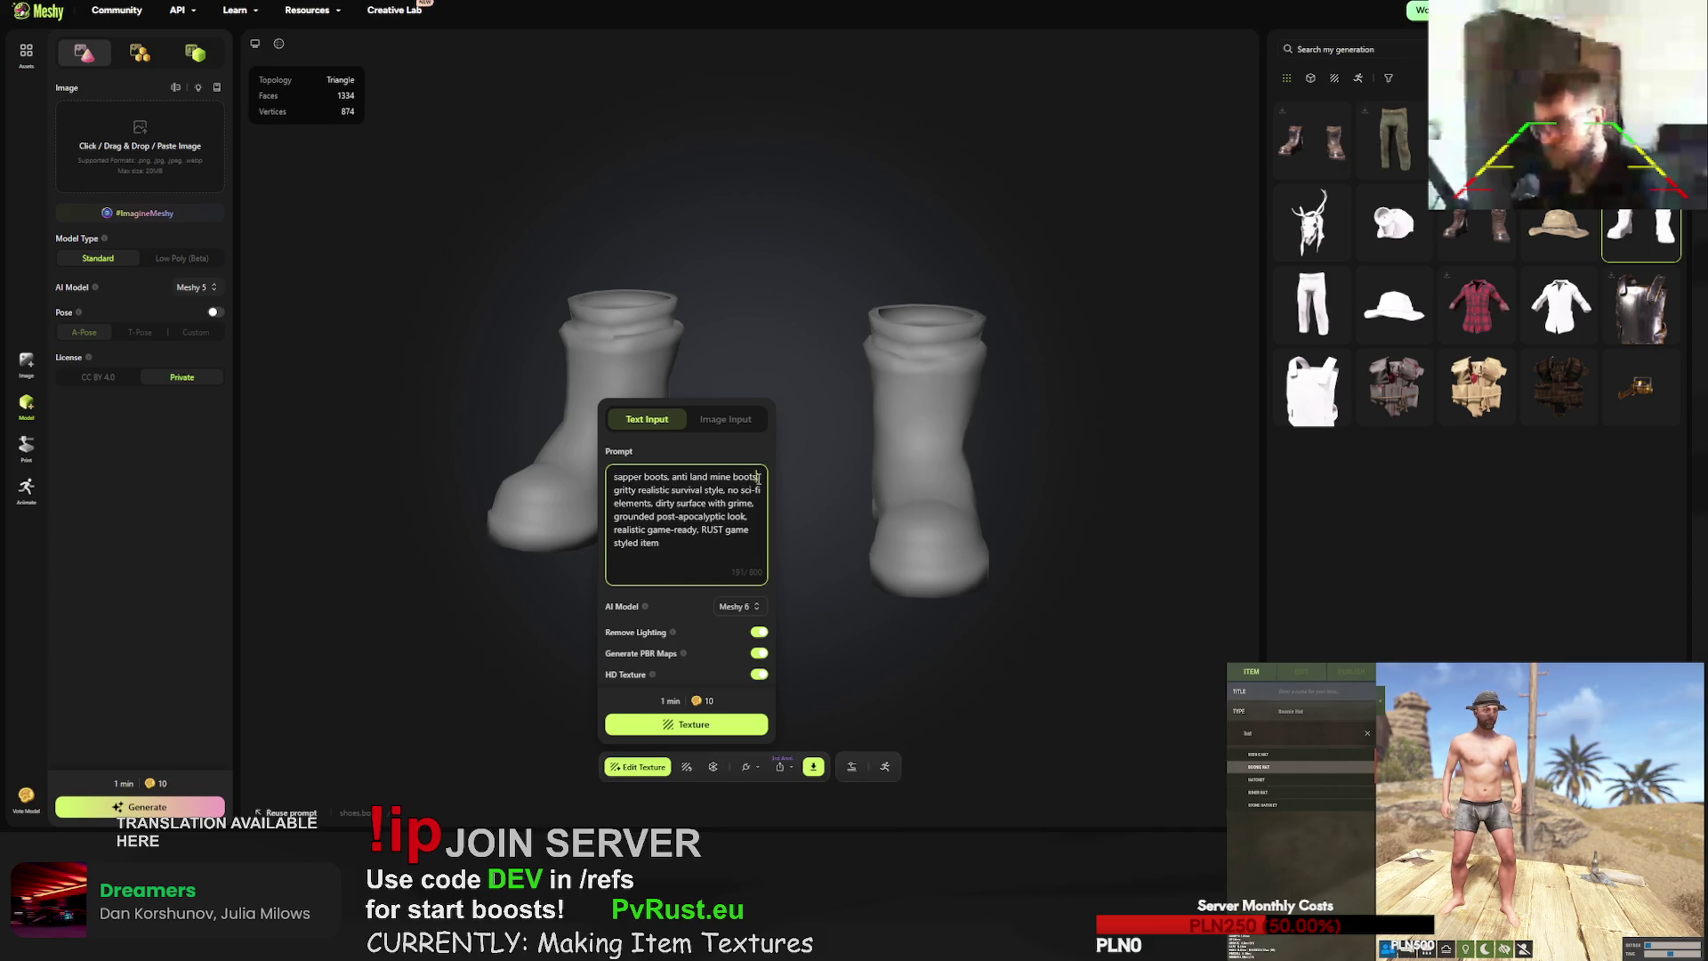
{"action": "type", "text": "military"}
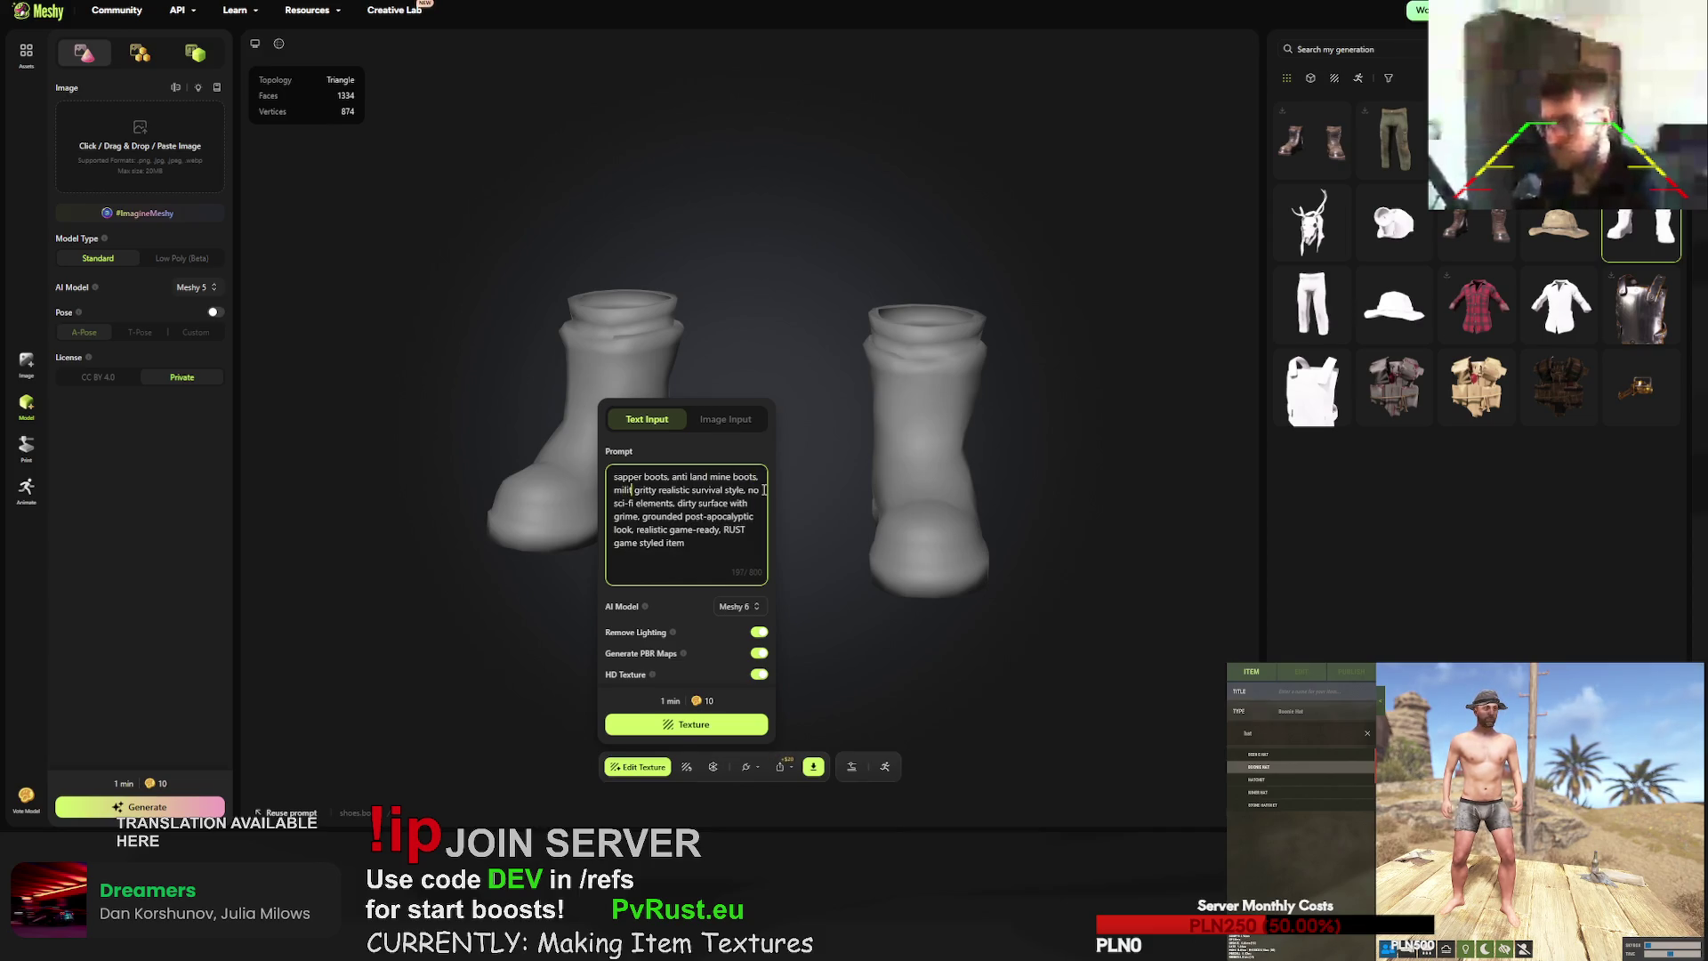
{"action": "type", "text": " styled,"}
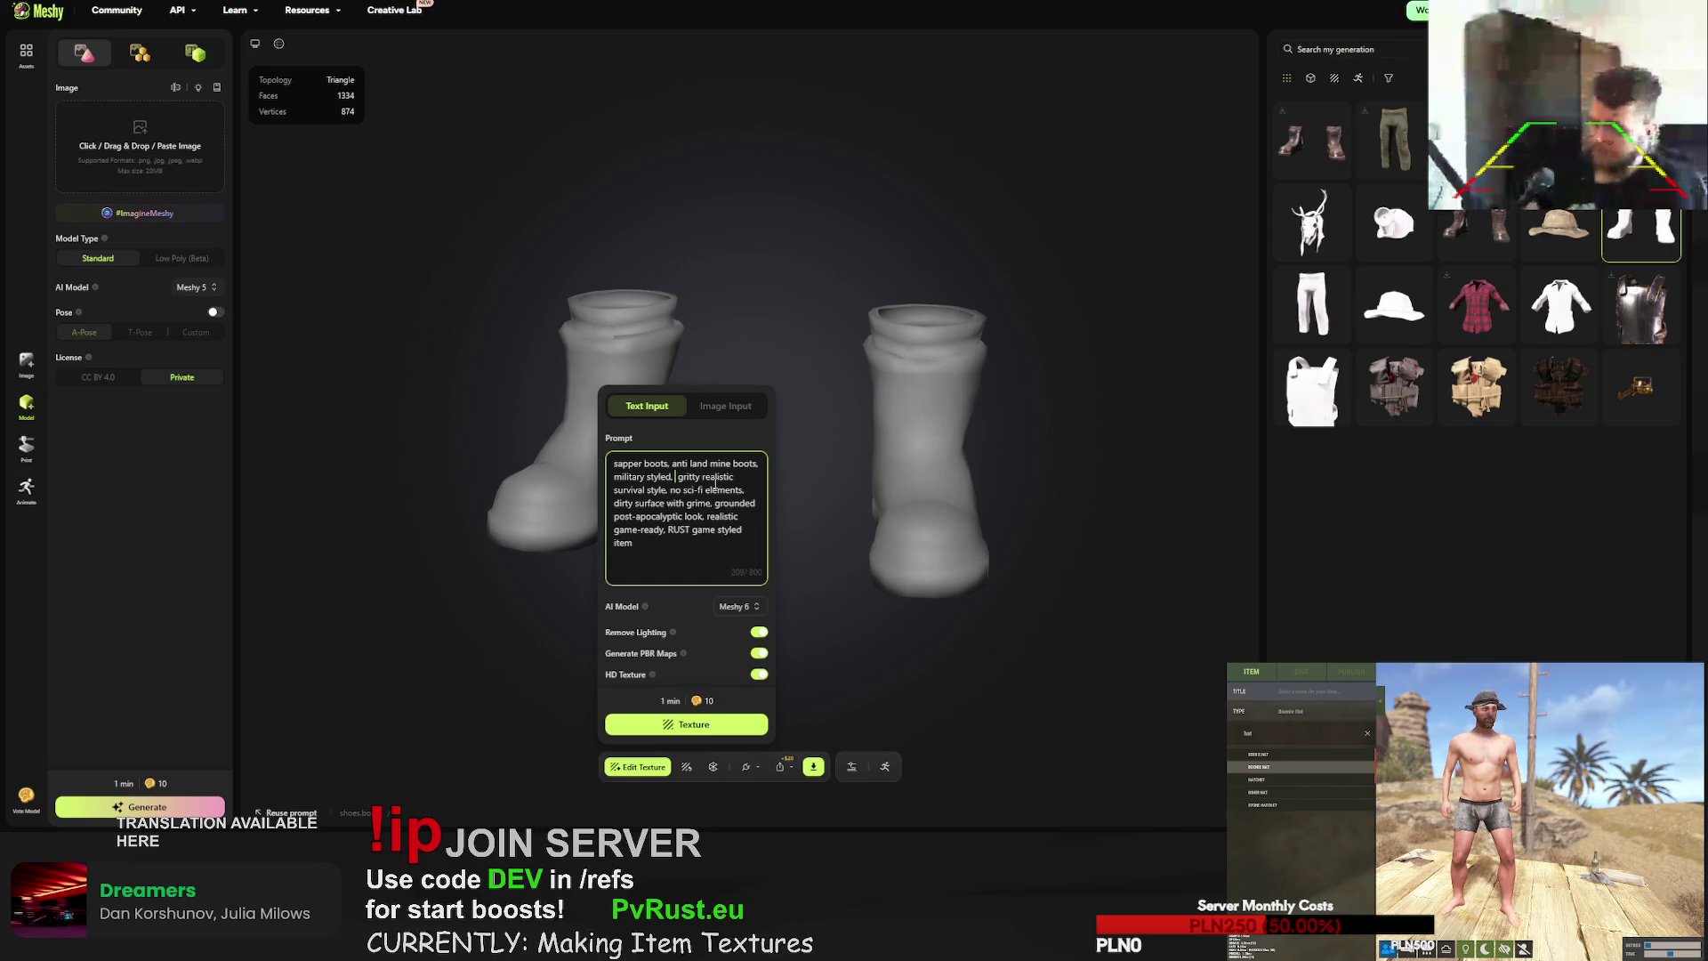
{"action": "type", "text": "paintjob with yellow element"}
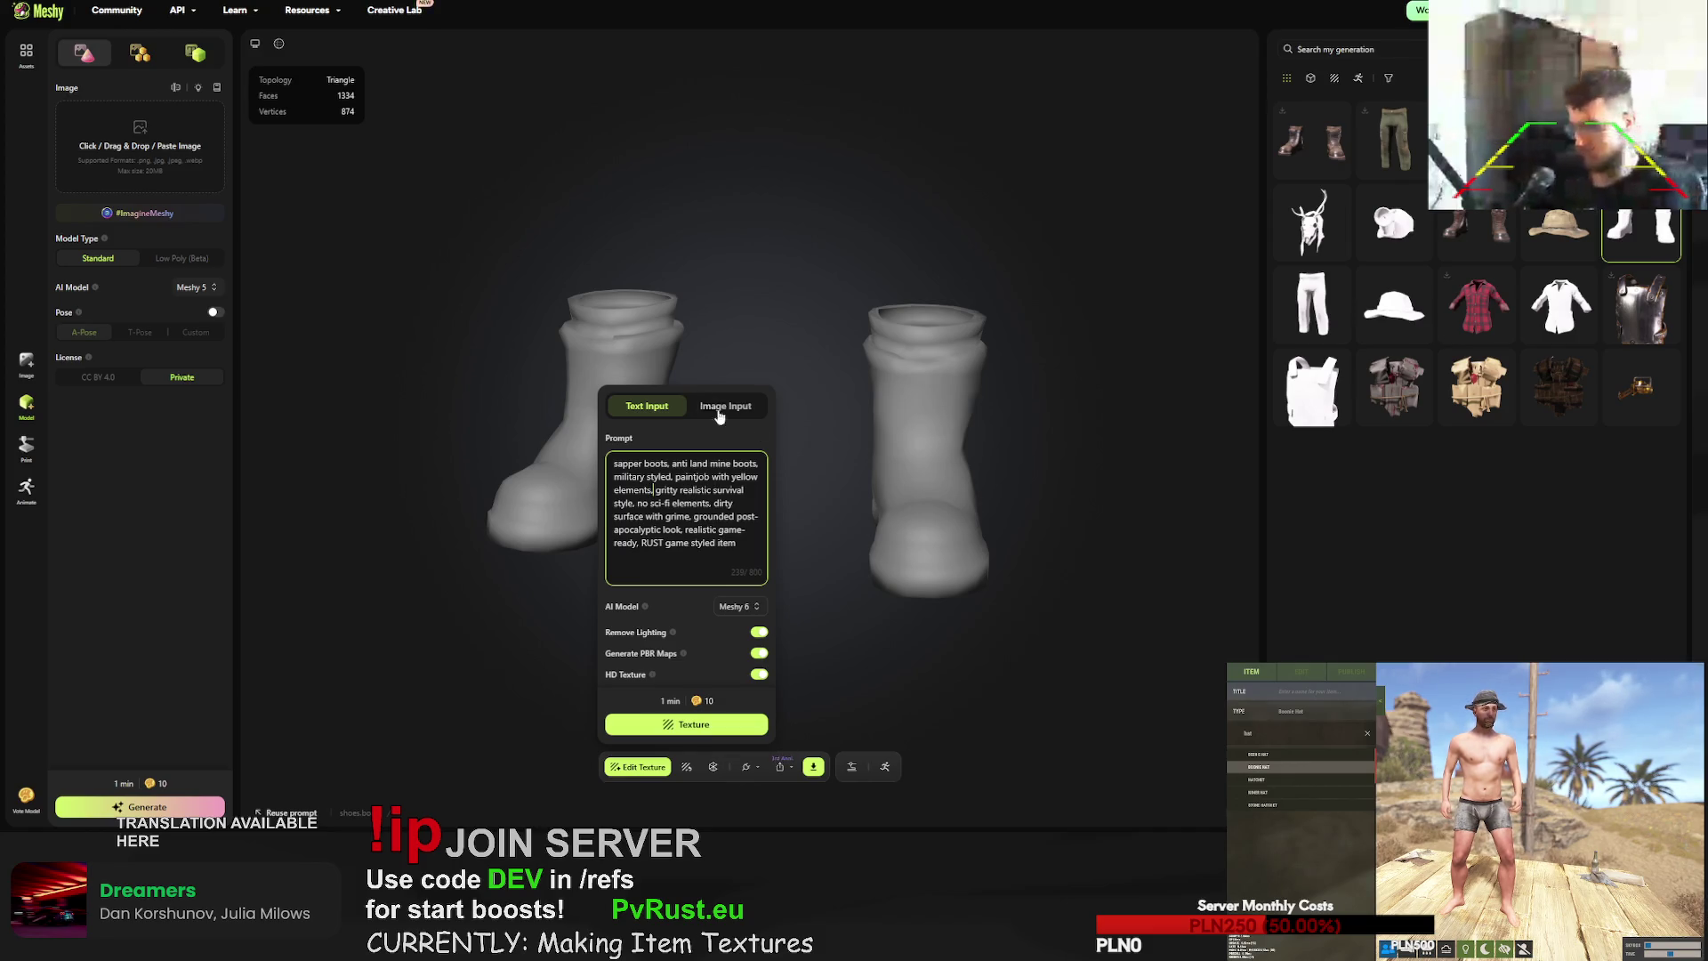
{"action": "left_click", "coordinate": [712, 724]}
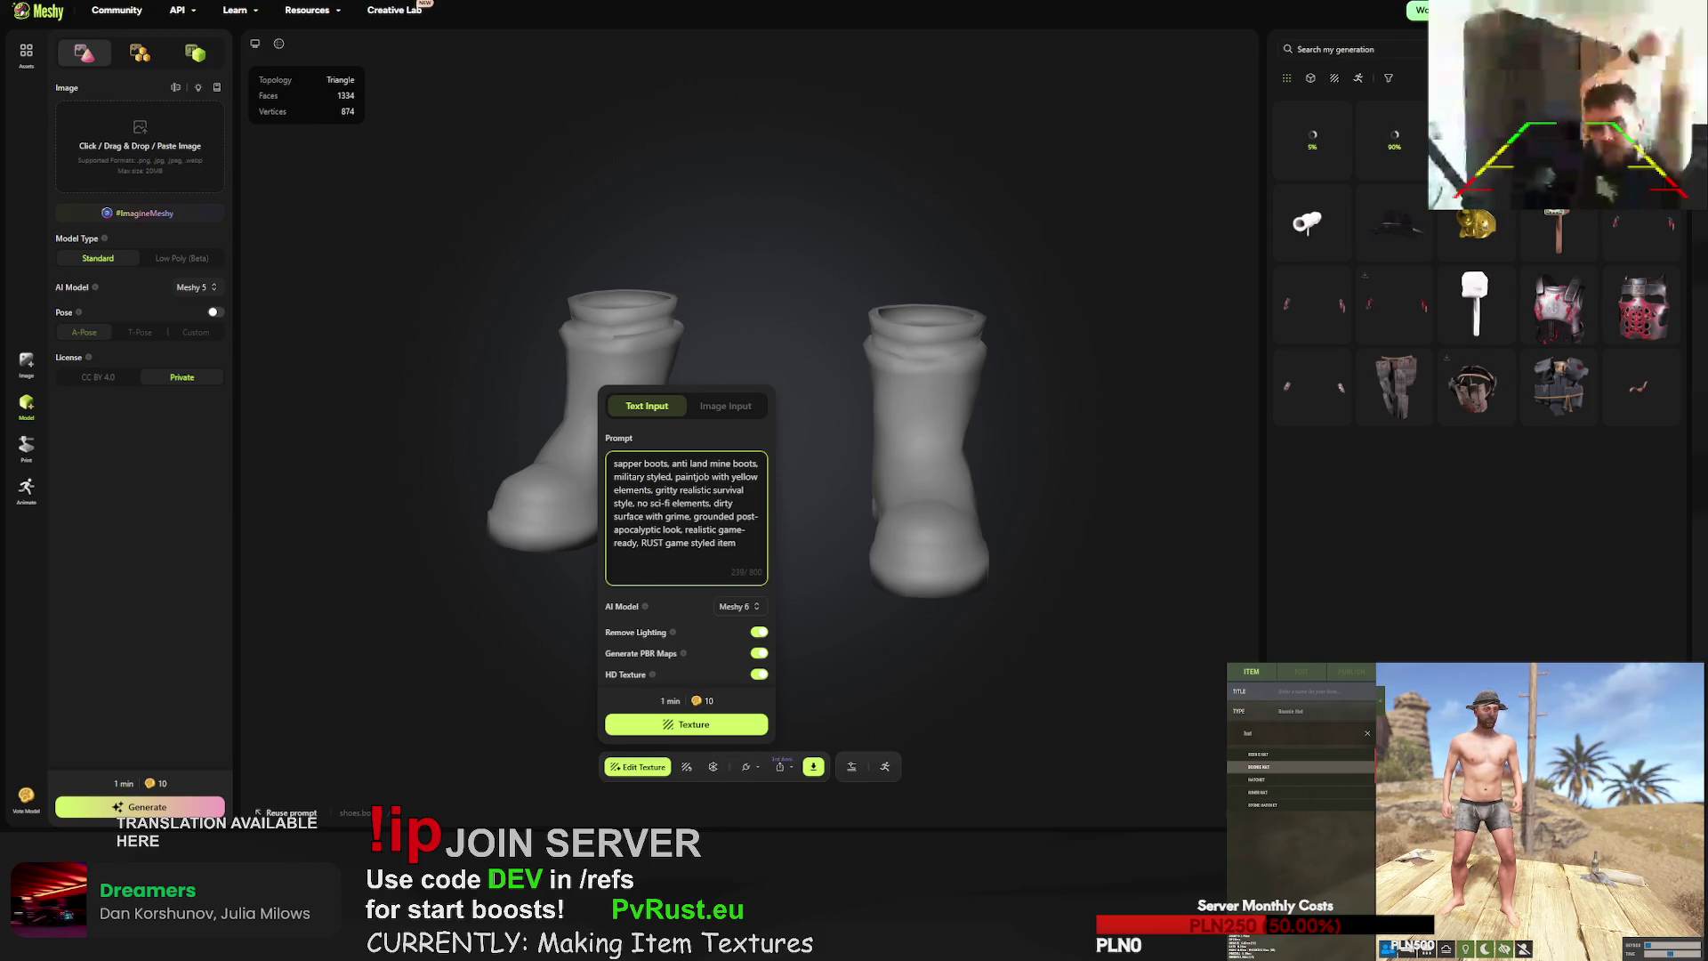
- Retry the rocket launcher texture, confirming the replacement
{"action": "left_click", "coordinate": [1307, 223]}
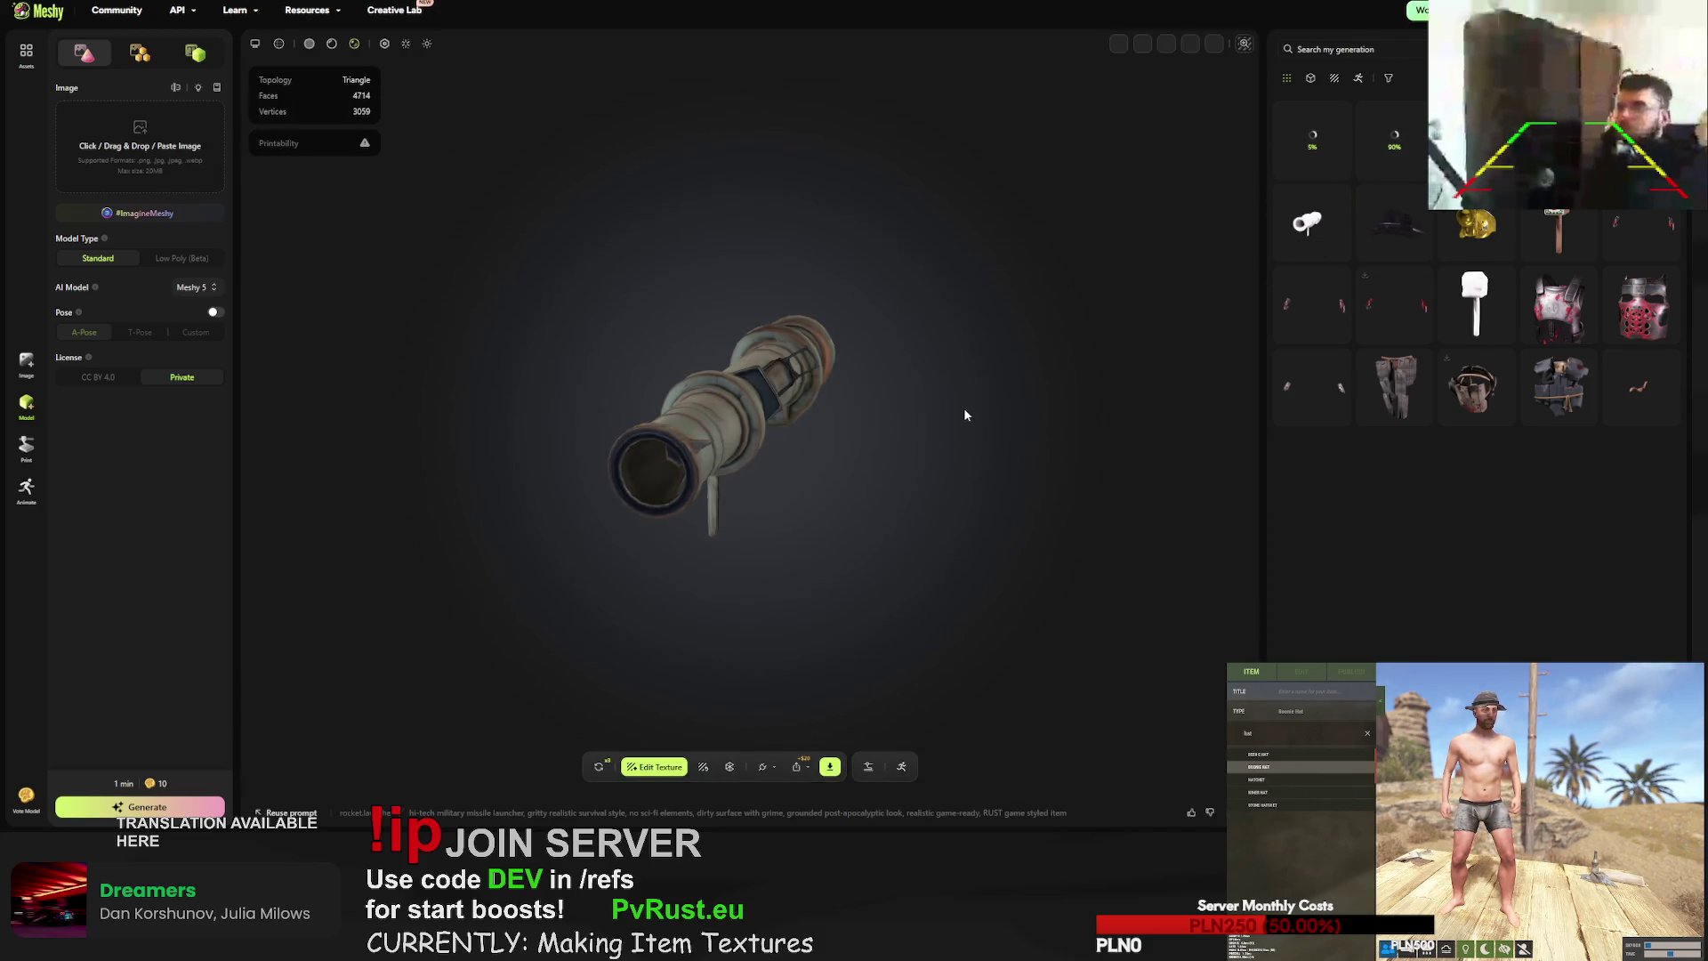
{"action": "mouse_move", "coordinate": [805, 406]}
{"action": "left_mouse_down"}
{"action": "mouse_move", "coordinate": [789, 362]}
{"action": "mouse_move", "coordinate": [745, 509]}
{"action": "mouse_move", "coordinate": [794, 494]}
{"action": "mouse_move", "coordinate": [733, 466]}
{"action": "mouse_move", "coordinate": [852, 466]}
{"action": "left_mouse_up"}
{"action": "left_click", "coordinate": [599, 766]}
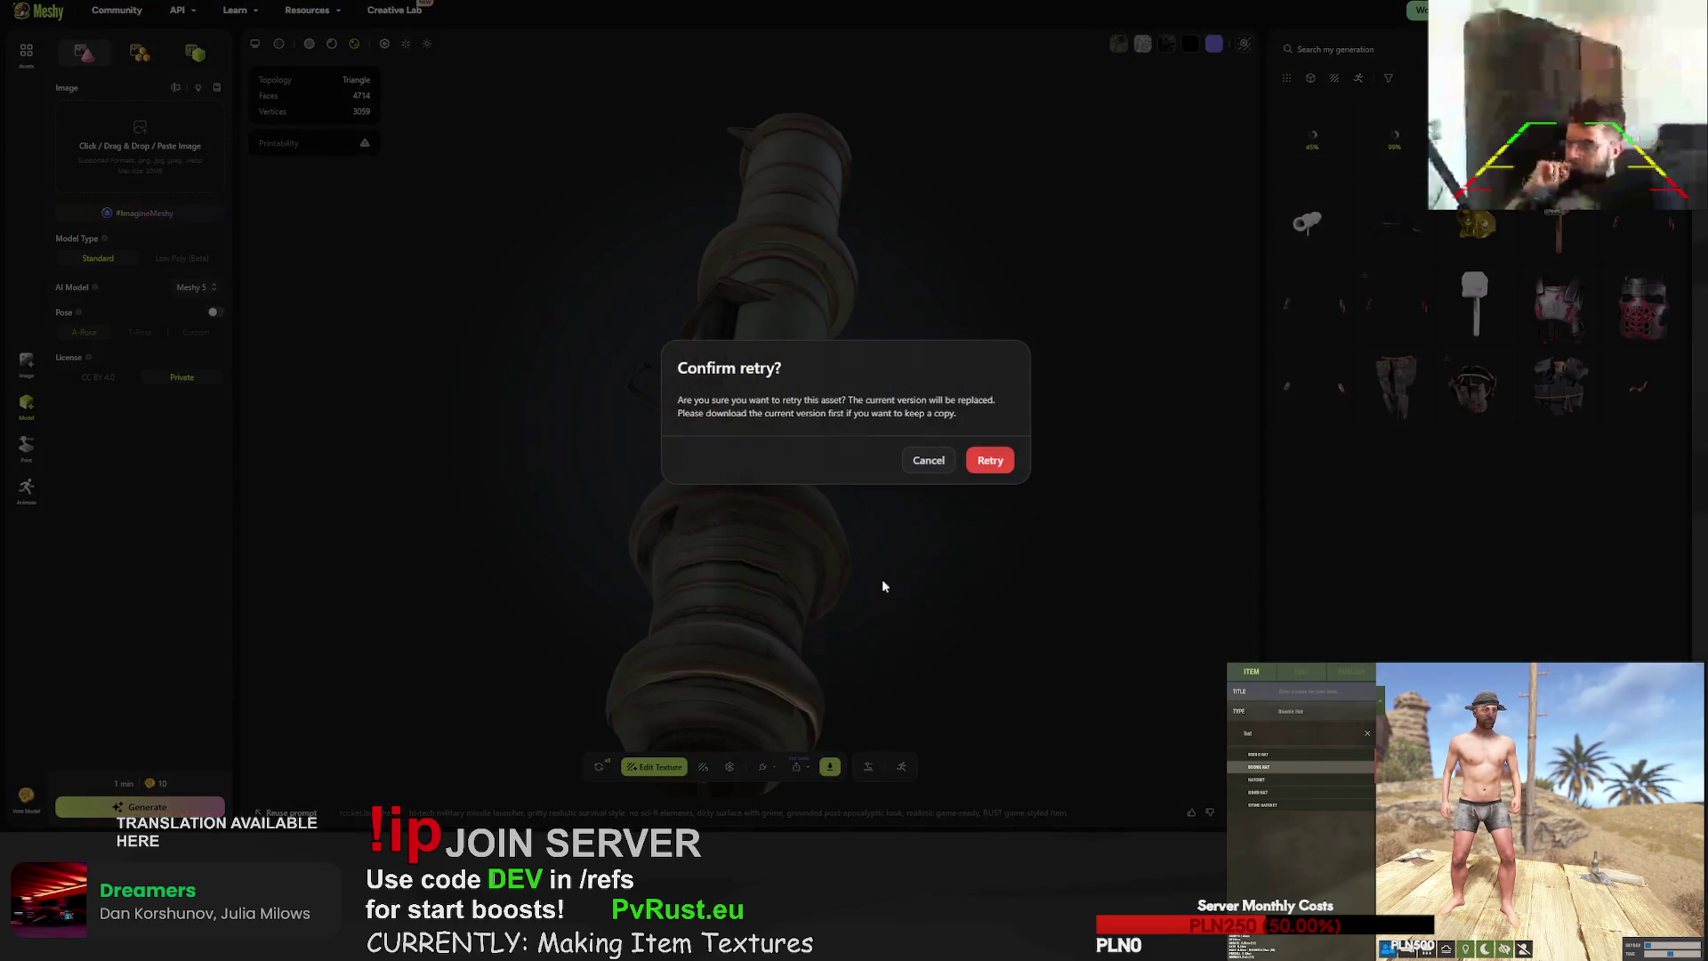
{"action": "left_click", "coordinate": [990, 459]}
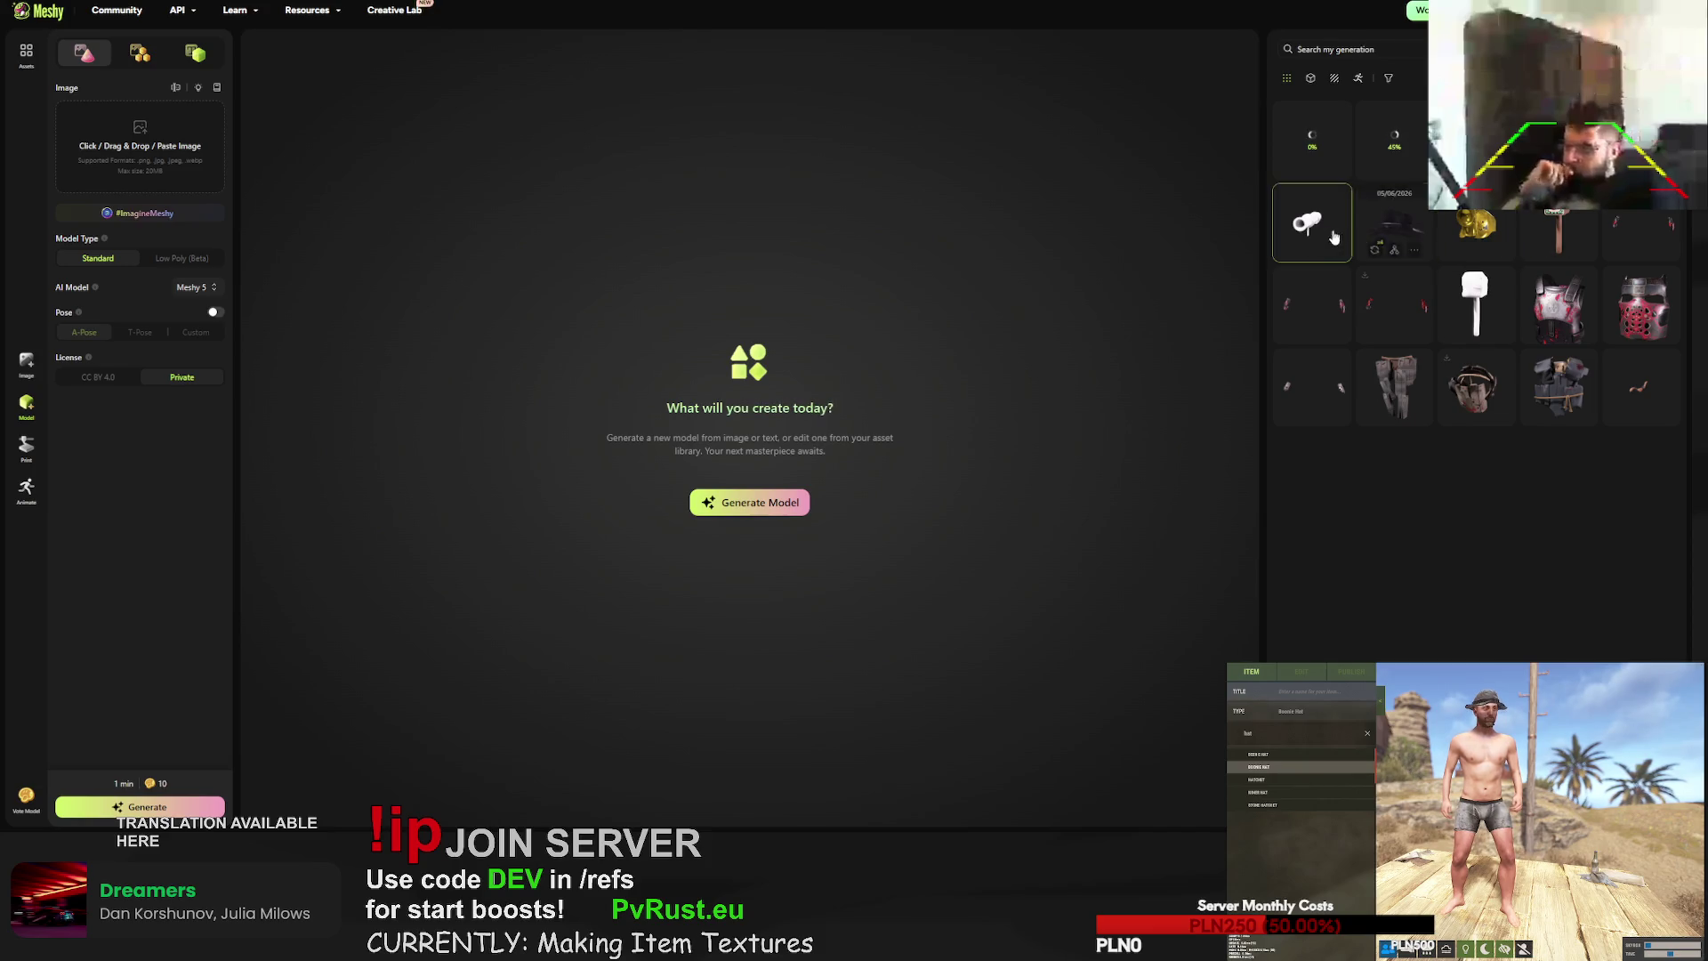
- Request a texture retry for the dark boonie hat
{"action": "left_click", "coordinate": [1395, 223]}
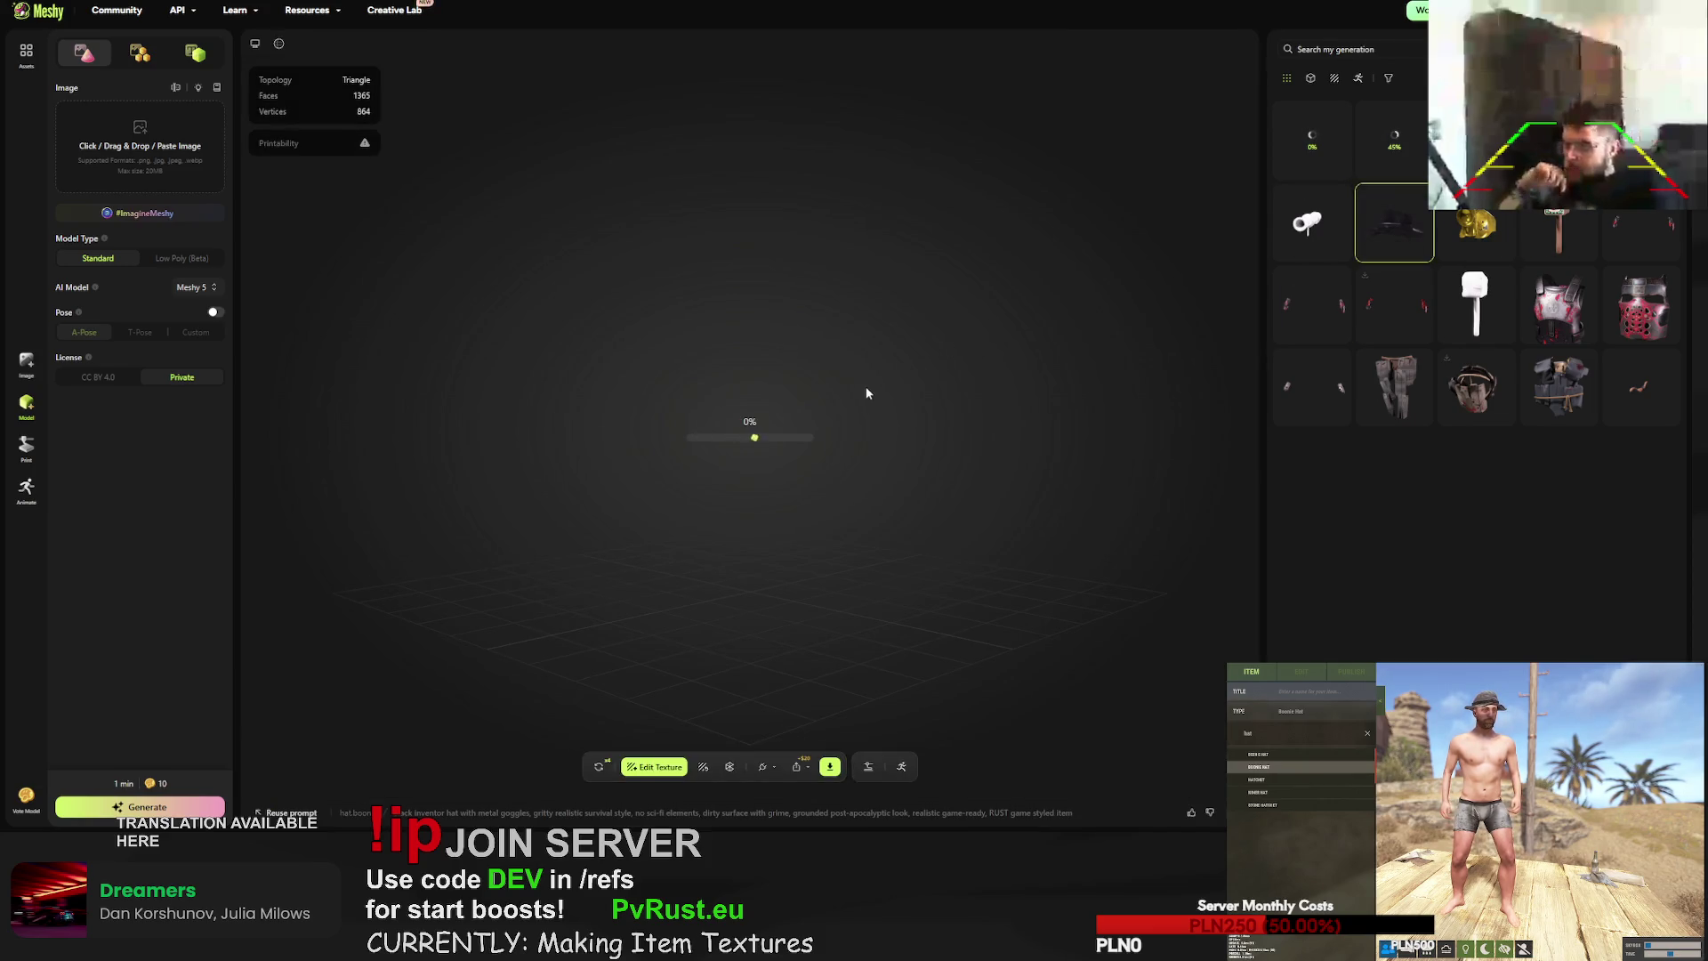
{"action": "mouse_move", "coordinate": [783, 450]}
{"action": "left_mouse_down"}
{"action": "mouse_move", "coordinate": [927, 482]}
{"action": "mouse_move", "coordinate": [879, 467]}
{"action": "mouse_move", "coordinate": [594, 495]}
{"action": "mouse_move", "coordinate": [473, 480]}
{"action": "mouse_move", "coordinate": [637, 520]}
{"action": "mouse_move", "coordinate": [474, 510]}
{"action": "mouse_move", "coordinate": [795, 507]}
{"action": "left_mouse_up"}
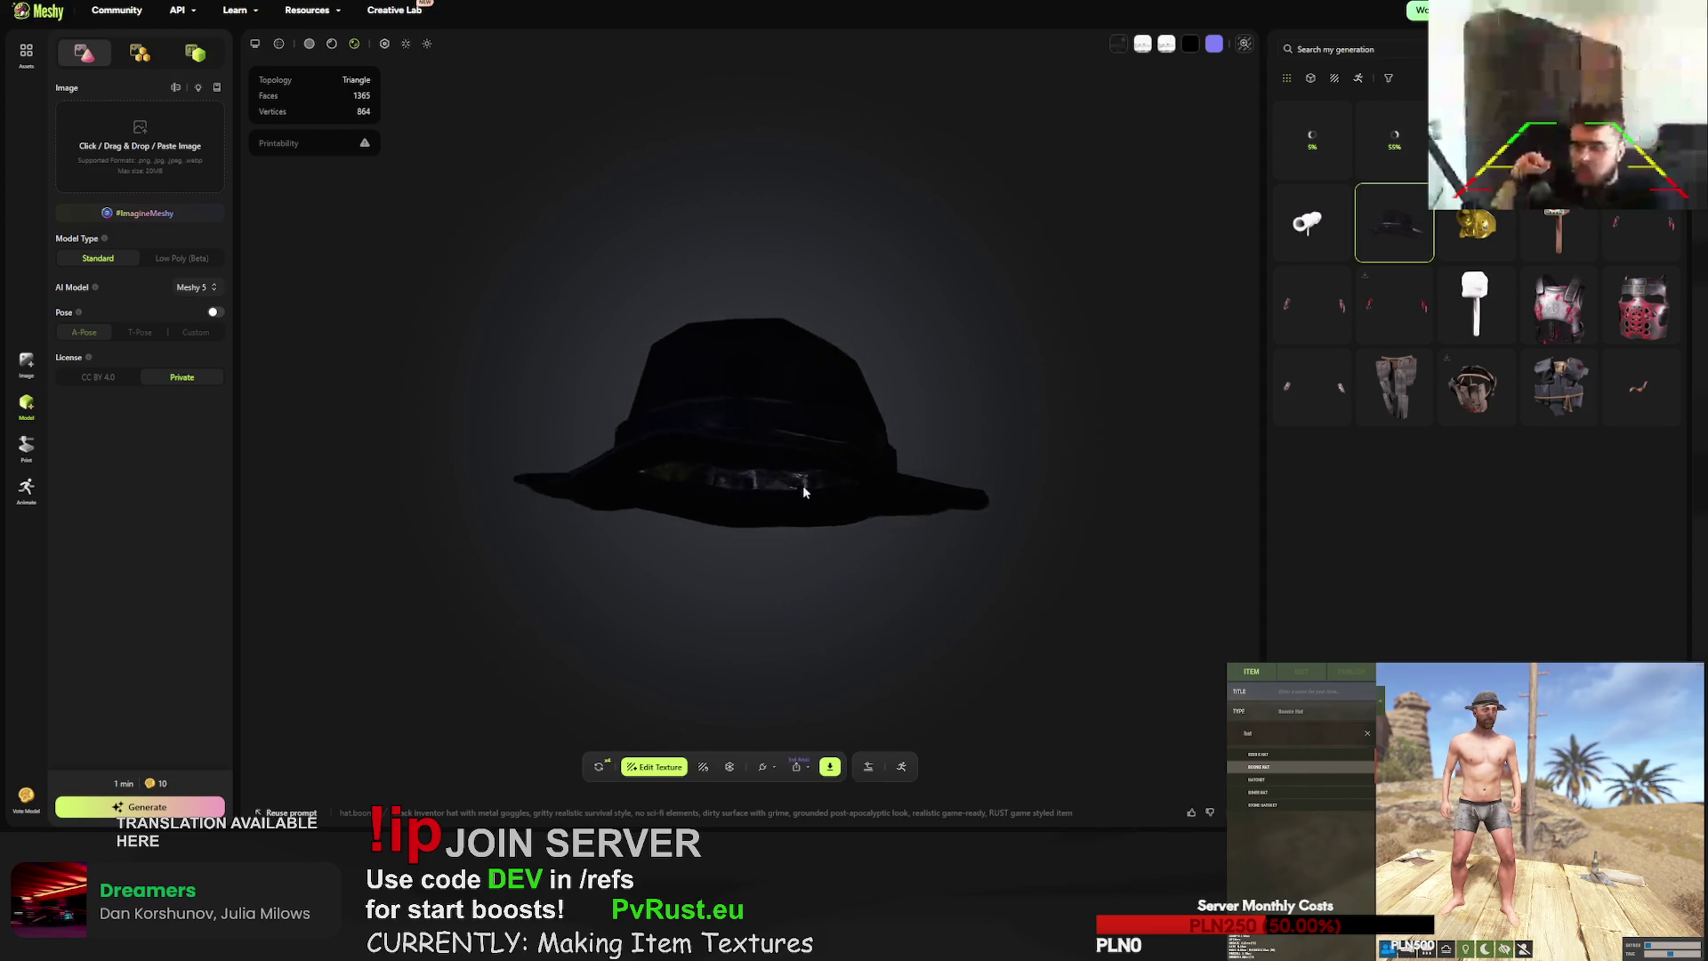
{"action": "left_click", "coordinate": [598, 766]}
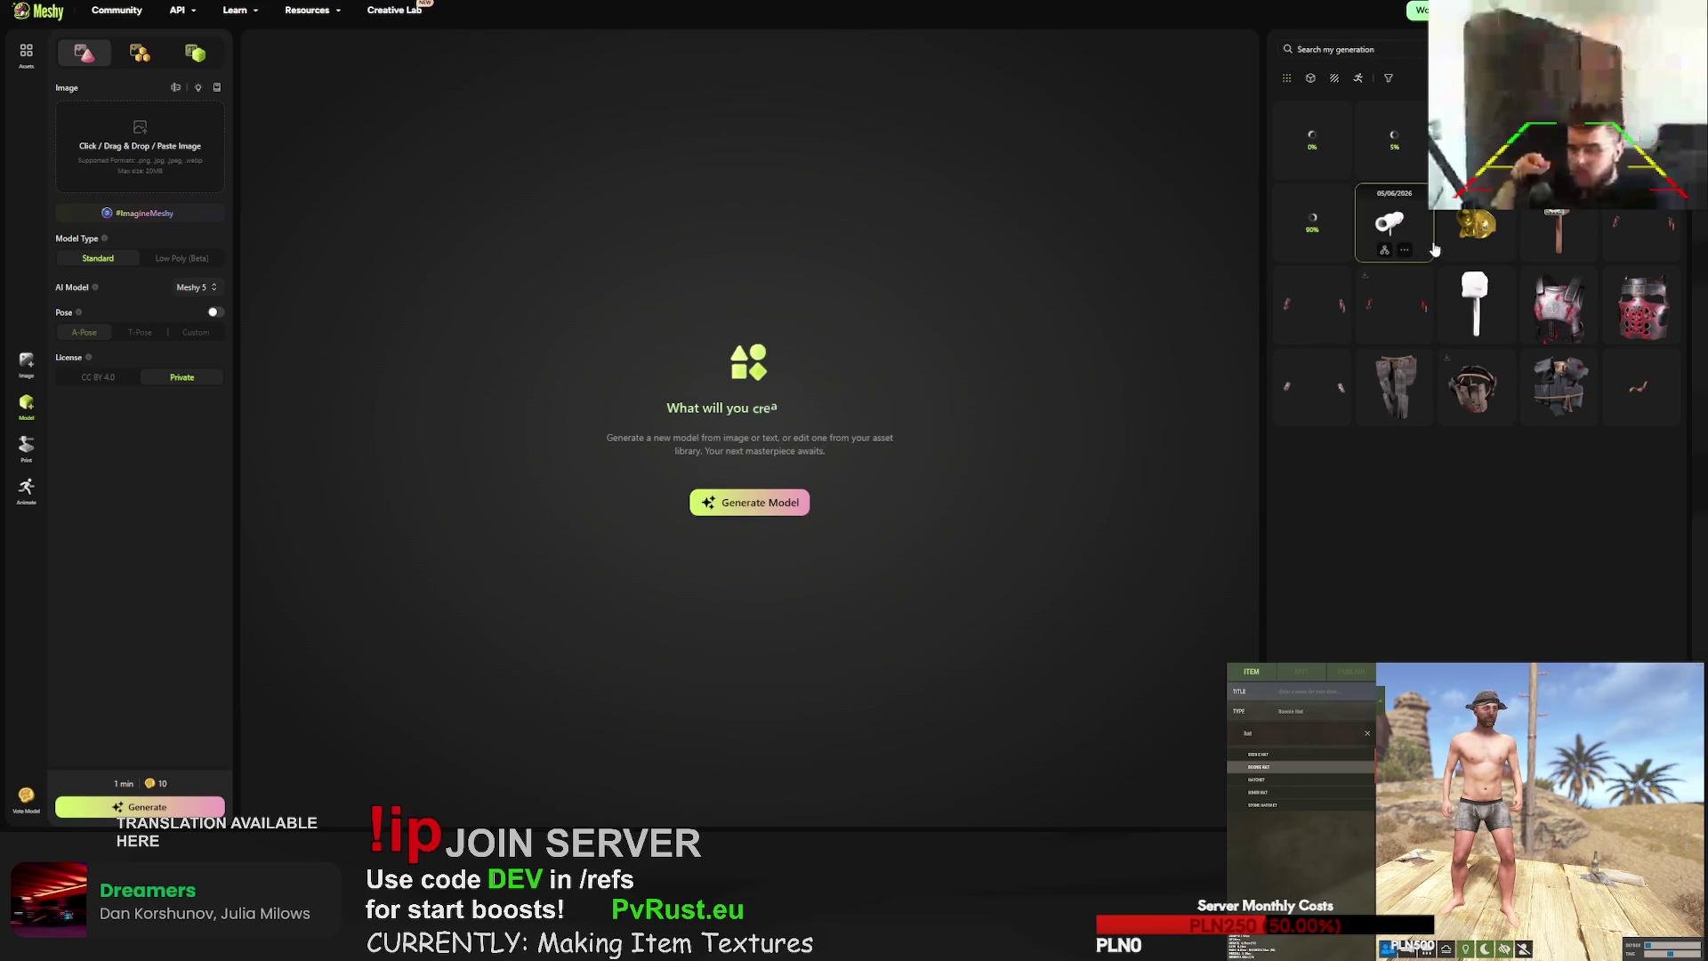
- Download the wood-stocked textured sniper rifle
{"action": "left_click", "coordinate": [1643, 244]}
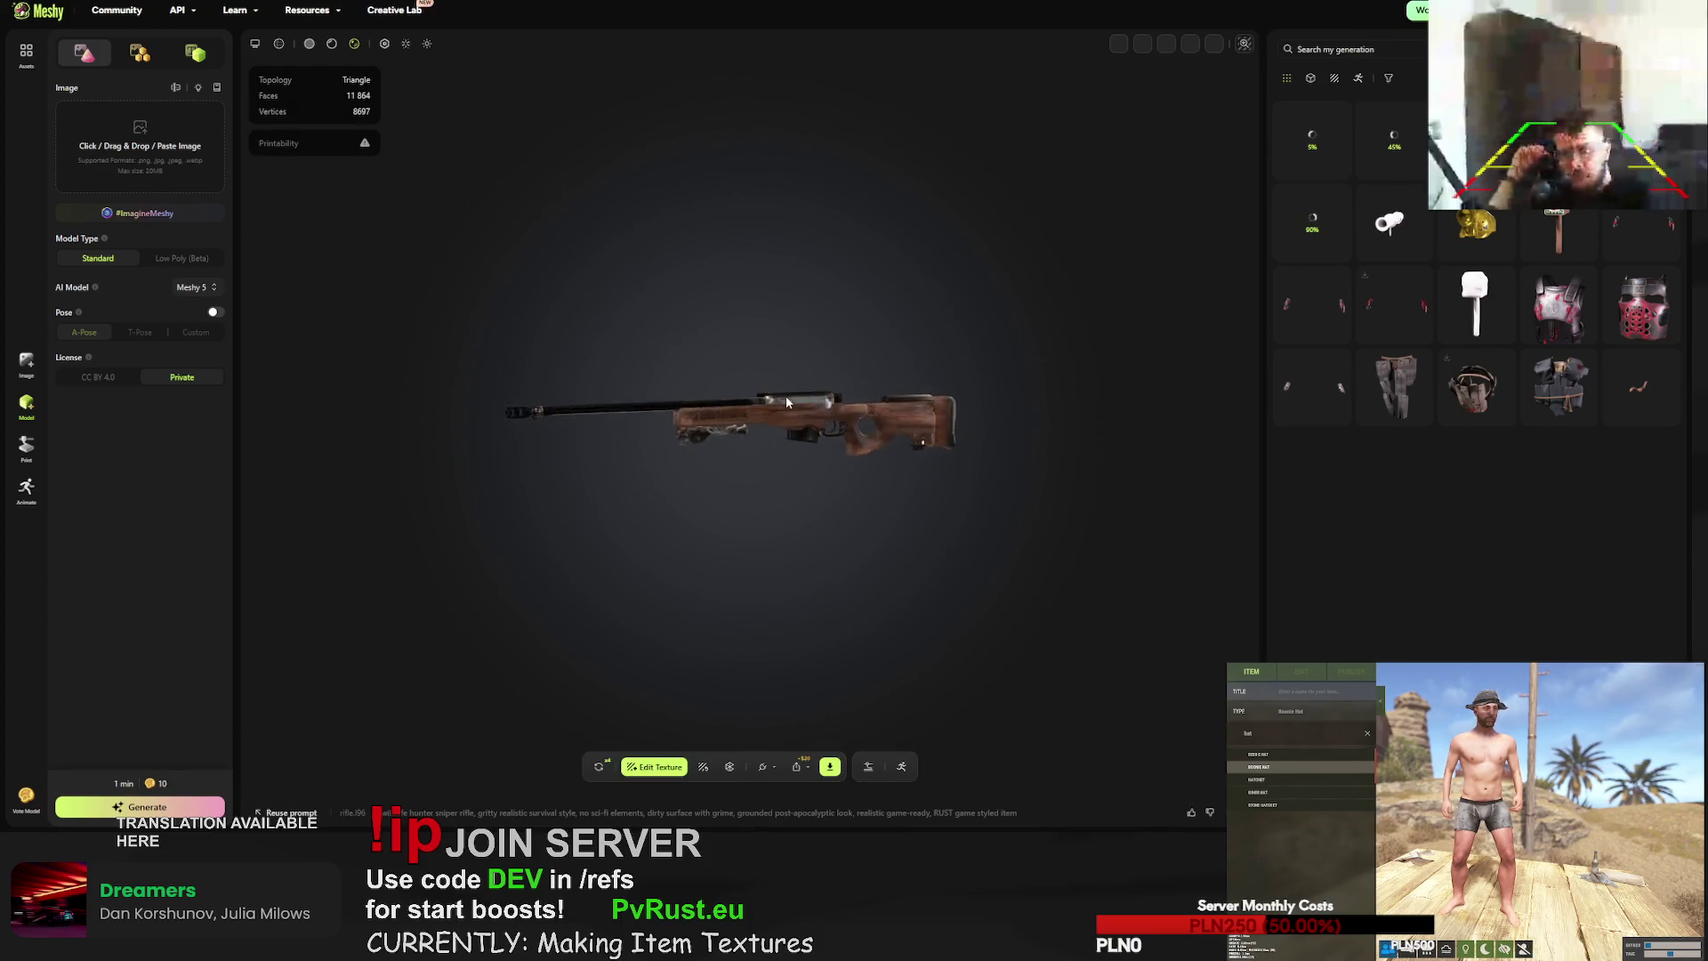
{"action": "mouse_move", "coordinate": [810, 401]}
{"action": "left_mouse_down"}
{"action": "mouse_move", "coordinate": [546, 397]}
{"action": "mouse_move", "coordinate": [628, 399]}
{"action": "mouse_move", "coordinate": [555, 402]}
{"action": "mouse_move", "coordinate": [497, 444]}
{"action": "mouse_move", "coordinate": [872, 365]}
{"action": "left_mouse_up"}
{"action": "left_click", "coordinate": [829, 767]}
{"action": "left_click", "coordinate": [818, 723]}
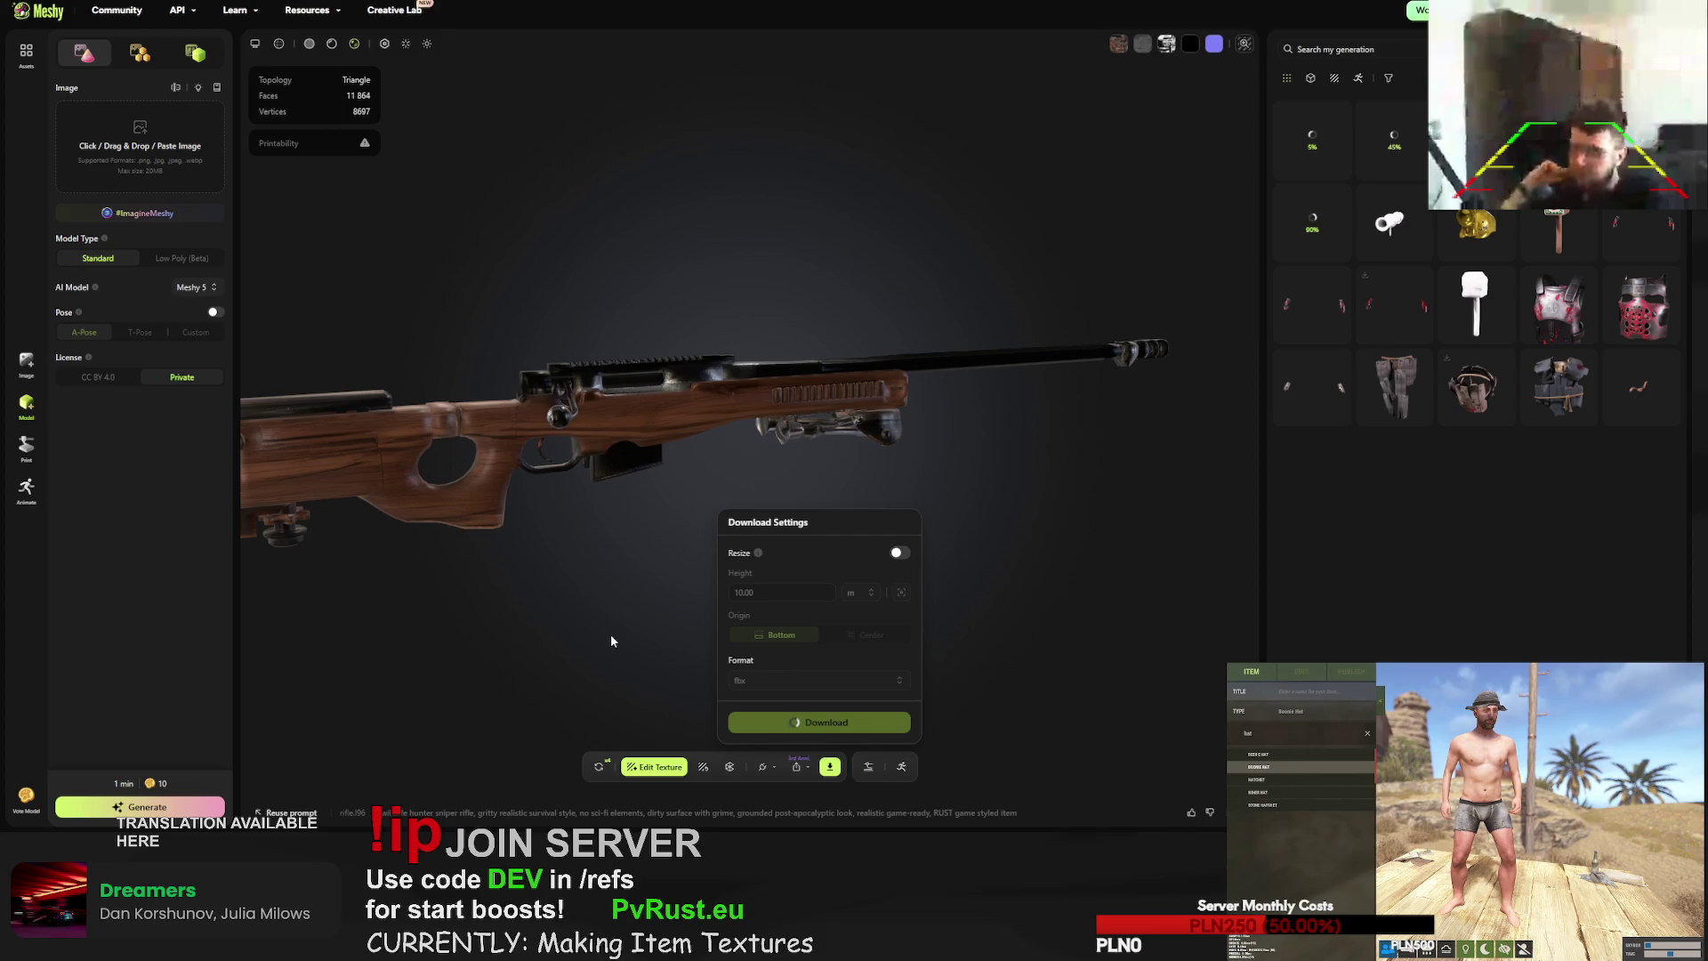
- Retry the sniper rifle texture, confirming the replacement
{"action": "mouse_move", "coordinate": [608, 633]}
{"action": "left_mouse_down"}
{"action": "mouse_move", "coordinate": [638, 622]}
{"action": "mouse_move", "coordinate": [623, 703]}
{"action": "left_mouse_up"}
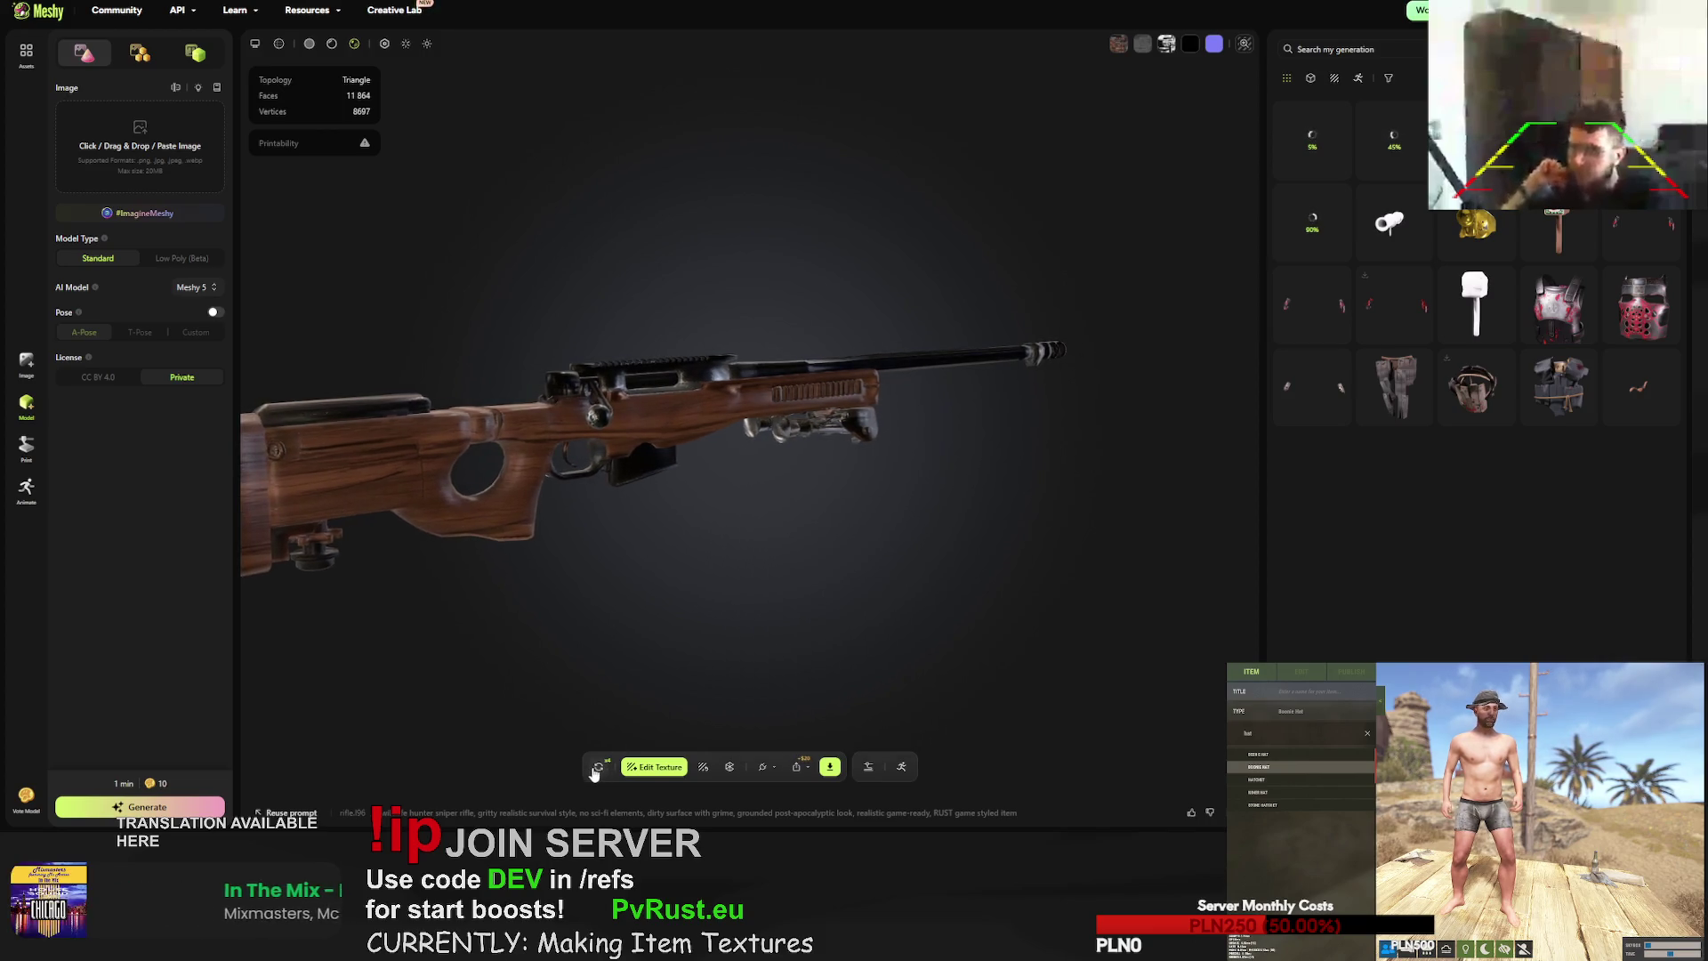
{"action": "left_click", "coordinate": [599, 767]}
{"action": "left_click", "coordinate": [989, 464]}
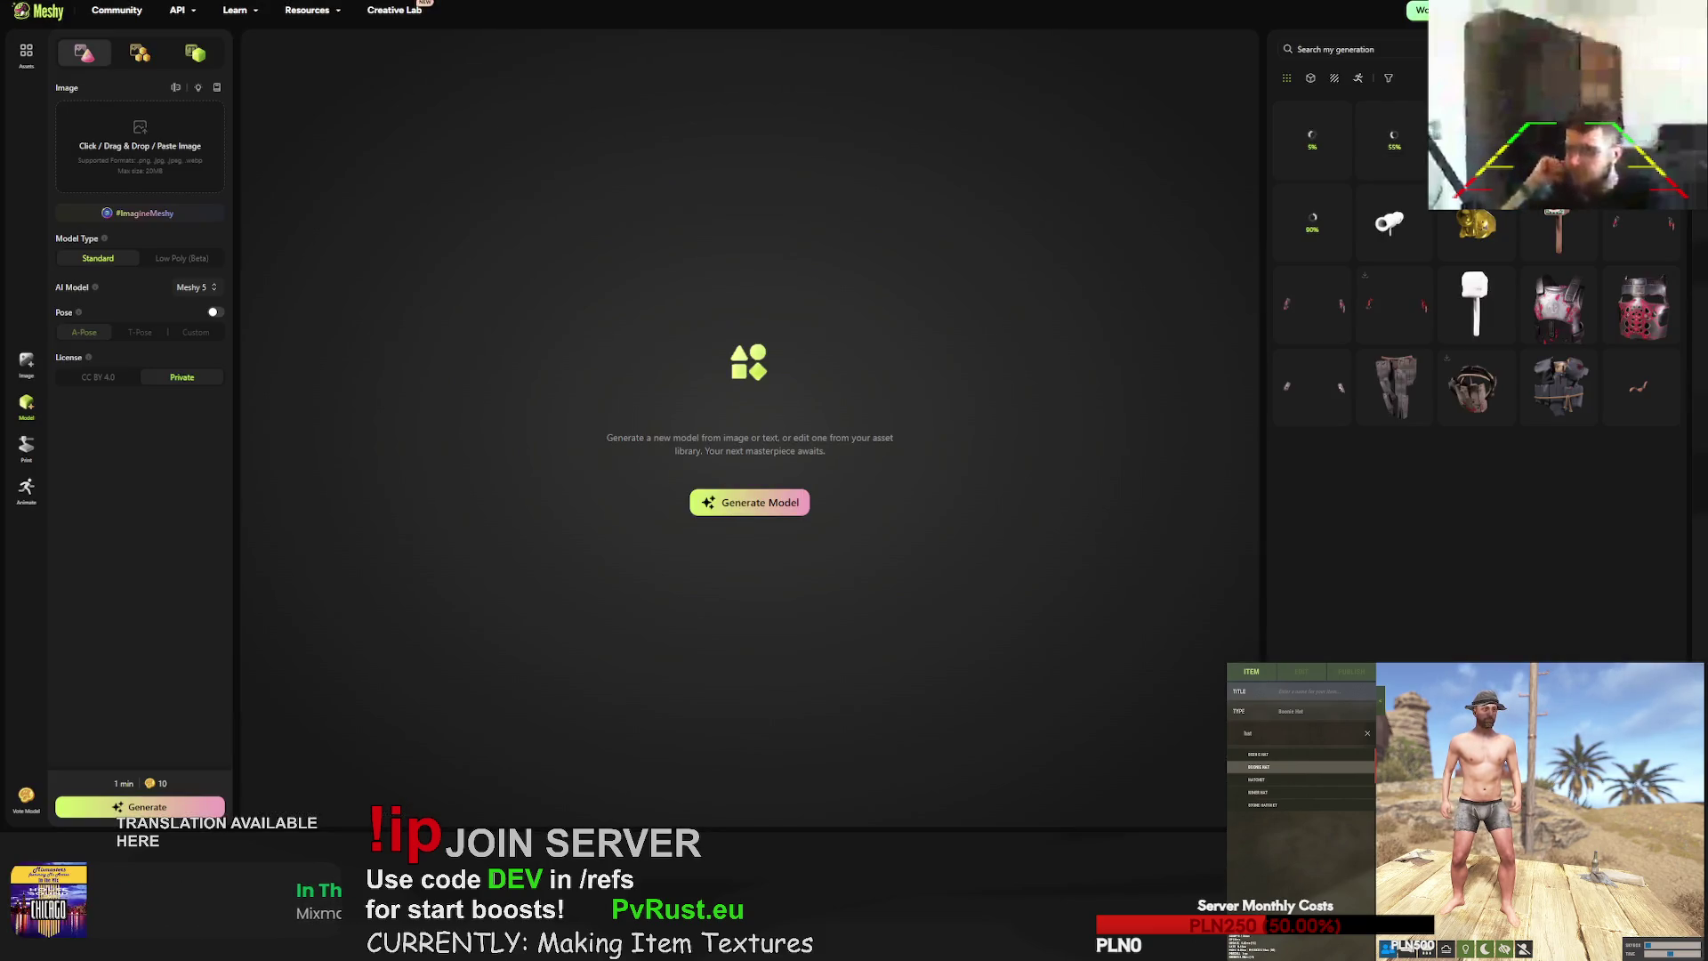
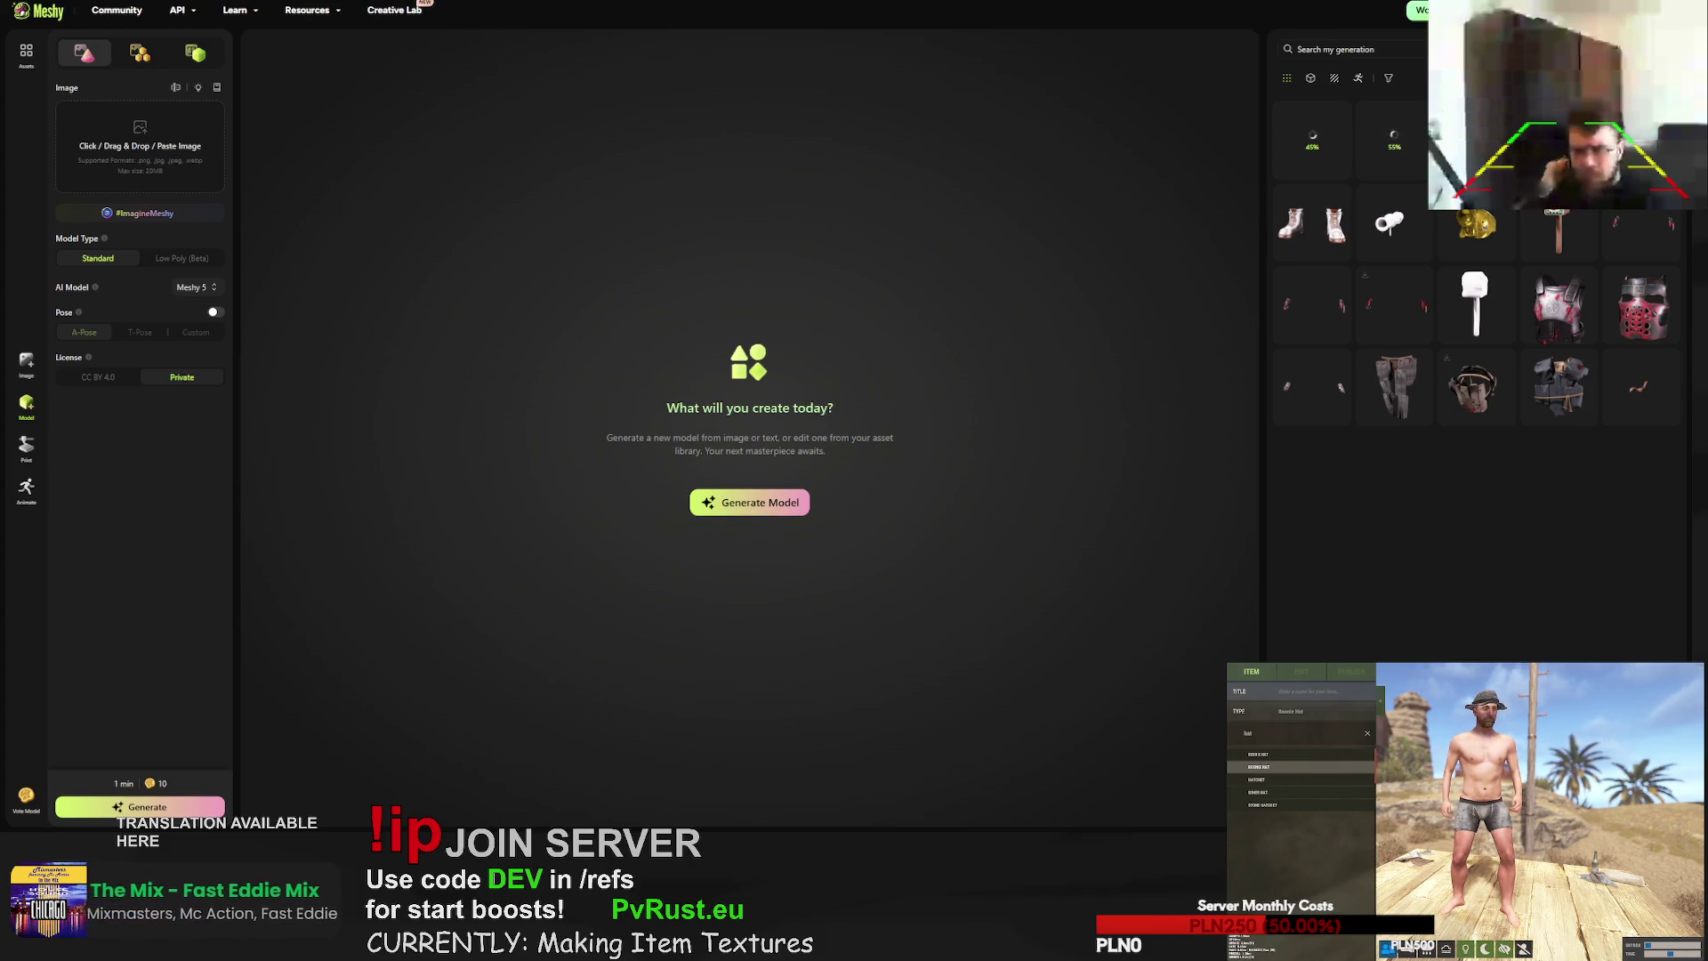
- Download the white feathered boots as an fbx file, then request their regeneration
{"action": "left_click", "coordinate": [1313, 222]}
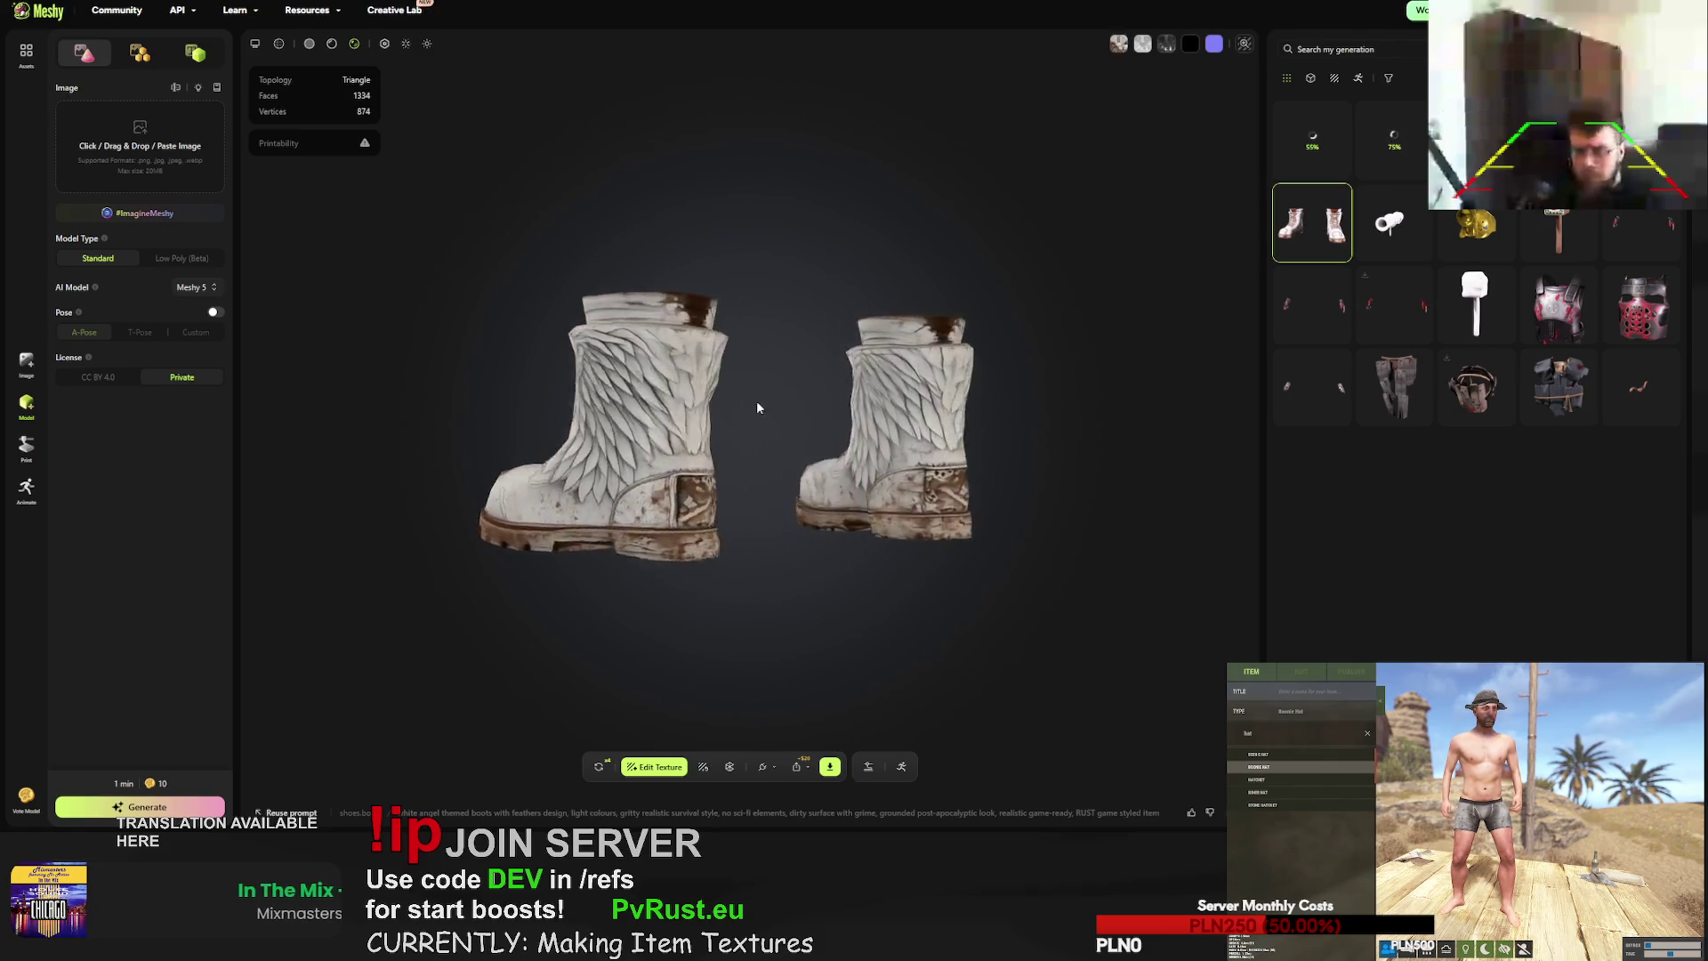
{"action": "mouse_move", "coordinate": [570, 412]}
{"action": "left_mouse_down"}
{"action": "mouse_move", "coordinate": [793, 431]}
{"action": "mouse_move", "coordinate": [585, 434]}
{"action": "mouse_move", "coordinate": [942, 454]}
{"action": "left_mouse_up"}
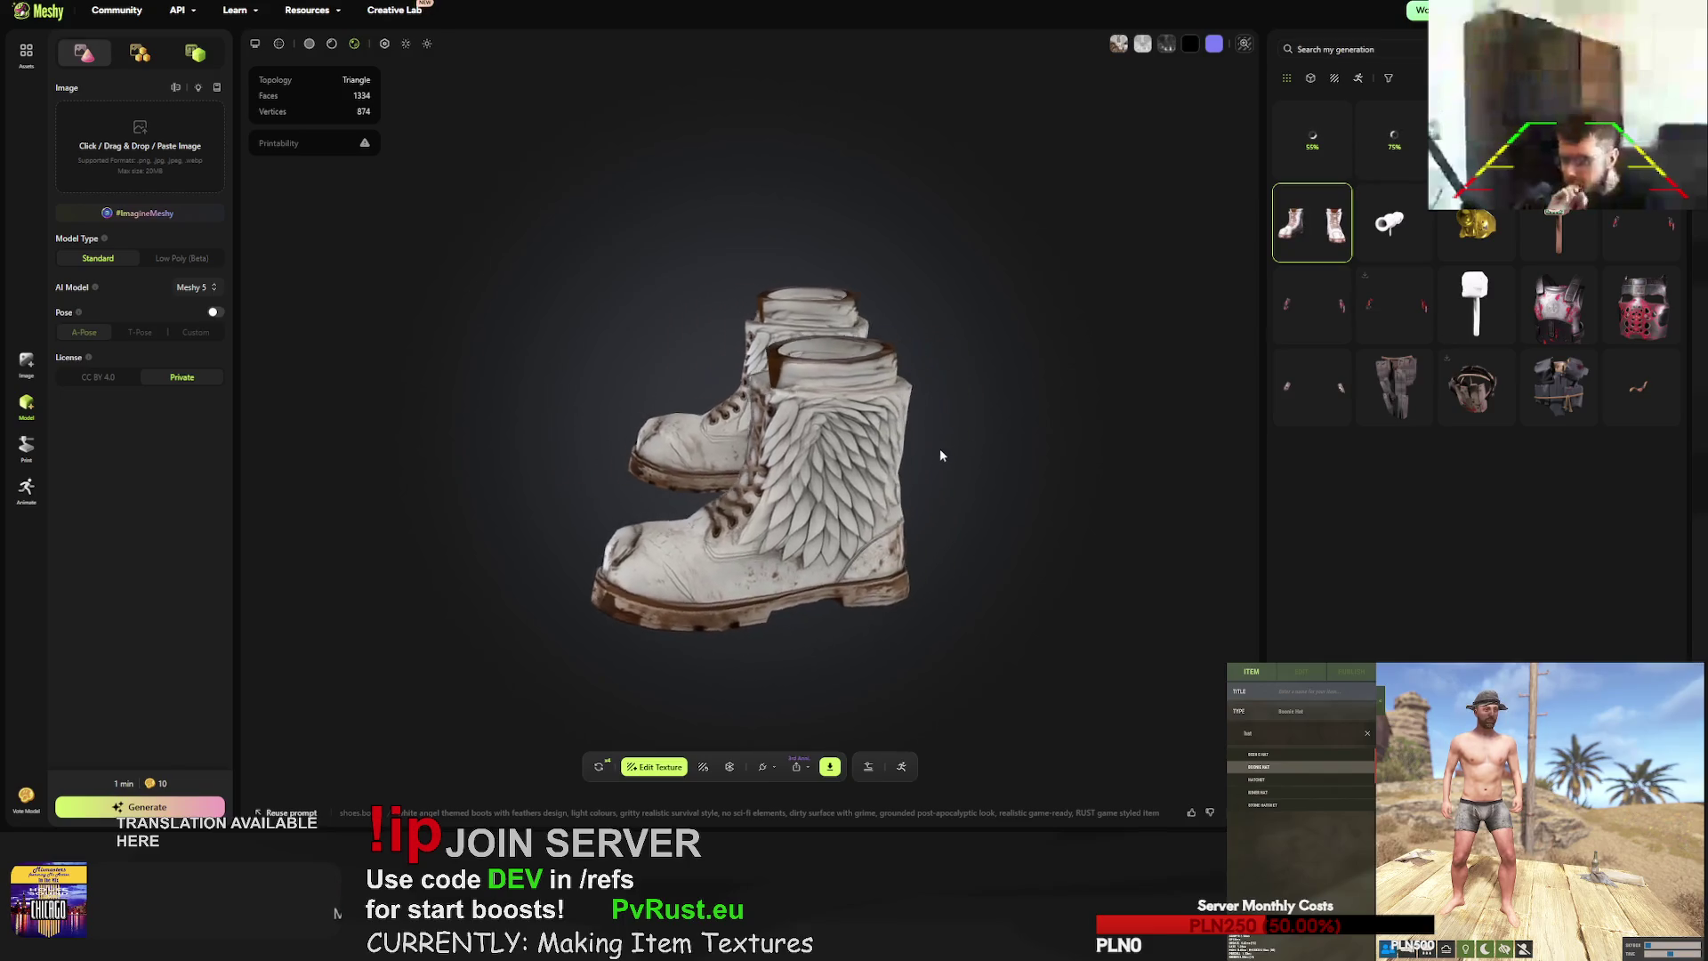
{"action": "left_click", "coordinate": [831, 765]}
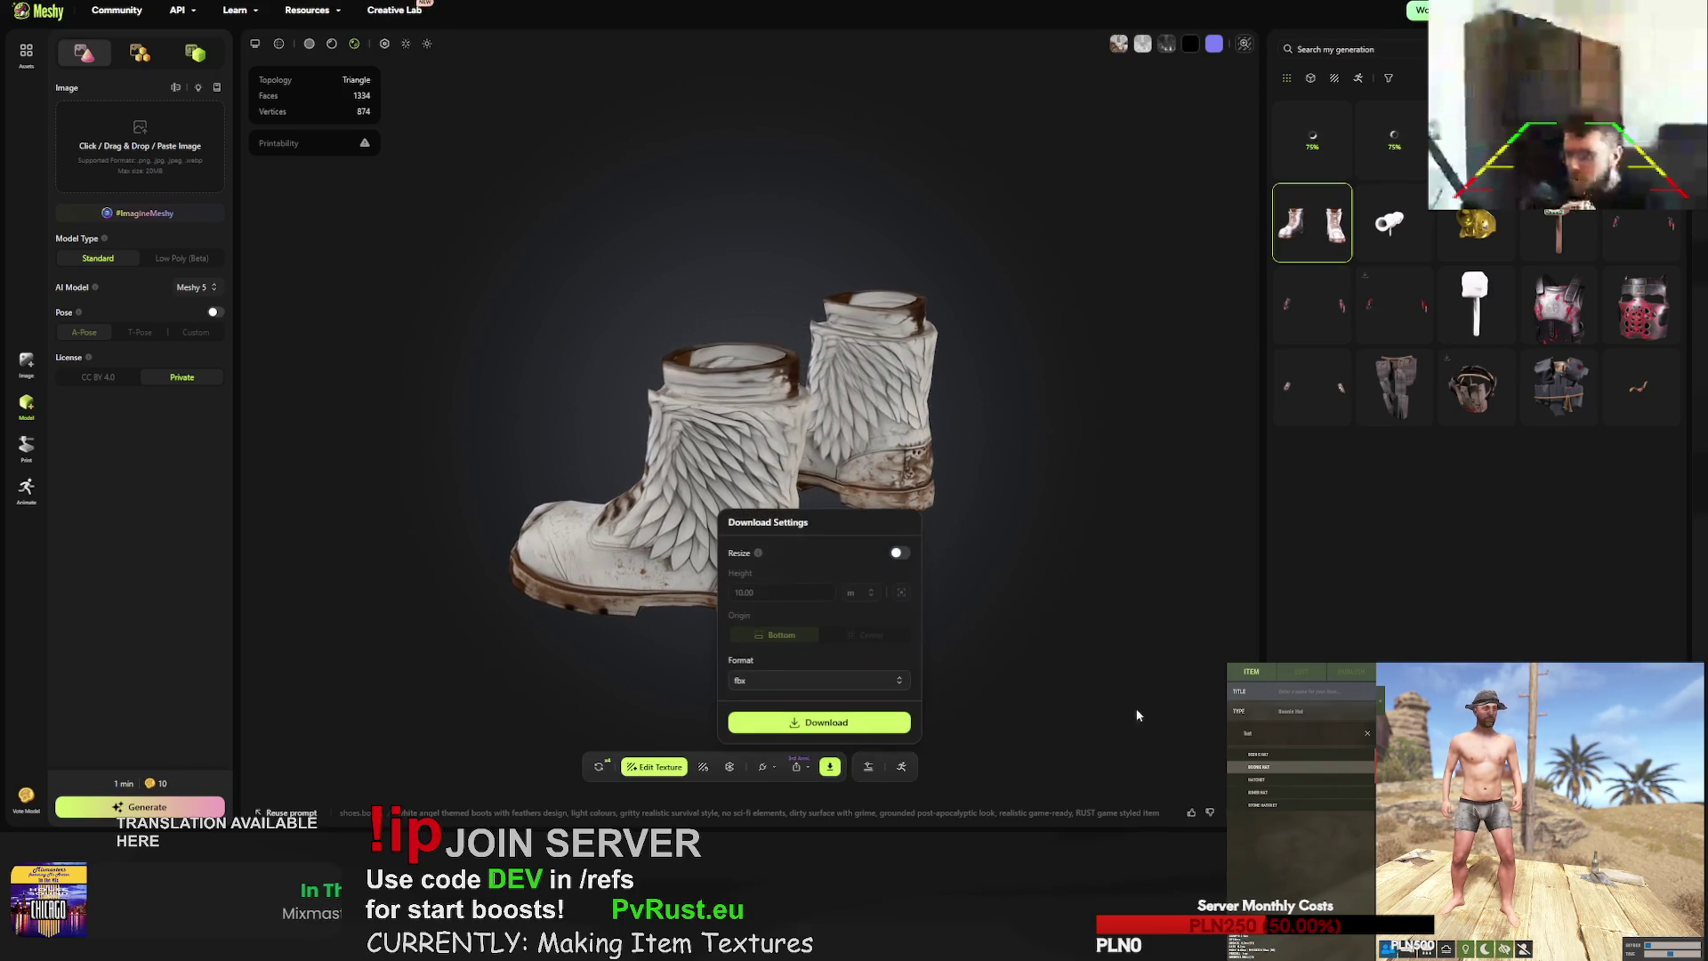
{"action": "left_click", "coordinate": [819, 721]}
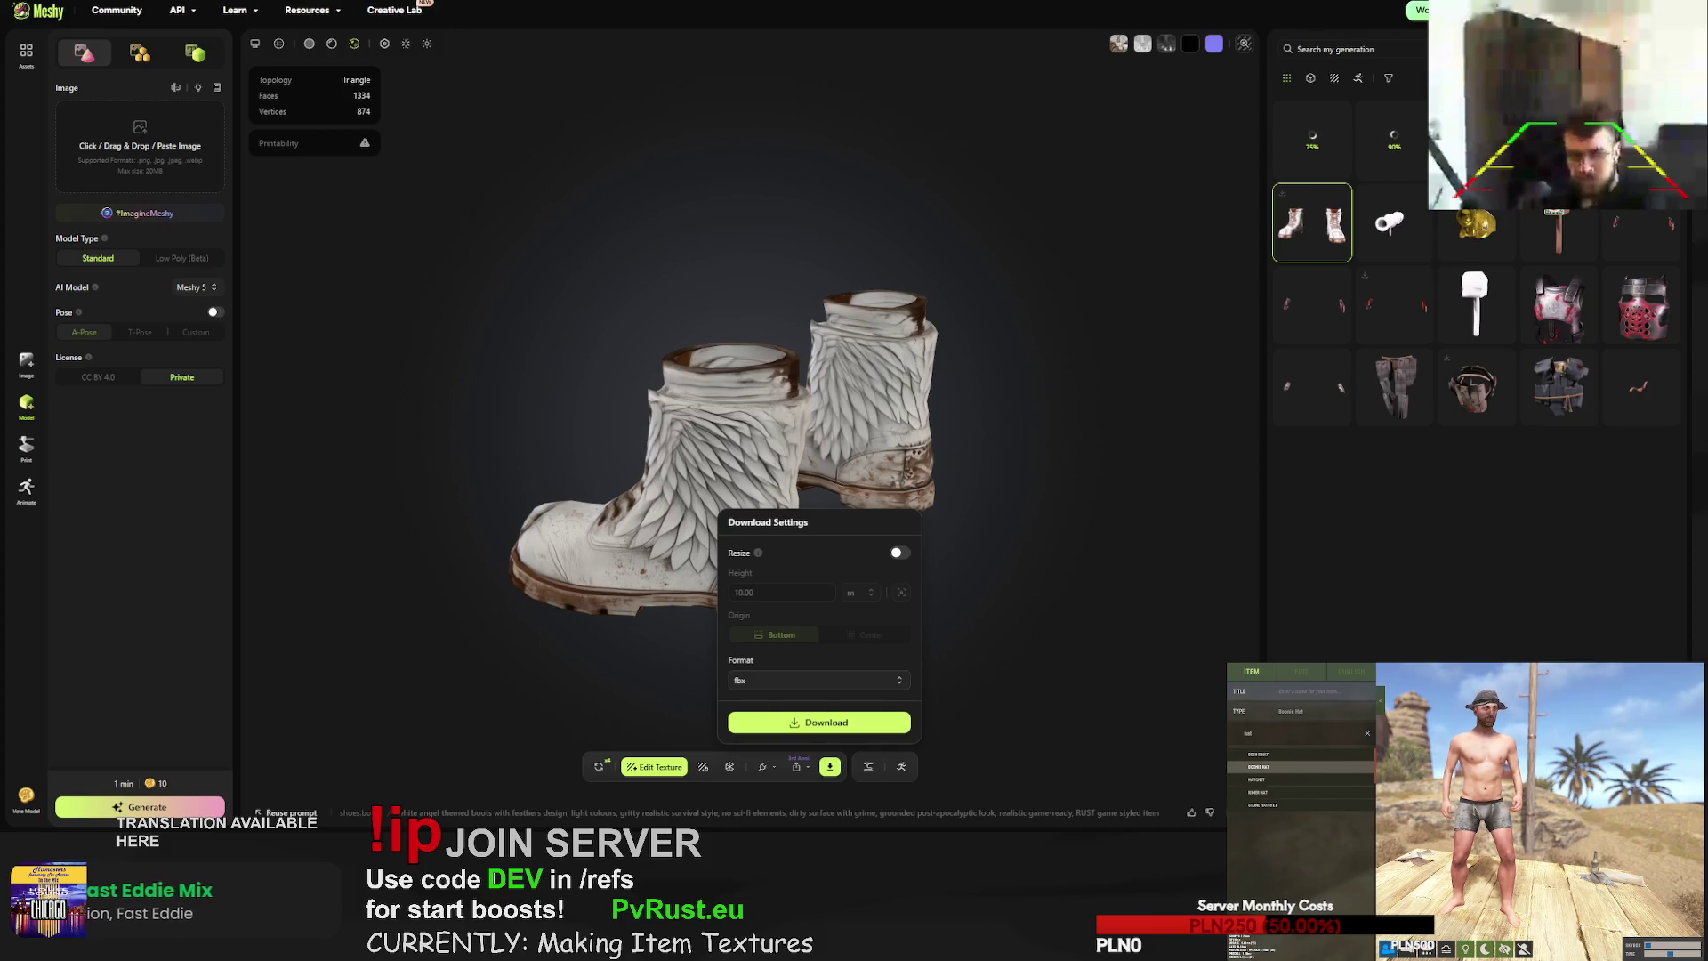
{"action": "mouse_move", "coordinate": [702, 242]}
{"action": "left_mouse_down"}
{"action": "mouse_move", "coordinate": [640, 235]}
{"action": "mouse_move", "coordinate": [670, 233]}
{"action": "left_mouse_up"}
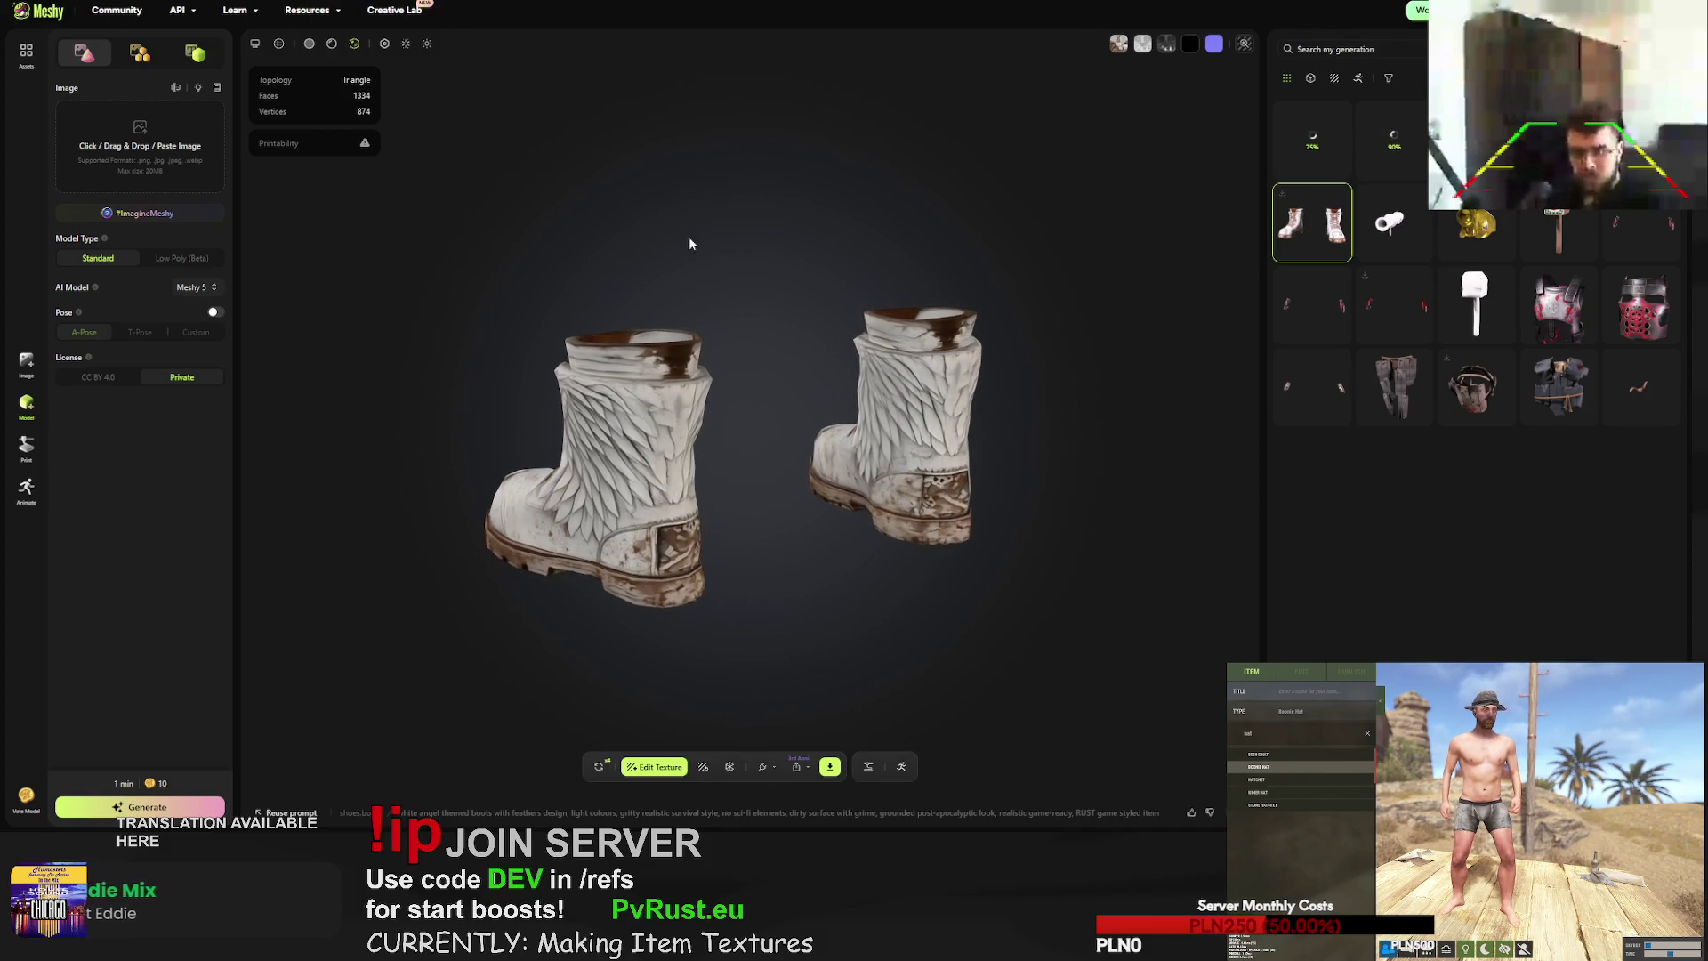
{"action": "left_click", "coordinate": [599, 767]}
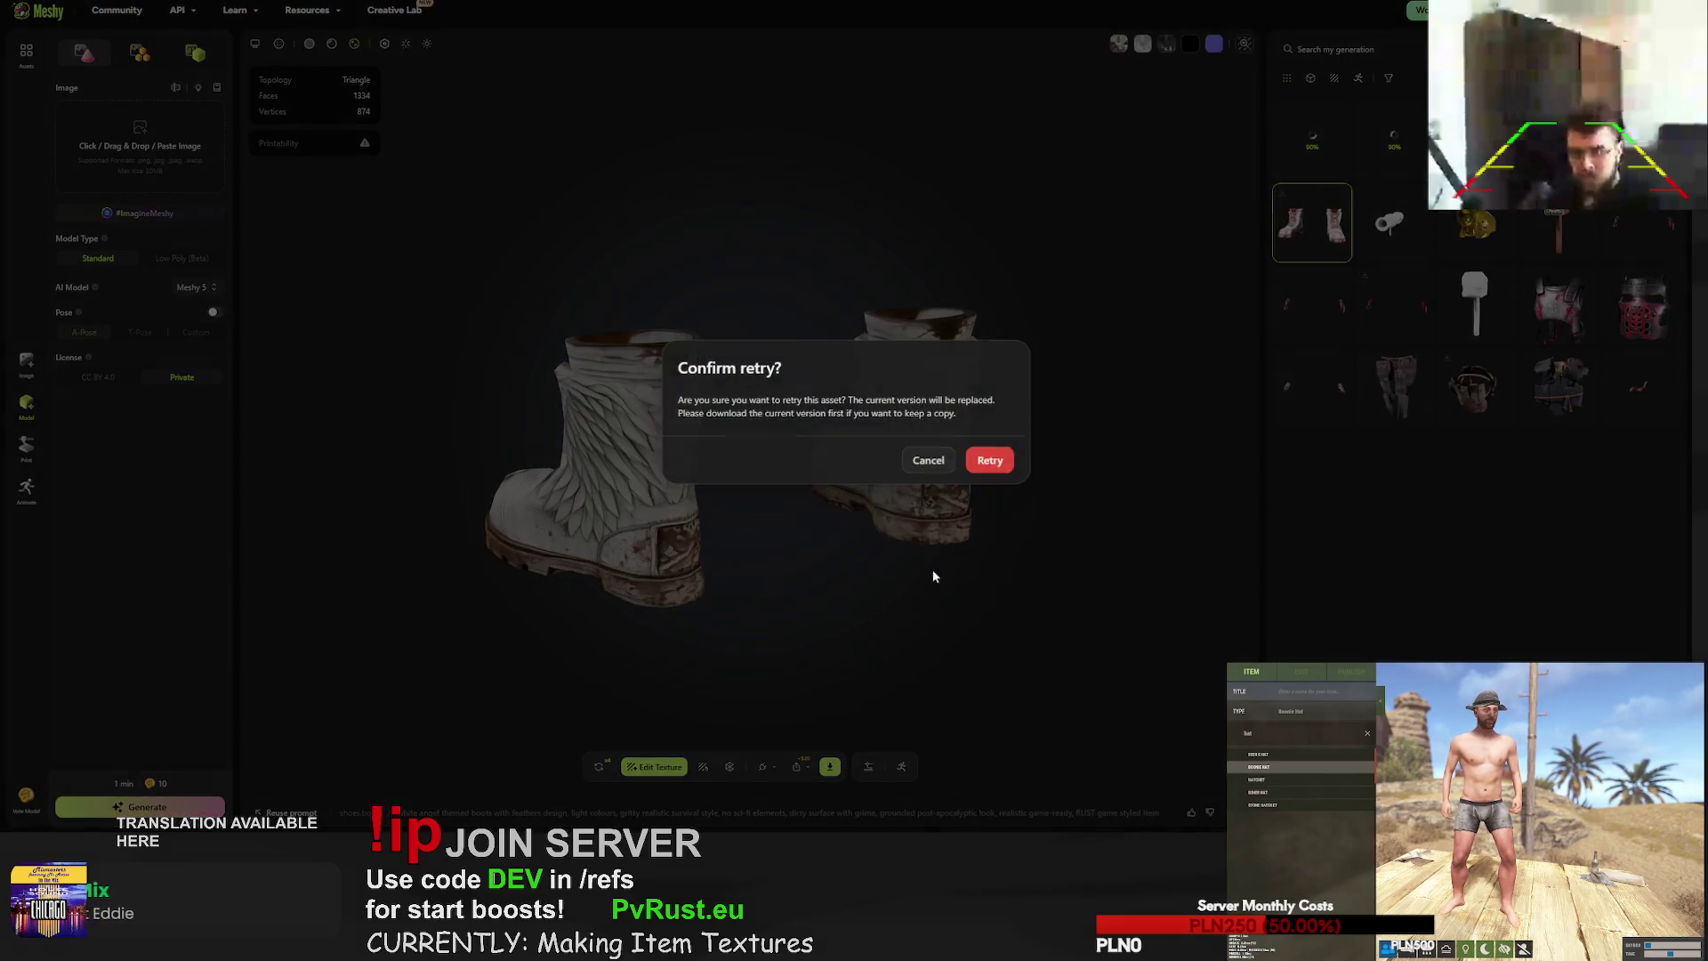
- Confirm the white boots retry, download the olive military boots as fbx, and regenerate them
{"action": "left_click", "coordinate": [990, 461]}
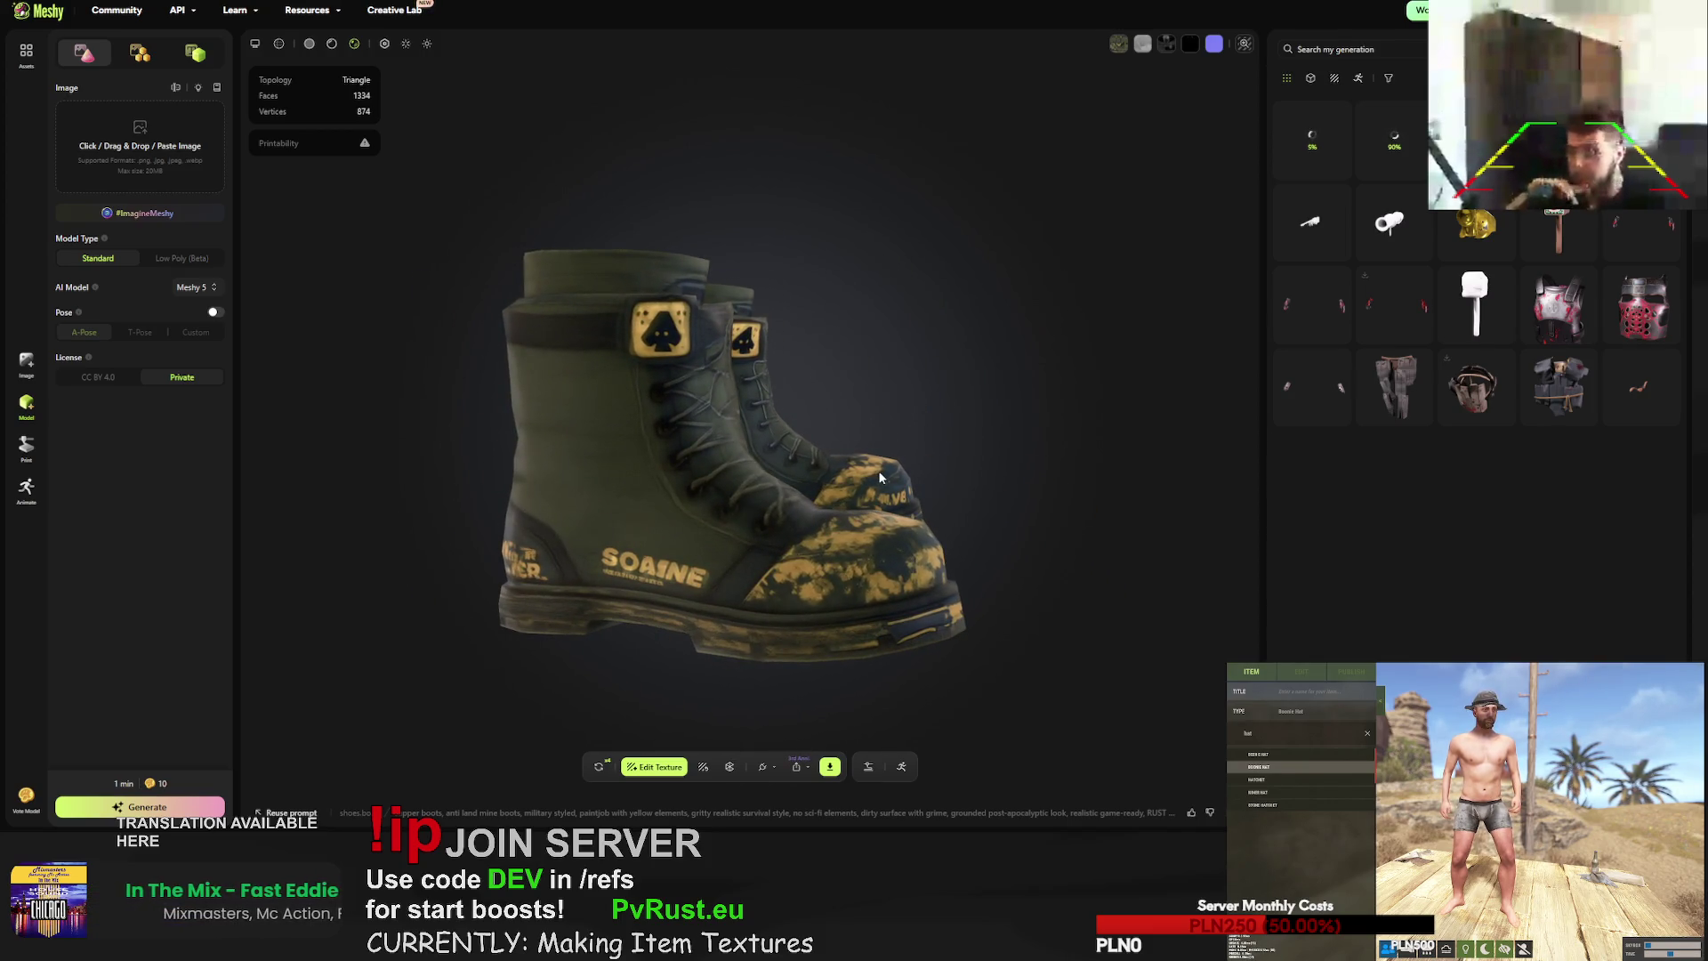
{"action": "scroll", "coordinate": [731, 525], "scroll_direction": "up", "scroll_amount": 2}
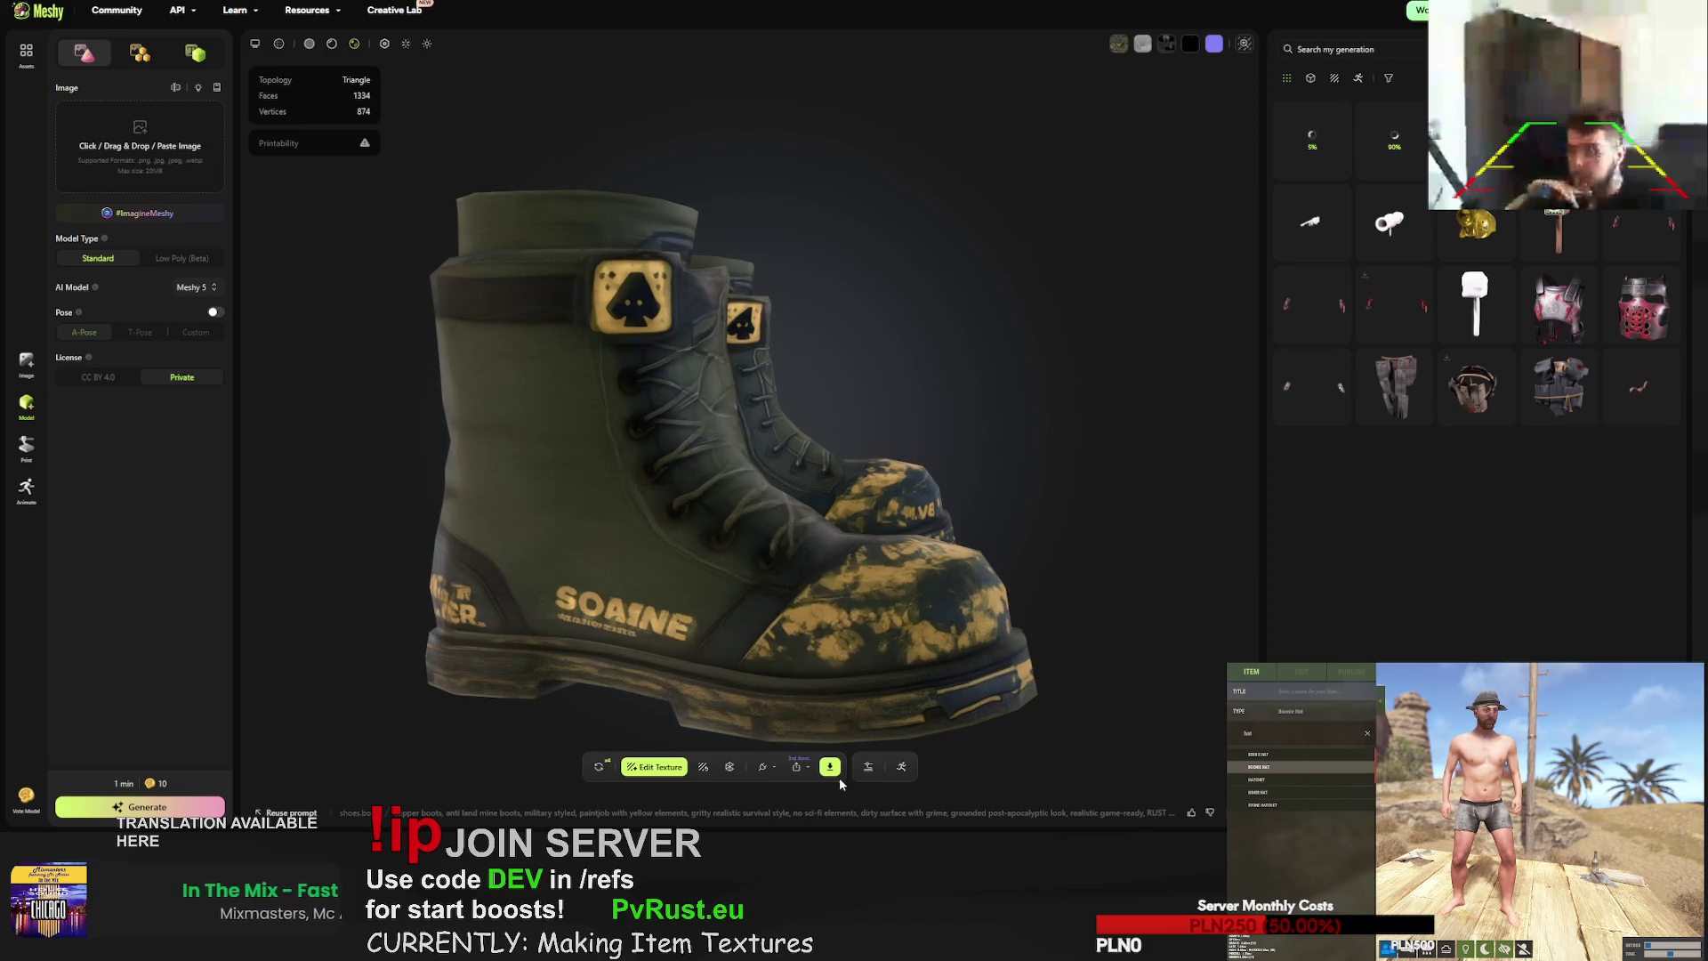
{"action": "left_click", "coordinate": [833, 770]}
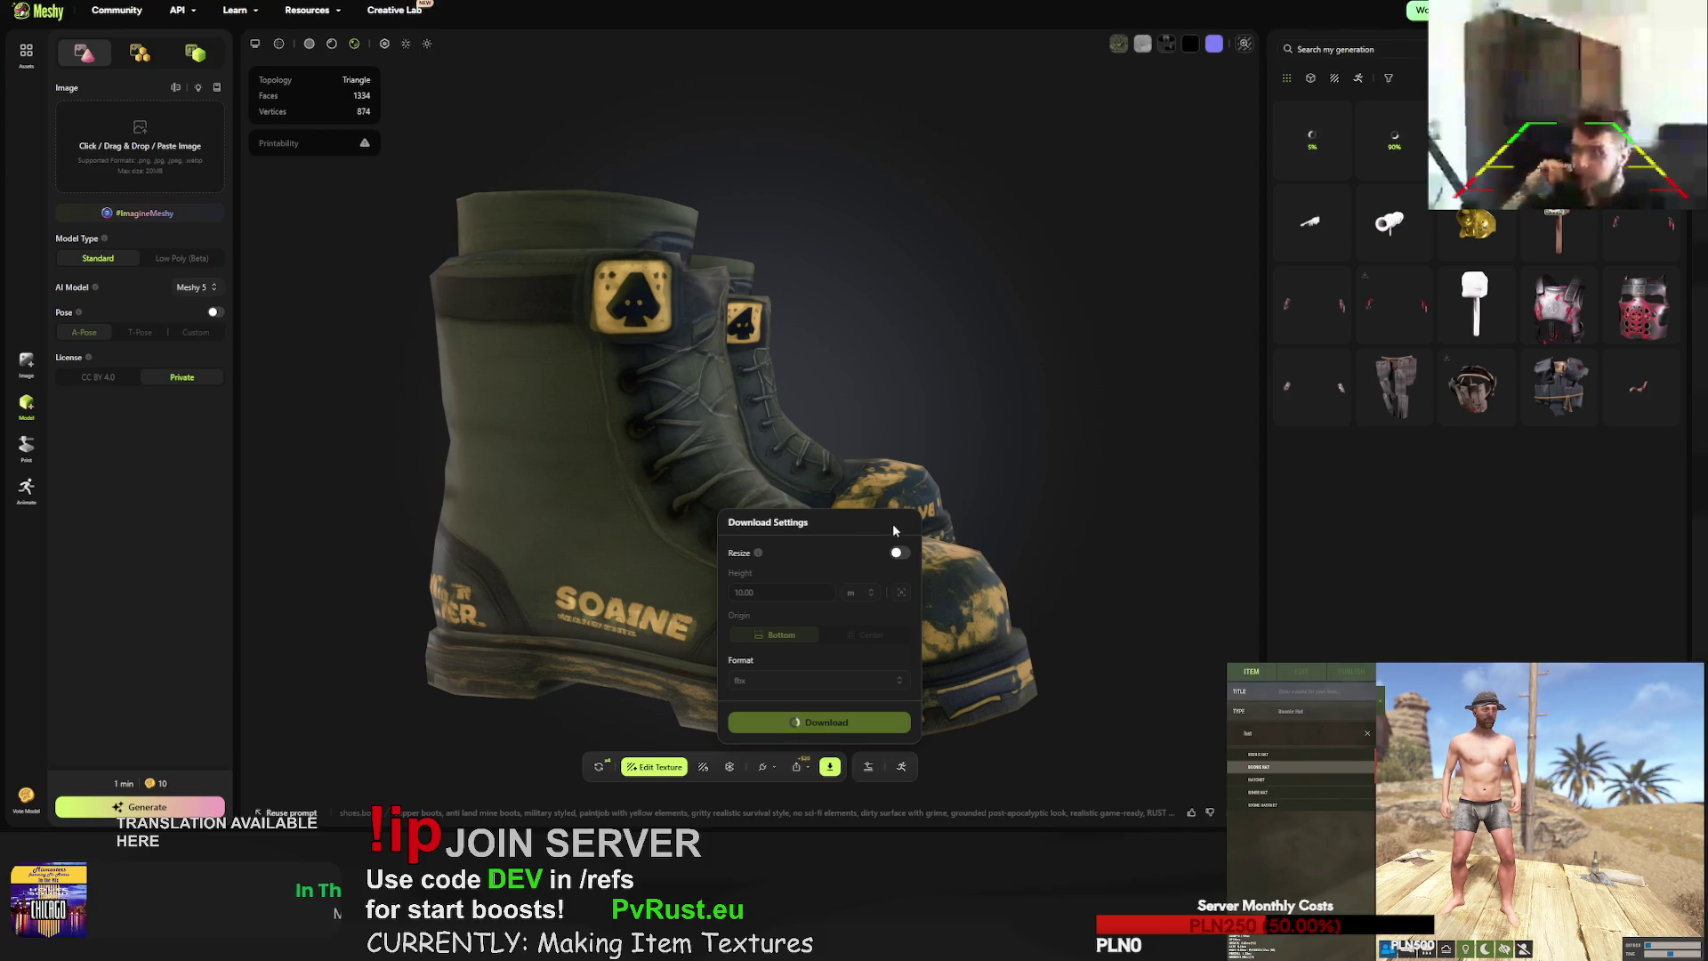
{"action": "left_click", "coordinate": [601, 767]}
{"action": "left_click", "coordinate": [986, 460]}
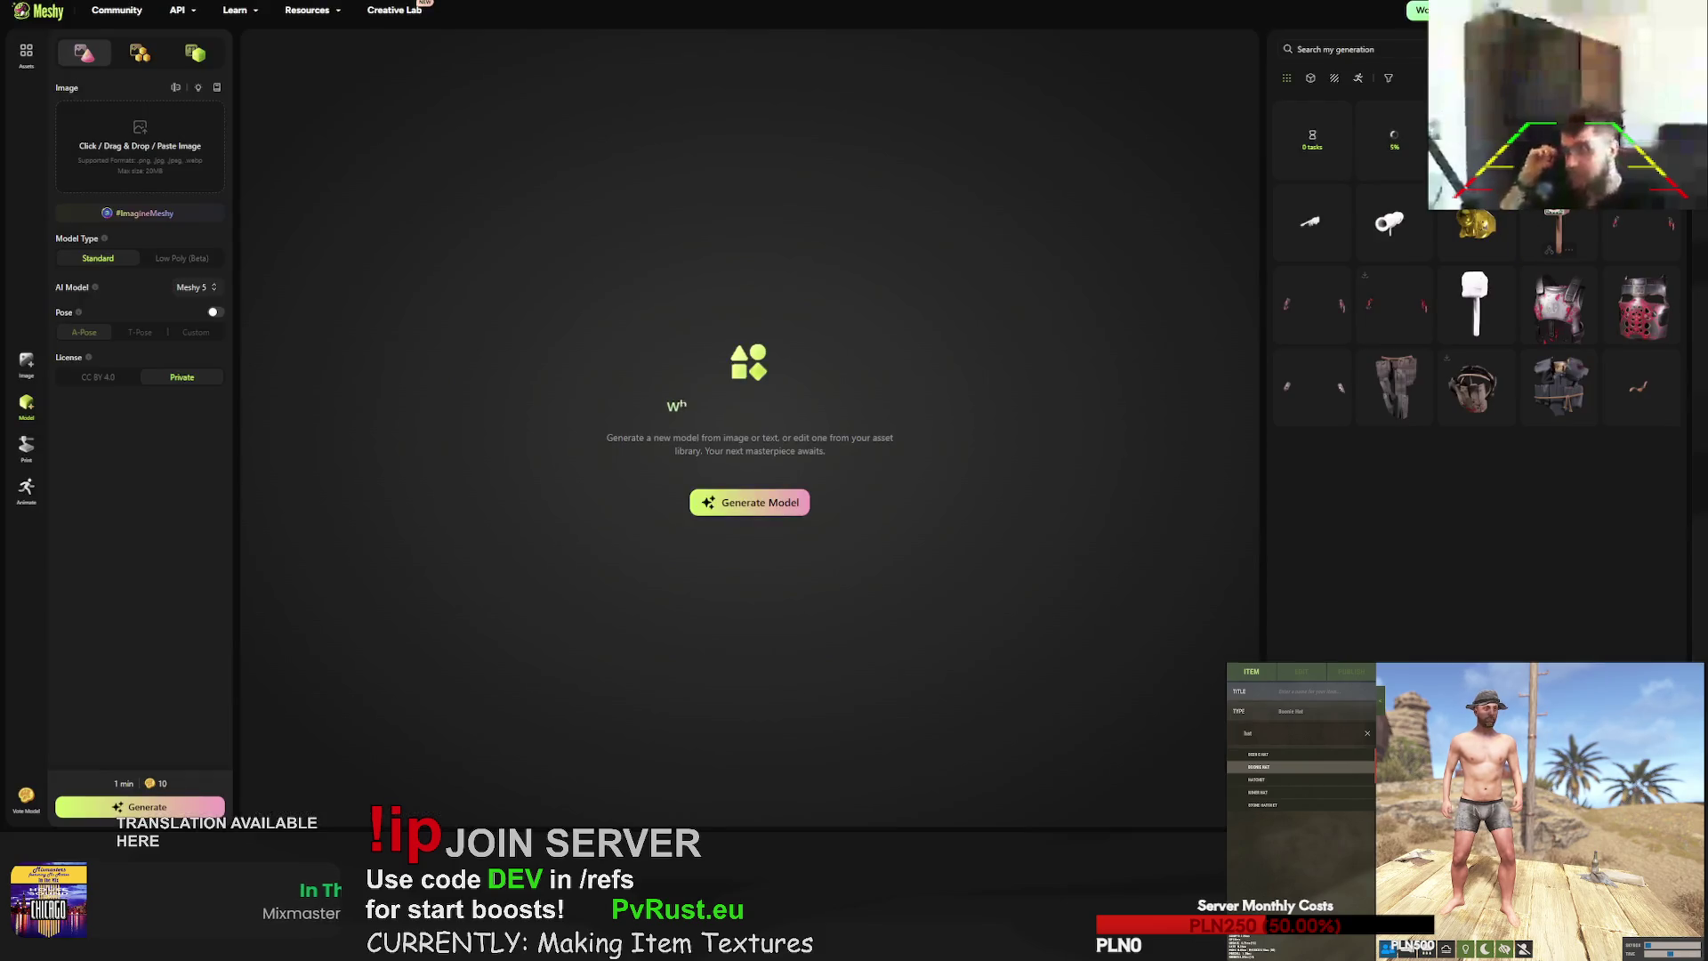
- Download the dark WST boonie hat as fbx and check the browser's downloads list
{"action": "left_click", "coordinate": [1325, 221]}
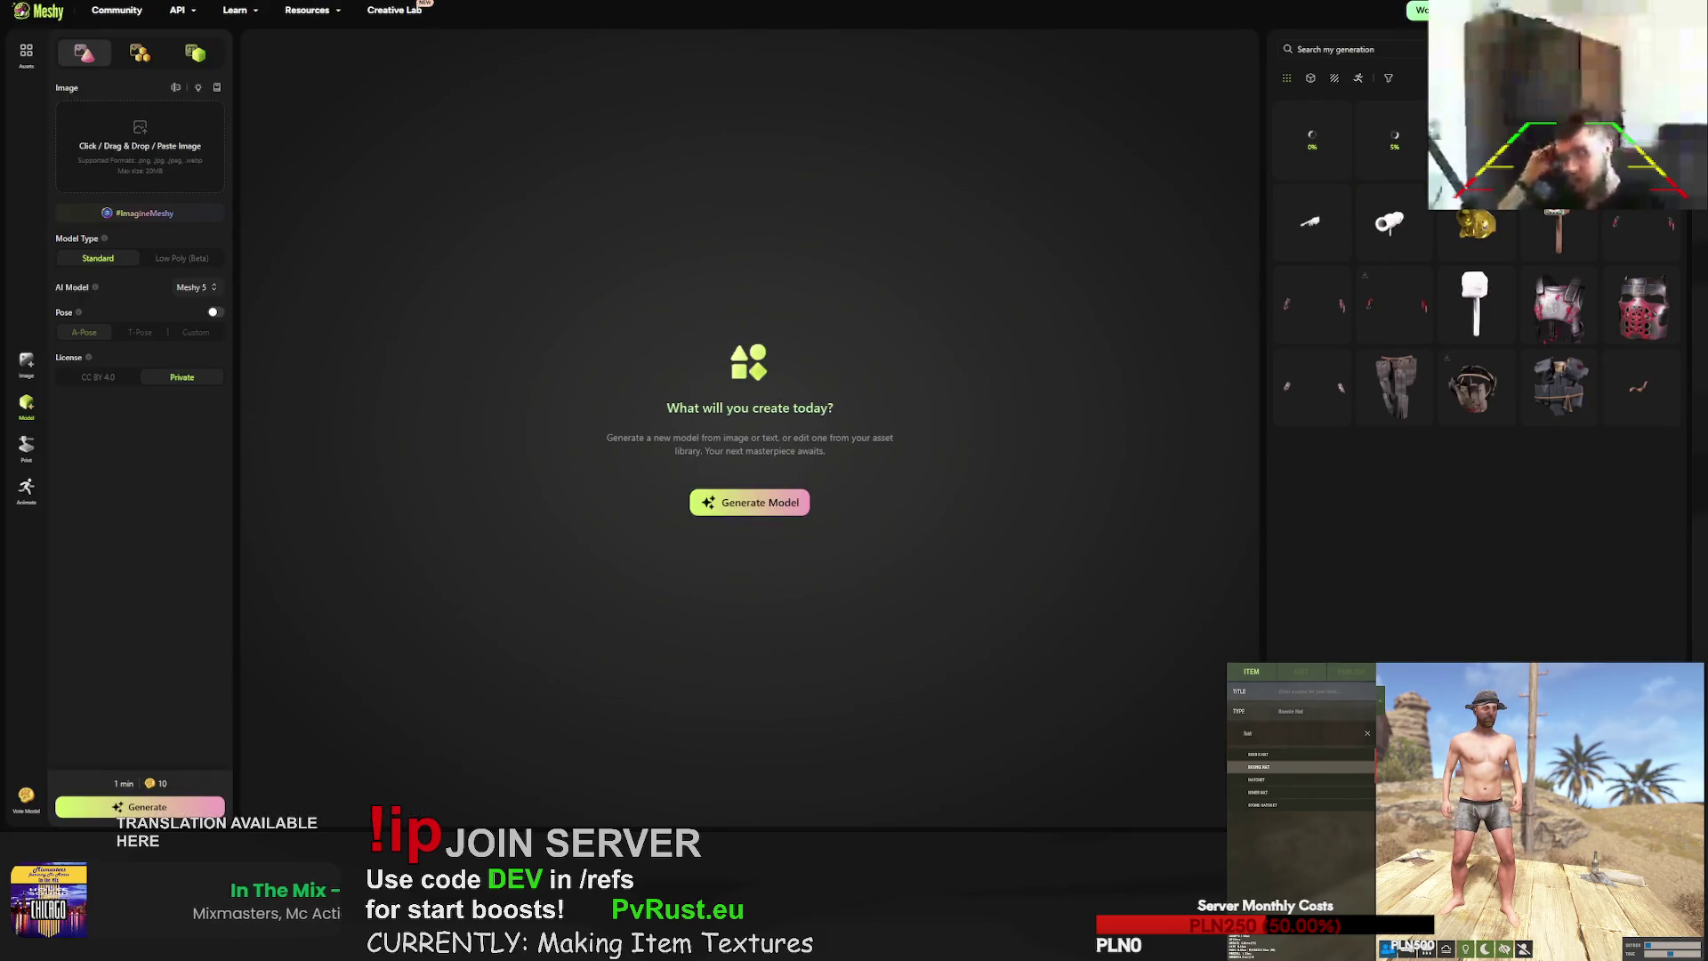
{"action": "left_click", "coordinate": [1470, 230]}
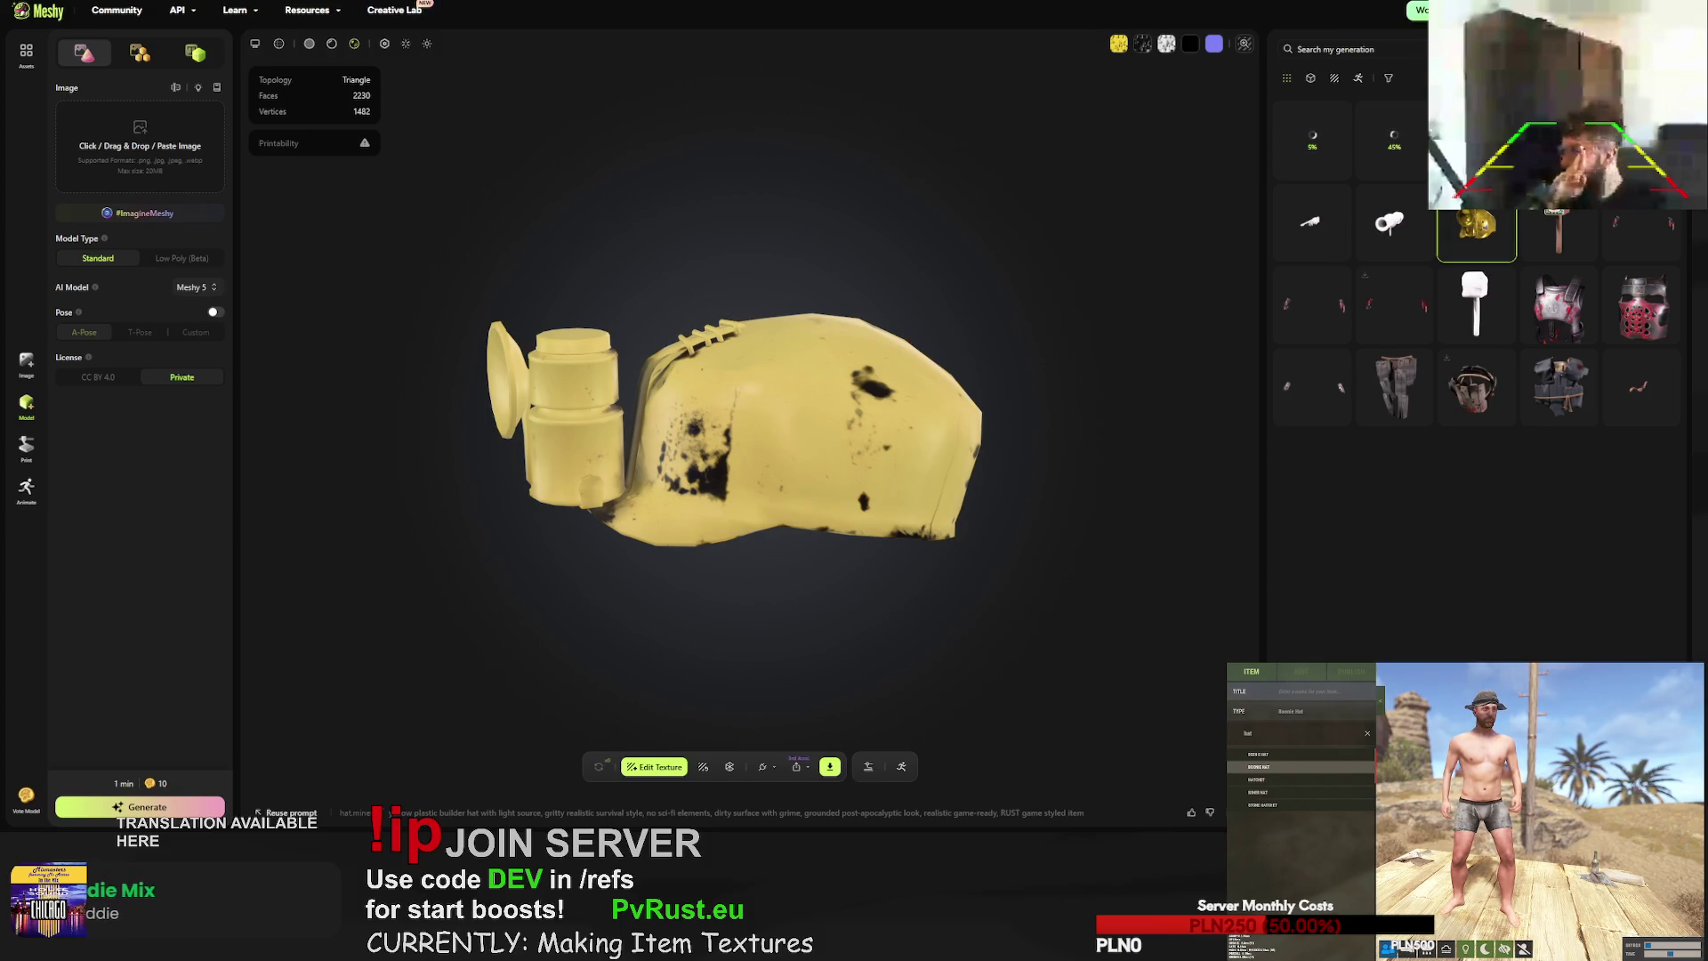
{"action": "left_click", "coordinate": [1557, 142]}
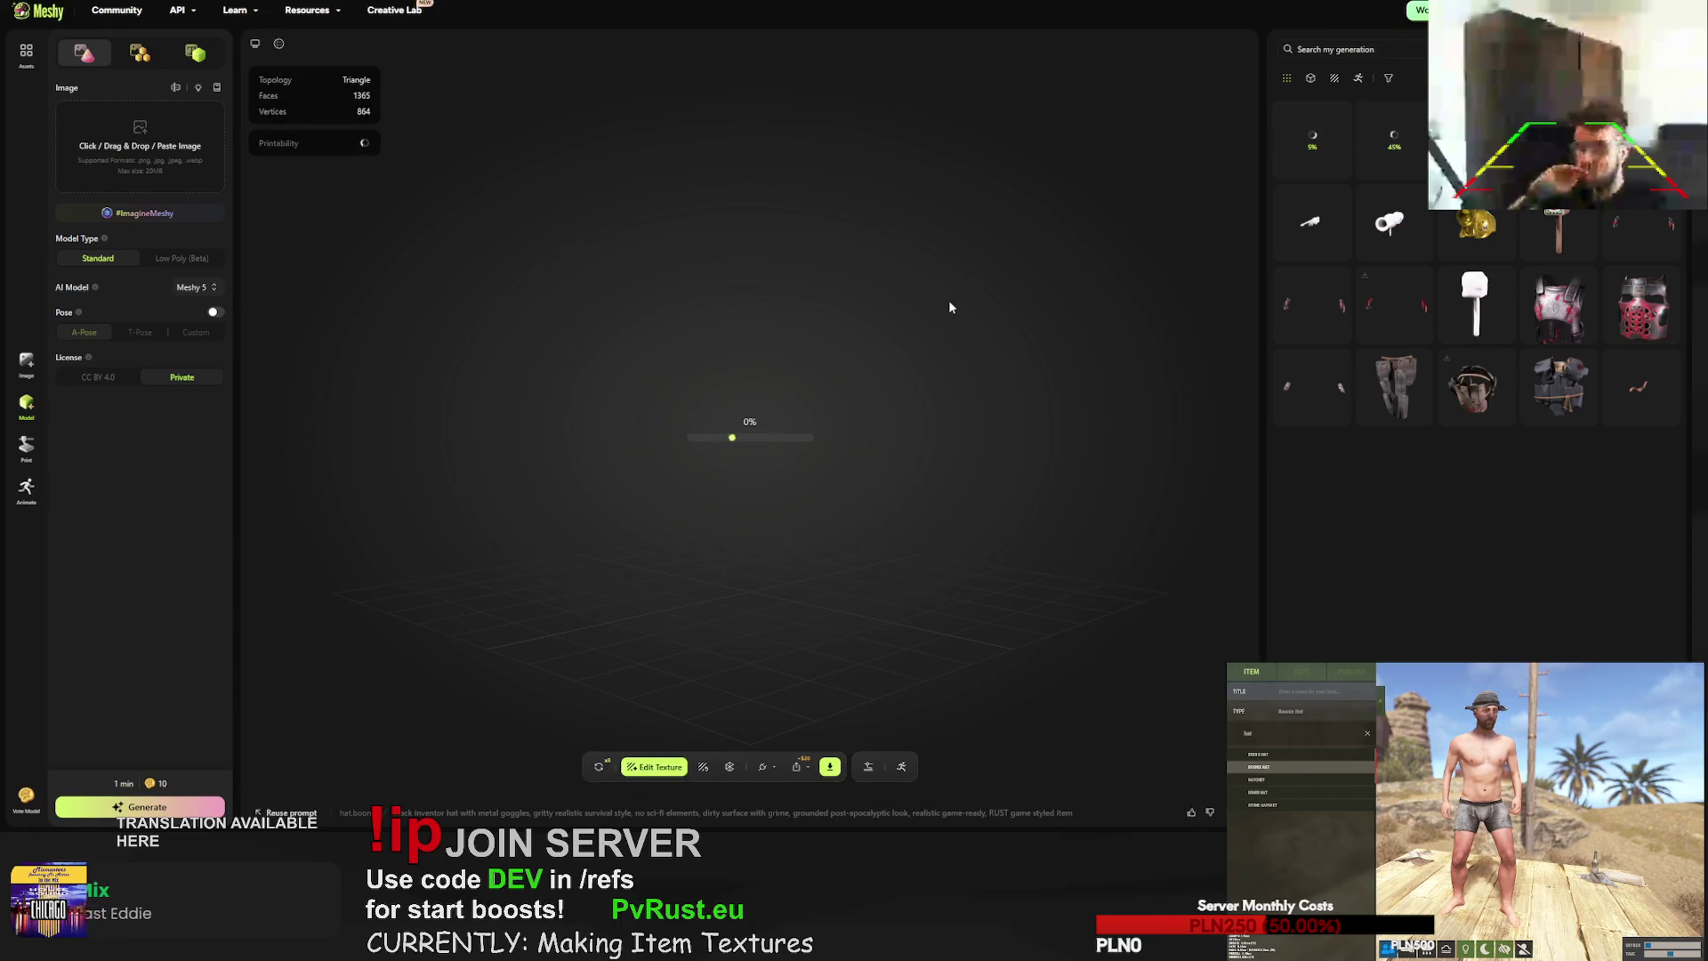
{"action": "mouse_move", "coordinate": [970, 408]}
{"action": "left_mouse_down"}
{"action": "mouse_move", "coordinate": [635, 400]}
{"action": "mouse_move", "coordinate": [818, 423]}
{"action": "mouse_move", "coordinate": [626, 431]}
{"action": "mouse_move", "coordinate": [792, 461]}
{"action": "mouse_move", "coordinate": [640, 452]}
{"action": "mouse_move", "coordinate": [657, 599]}
{"action": "mouse_move", "coordinate": [914, 458]}
{"action": "left_mouse_up"}
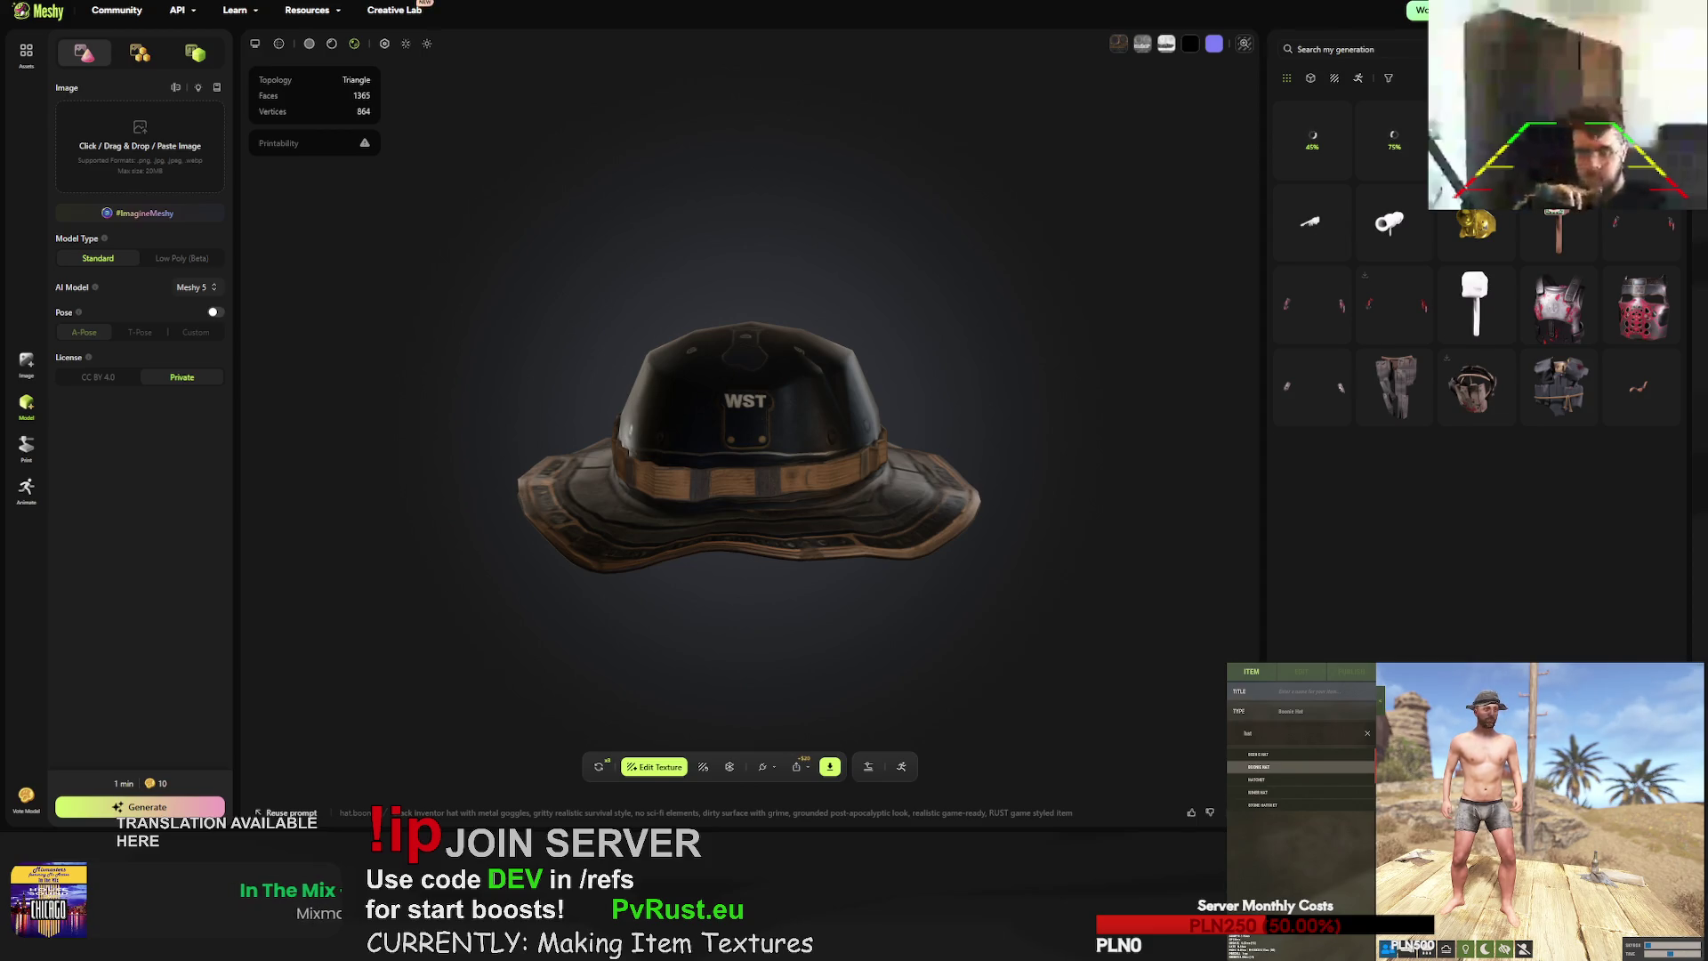
{"action": "left_click", "coordinate": [830, 766]}
{"action": "left_click", "coordinate": [819, 722]}
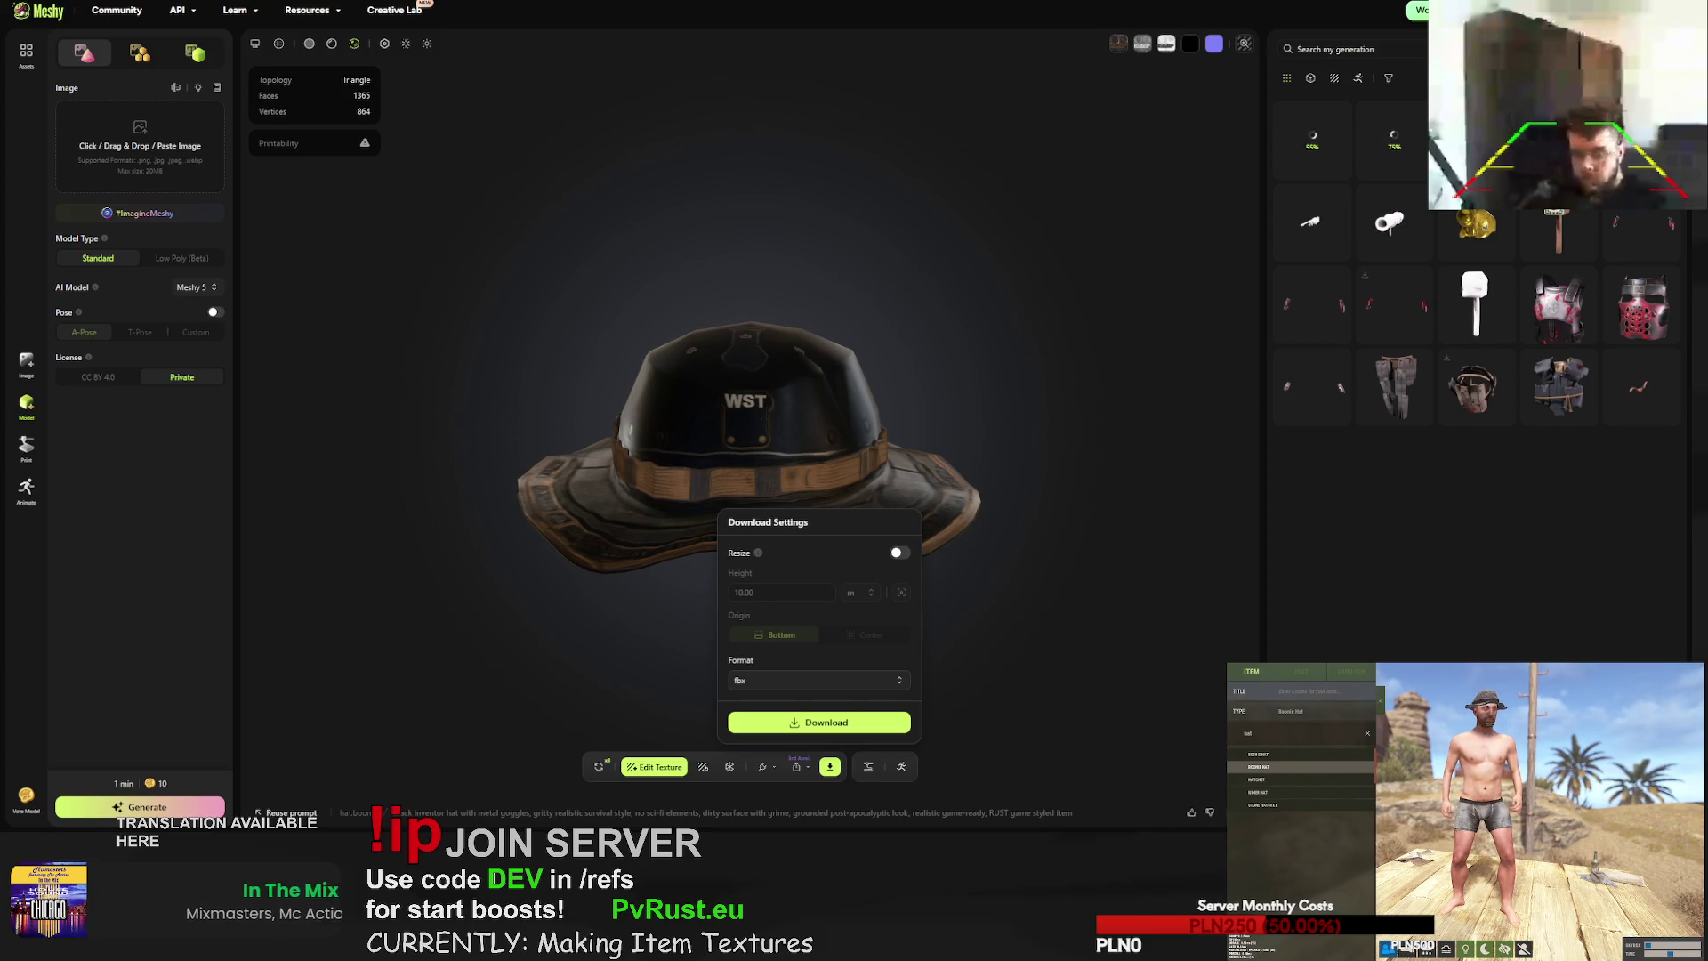
{"action": "key", "text": "ctrl+j"}
{"action": "left_click", "coordinate": [731, 94]}
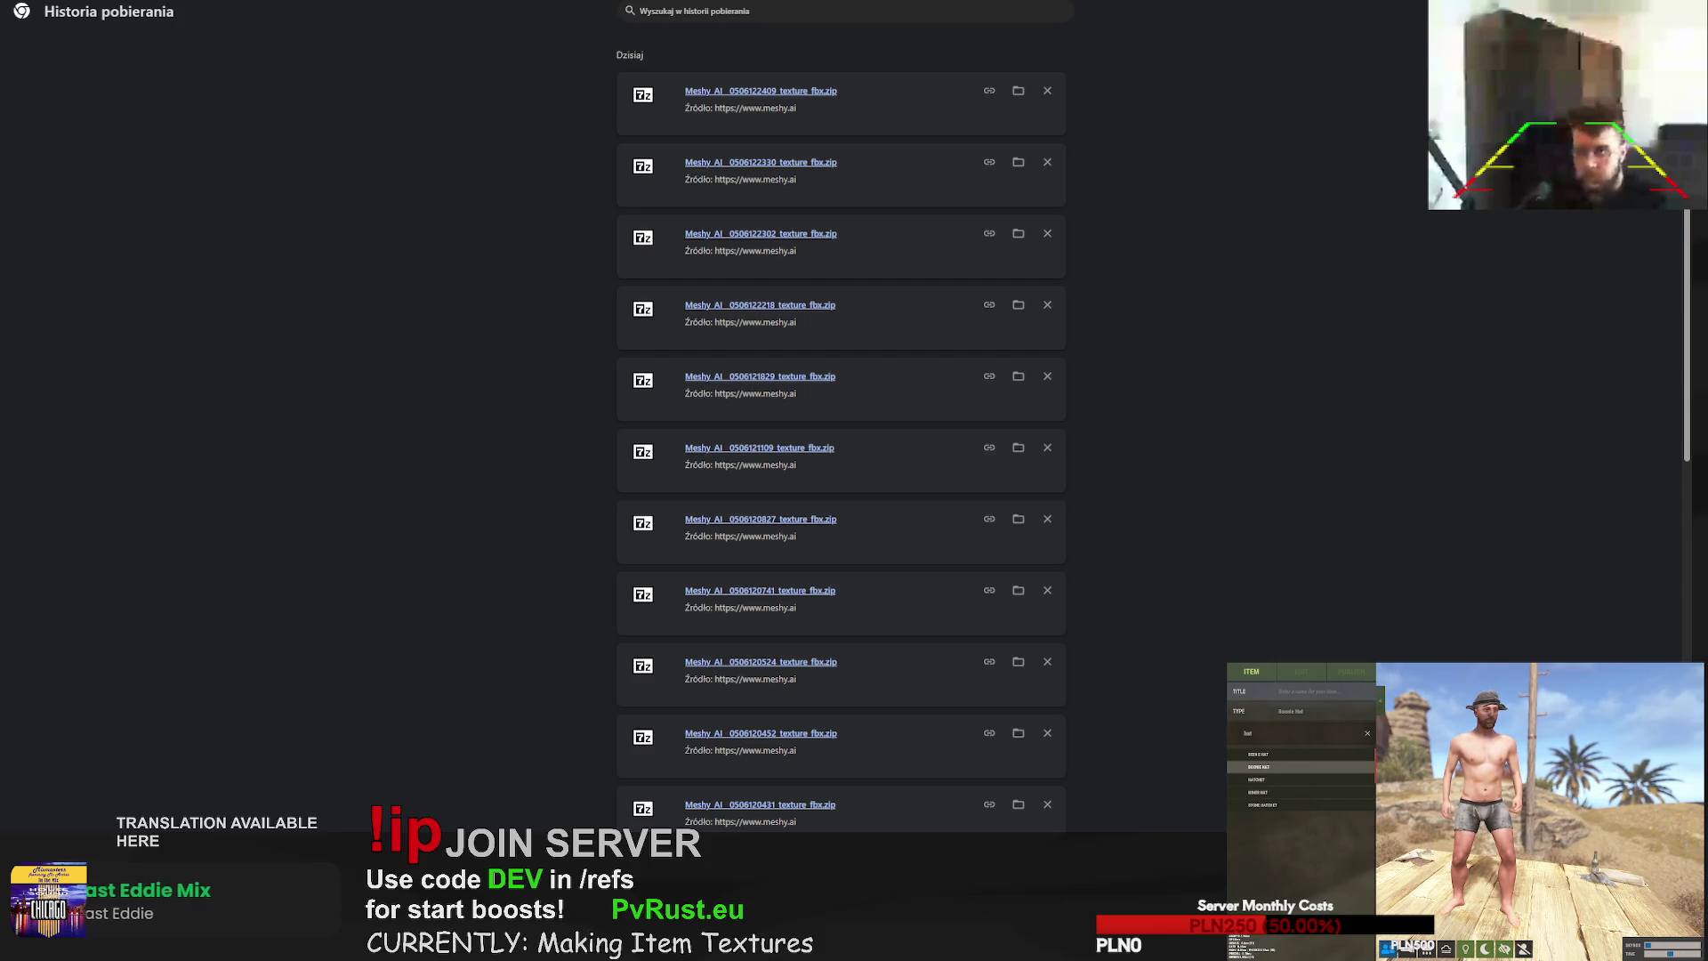
{"action": "key", "text": "ctrl+Tab"}
{"action": "key", "text": "ctrl+Tab"}
{"action": "key", "text": "ctrl+Tab"}
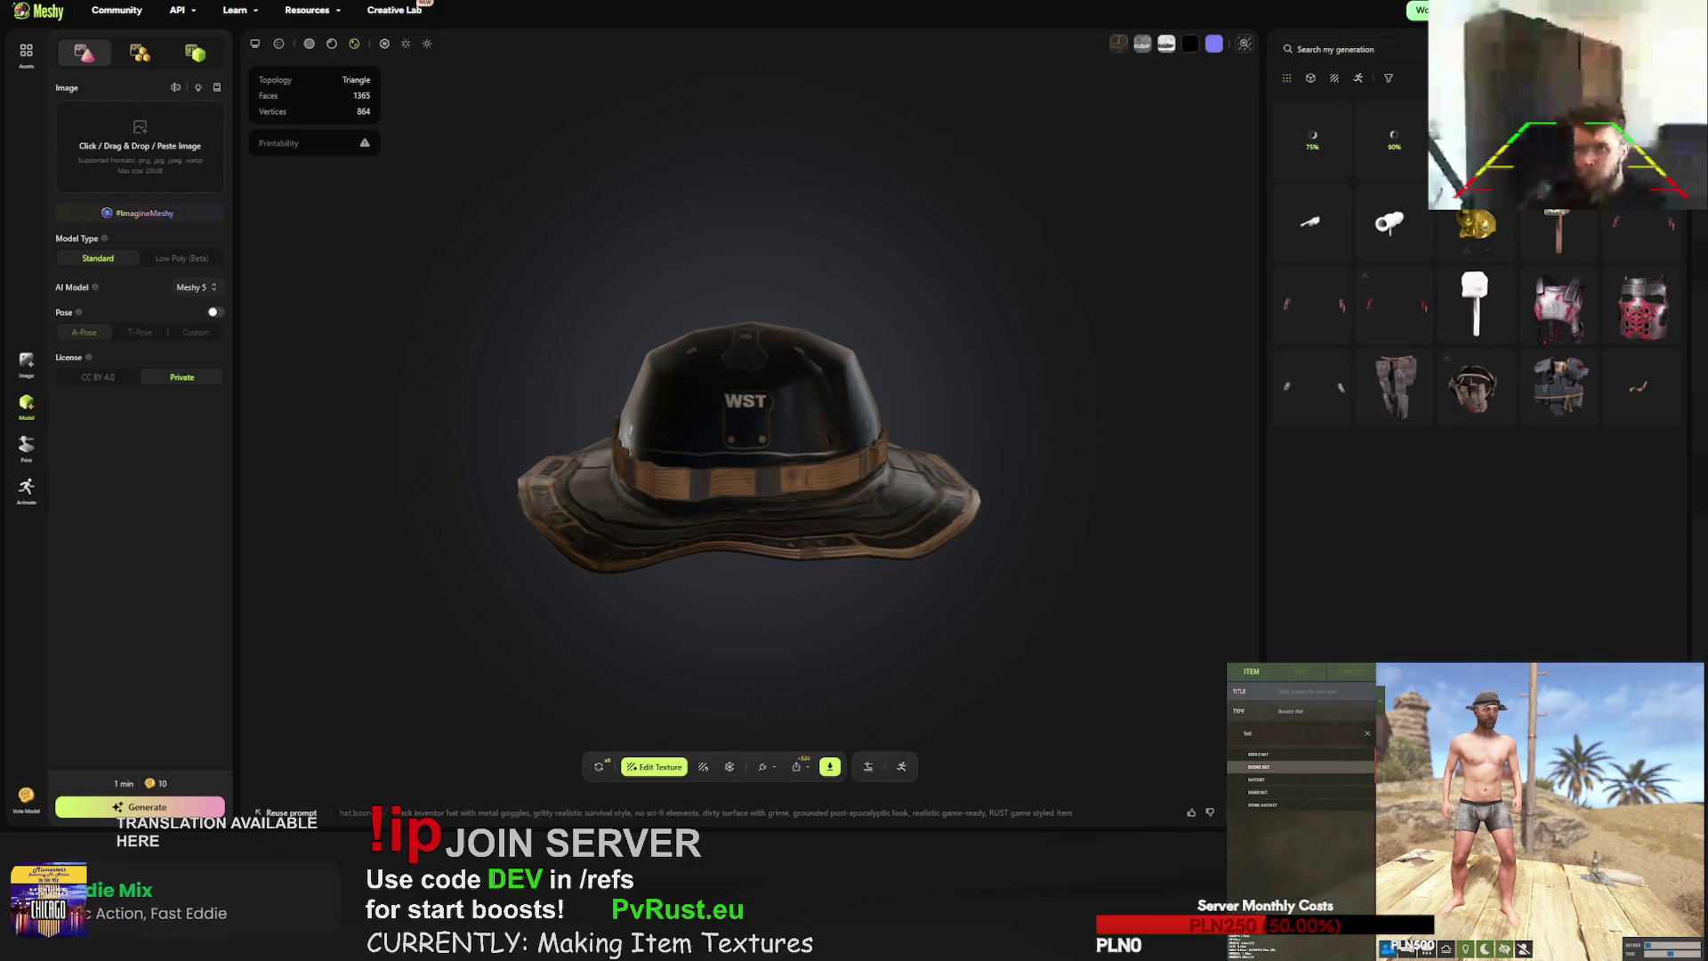
- Send the sniper rifle and the boonie hat for regeneration
{"action": "left_click", "coordinate": [1310, 221]}
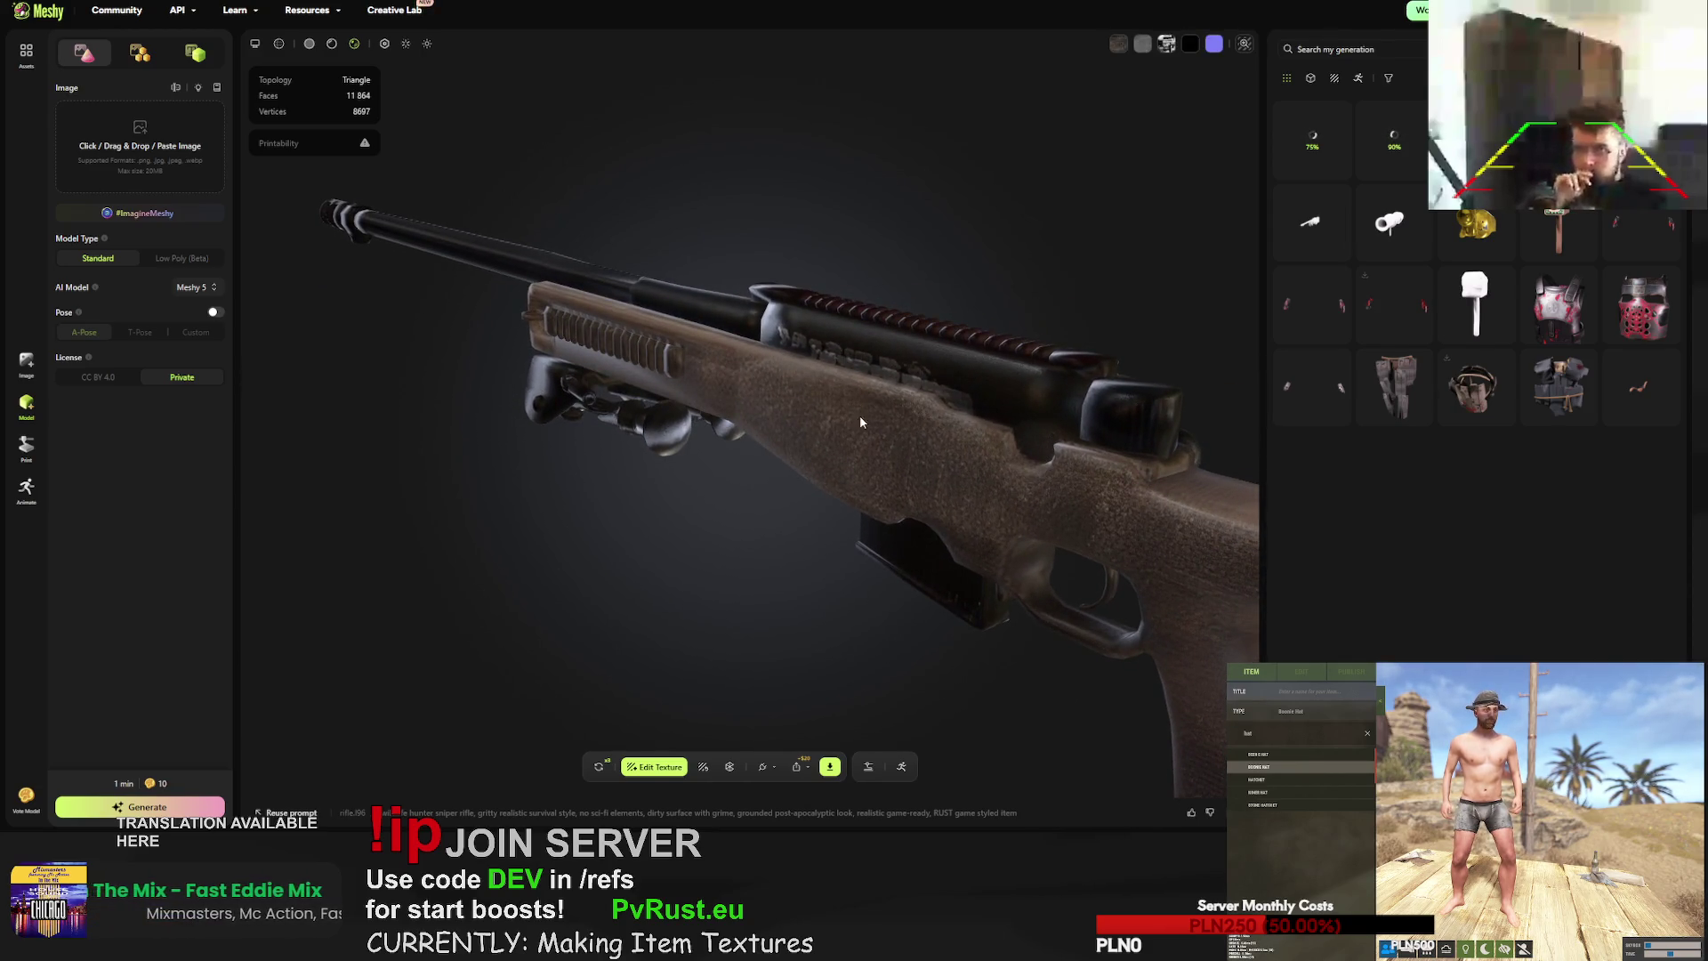
{"action": "left_click", "coordinate": [599, 766]}
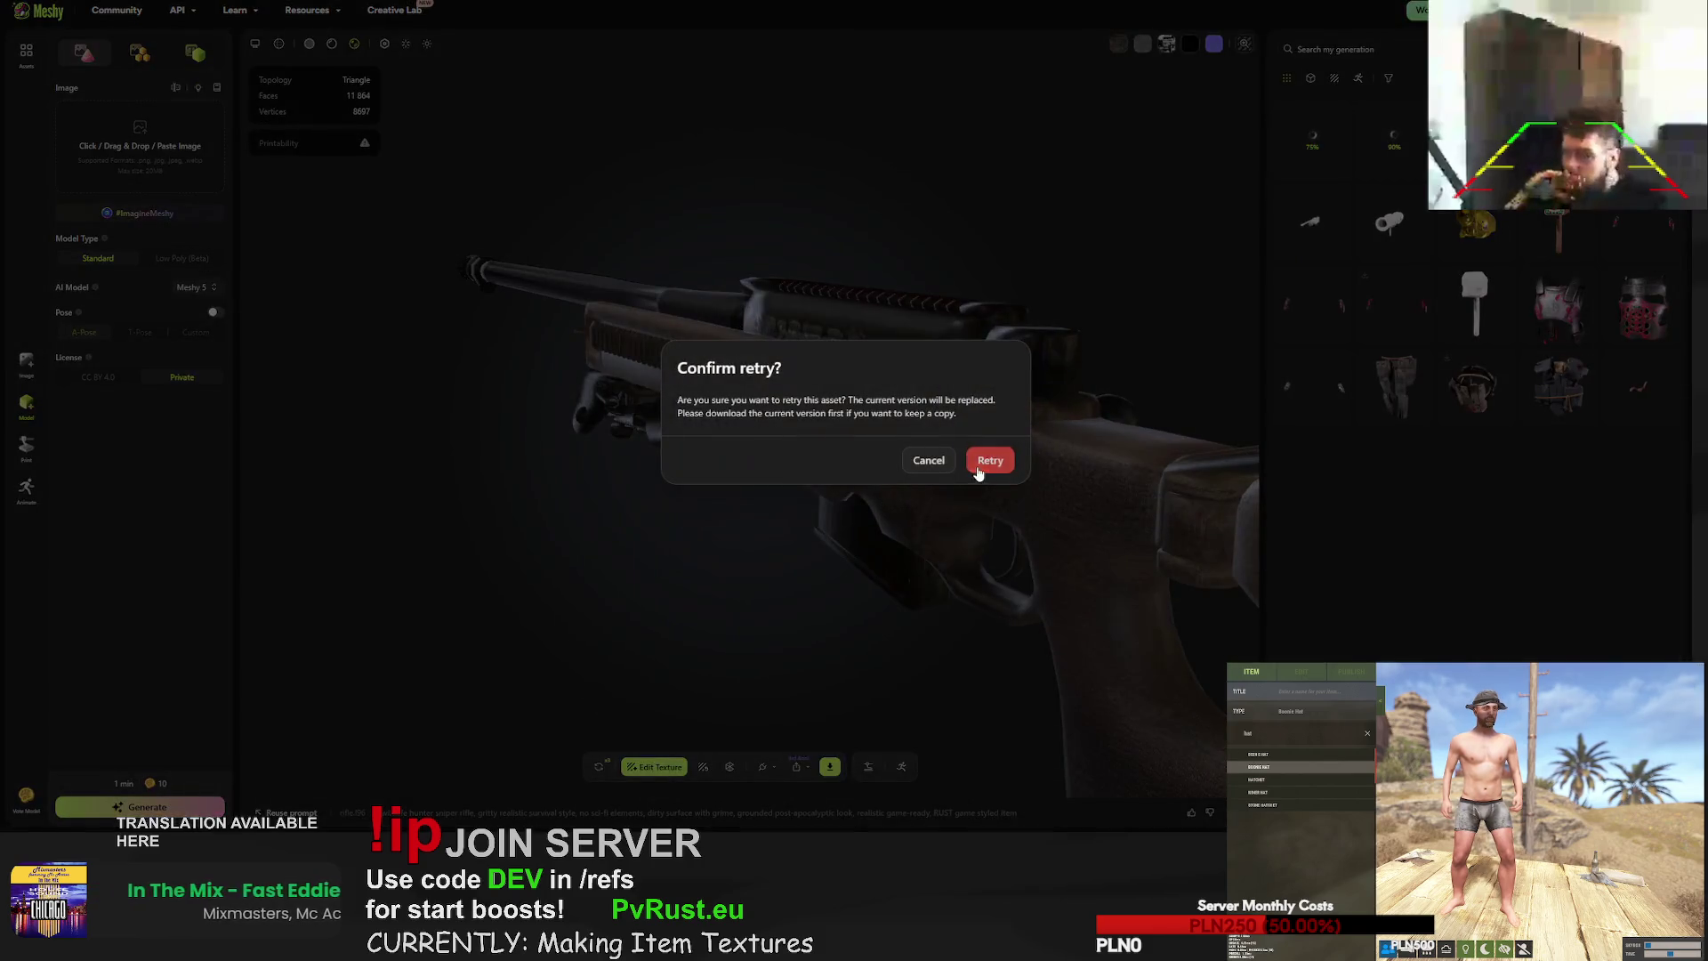
{"action": "left_click", "coordinate": [1306, 340]}
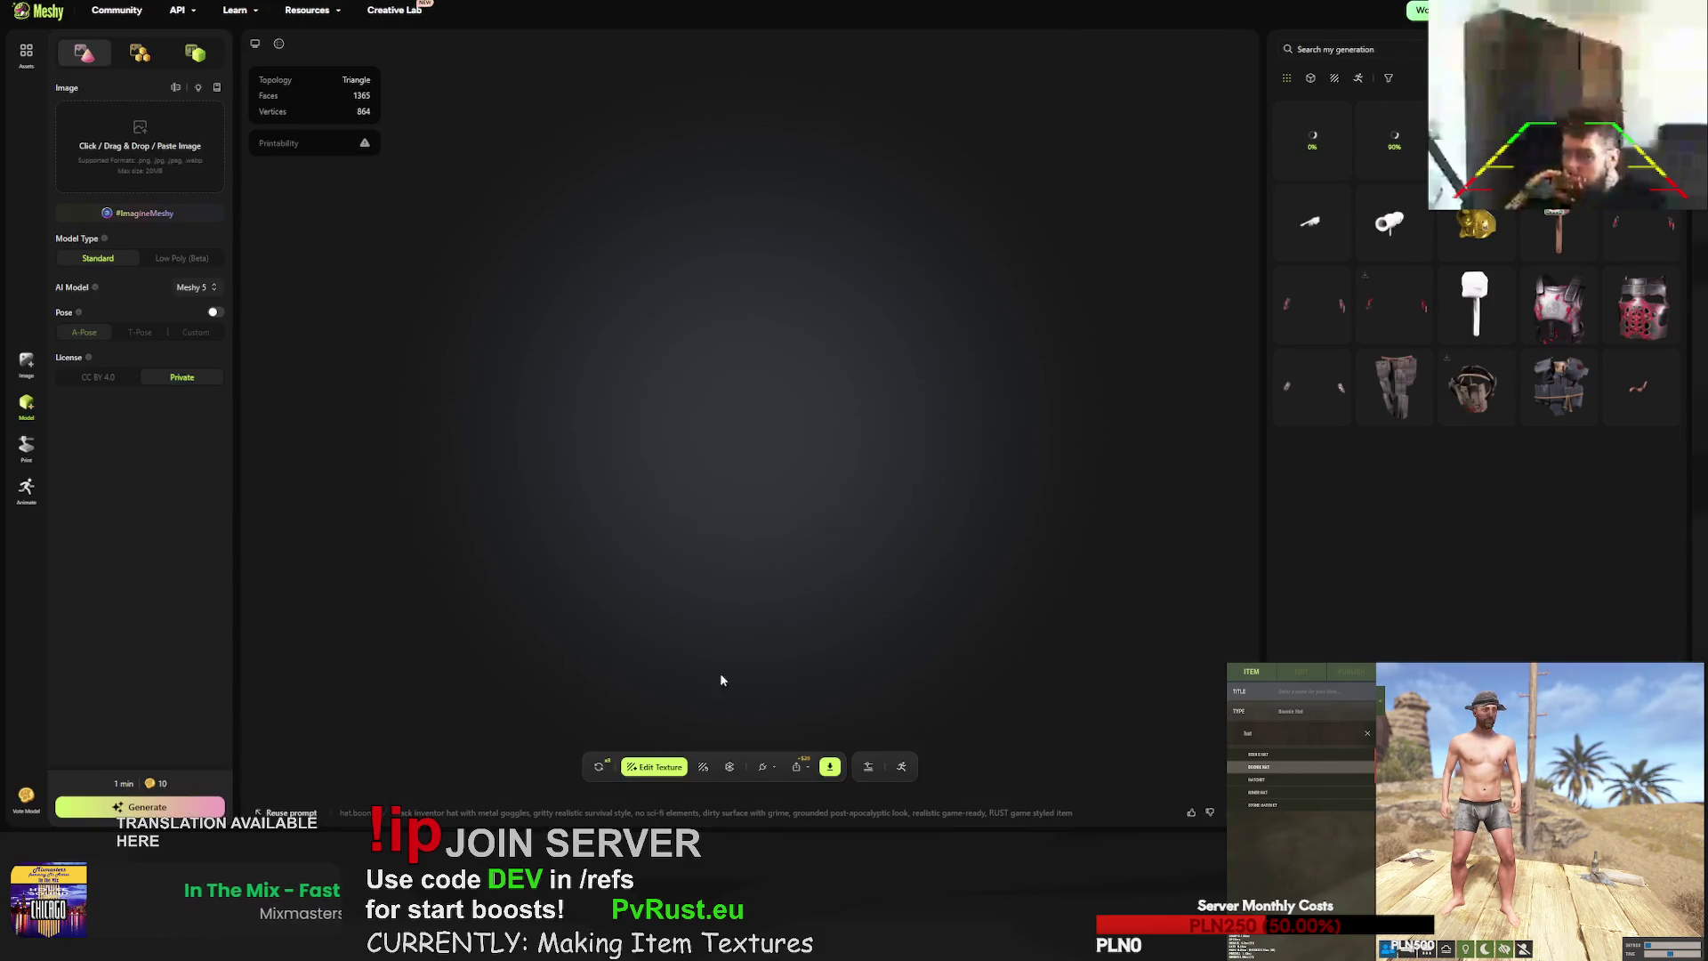
{"action": "left_click", "coordinate": [599, 767]}
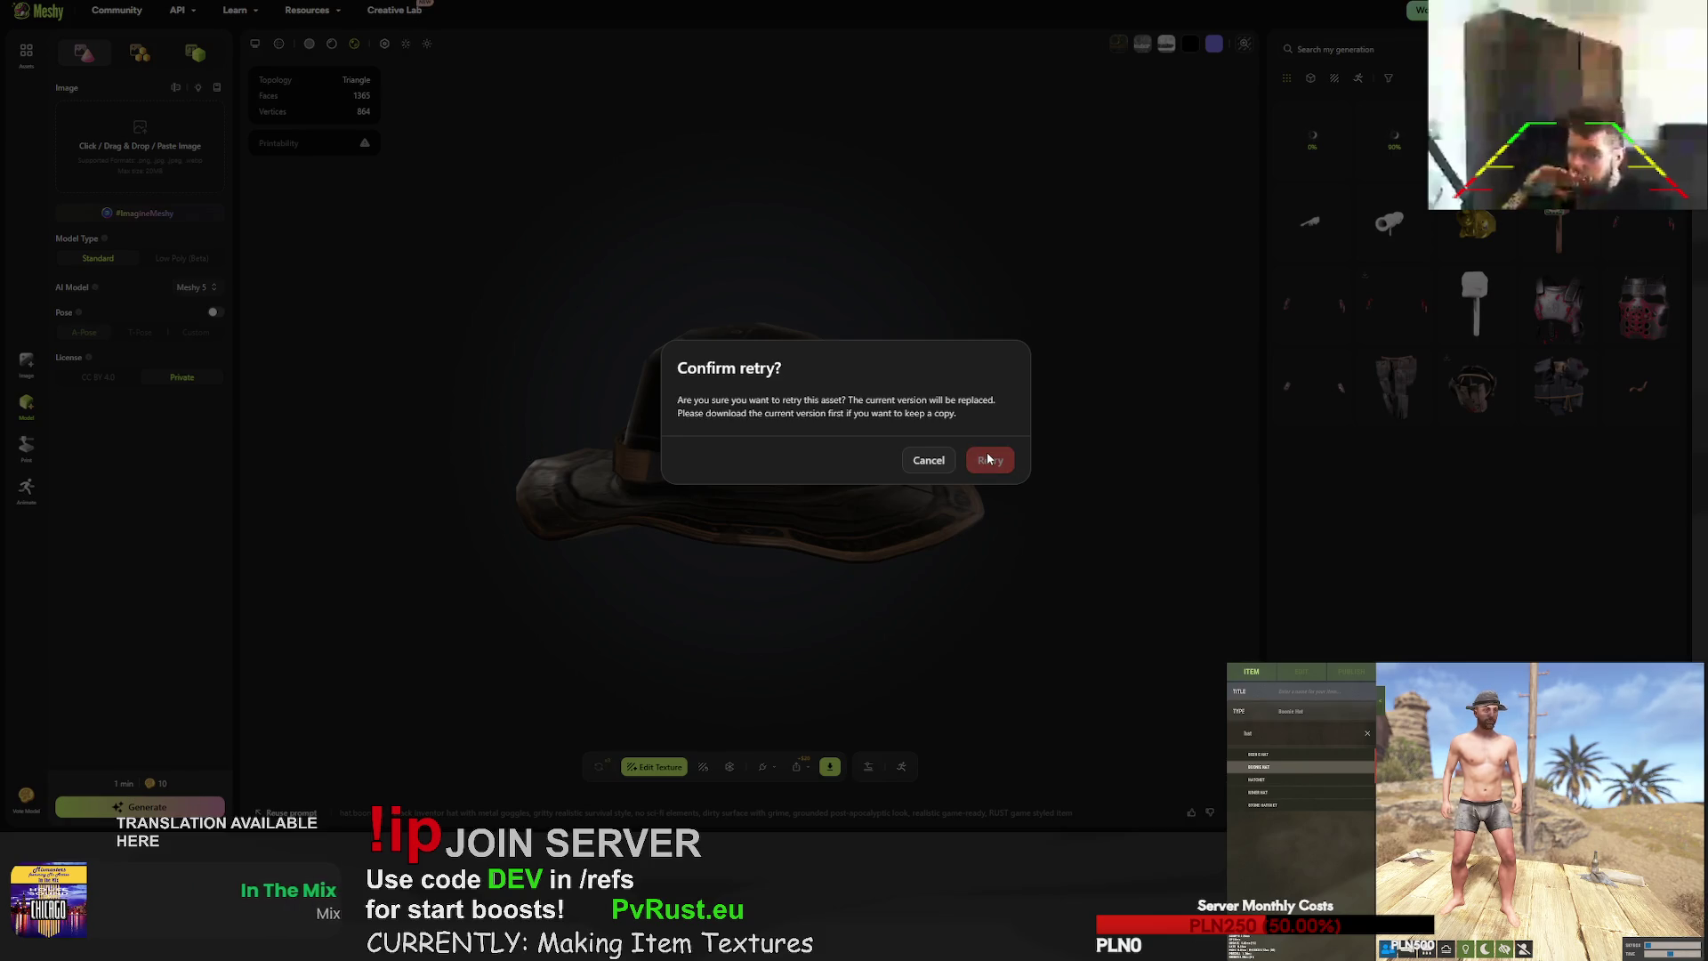
{"action": "left_click", "coordinate": [988, 459]}
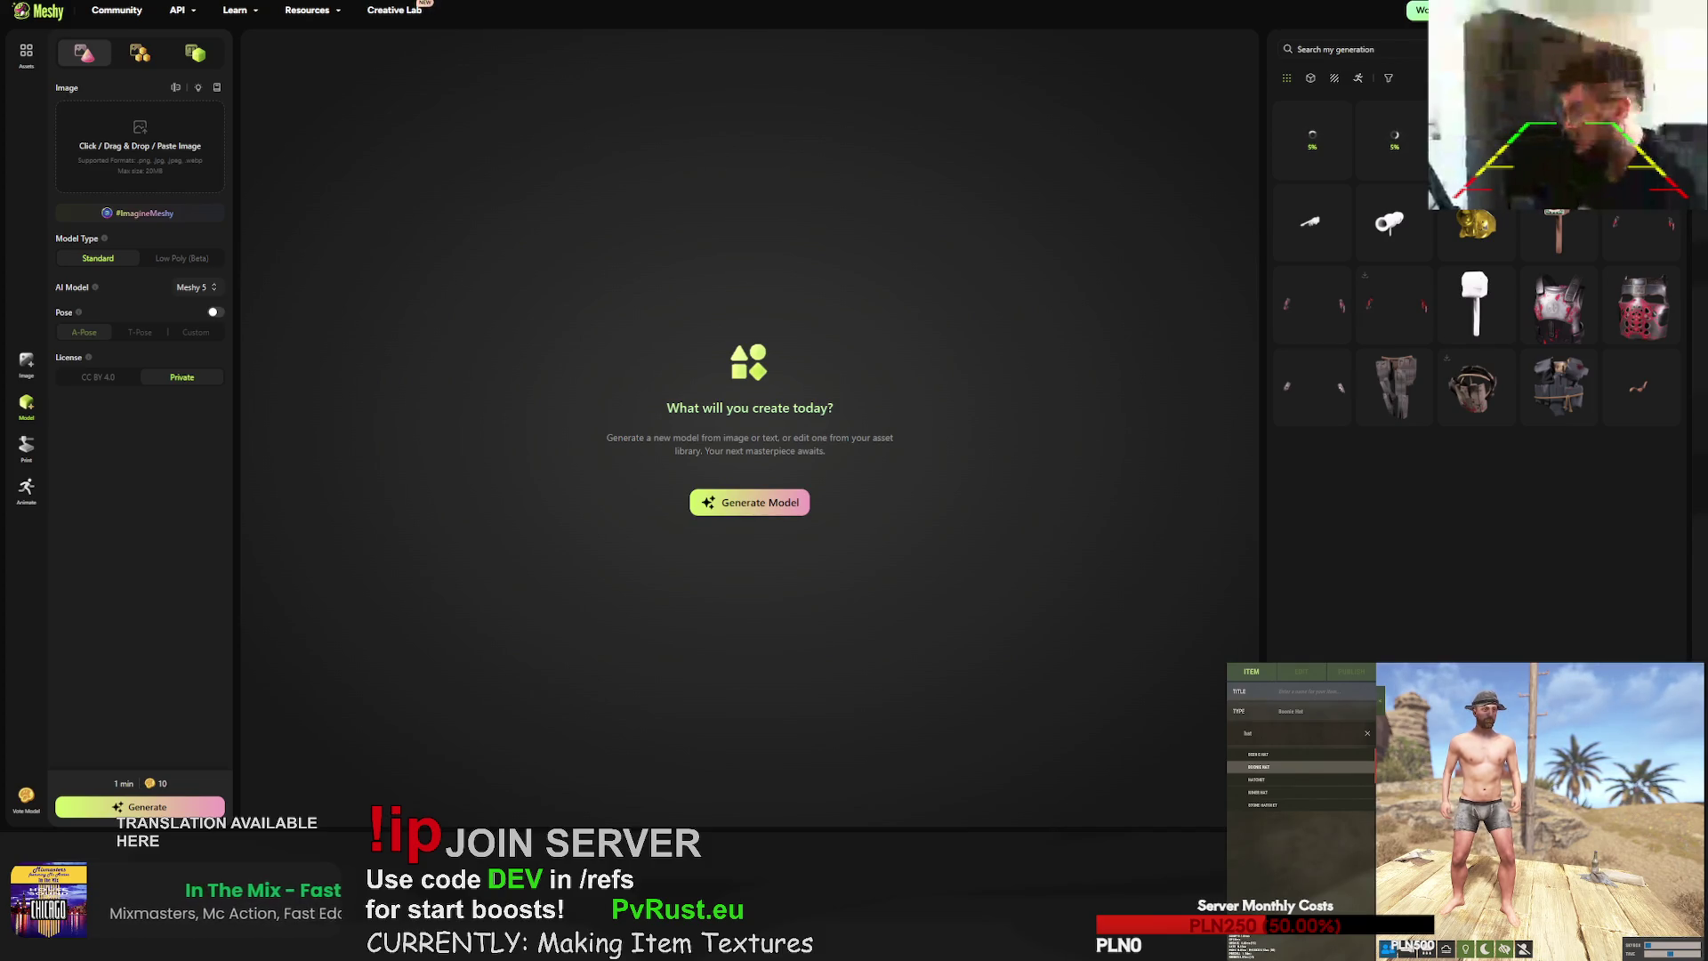
- Download the white winged boots as FBX, then display the rocket launcher model
{"action": "left_click", "coordinate": [1314, 386]}
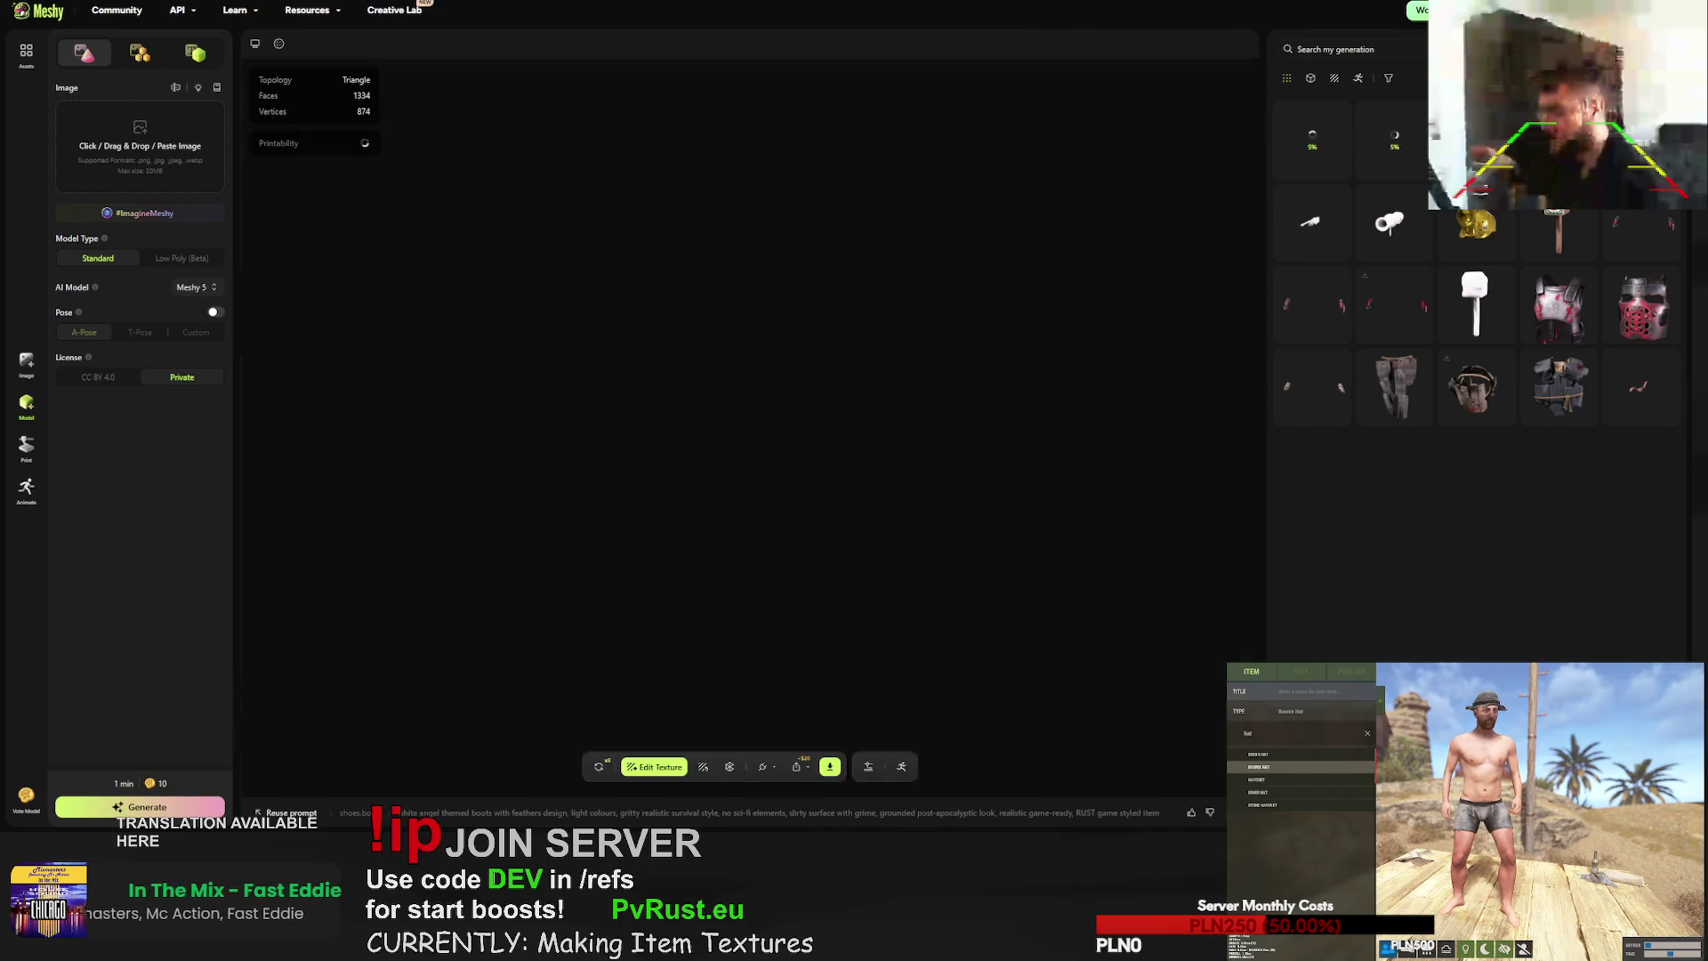
{"action": "left_click_drag", "start_coordinate": [890, 472], "coordinate": [220, 447]}
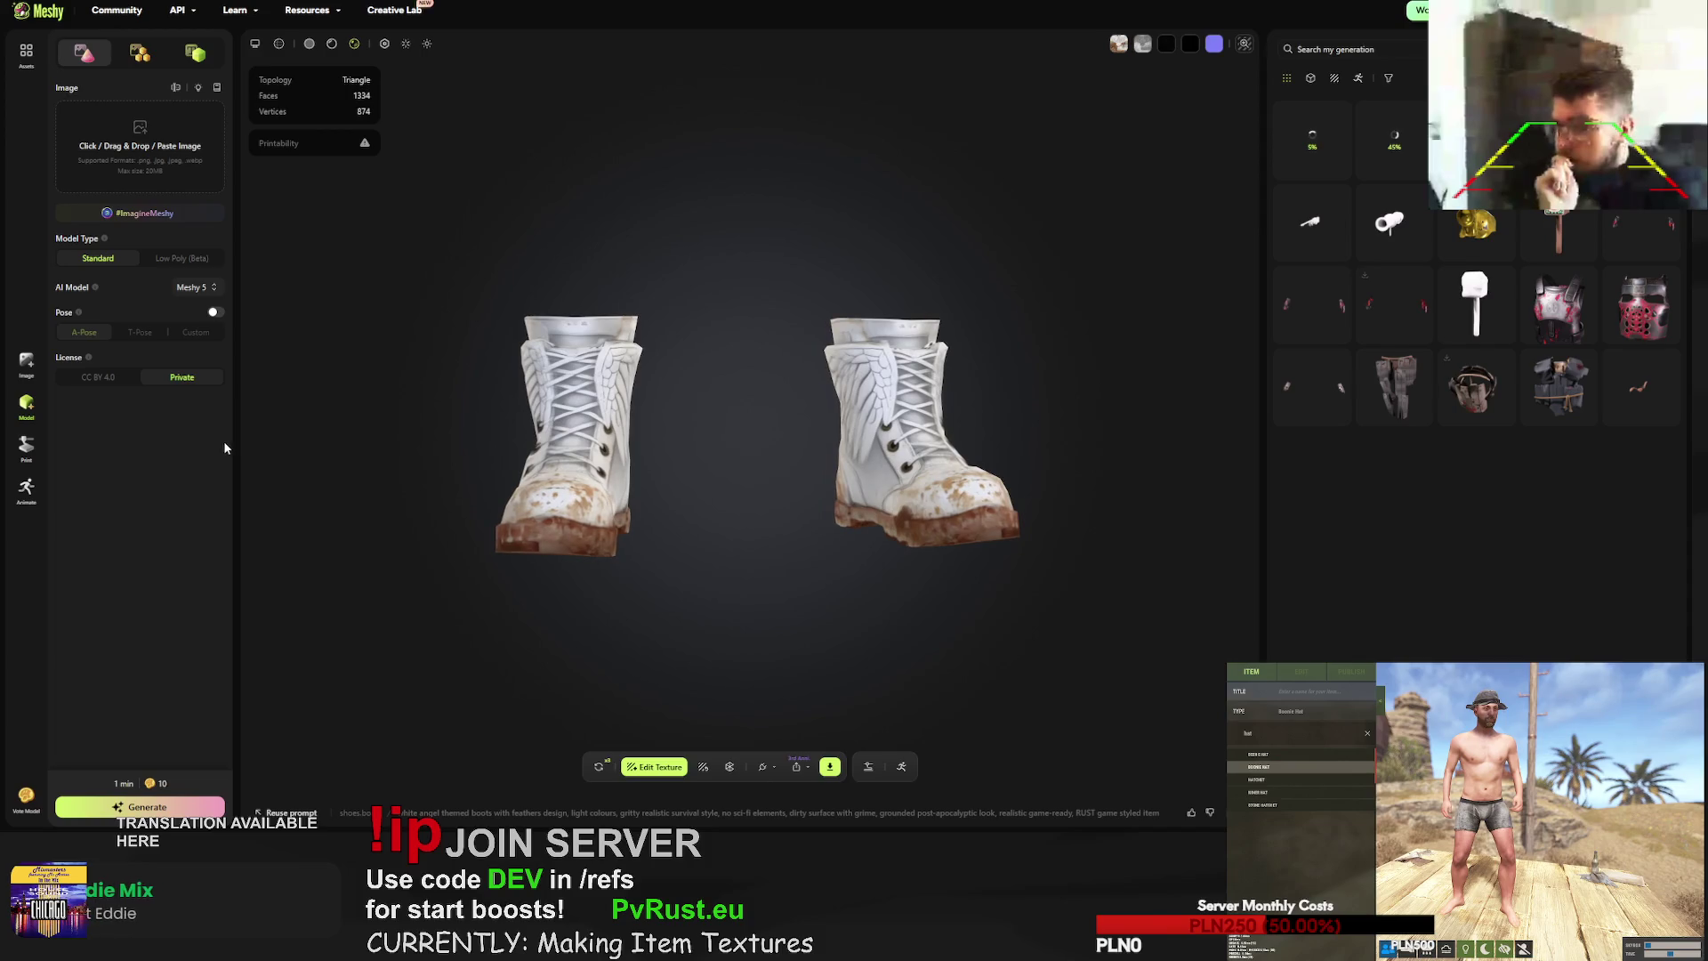
{"action": "left_click", "coordinate": [829, 766]}
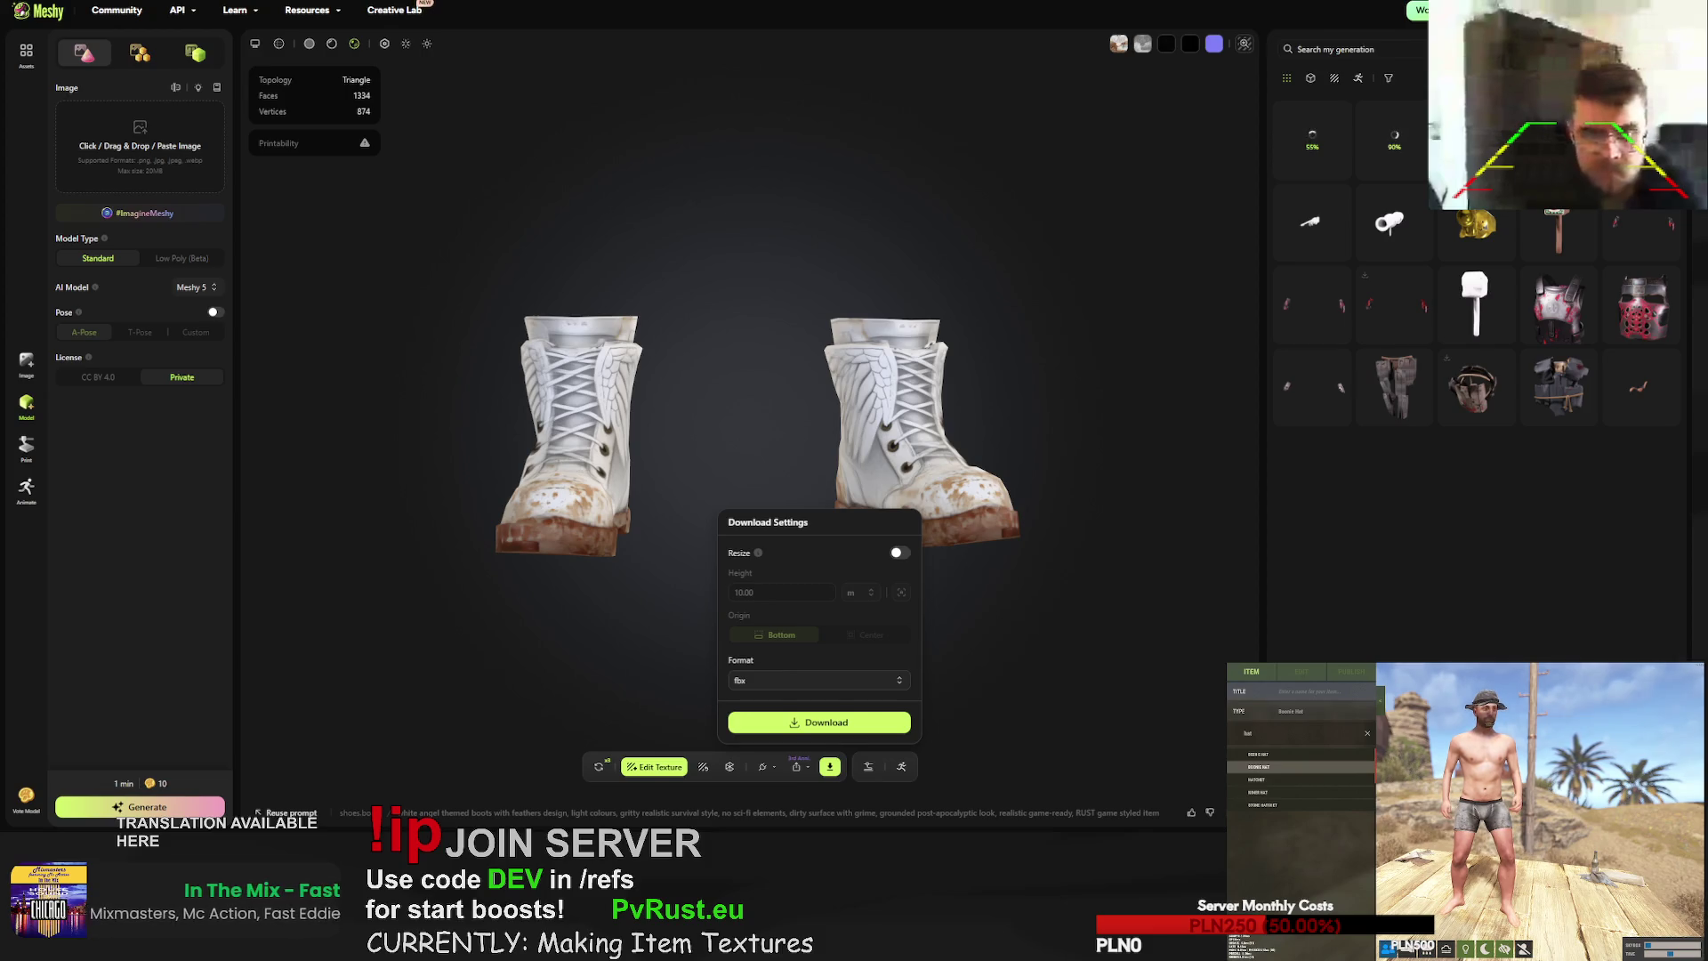
{"action": "left_click", "coordinate": [1321, 254]}
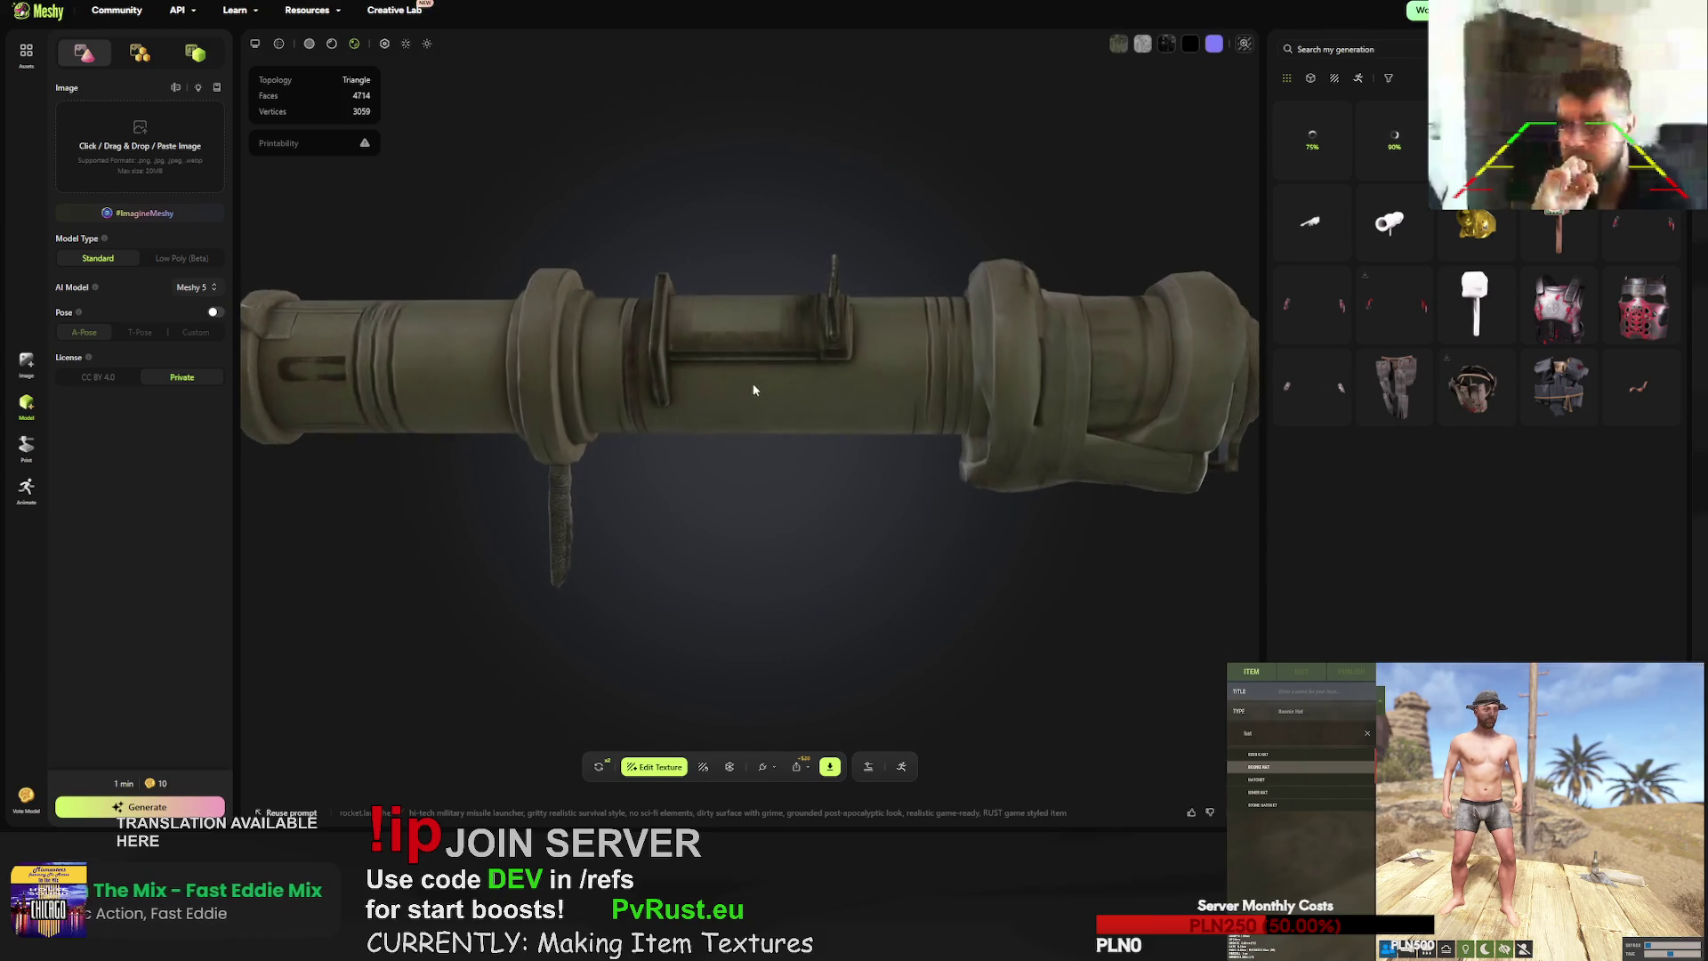
- Confirm regeneration of the rocket launcher and the black boots
{"action": "left_click", "coordinate": [599, 766]}
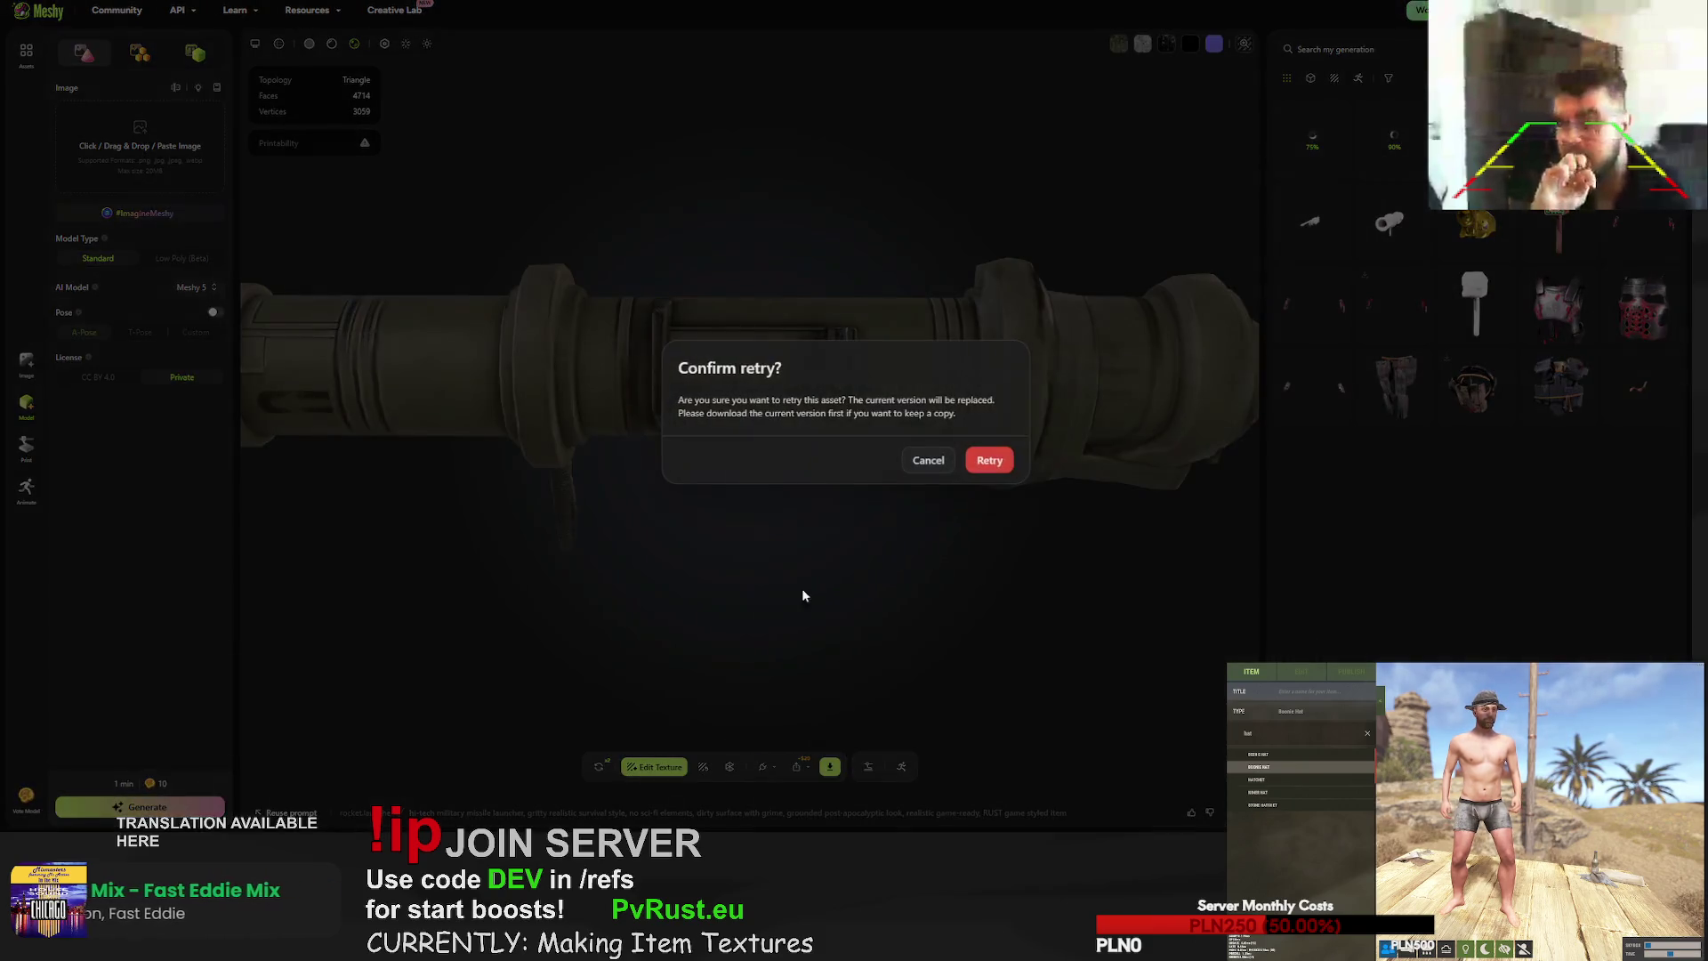
{"action": "left_click", "coordinate": [984, 460]}
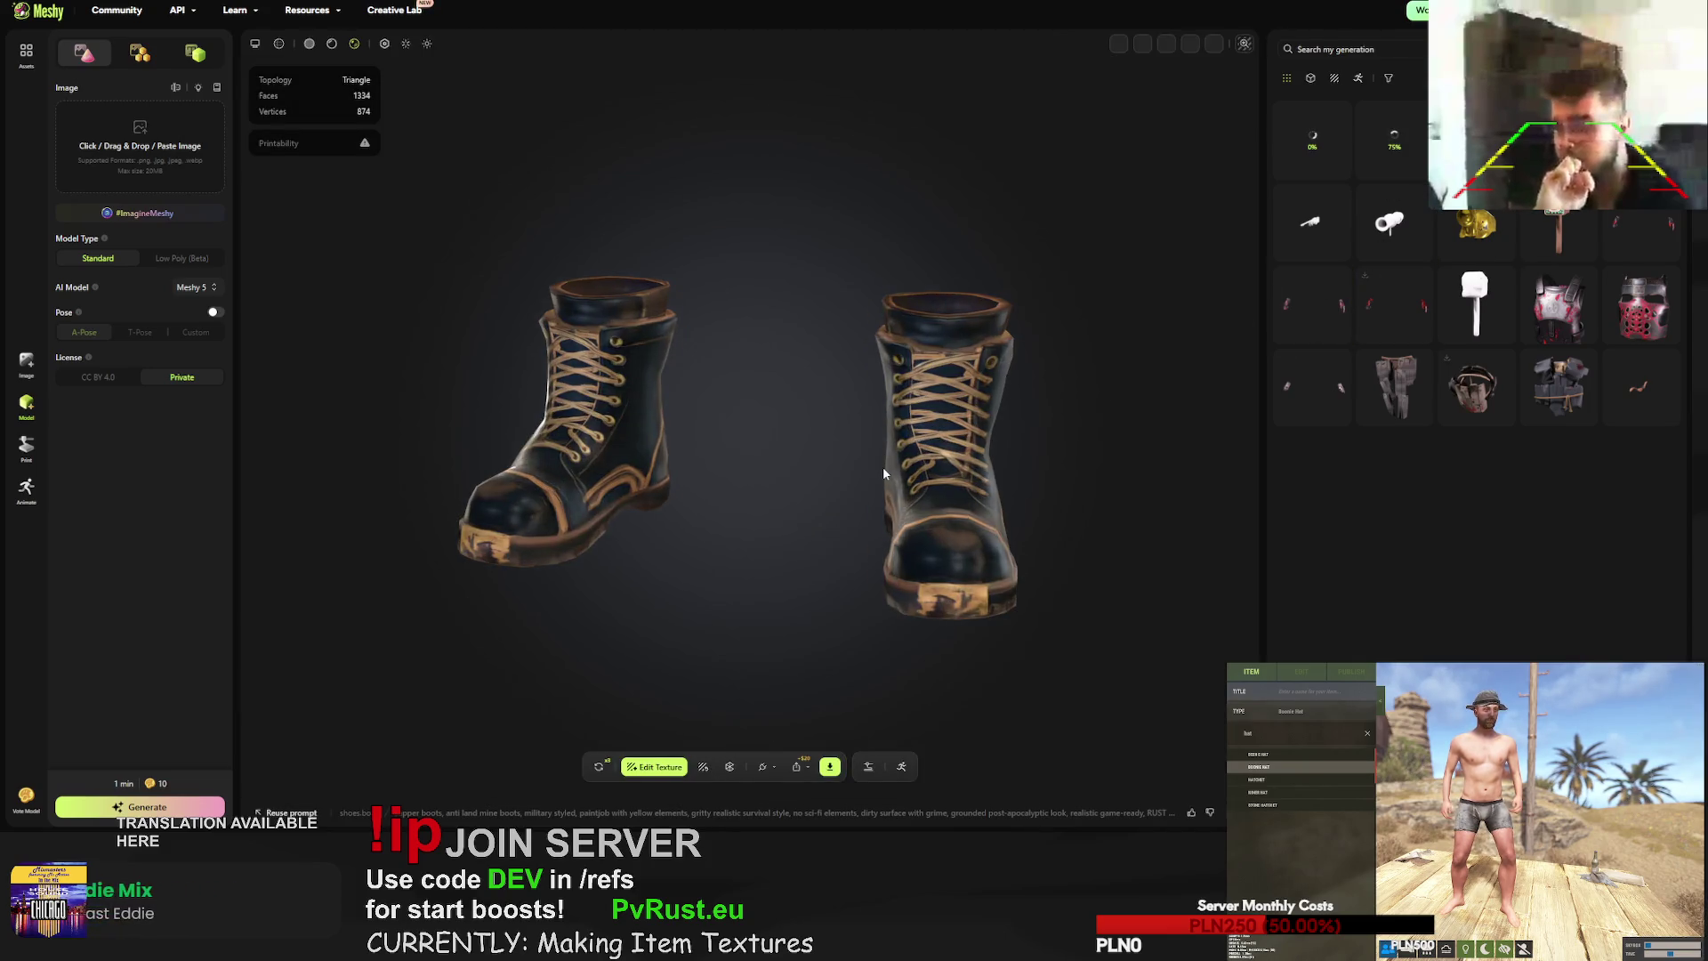
{"action": "mouse_move", "coordinate": [782, 457]}
{"action": "left_mouse_down"}
{"action": "mouse_move", "coordinate": [458, 432]}
{"action": "mouse_move", "coordinate": [658, 435]}
{"action": "left_mouse_up"}
{"action": "left_click", "coordinate": [600, 767]}
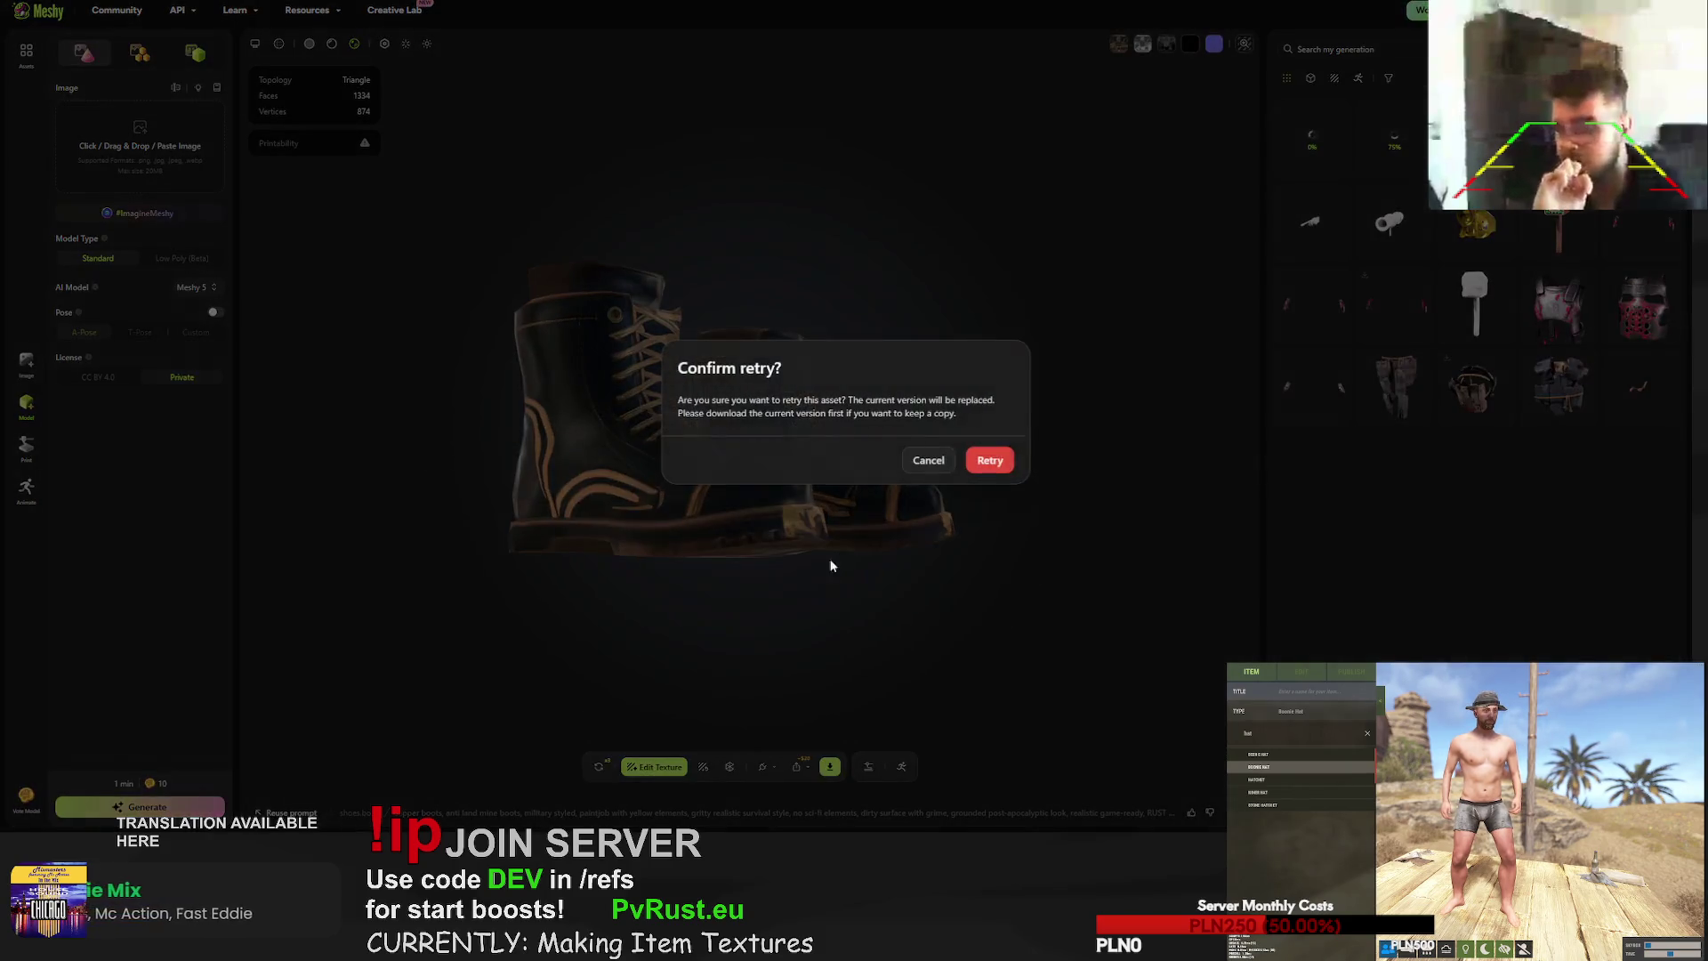
{"action": "left_click", "coordinate": [995, 454]}
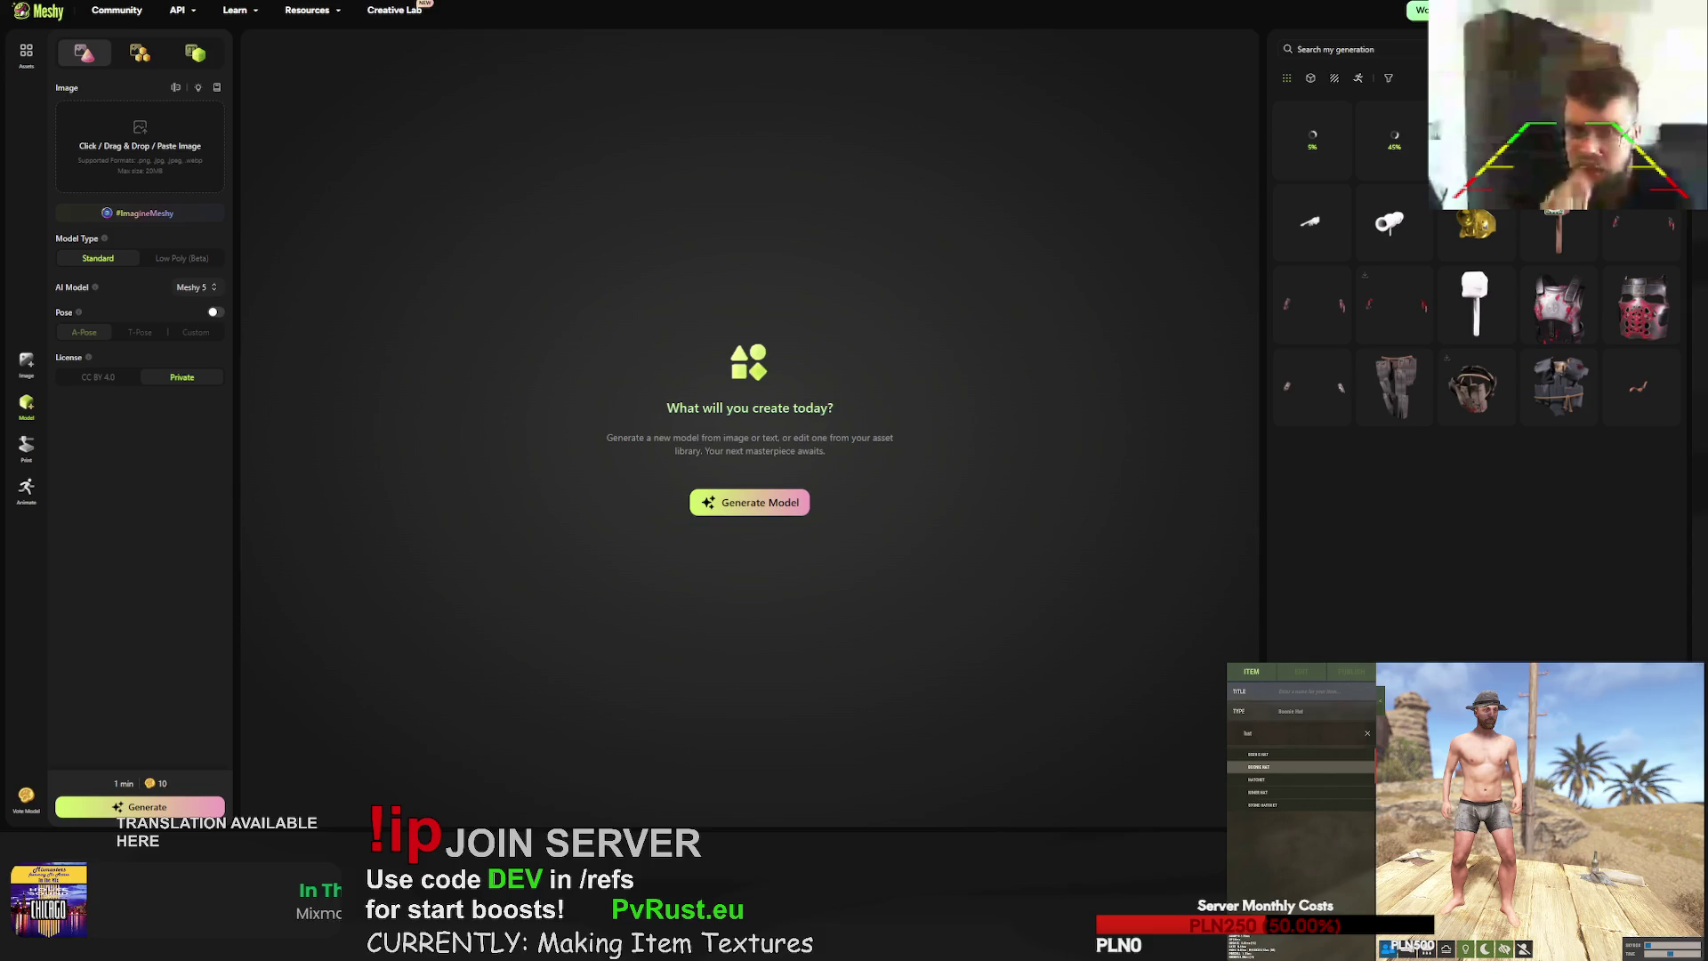
- Display the metal plate chest armor model, then open a new browser tab
{"action": "scroll", "coordinate": [1477, 267], "scroll_direction": "down", "scroll_amount": 5}
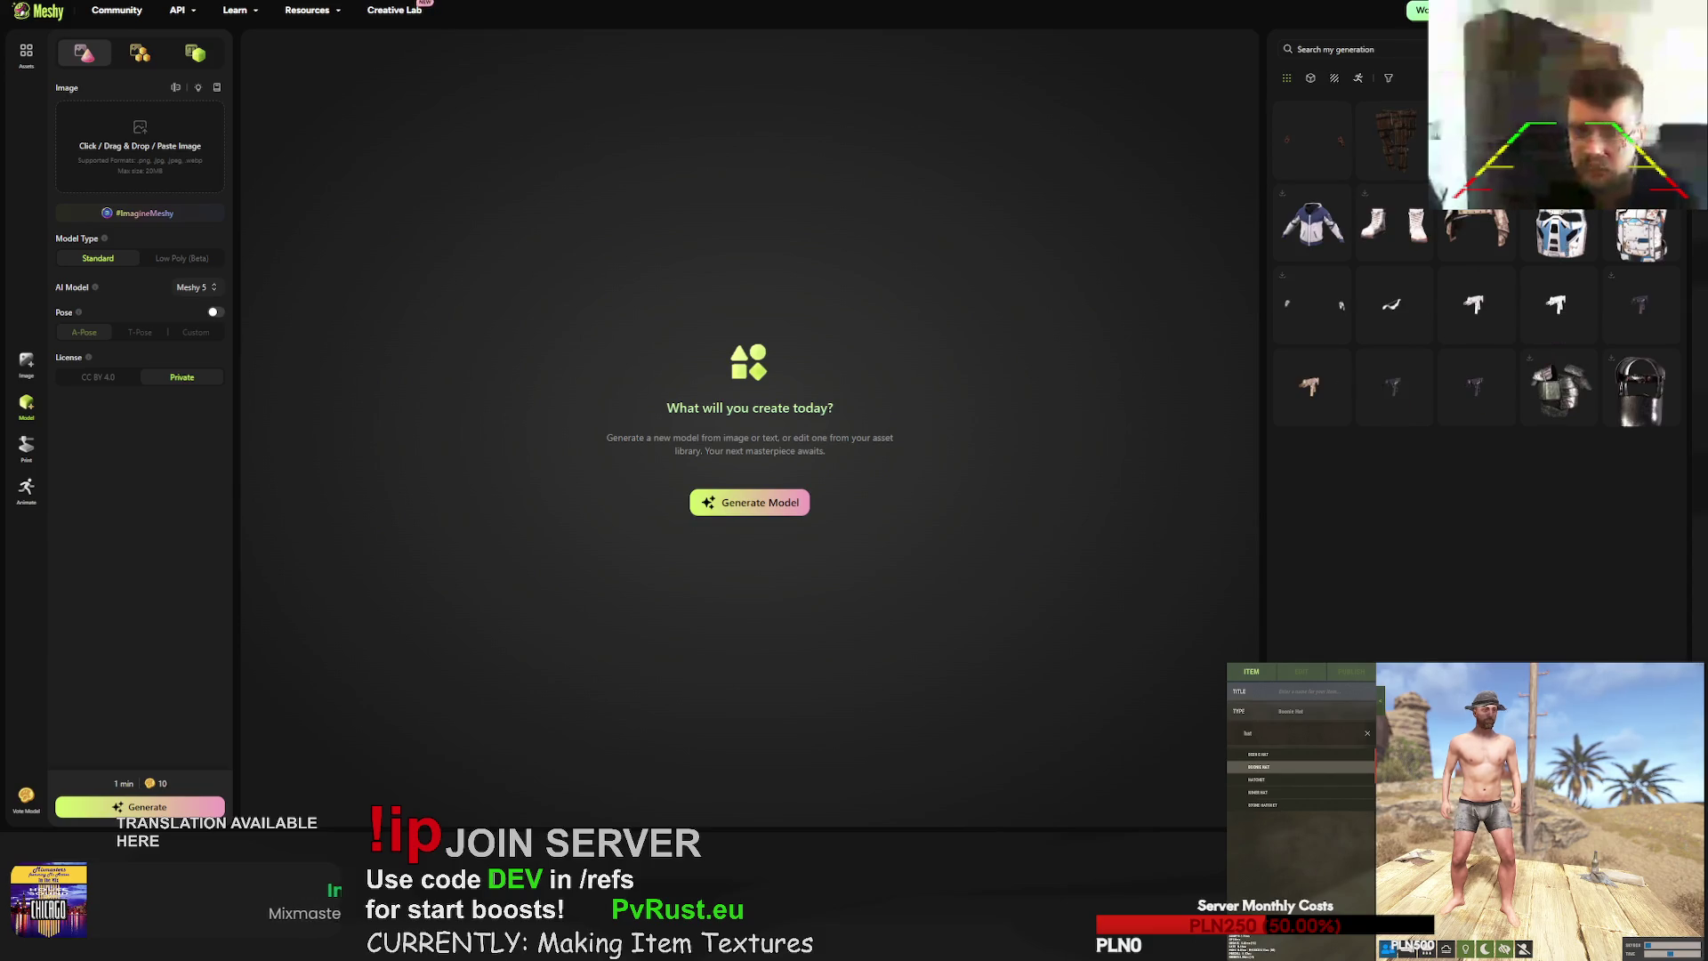
{"action": "left_click", "coordinate": [1568, 382]}
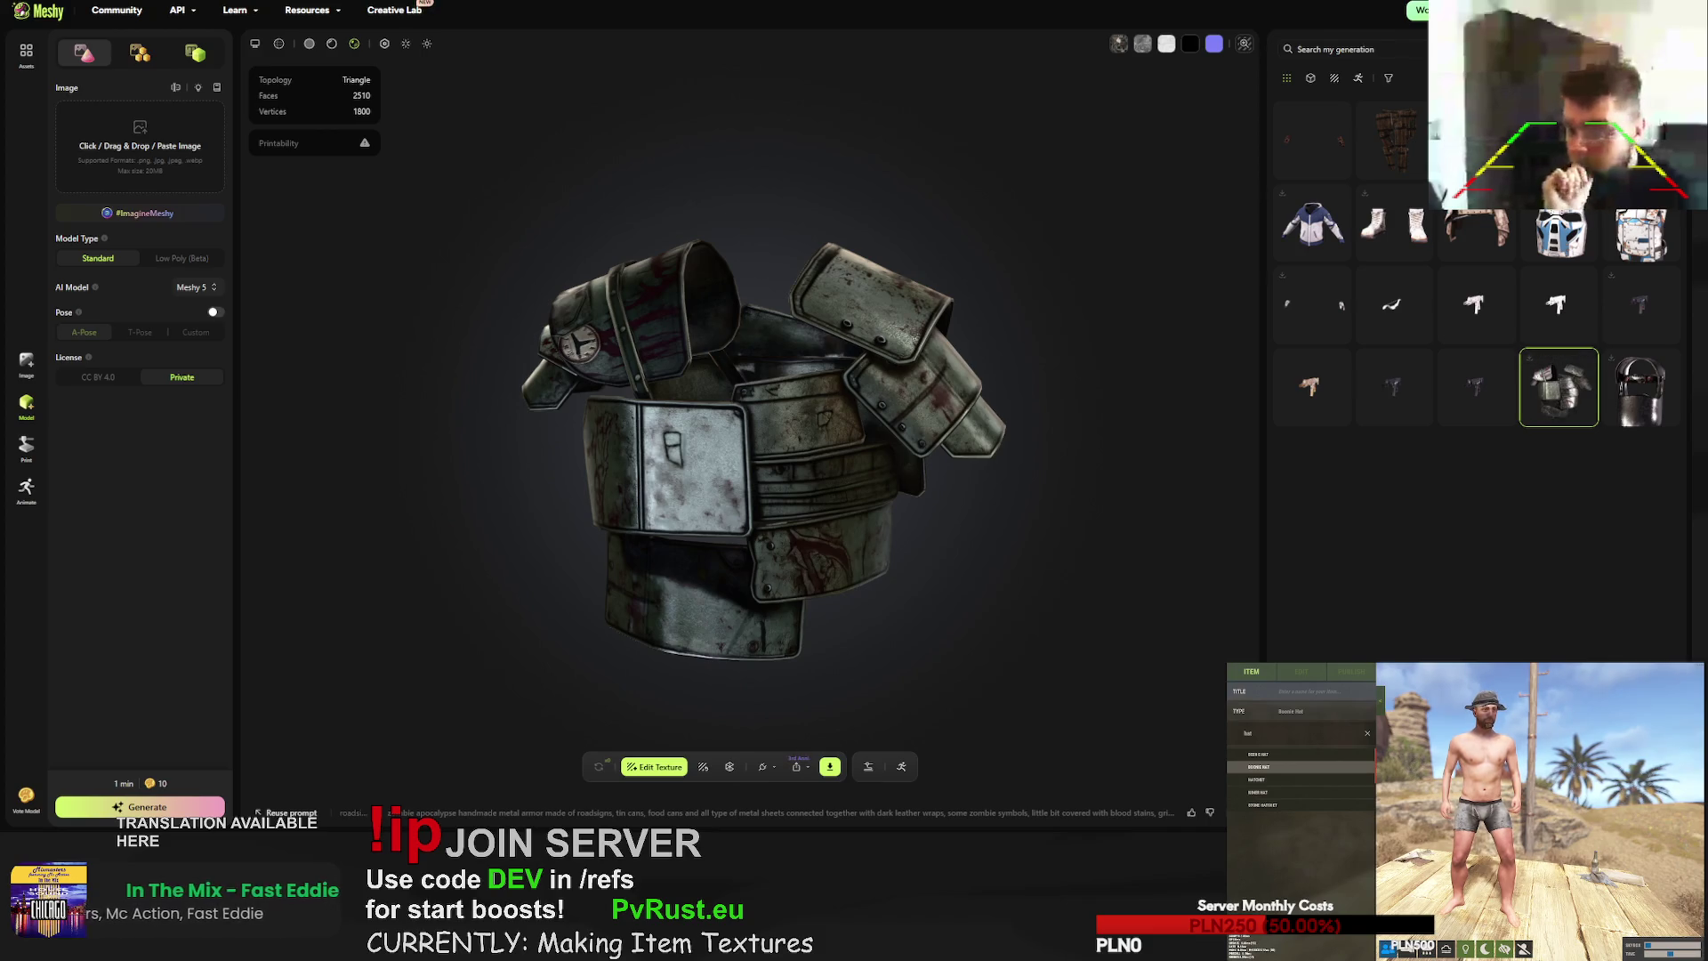
{"action": "scroll", "coordinate": [1477, 267], "scroll_direction": "down", "scroll_amount": 5}
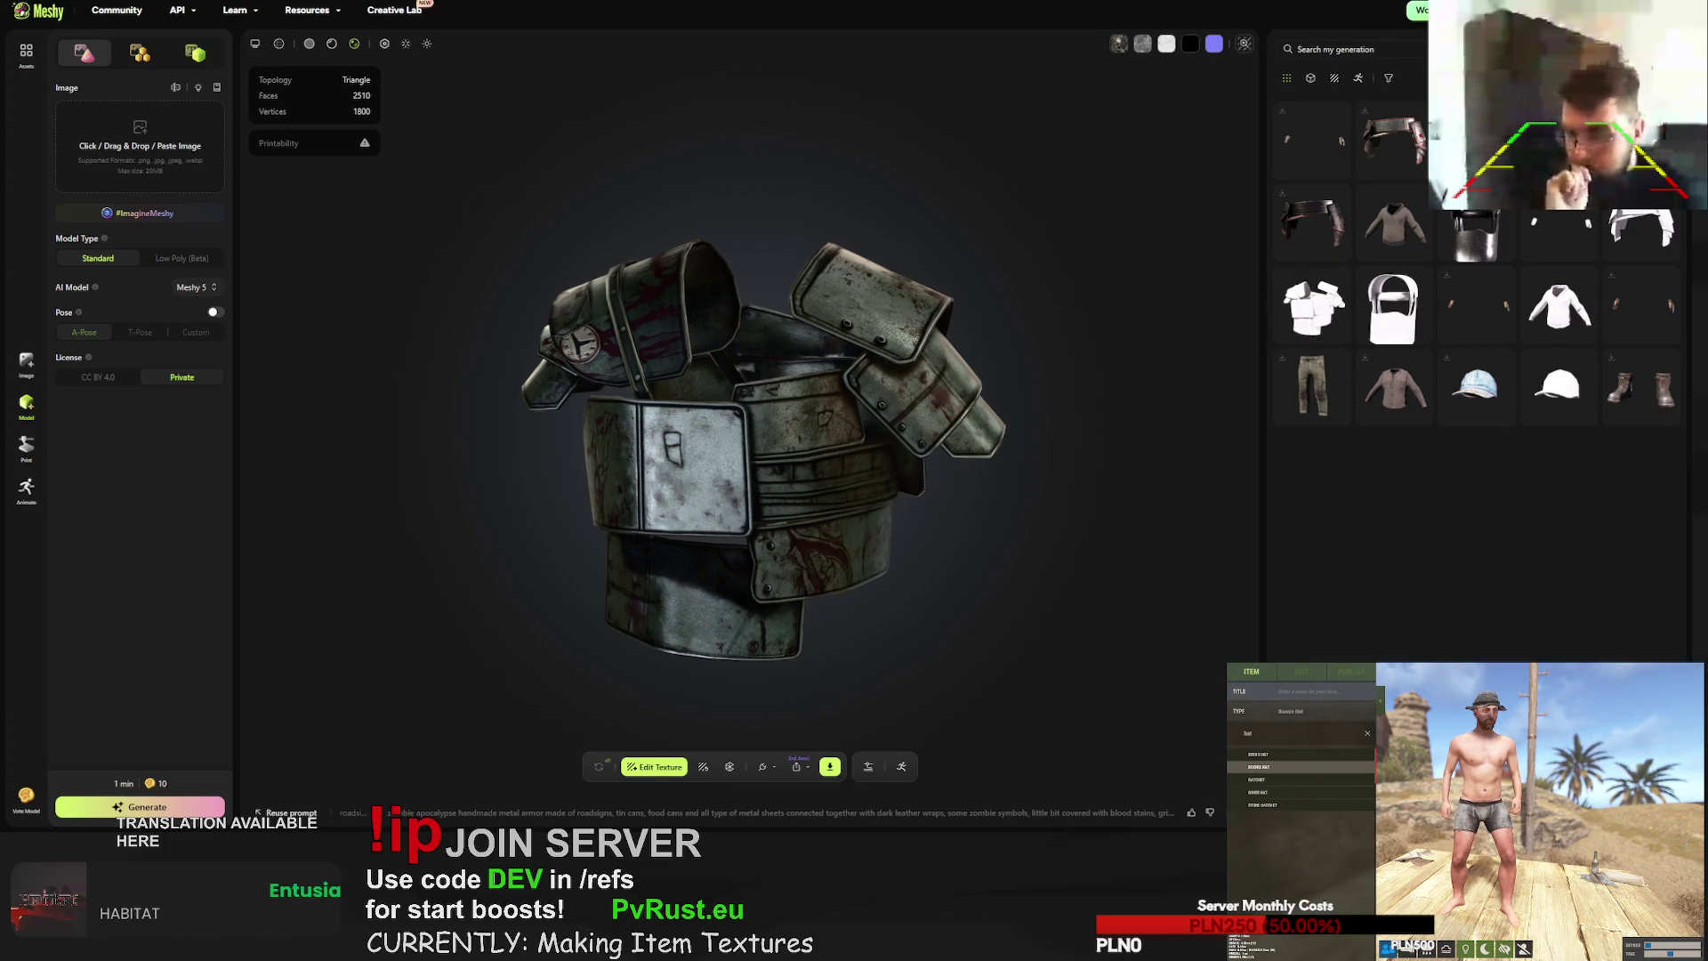
{"action": "key", "text": "ctrl+t"}
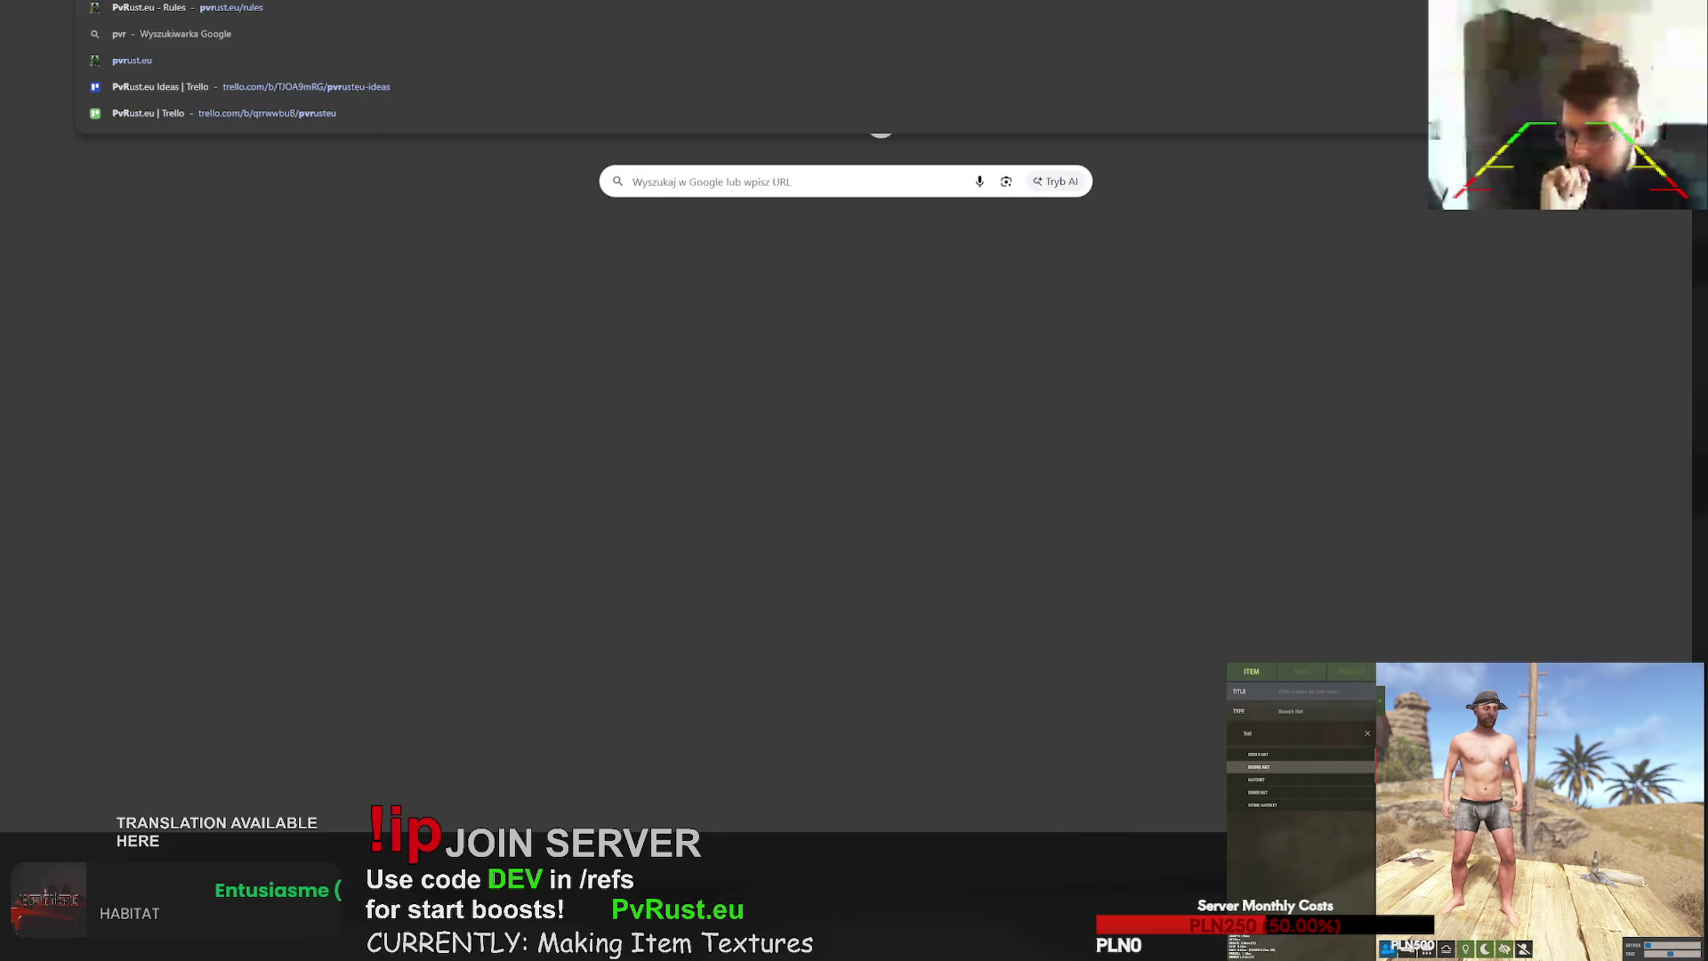
- Load the PvRust.eu 2.0 Rework spreadsheet and go to the item names and perks sheet
{"action": "key", "text": "Return"}
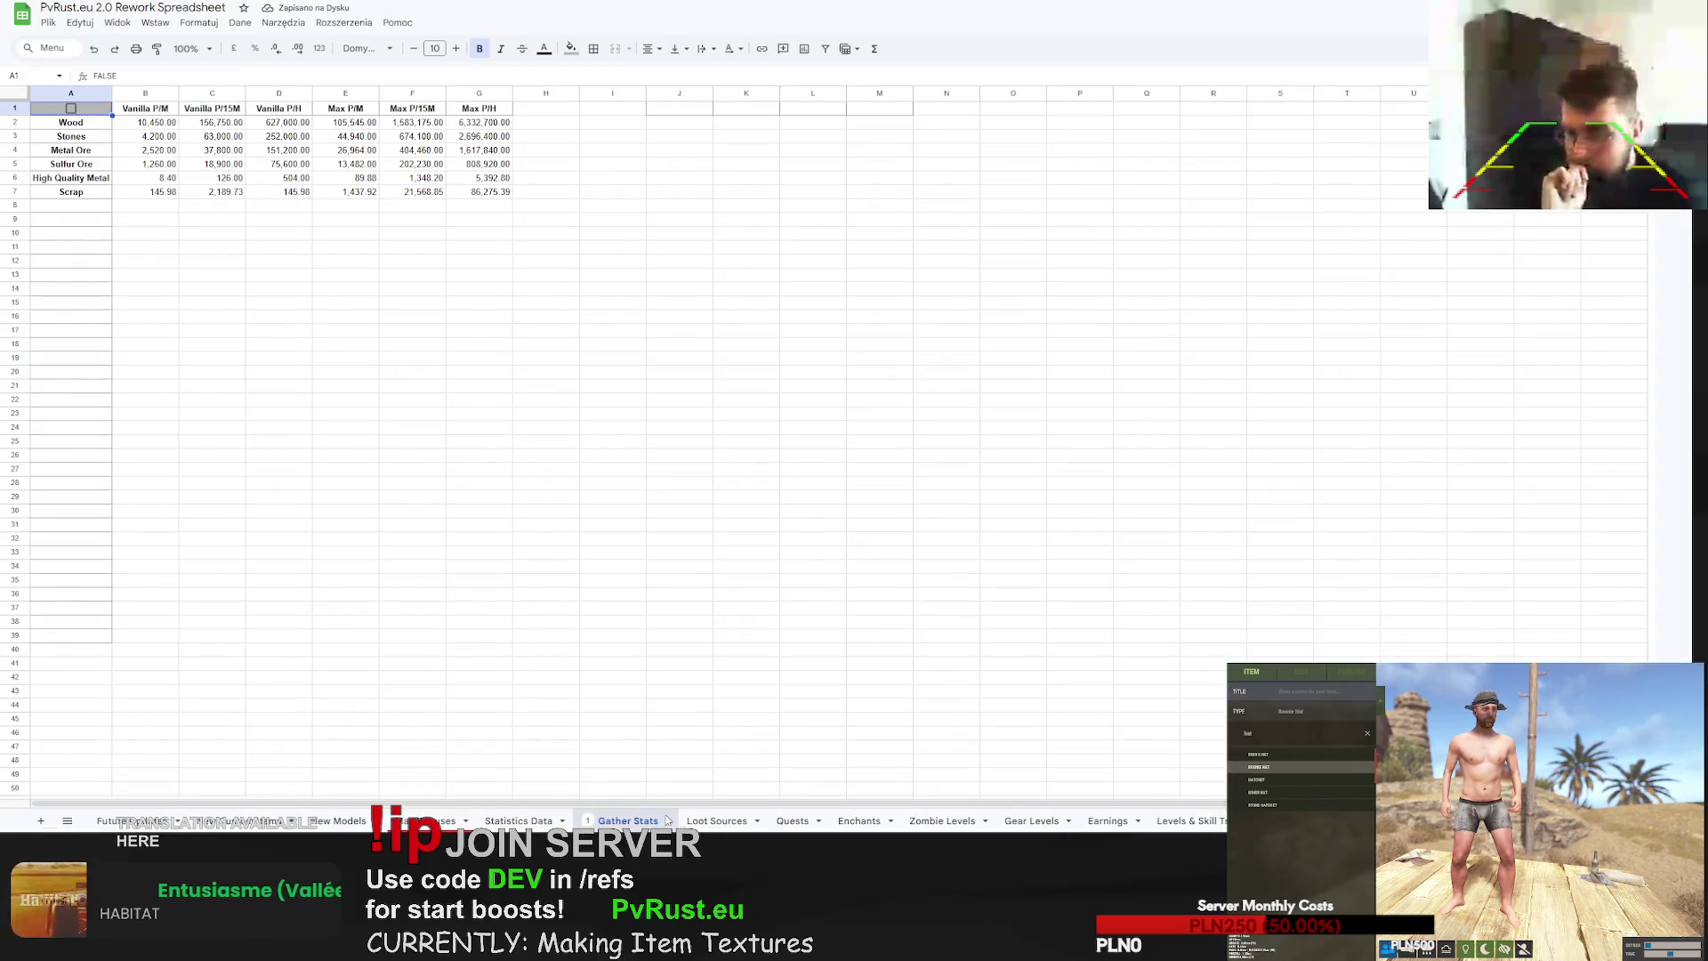
{"action": "key", "text": "ctrl+shift+Page_Up"}
{"action": "key", "text": "ctrl+shift+Page_Up"}
{"action": "scroll", "coordinate": [369, 543], "scroll_direction": "down", "scroll_amount": 10}
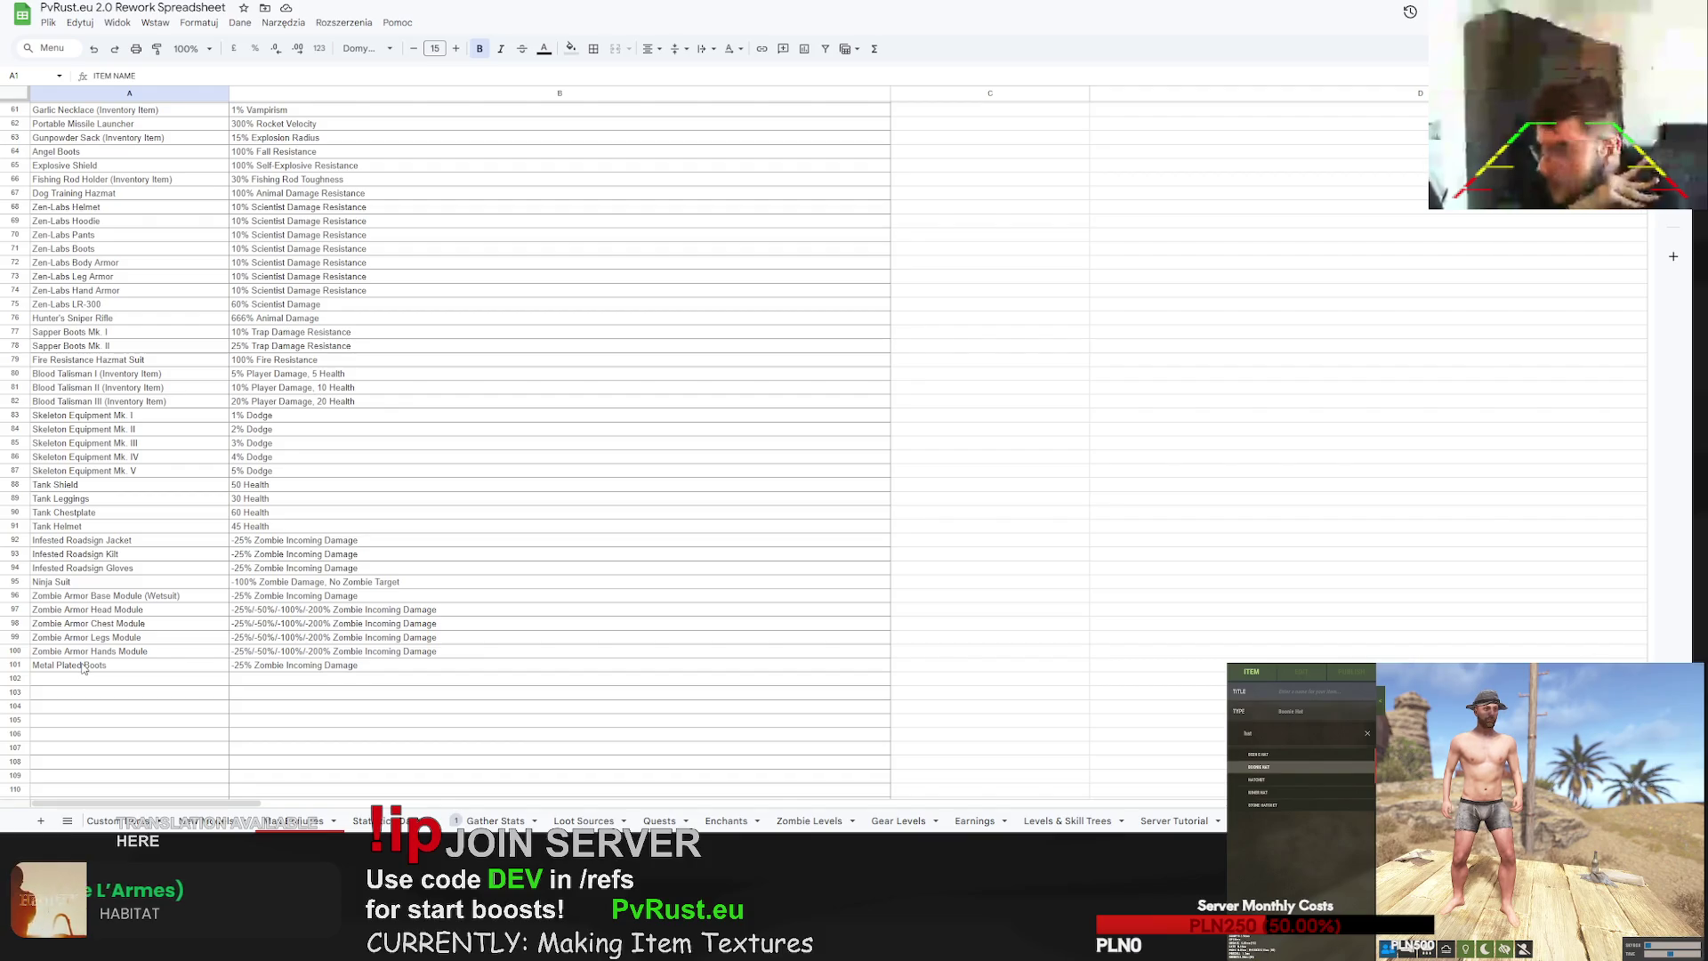
{"action": "scroll", "coordinate": [169, 536], "scroll_direction": "up", "scroll_amount": 10}
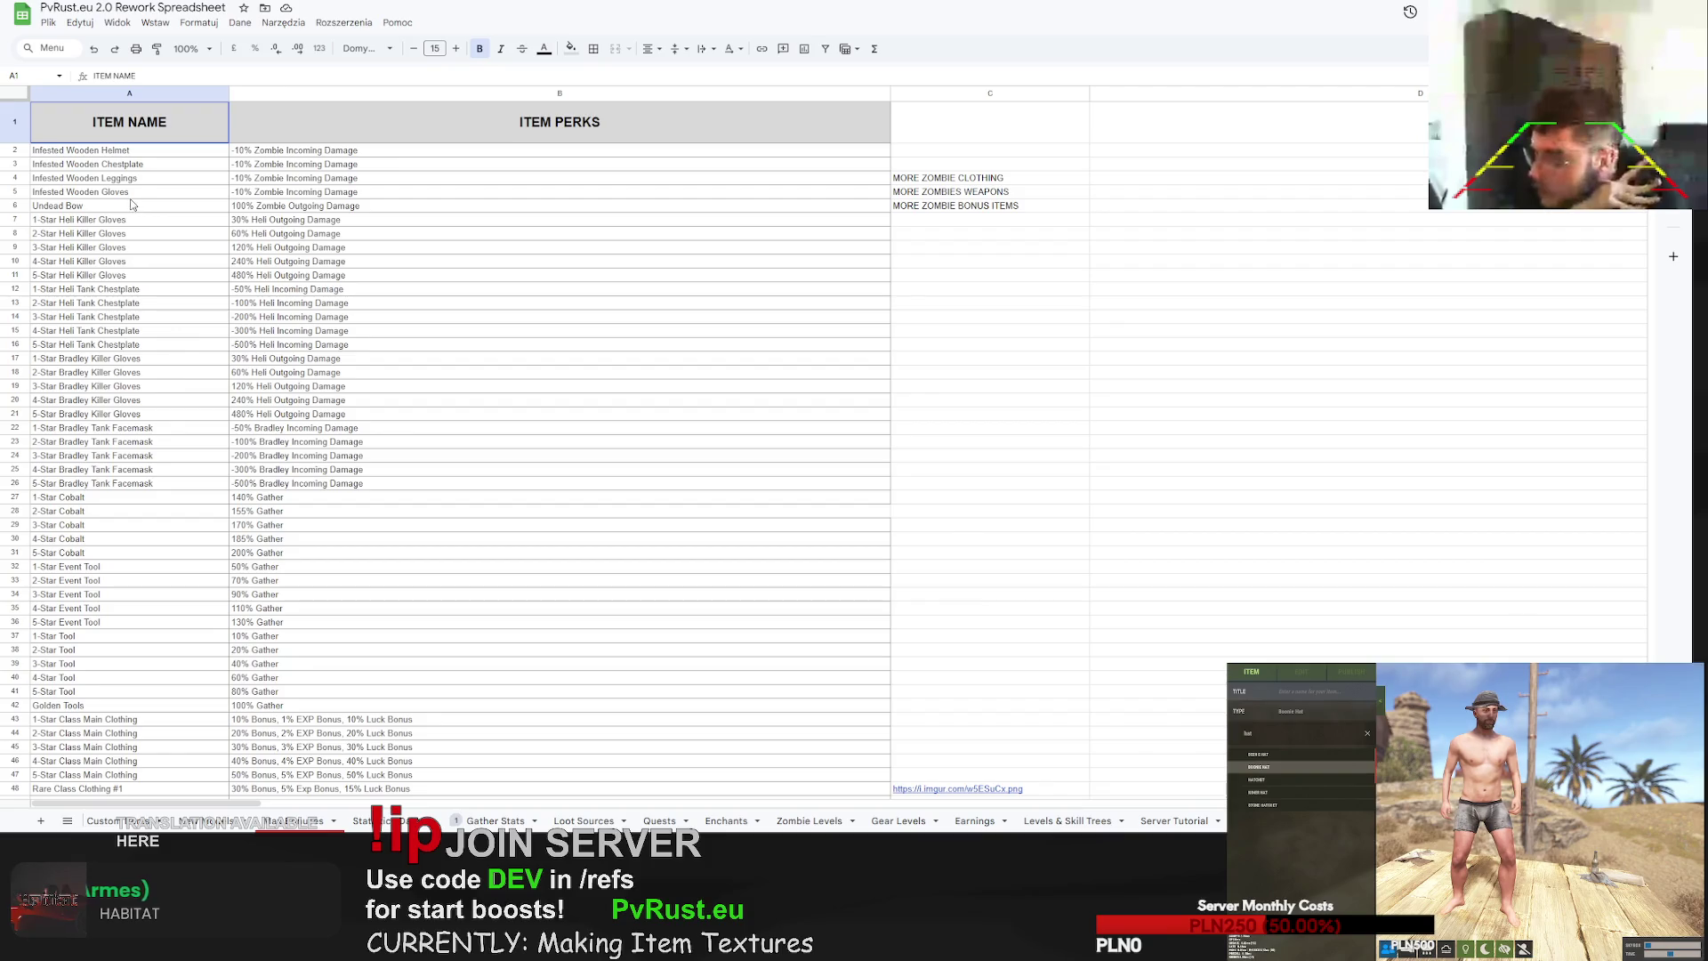
{"action": "scroll", "coordinate": [123, 233], "scroll_direction": "down", "scroll_amount": 5}
{"action": "scroll", "coordinate": [123, 414], "scroll_direction": "down", "scroll_amount": 3}
{"action": "scroll", "coordinate": [123, 418], "scroll_direction": "down", "scroll_amount": 2}
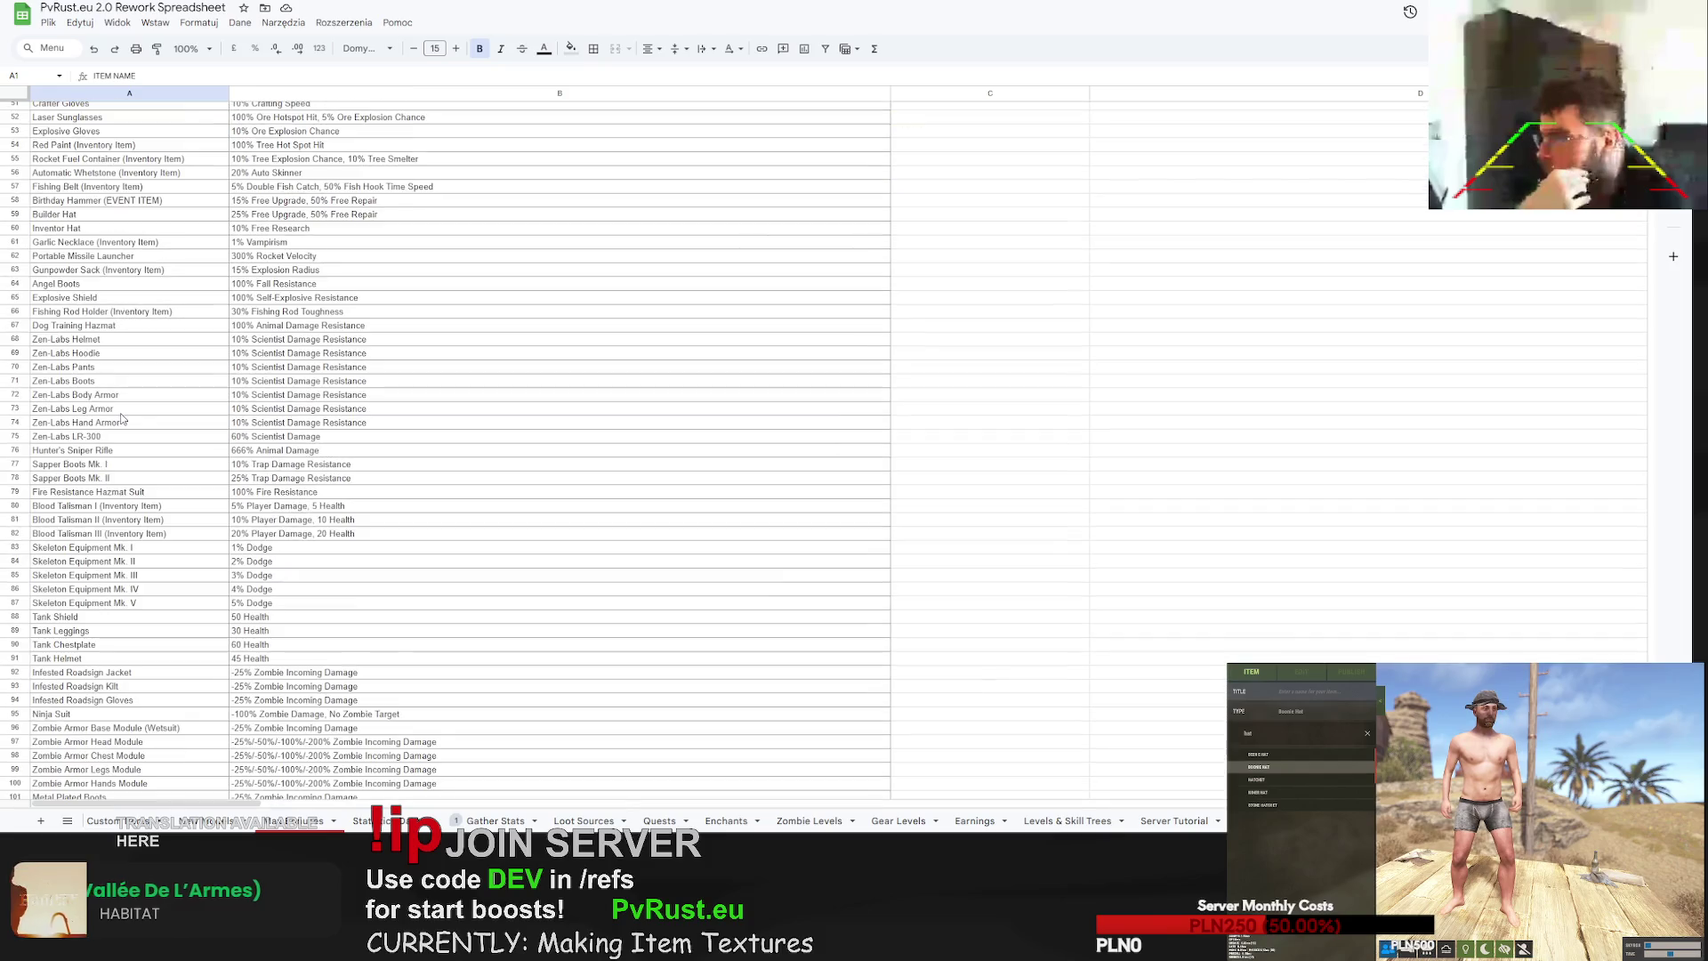
{"action": "scroll", "coordinate": [122, 418], "scroll_direction": "down", "scroll_amount": 2}
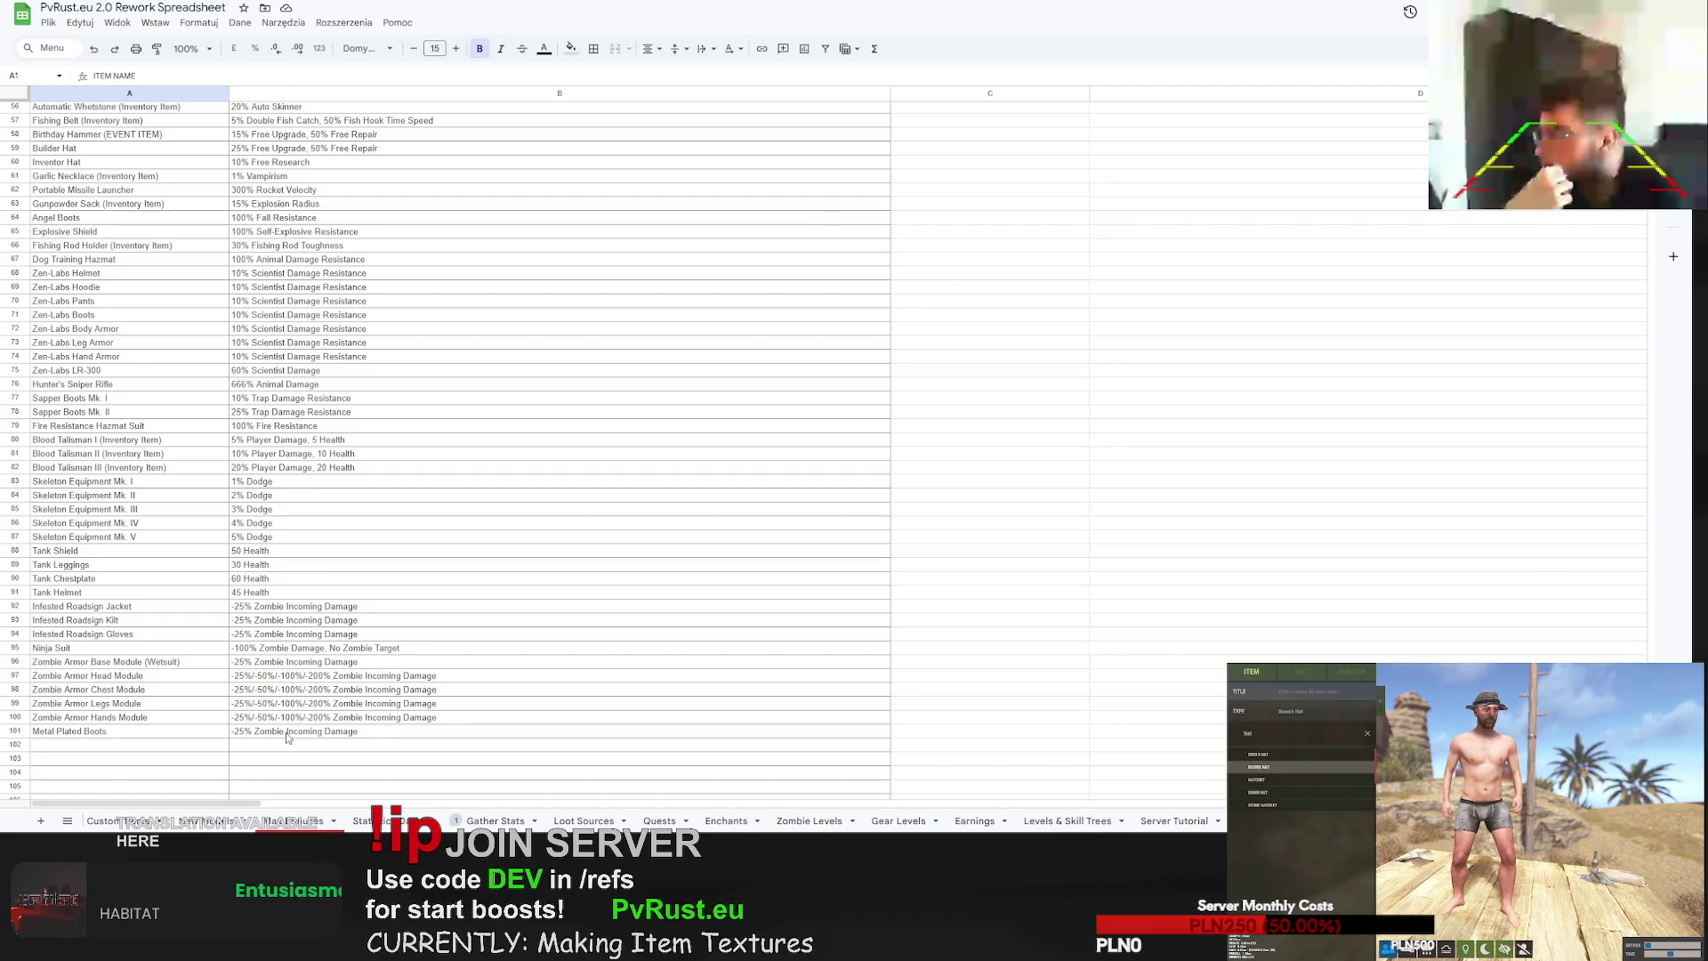
- Copy 'Infested Roadsign Jacket' from A92 into A101 and rename it 'Infested Roadsign Helmet'
{"action": "left_click", "coordinate": [102, 611]}
{"action": "double_click", "coordinate": [102, 610]}
{"action": "key", "text": "ctrl+a"}
{"action": "key", "text": "ctrl+c"}
{"action": "left_click", "coordinate": [87, 733]}
{"action": "key", "text": "ctrl+v"}
{"action": "double_click", "coordinate": [116, 731]}
{"action": "type", "text": "Helmet"}
{"action": "key", "text": "Return"}
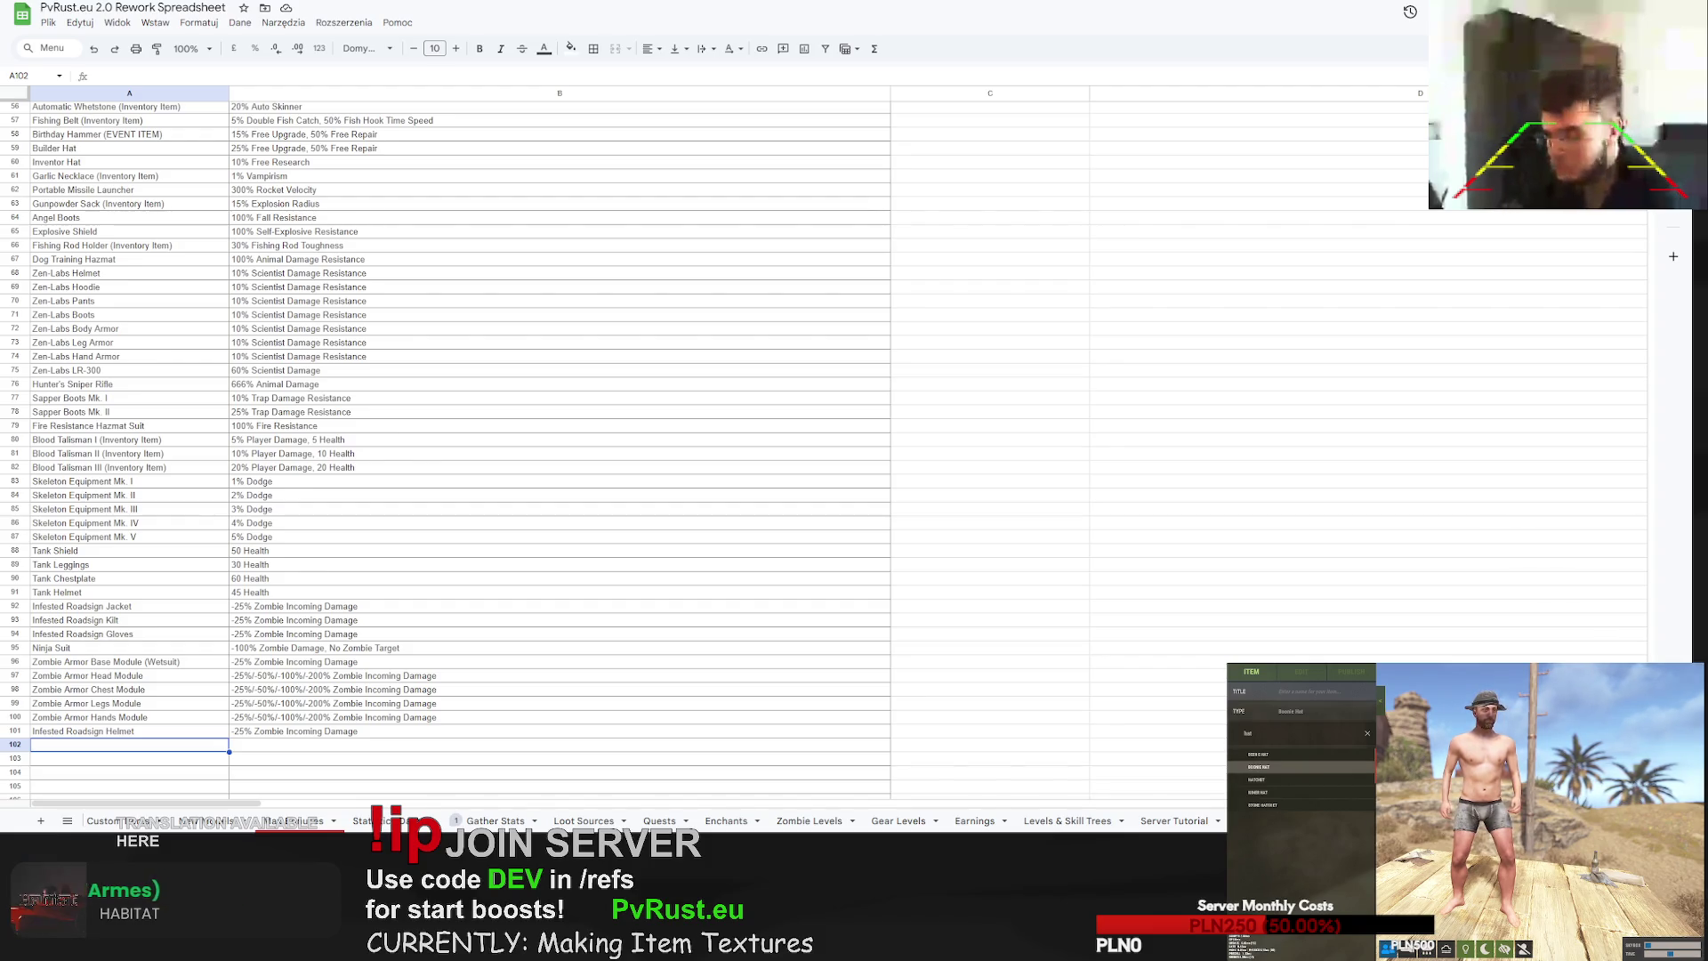
{"action": "key", "text": "alt+Tab"}
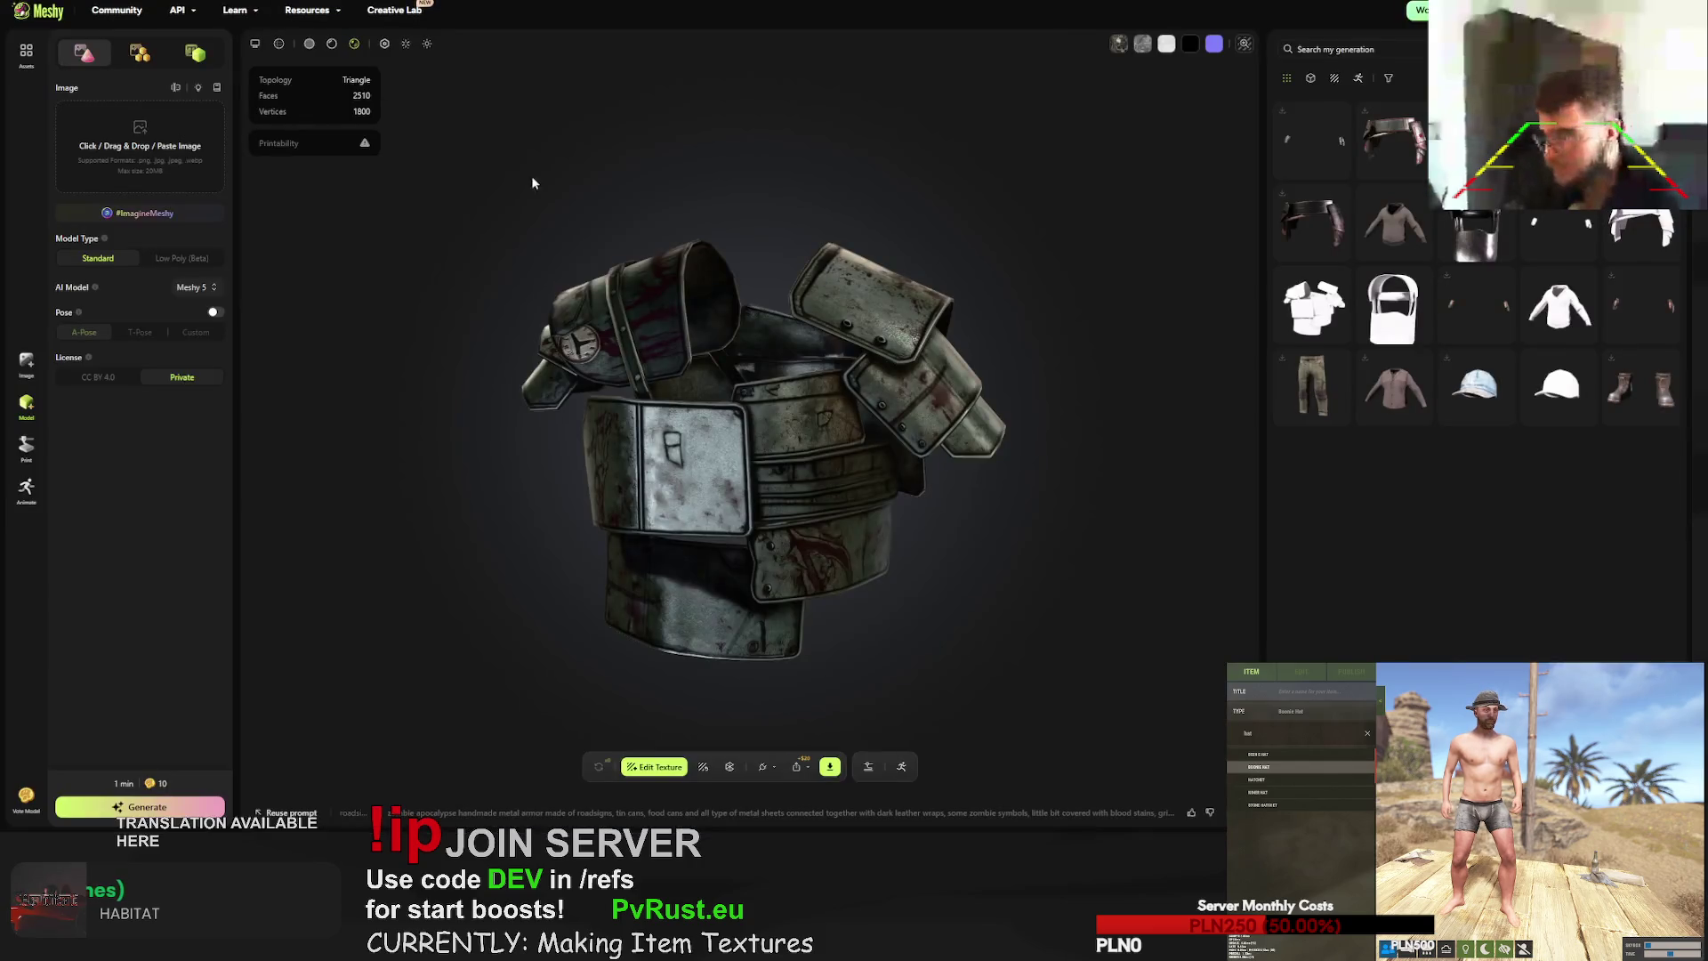
- Copy the full texture prompt of the roadsign kilt model
{"action": "left_click", "coordinate": [1307, 297]}
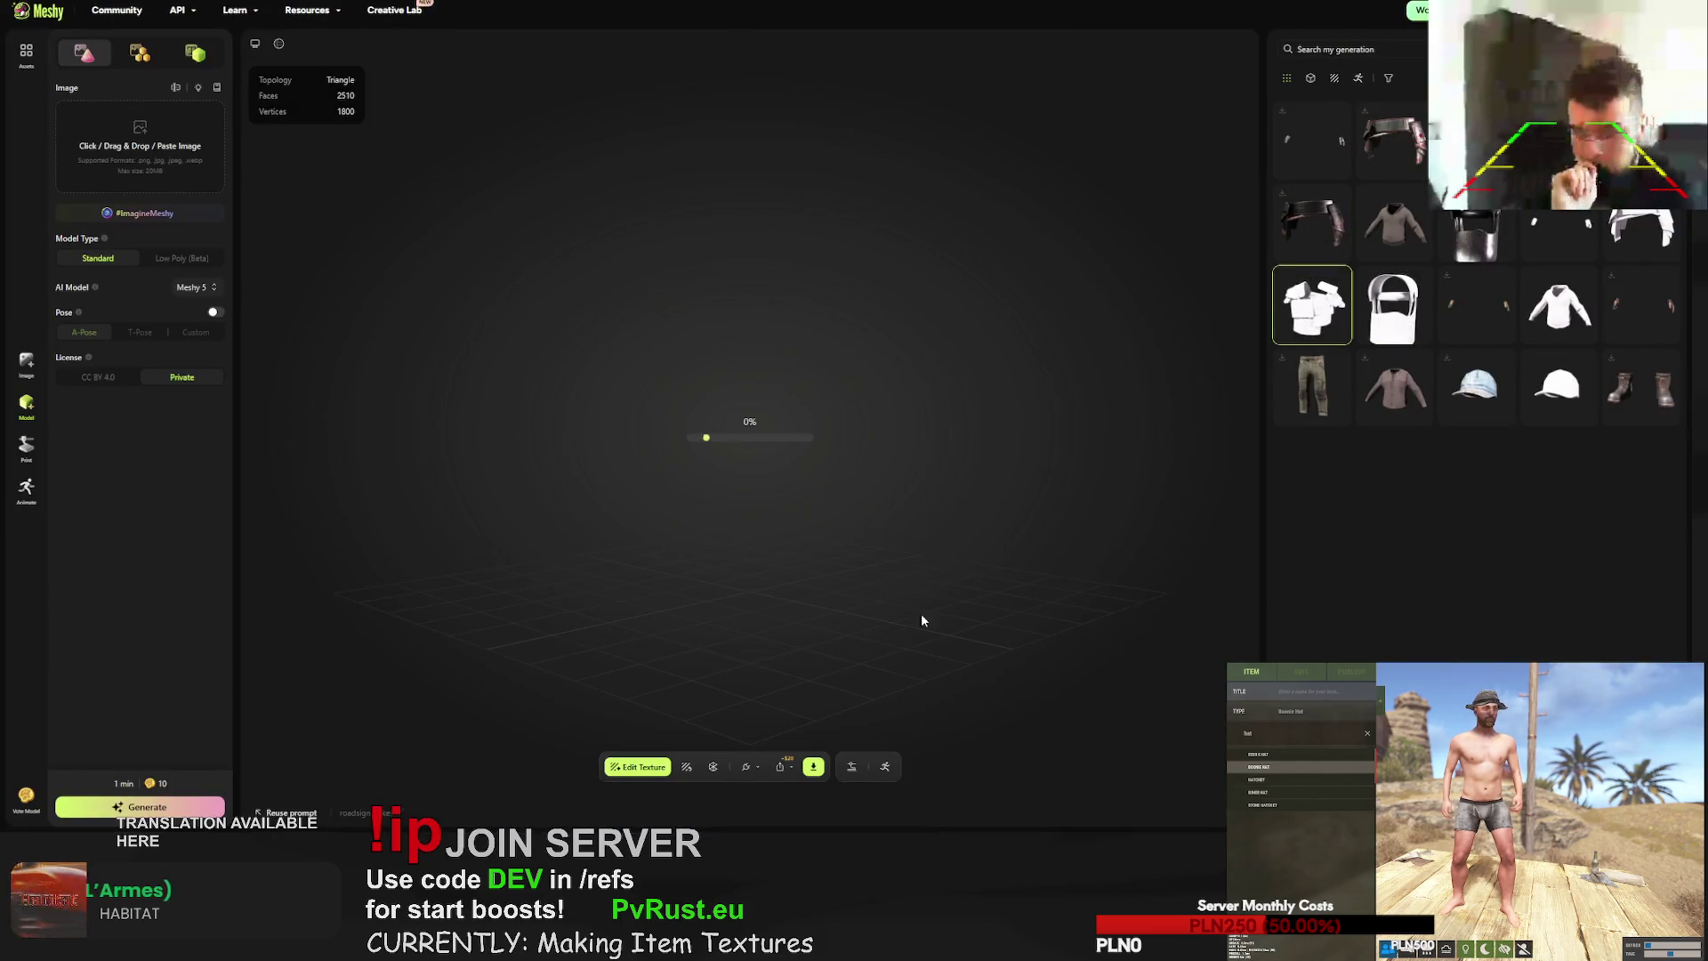
{"action": "left_click", "coordinate": [690, 769]}
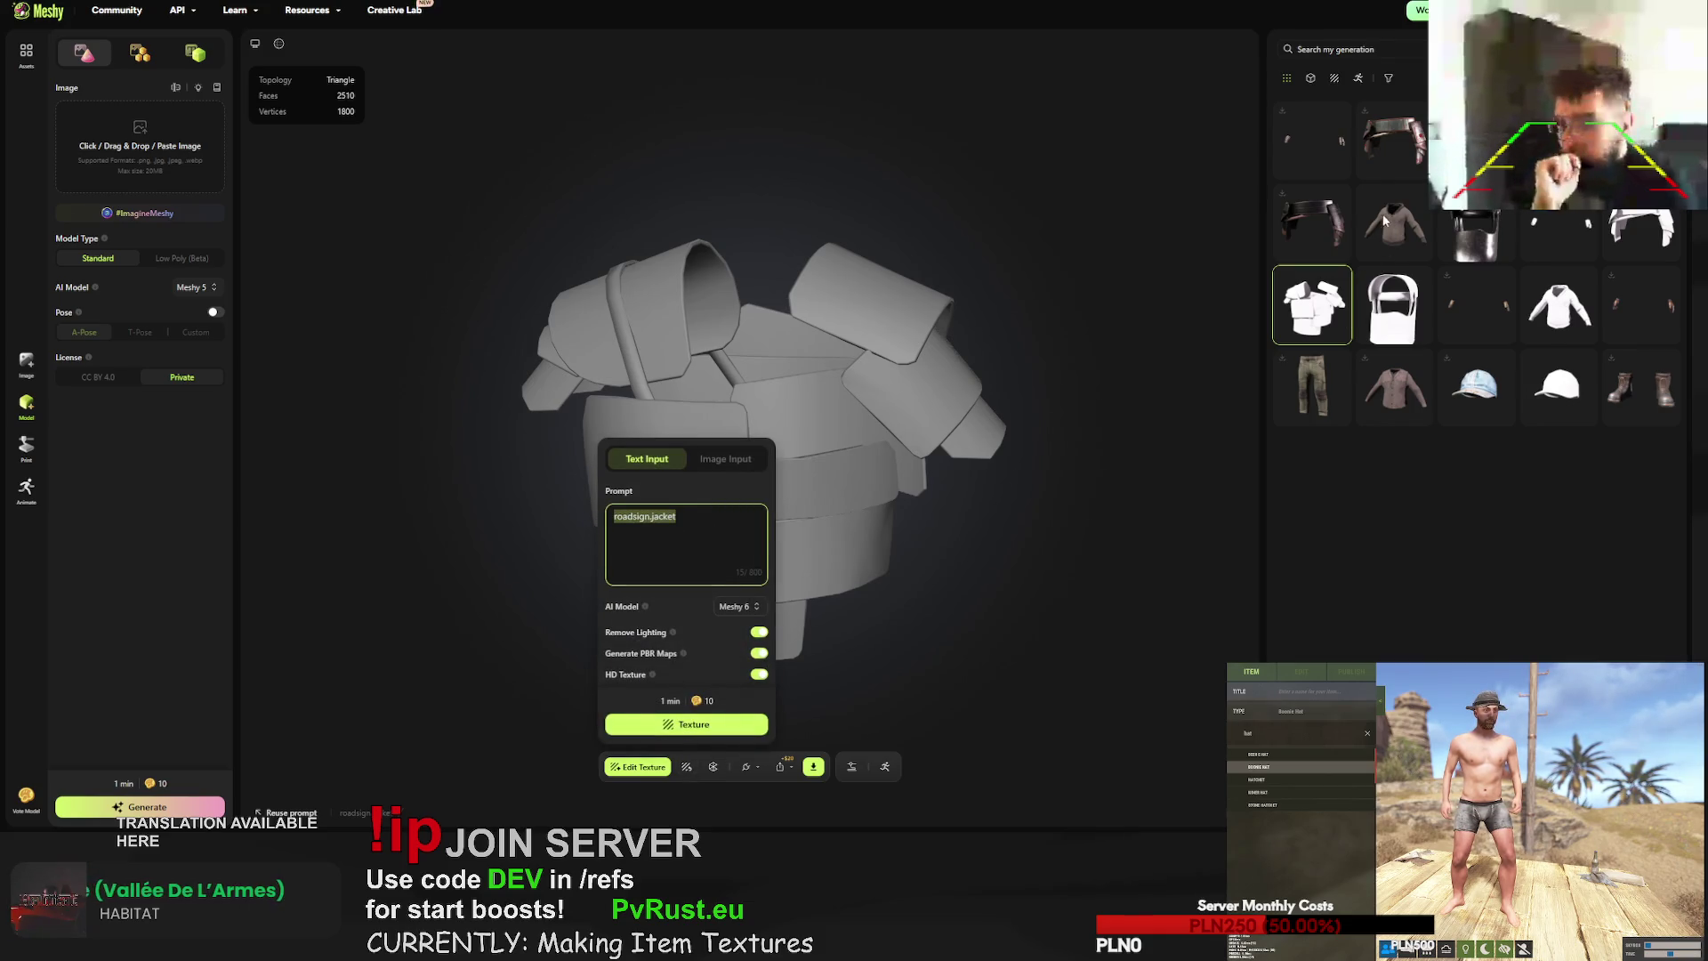
{"action": "left_click", "coordinate": [1329, 210]}
{"action": "left_click", "coordinate": [1329, 210]}
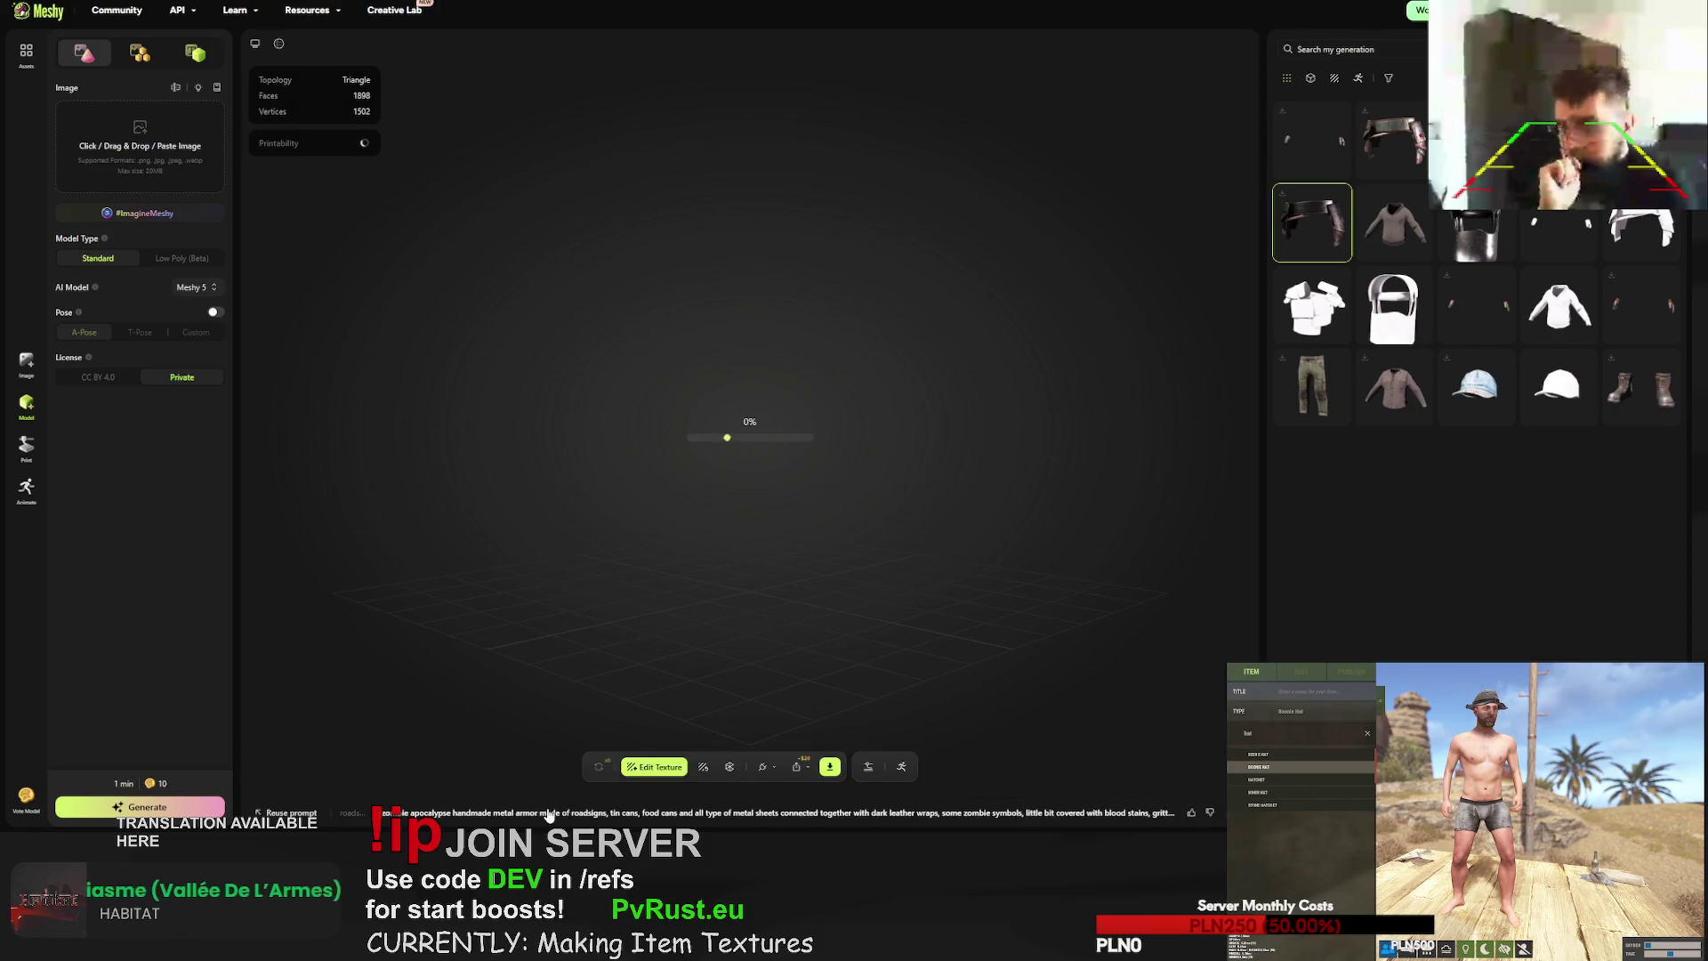
{"action": "left_click_drag", "start_coordinate": [565, 762], "coordinate": [252, 762]}
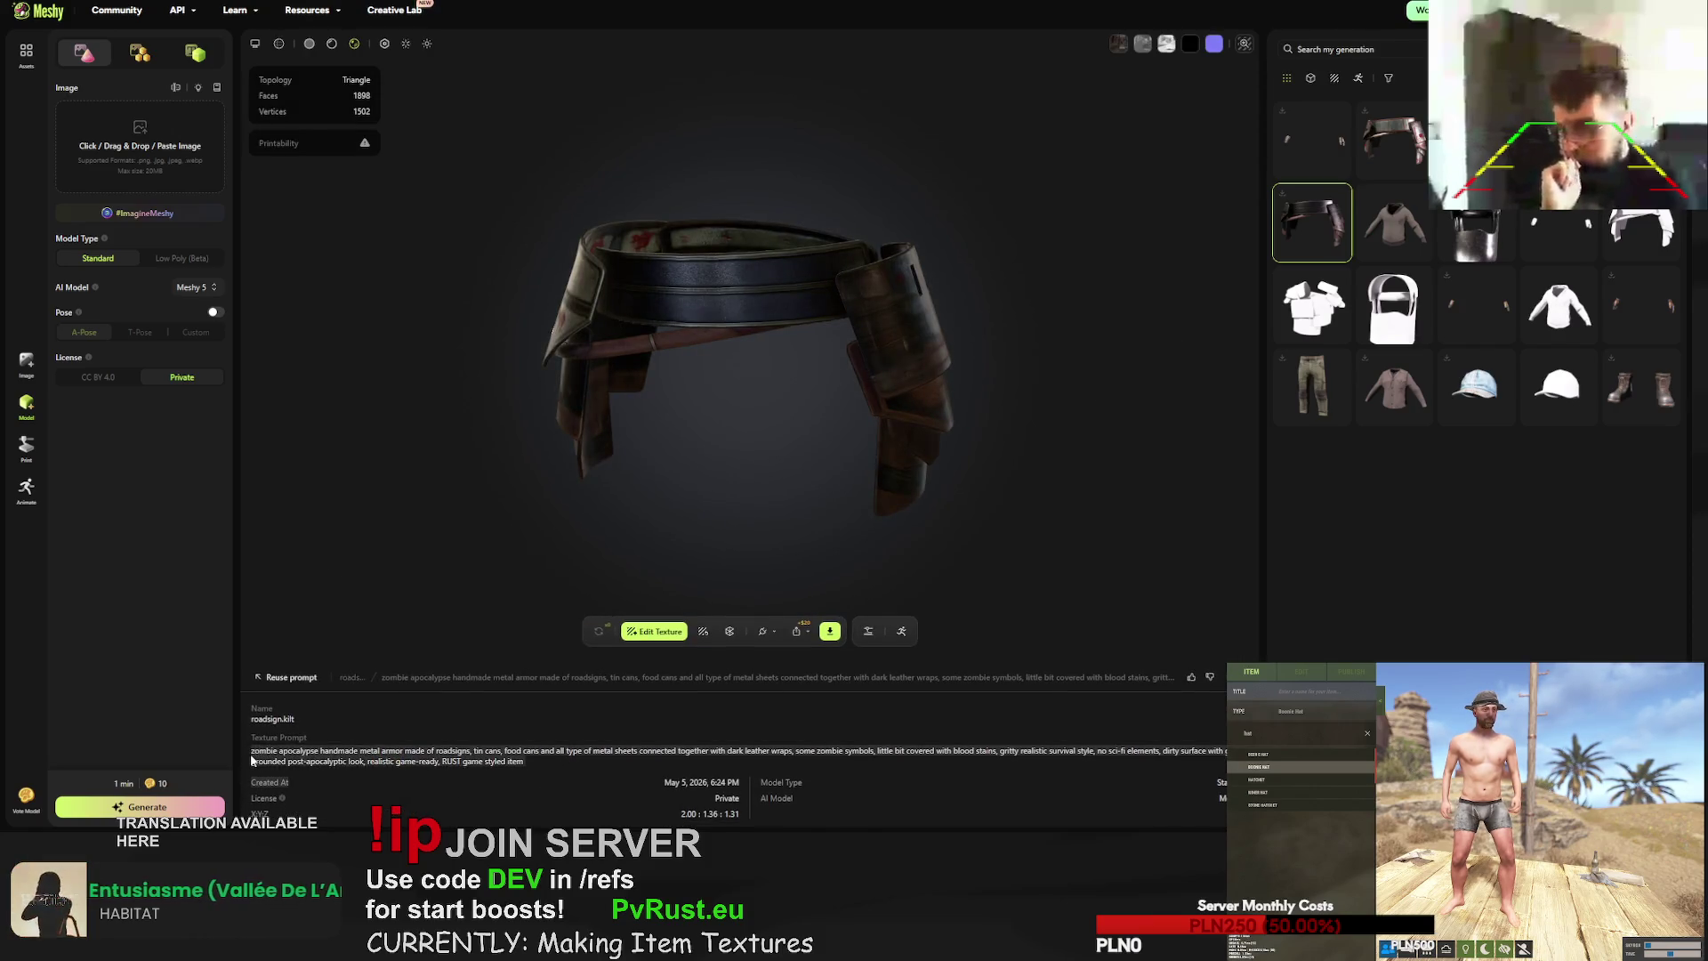
{"action": "left_click_drag", "start_coordinate": [526, 773], "coordinate": [255, 750]}
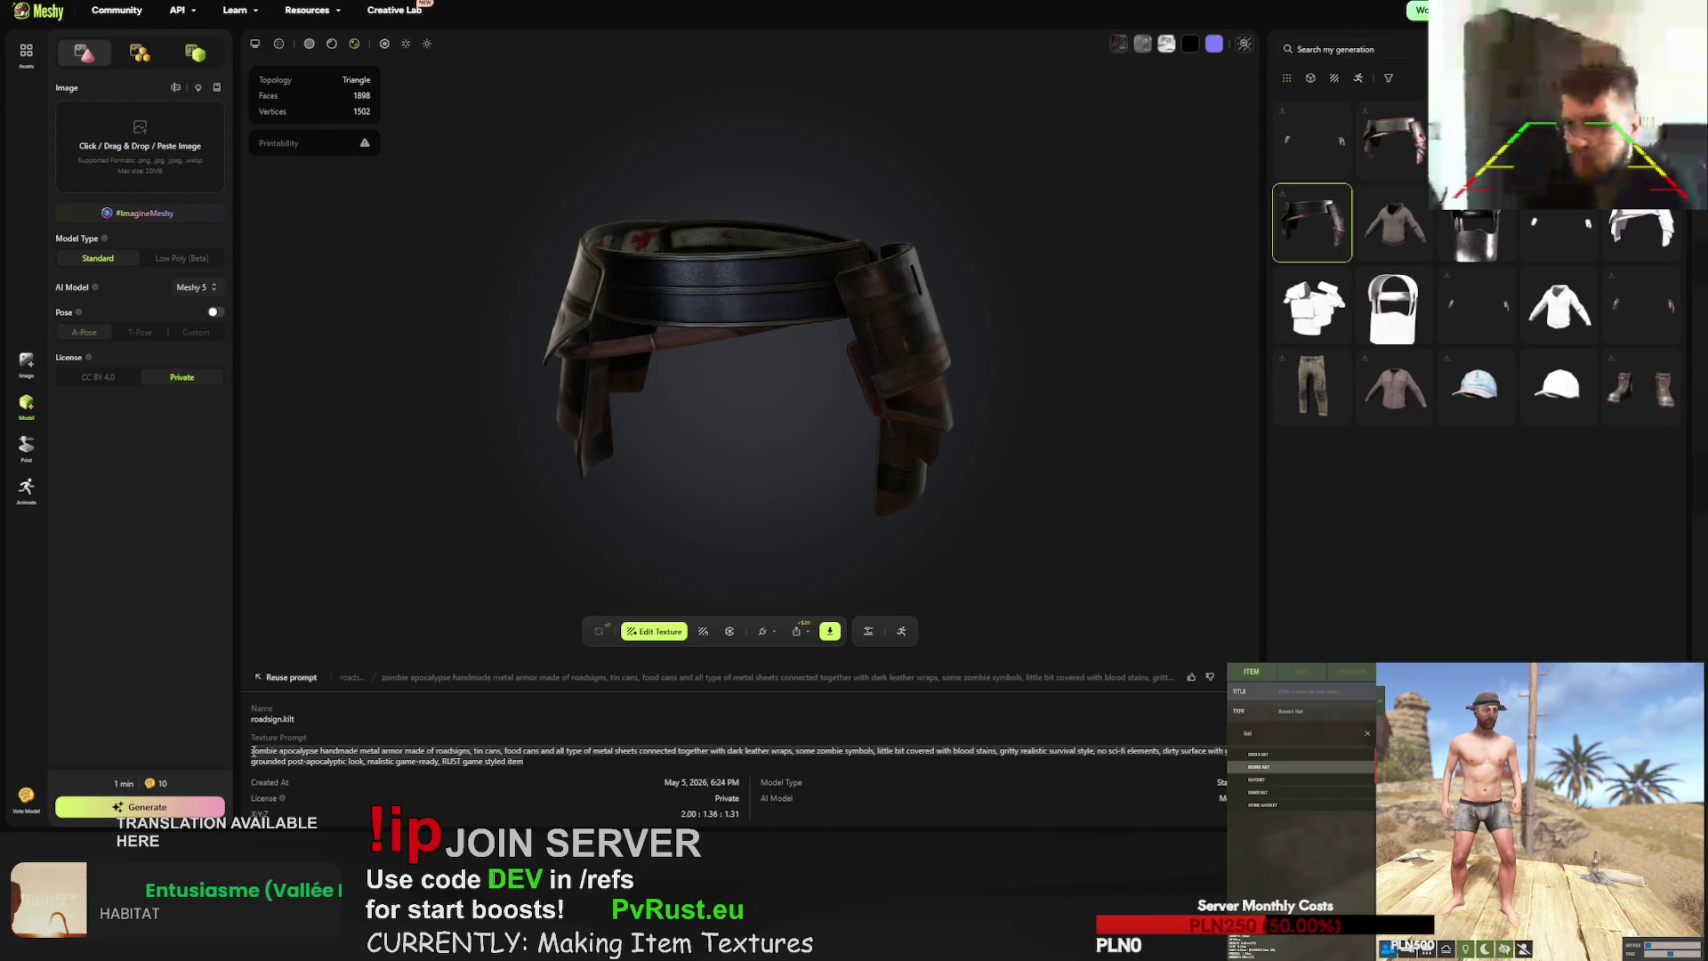
- Paste the kilt's description into the roadsign jacket's Edit Texture prompt
{"action": "left_click", "coordinate": [1313, 305]}
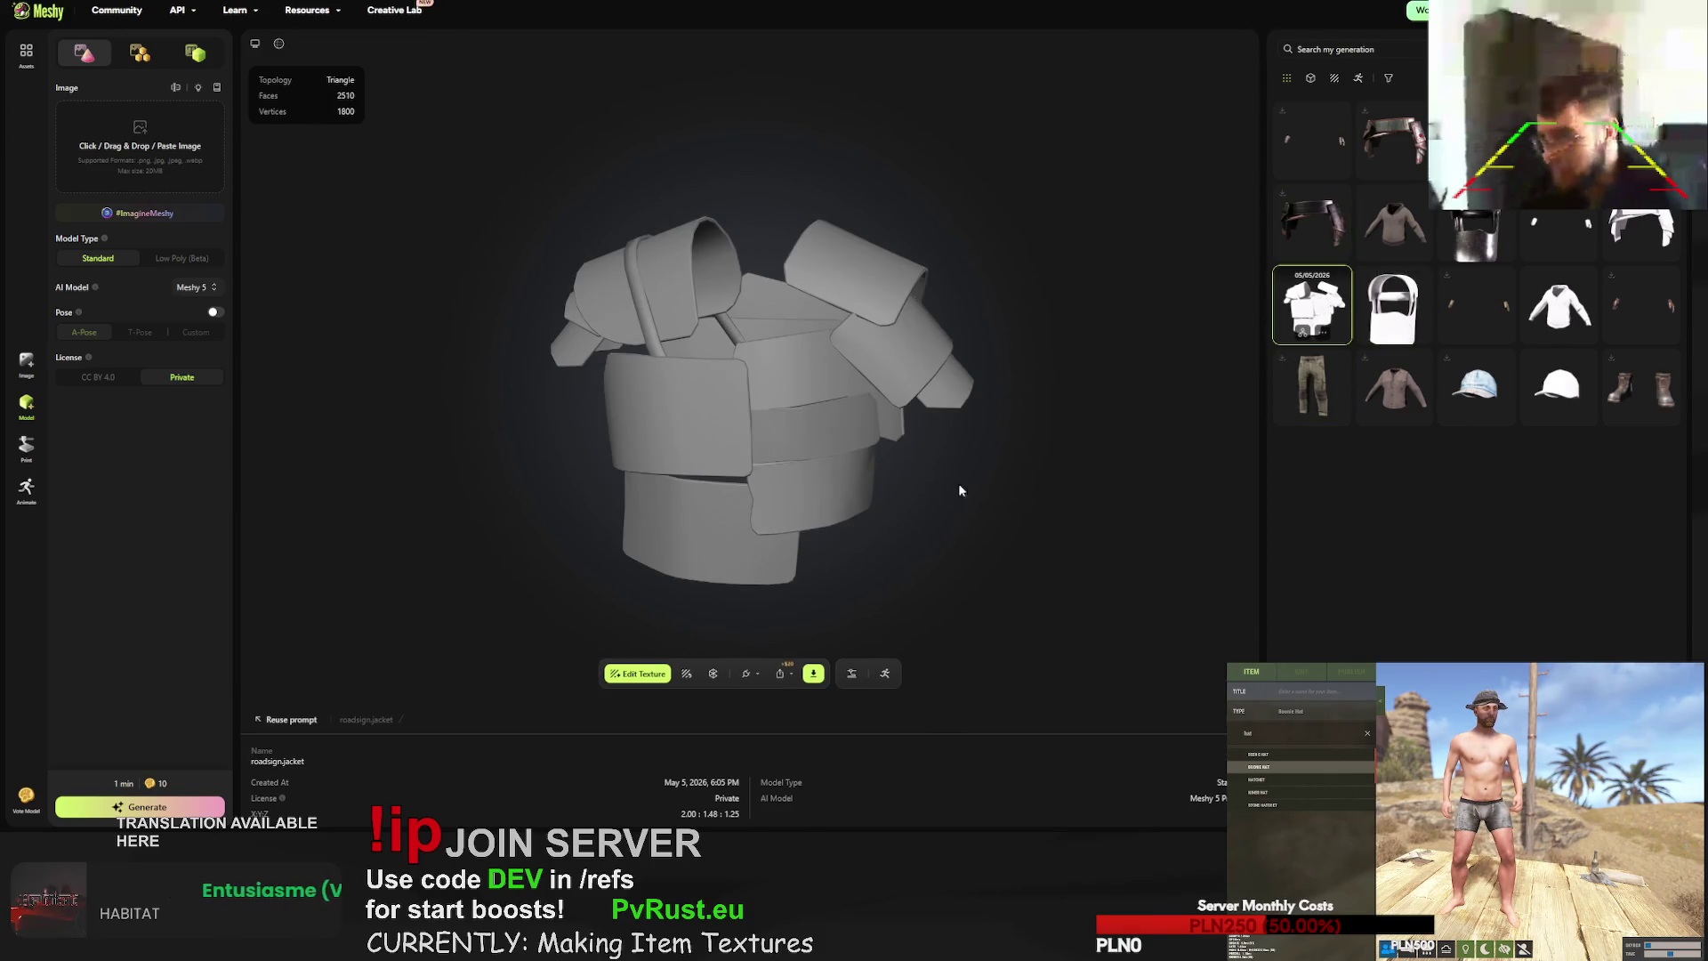
{"action": "left_click", "coordinate": [699, 673]}
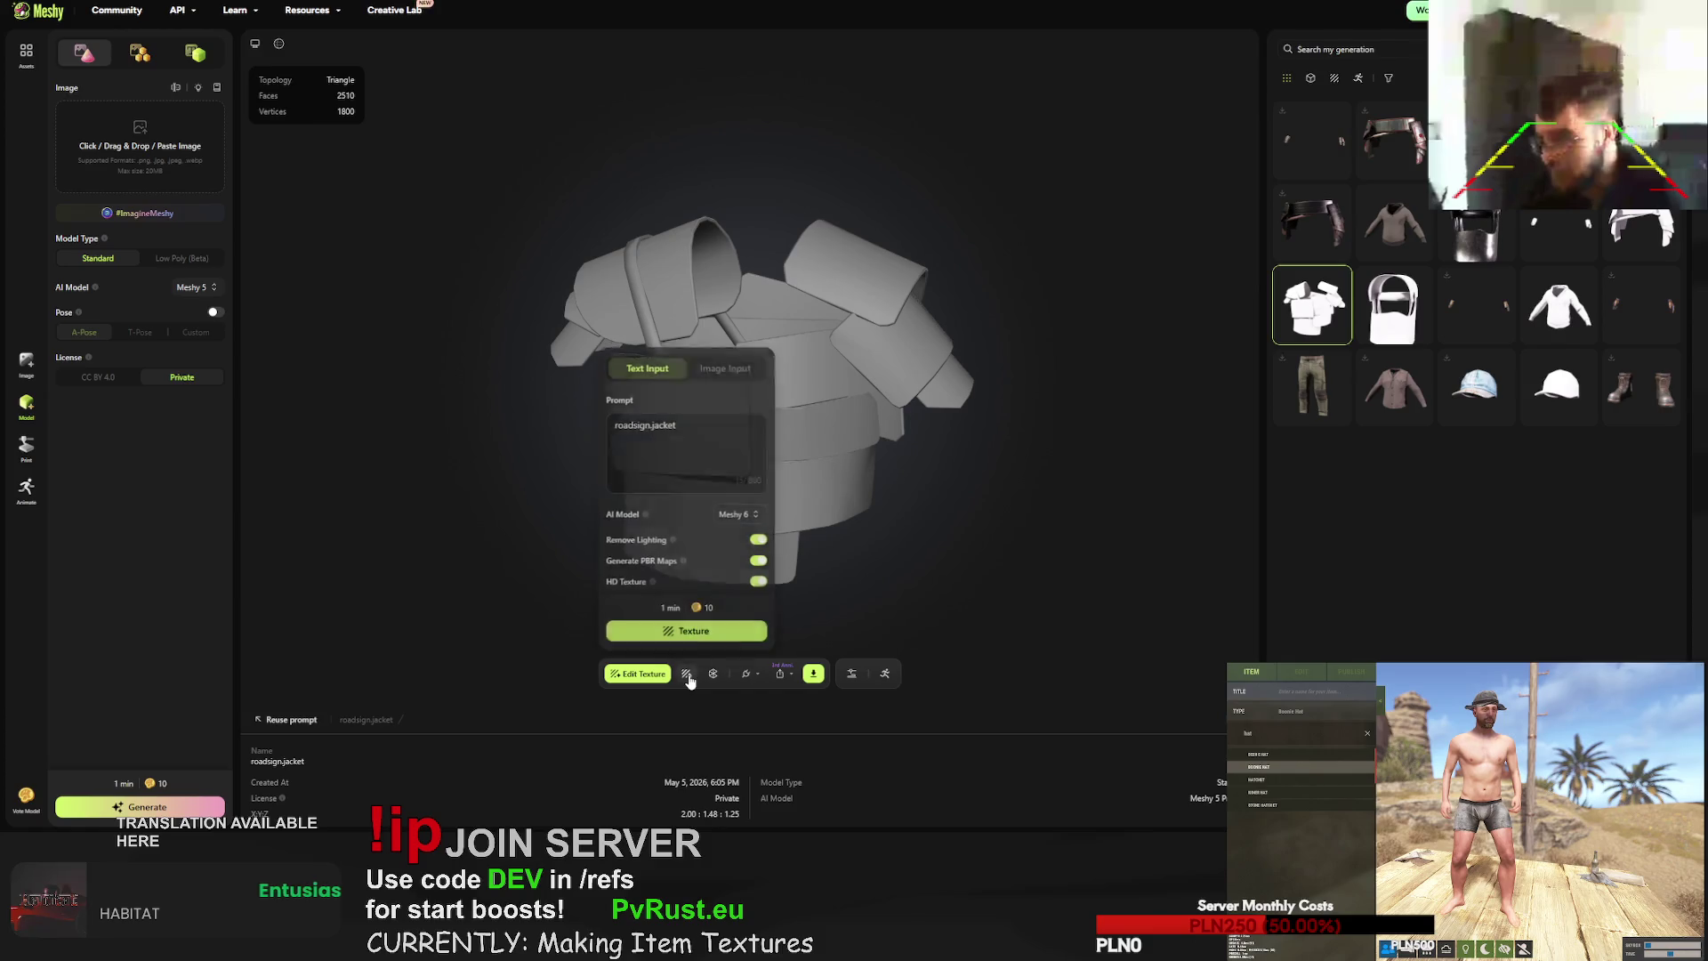
{"action": "left_click", "coordinate": [691, 438]}
{"action": "key", "text": "ctrl+v"}
- Add 'rusty' after handmade and replace the roadsign materials with 'rusty metal sheets welded together'
{"action": "scroll", "coordinate": [676, 415], "scroll_direction": "up", "scroll_amount": 2}
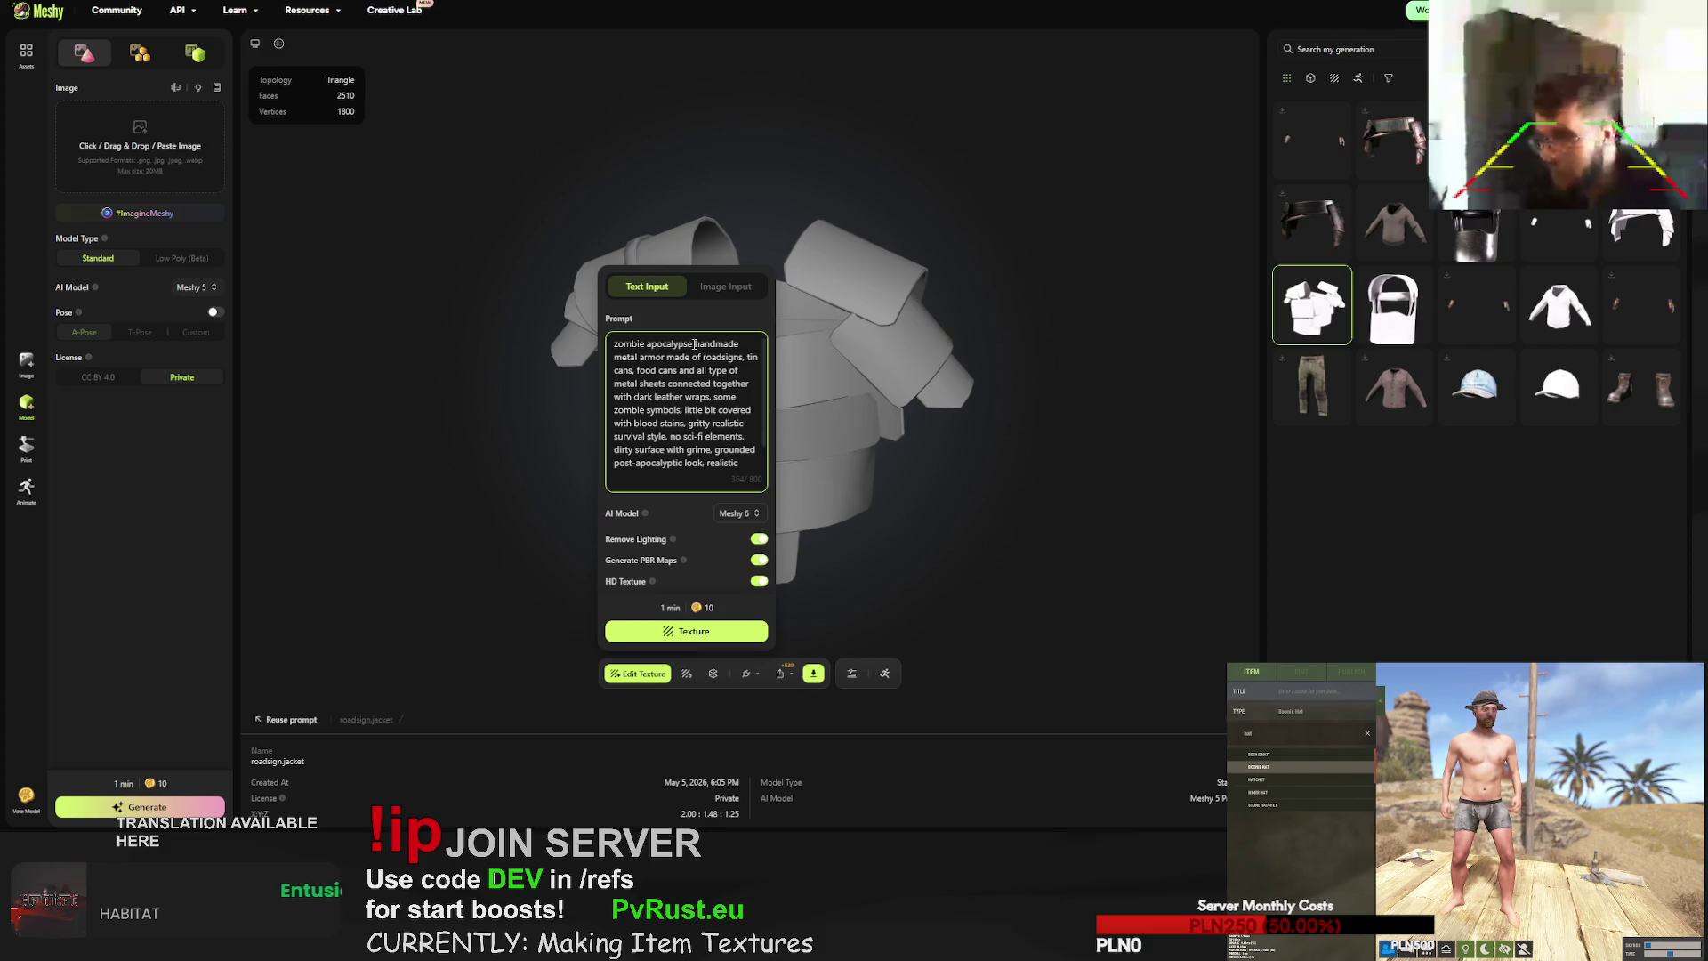
{"action": "mouse_move", "coordinate": [694, 344]}
{"action": "left_mouse_down"}
{"action": "mouse_move", "coordinate": [683, 360]}
{"action": "mouse_move", "coordinate": [712, 344]}
{"action": "left_mouse_up"}
{"action": "left_click", "coordinate": [737, 344]}
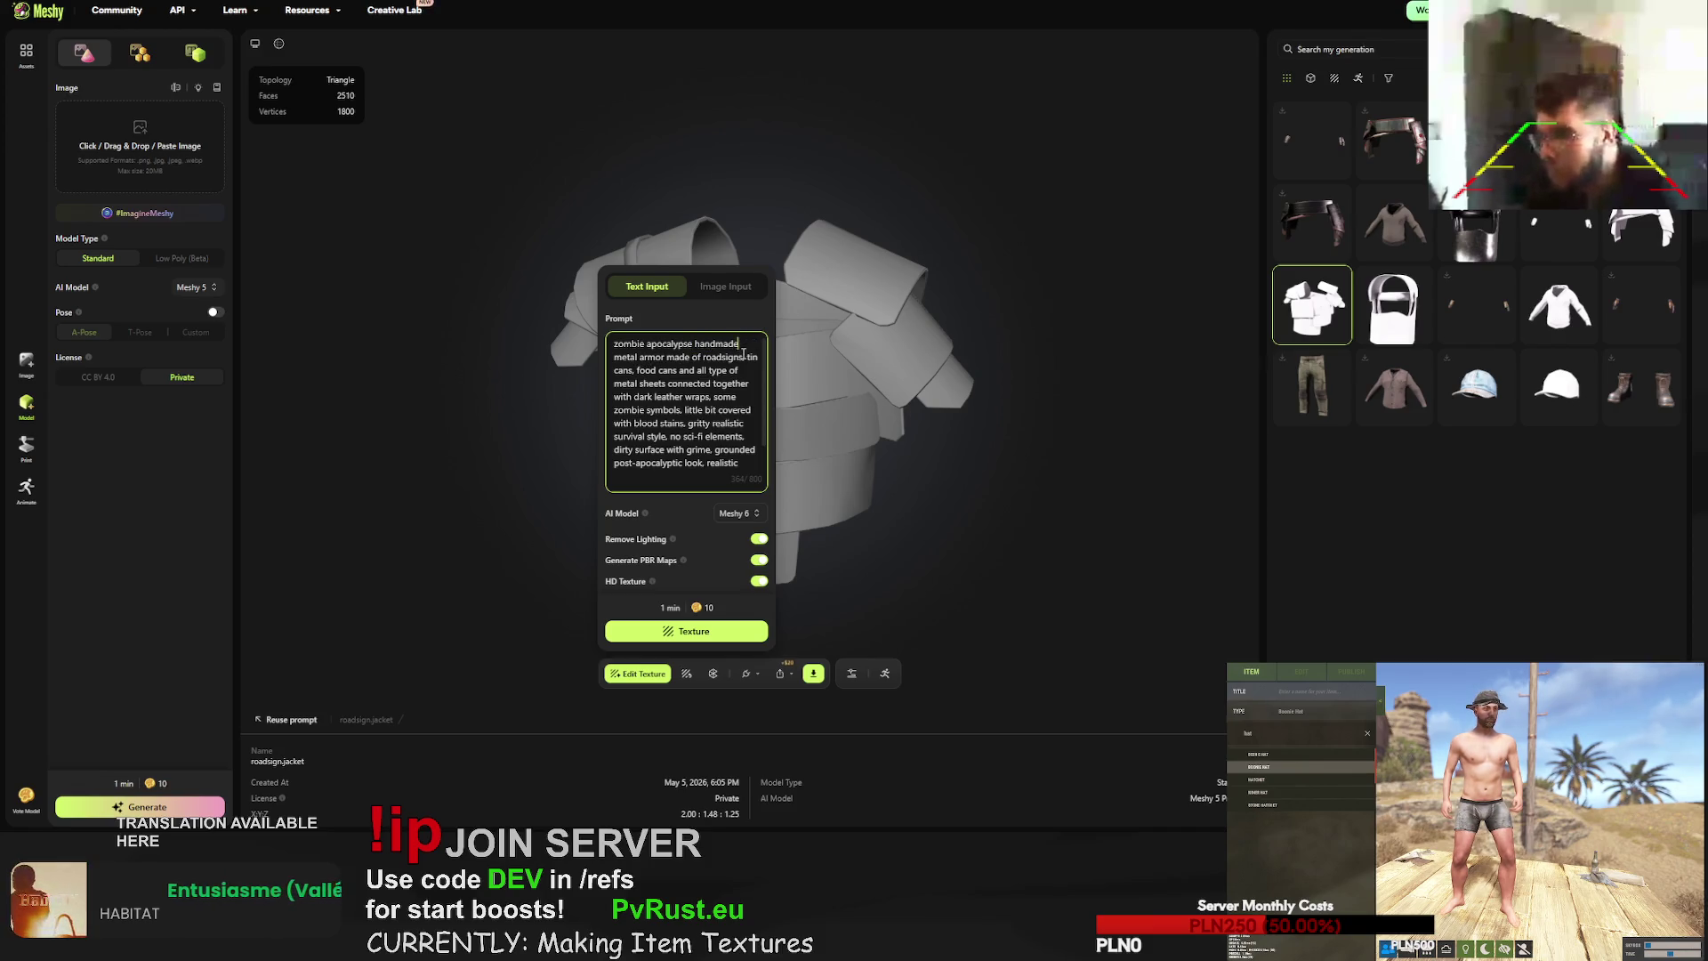
{"action": "type", "text": "rusty"}
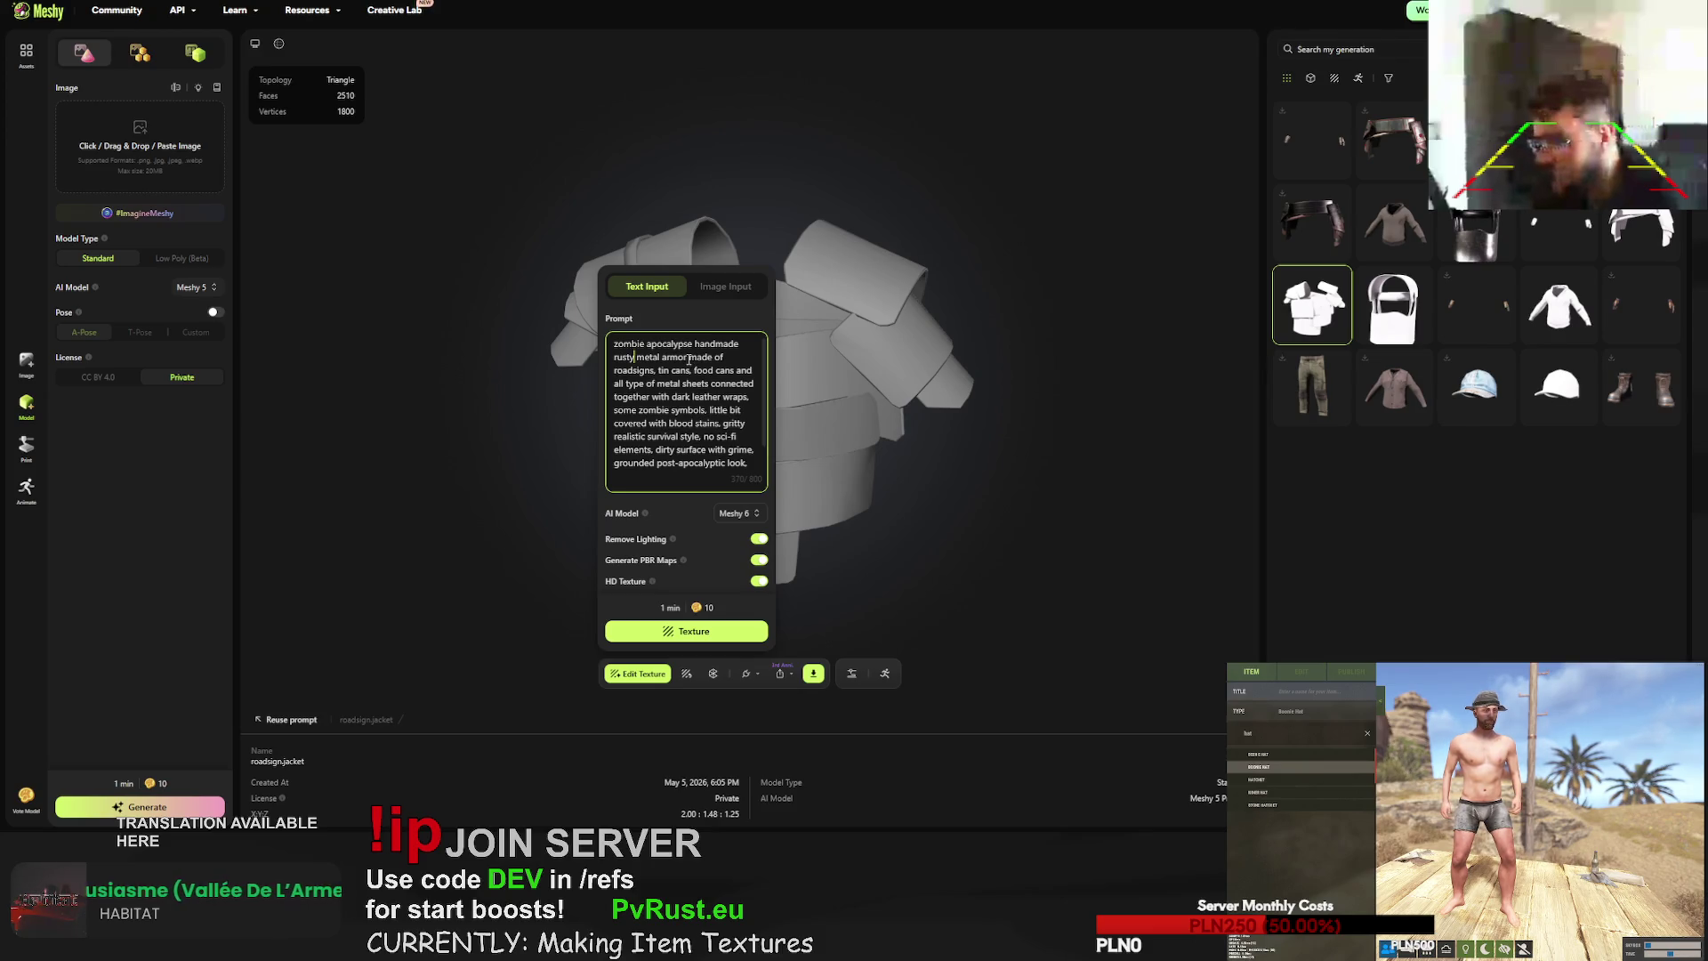
{"action": "mouse_move", "coordinate": [688, 357]}
{"action": "left_mouse_down"}
{"action": "mouse_move", "coordinate": [743, 386]}
{"action": "mouse_move", "coordinate": [689, 398]}
{"action": "mouse_move", "coordinate": [748, 400]}
{"action": "mouse_move", "coordinate": [677, 399]}
{"action": "mouse_move", "coordinate": [708, 385]}
{"action": "left_mouse_up"}
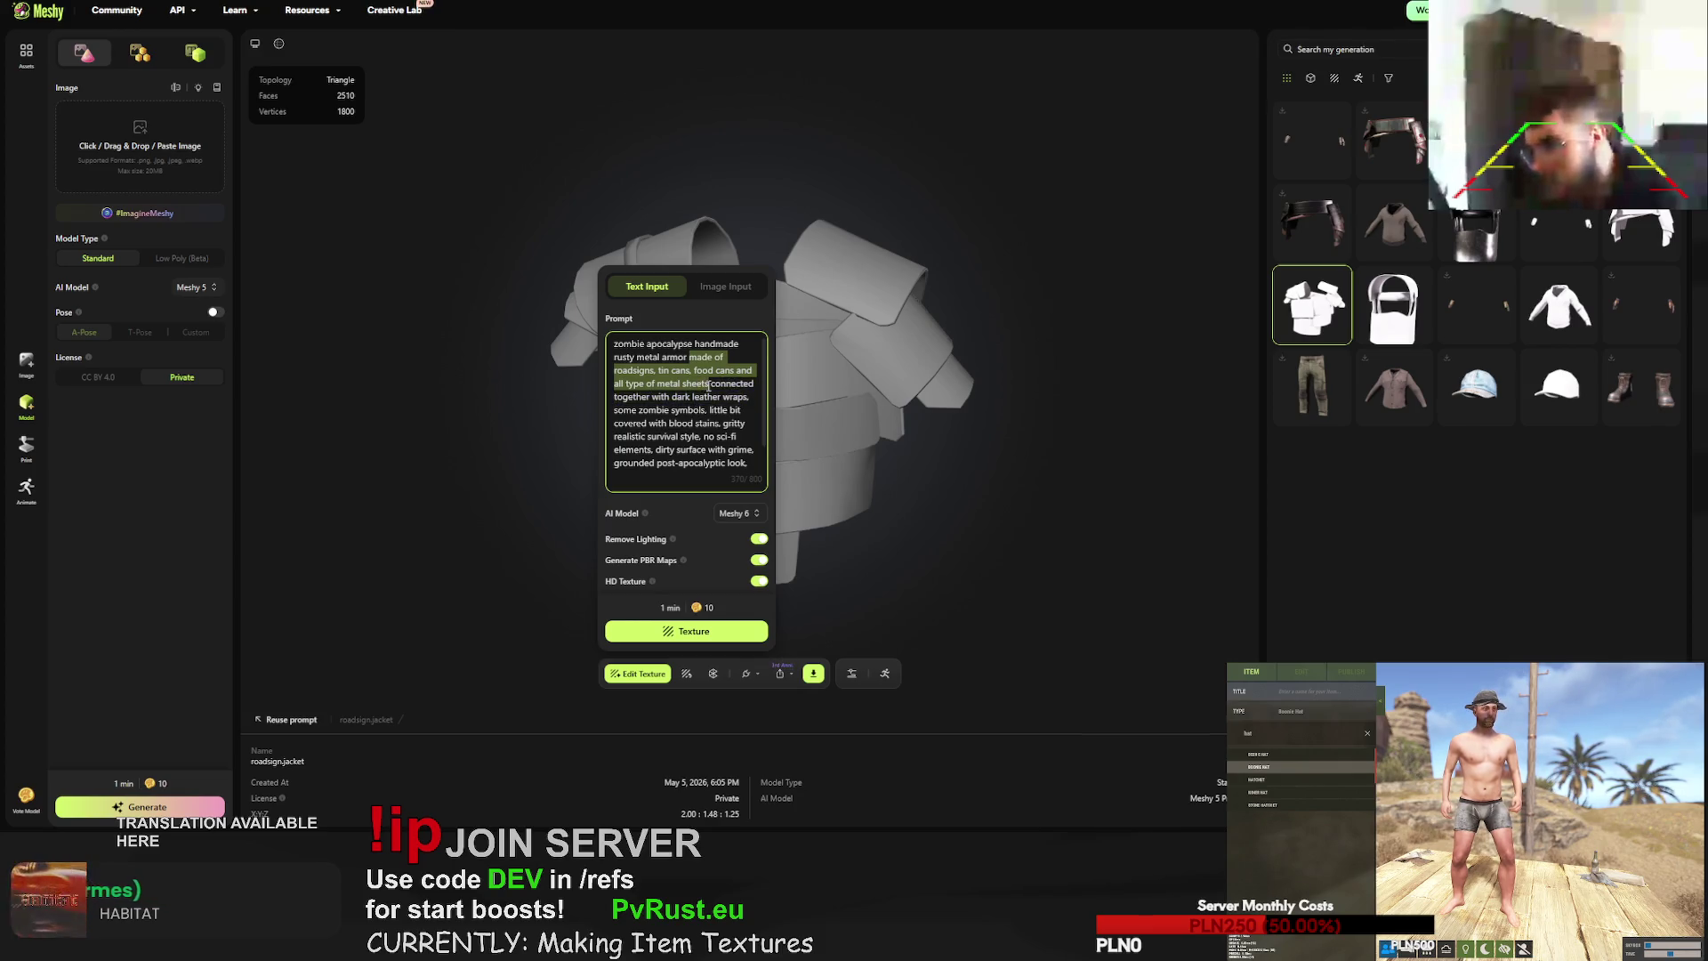
{"action": "key", "text": "BackSpace"}
{"action": "type", "text": "e of rusty "}
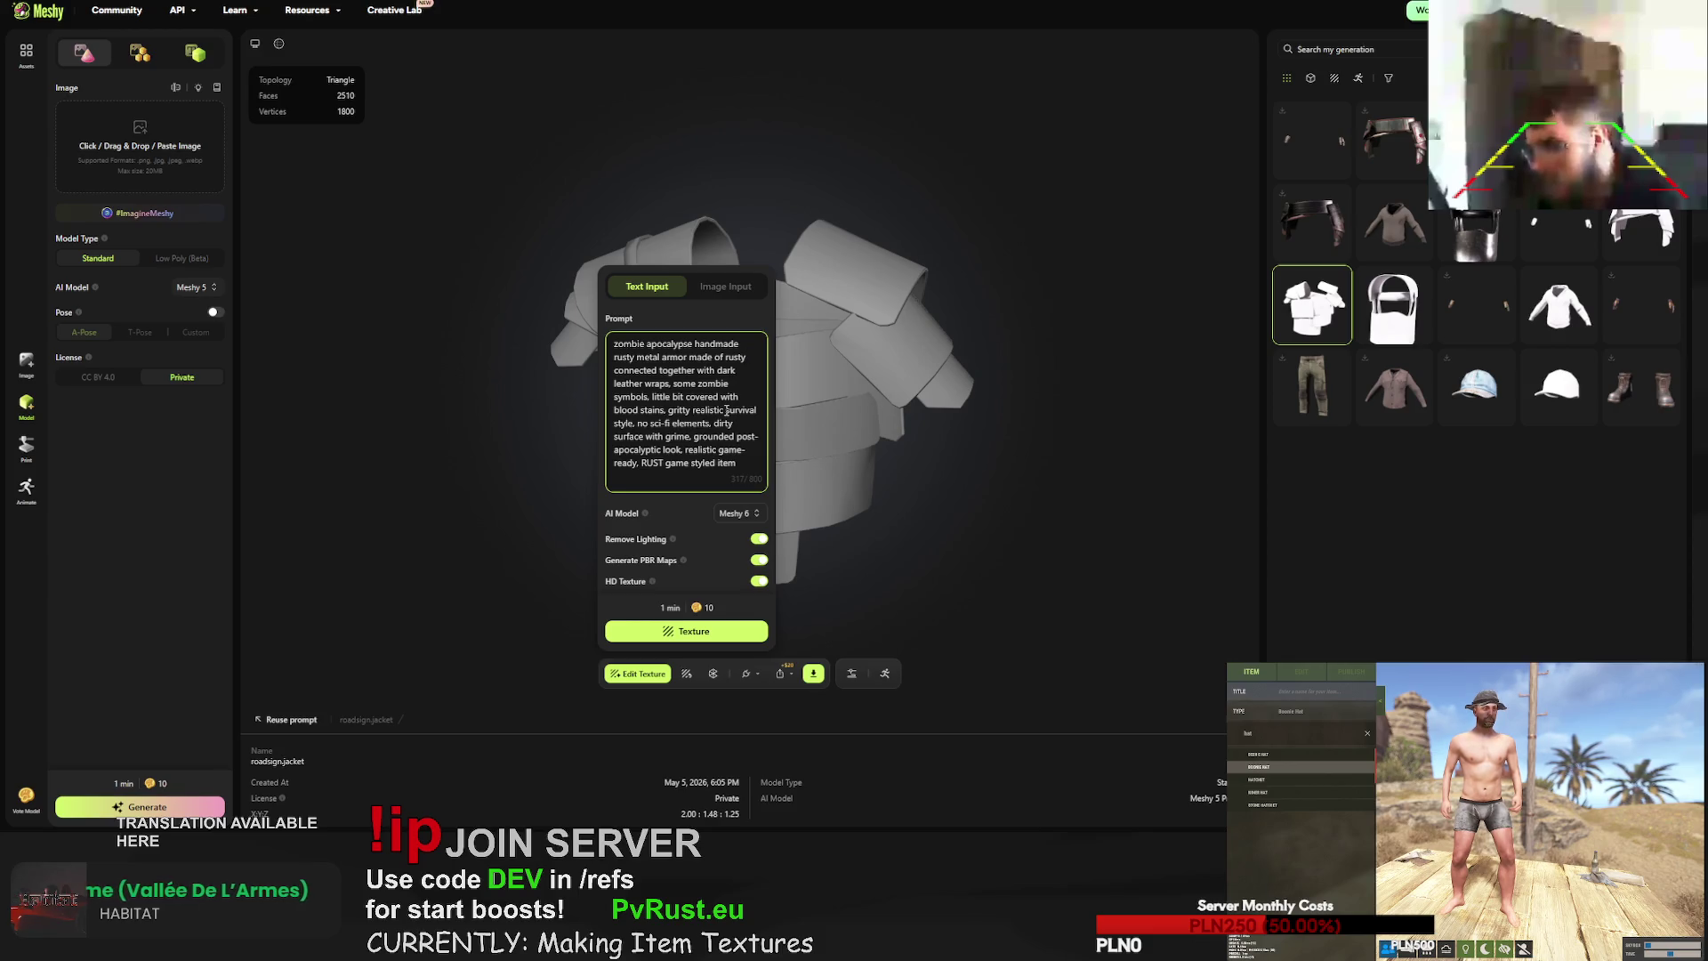
{"action": "type", "text": "metal sheets welde"}
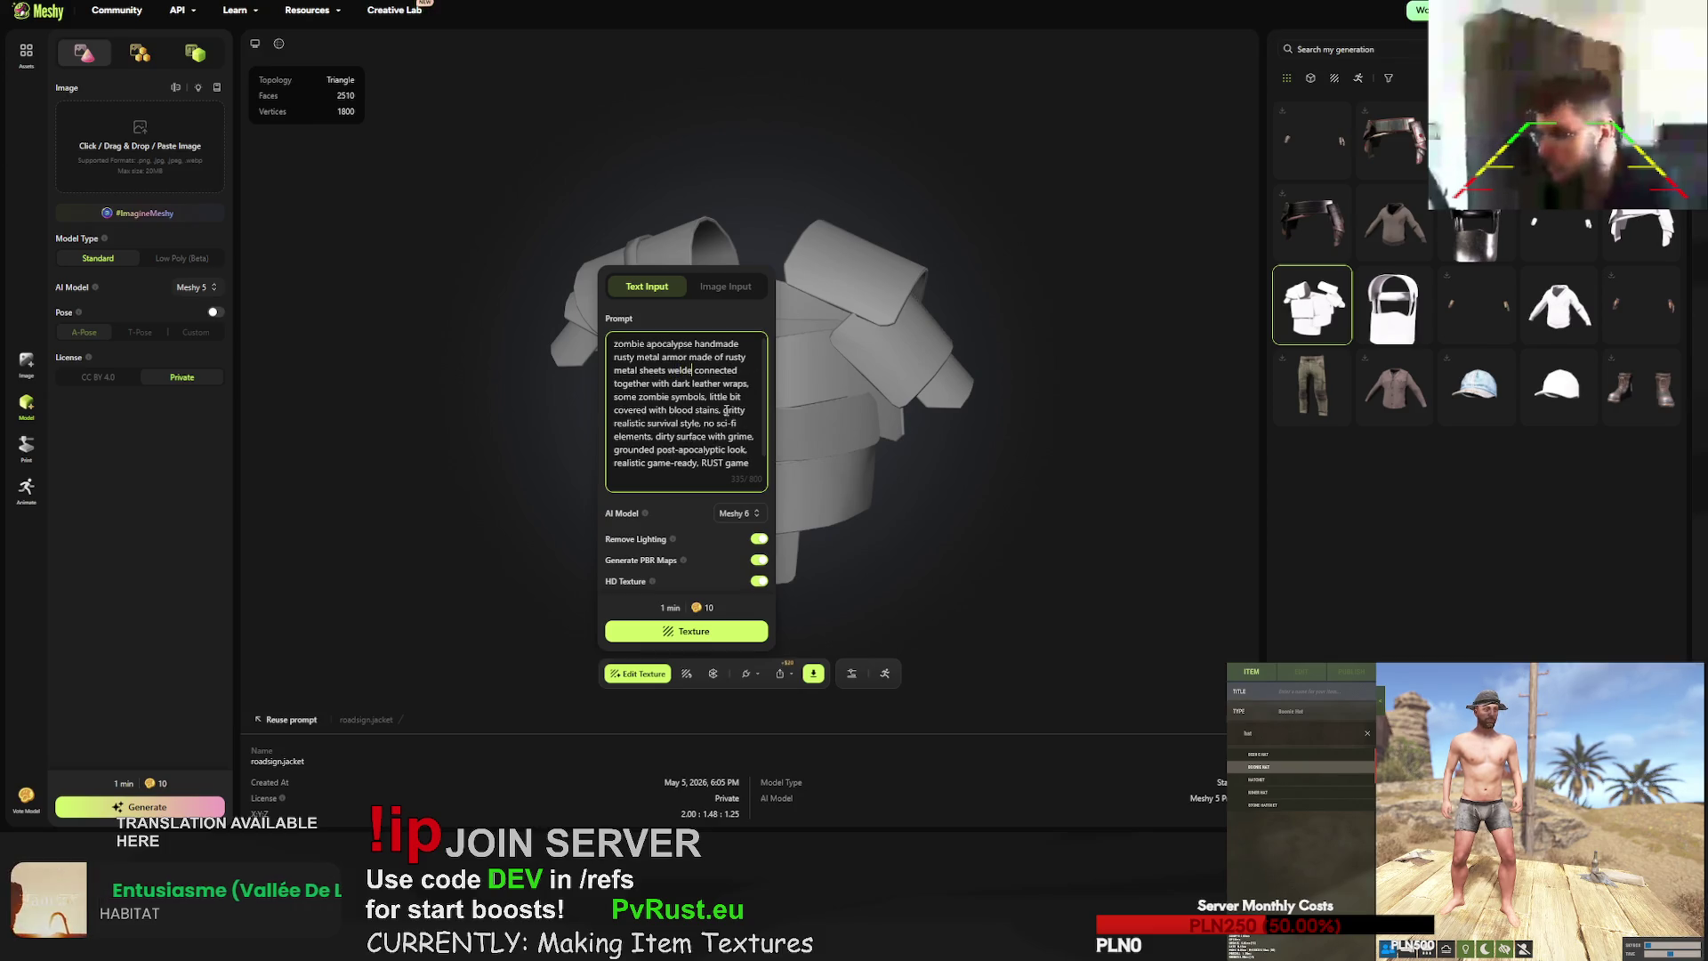
{"action": "type", "text": "d together"}
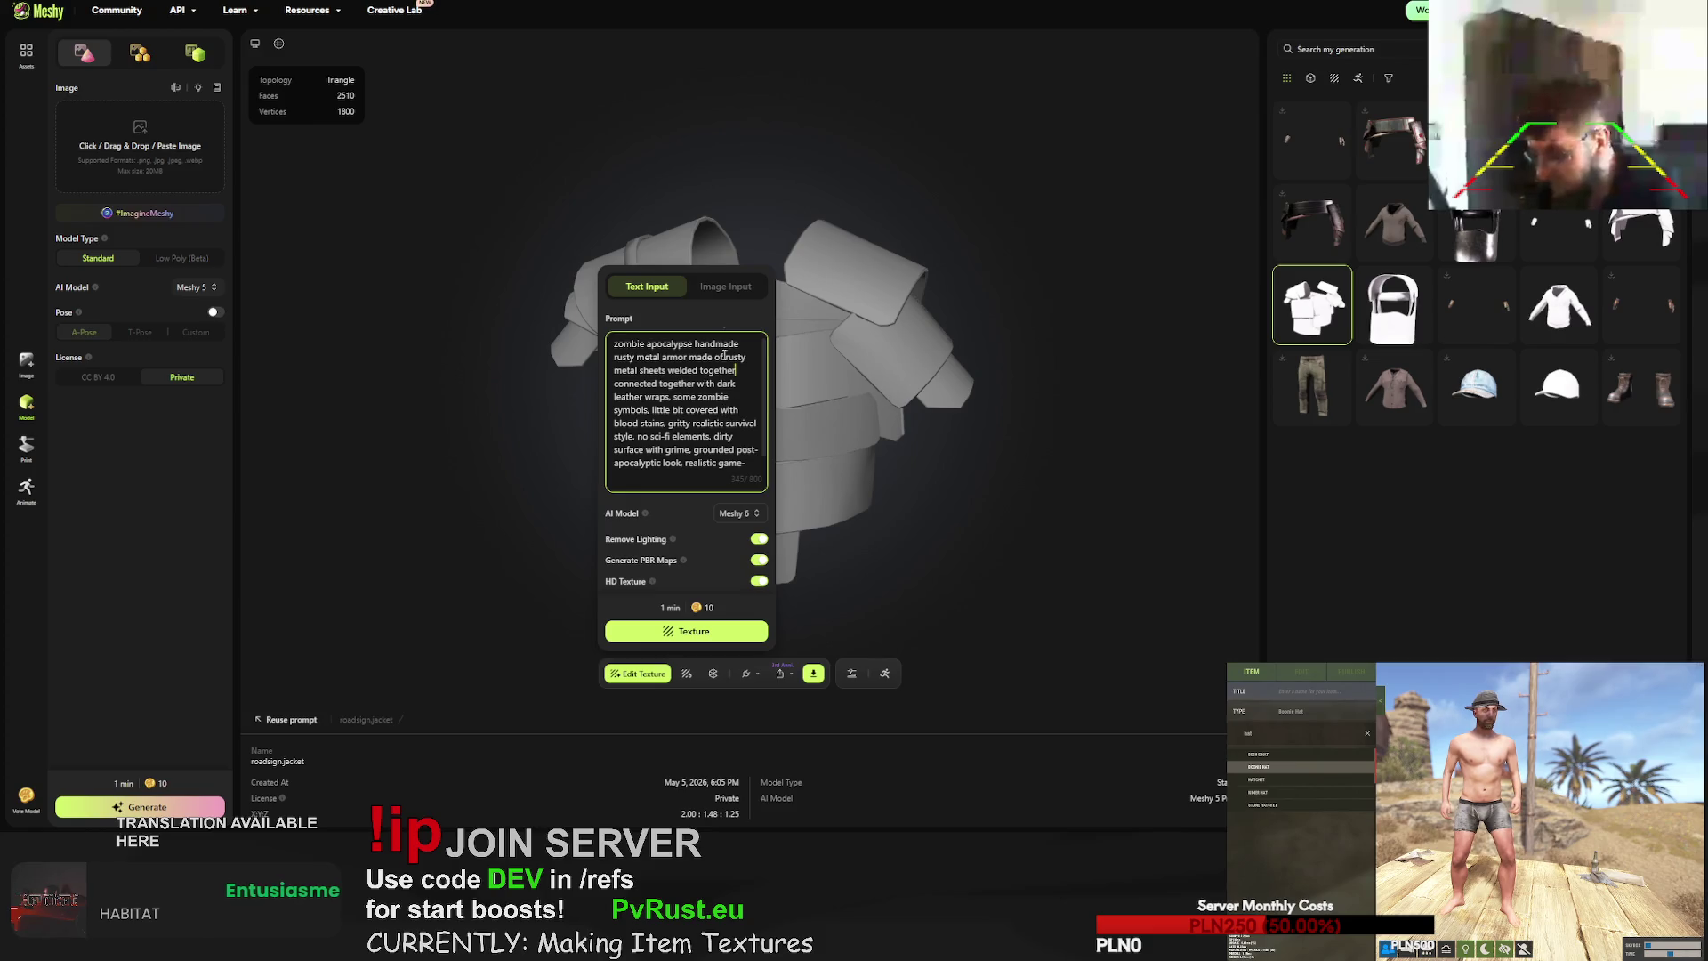
- Change the wording to 'and wrapped with' and replace zombie symbols with glowing dark green blood stains
{"action": "left_click_drag", "start_coordinate": [698, 384], "coordinate": [614, 385]}
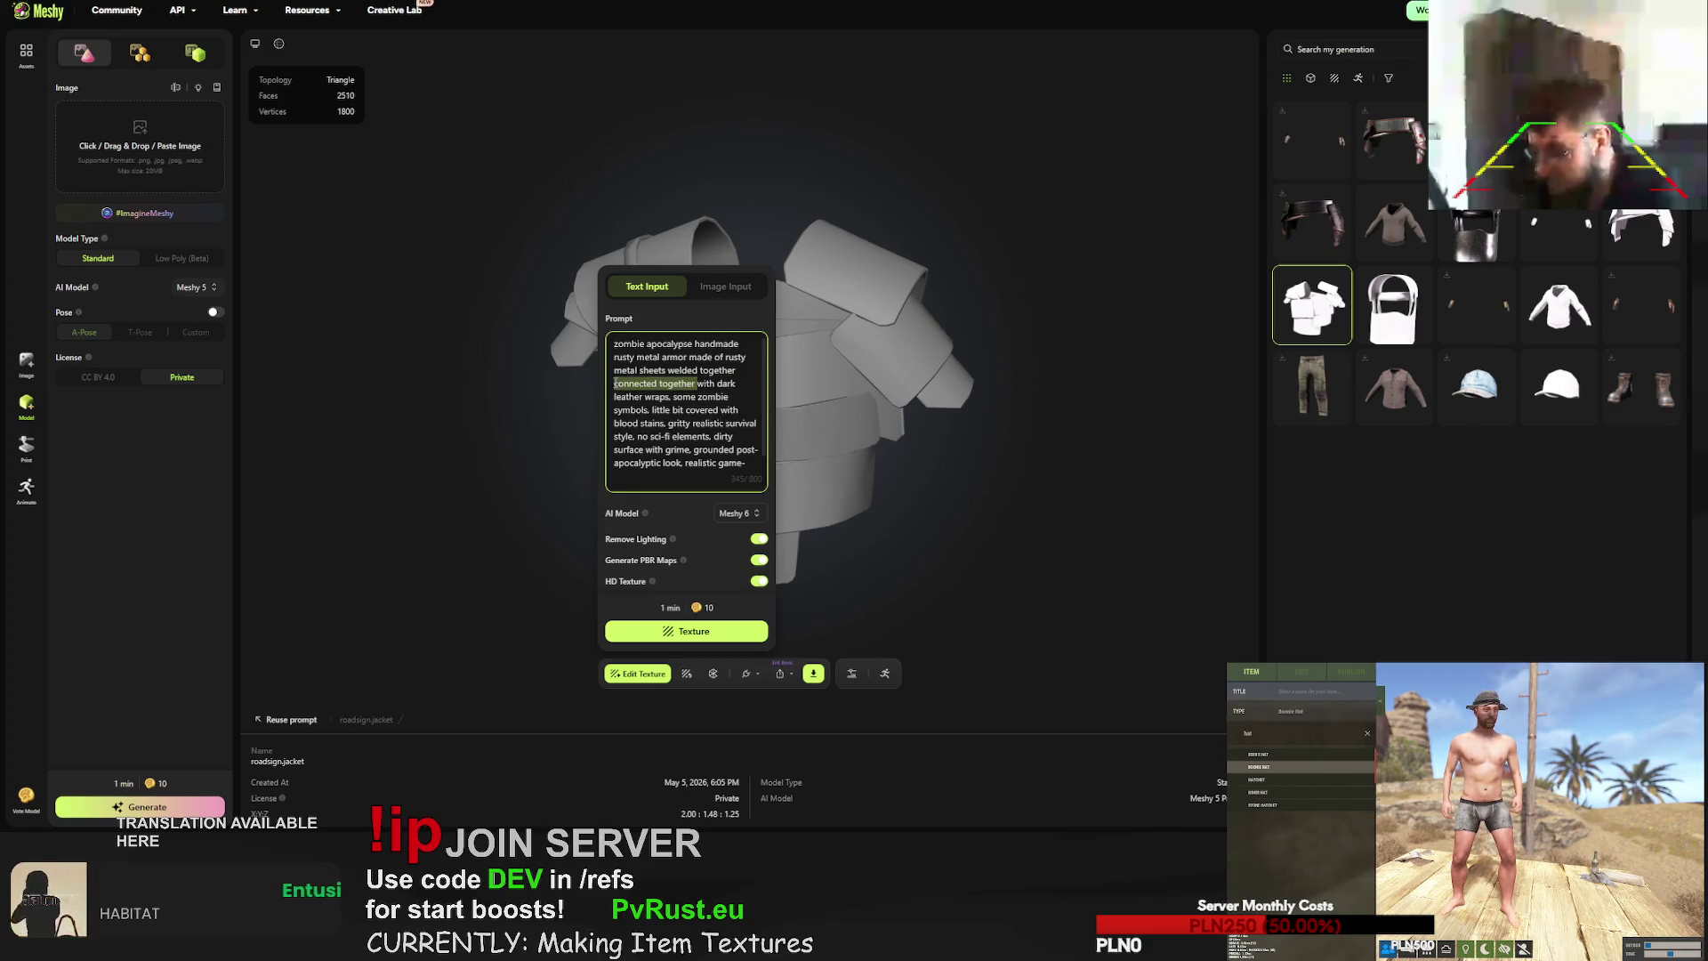
{"action": "type", "text": "and wrapped with"}
{"action": "key", "text": "BackSpace"}
{"action": "key", "text": "BackSpace"}
{"action": "key", "text": "BackSpace"}
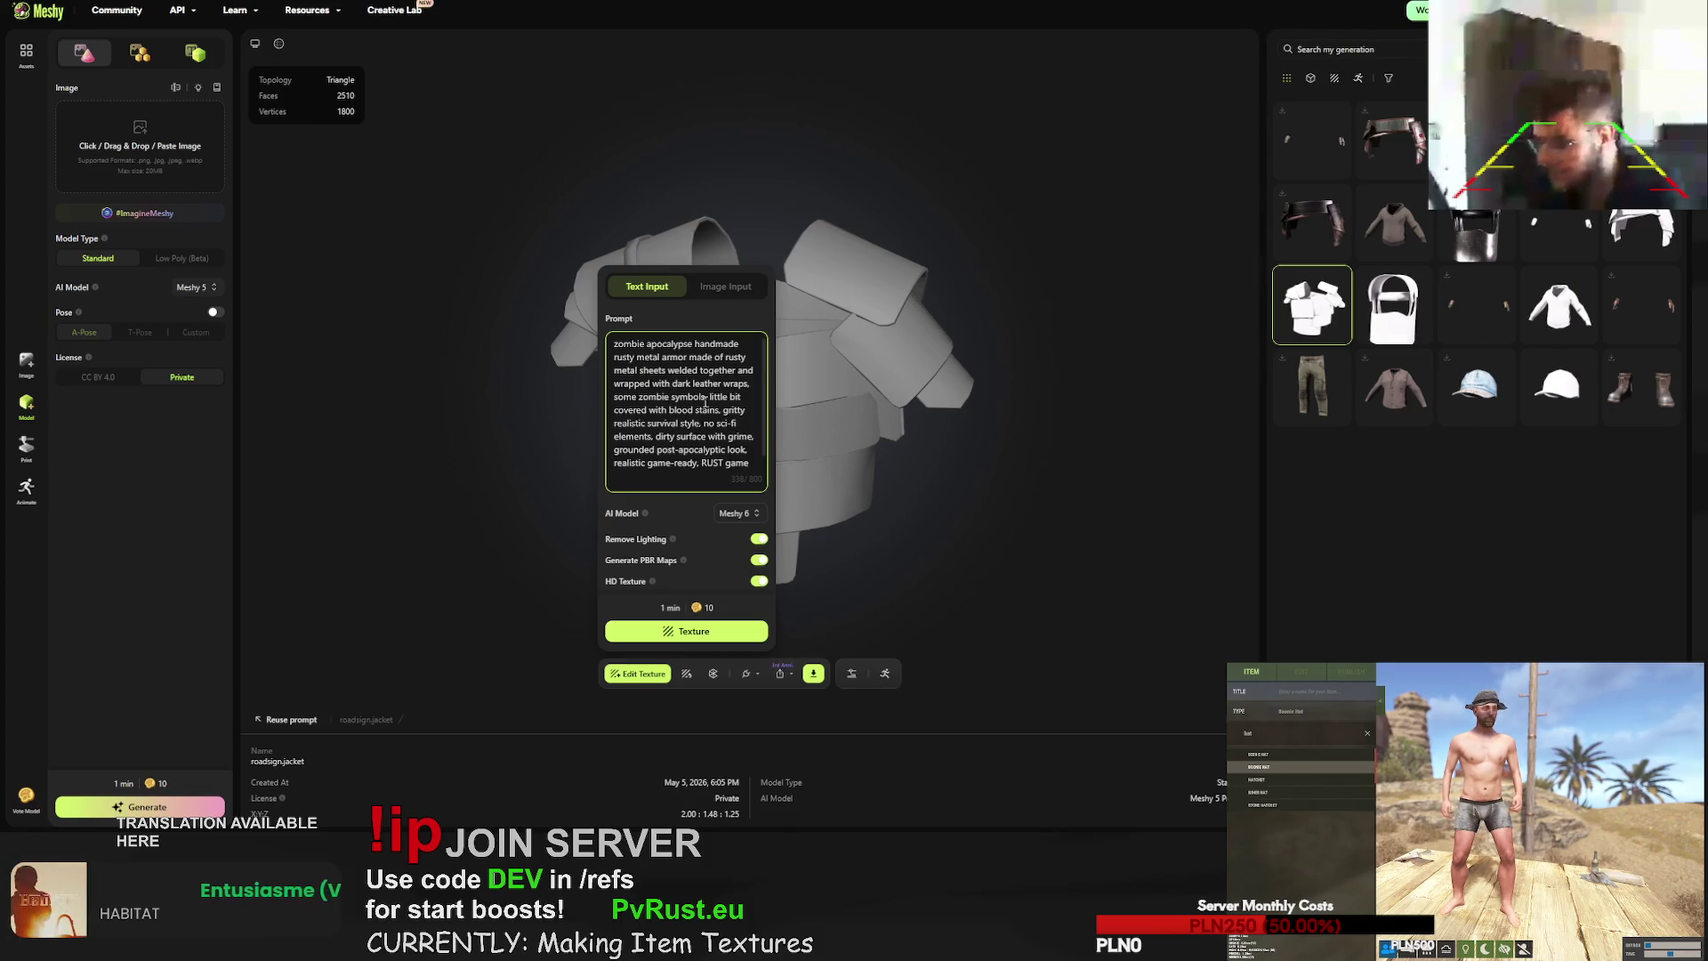
{"action": "left_click_drag", "start_coordinate": [705, 396], "coordinate": [614, 396]}
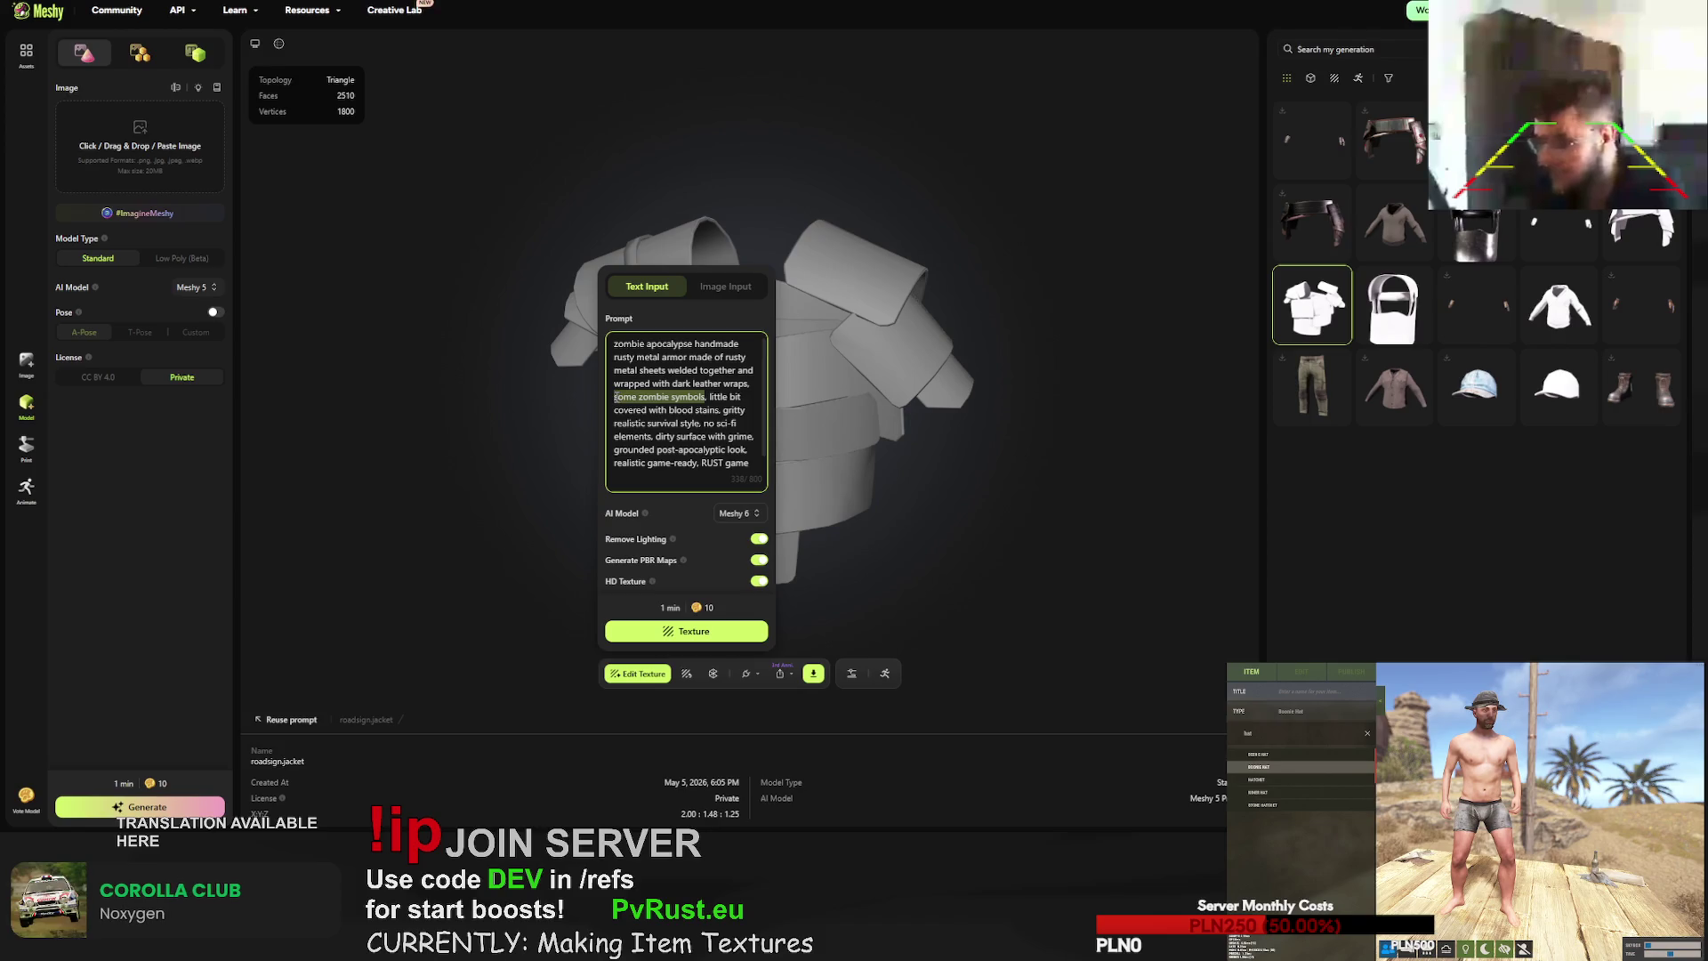
{"action": "type", "text": "everything a"}
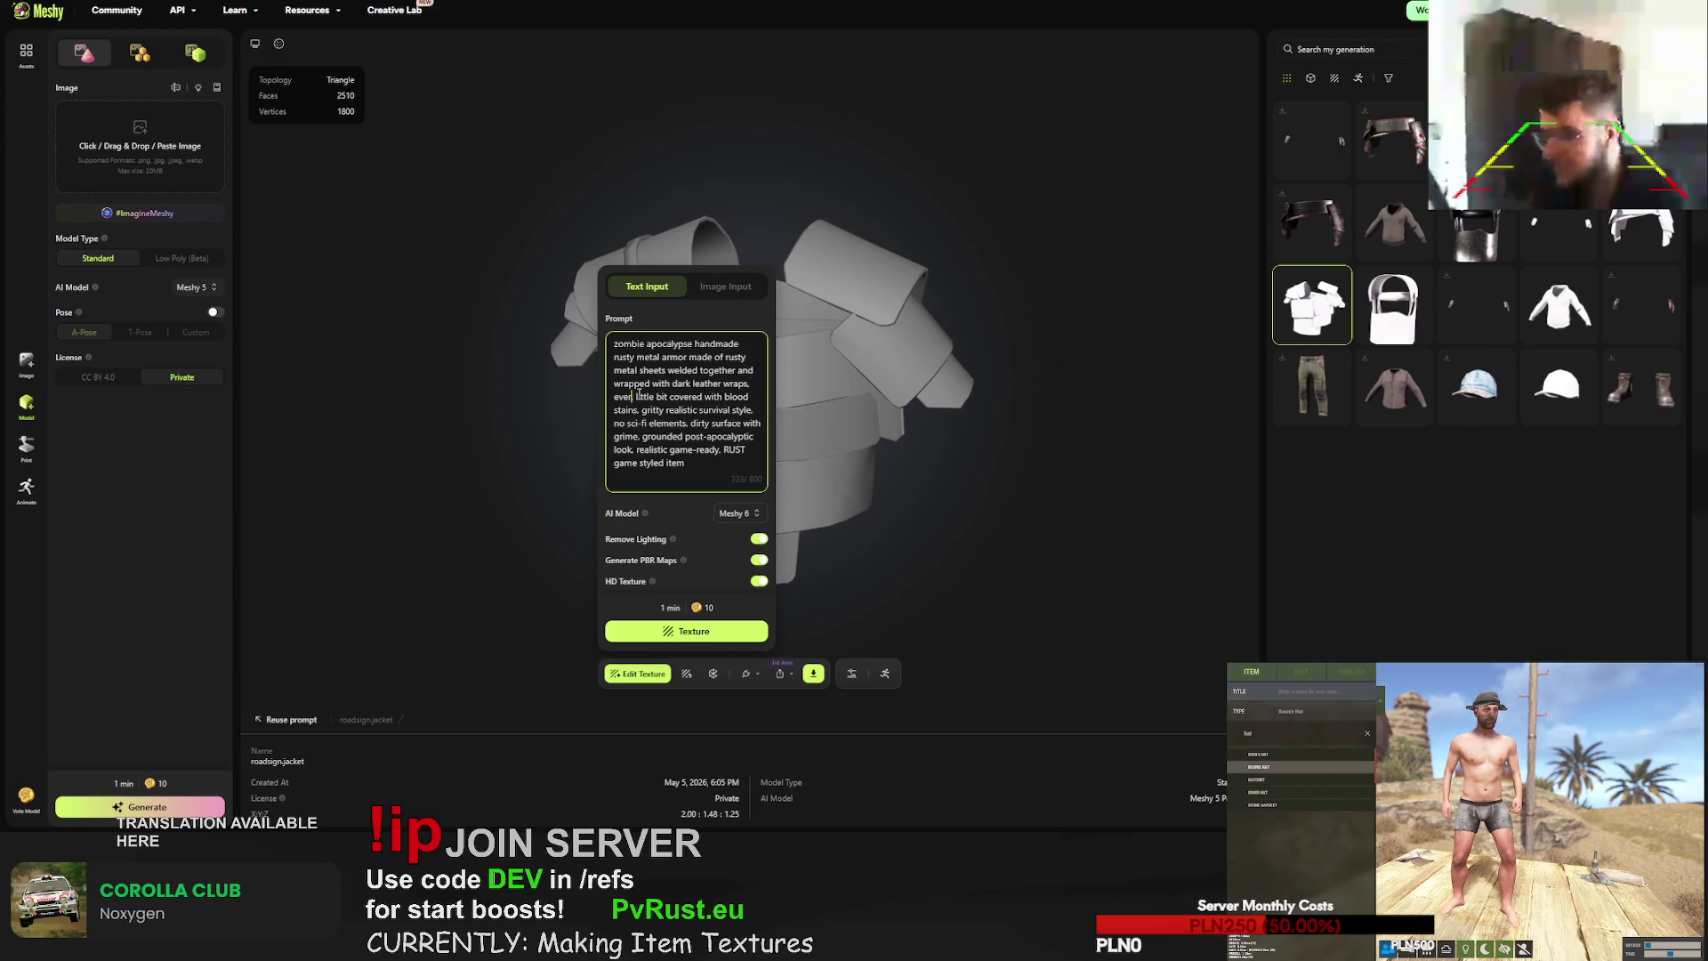
{"action": "type", "text": "overed in"}
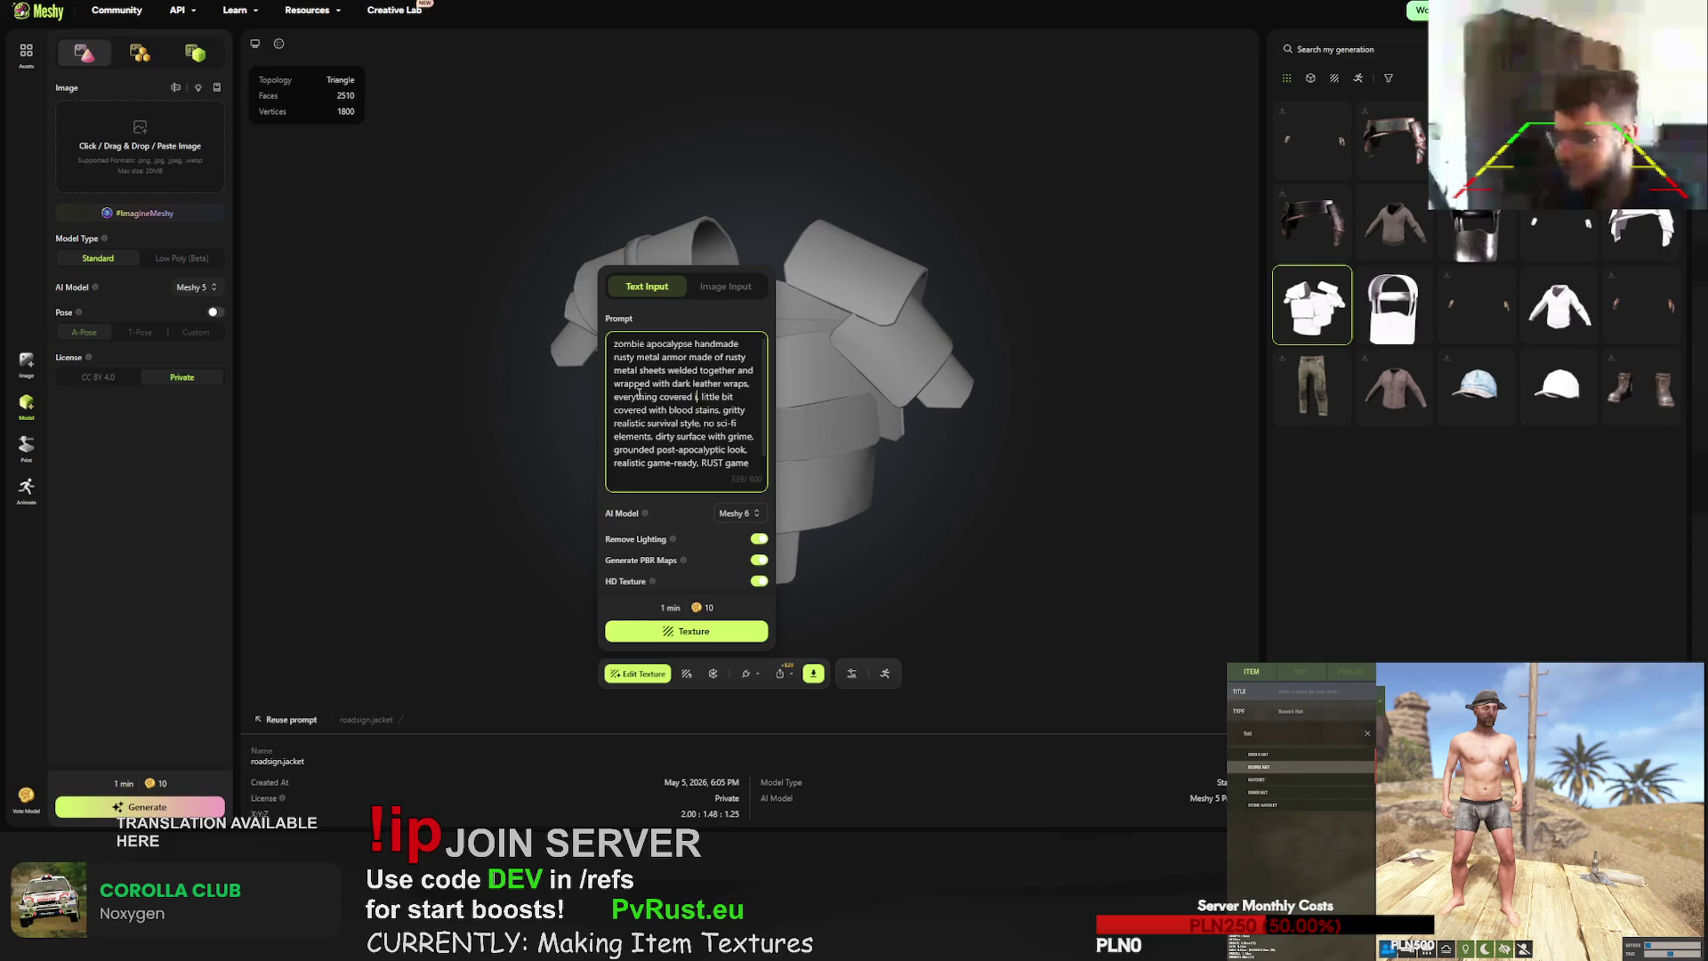
{"action": "type", "text": "glowing in dark green,"}
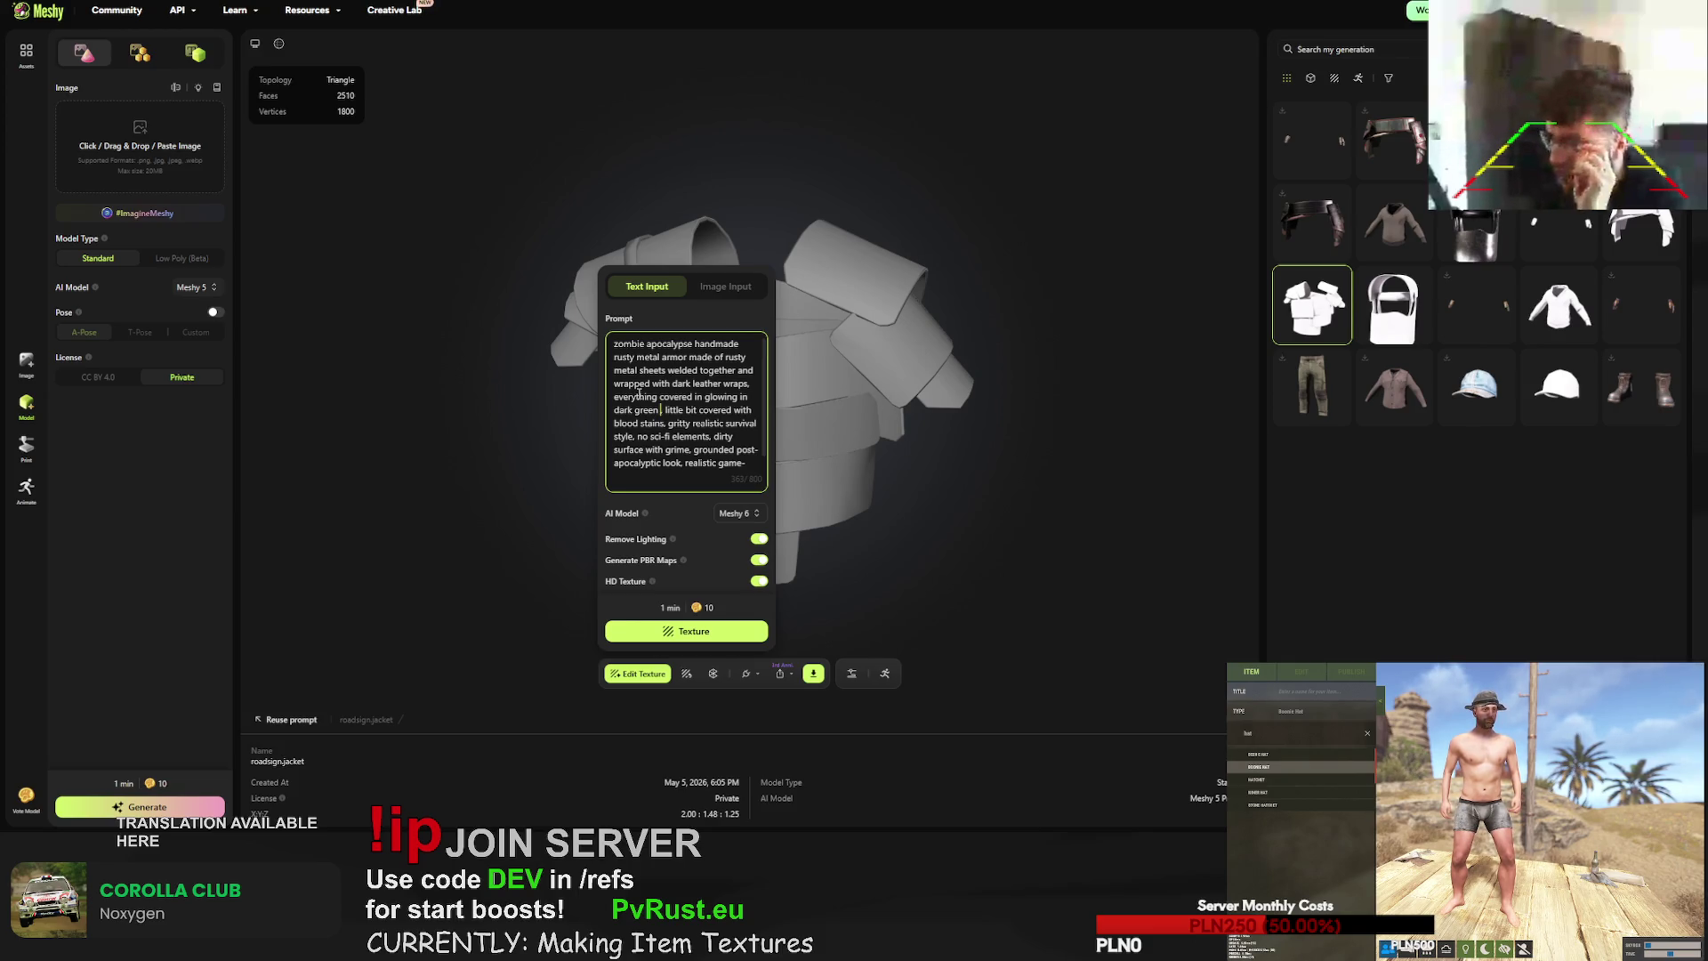
{"action": "type", "text": "blood marks"}
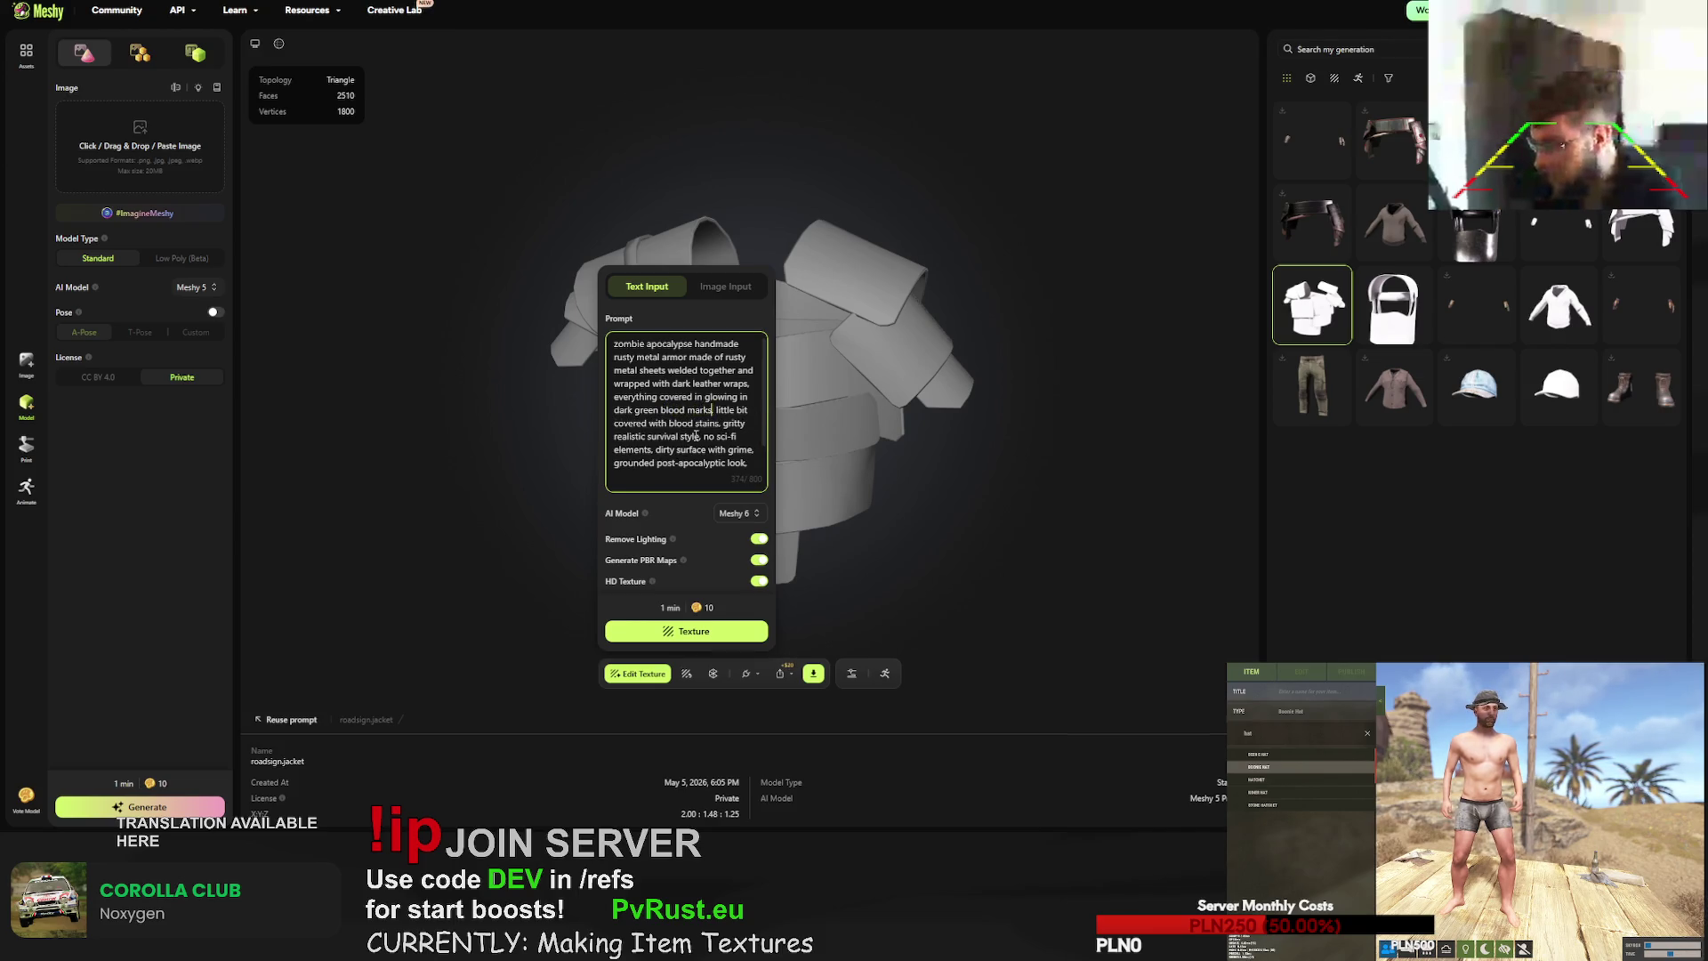
{"action": "left_click_drag", "start_coordinate": [713, 413], "coordinate": [688, 413]}
{"action": "type", "text": "stains"}
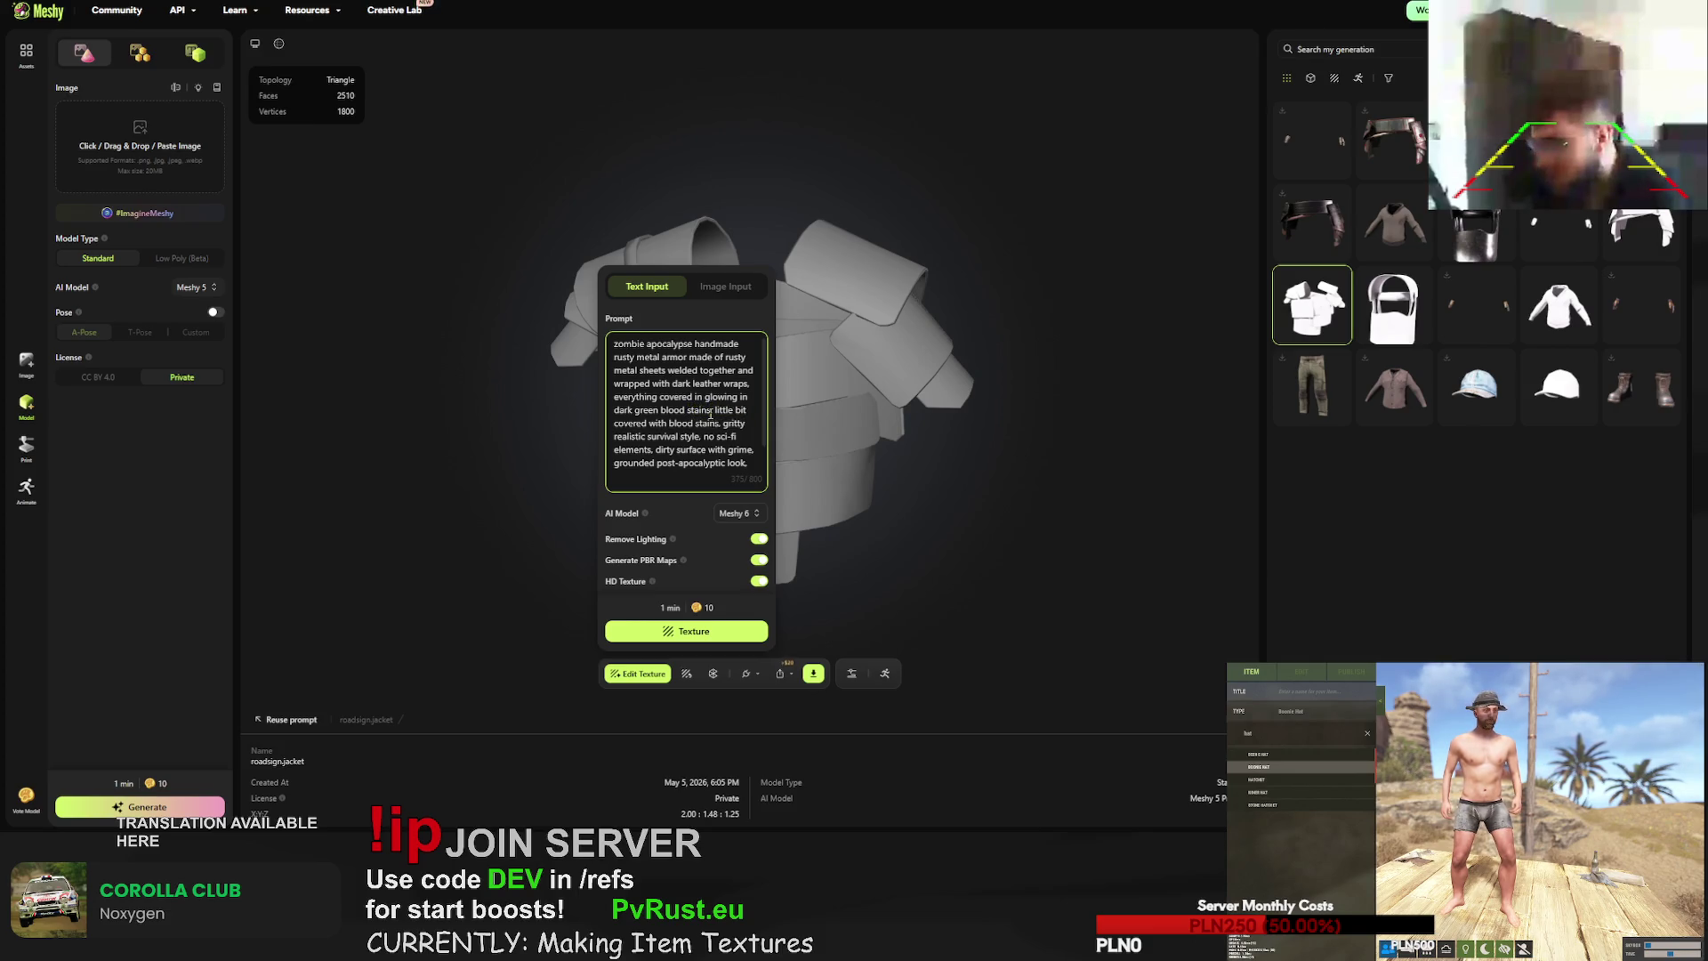
{"action": "left_click_drag", "start_coordinate": [710, 412], "coordinate": [723, 425]}
{"action": "key", "text": "BackSpace"}
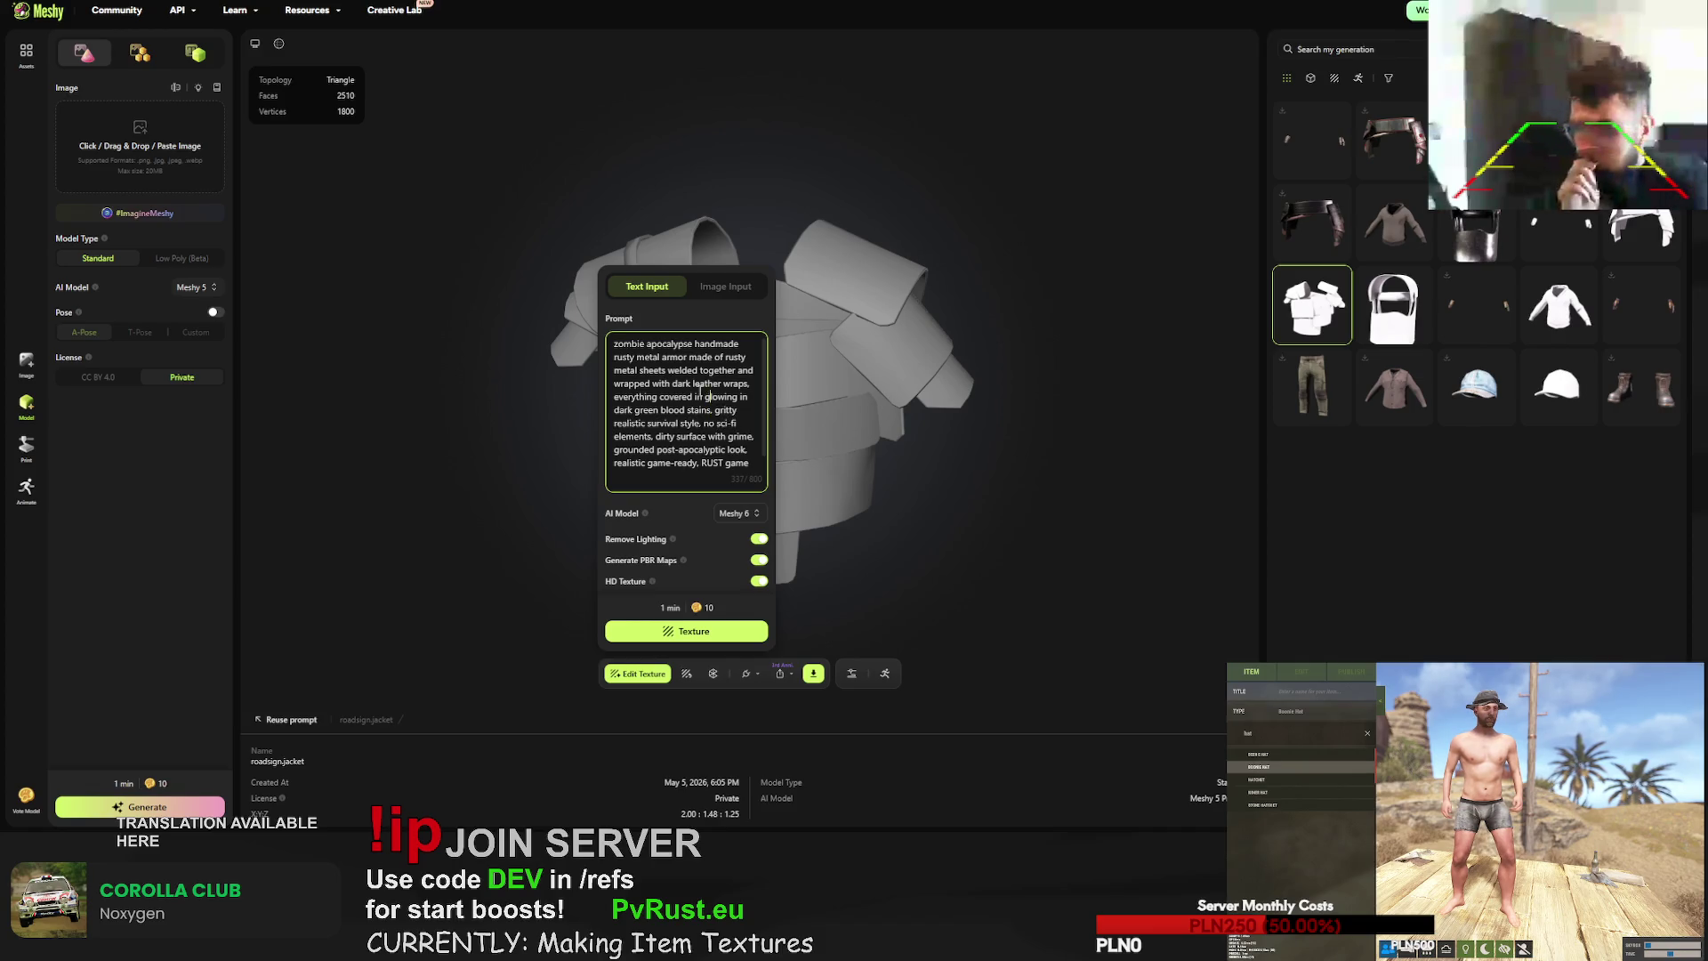